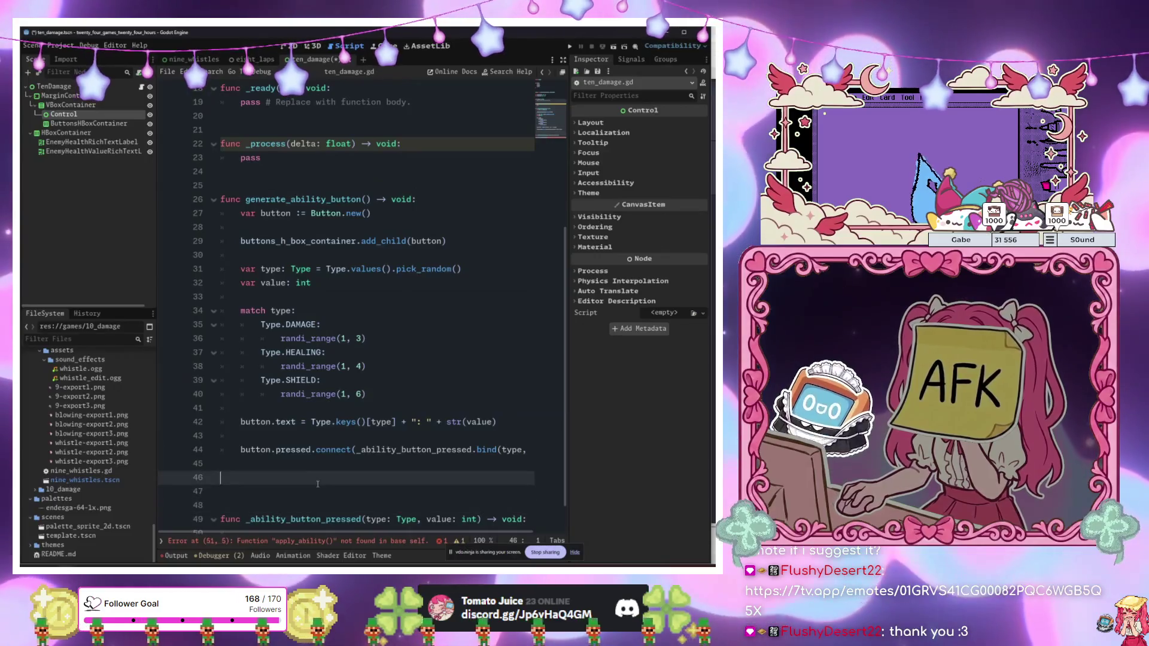
Step: Write the function header func apply_ability(type: Type, value: int) -> void: below a blank line
type("func apply")
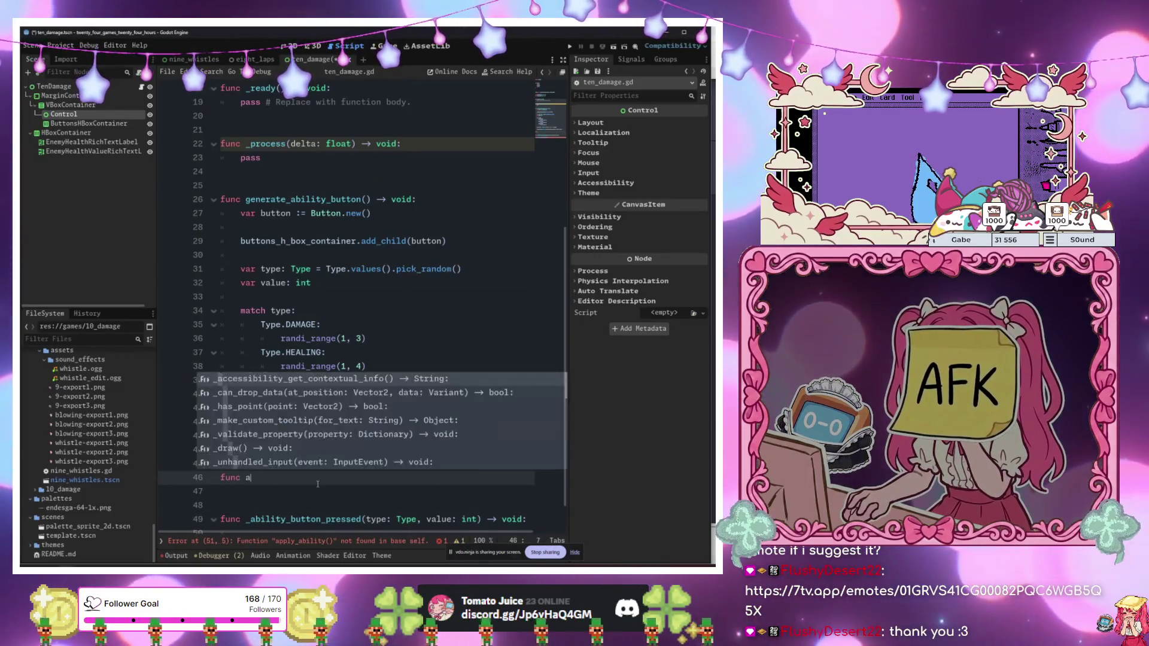
type("_")
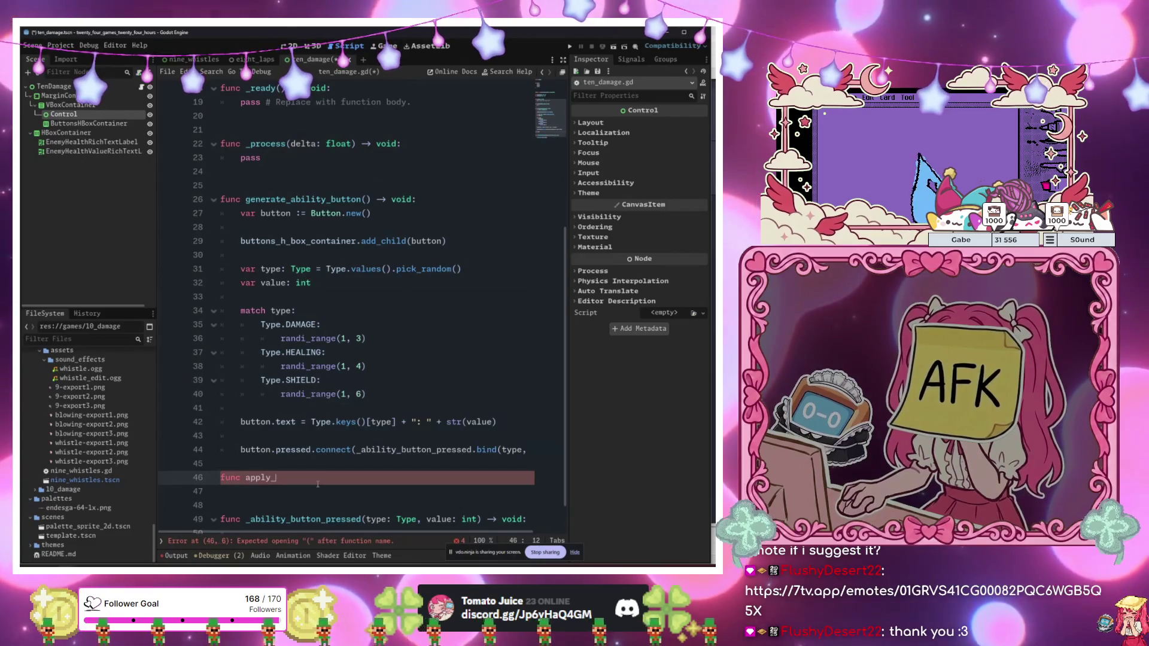
scroll(323, 482, "down", 1)
key("Home")
key("Return")
key("End")
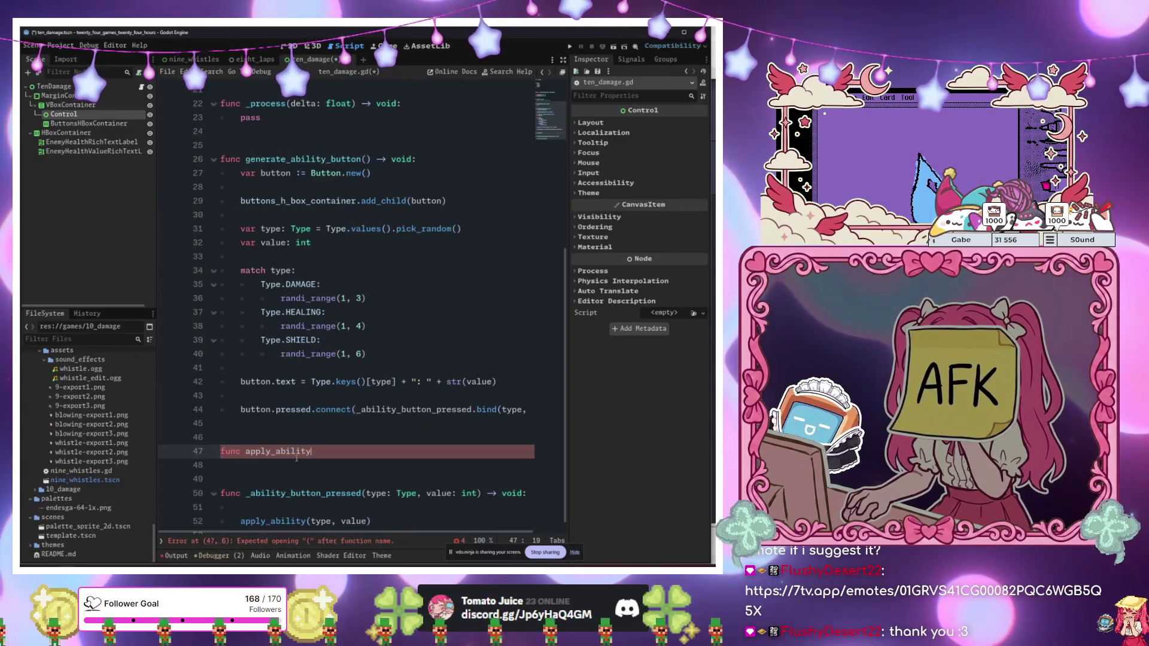
type("(")
scroll(296, 458, "up", 1)
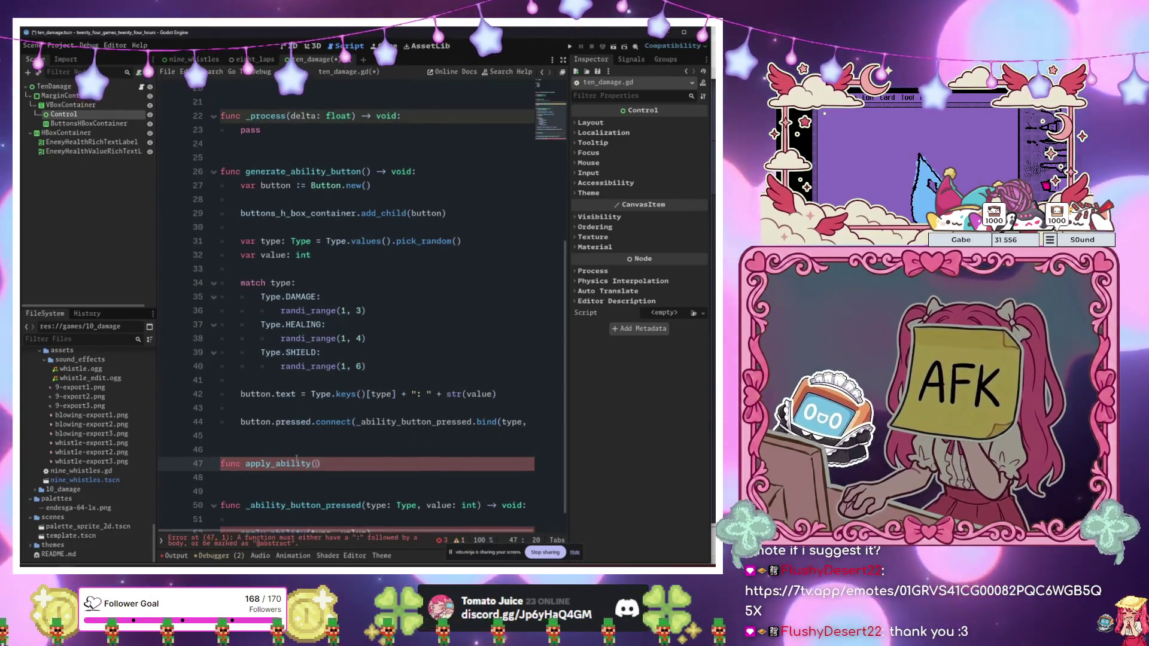
scroll(276, 439, "down", 1)
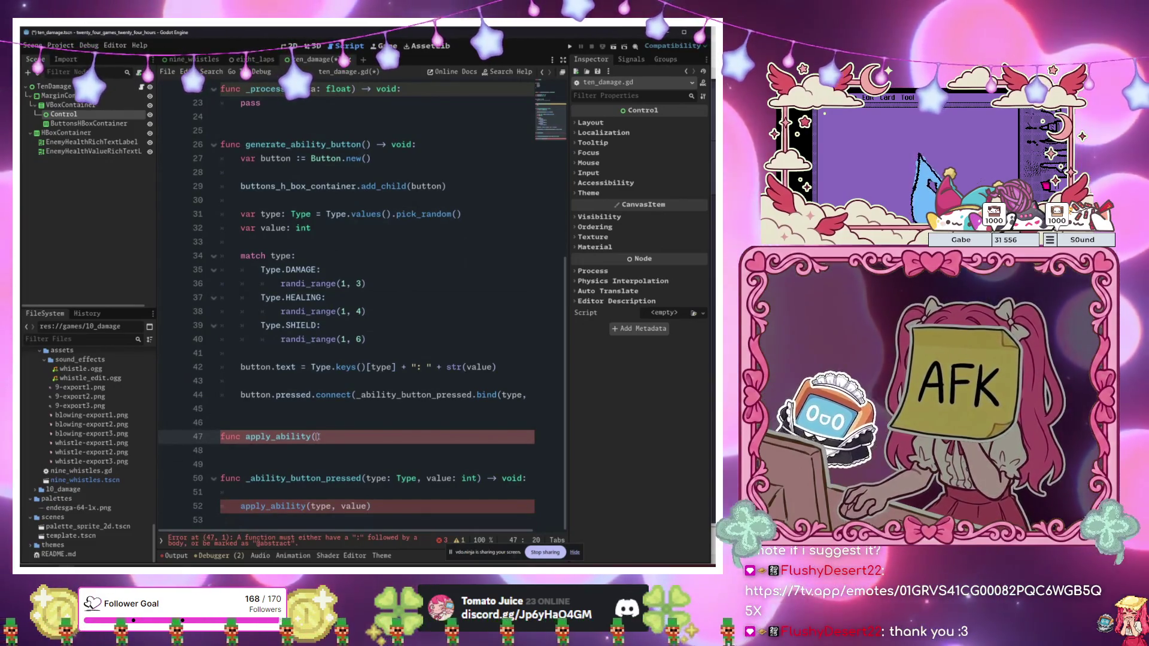
type("Ty")
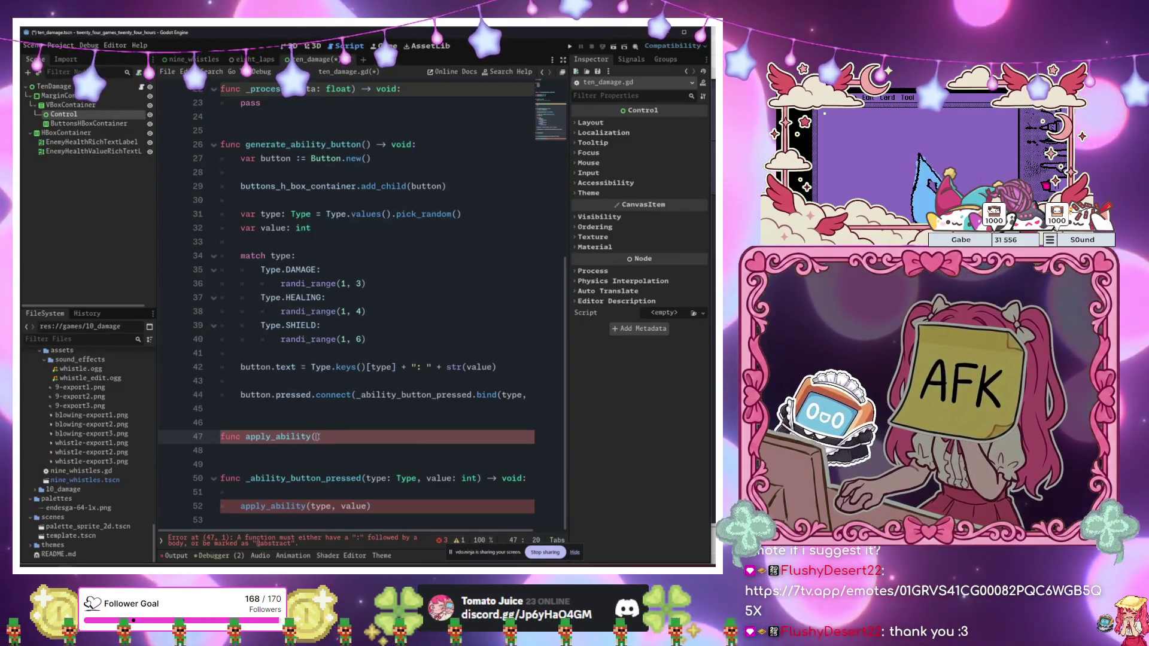
left_click_drag(366, 478, 479, 478)
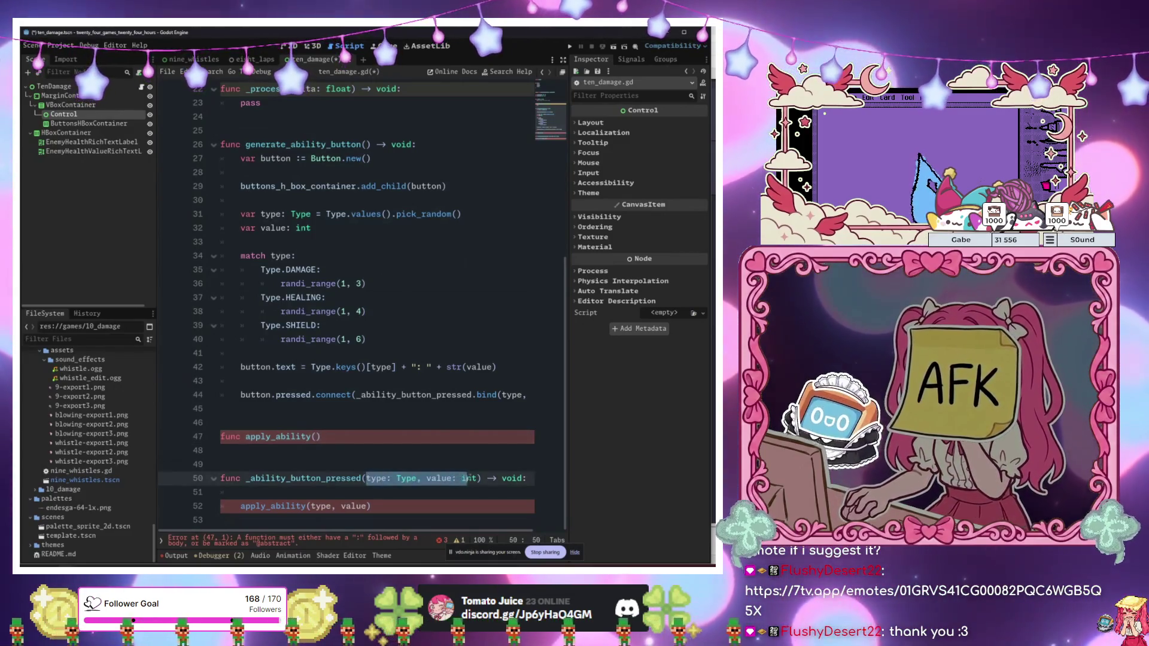
left_click(323, 436)
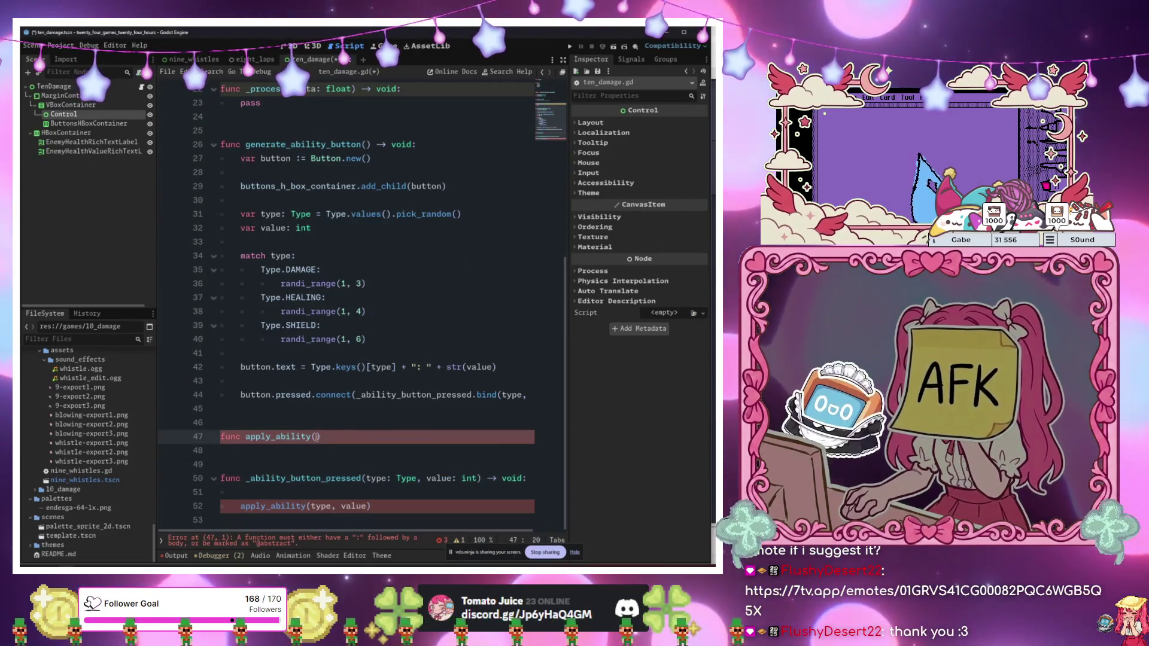
left_click(458, 438)
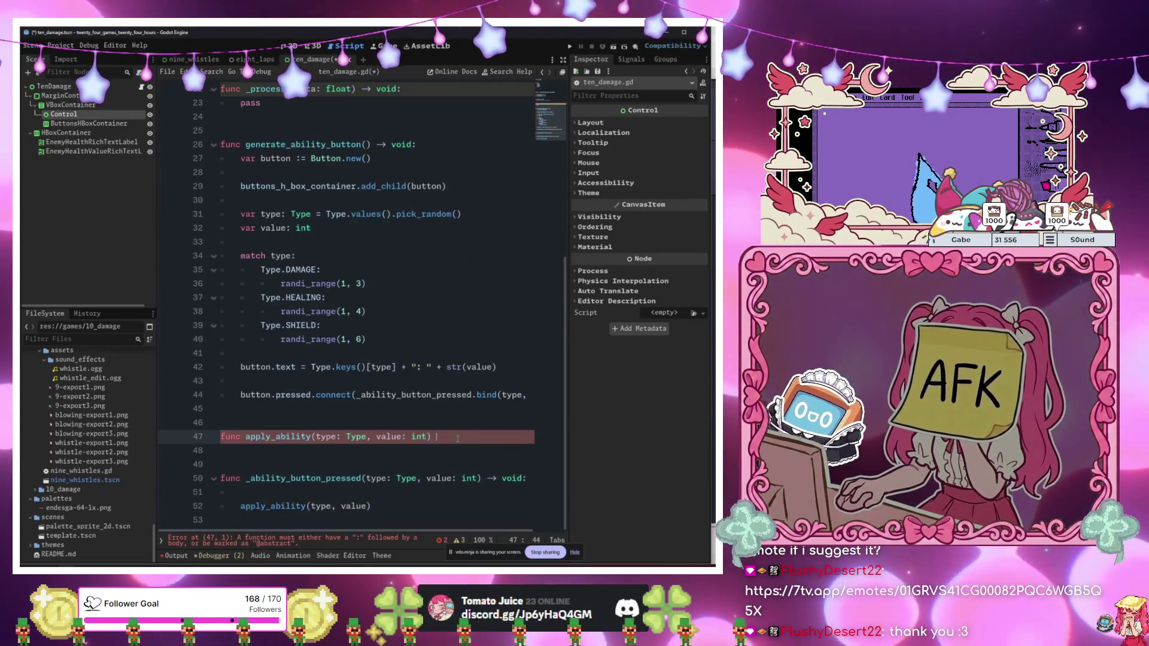
type("-> void:")
key("Return")
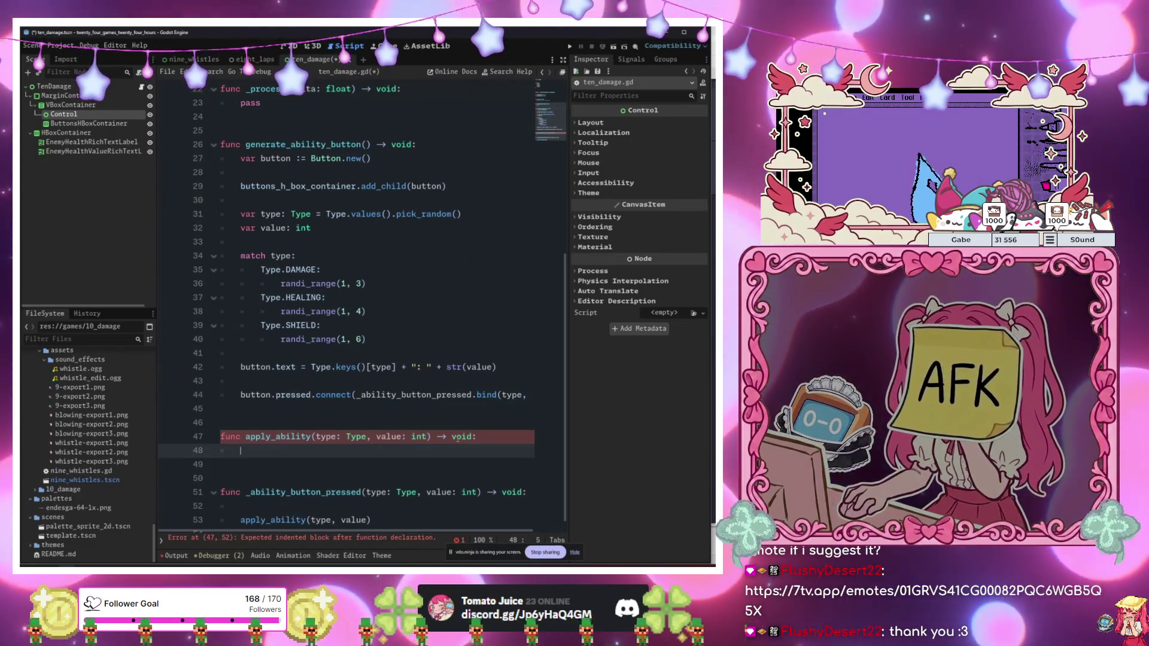
Step: Add match type: to apply_ability and paste in the DAMAGE, HEALING and SHIELD cases
key("Return")
type("match typ")
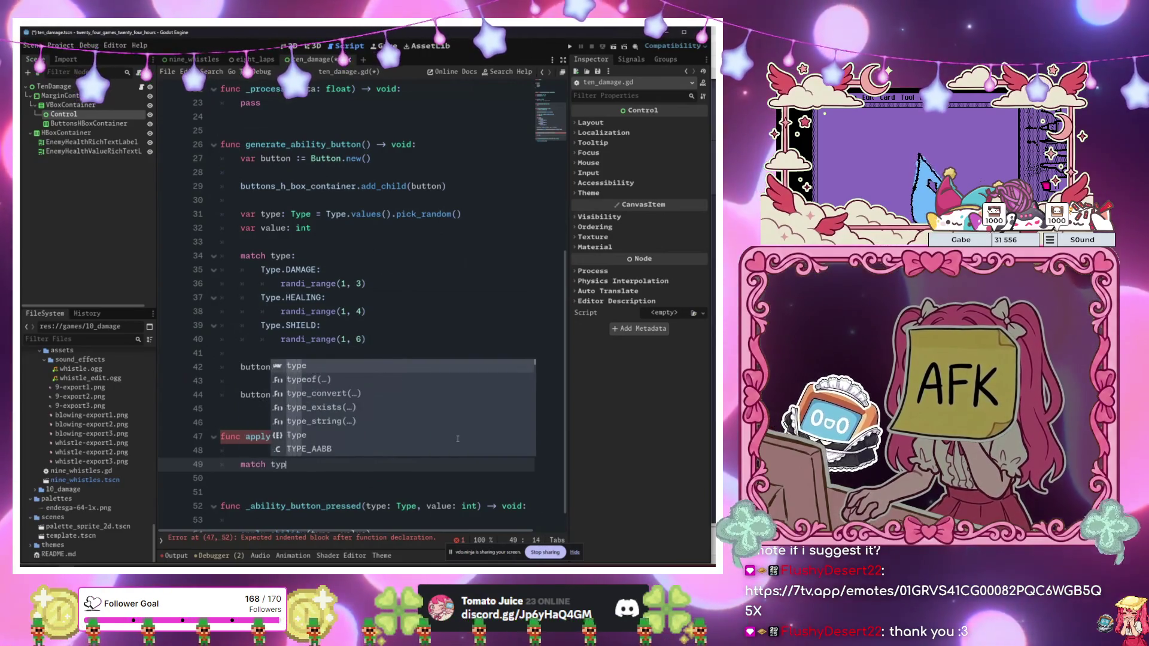
type("e:")
key("Return")
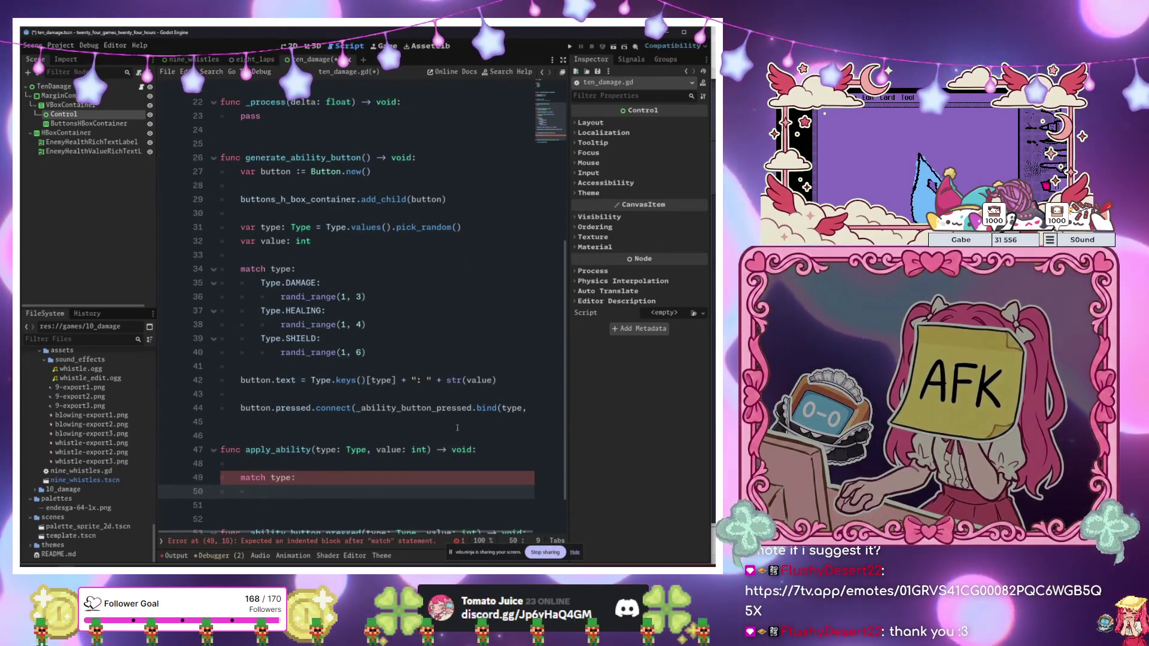
left_click_drag(367, 353, 261, 283)
key("ctrl+c")
left_click(271, 490)
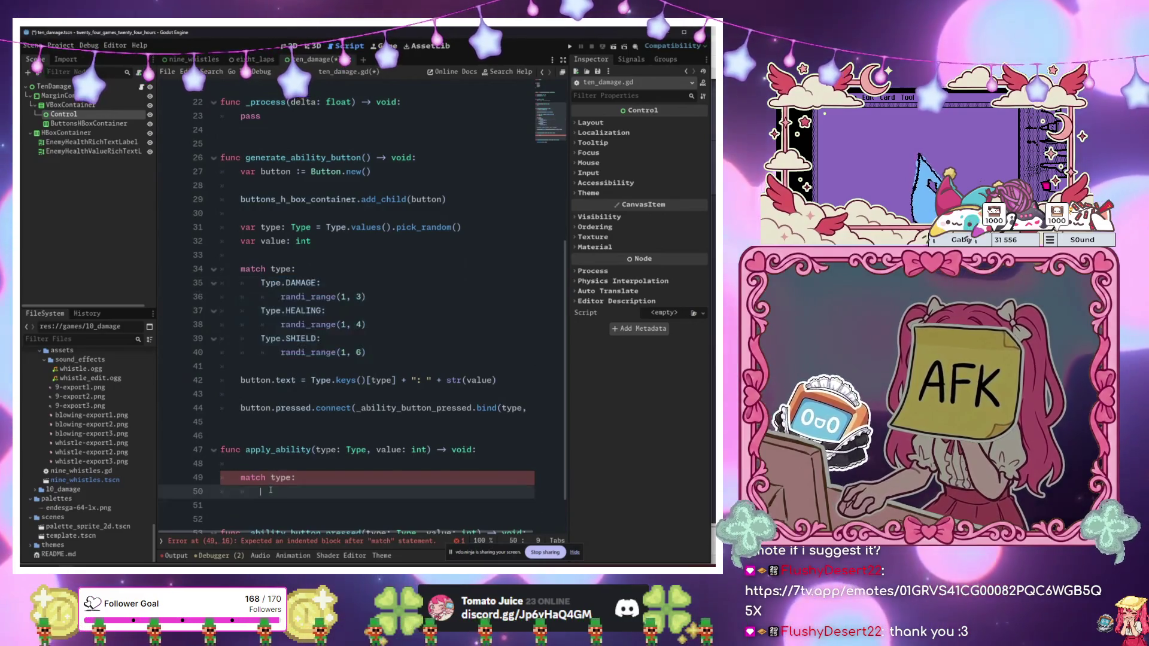
key("ctrl+v")
scroll(287, 419, "down", 2)
left_click_drag(365, 381, 297, 382)
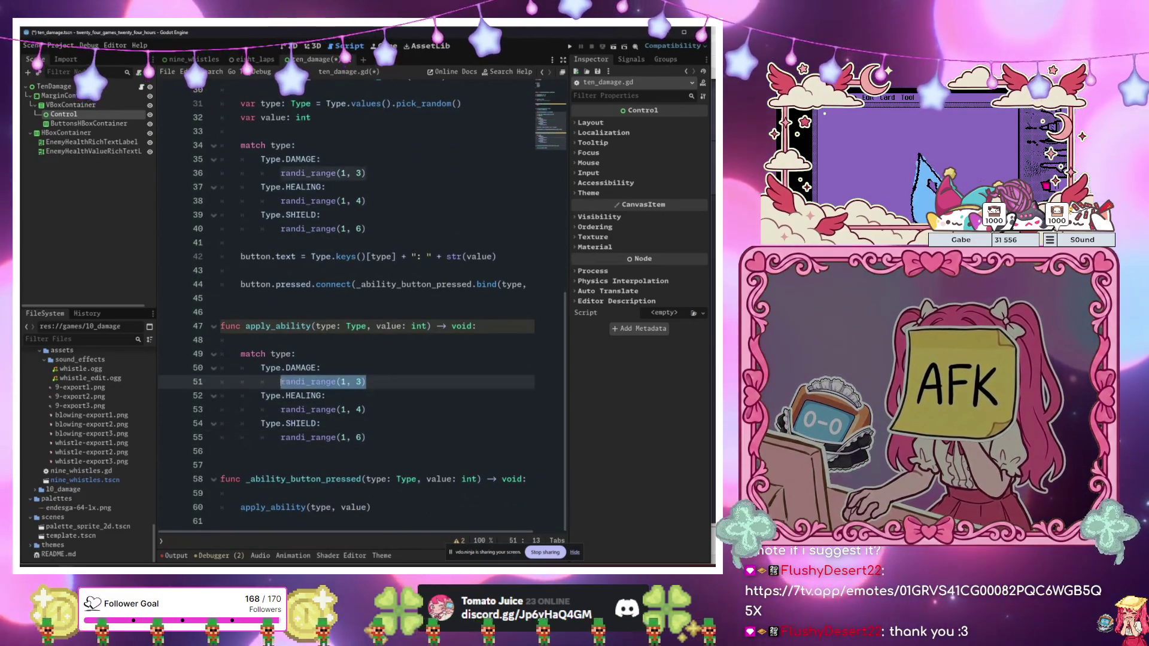
mouse_move(283, 385)
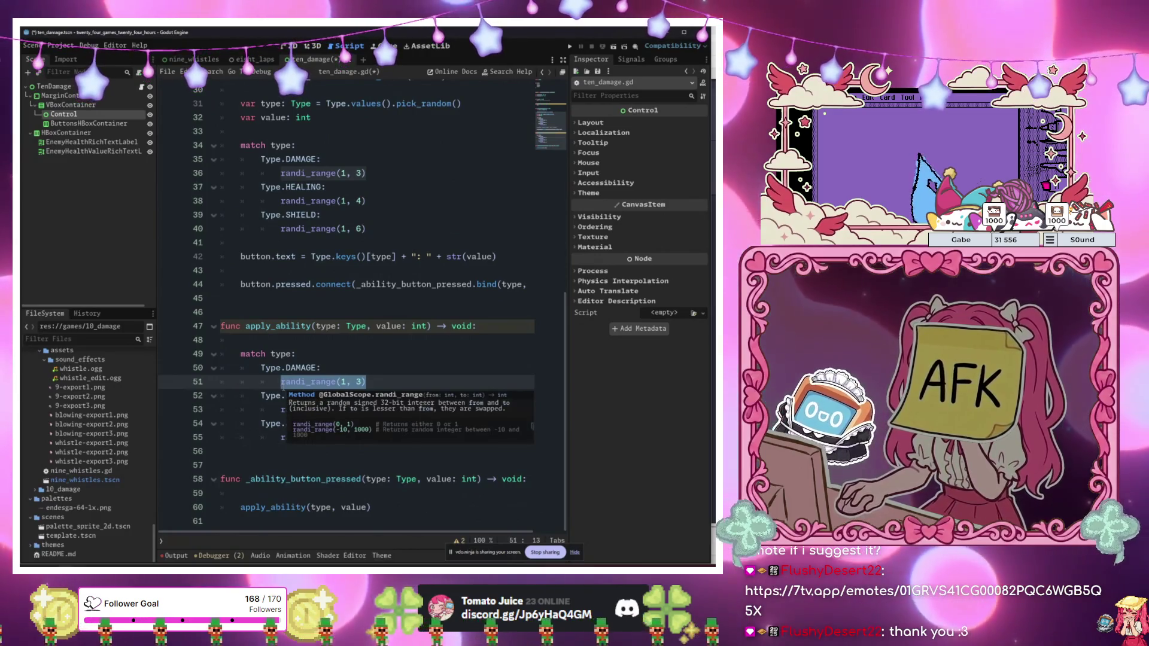
scroll(277, 359, "up", 3)
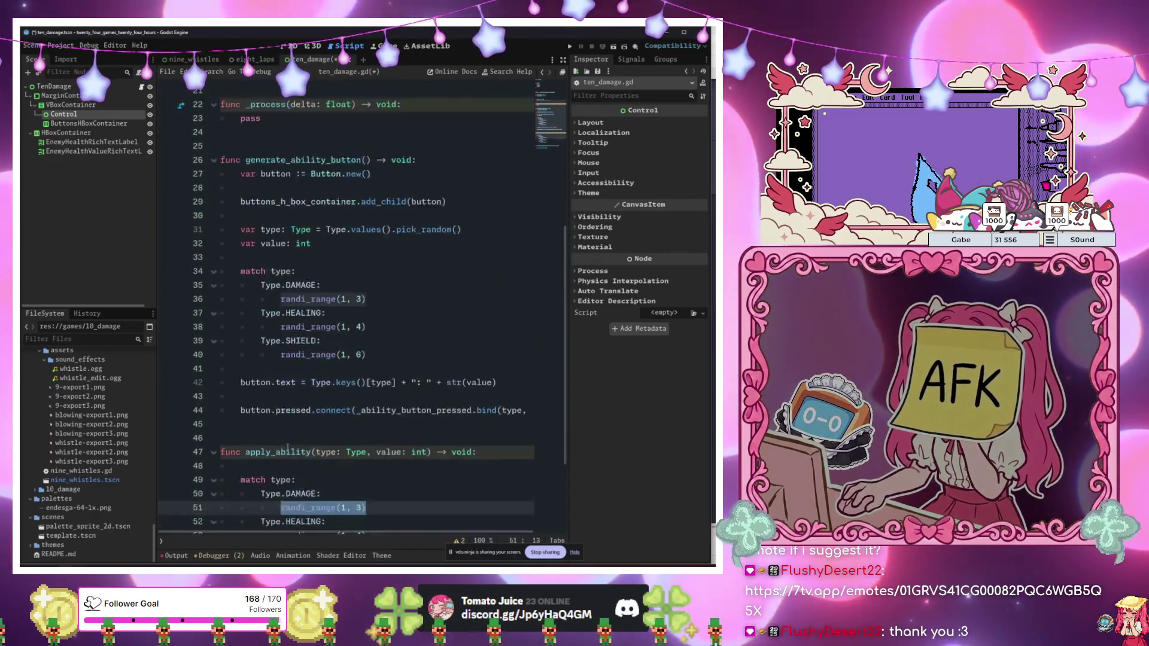
scroll(277, 359, "down", 3)
left_click(276, 353)
Step: Add func damage_enemy(amount: int) -> void: above apply_ability
key("Return")
key("Return")
key("Return")
key("Up")
key("Up")
type("func damage")
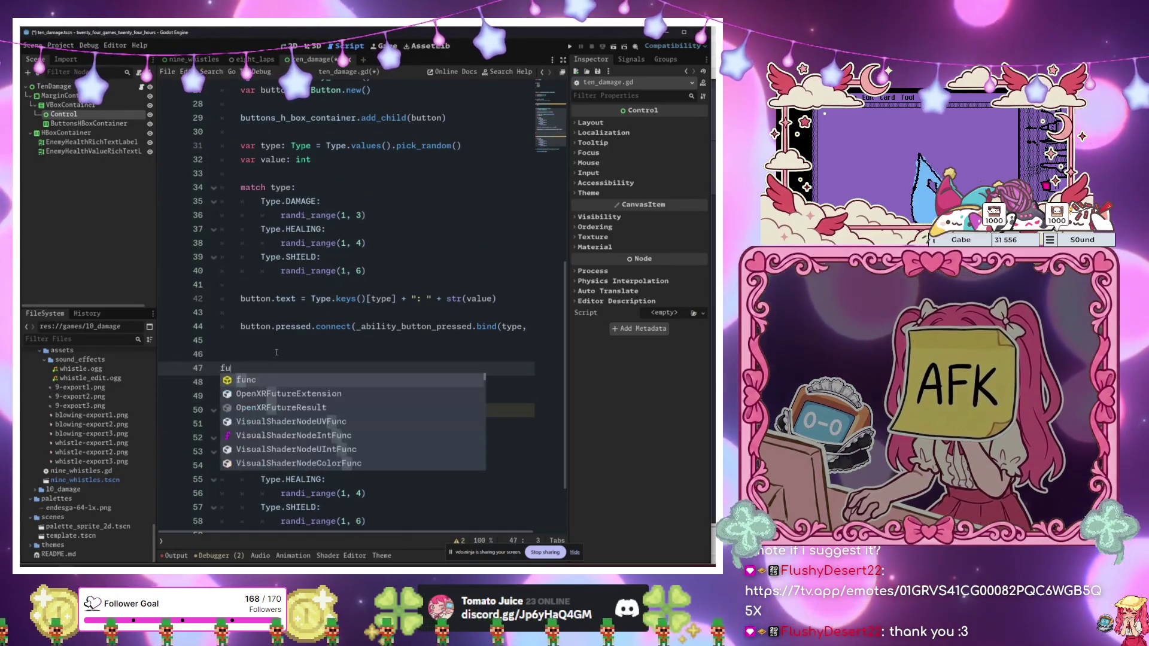
type("_enemy(amount:")
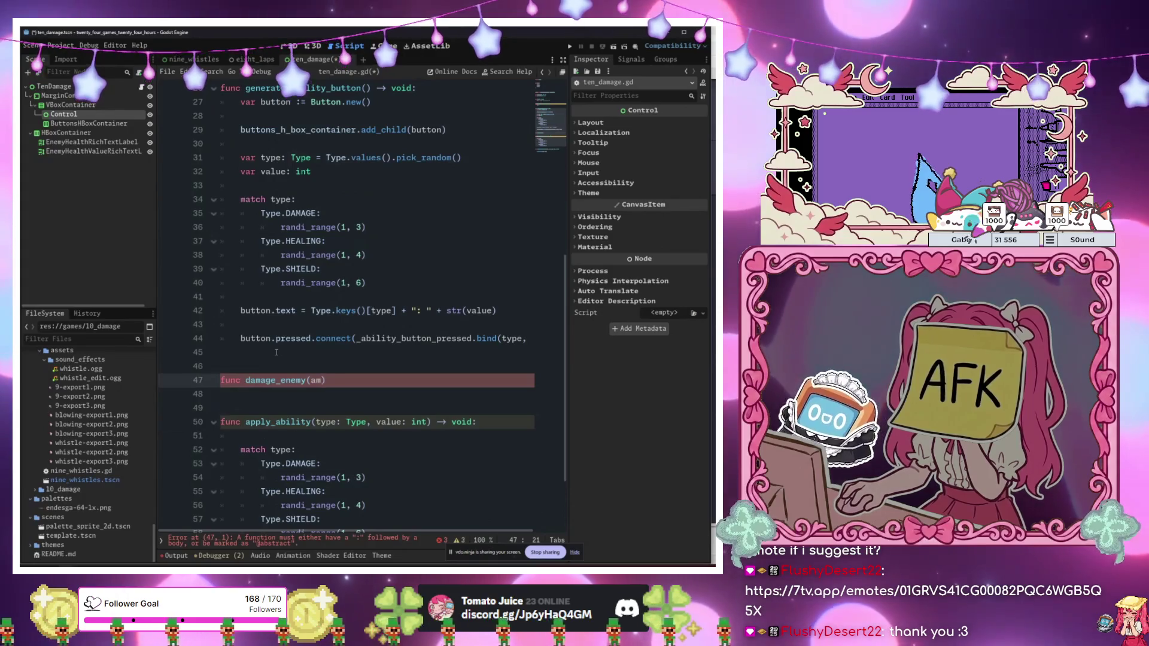
type(" int) -> ")
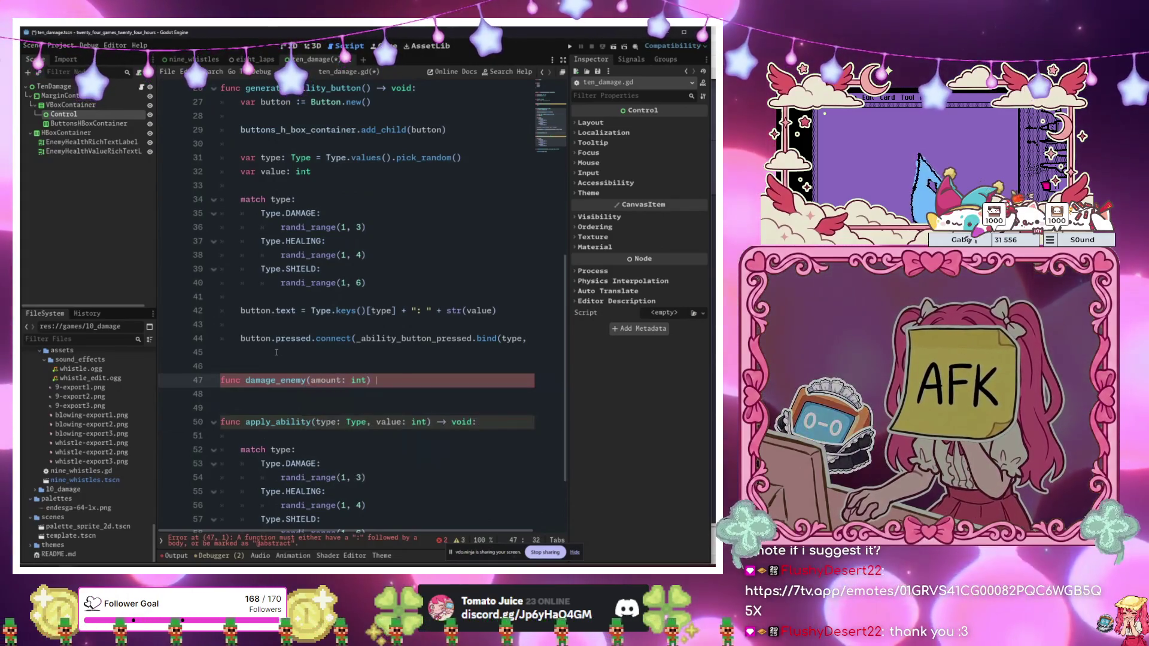
type("void:")
key("Return")
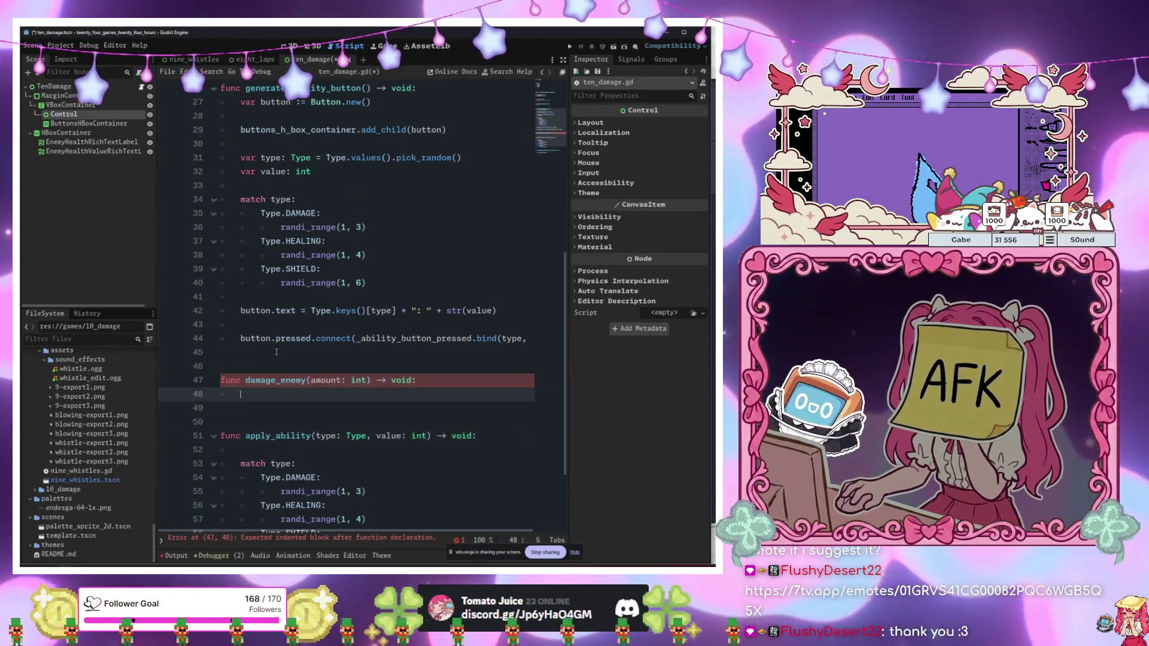
scroll(231, 365, "up", 5)
scroll(240, 371, "down", 5)
Step: Give damage_enemy the body line enemy_health -= amount, using autocomplete for enemy_health
type("ene")
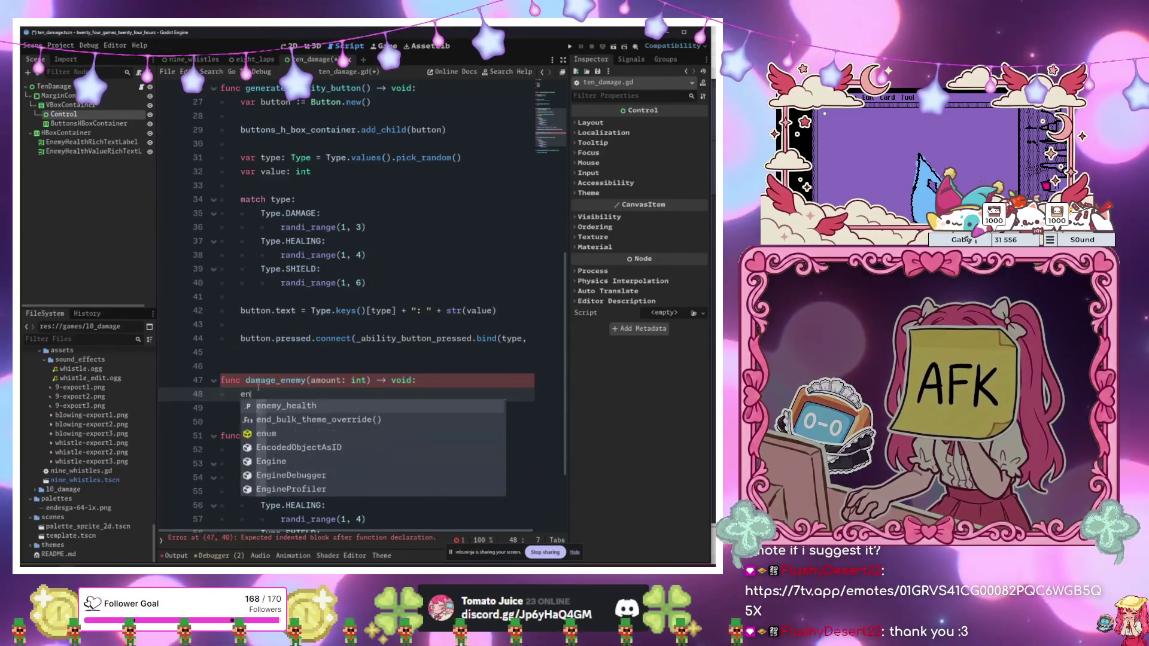
key("Return")
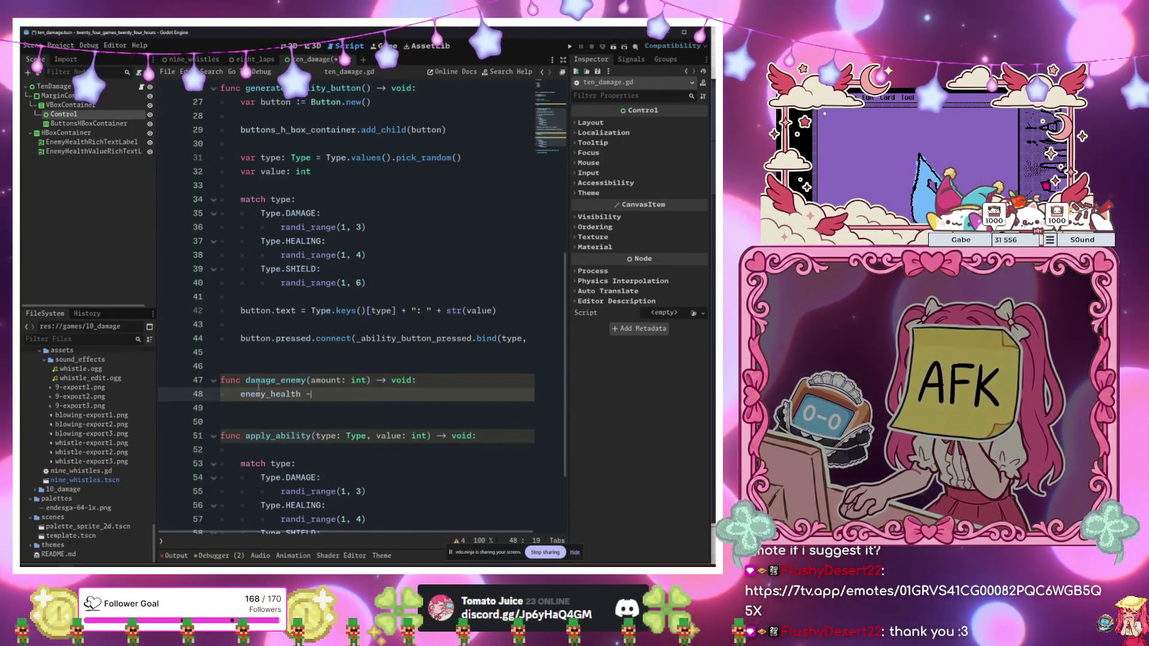
type("= amount")
key("Return")
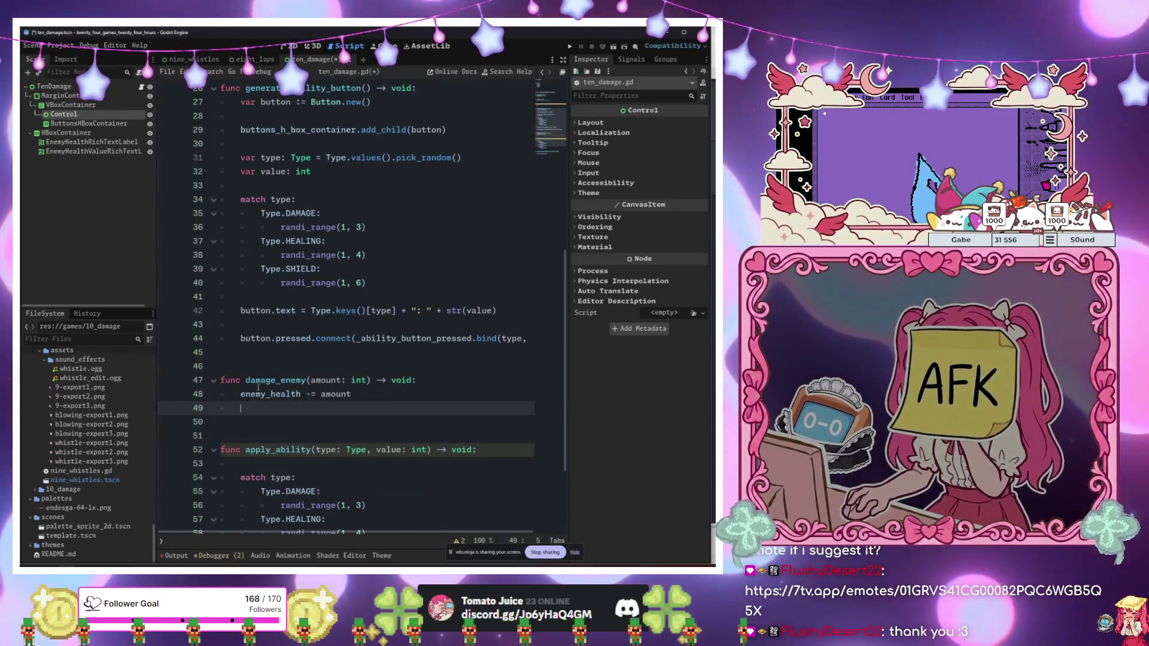
key("ctrl+z")
key("ctrl+z")
key("ctrl+z")
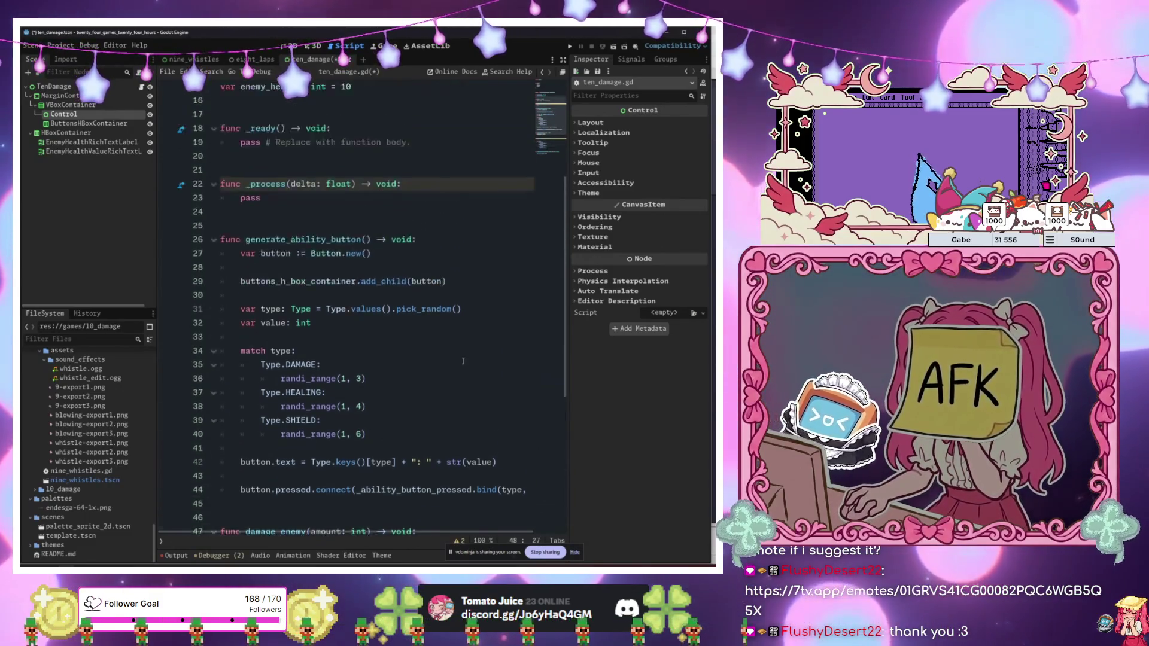
left_click(430, 237)
left_click(435, 215)
Step: Declare var enemy_shield: int = 0 on a new line below enemy_health
key("Down")
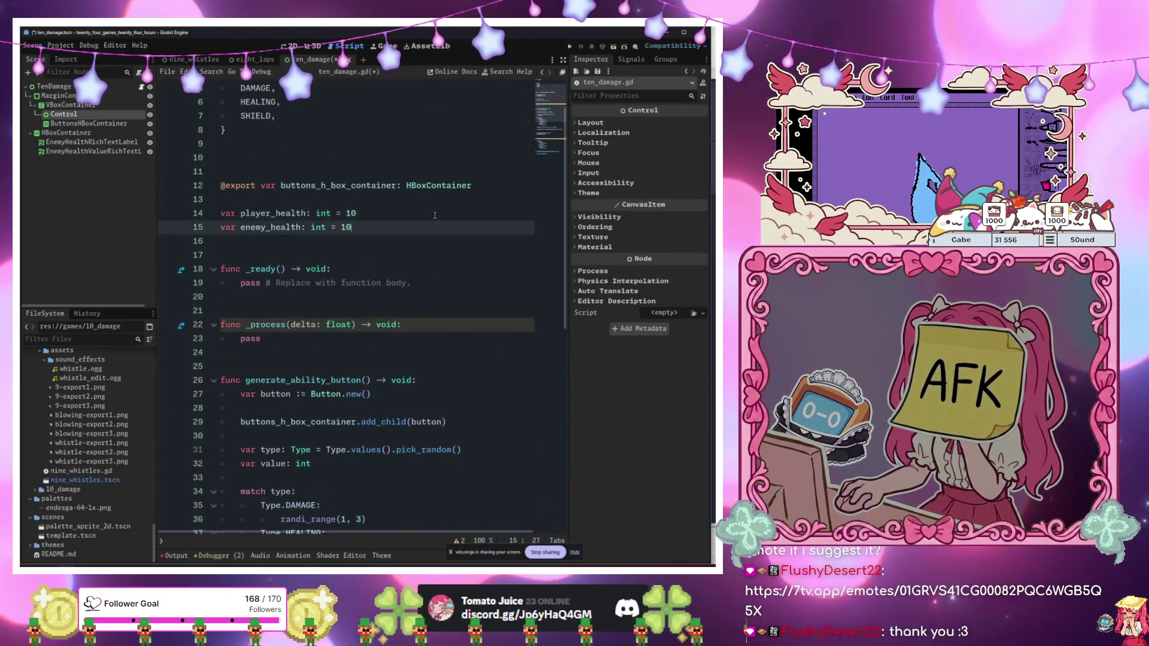
key("Return")
type("var enemy_shi")
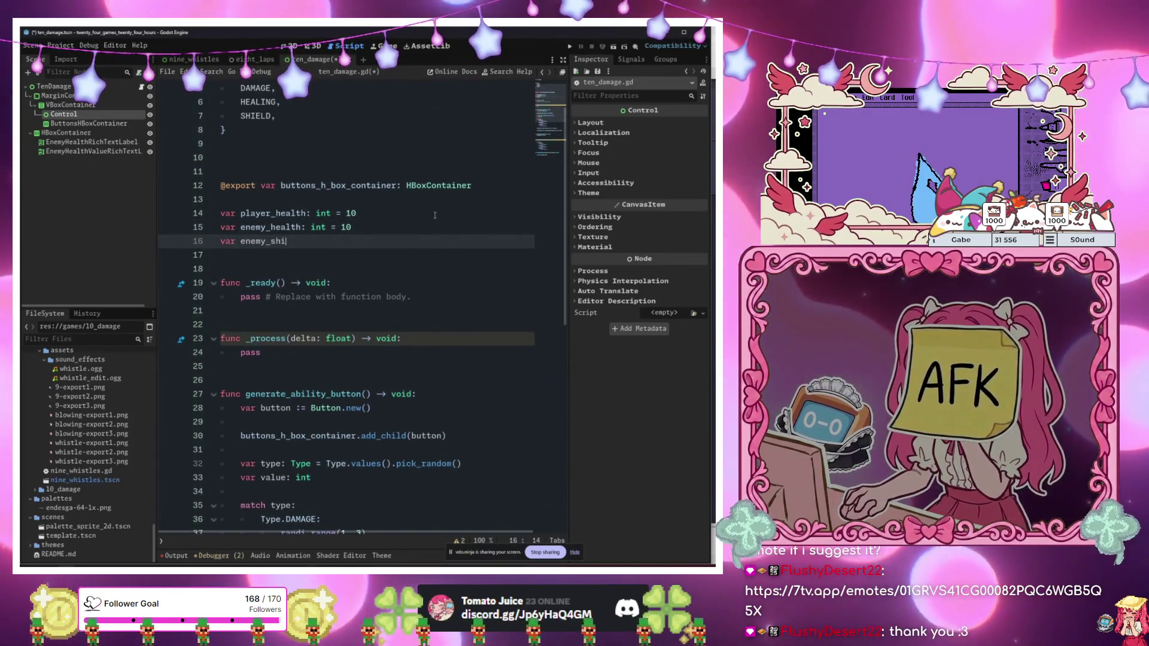
type("nt = ")
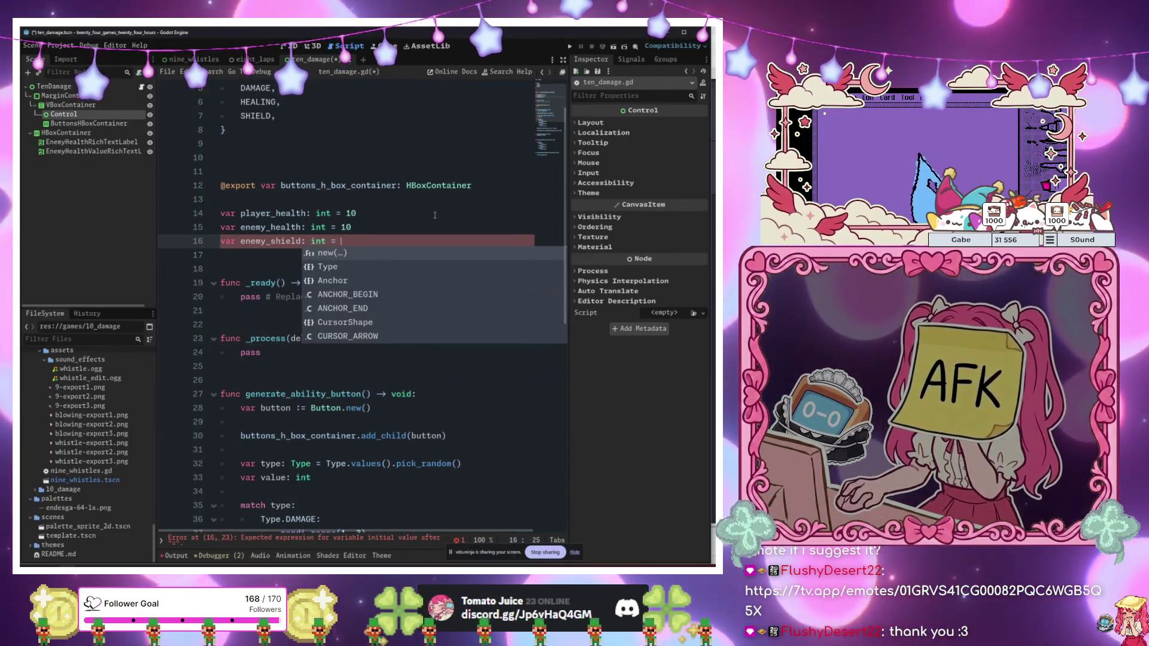
type("0")
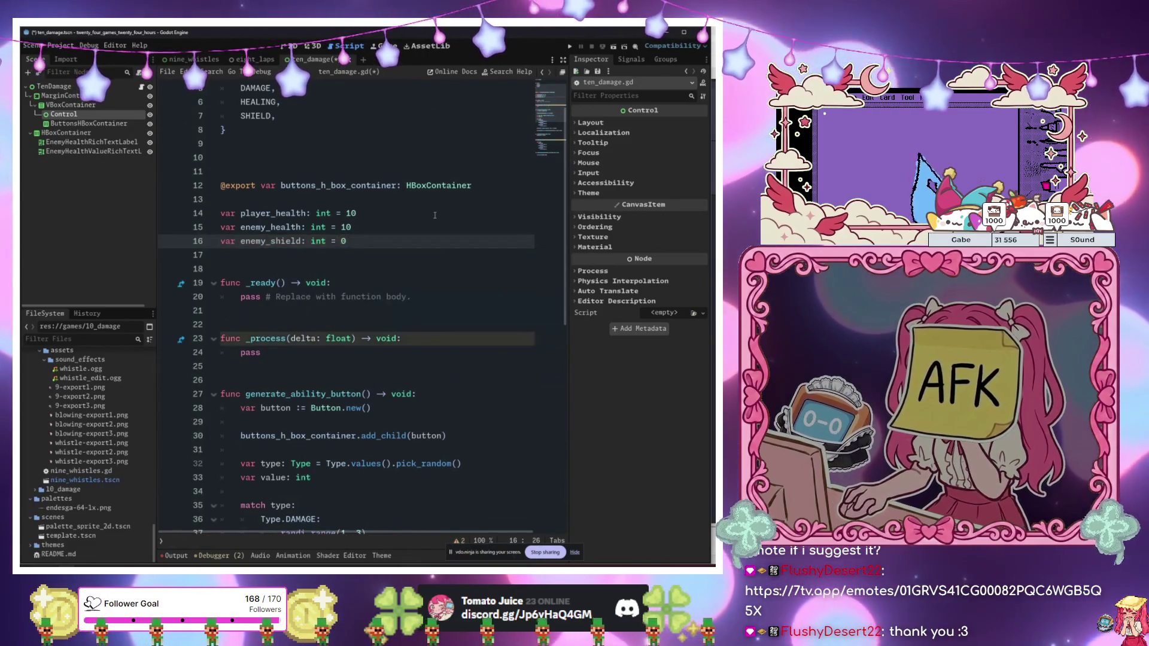
scroll(392, 265, "down", 6)
scroll(392, 265, "down", 3)
left_click(384, 328)
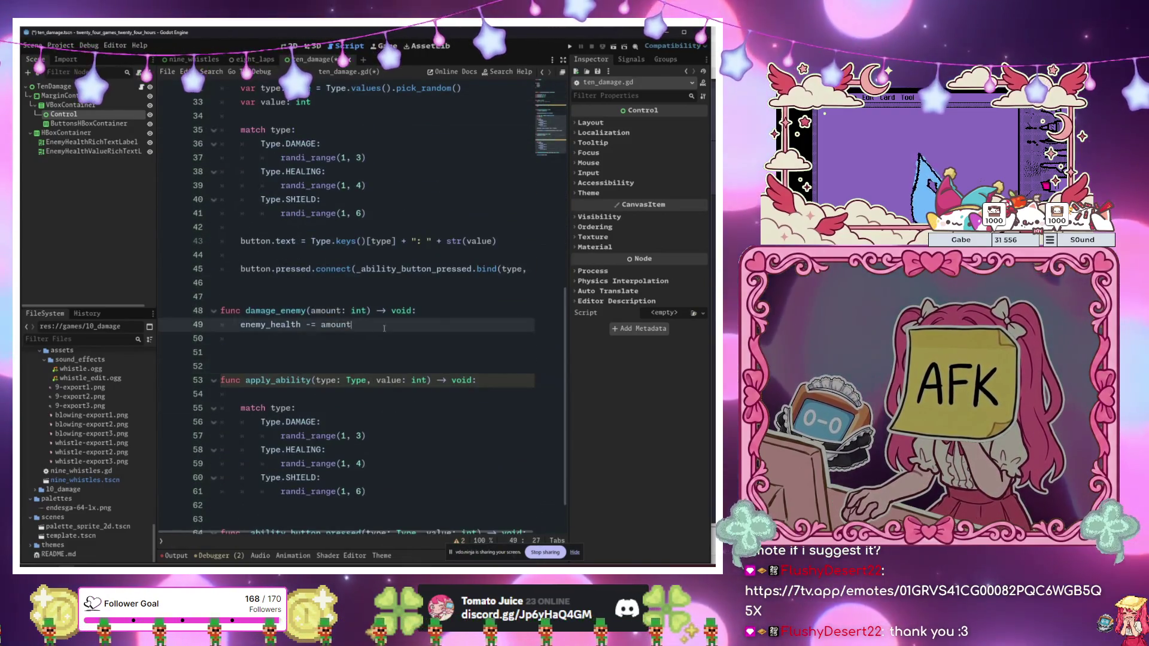
Step: Rename the parameter to damage_amount and begin an if damage_amount > enemy_shield: check
left_click(439, 315)
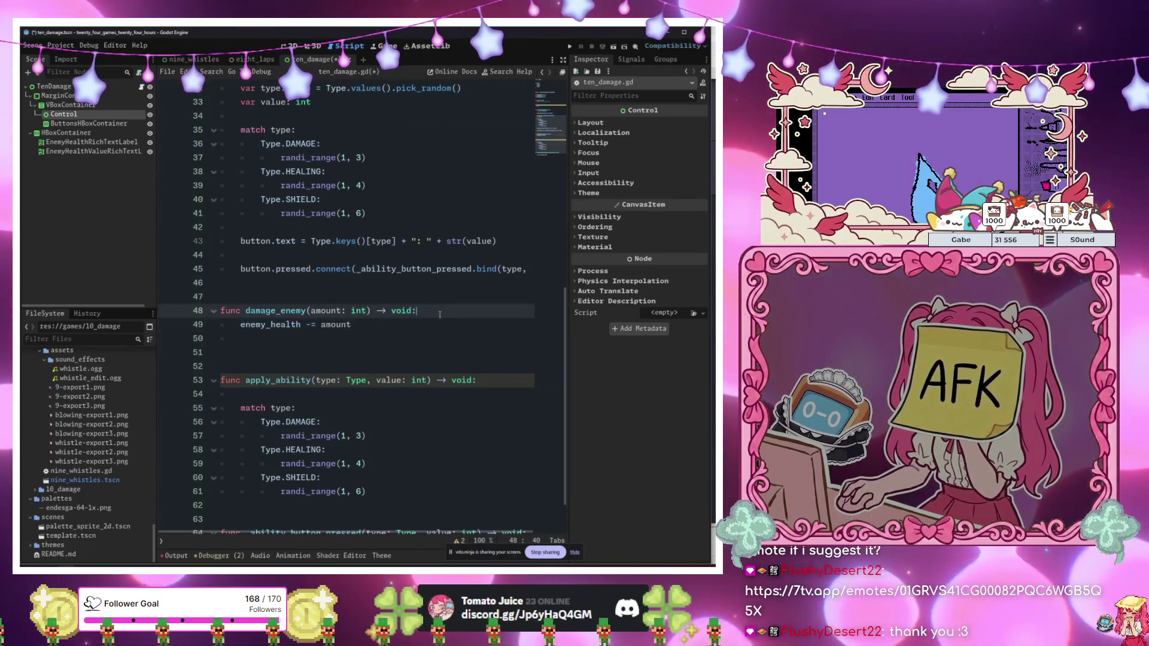
key("Return")
key("Return")
key("Return")
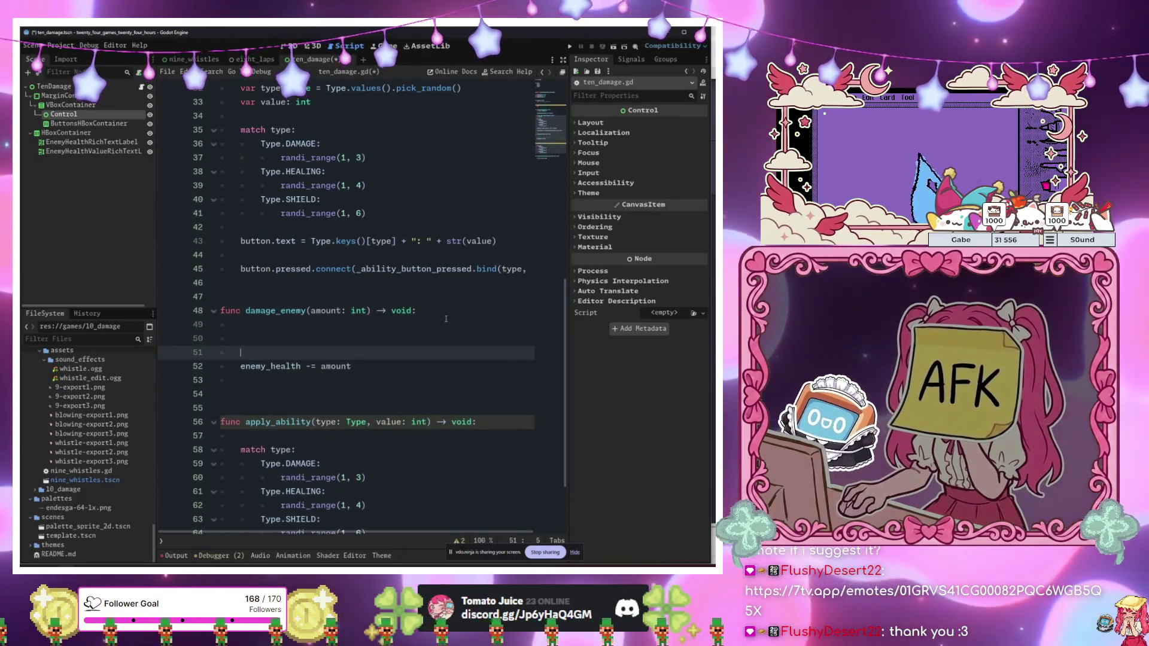
key("Up")
key("Up")
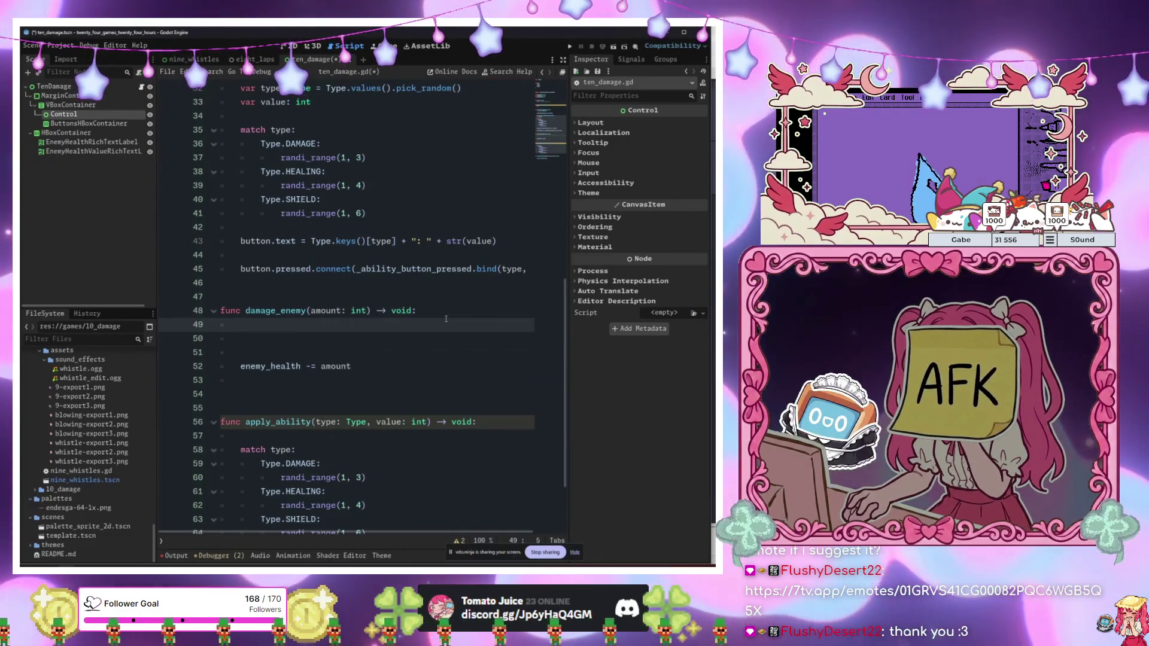
type("ene")
key("Down")
key("Return")
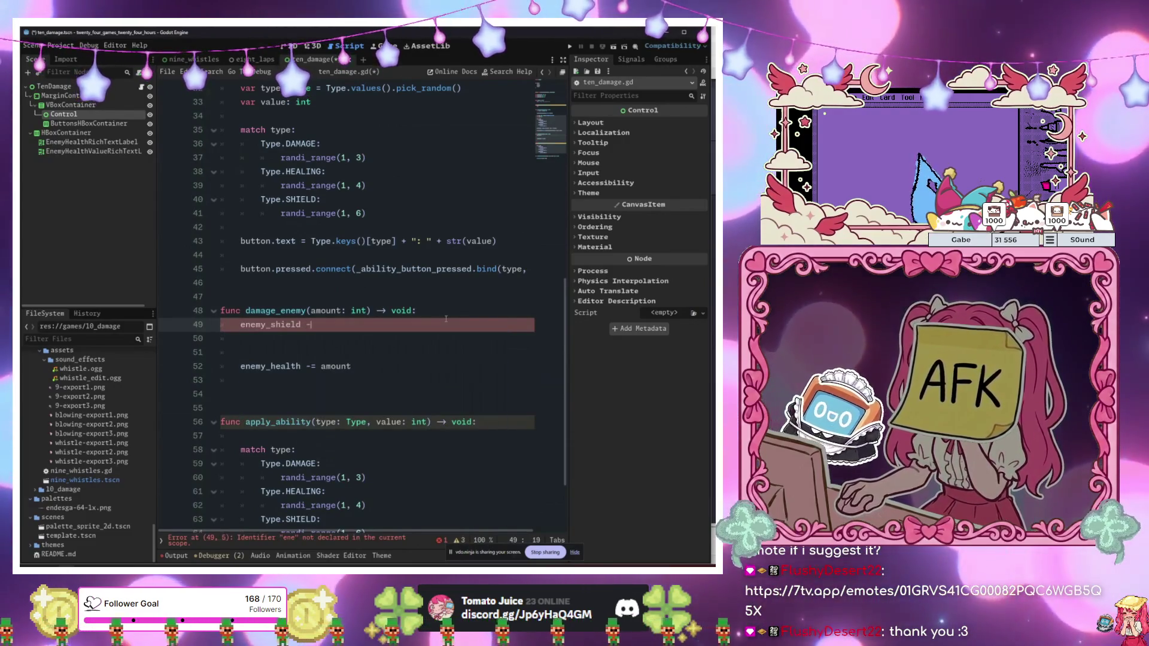
type("-")
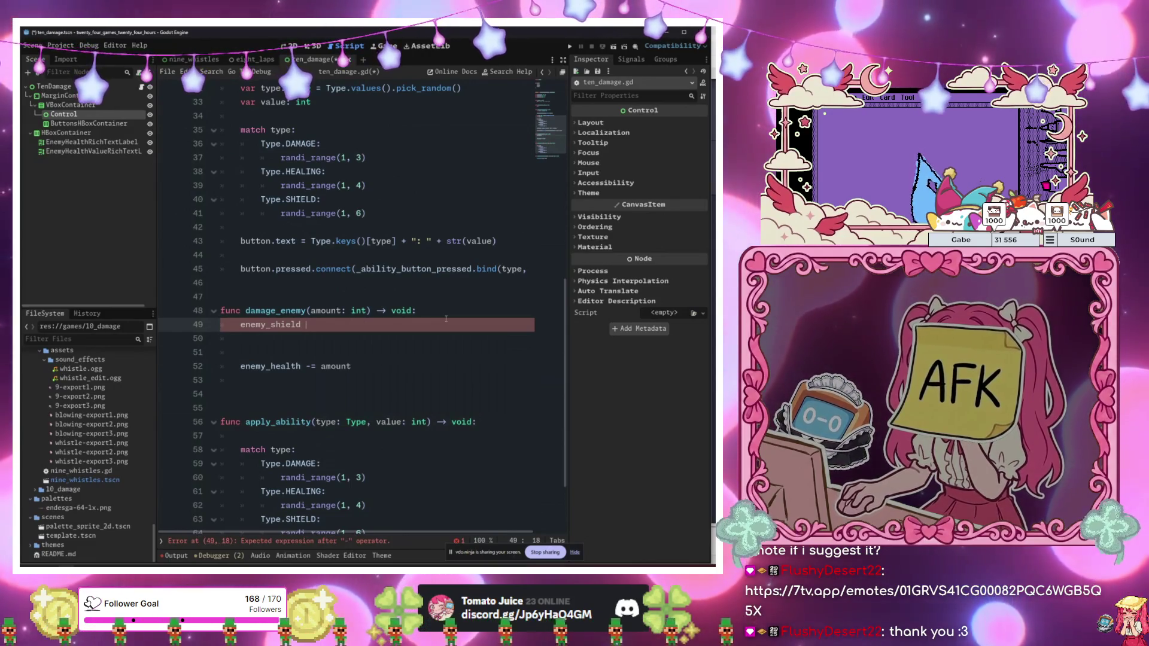
key("BackSpace")
key("BackSpace")
key("BackSpace")
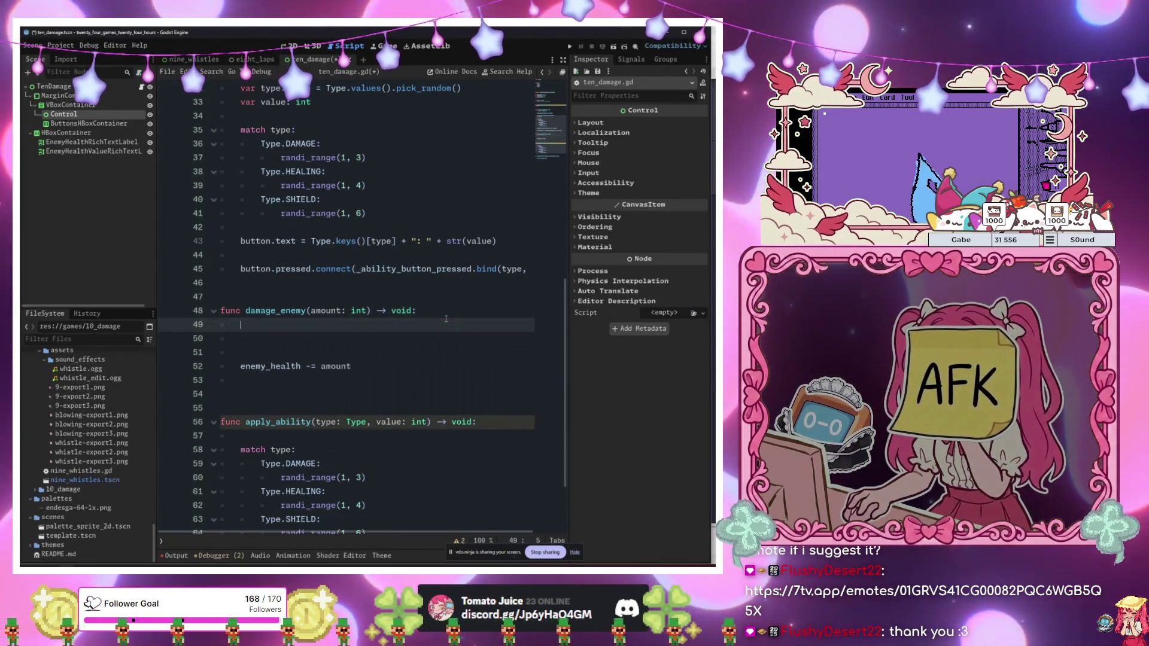
type("if ")
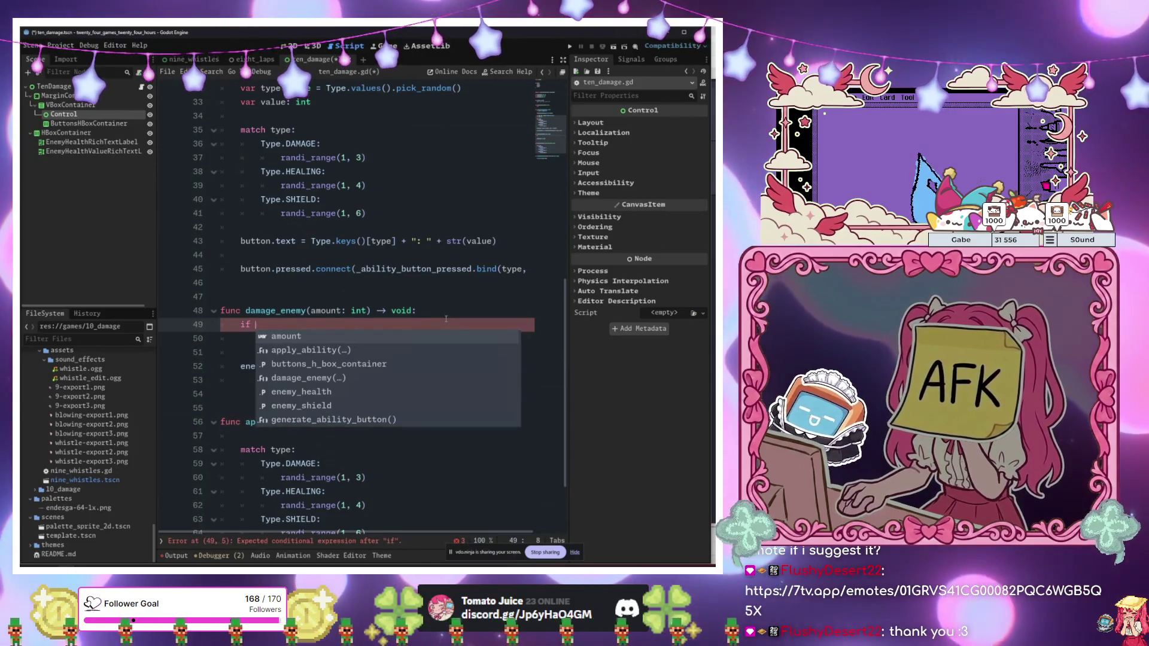
type("da")
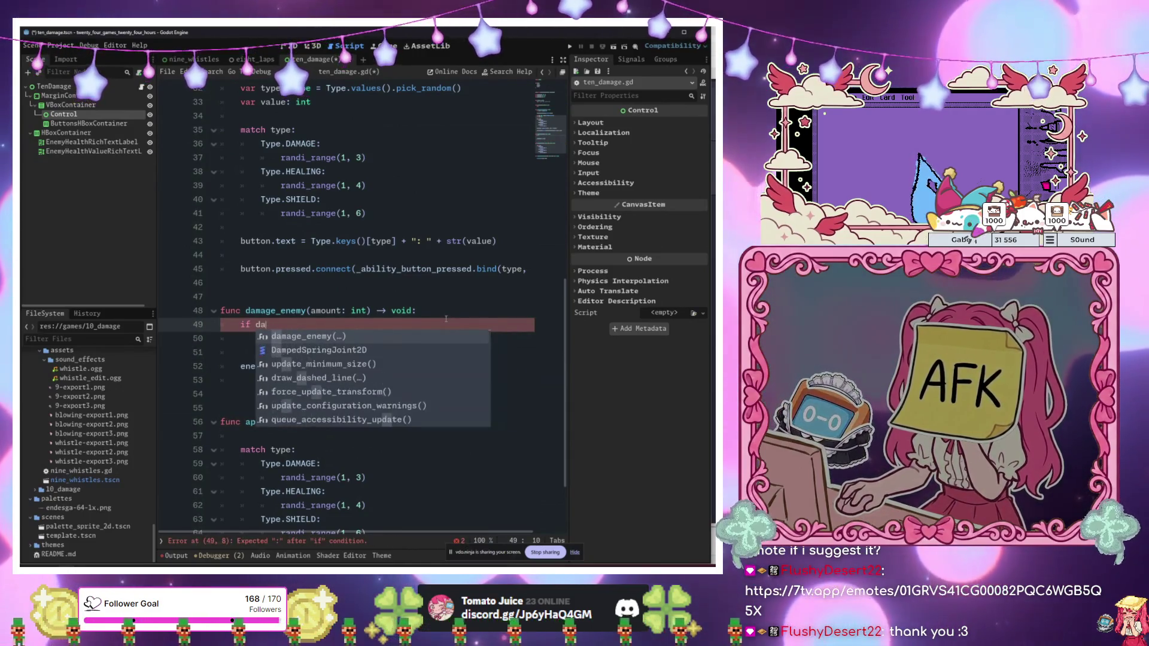
key("BackSpace")
key("BackSpace")
type("amount")
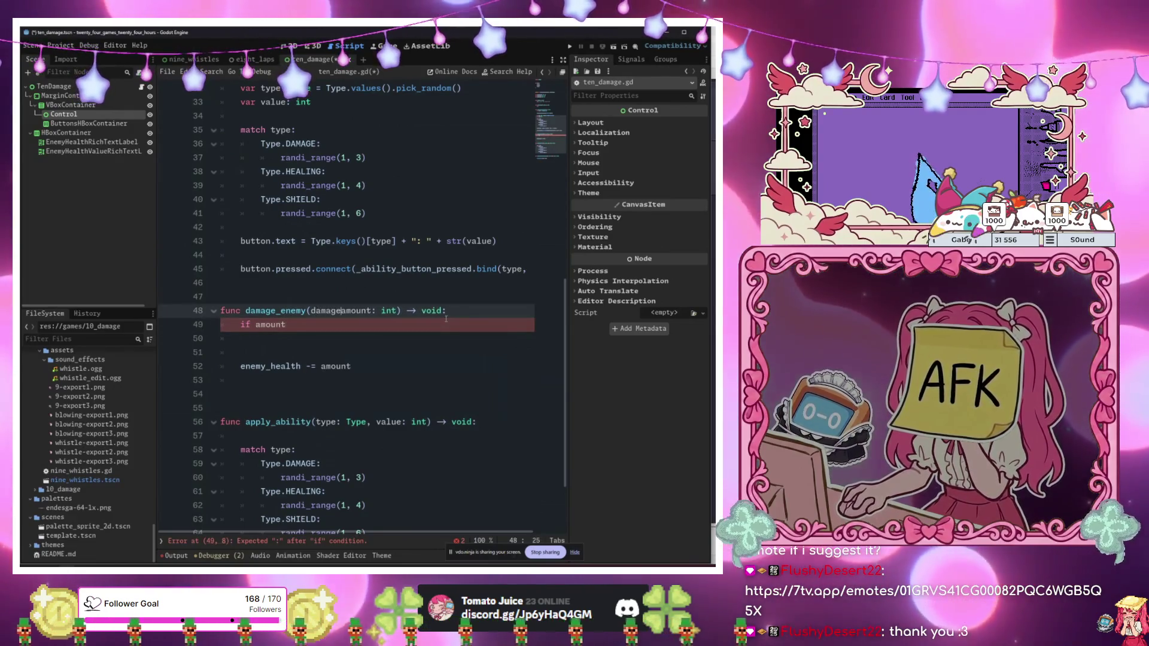
type("_")
key("Down")
type("damage_")
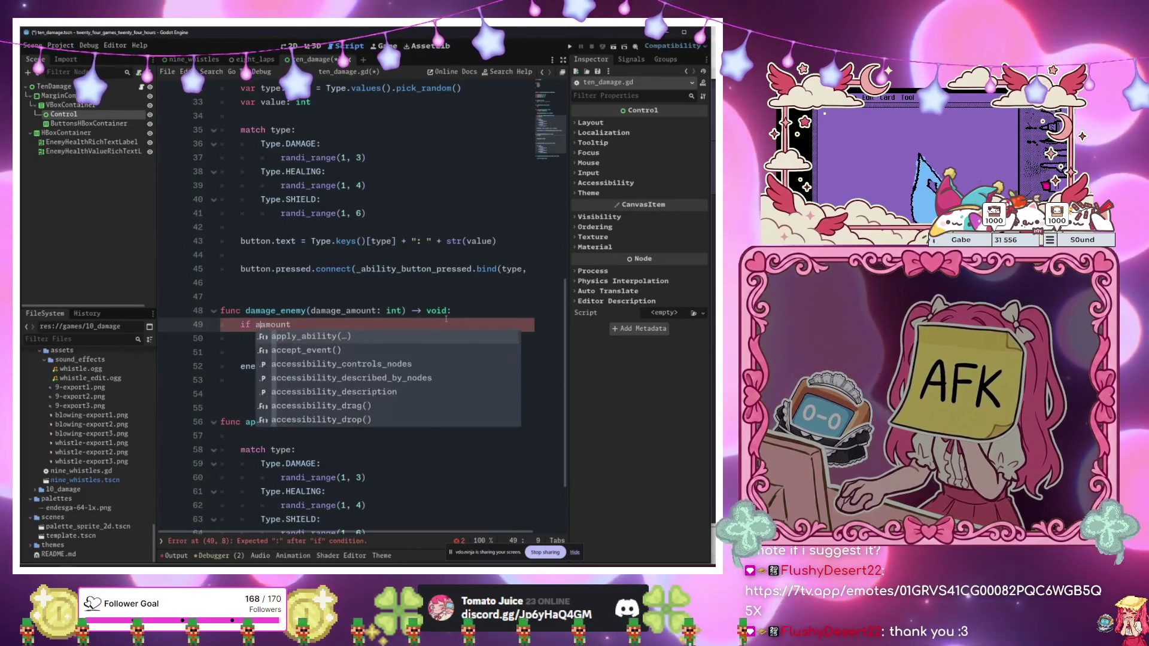
key("Right")
key("End")
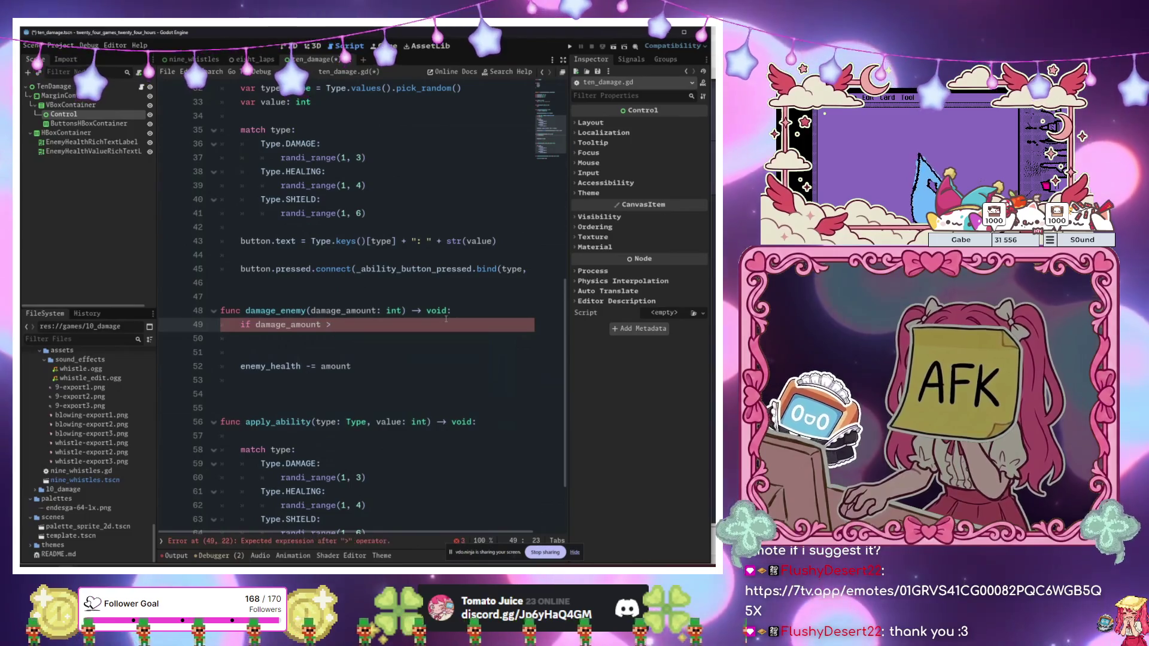
type(">=")
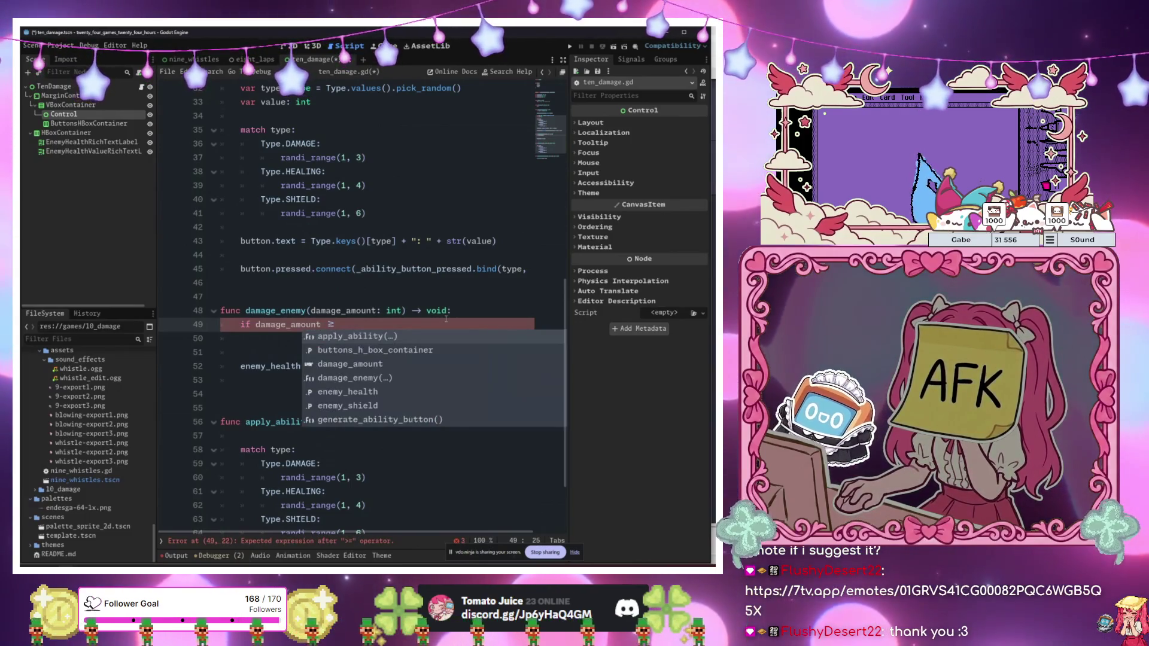
key("BackSpace")
key("BackSpace")
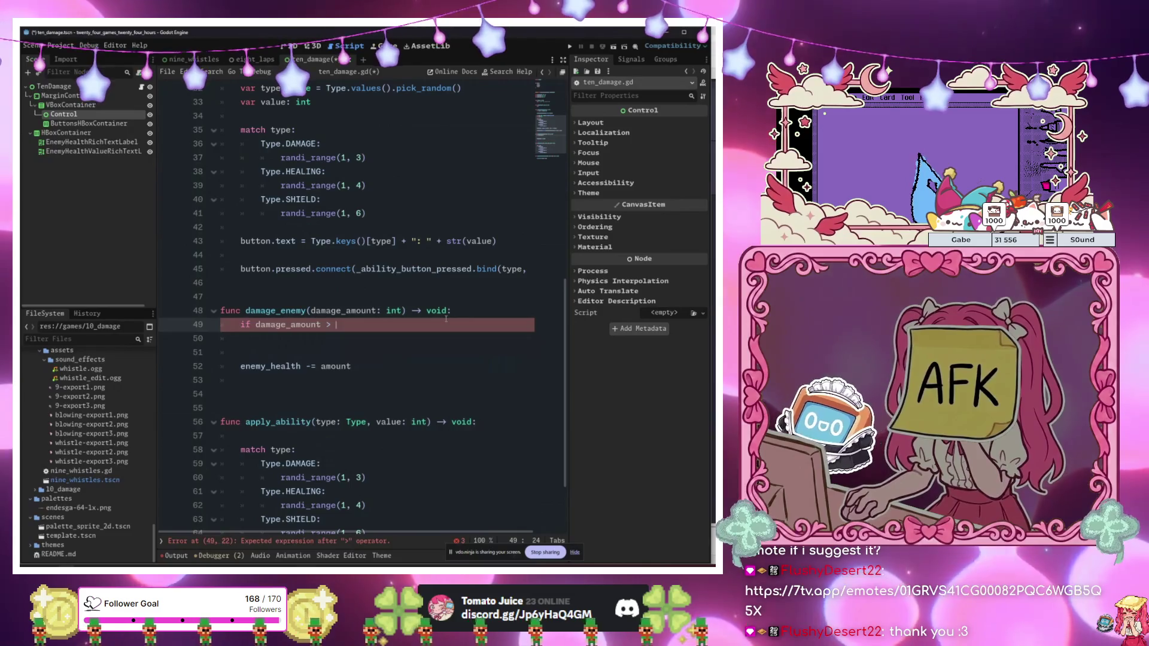
type("enemy_shield:")
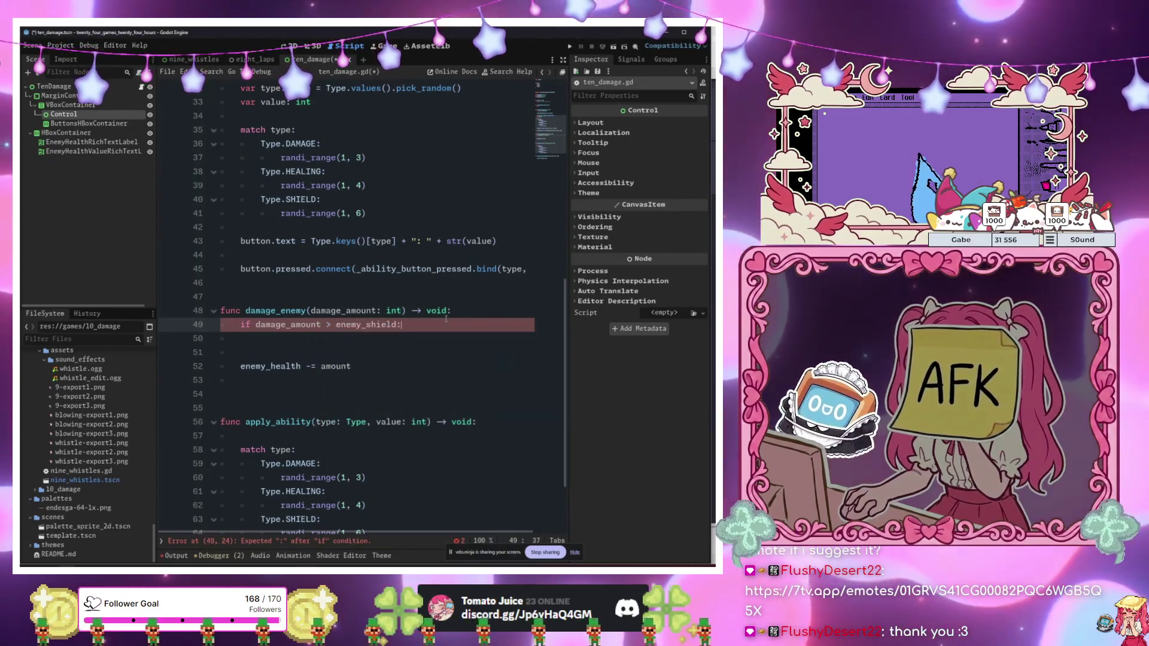
key("Return")
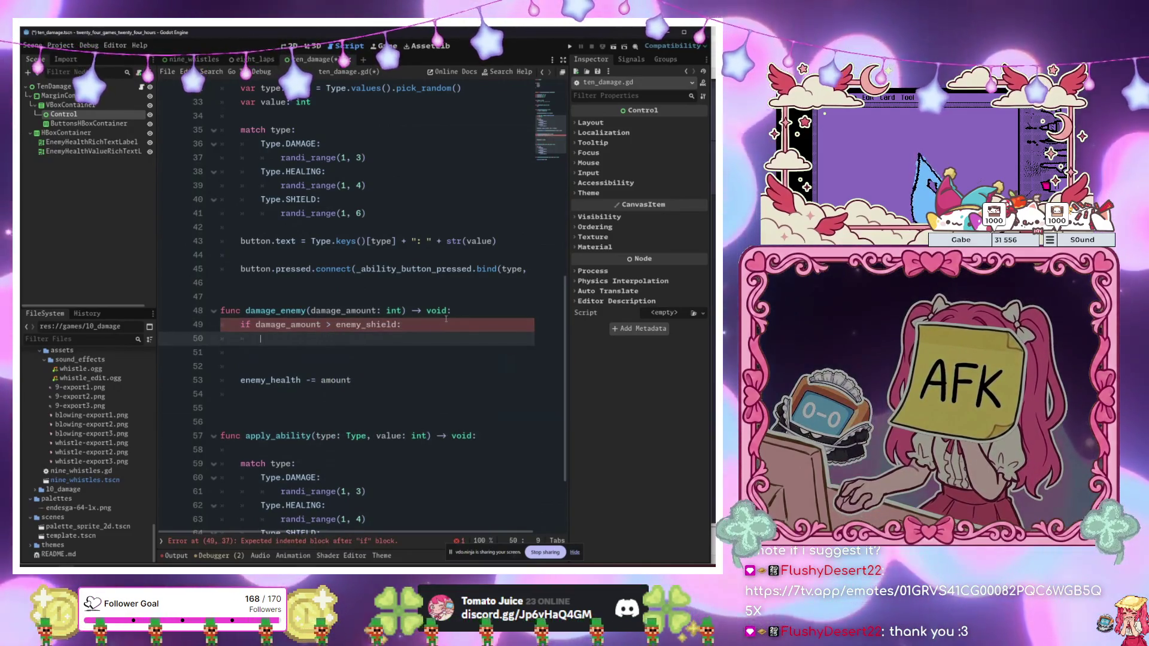
Step: Change the condition to damage_amount <= enemy_shield with an early return beneath it
type("damage_amount -")
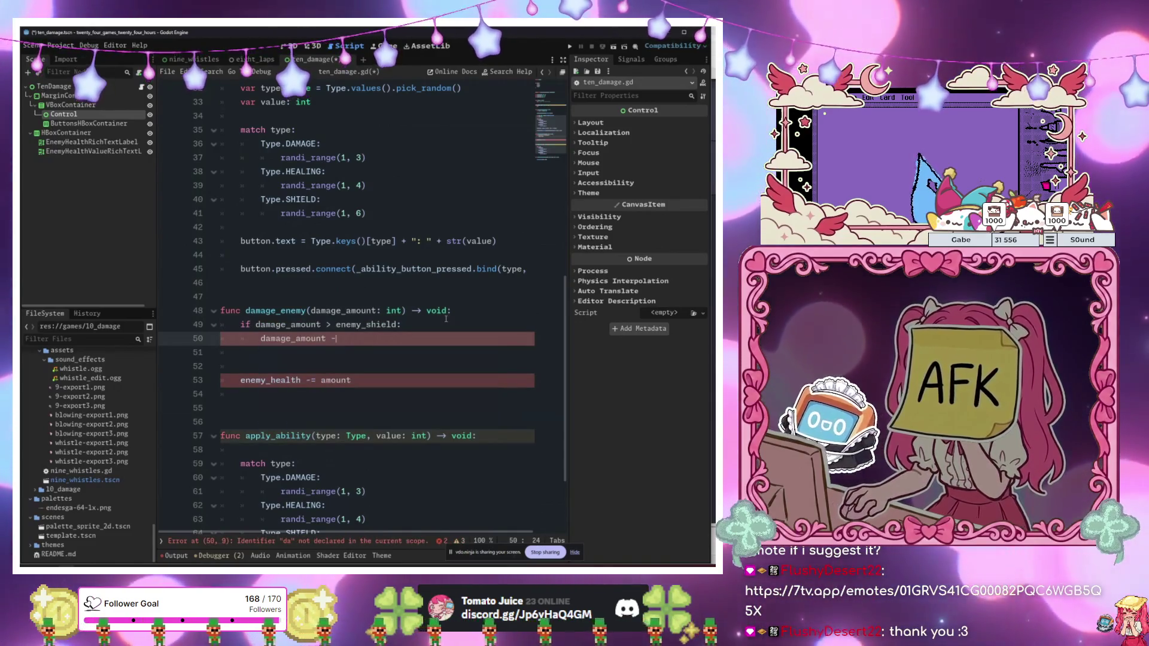
key("BackSpace")
key("BackSpace")
key("BackSpace")
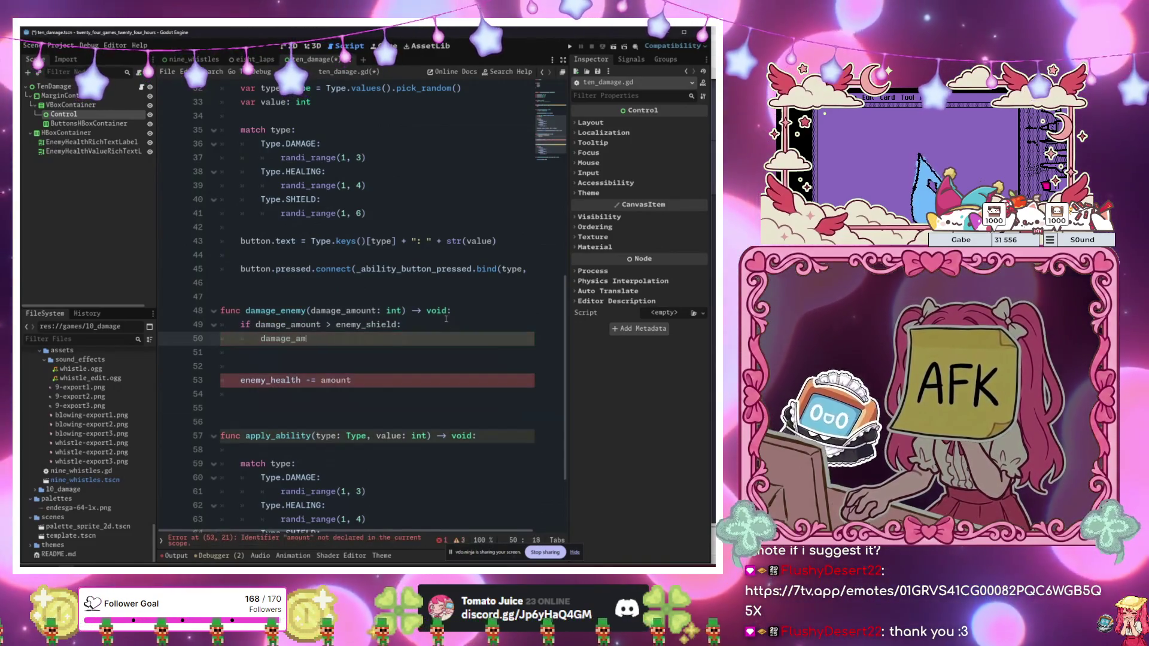
key("Up")
type("not")
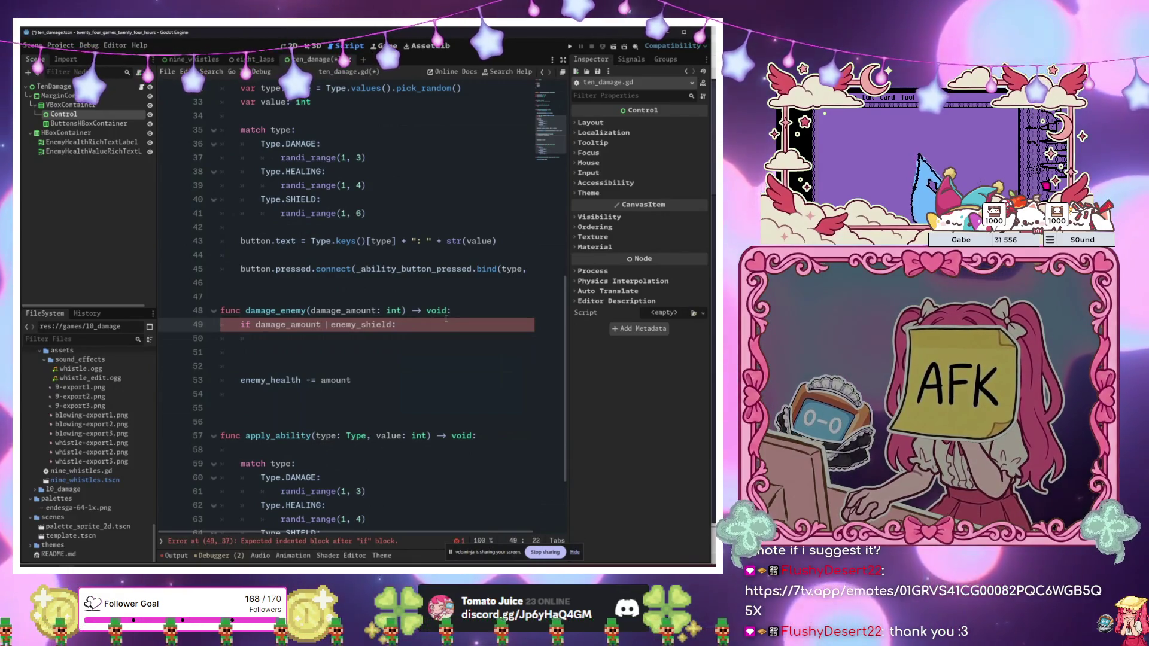
key("Right")
key("Right")
key("Right")
key("BackSpace")
type("<=")
key("End")
key("Return")
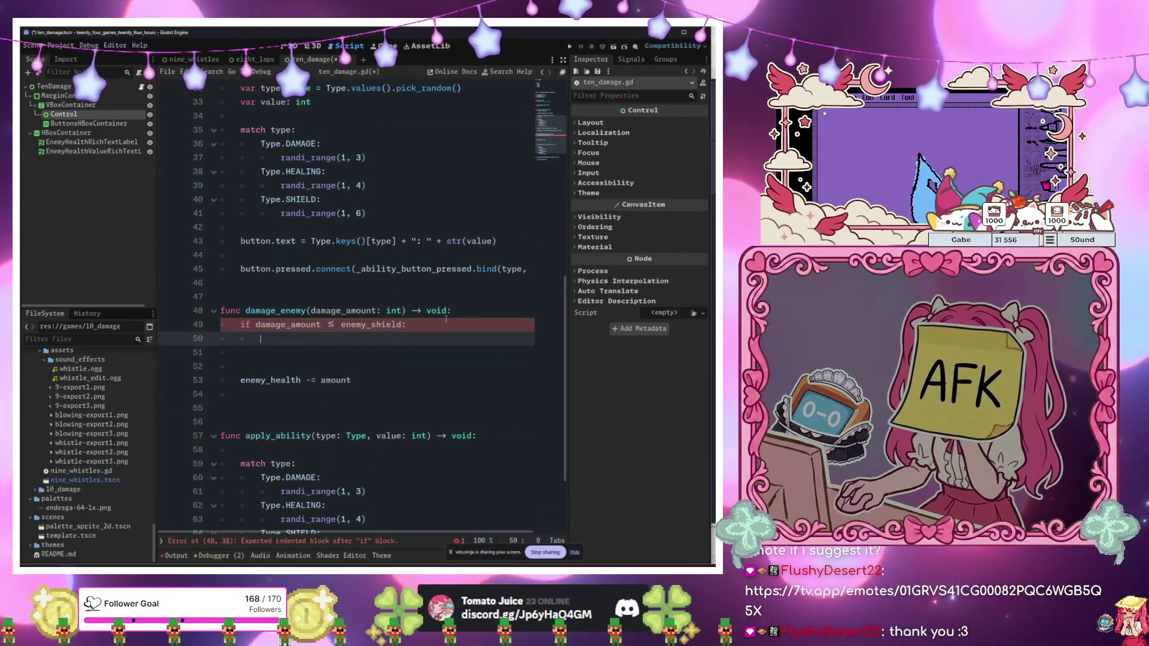
type("return")
key("Return")
key("Return")
Step: Add damage_amount -= enemy_shield, then make the health line enemy_health -= damage_amount
type("dama")
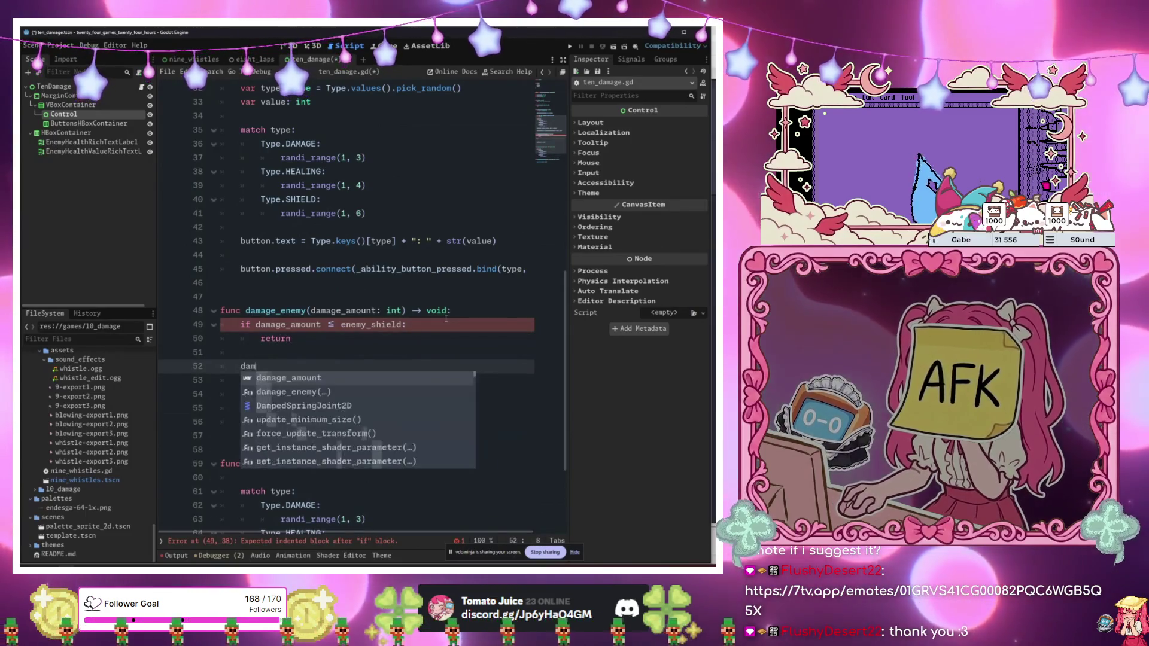
key("Return")
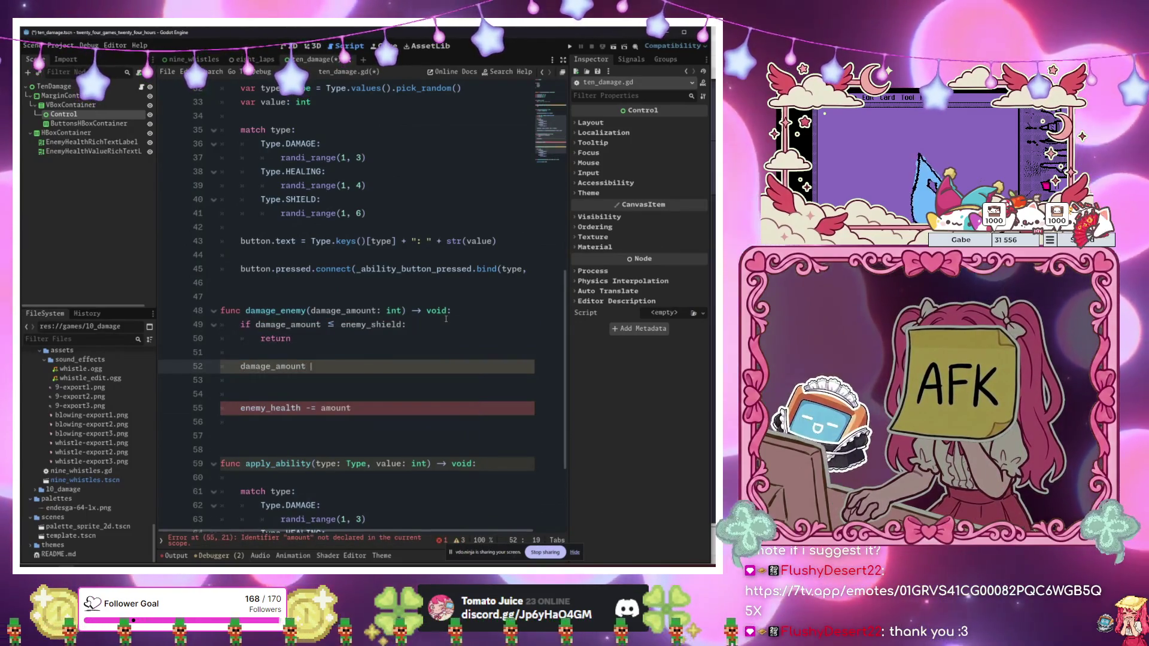
type("P")
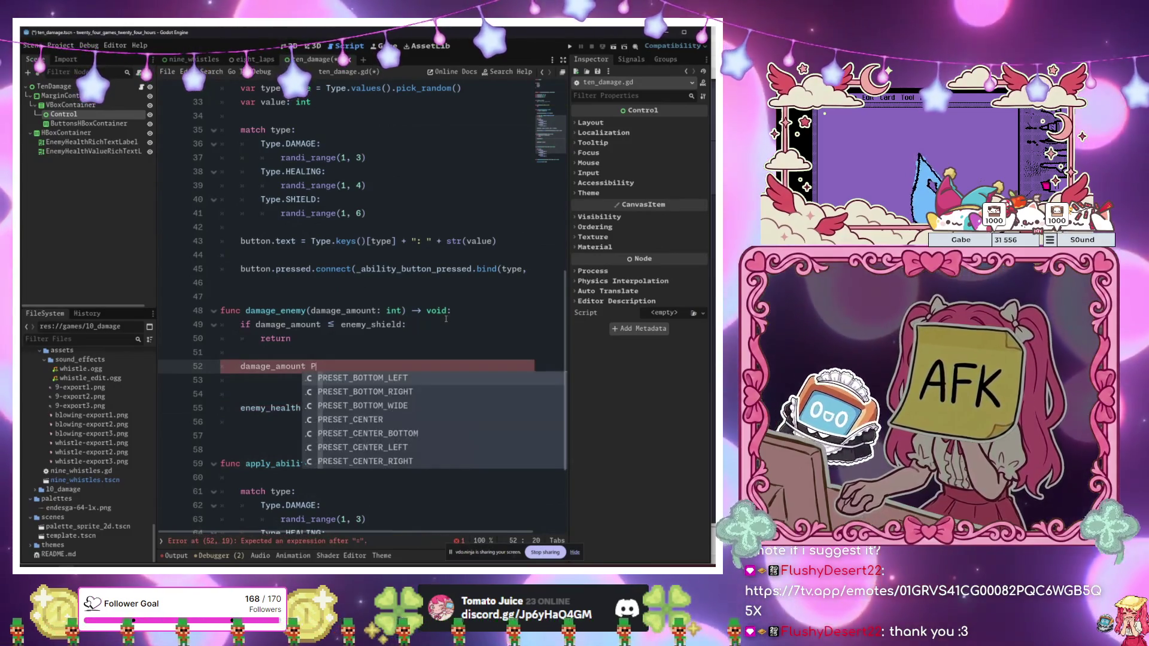
key("BackSpace")
type("-= s")
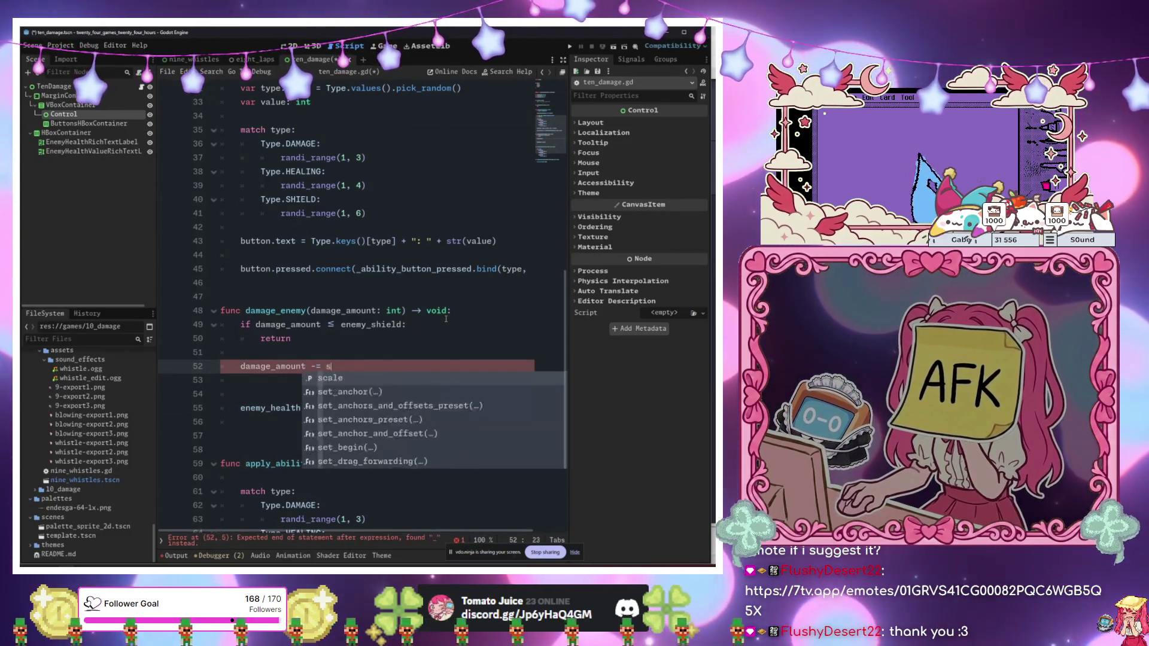
type("hi")
key("Return")
key("Return")
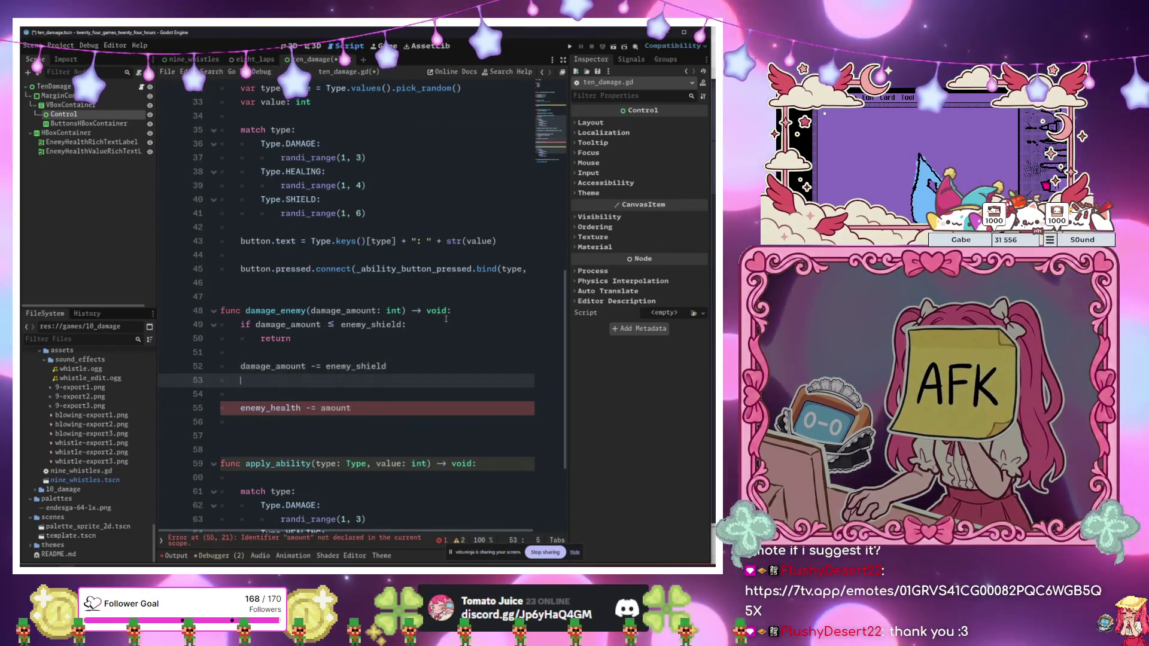
key("Down")
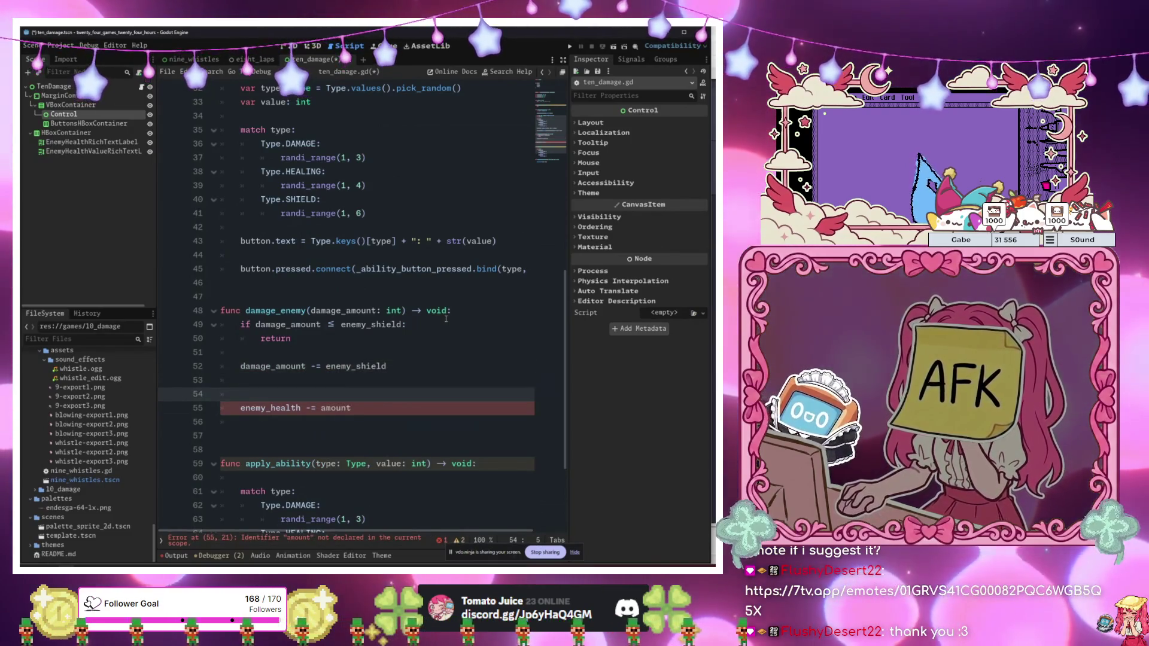
key("Down")
key("End")
key("ctrl+BackSpace")
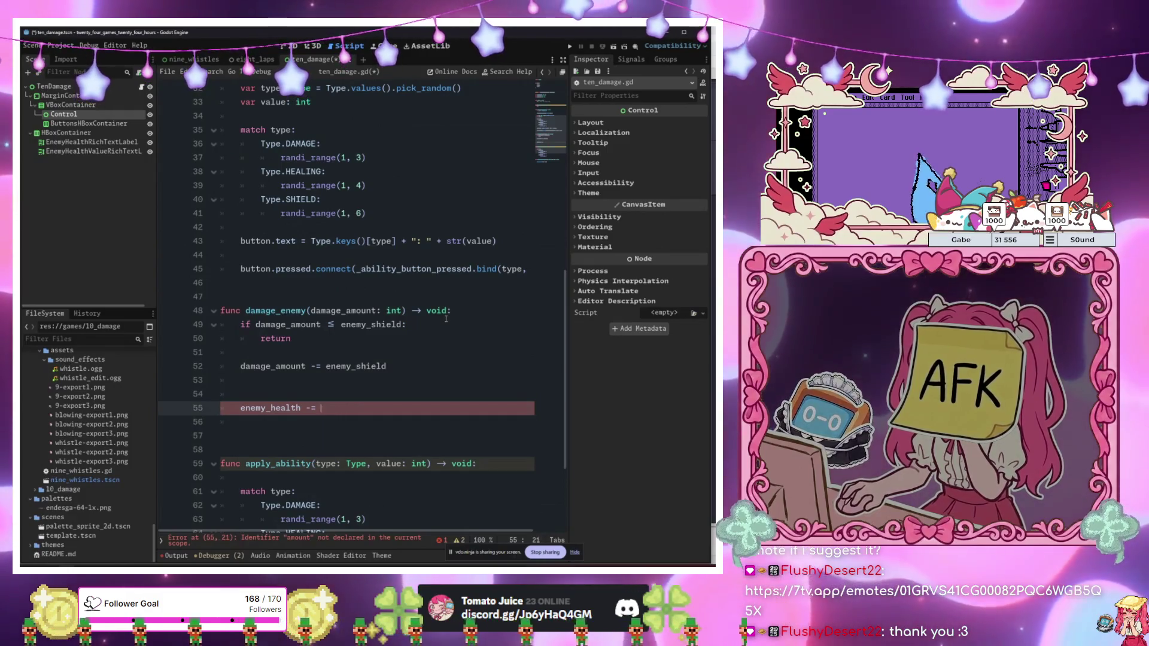
type("dam")
key("Return")
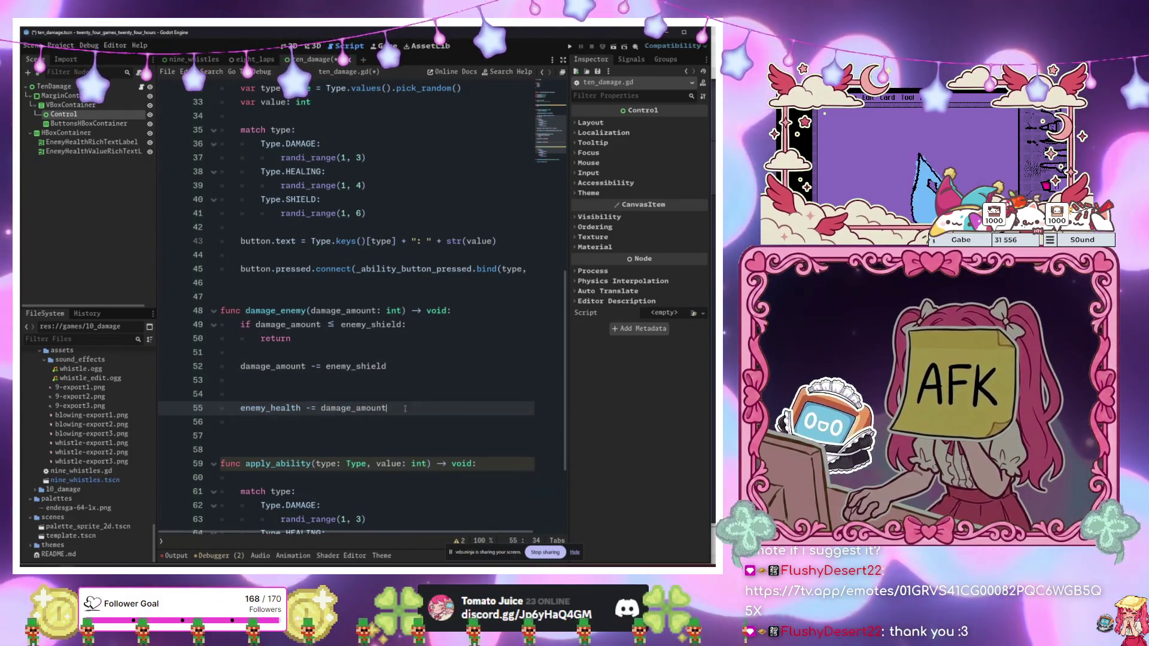
key("Up")
key("BackSpace")
key("BackSpace")
left_click(423, 390)
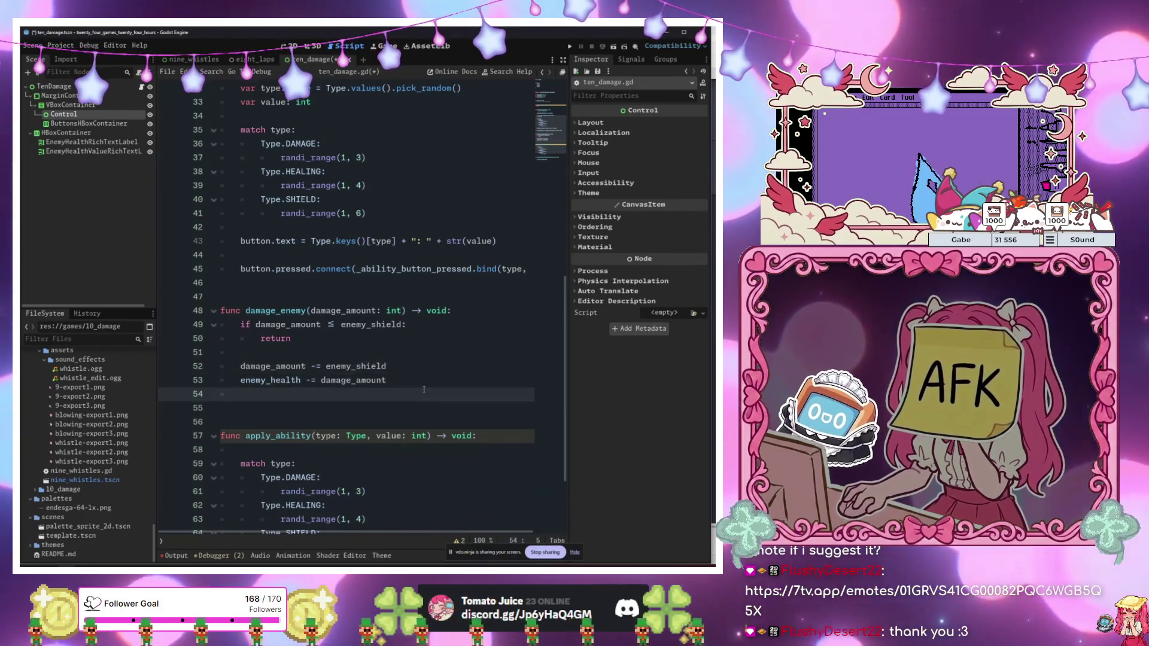
type("enemy_health.")
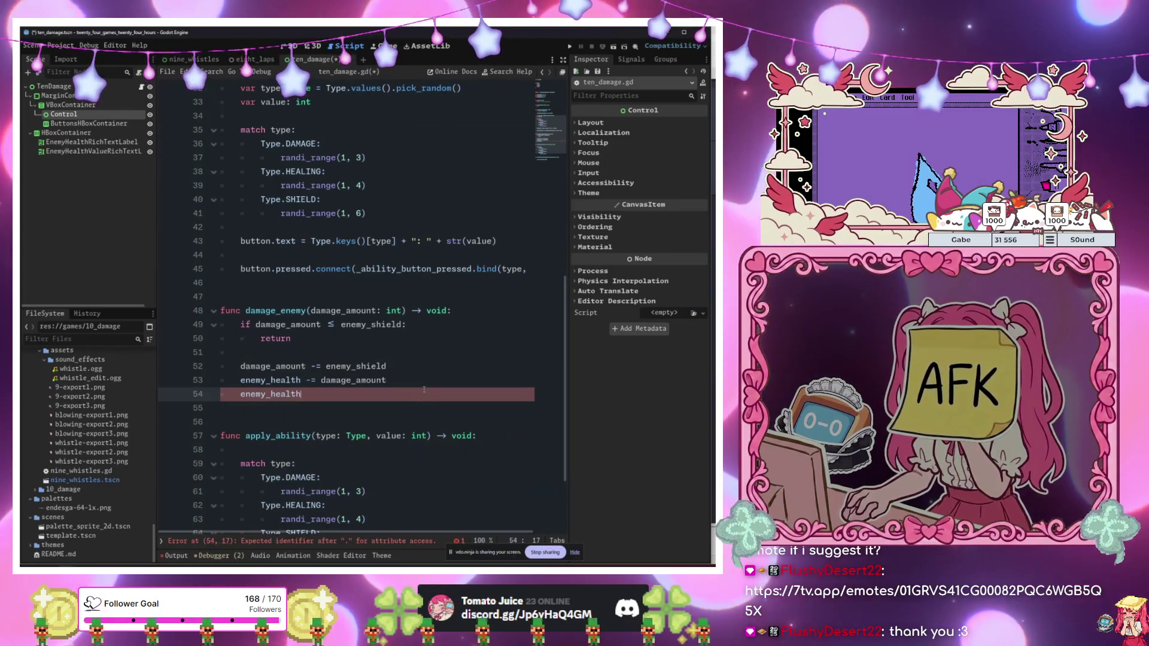
Step: Set enemy_health_value_rich_text_label.text = str(enemy_health) at the end of damage_enemy
scroll(327, 375, "up", 10)
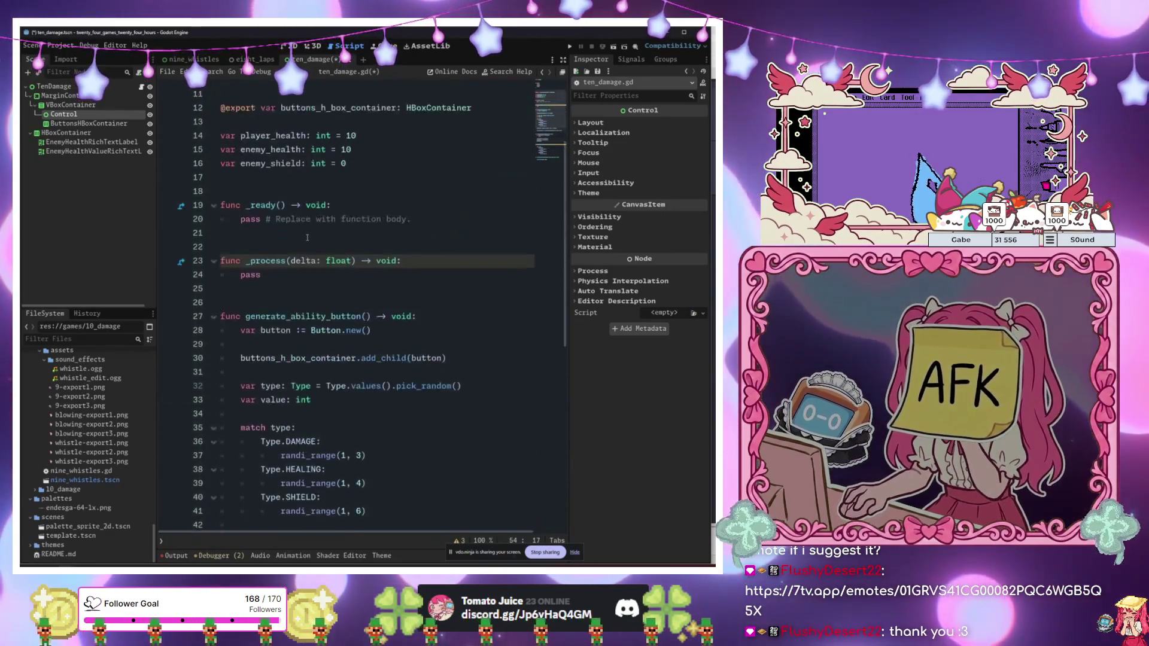
left_click(90, 143)
left_click_drag(100, 153, 252, 227)
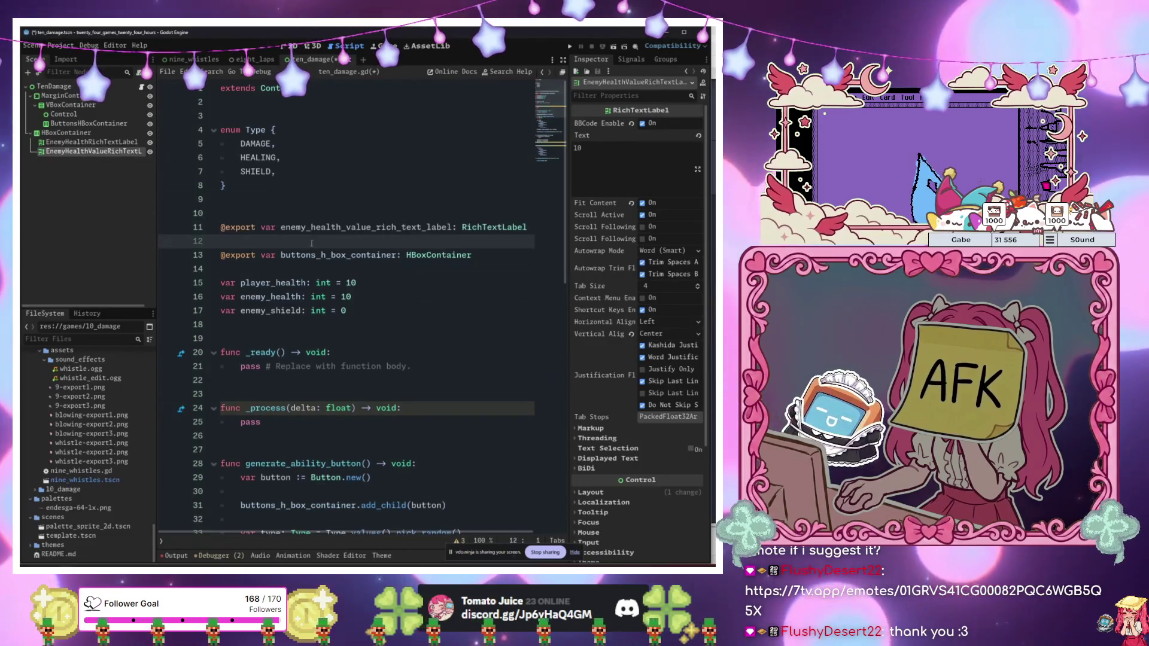
scroll(318, 375, "down", 13)
left_click(322, 284)
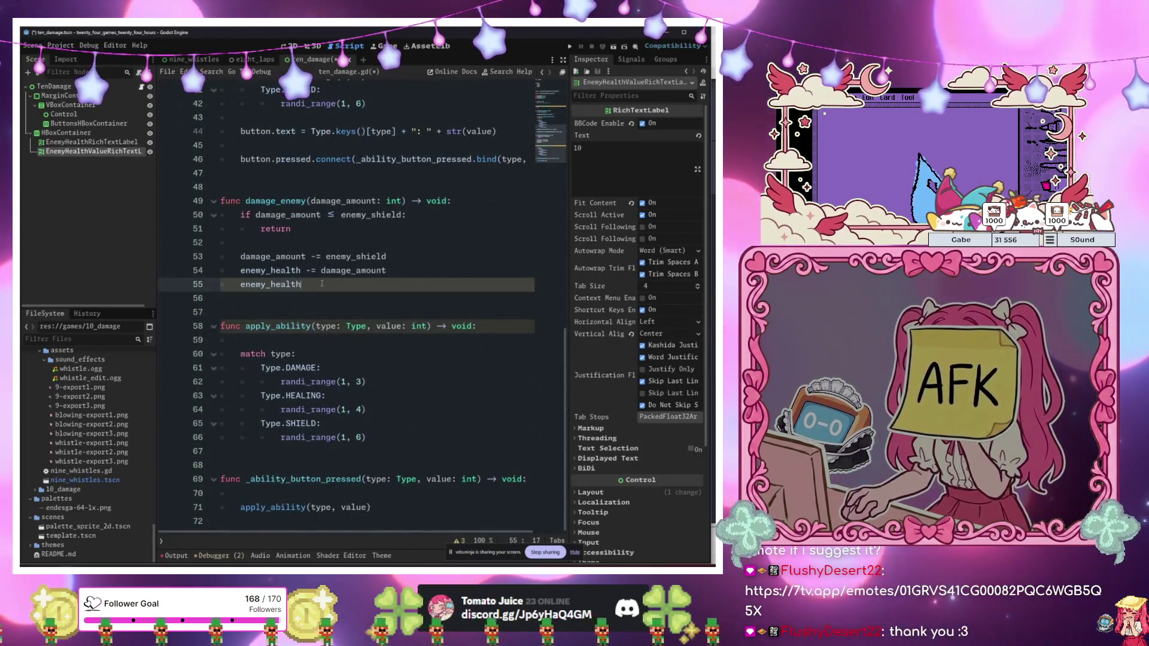
type("_value_rich_text_label.text ")
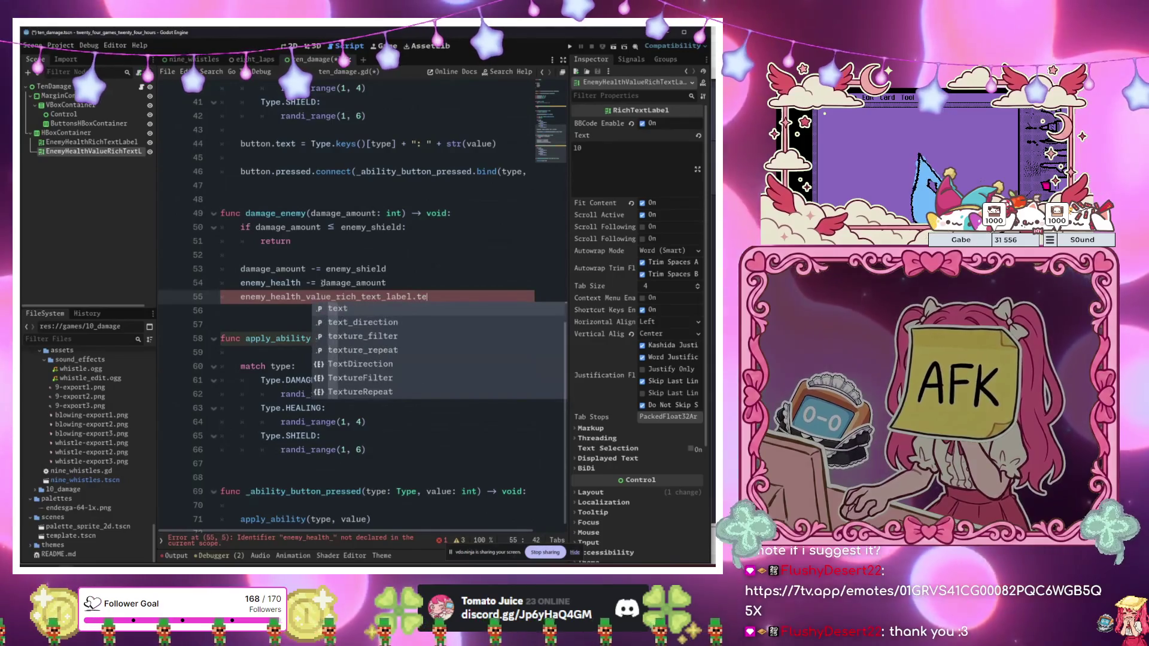
type("= str(")
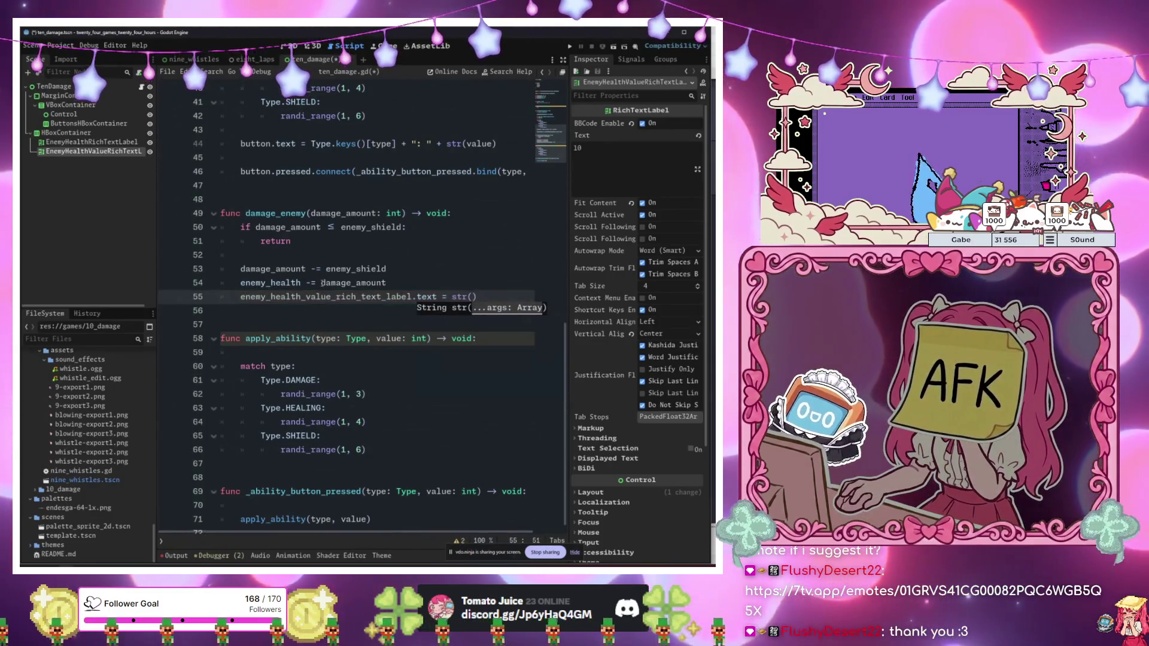
type("ene")
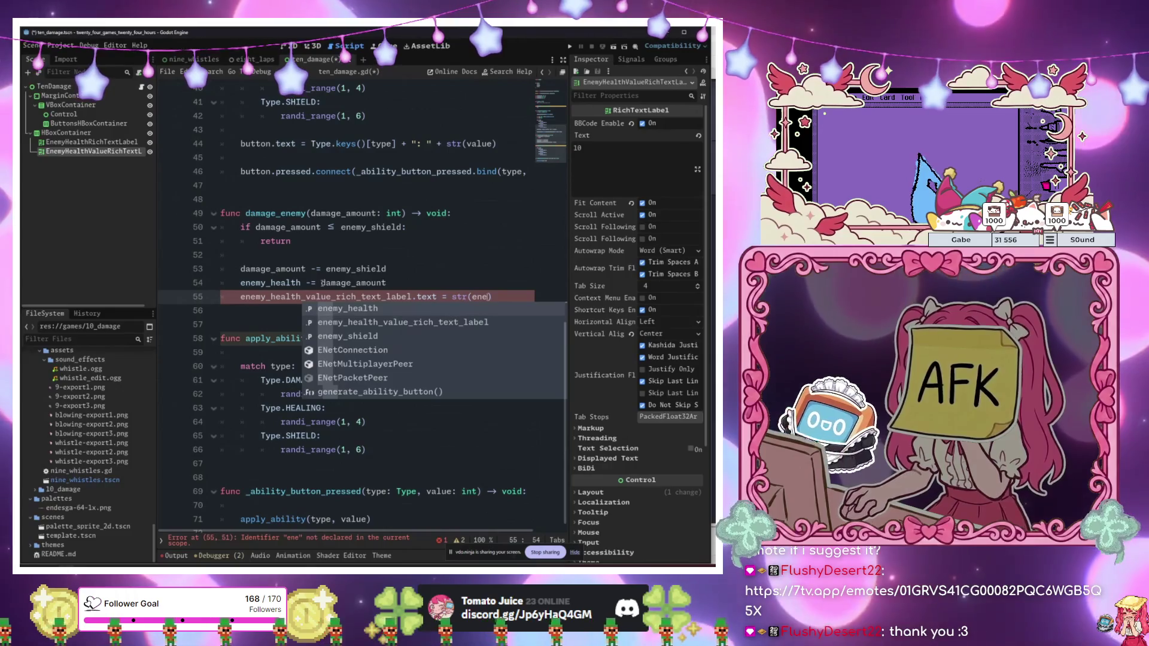
key("Return")
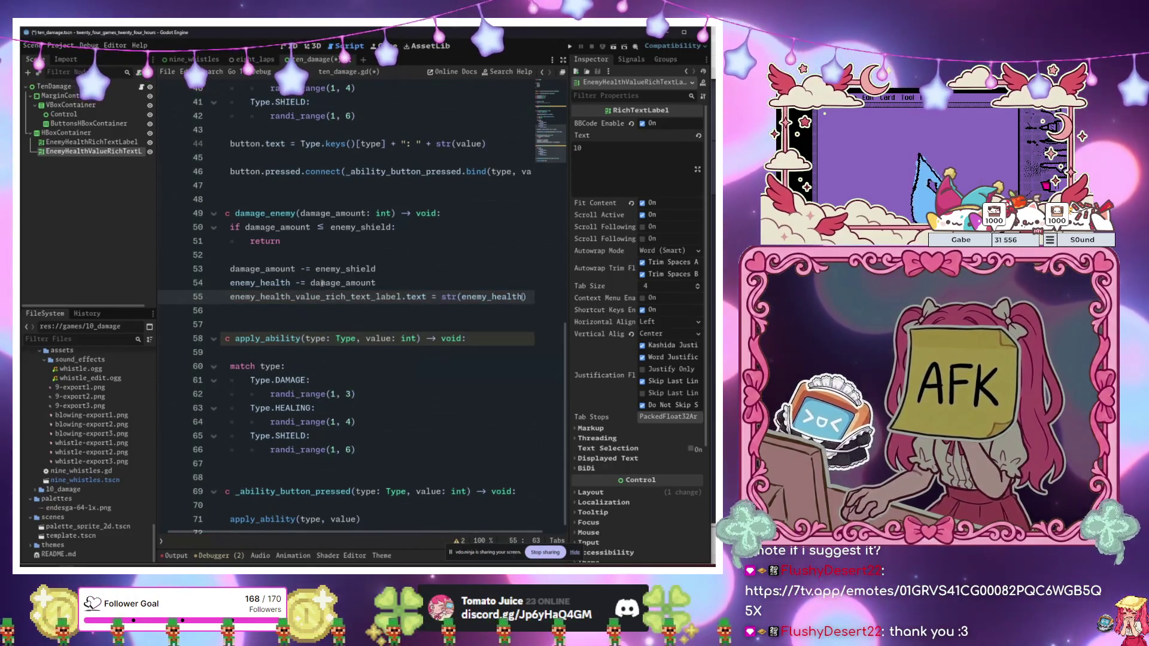
Step: Check the _ready function, then switch to the 2D scene view
left_click(393, 275)
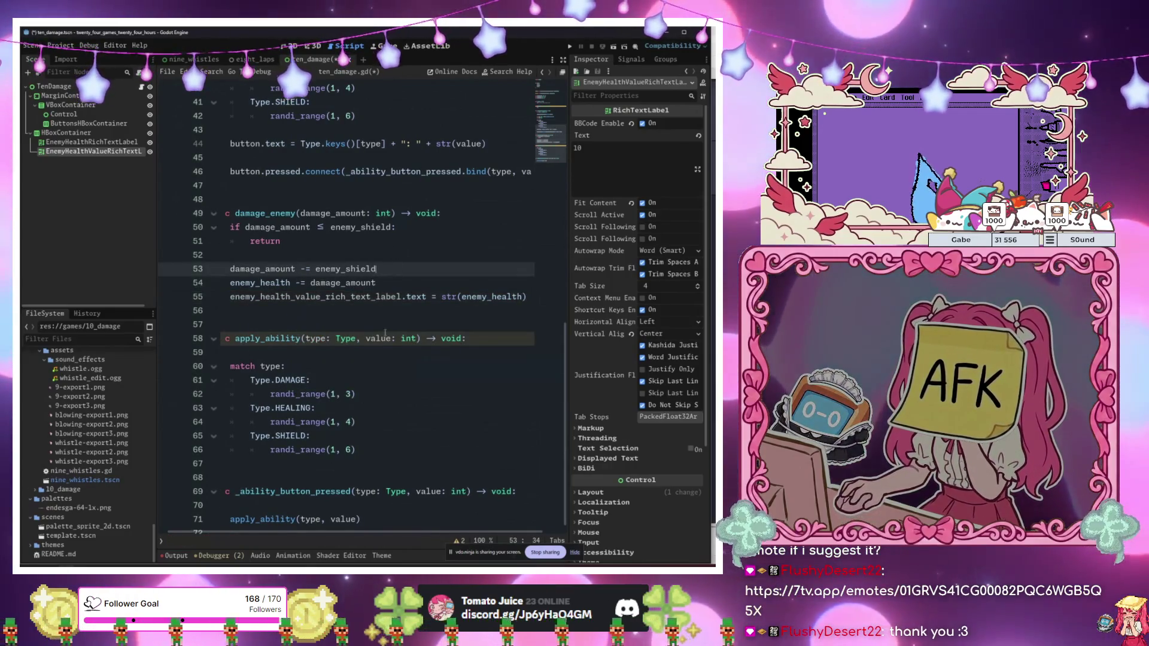
scroll(385, 332, "up", 9)
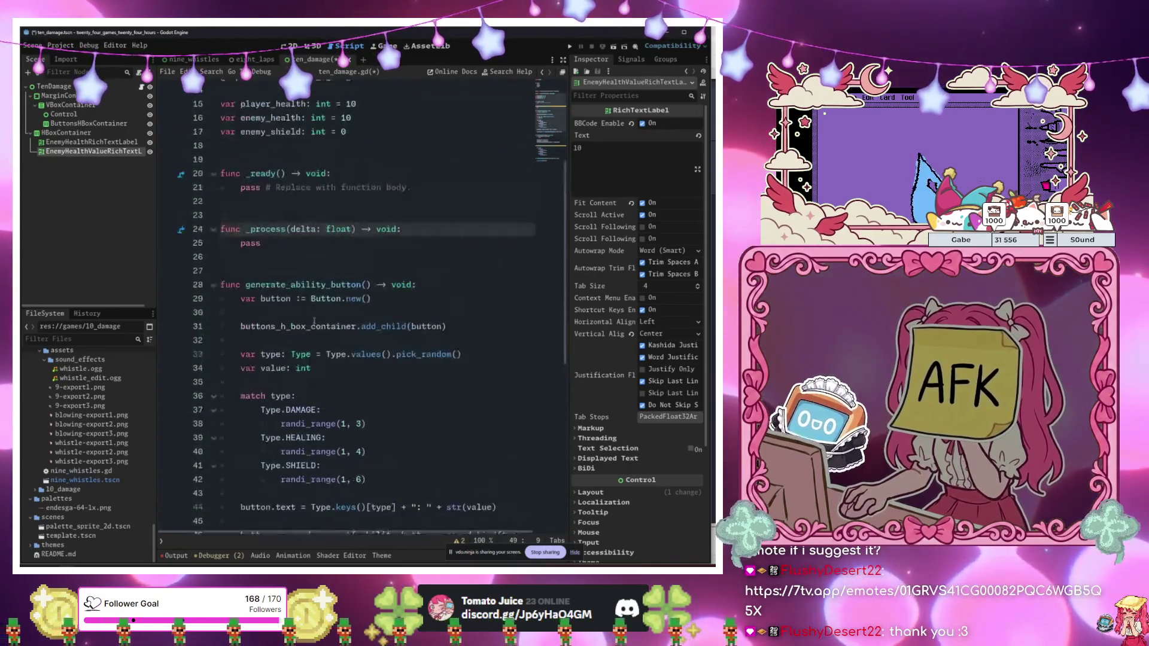
triple_click(435, 189)
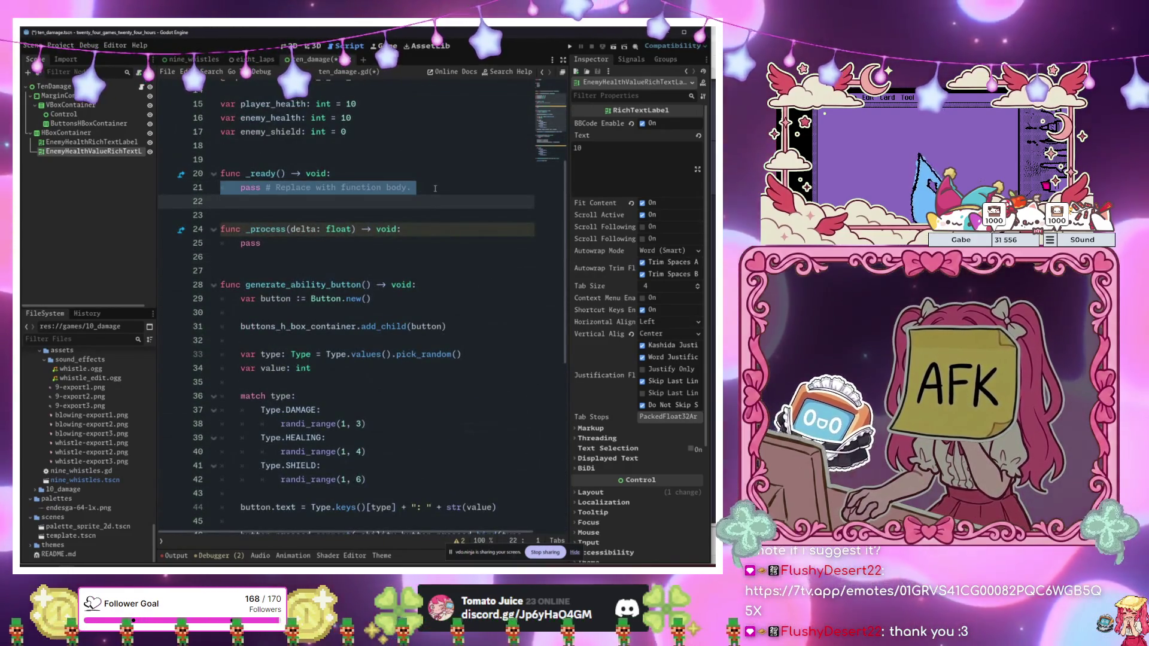
left_click(432, 188)
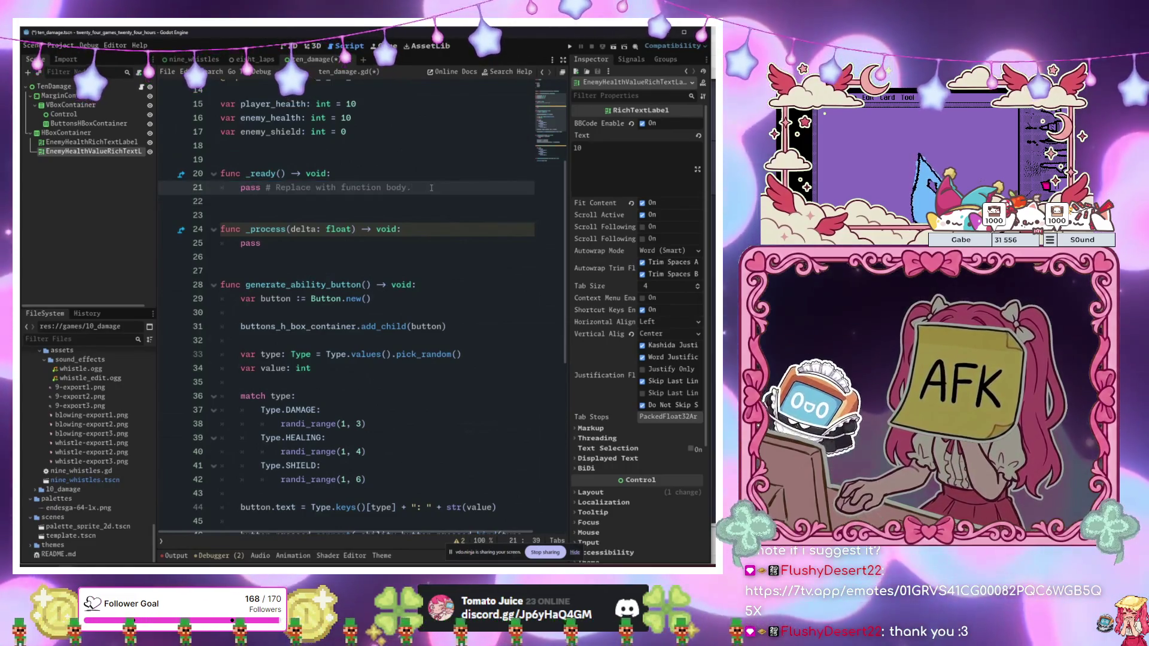
scroll(408, 202, "down", 10)
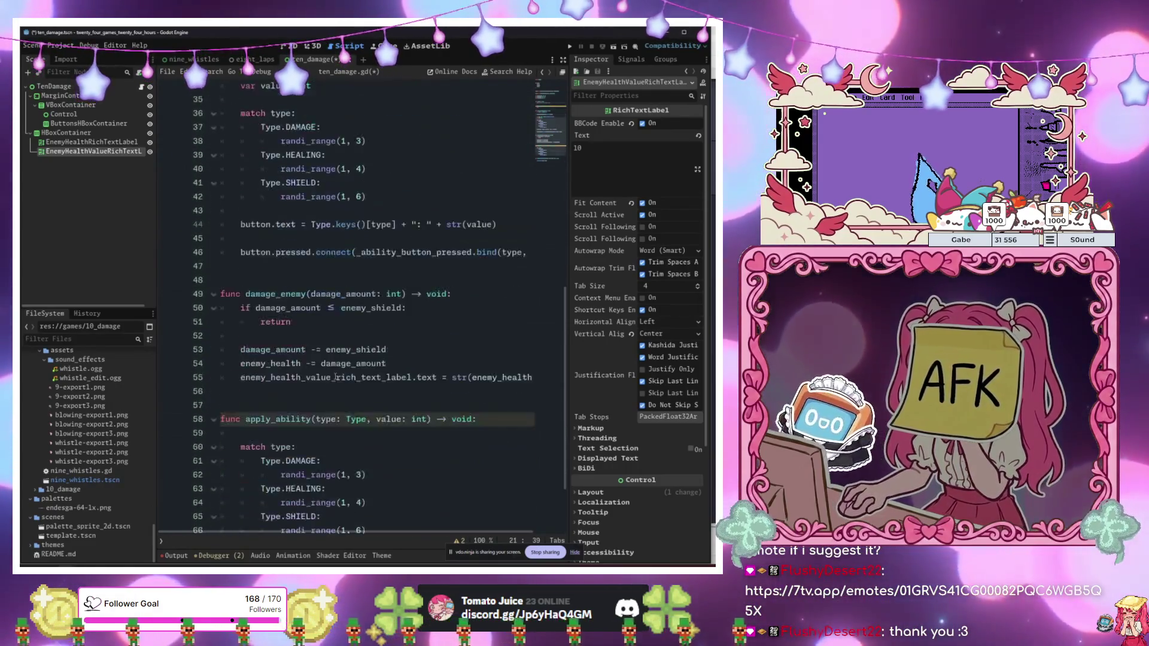
key("ctrl+F1")
scroll(298, 264, "down", 5)
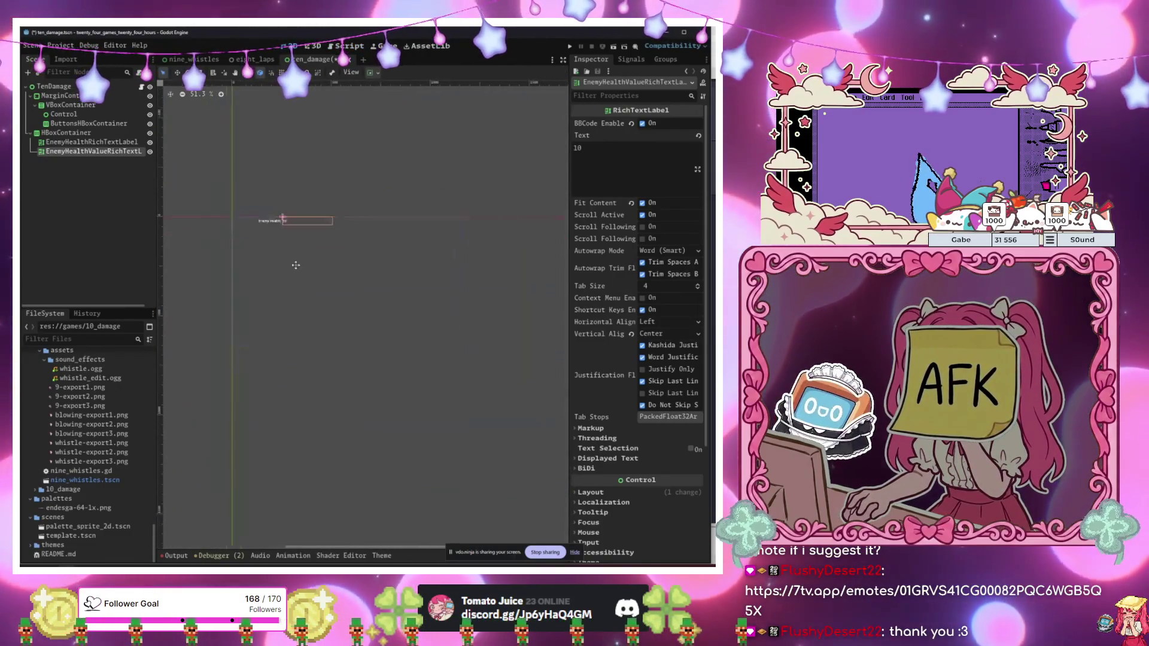
Step: Add a Button child under TenDamage named StartButton, with its Text set to Start
left_click(298, 264)
left_click(79, 134)
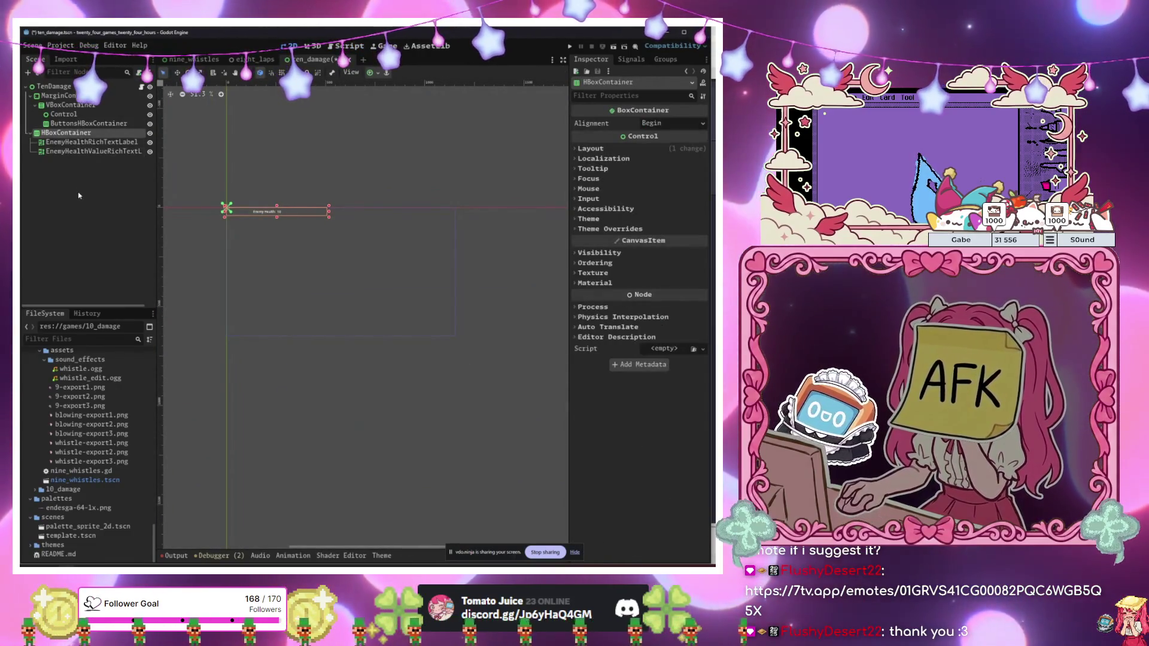
left_click(54, 87)
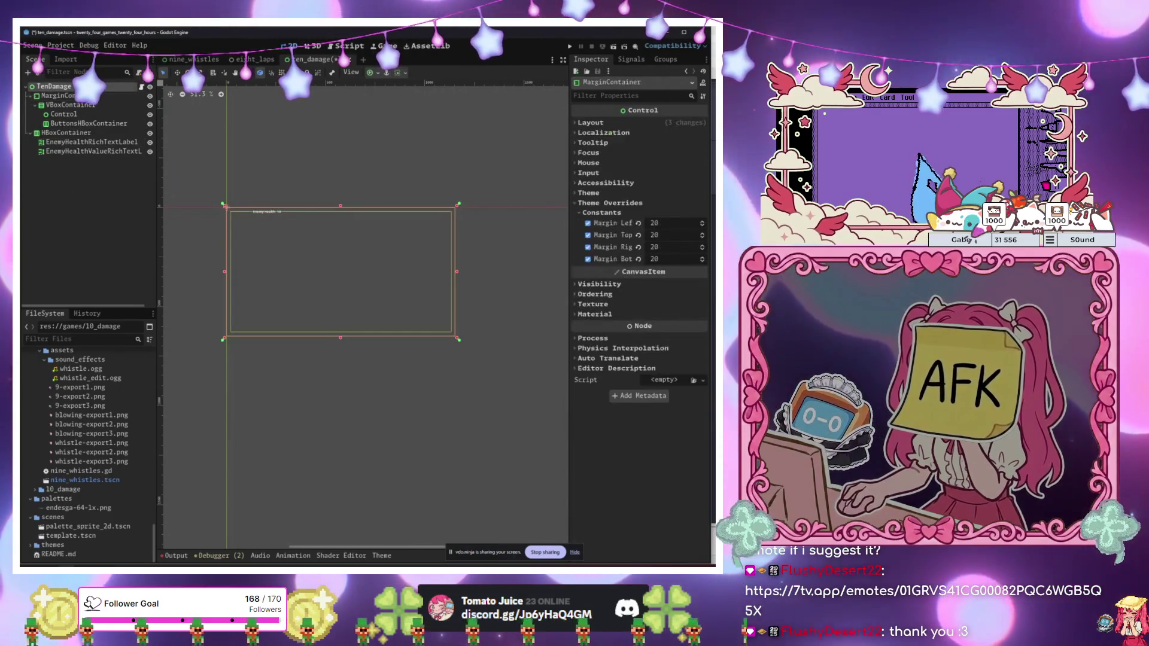
key("ctrl+a")
type("start")
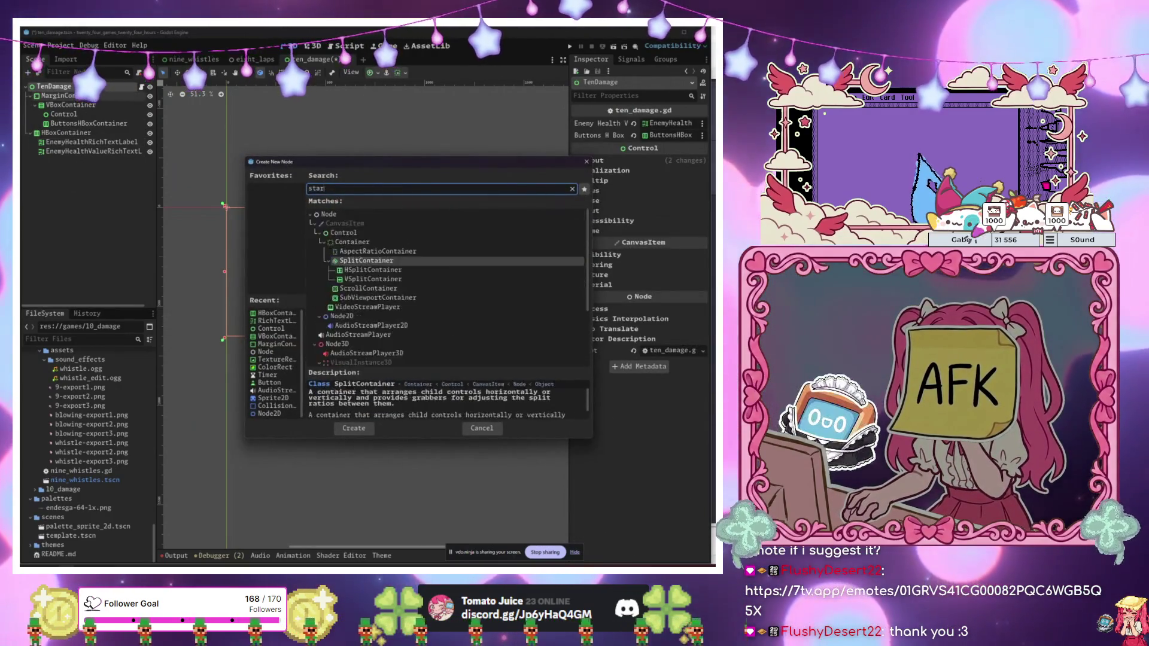
key("ctrl+a")
type("button")
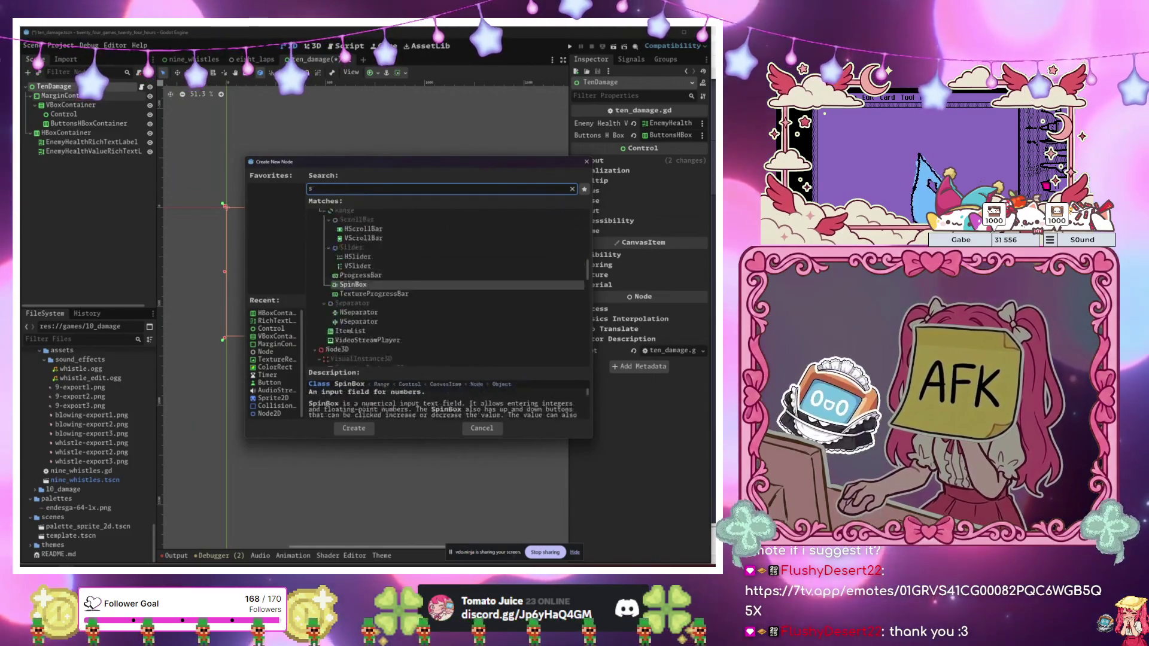
key("Return")
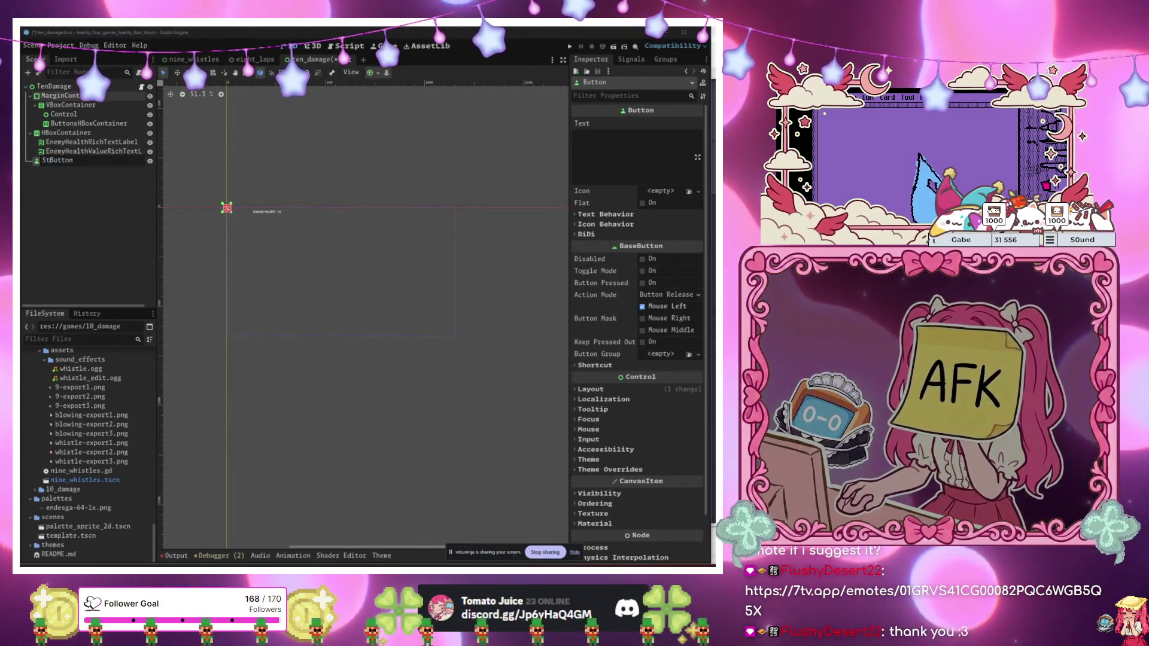
left_click(601, 161)
type("Start")
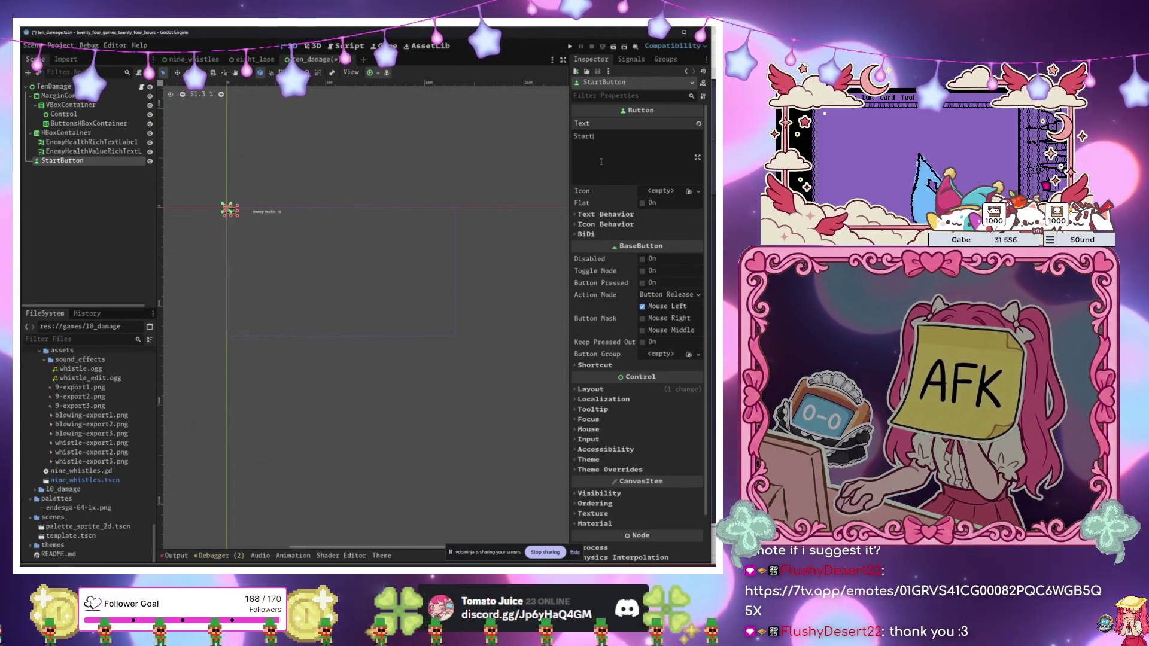
left_click(53, 86)
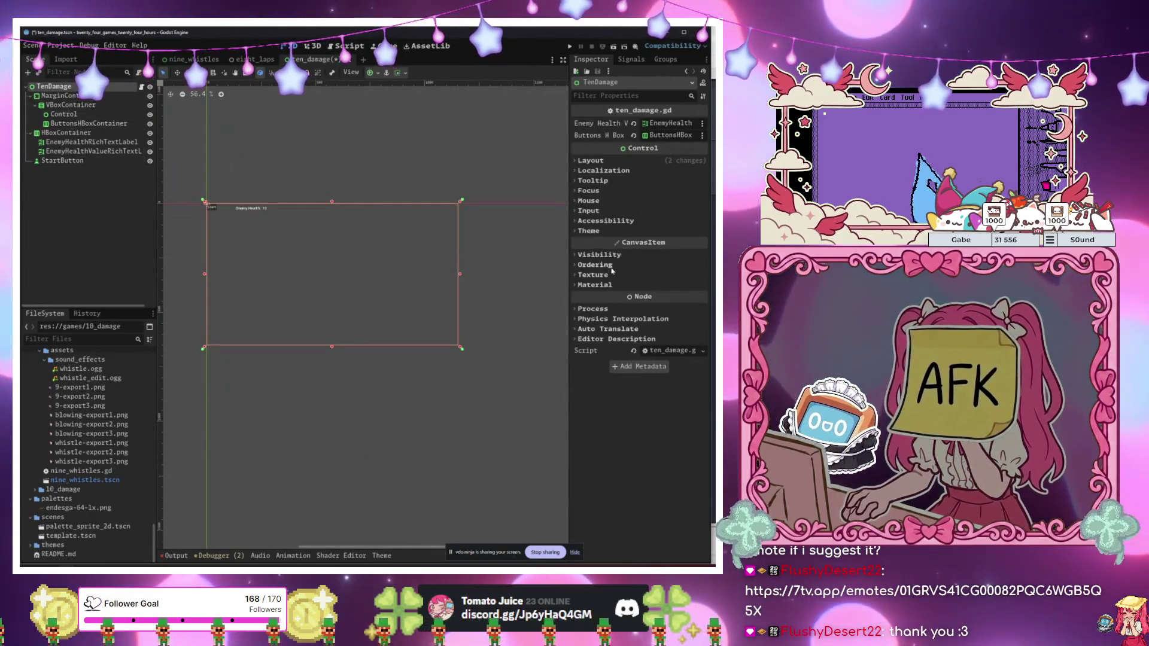
Step: Quick-load an existing theme into TenDamage's Theme property
left_click(589, 230)
left_click(703, 241)
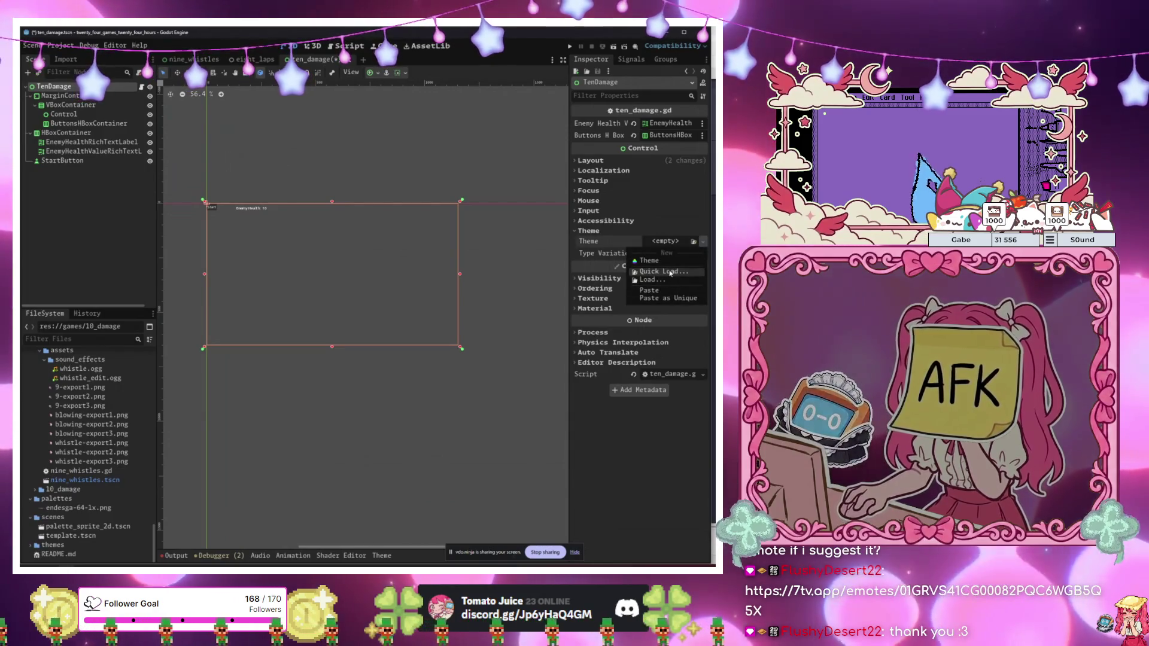
left_click(670, 272)
key("Return")
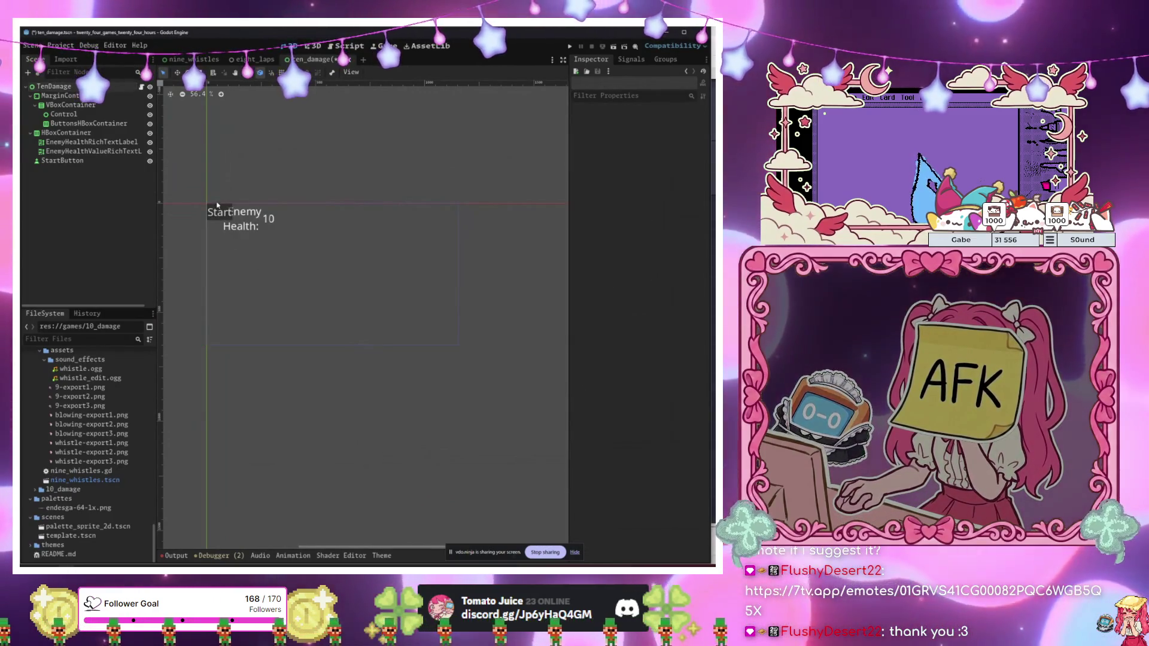
Step: Widen the health HBoxContainer so Enemy Health: 10 fits one line, and move the Start button below it
left_click(254, 227)
left_click(240, 226)
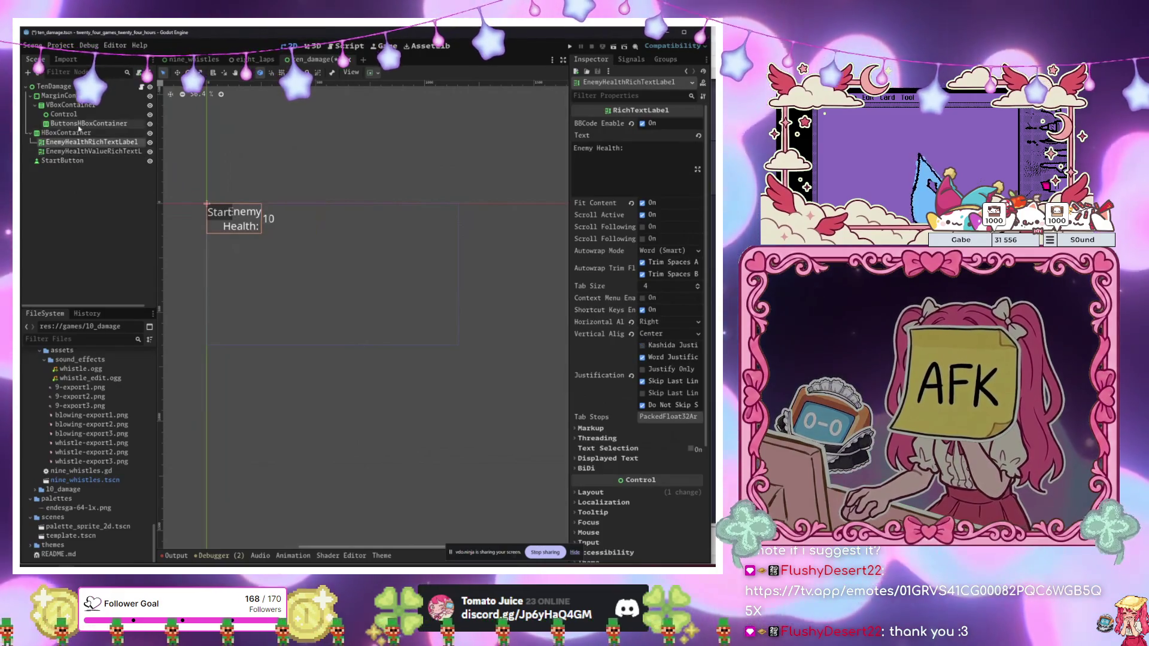
left_click_drag(332, 218, 383, 219)
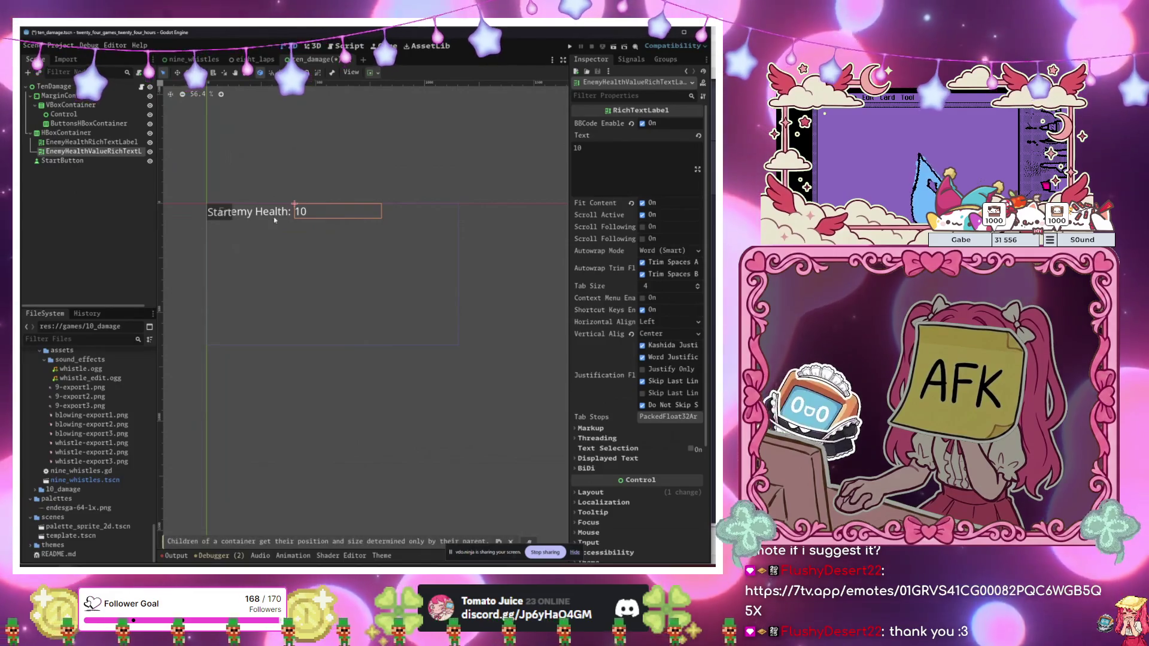
left_click(251, 219)
left_click(216, 220)
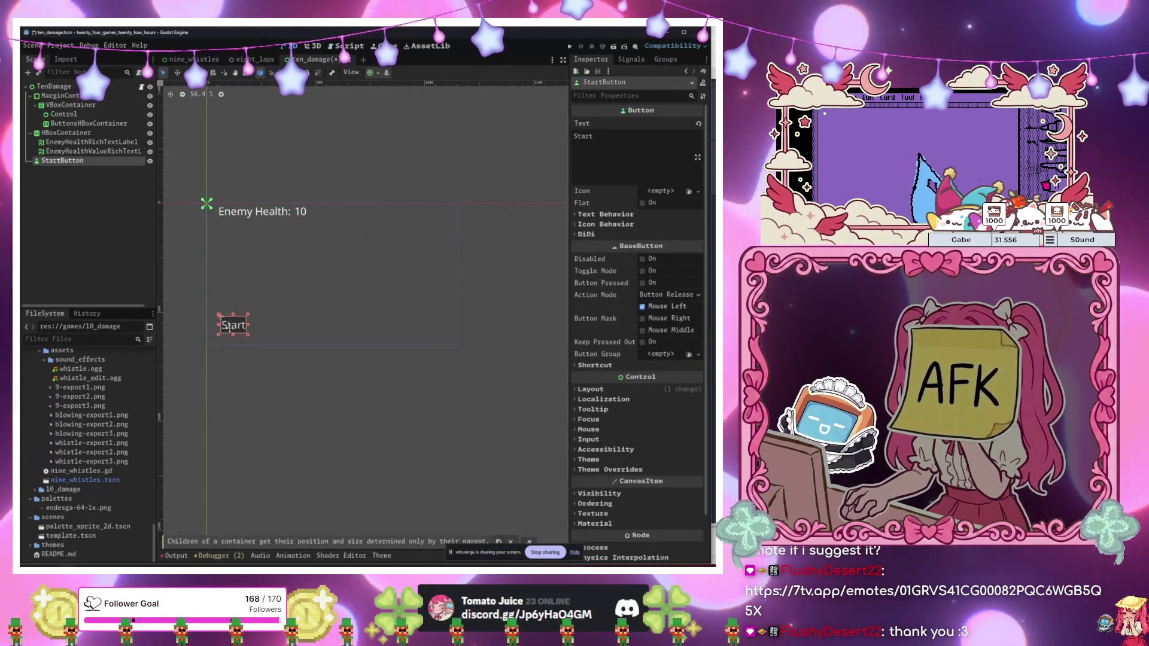
left_click_drag(236, 327, 230, 333)
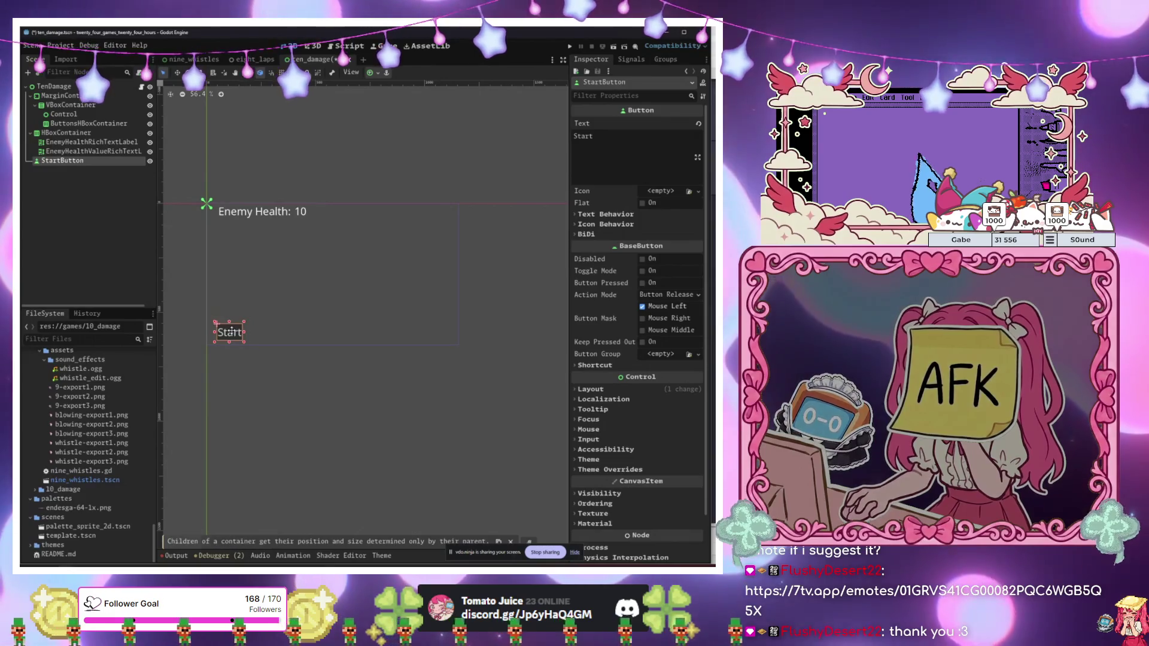
Step: Connect StartButton's pressed signal to a new _on_start_button_pressed() handler in ten_damage.gd
left_click(349, 46)
left_click(384, 490)
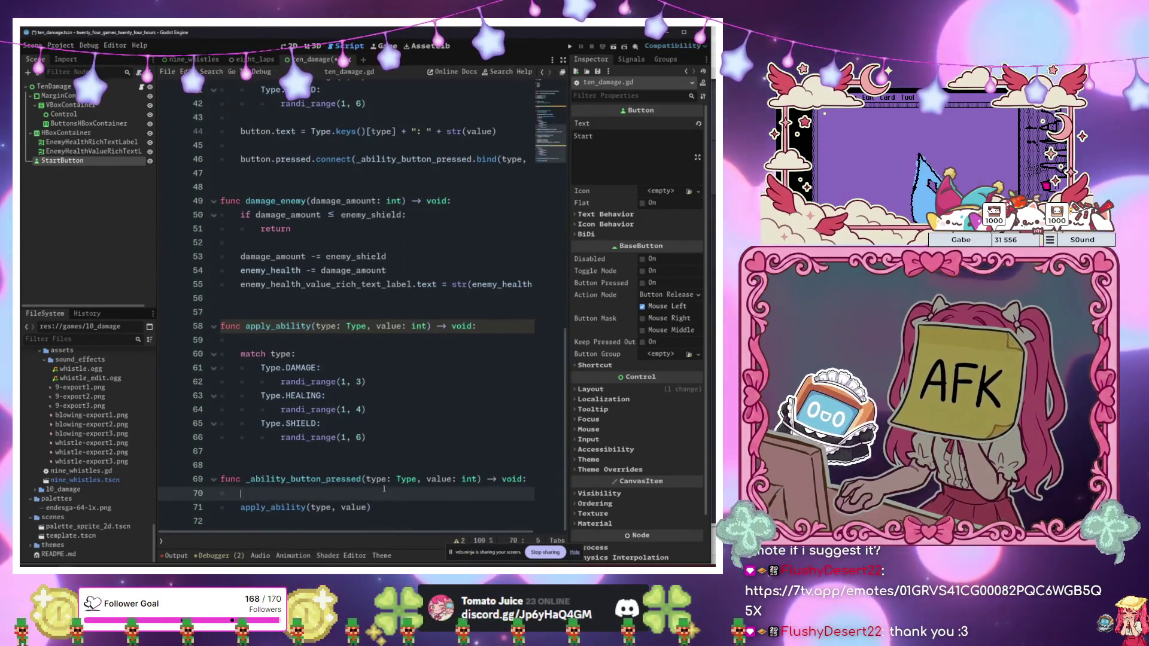
left_click(618, 62)
double_click(606, 114)
left_click(478, 390)
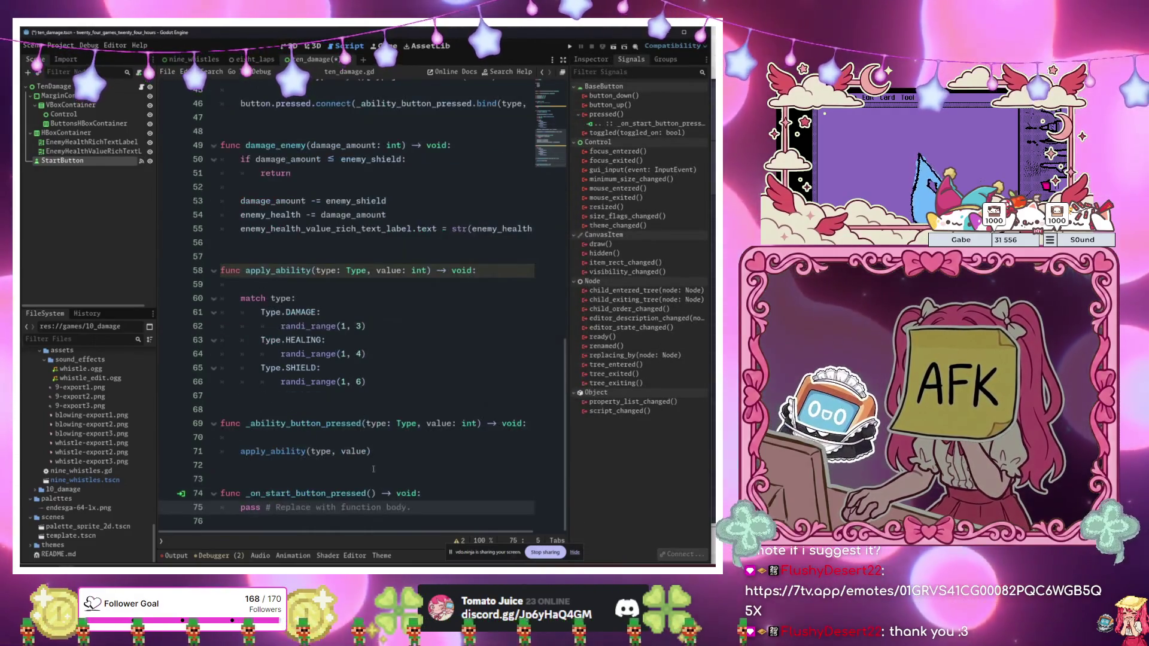
Step: Paste an export variable for the start button at line 13
scroll(335, 359, "up", 12)
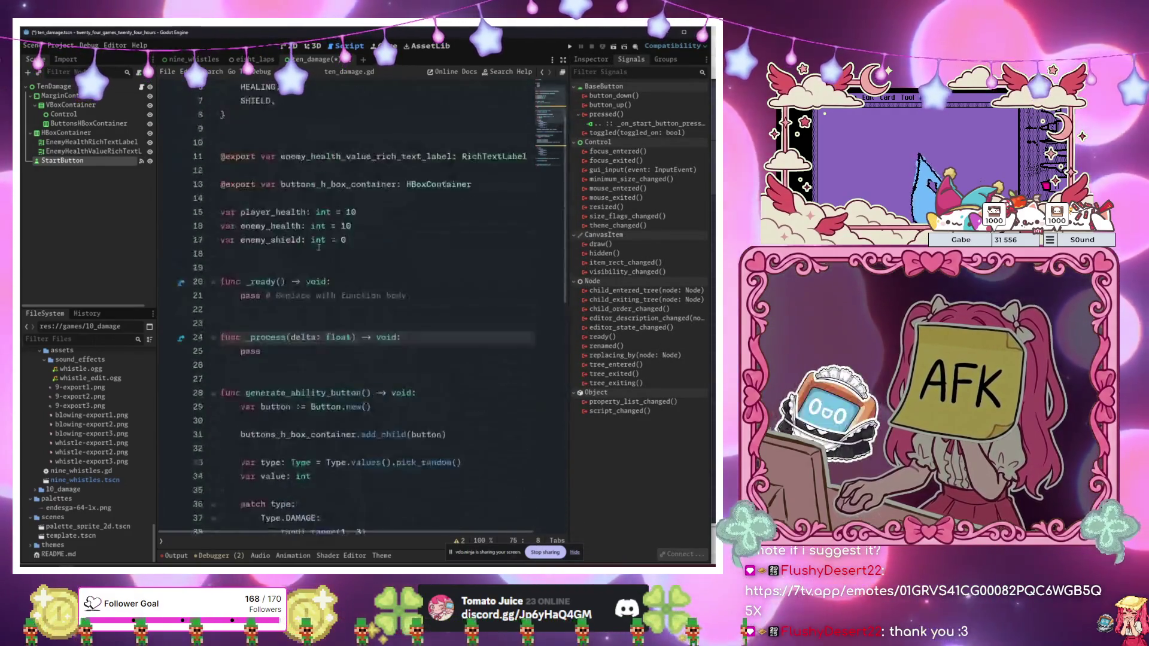
scroll(318, 247, "up", 2)
left_click(251, 255)
type("@export var start_button: Button")
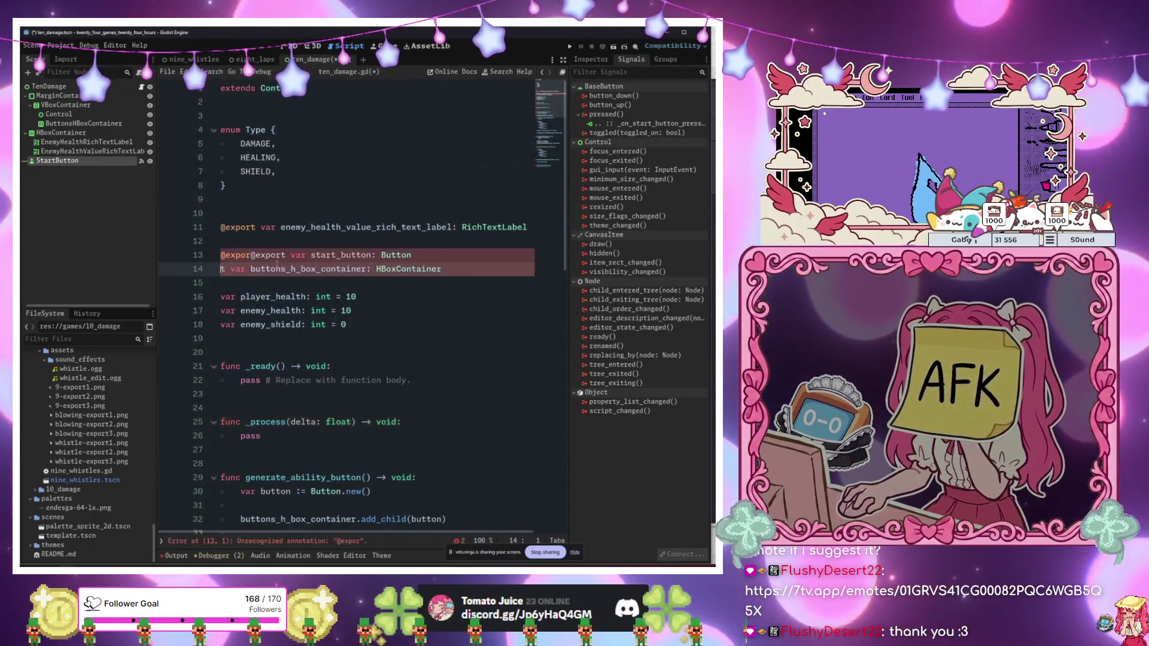
key("ctrl+z")
scroll(164, 185, "up", 15)
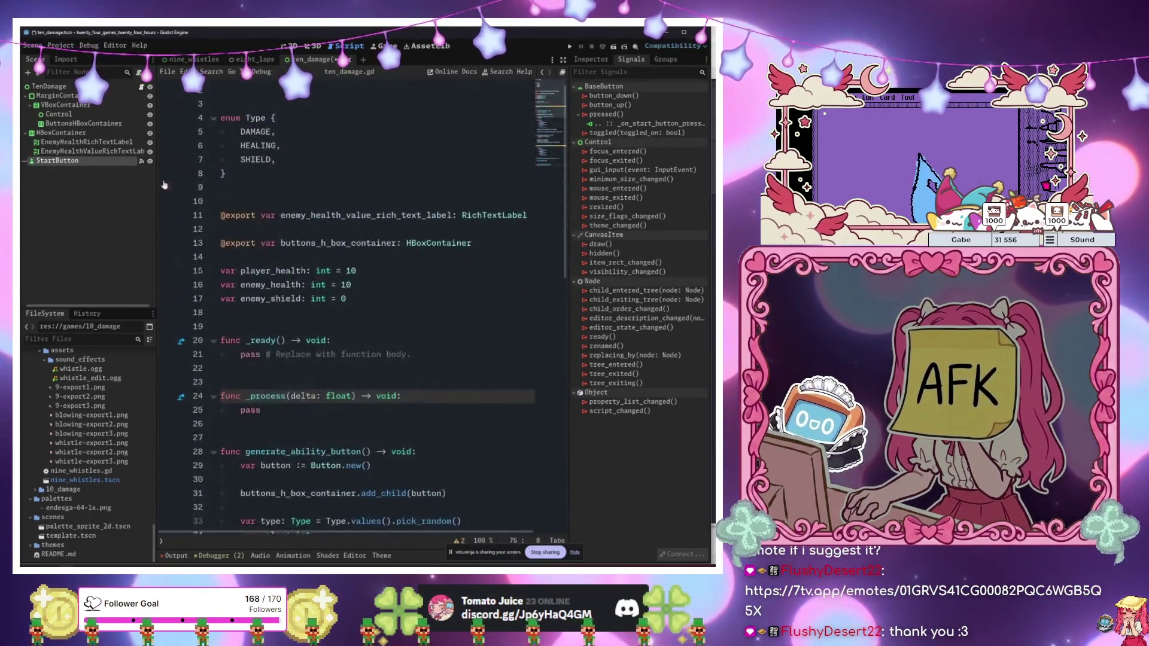
left_click(287, 229)
type("@export var start_button: Button")
Step: Replace the start-button handler body with start_button.hide() and save ten_damage.gd
scroll(332, 315, "down", 5)
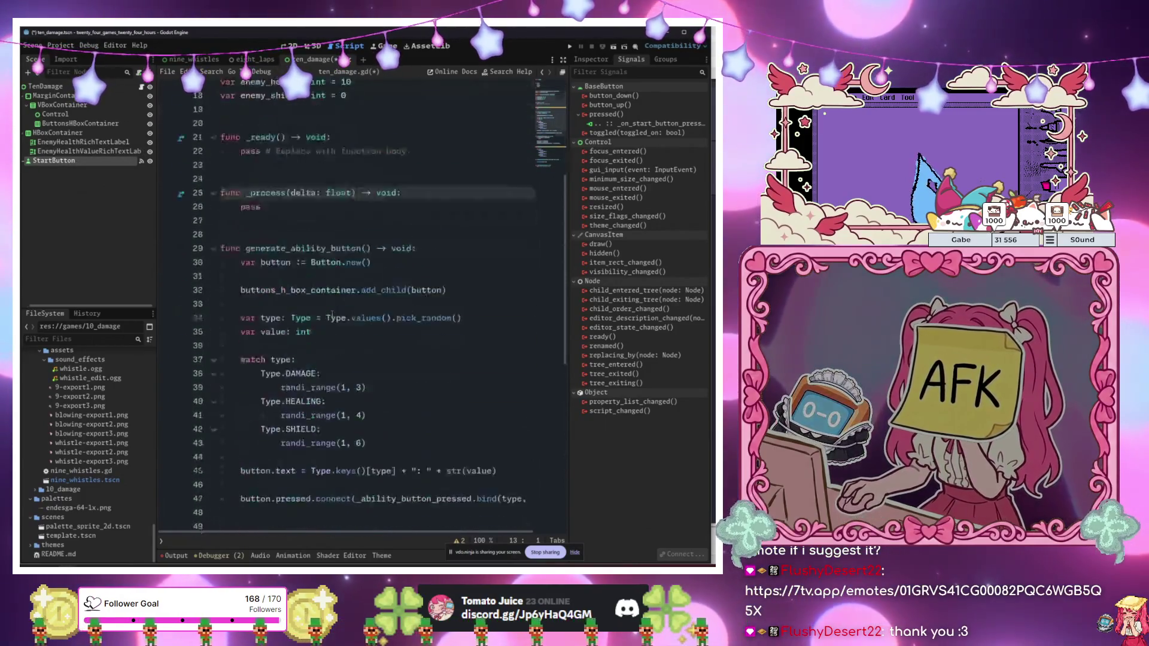
scroll(332, 314, "down", 10)
left_click(413, 507)
key("shift+Home")
type("sta")
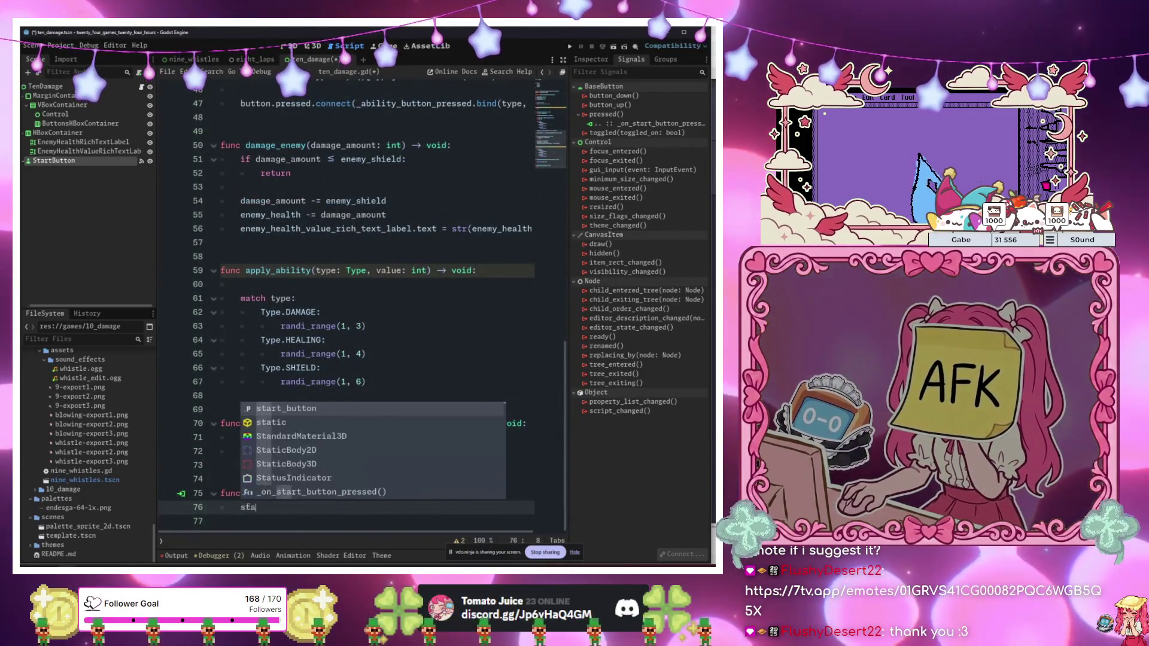
type("r")
key("Escape")
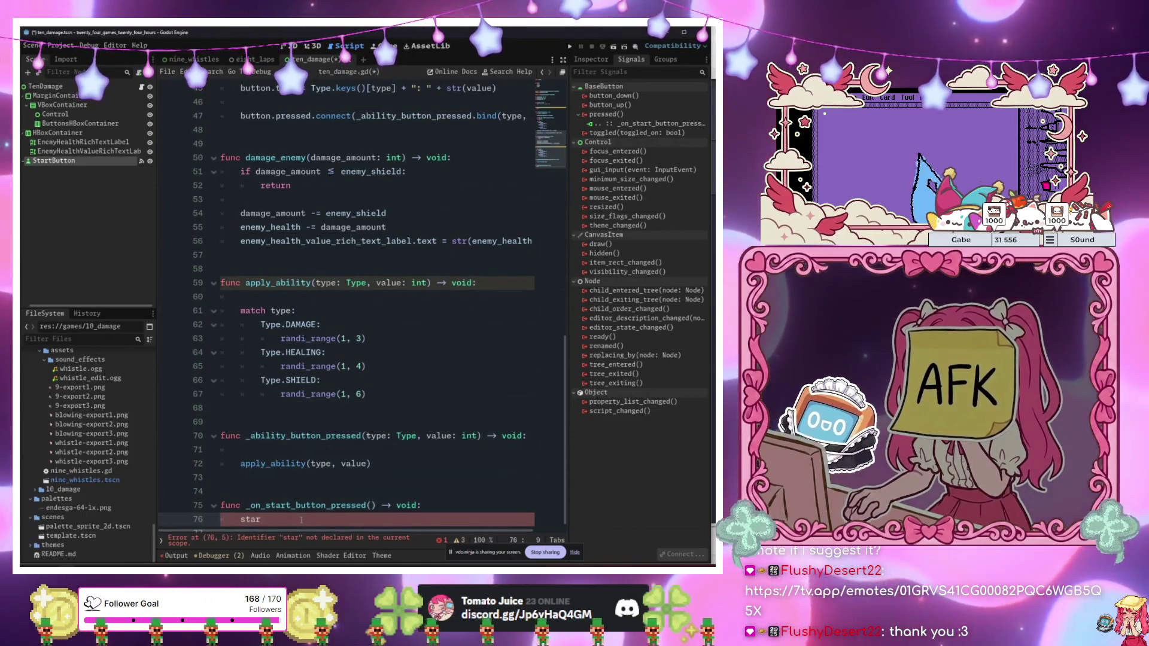
type("t.button.")
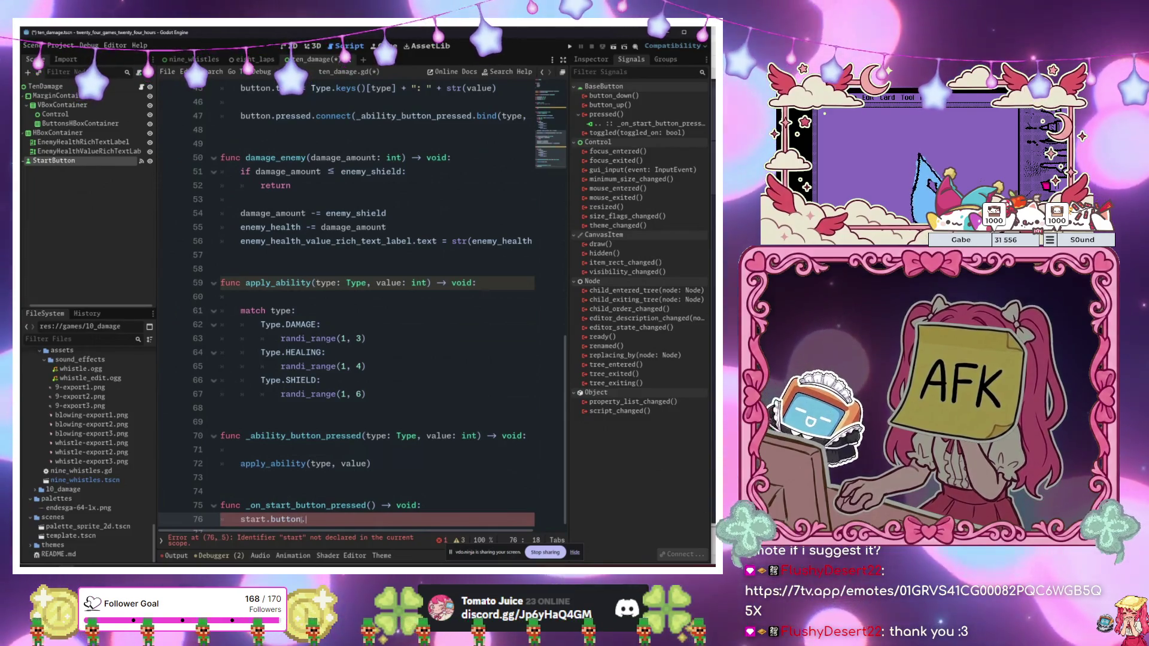
key("BackSpace")
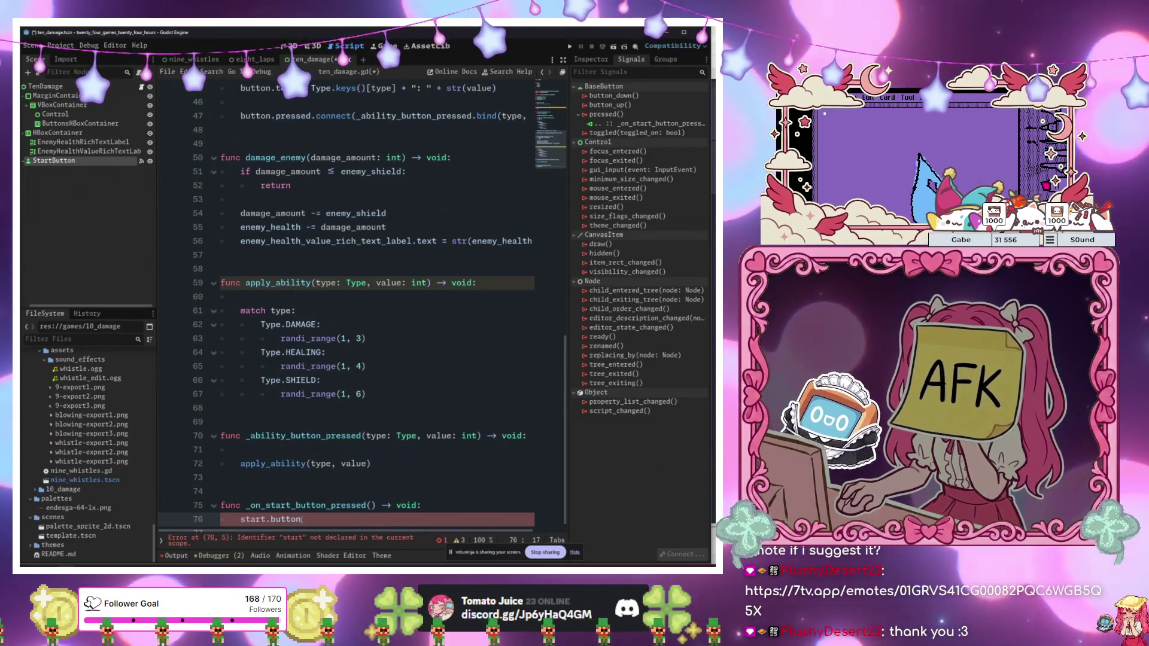
key("BackSpace")
type("_button.hi")
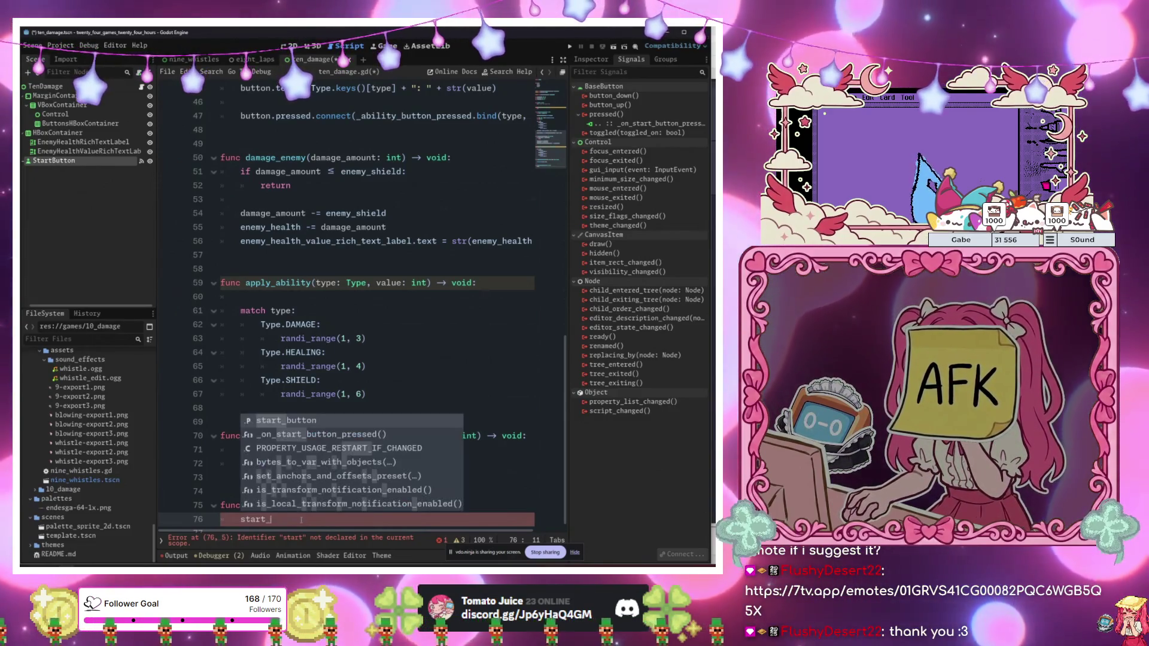
key("Down")
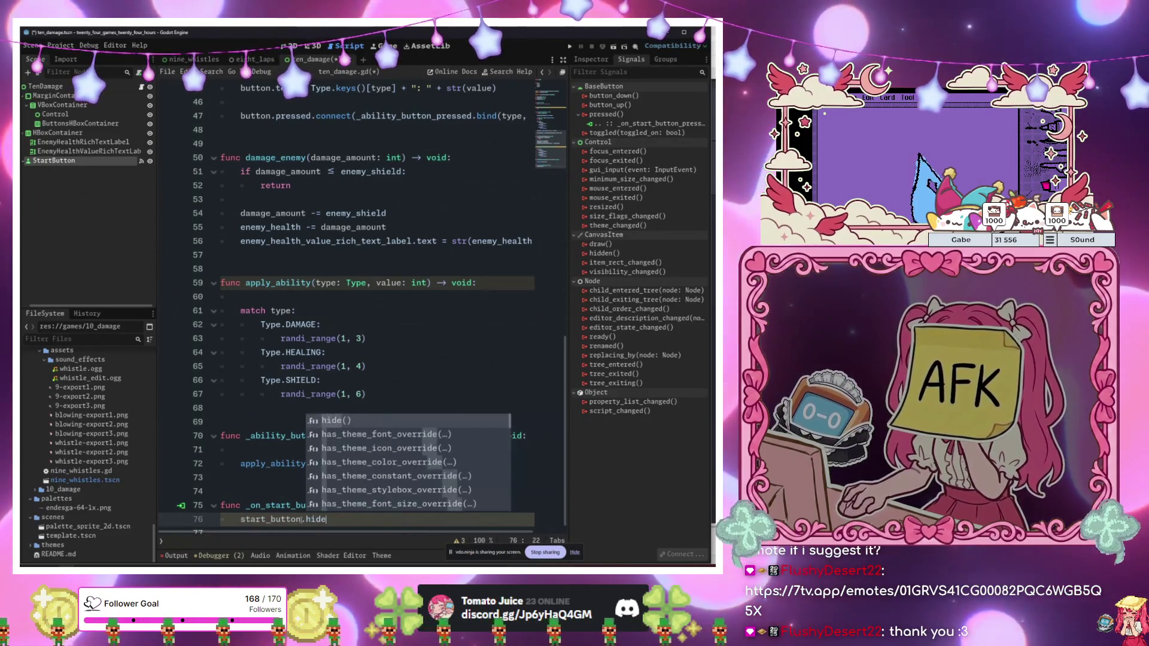
key("Return")
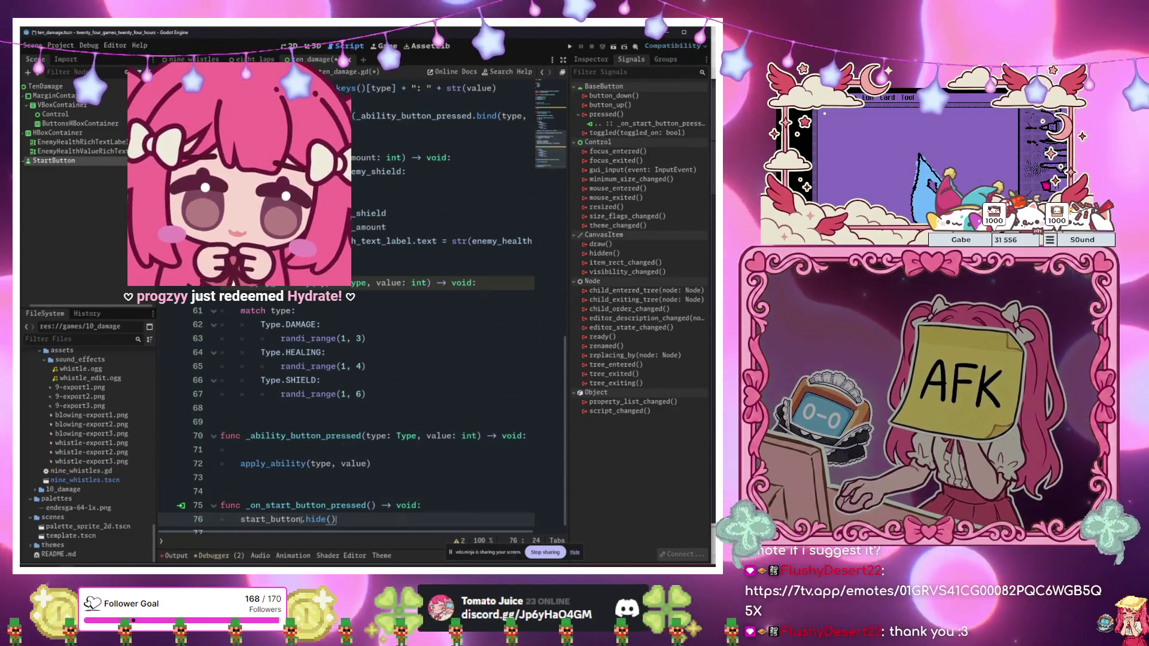
key("ctrl+s")
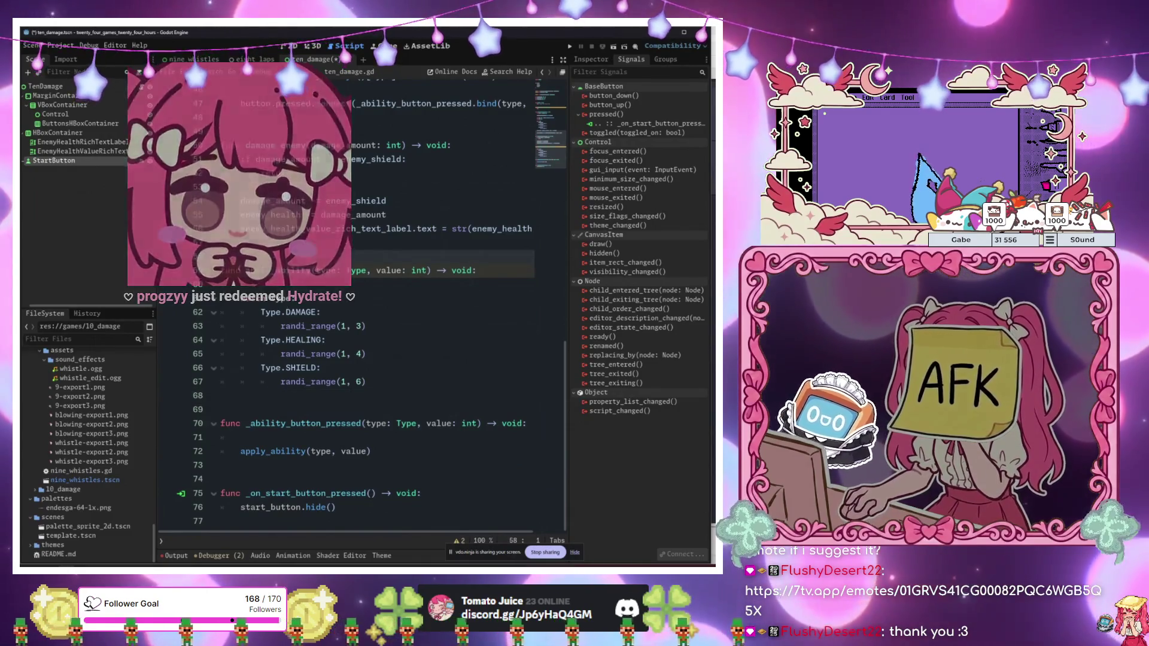
Step: Declare a new 'func start() -> void:' above apply_ability
key("Return")
key("Return")
key("Up")
type("var star")
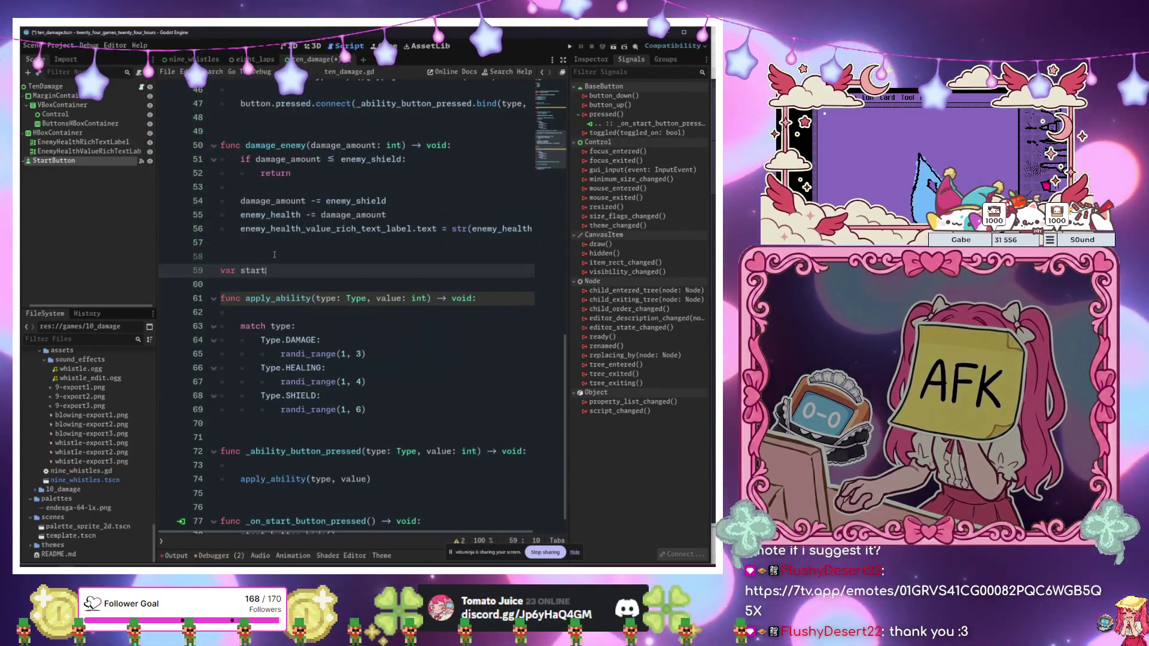
type("t() -> void:")
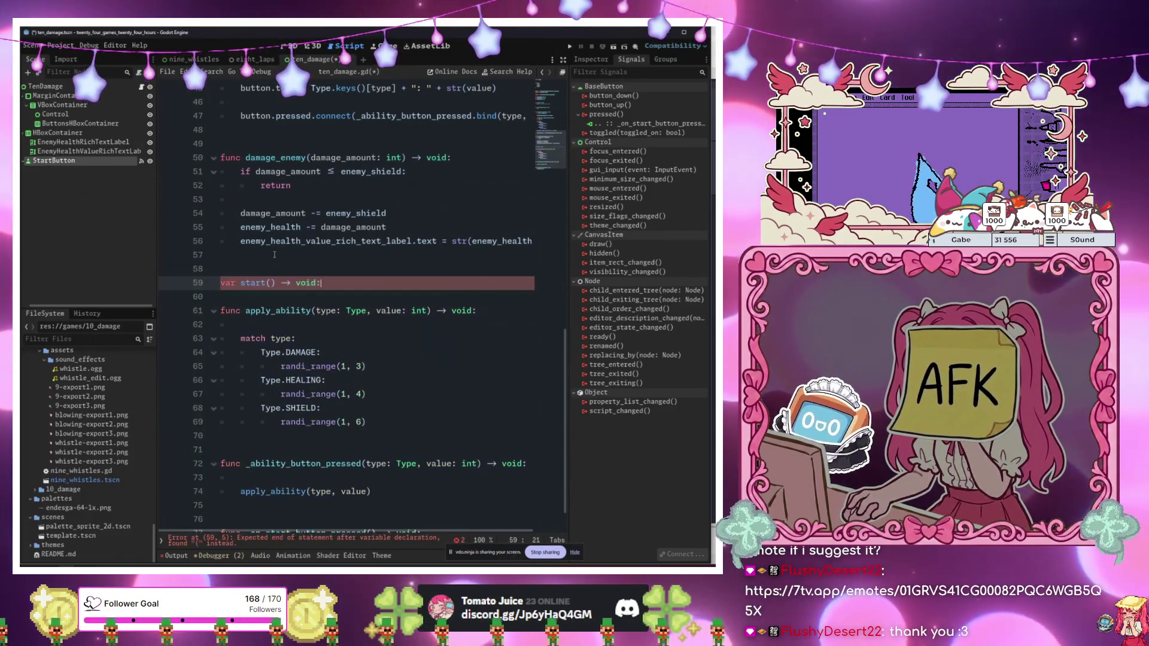
key("Return")
type("pass")
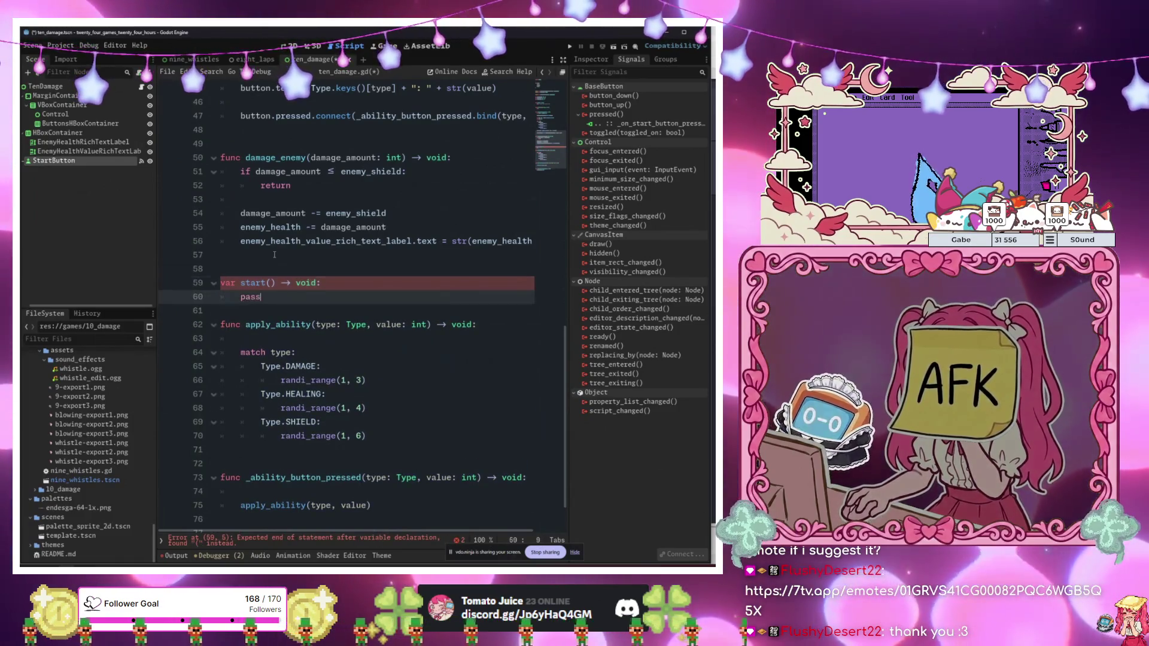
key("Up")
key("BackSpace")
key("BackSpace")
key("BackSpace")
type("func")
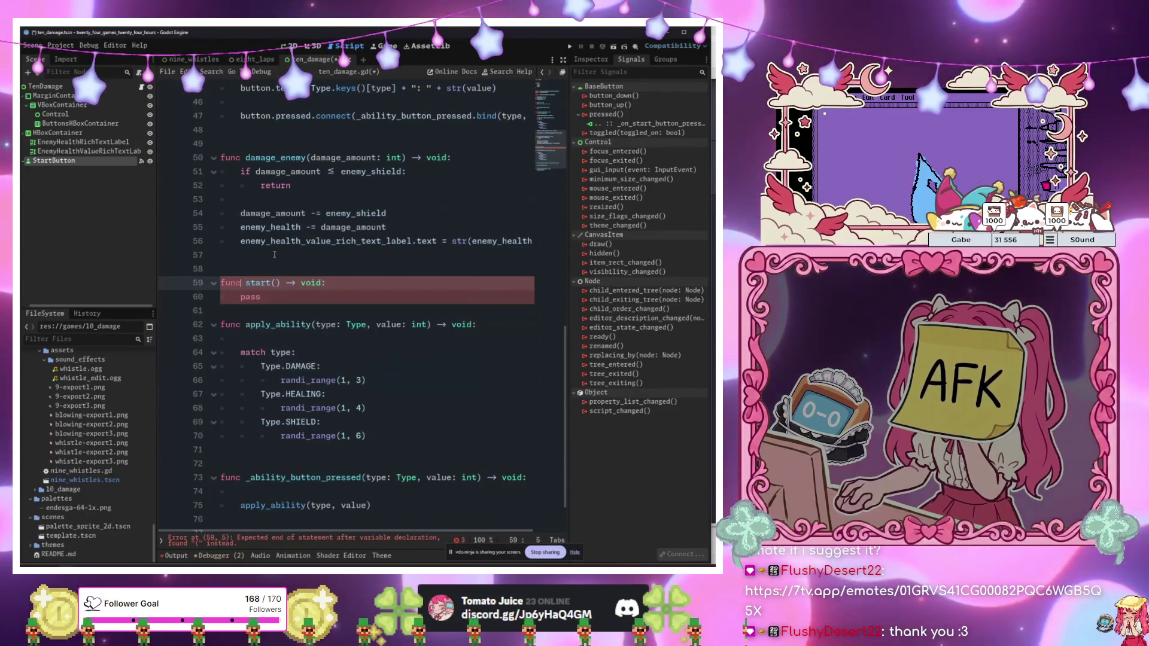
Step: Make the handler call start() and move start_button.hide() into start()'s body
key("ctrl+v")
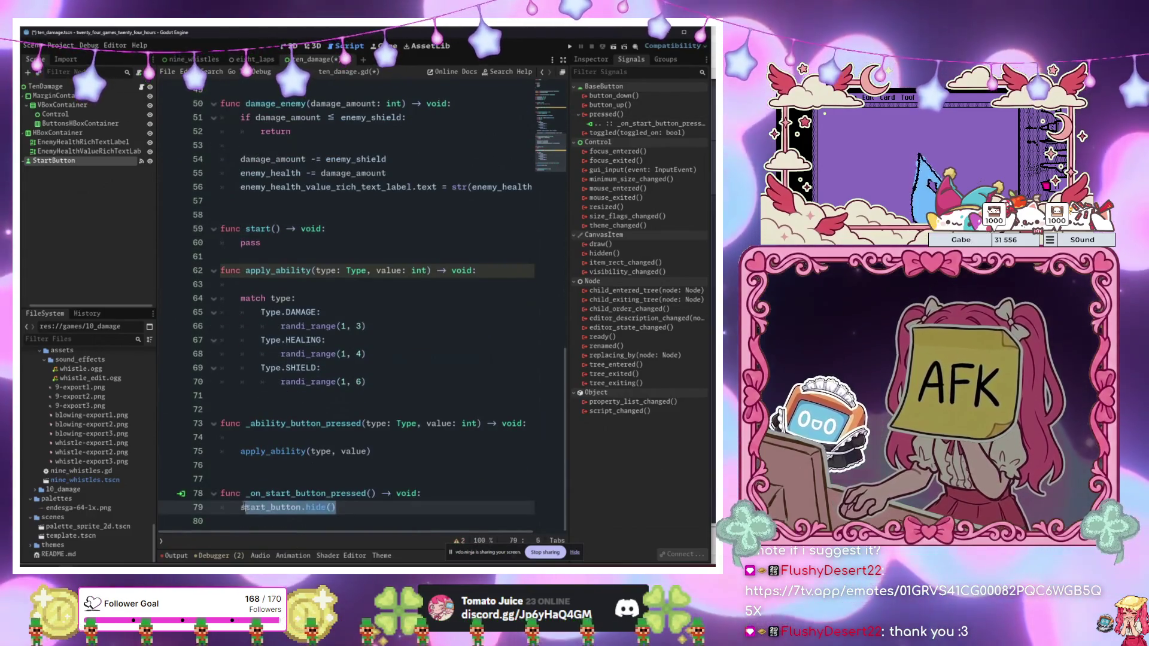
type("start")
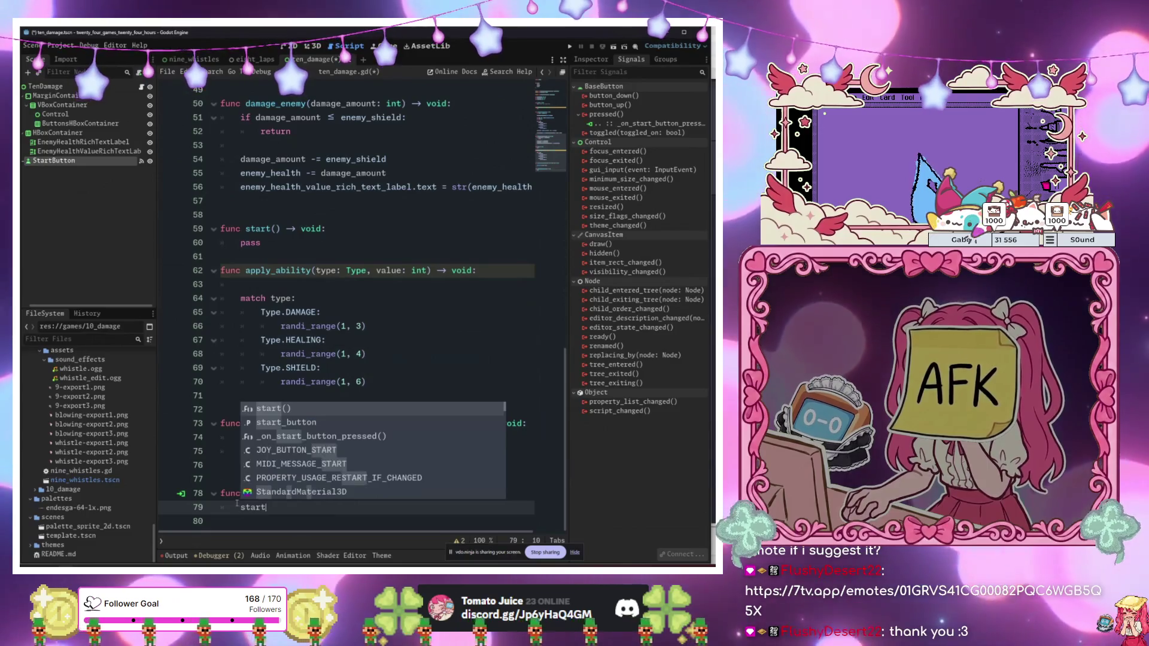
key("Return")
left_click(308, 245)
key("BackSpace")
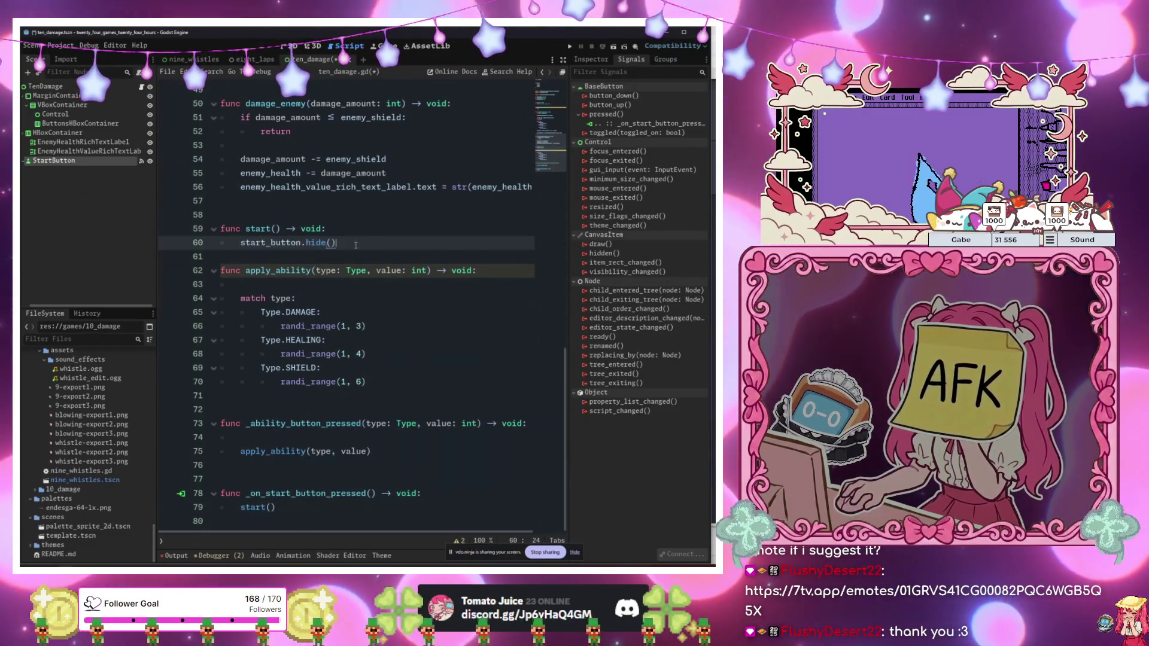
key("Return")
key("Return")
key("Return")
key("Up")
key("Up")
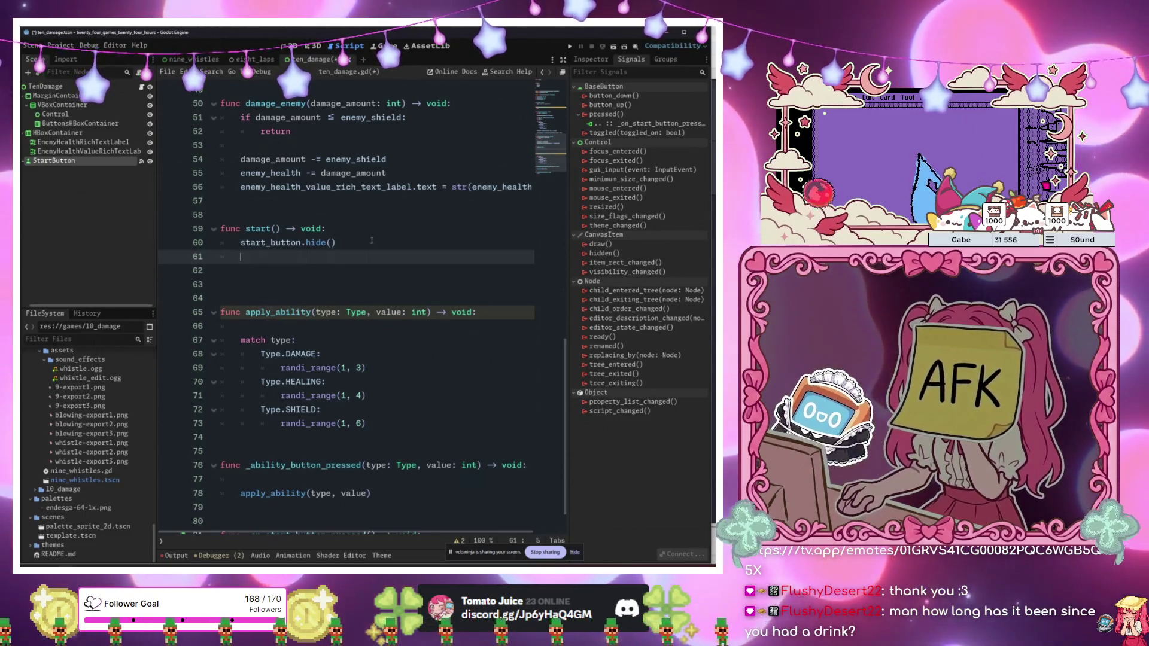
Step: Delete an extra blank line after start() and check the handler's start() call
left_click(376, 268)
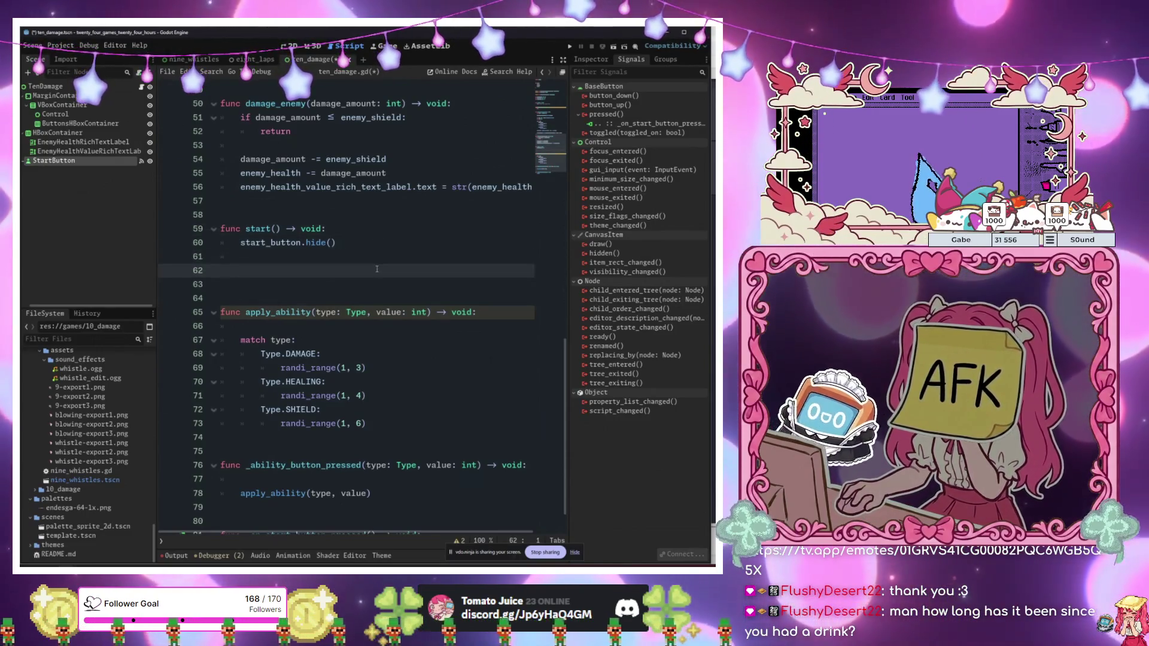
key("BackSpace")
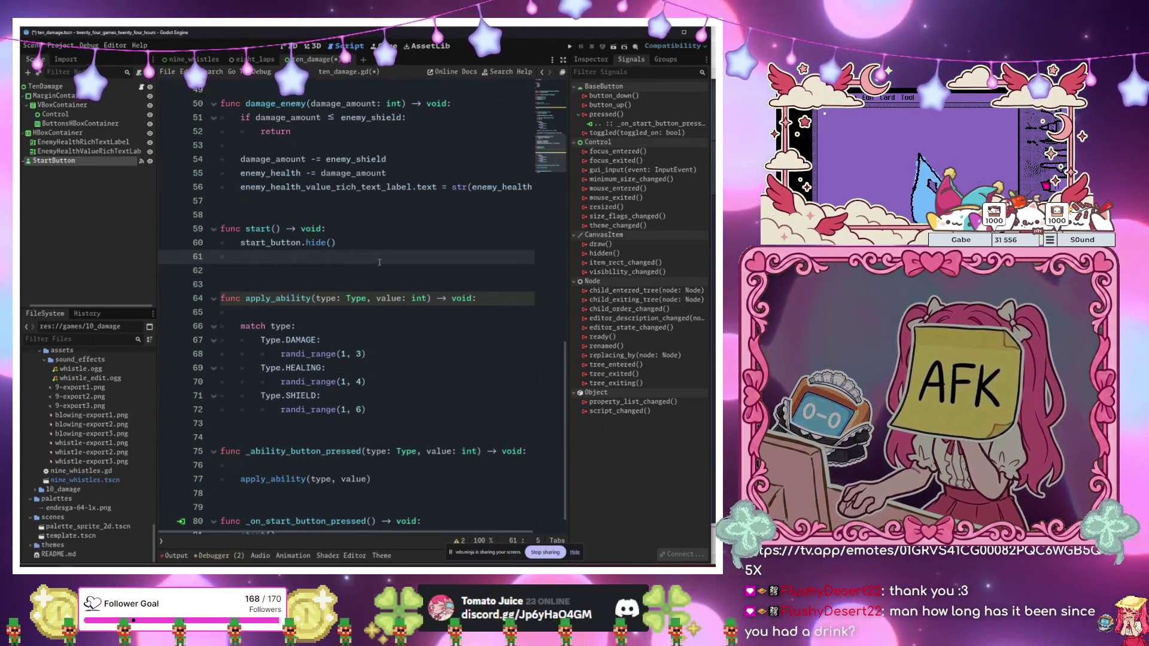
scroll(379, 262, "down", 1)
left_click(276, 507)
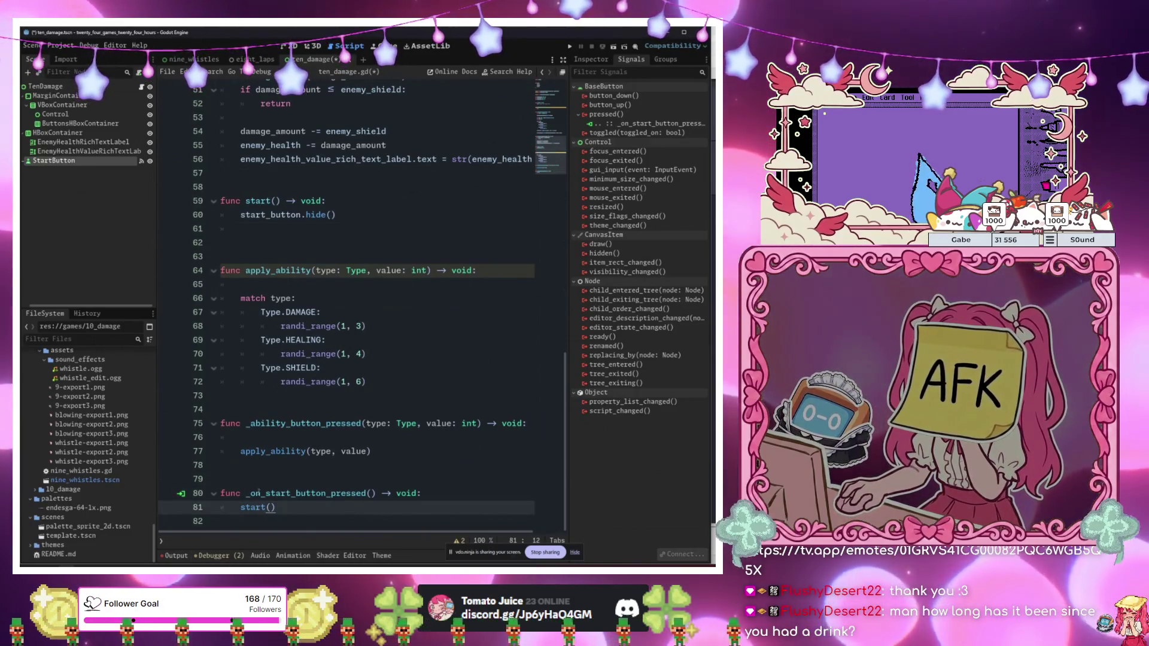
left_click(317, 229)
scroll(317, 271, "up", 3)
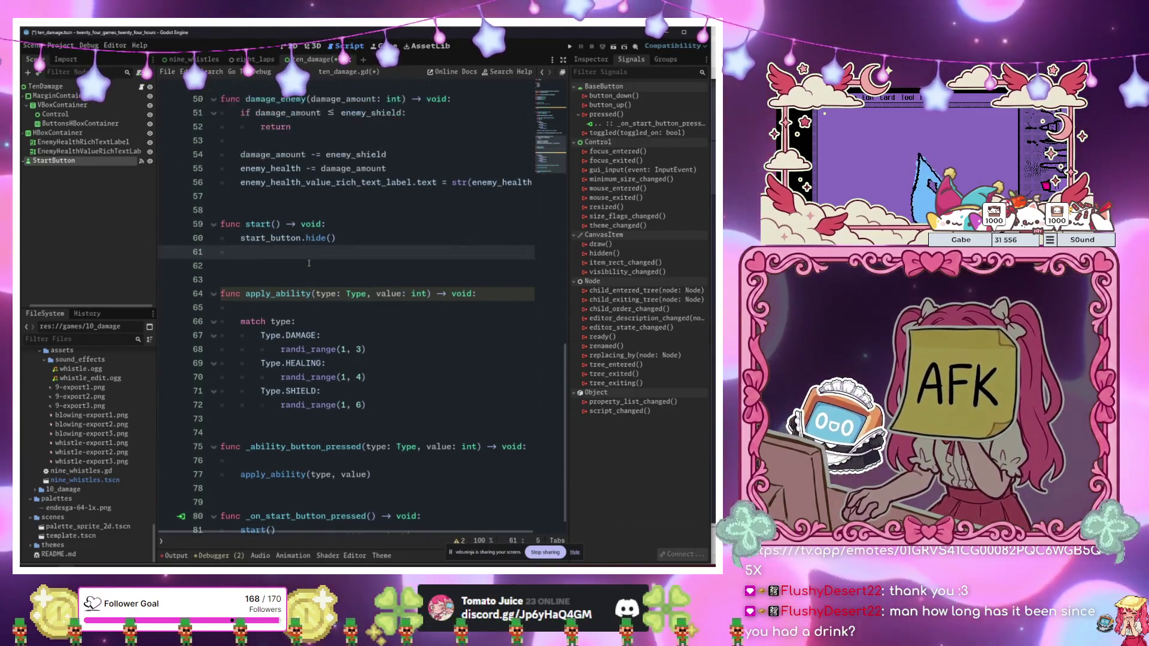
scroll(317, 271, "up", 13)
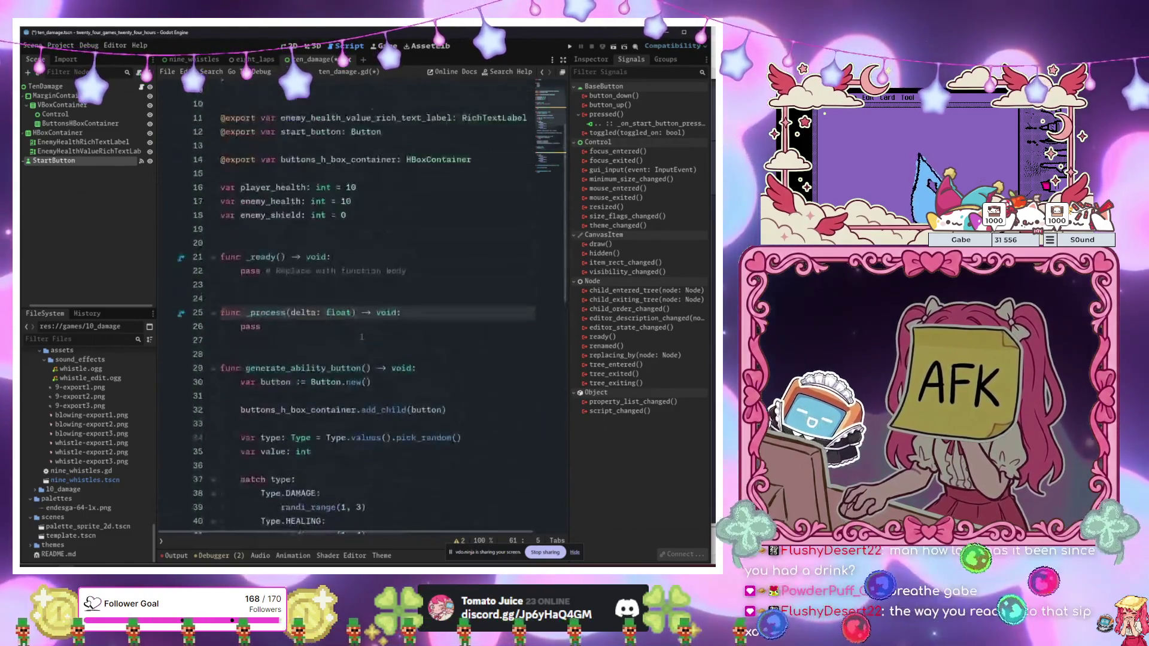
left_click(330, 188)
left_click(358, 241)
left_click(388, 213)
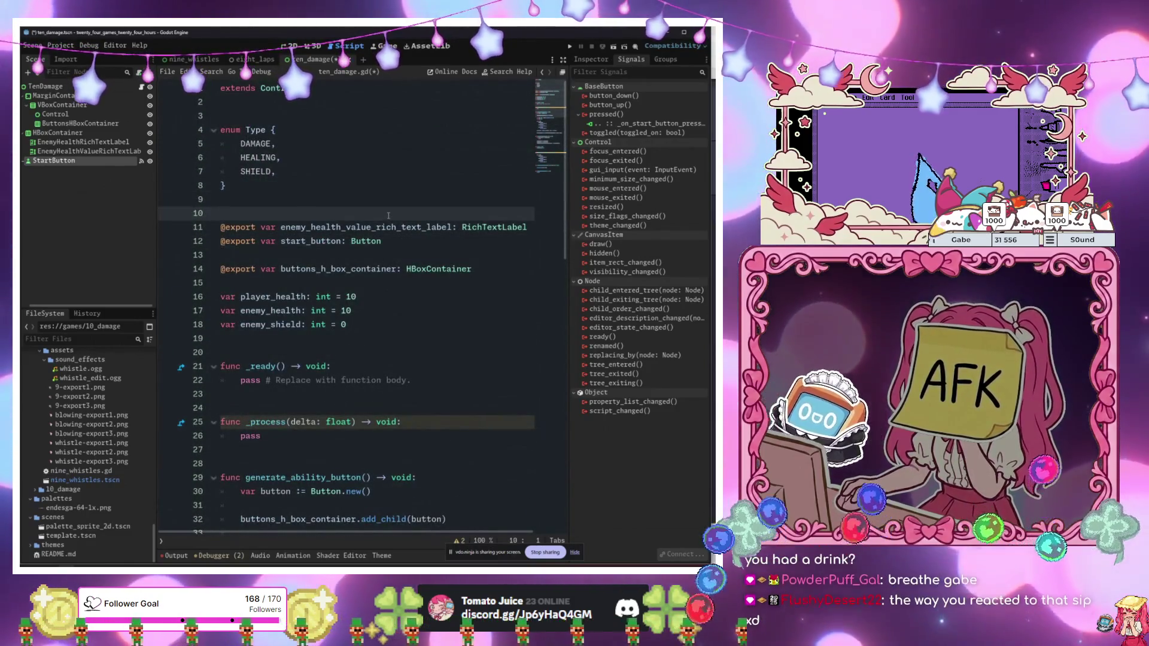
key("Return")
key("Return")
key("Up")
type("@e")
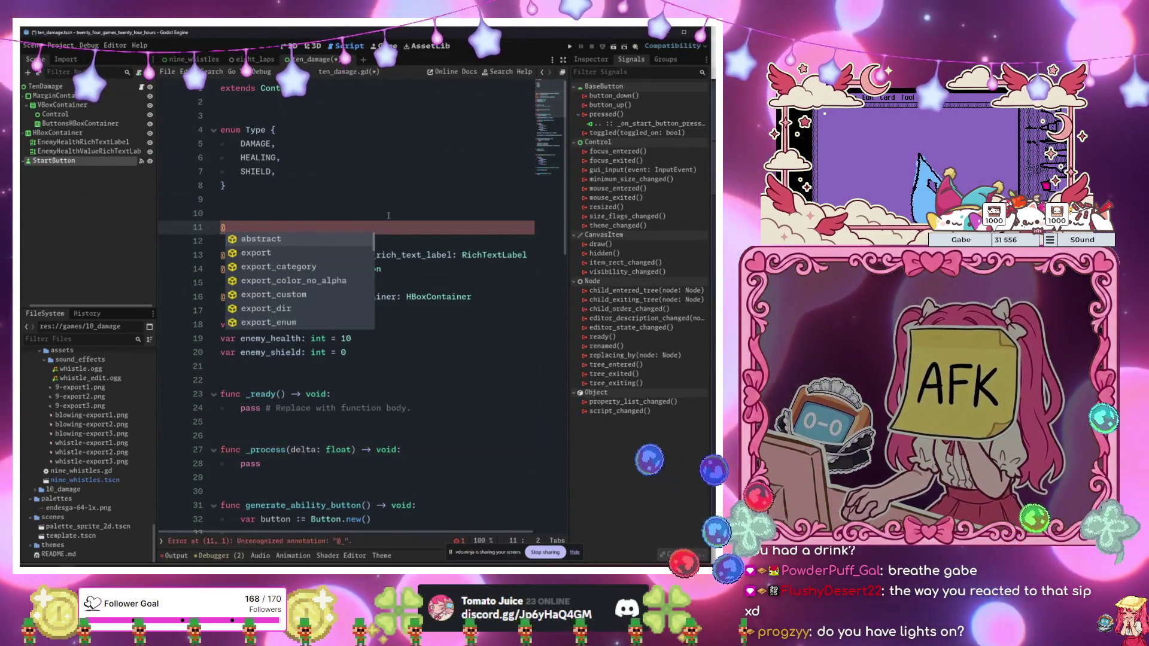
key("Return")
type("var ")
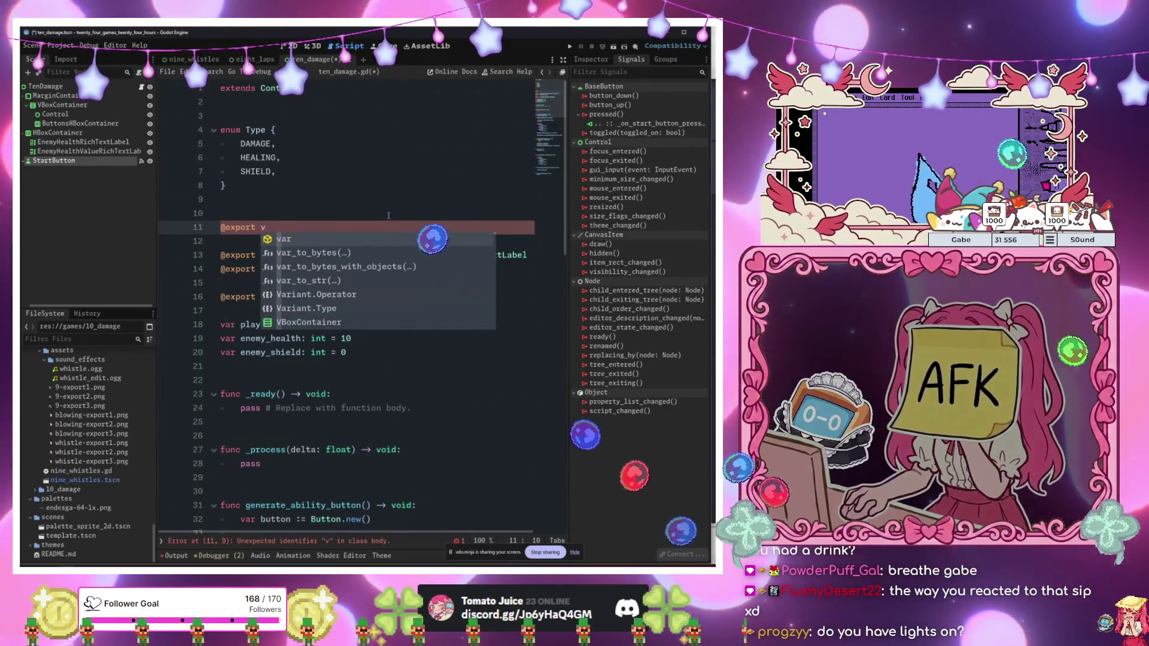
type("amou")
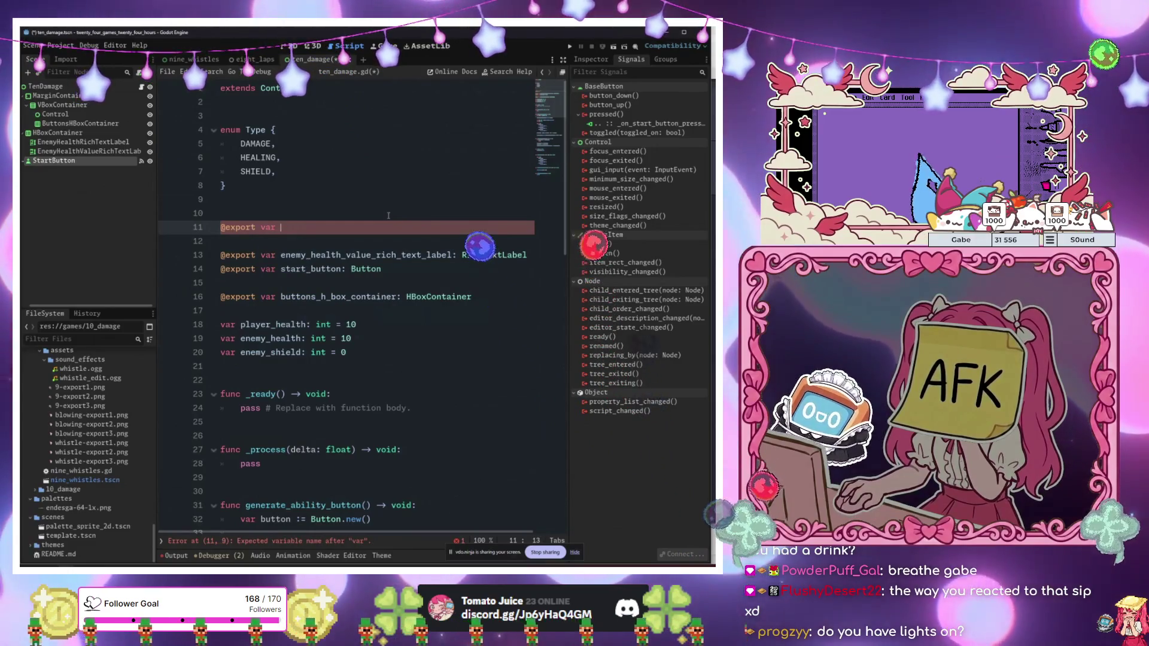
type("nt_f")
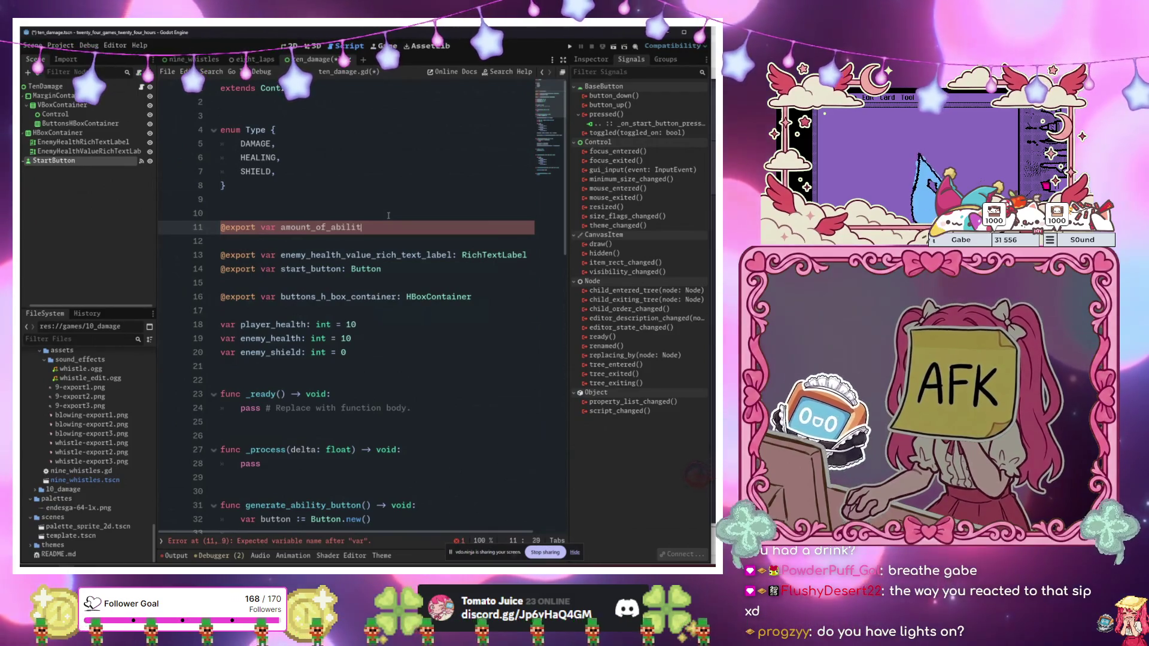
type("int =")
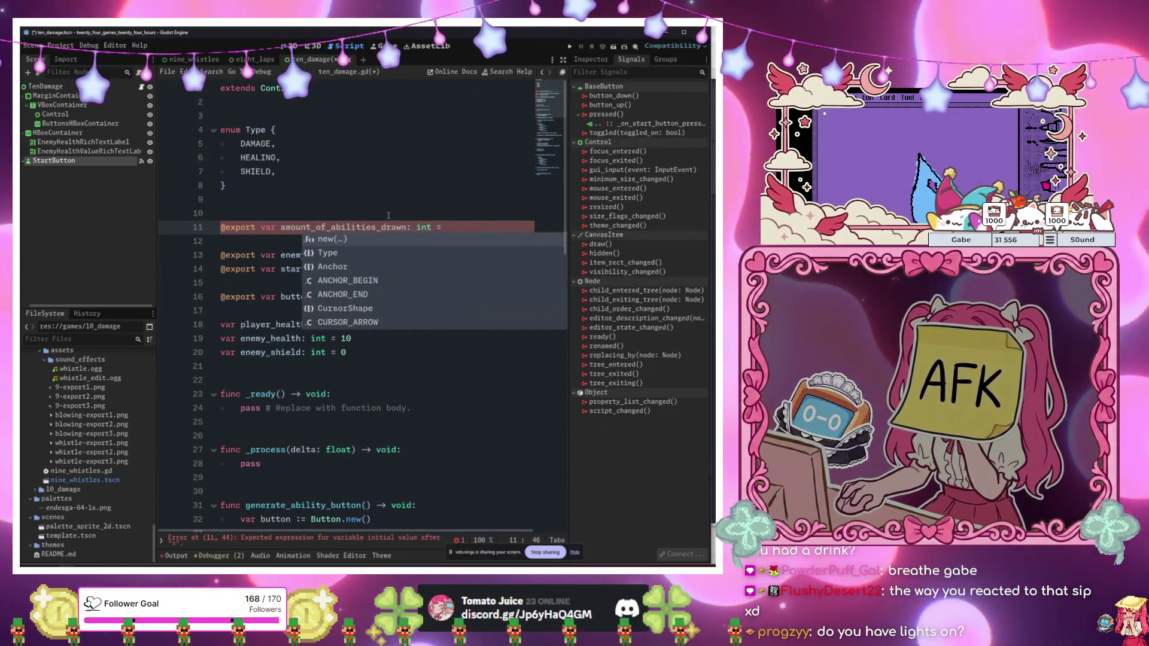
key("Escape")
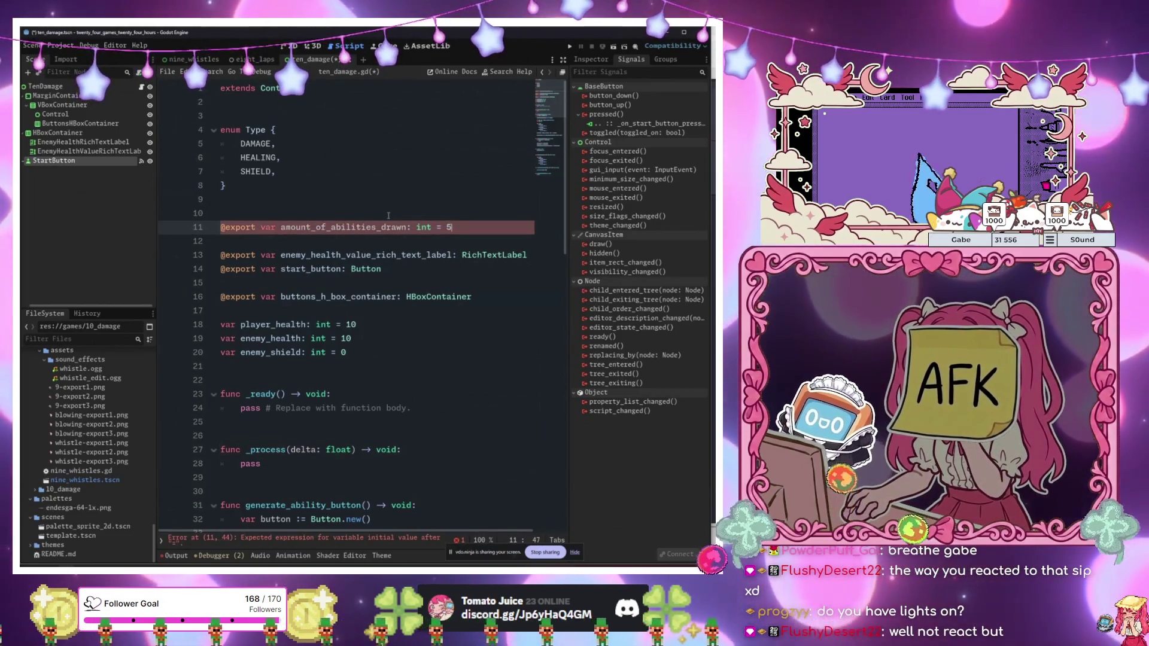
key("Return")
type("@export var amount_of_")
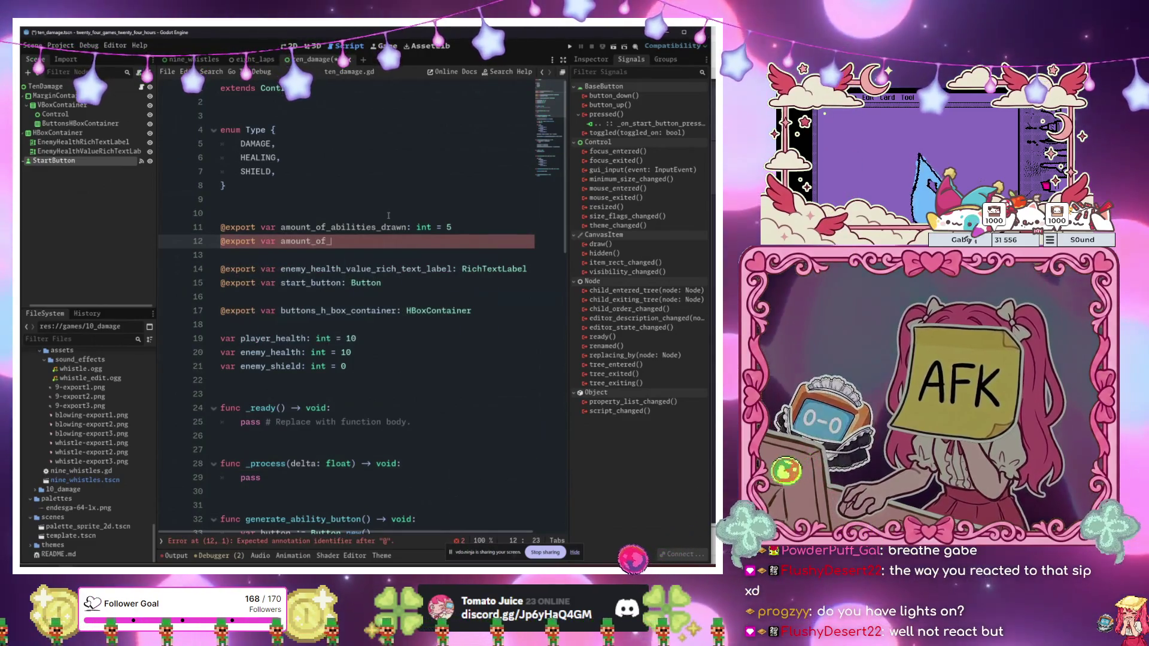
key("BackSpace")
key("BackSpace")
key("BackSpace")
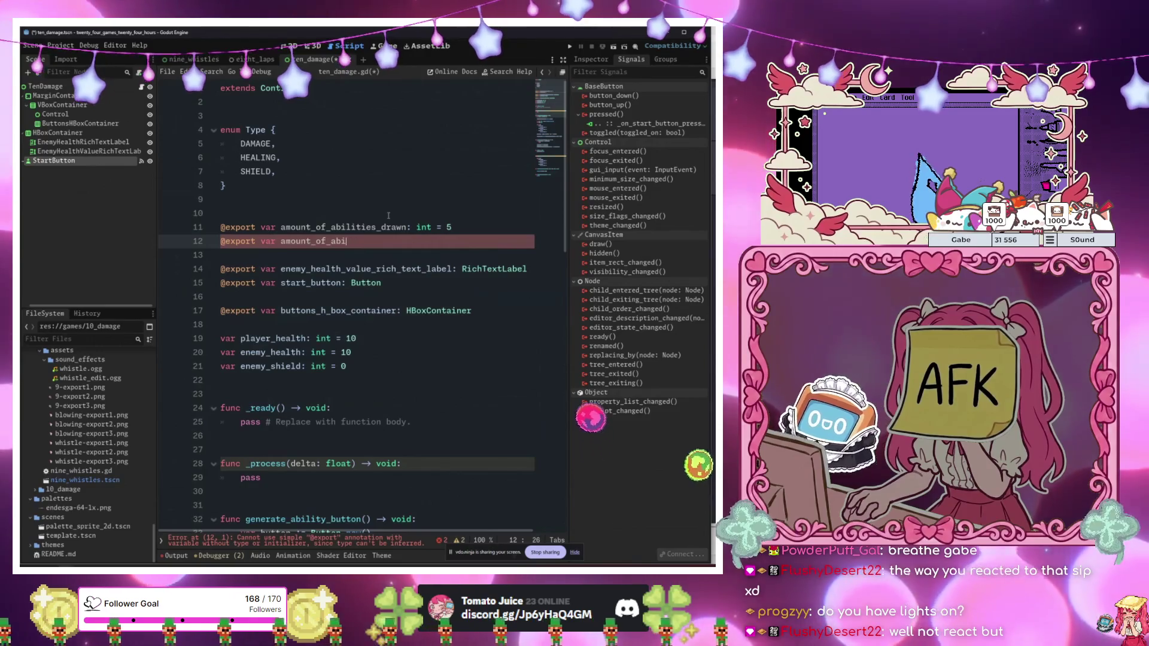
type("actions: in")
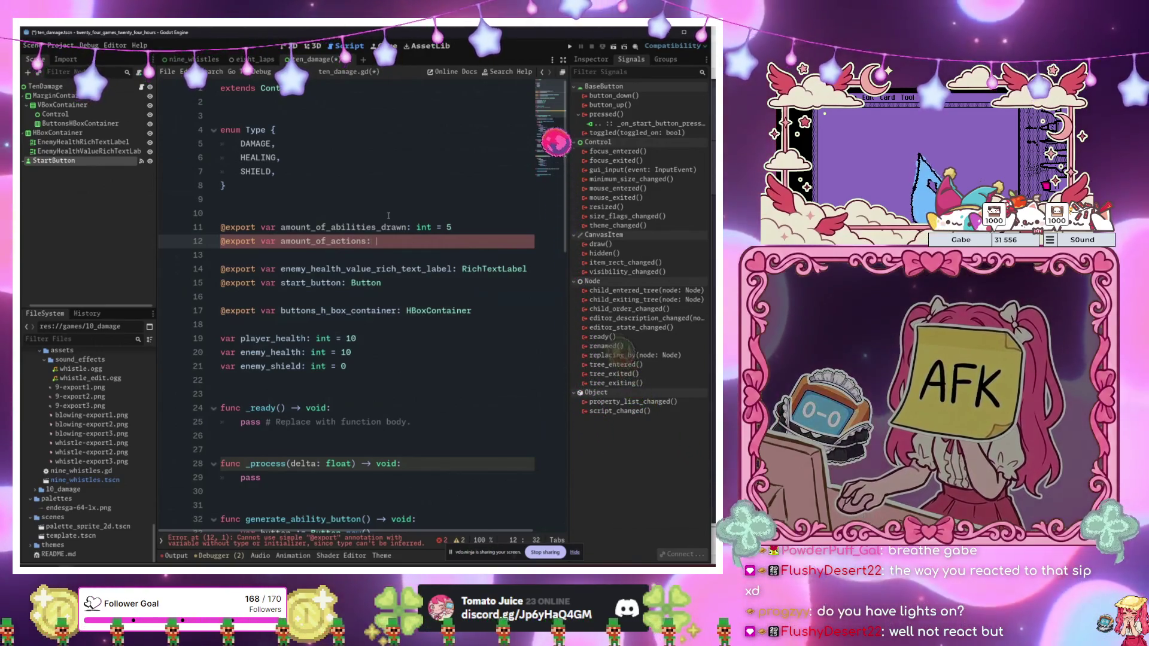
type("t = 2")
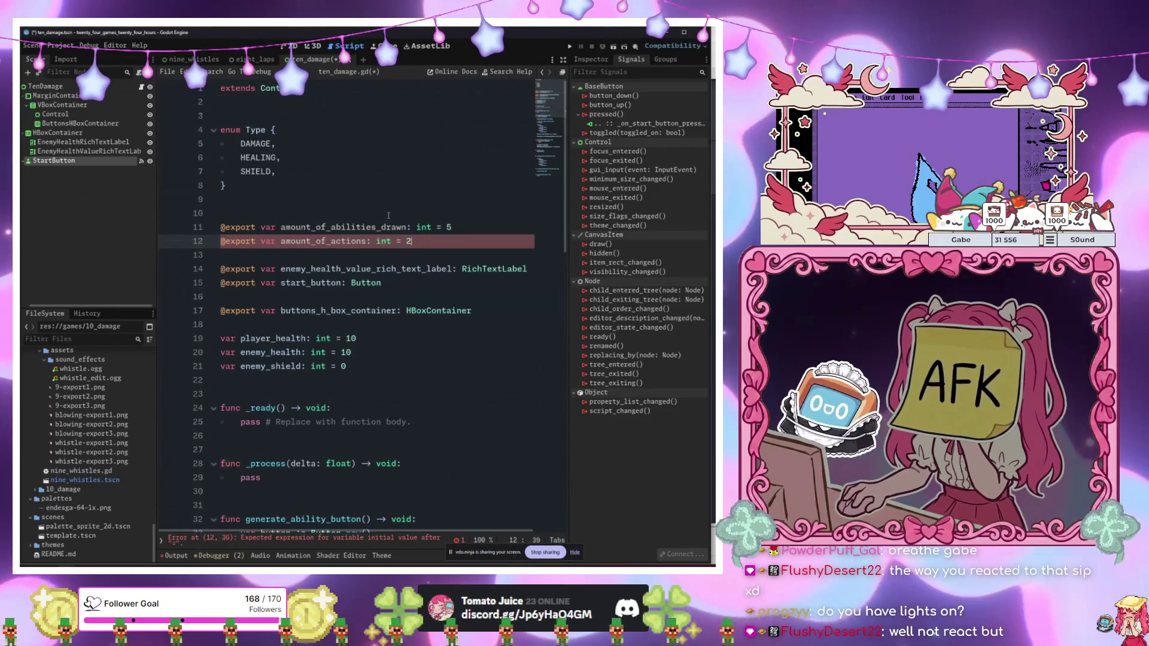
scroll(414, 232, "down", 15)
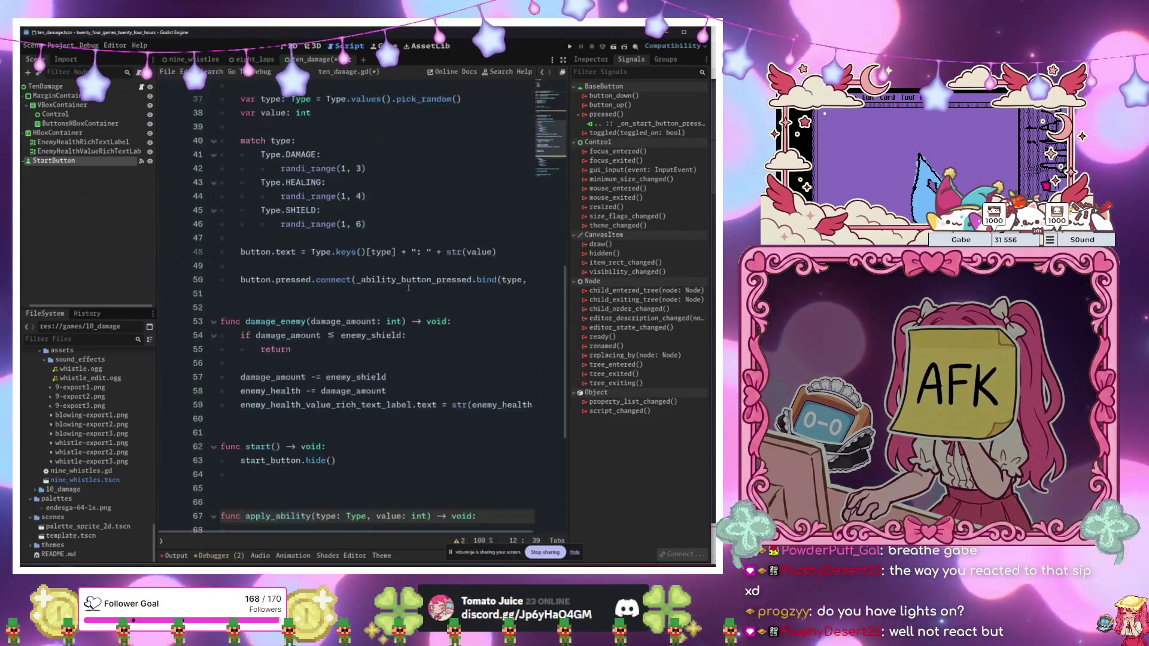
left_click(341, 231)
scroll(360, 222, "up", 4)
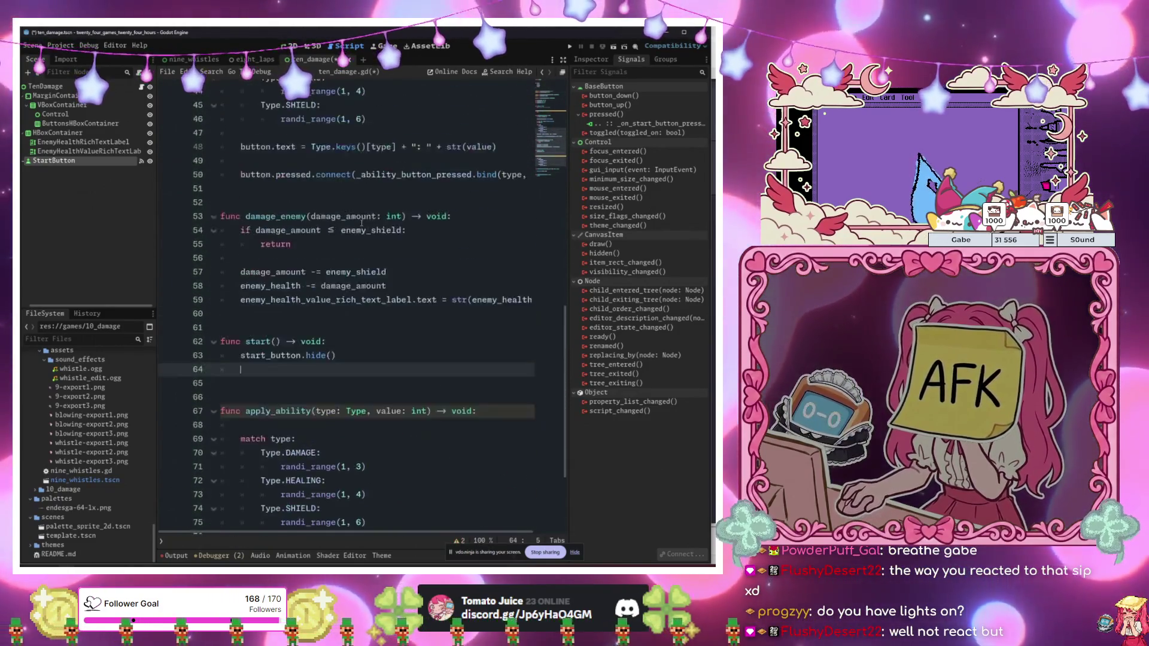
left_click(382, 381)
left_click(383, 286)
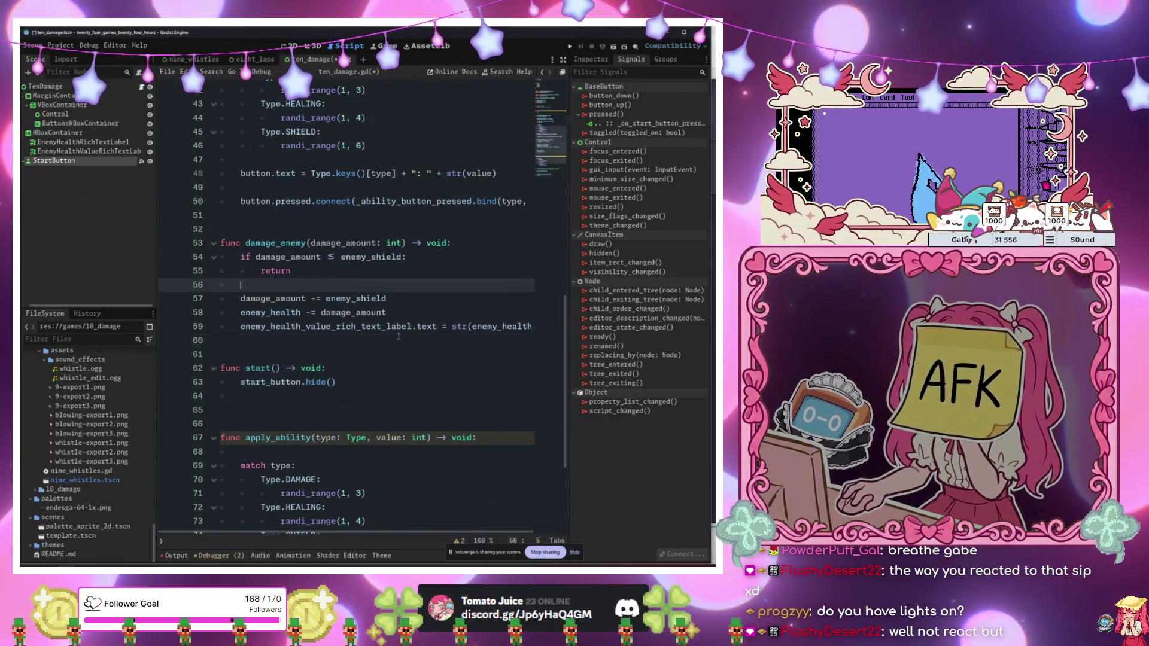
left_click(395, 337)
scroll(395, 331, "up", 3)
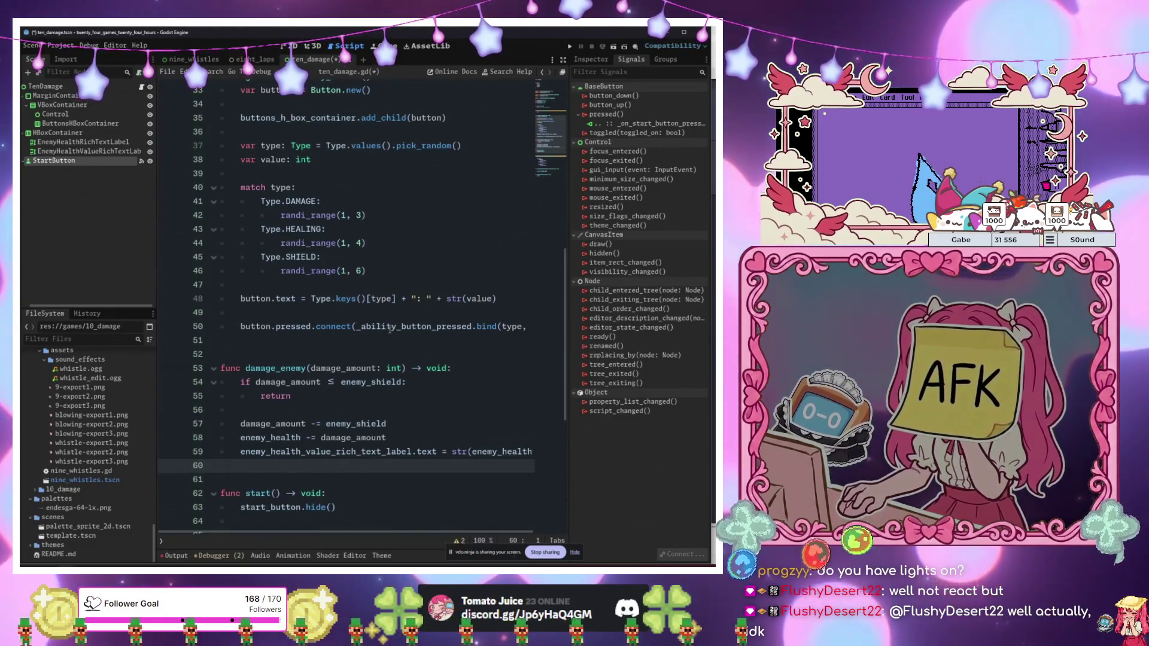
mouse_move(389, 329)
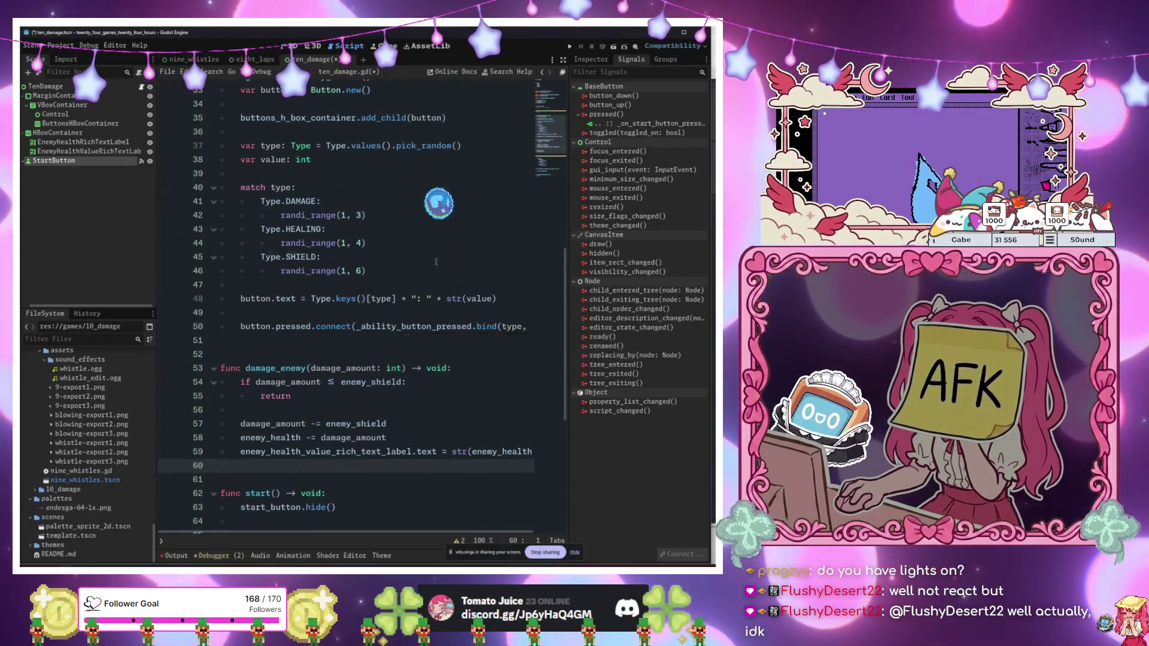
left_click(432, 298)
scroll(419, 335, "down", 7)
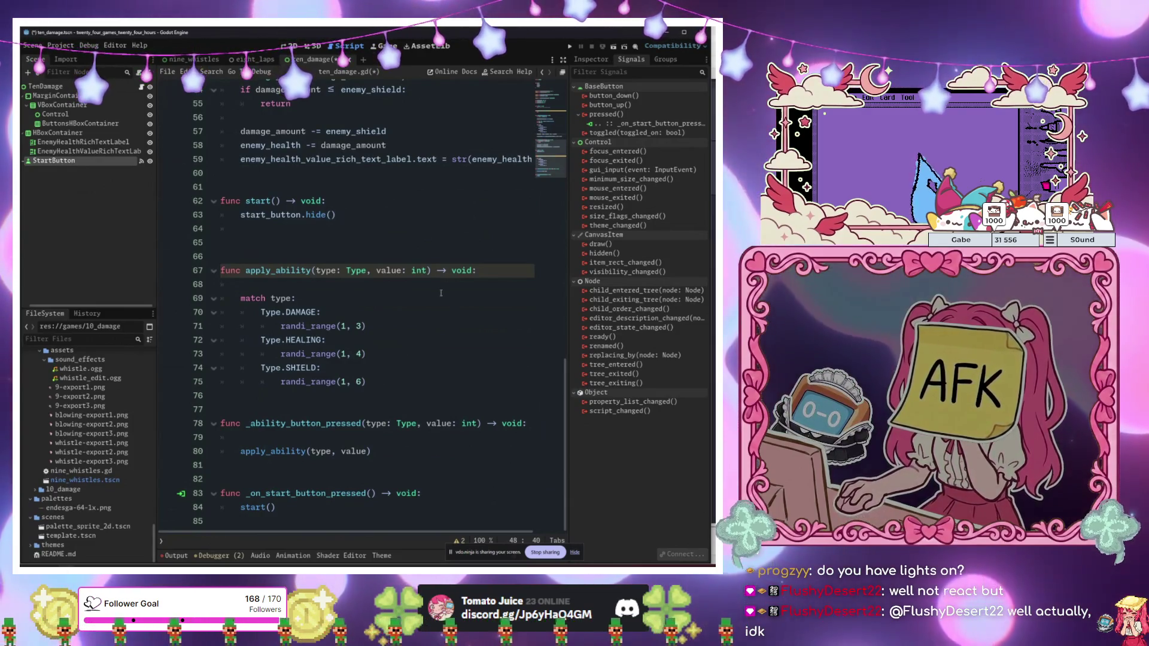
left_click(392, 507)
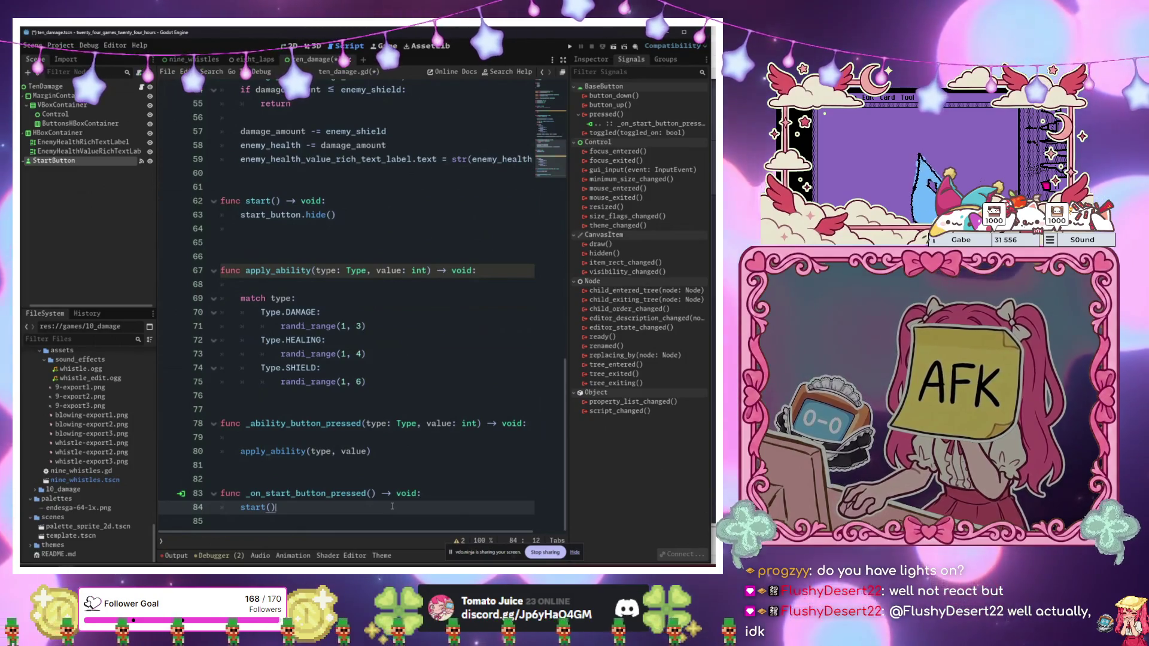
left_click(400, 493)
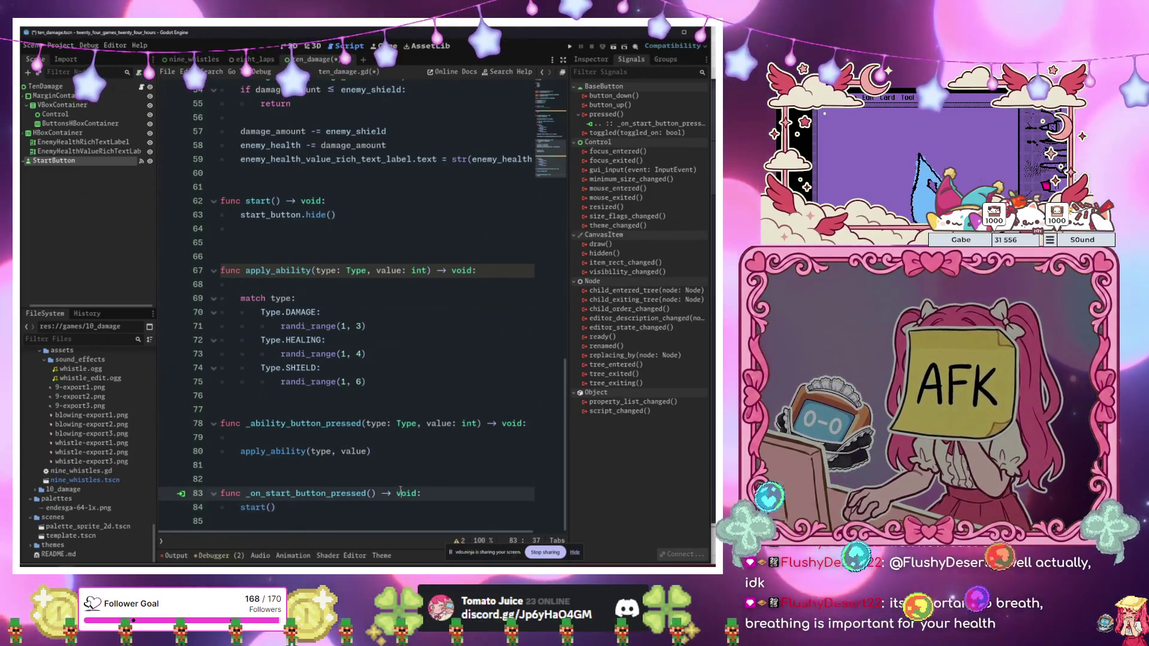
left_click(364, 477)
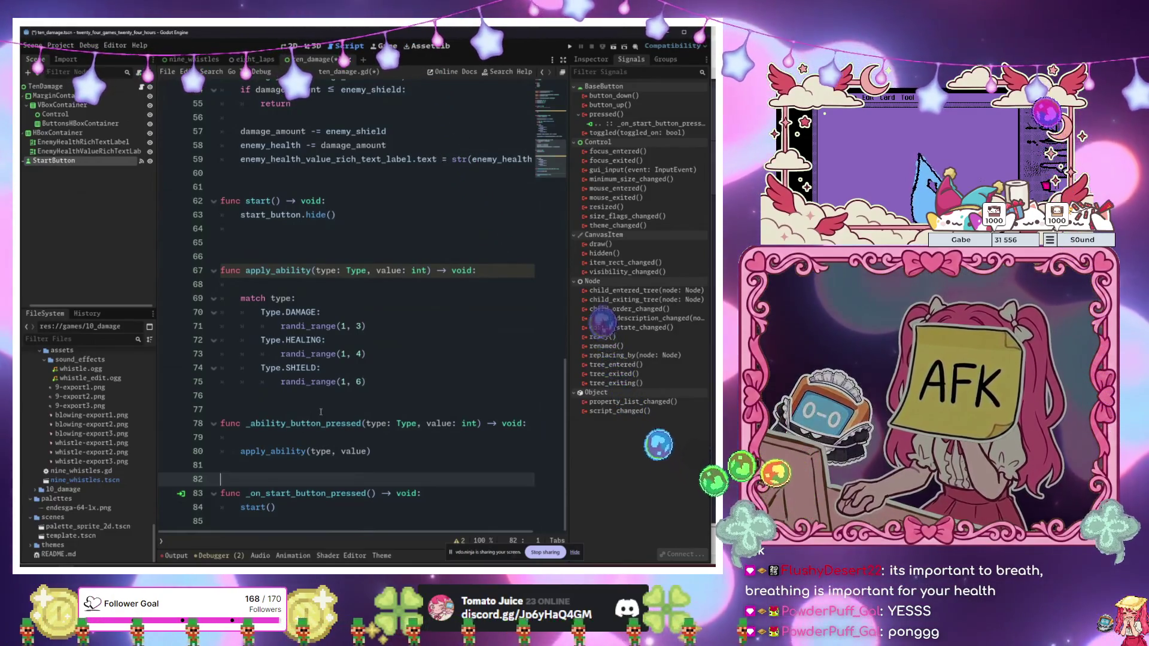
left_click(331, 450)
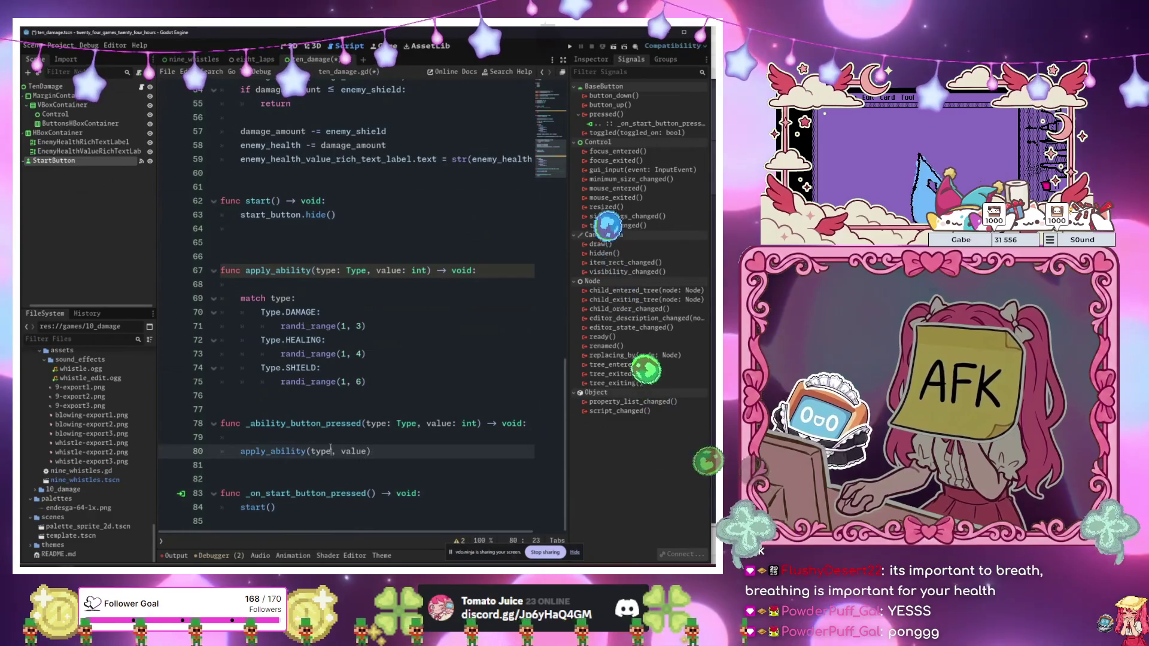
left_click(352, 451)
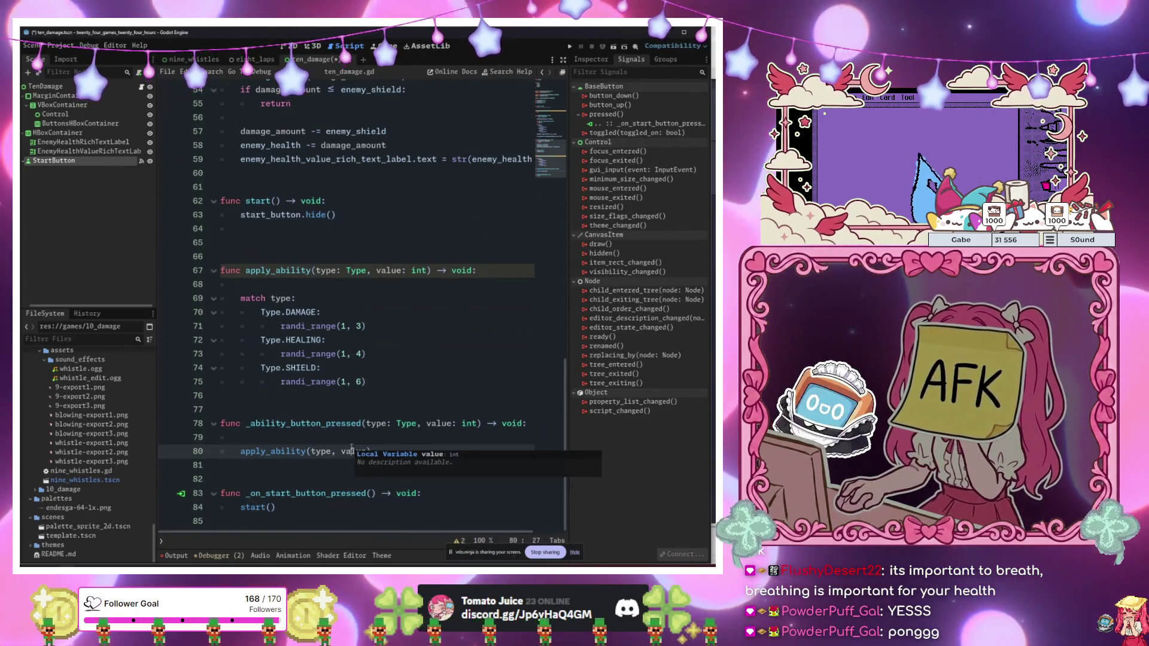
left_click(376, 434)
left_click(368, 464)
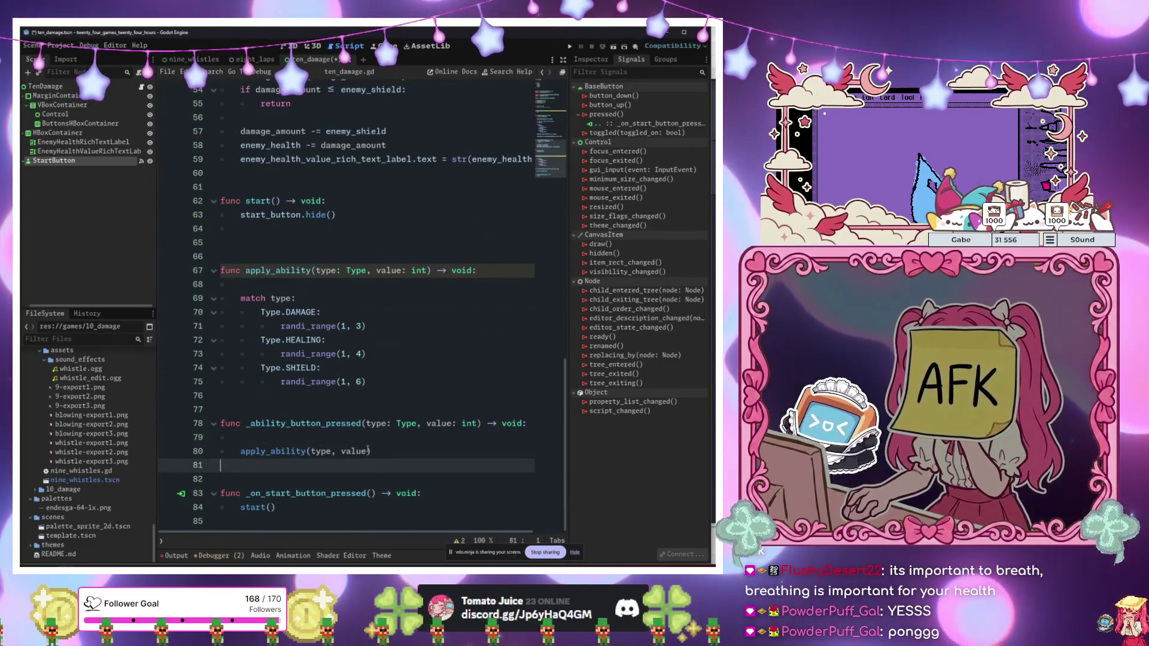
scroll(367, 458, "up", 5)
scroll(367, 449, "up", 6)
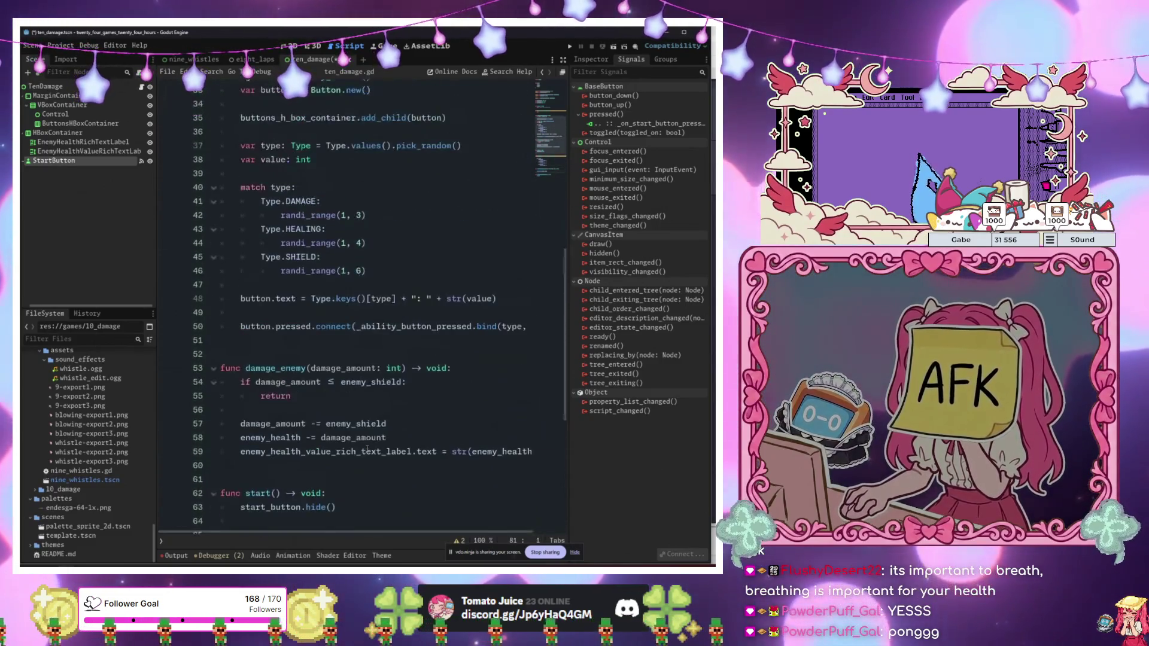
scroll(365, 449, "down", 9)
scroll(363, 448, "up", 4)
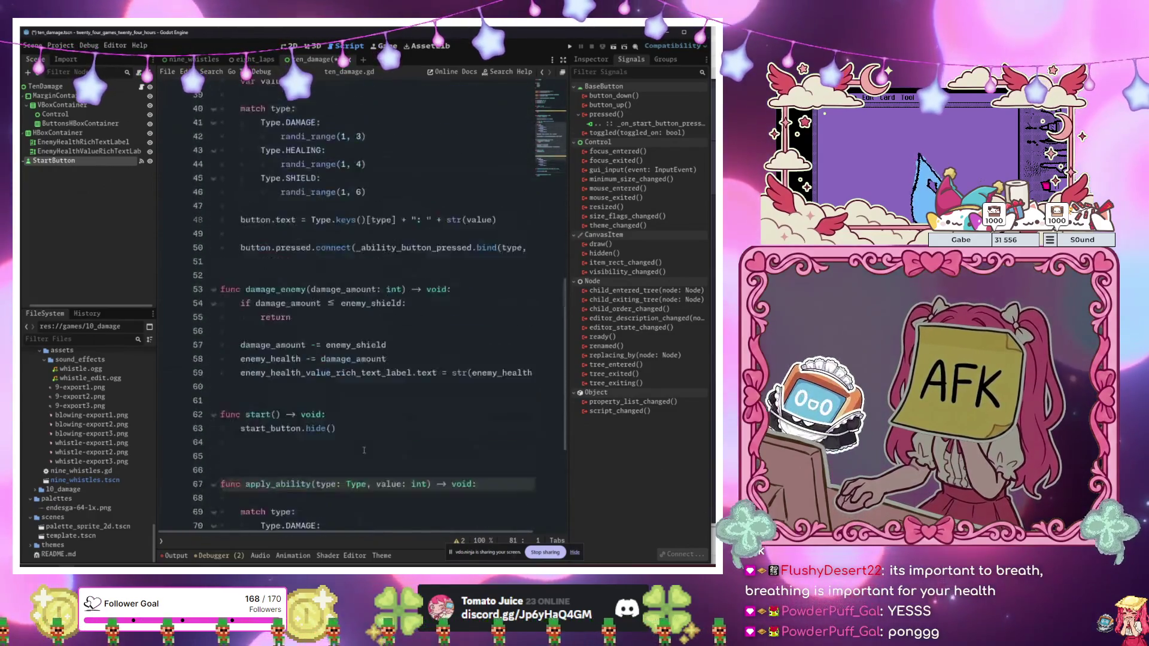
scroll(363, 448, "down", 2)
scroll(363, 448, "up", 4)
scroll(364, 449, "down", 6)
scroll(363, 451, "down", 3)
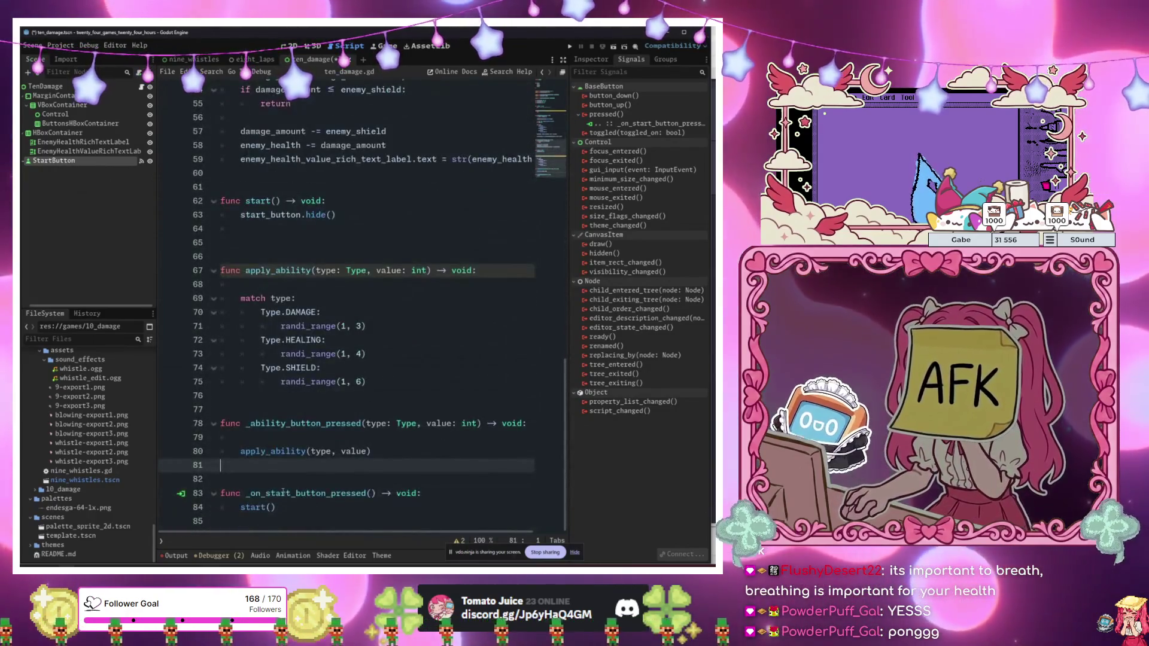
scroll(268, 448, "up", 3)
left_click(396, 342)
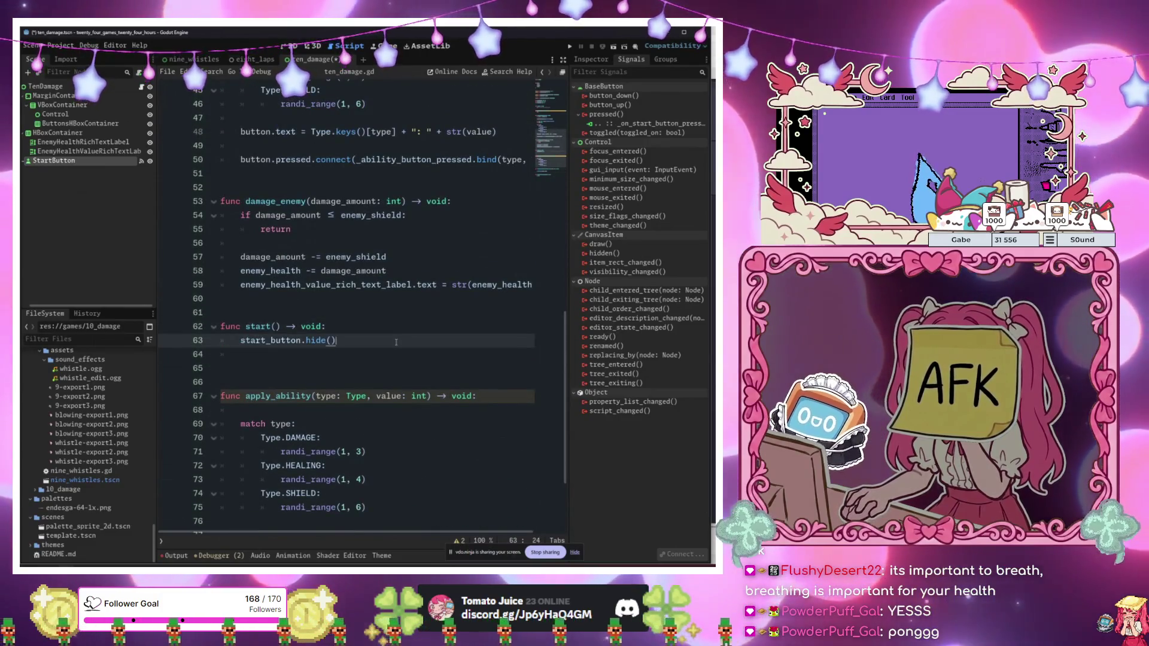
Step: Add 'func draw_abilities() -> void:' with a pass body below start()
key("Return")
key("Return")
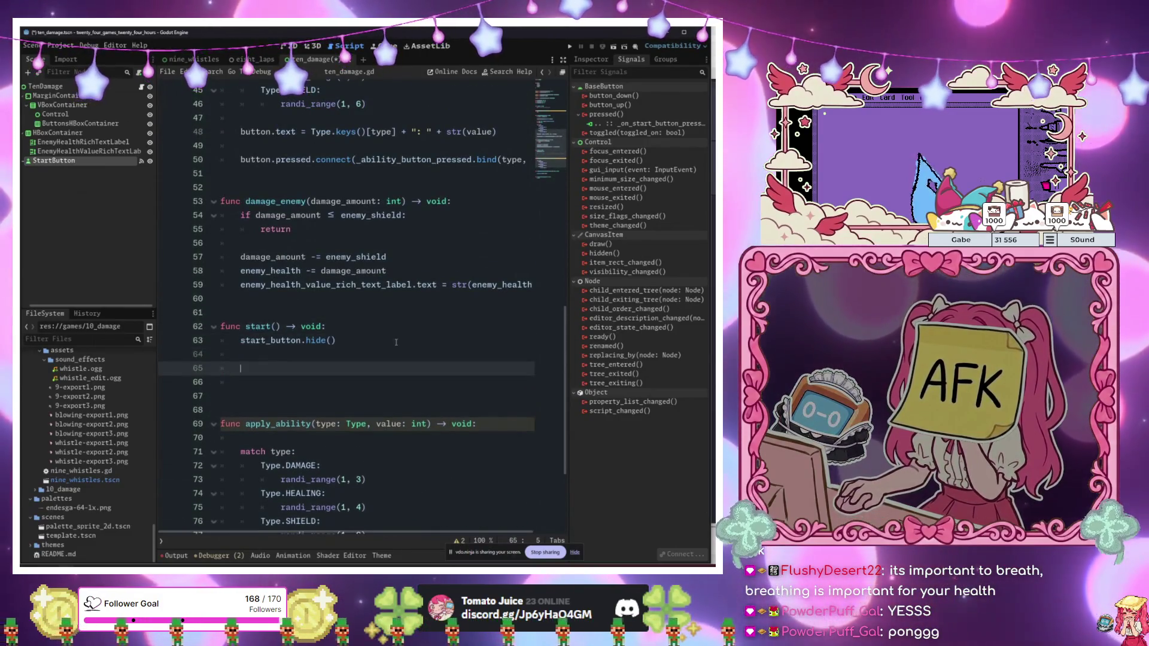
type("for")
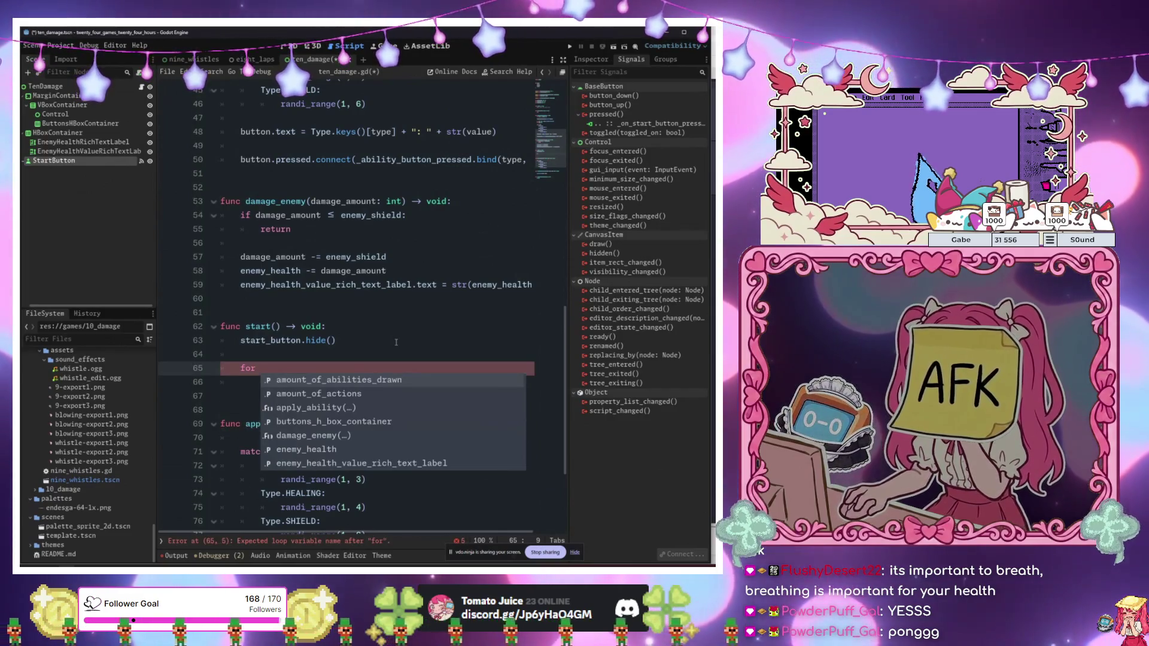
key("BackSpace")
key("BackSpace")
key("BackSpace")
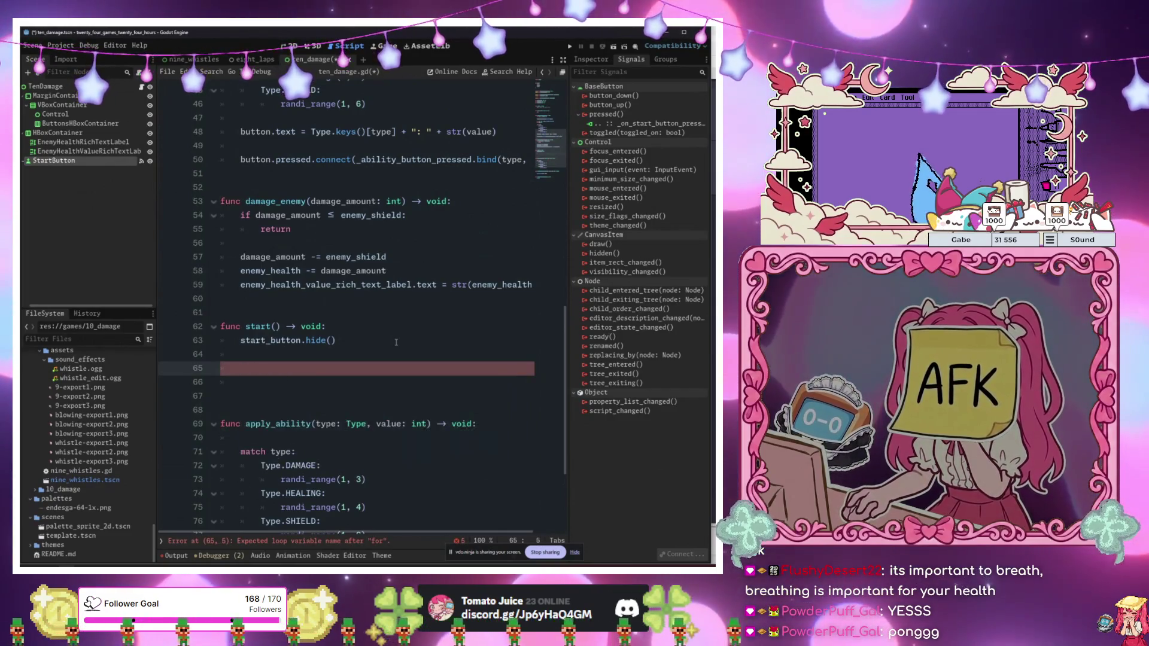
key("Return")
key("Return")
type("fund dr")
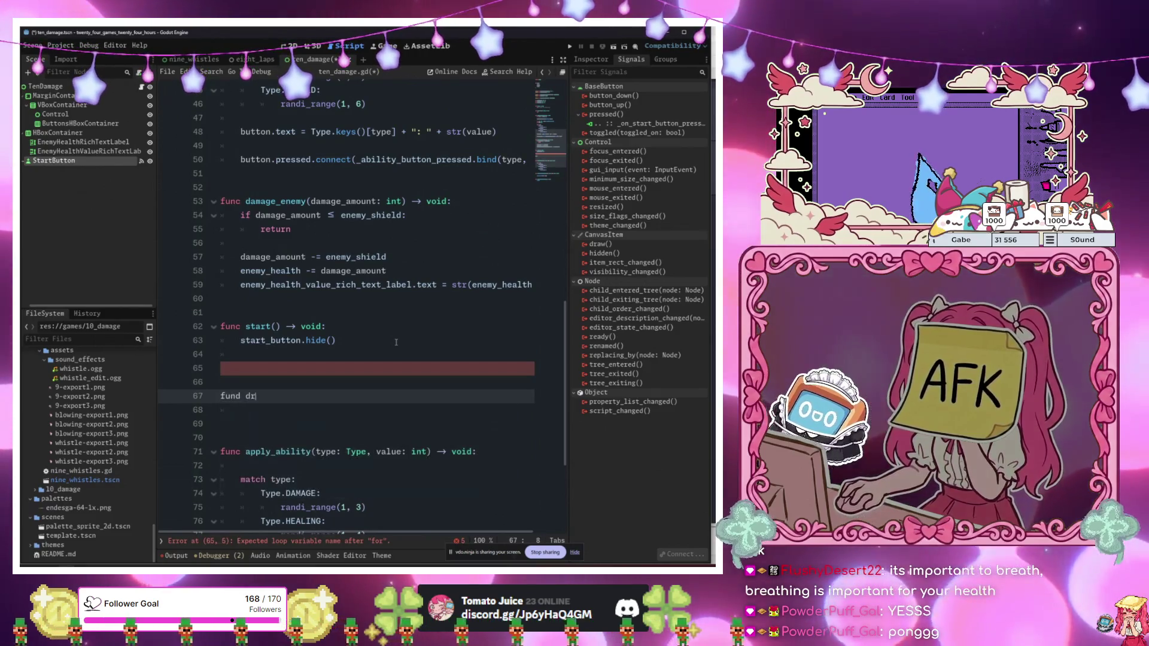
key("BackSpace")
type("c dra")
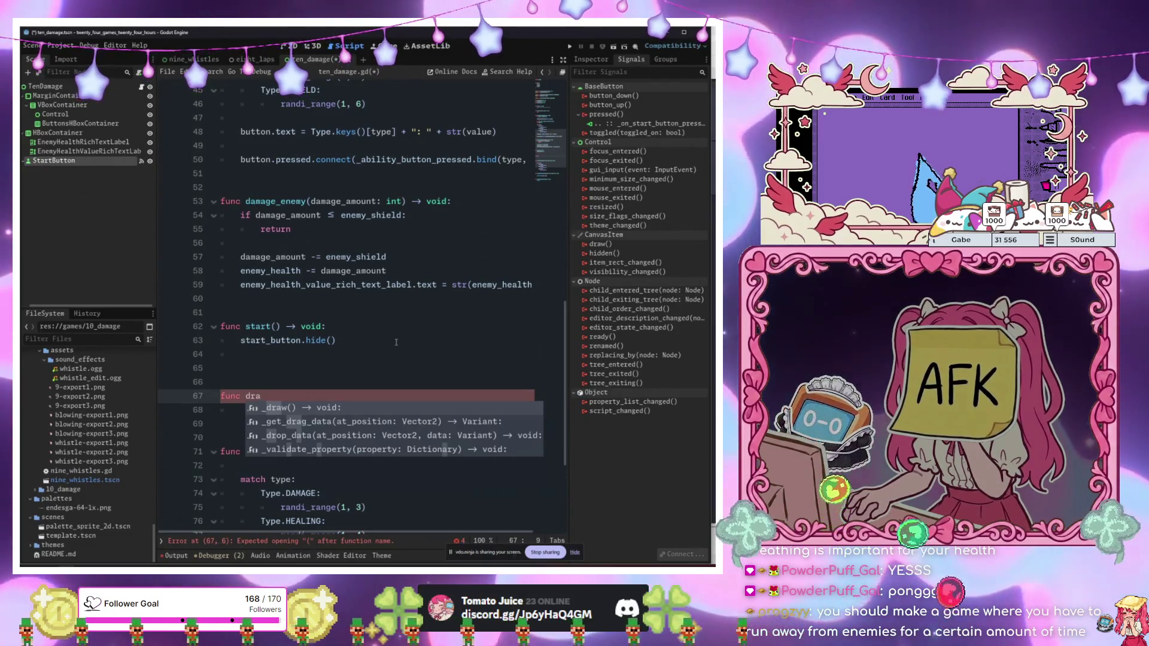
key("BackSpace")
key("BackSpace")
key("BackSpace")
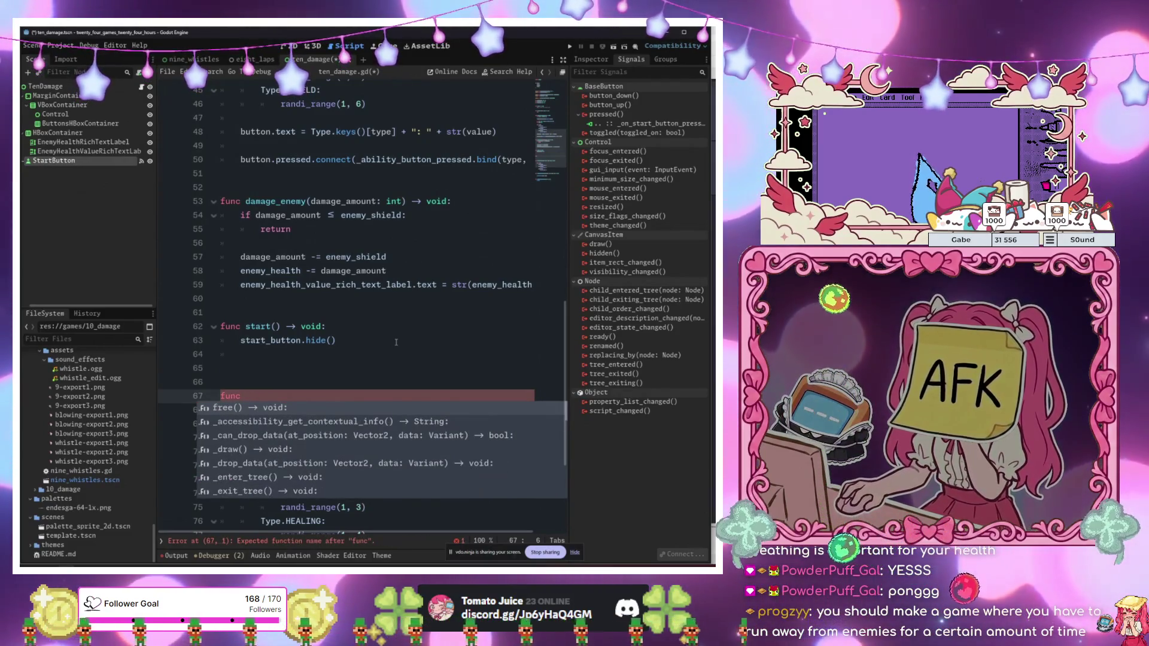
type("draw_abilities() -")
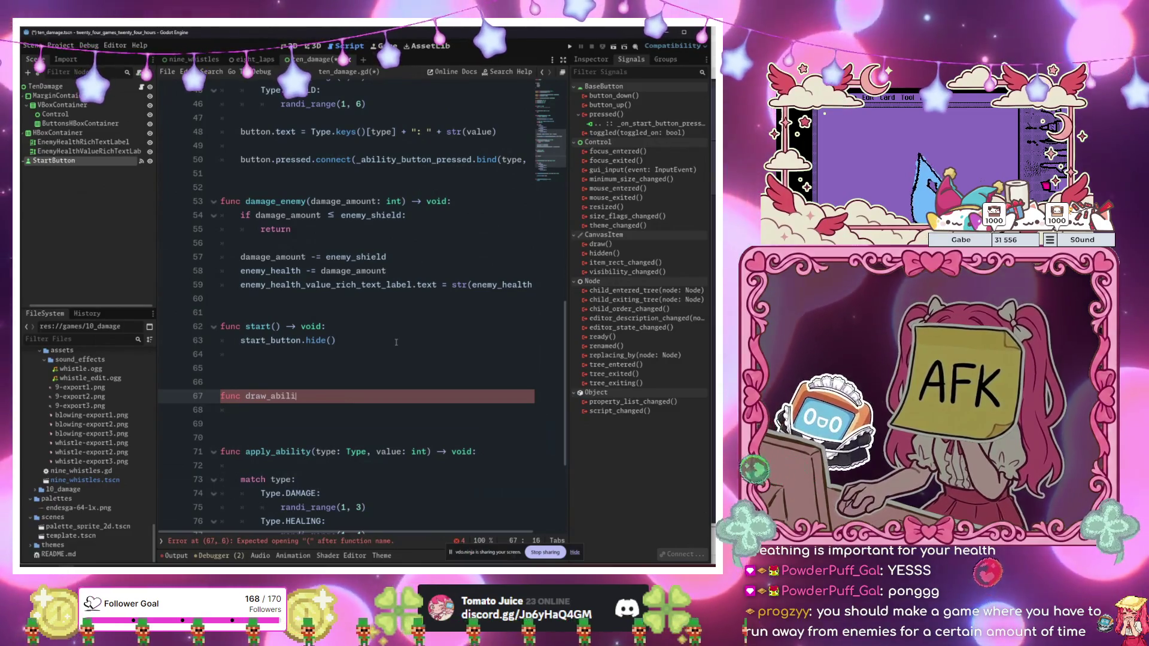
type("> void:")
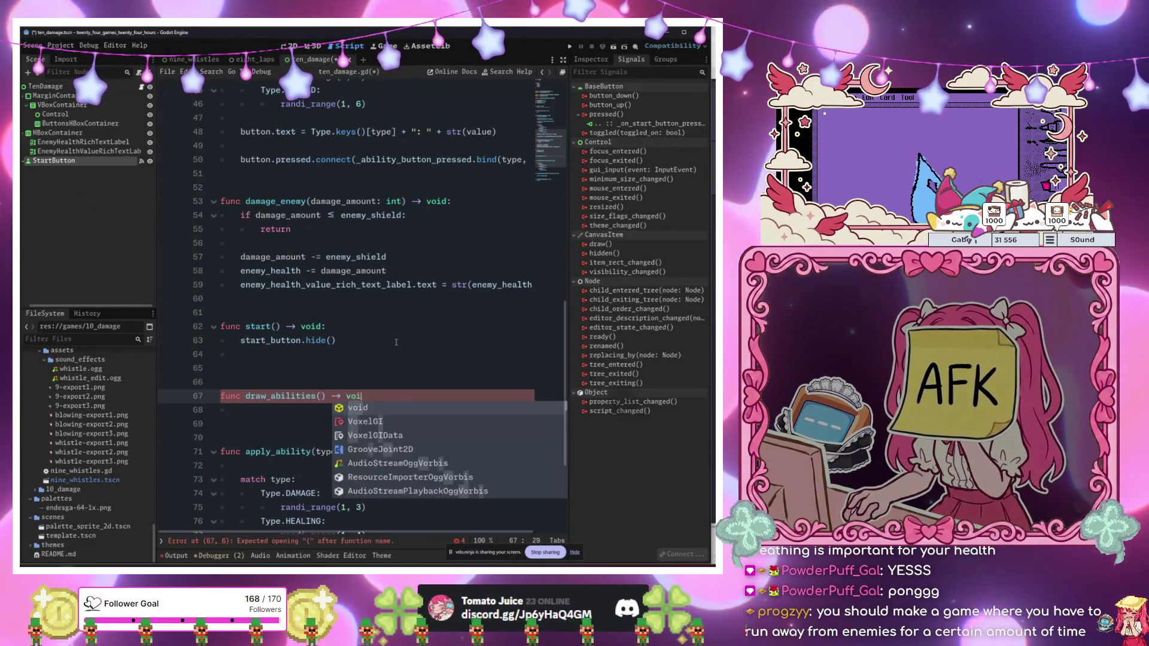
key("Return")
type("pass")
Step: Call draw_abilities() in start() after start_button.hide()
key("Up")
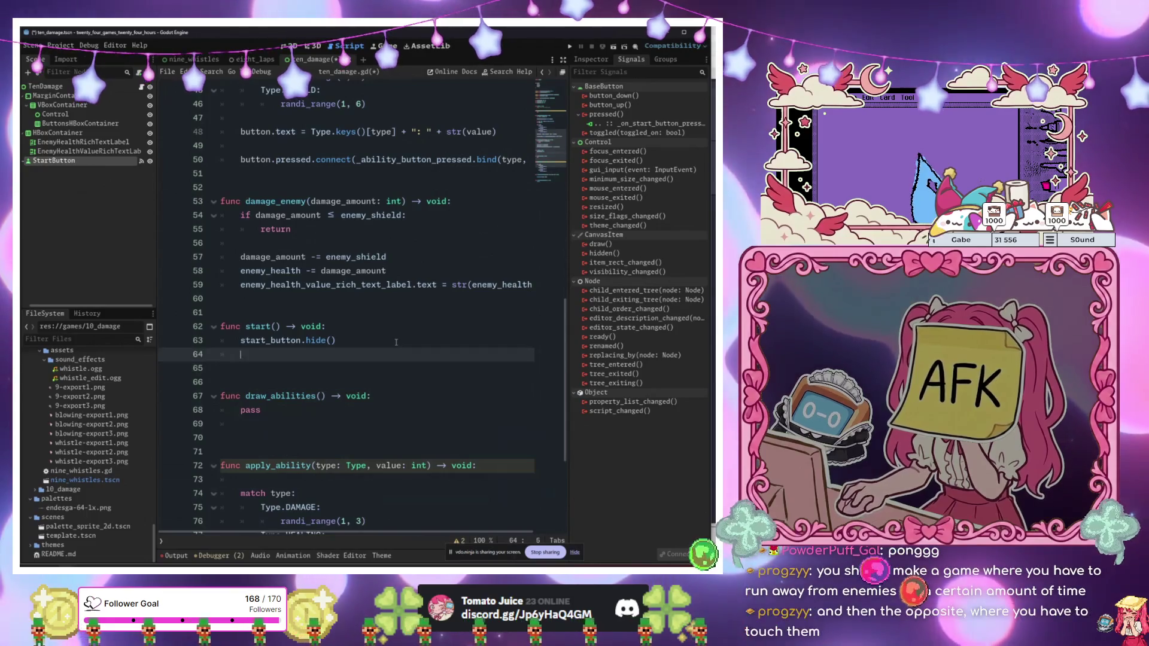
type("draw")
key("Return")
key("Down")
key("Down")
key("Down")
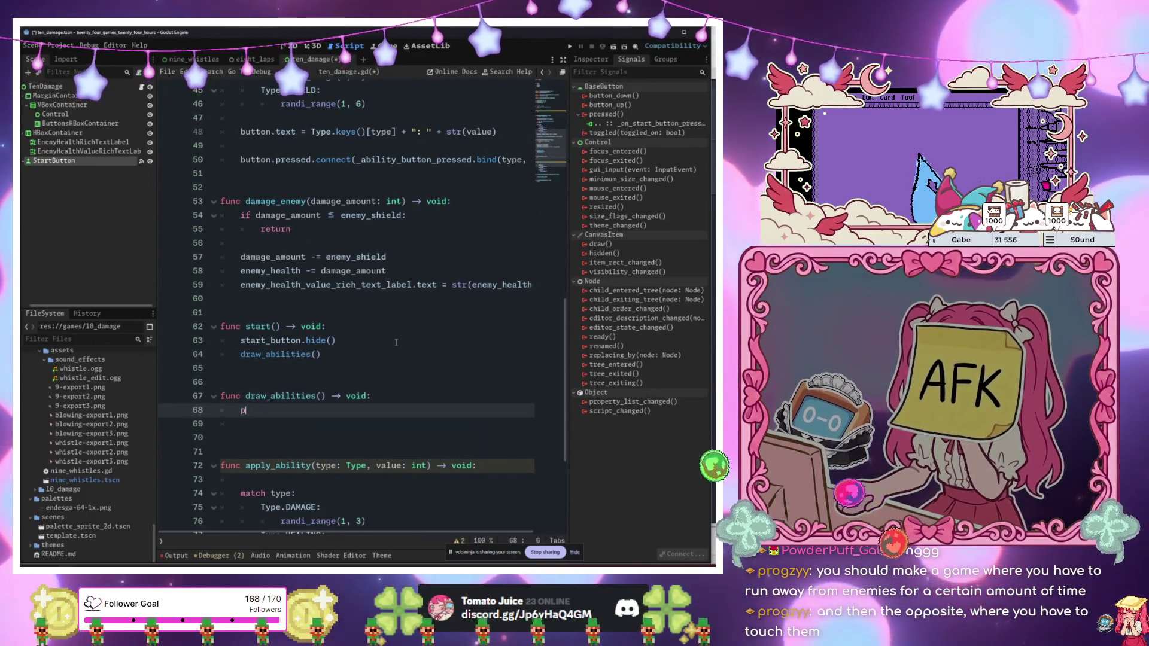
Step: Replace pass in draw_abilities with 'for i: int in amount_of_abilities_drawn:'
key("BackSpace")
key("BackSpace")
key("BackSpace")
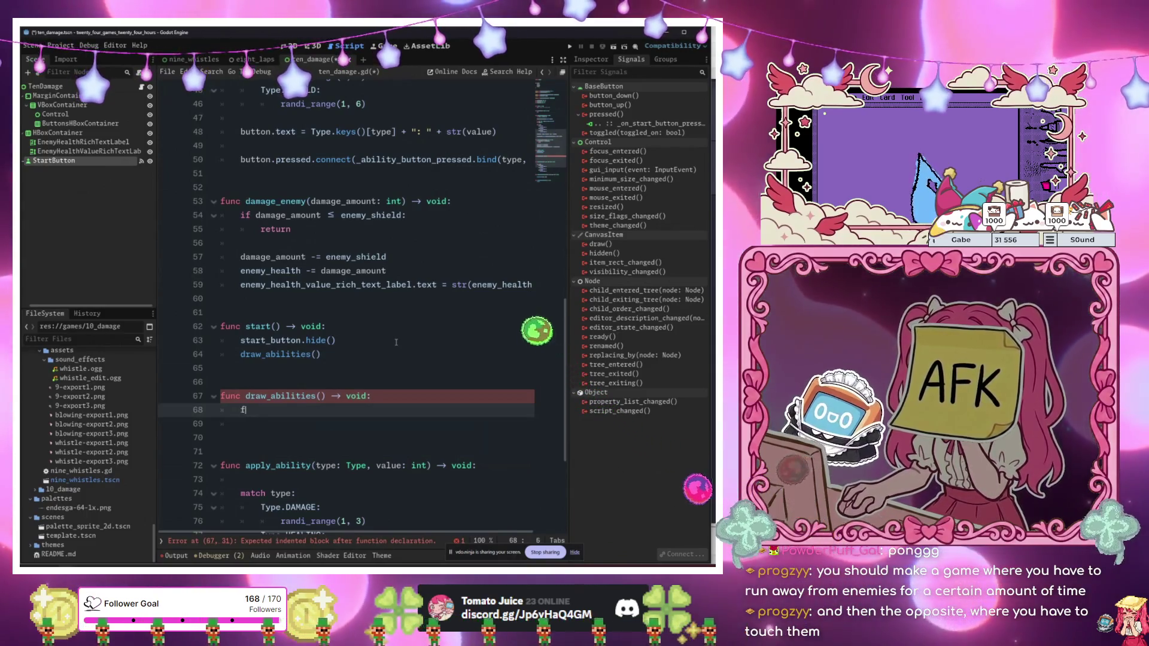
type("for")
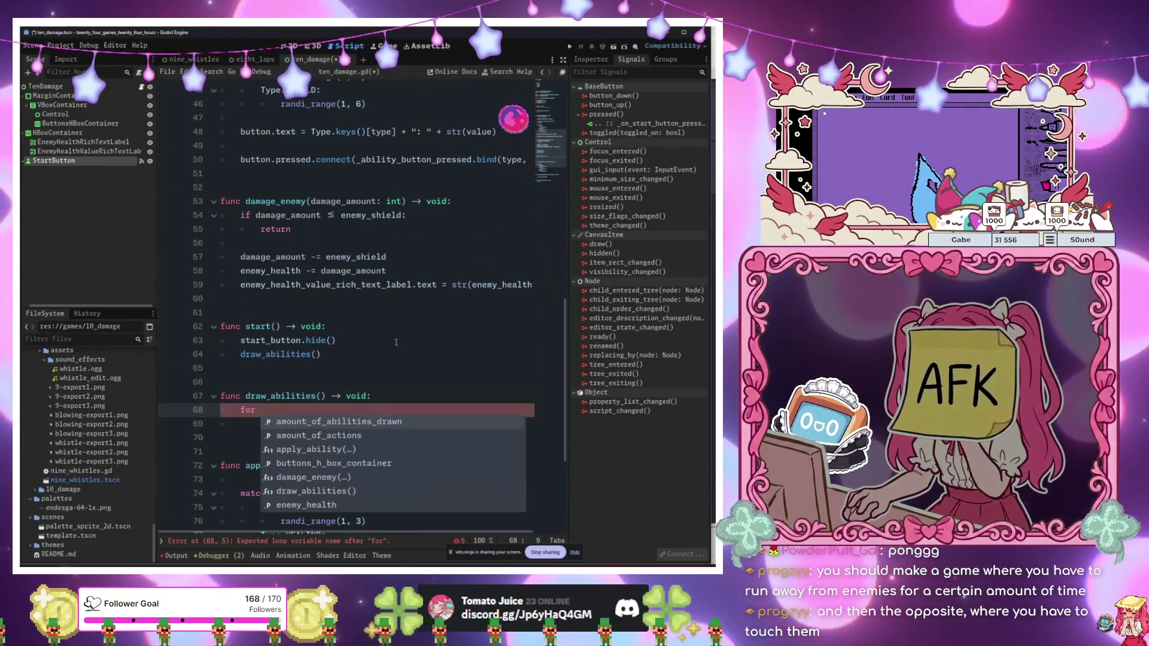
key("Return")
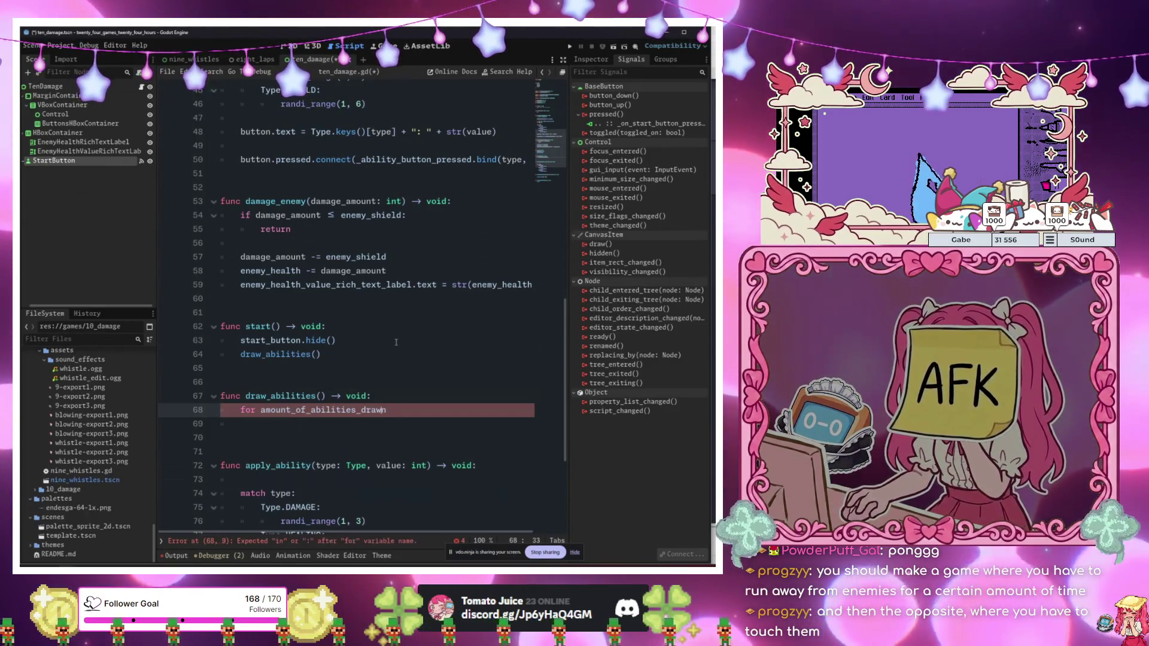
type("i: int")
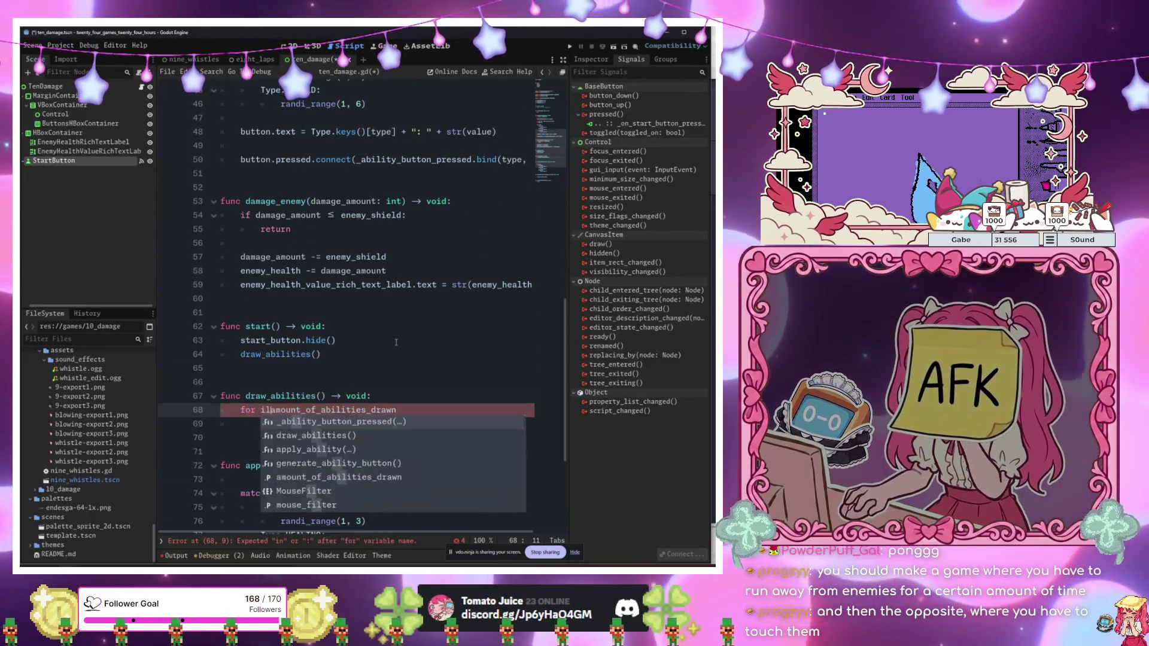
type(" in")
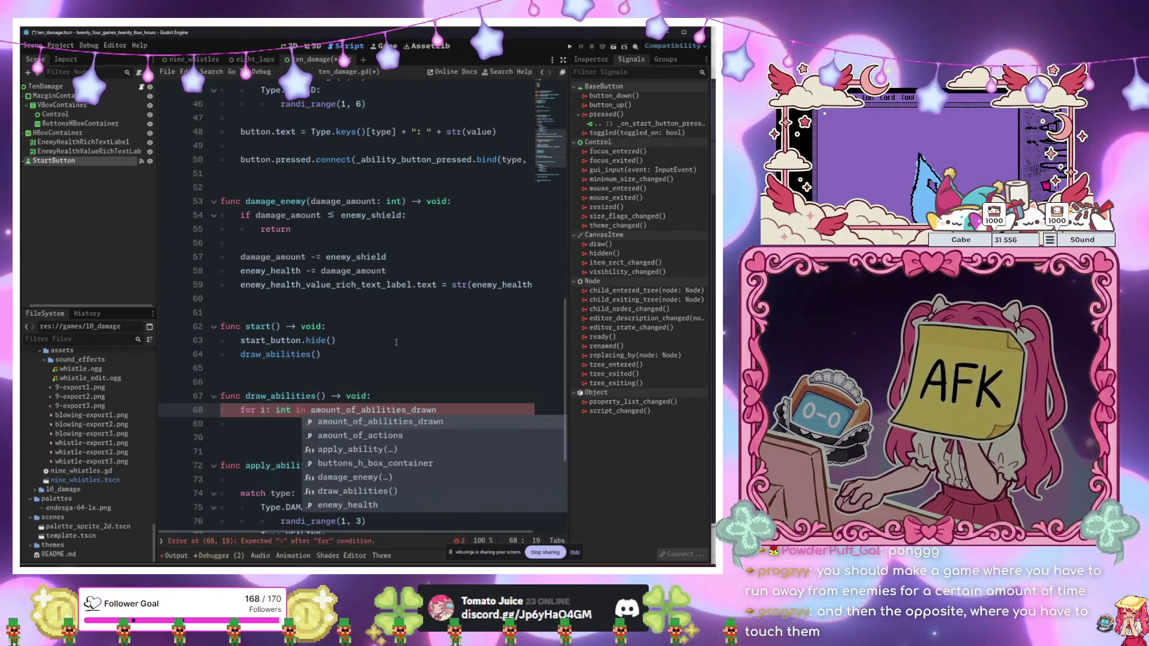
key("End")
type(":")
Step: Call generate_ability_button() inside the loop body
key("Return")
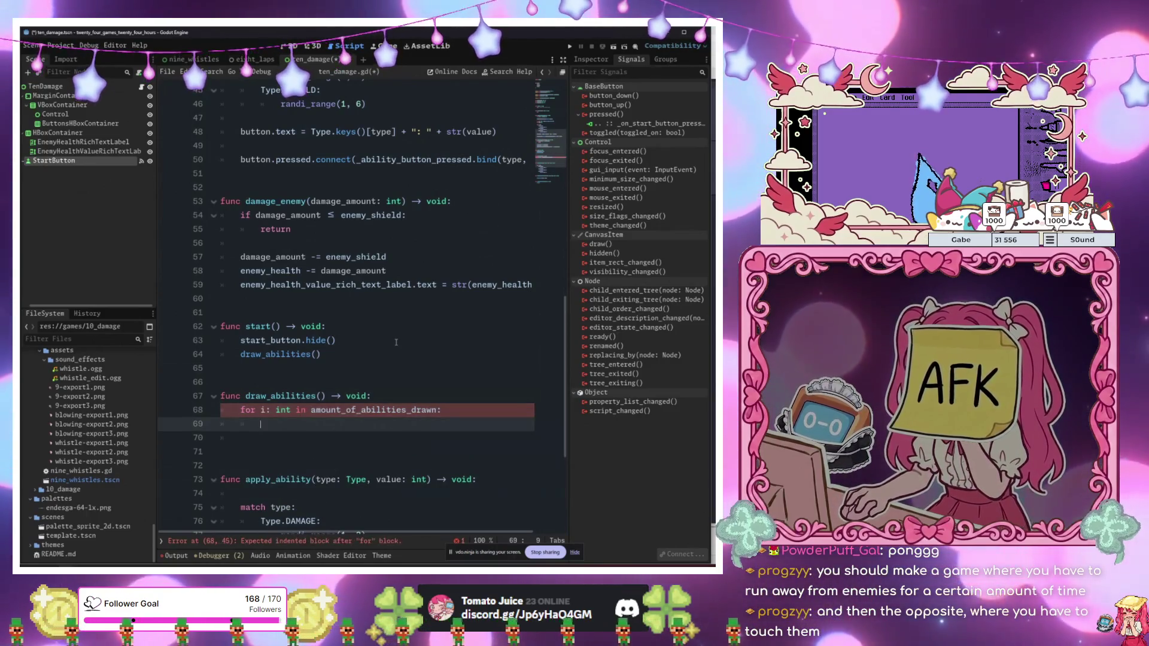
type("a")
key("BackSpace")
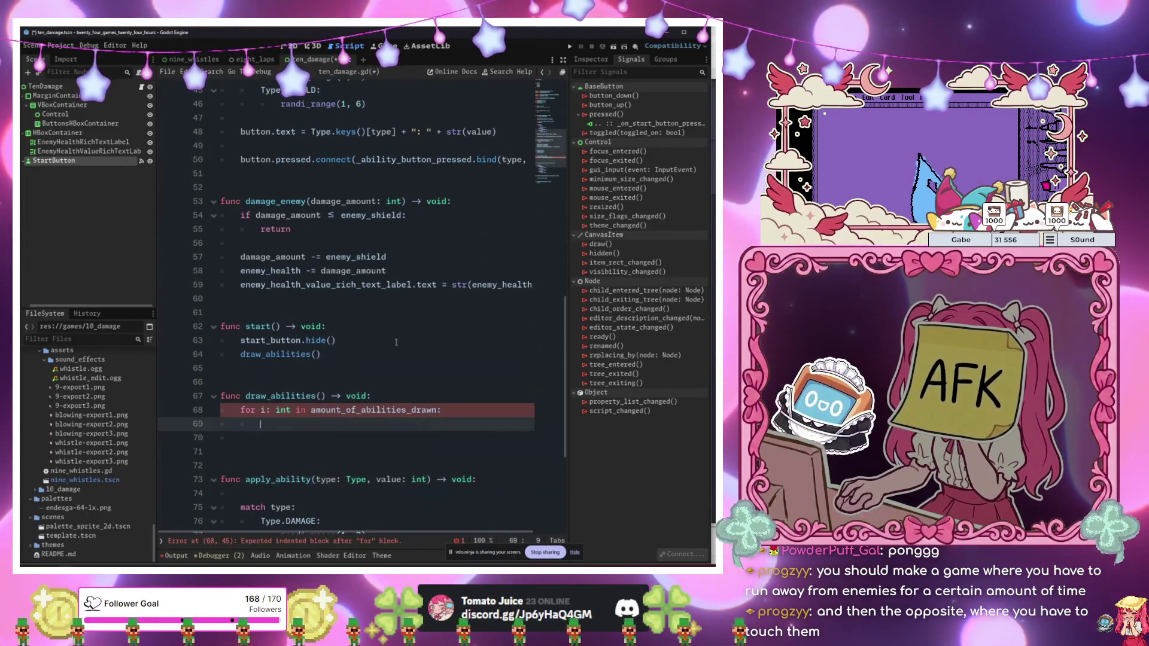
scroll(363, 351, "down", 5)
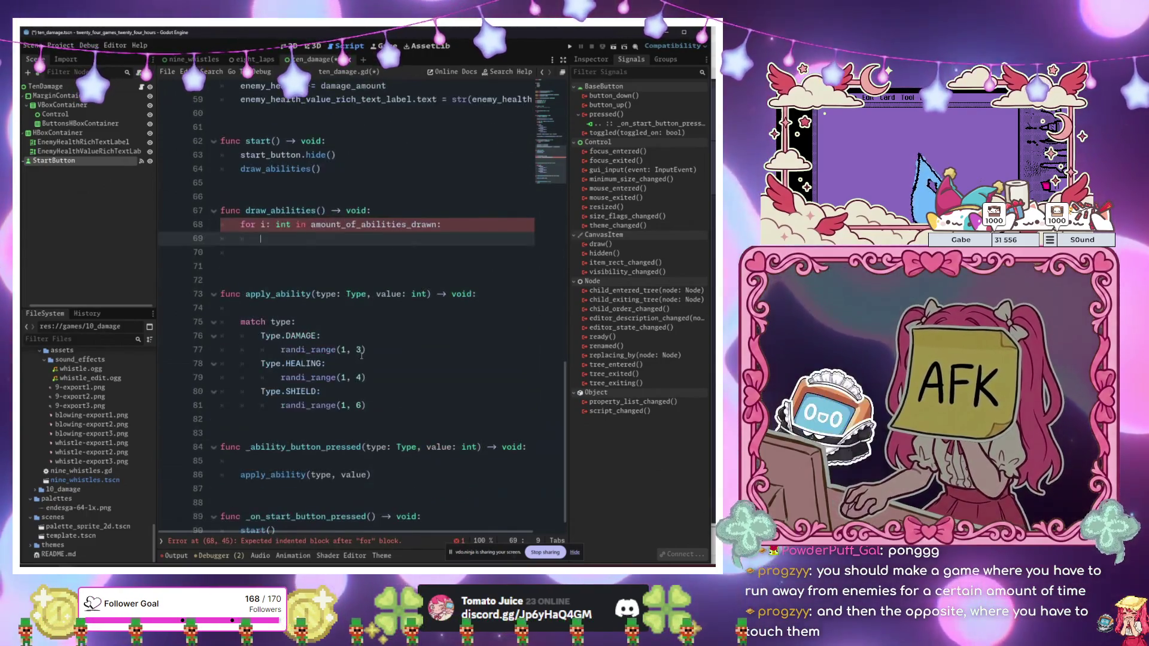
scroll(362, 355, "up", 10)
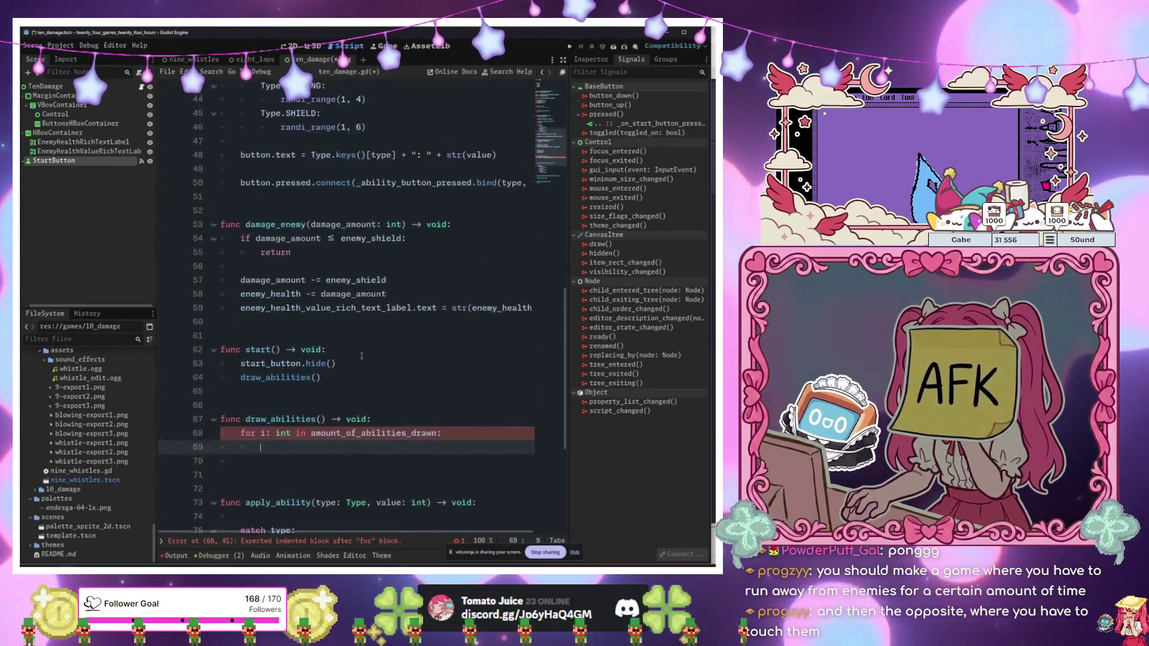
scroll(362, 356, "down", 6)
type("generate_ability_button()")
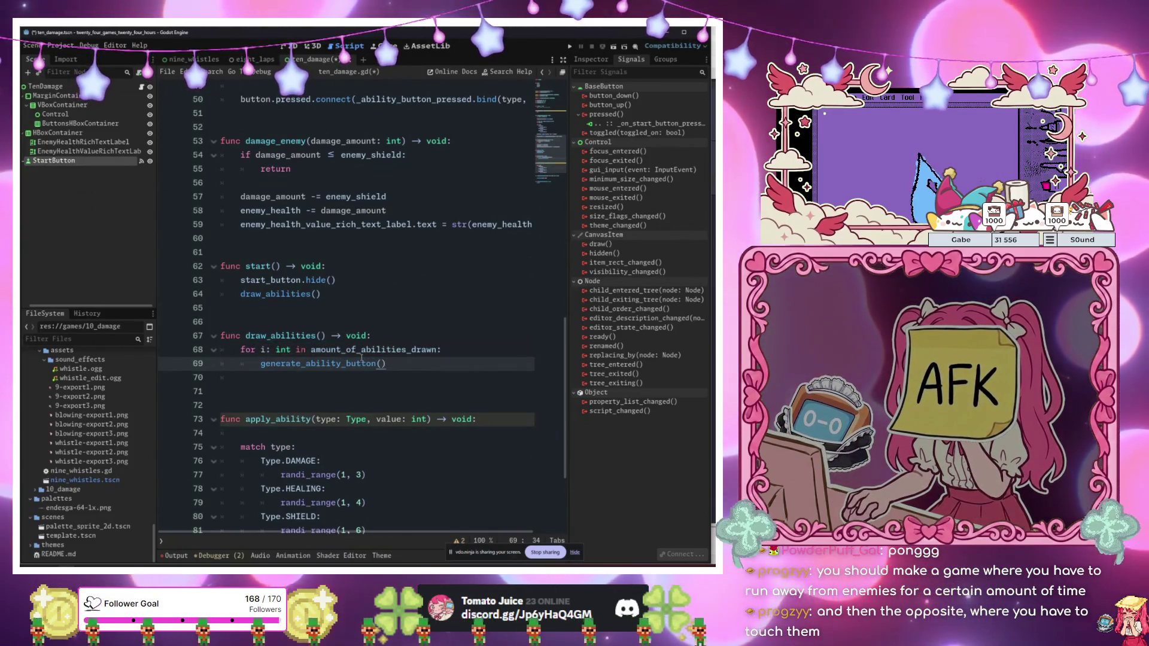
Step: Start draw_abilities with an if check on buttons_h_box_container.get_child_count()
key("Up")
key("Up")
key("Return")
key("Return")
key("Up")
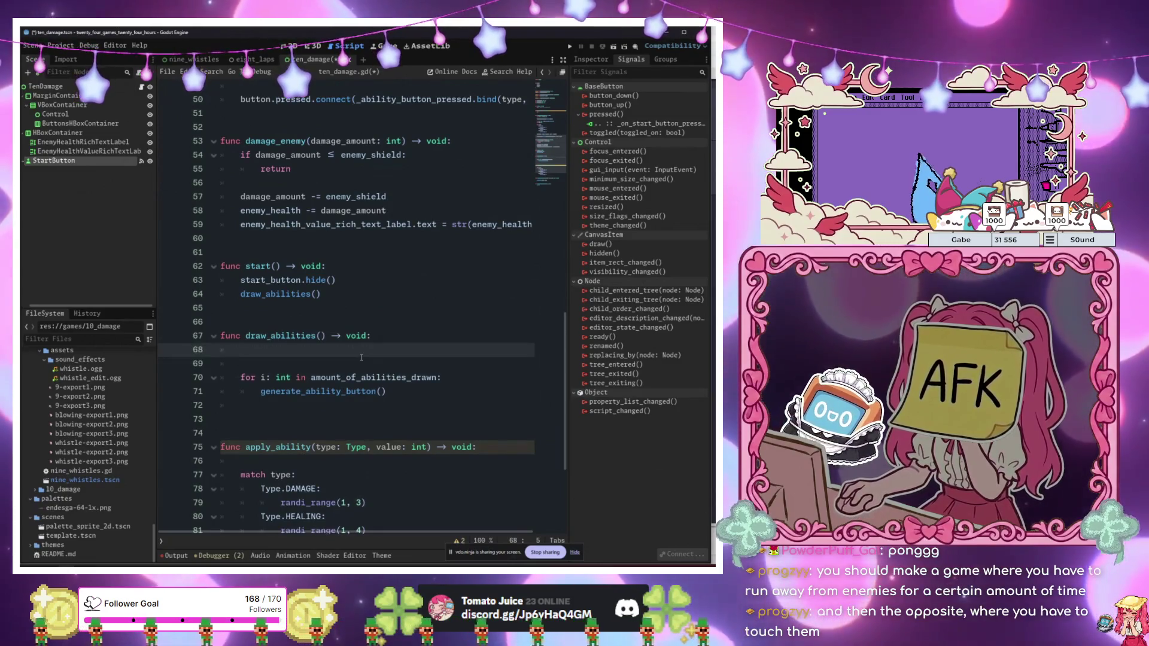
type("for ")
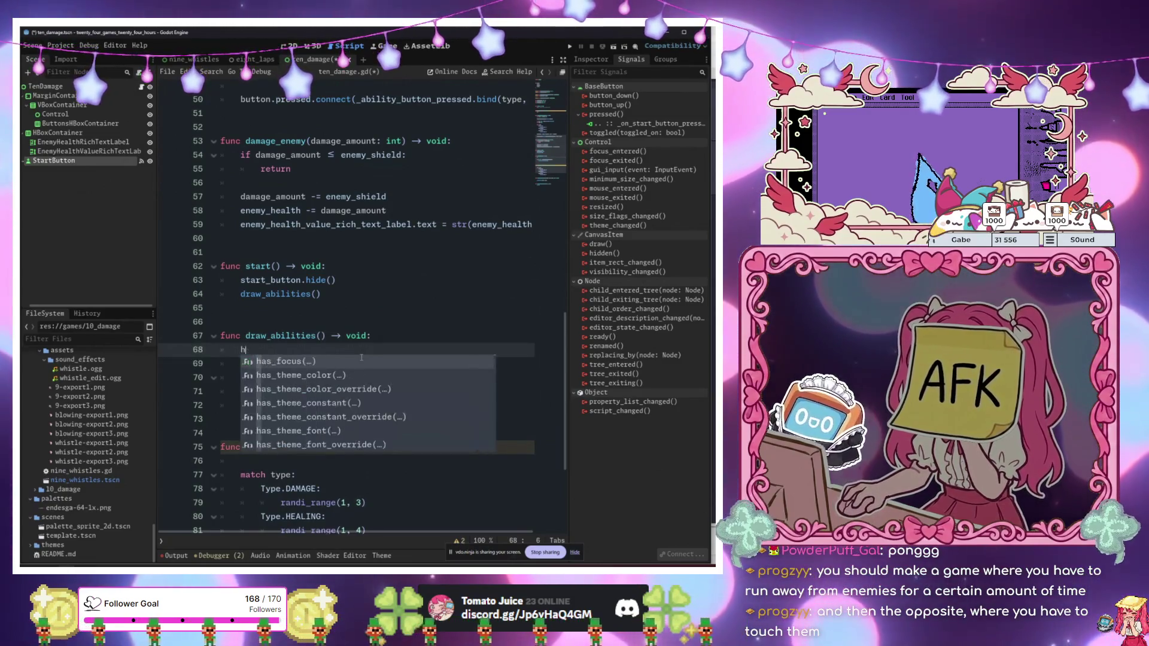
type("button")
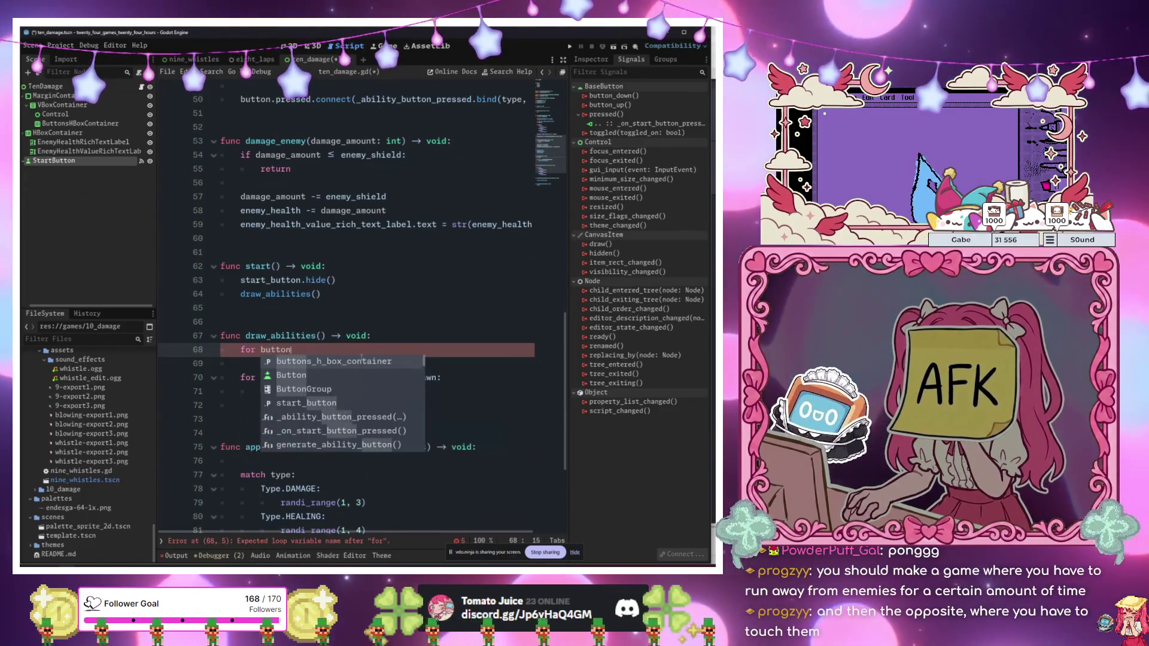
key("BackSpace")
key("BackSpace")
key("BackSpace")
type("if h")
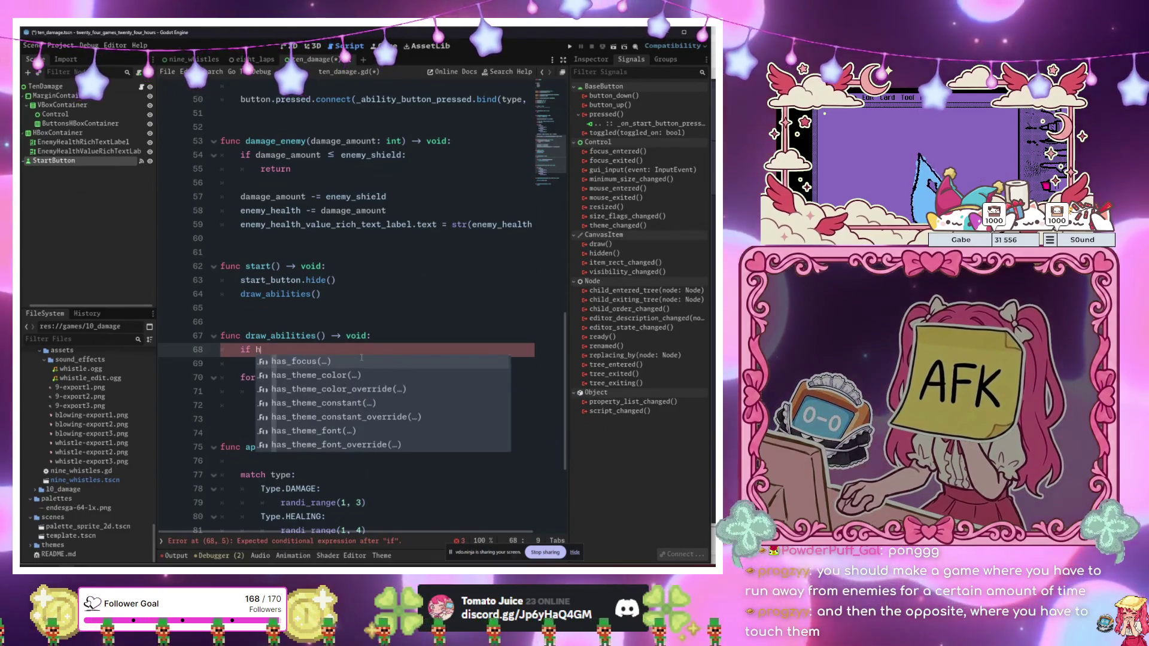
key("Down")
key("Down")
key("Down")
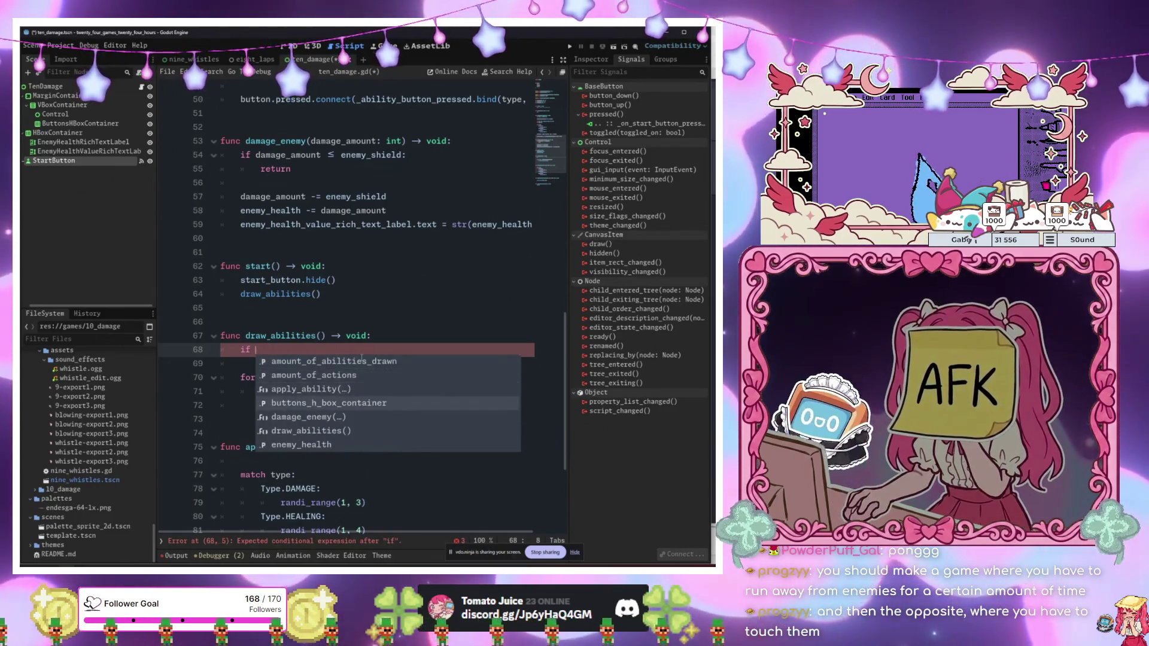
key("Return")
type(".chi")
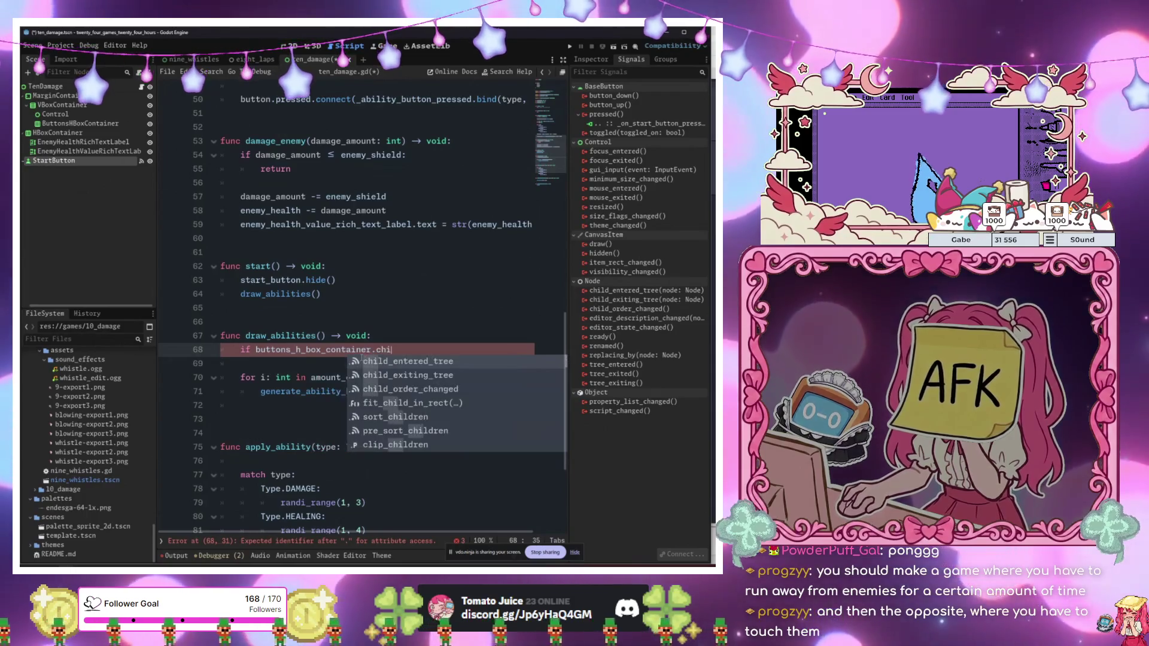
type("ld")
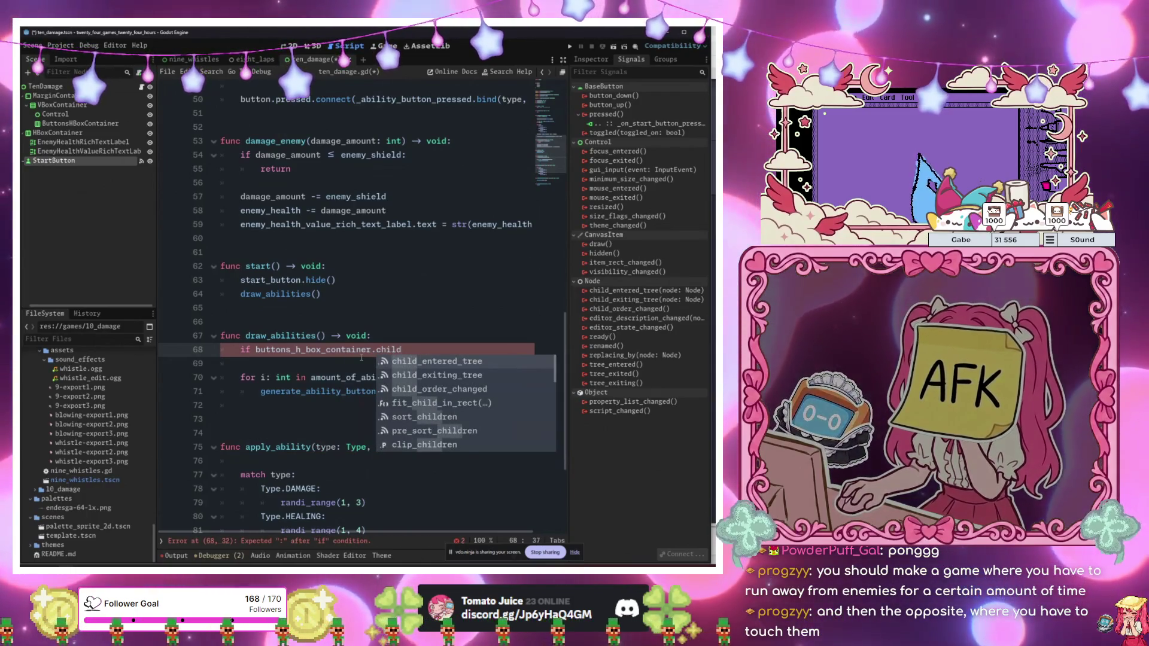
type("_cou")
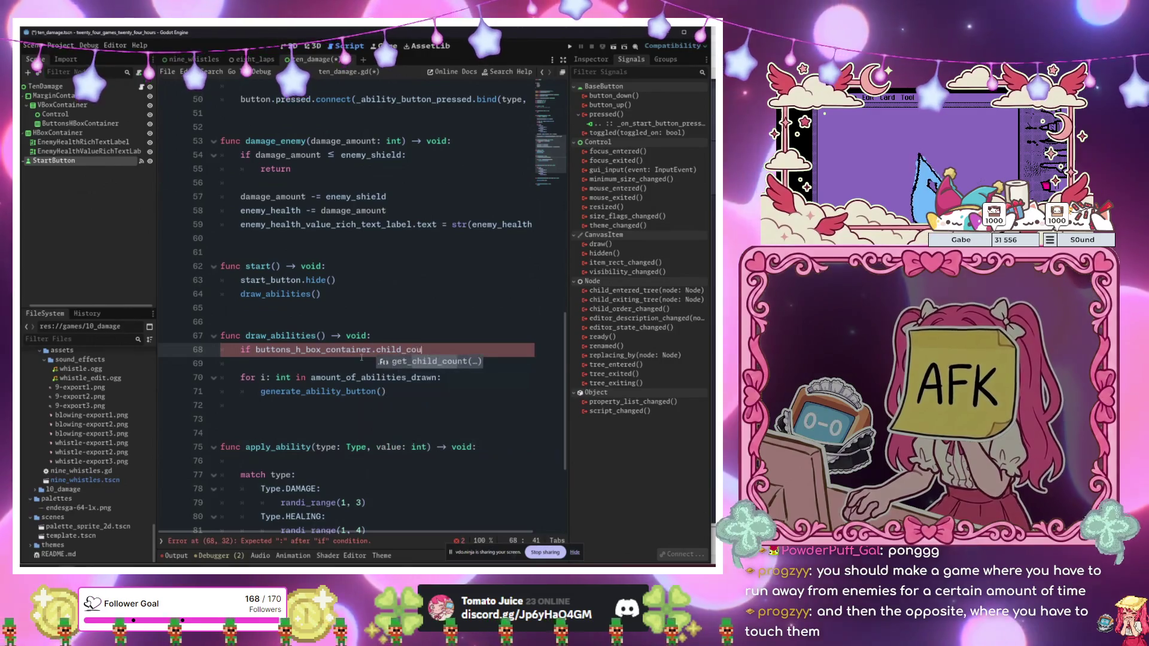
key("Return")
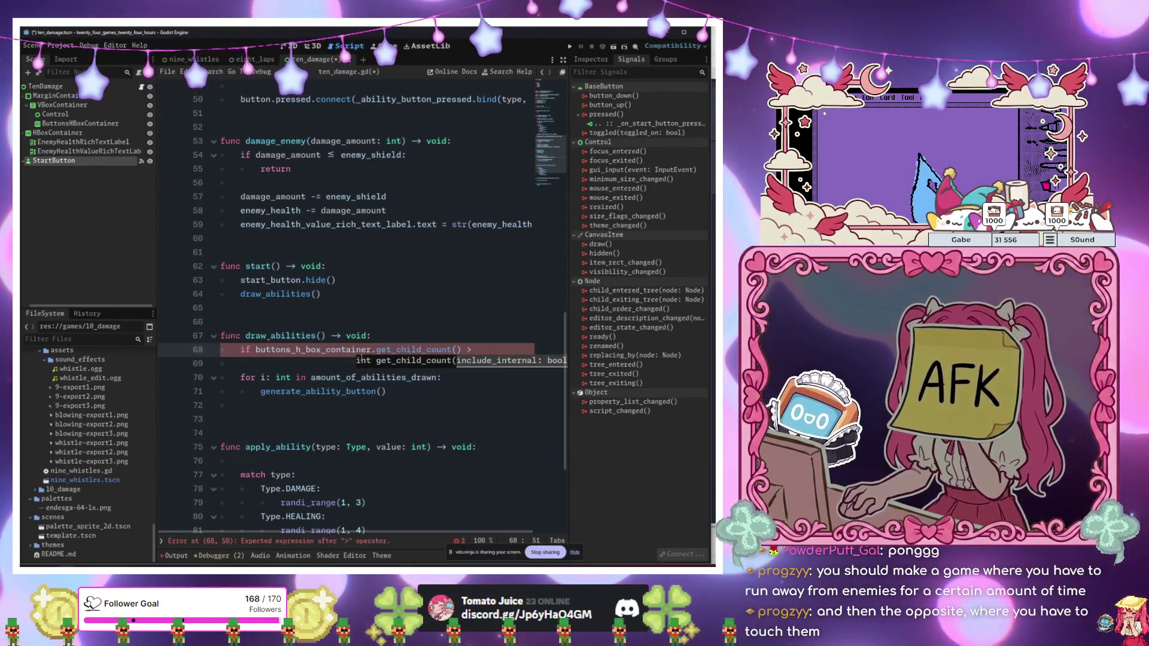
type("0:")
key("Return")
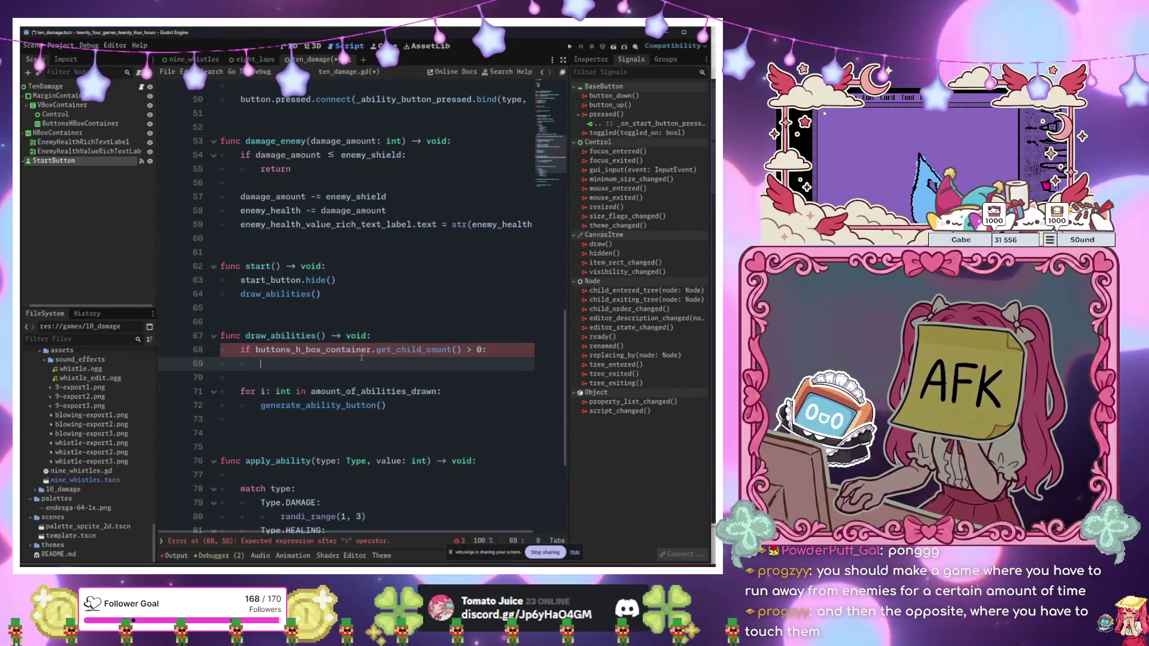
Step: Inside the if, loop over buttons_h_box_container.get_children() calling queue_free() on each button
type("for button")
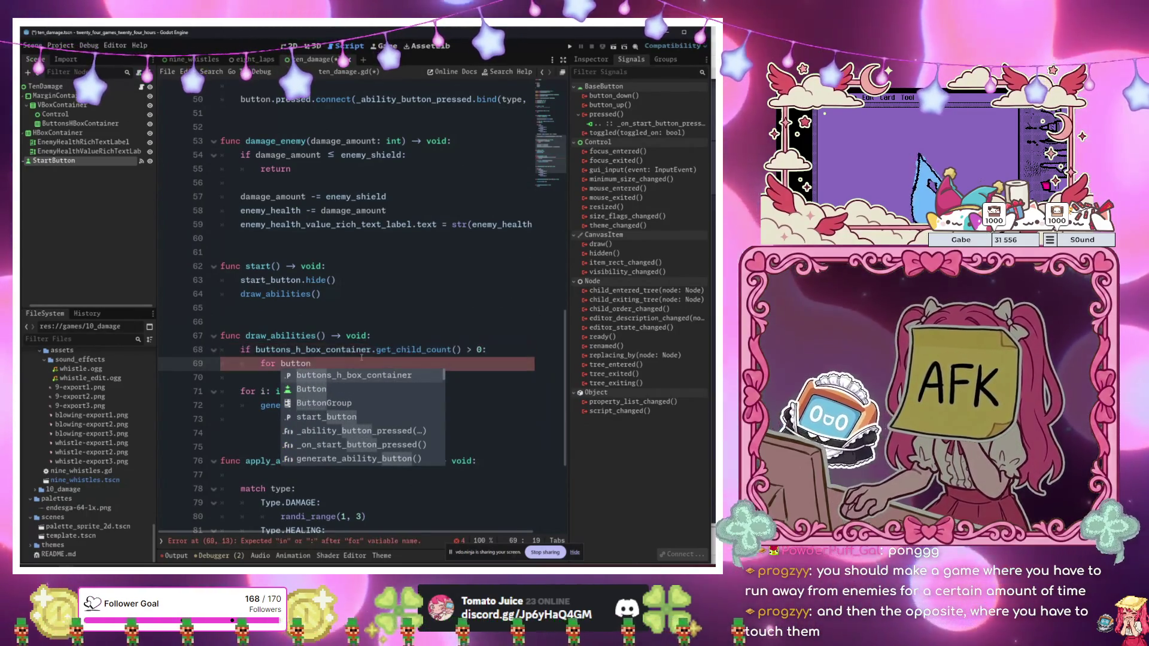
type(": Button in ")
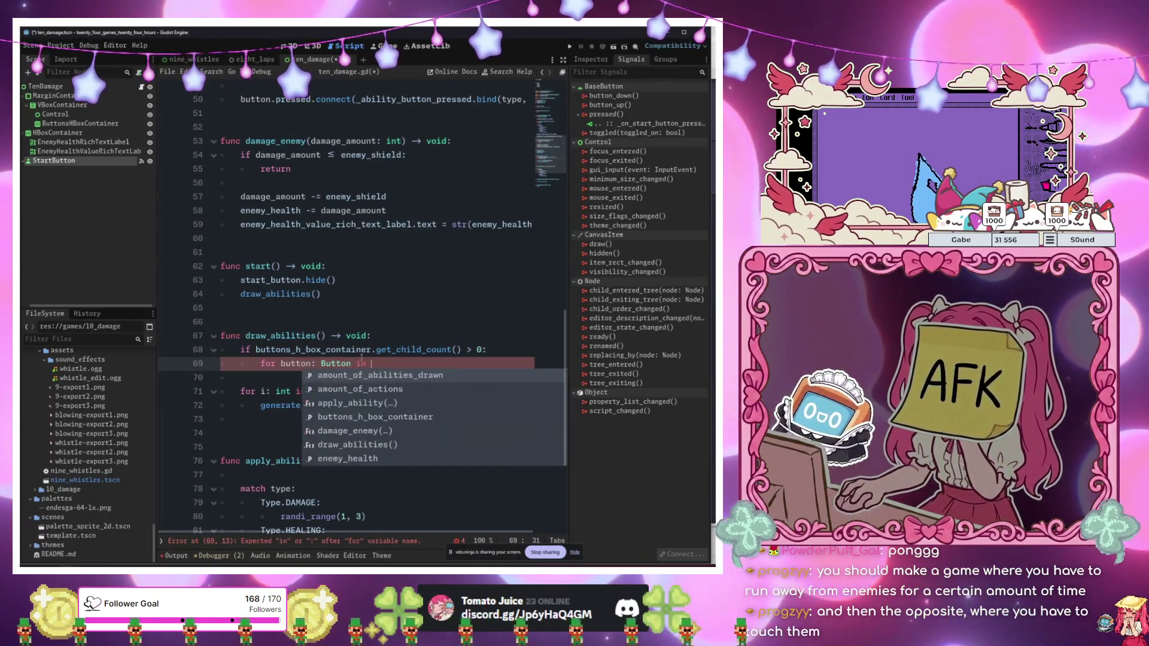
type("buttons_h_box_container.")
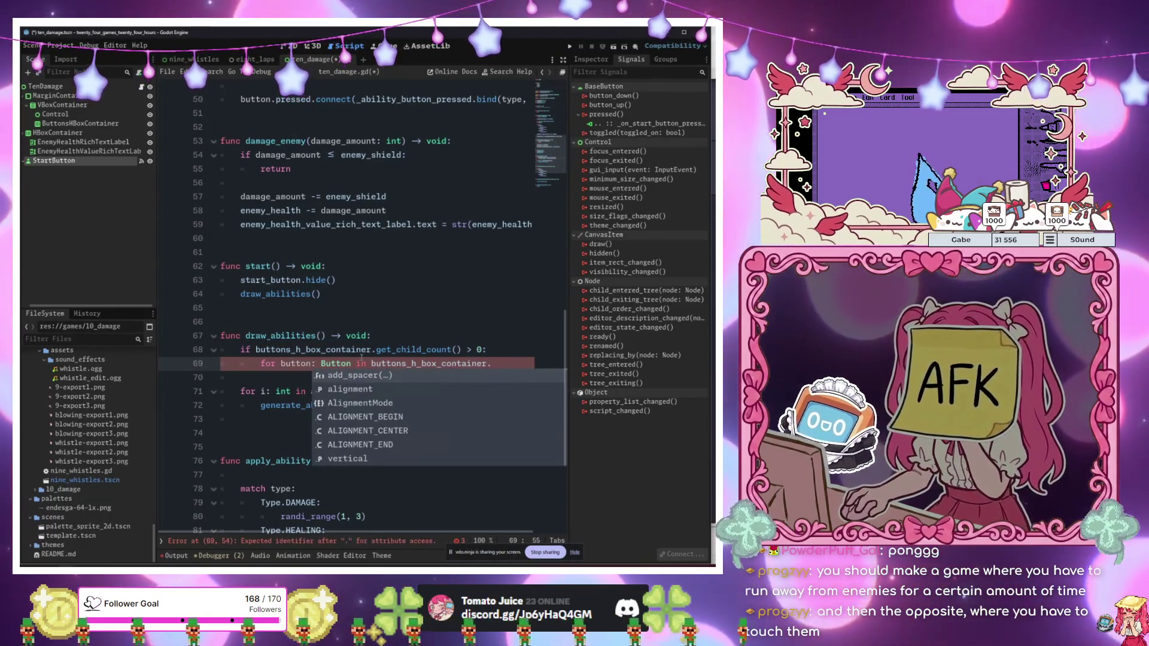
type("get_chil")
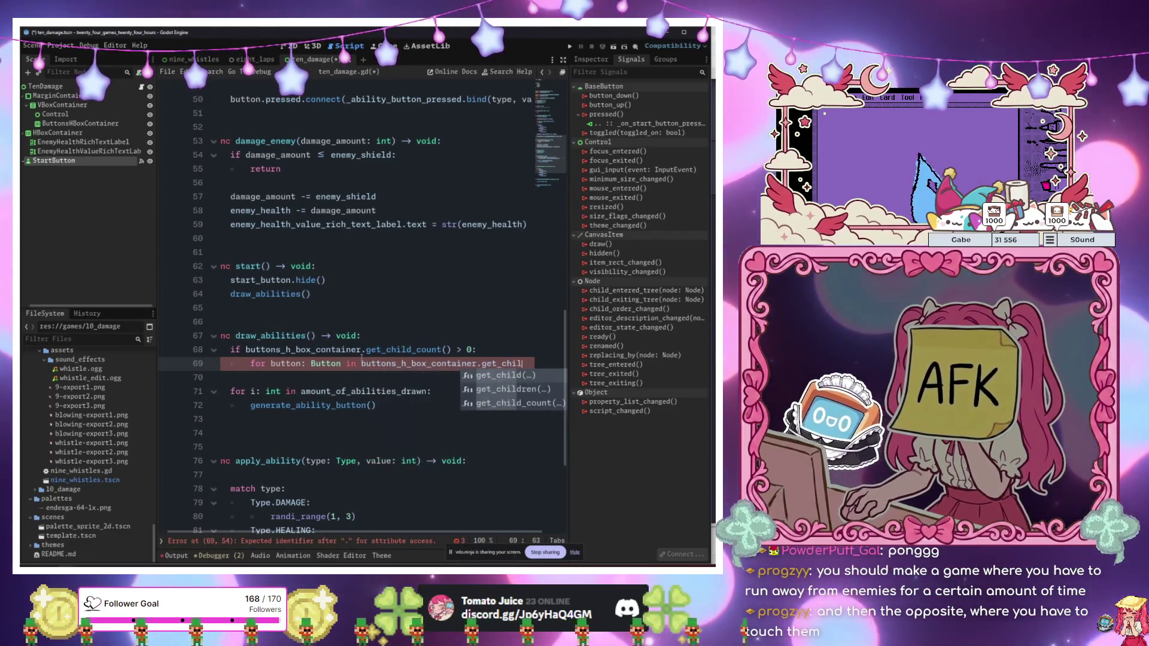
key("Down")
key("Return")
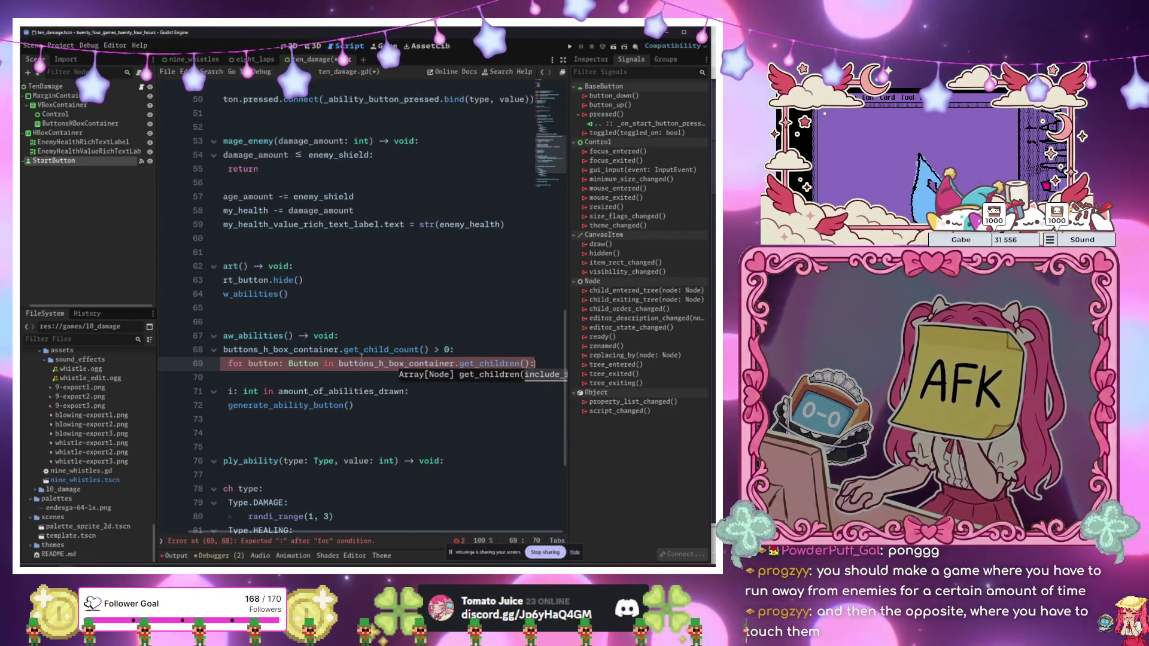
key("Return")
type("que")
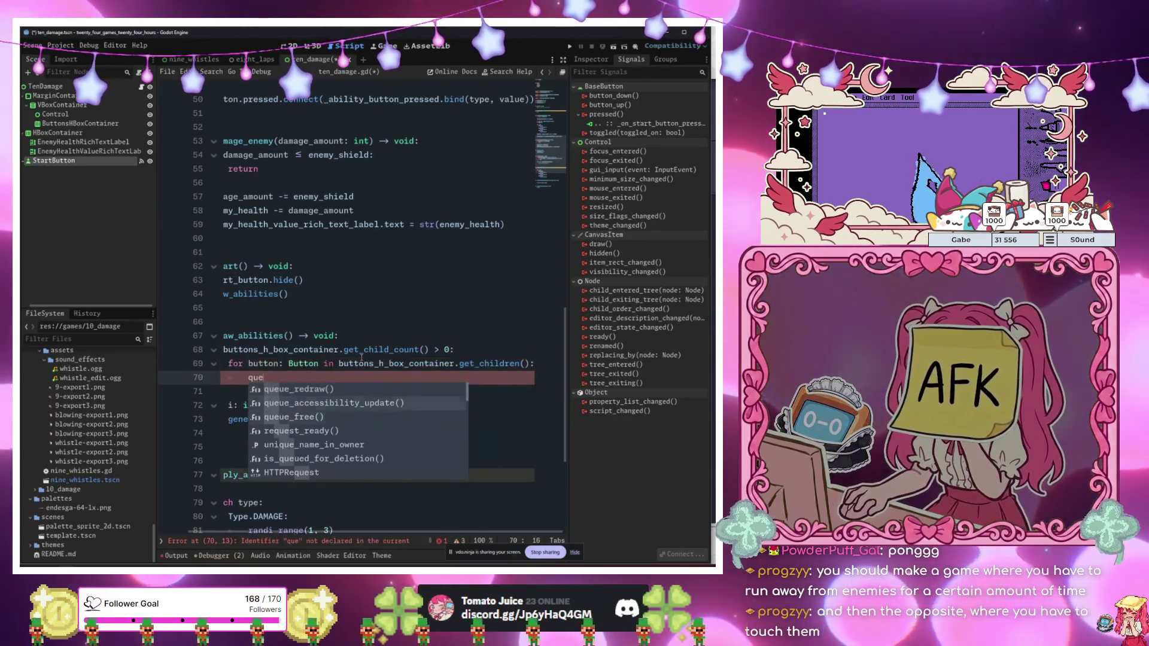
key("Down")
key("Down")
key("Return")
Step: Replace that inner loop with a remove_abilities() call
left_click_drag(341, 378, 221, 350)
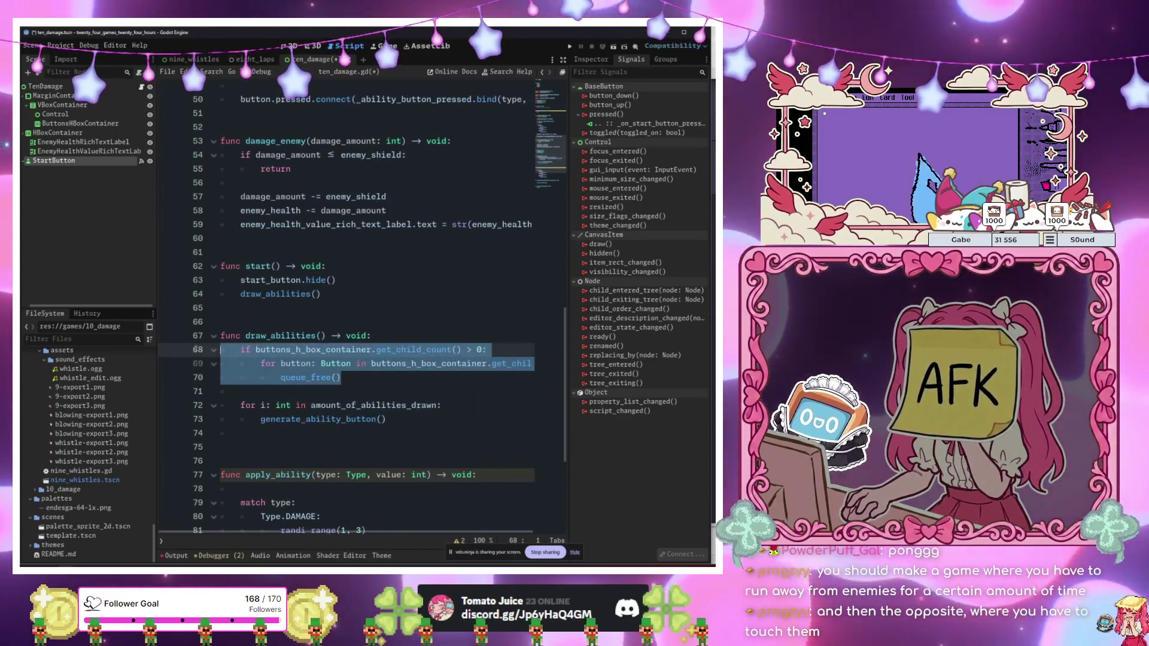
left_click(257, 363, "shift")
key("BackSpace")
type("re")
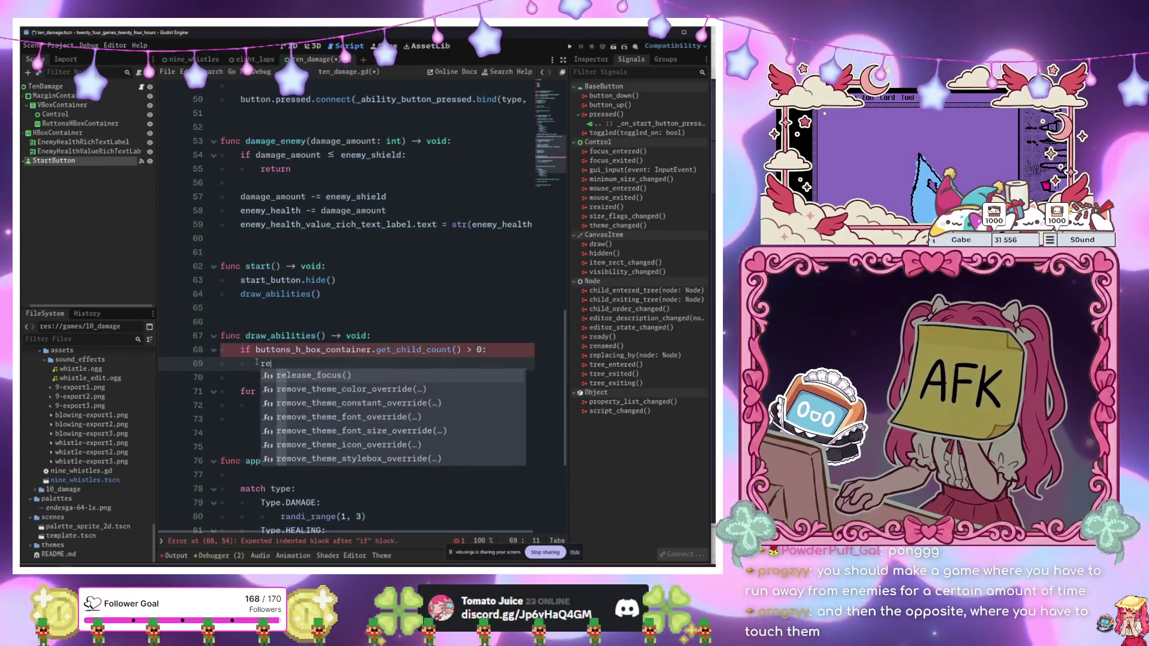
type("set_")
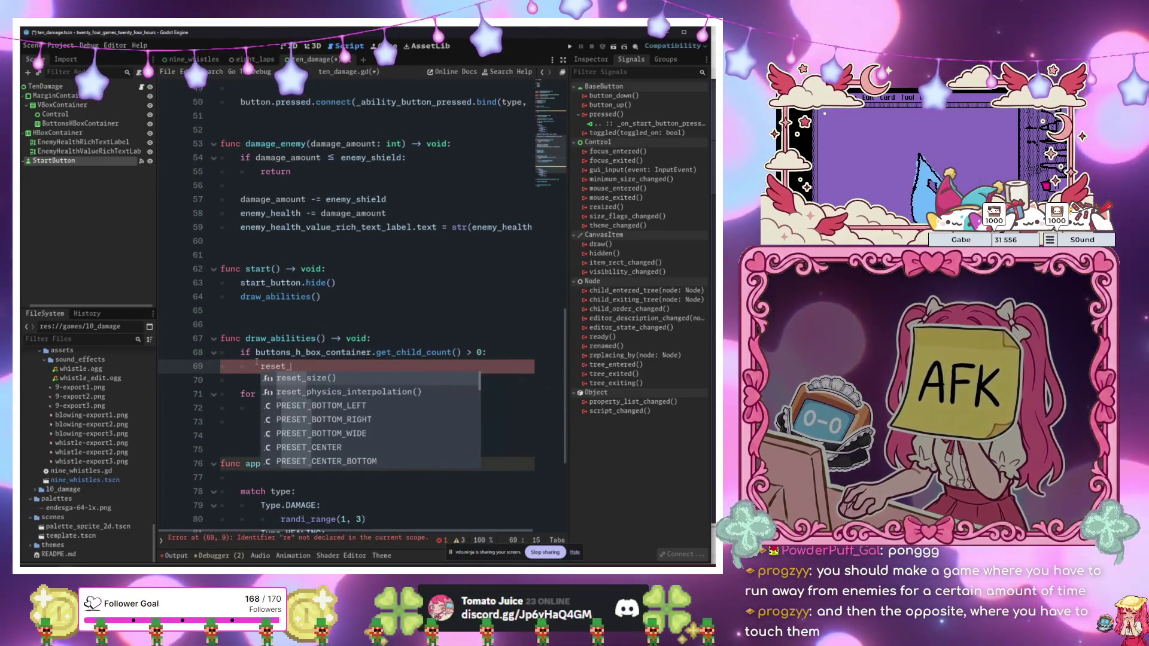
type("abilities(")
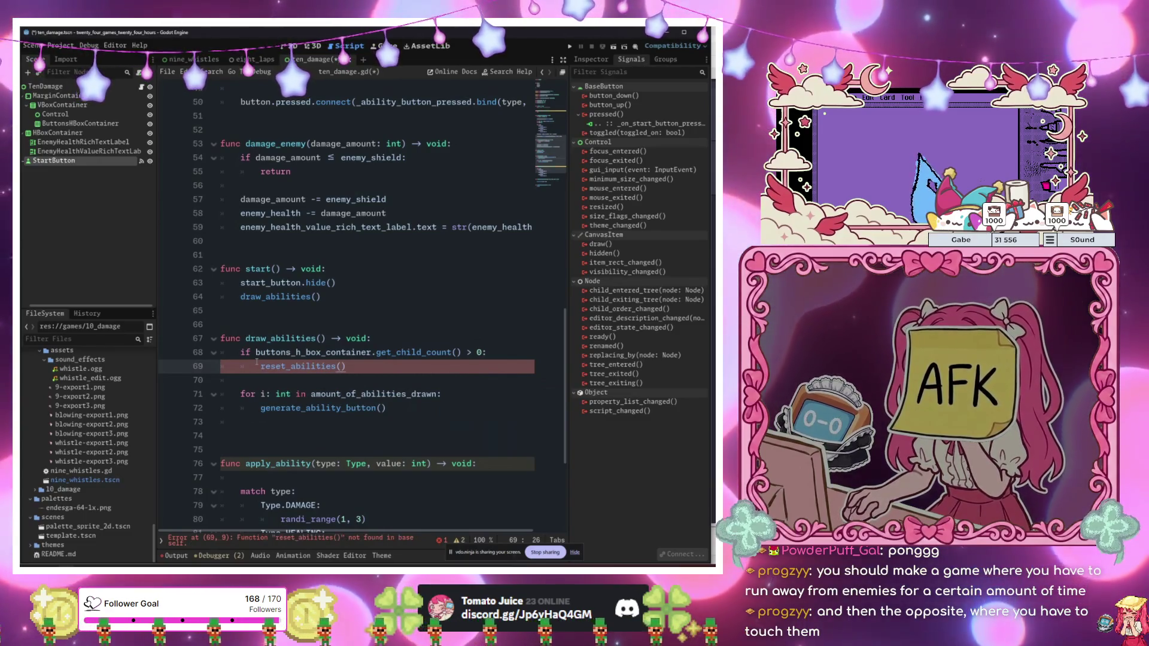
key("BackSpace")
type("move")
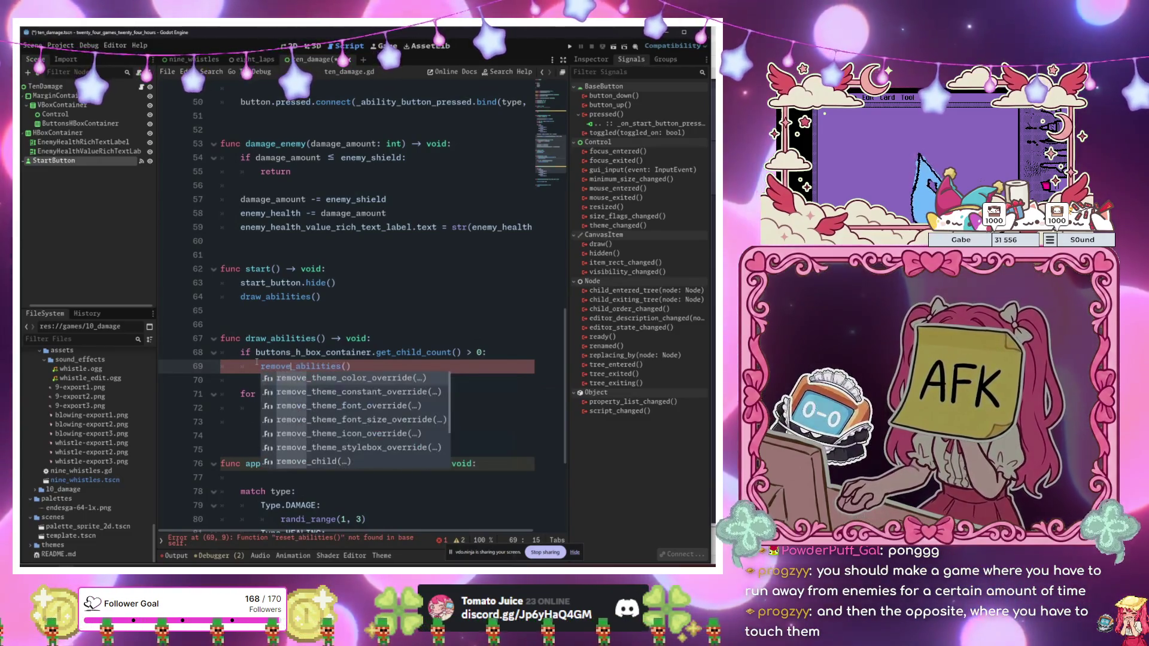
key("Escape")
Step: Declare 'func remove_abilities() -> void:' above draw_abilities and paste the freeing loop into it
left_click(289, 323)
key("Return")
key("Return")
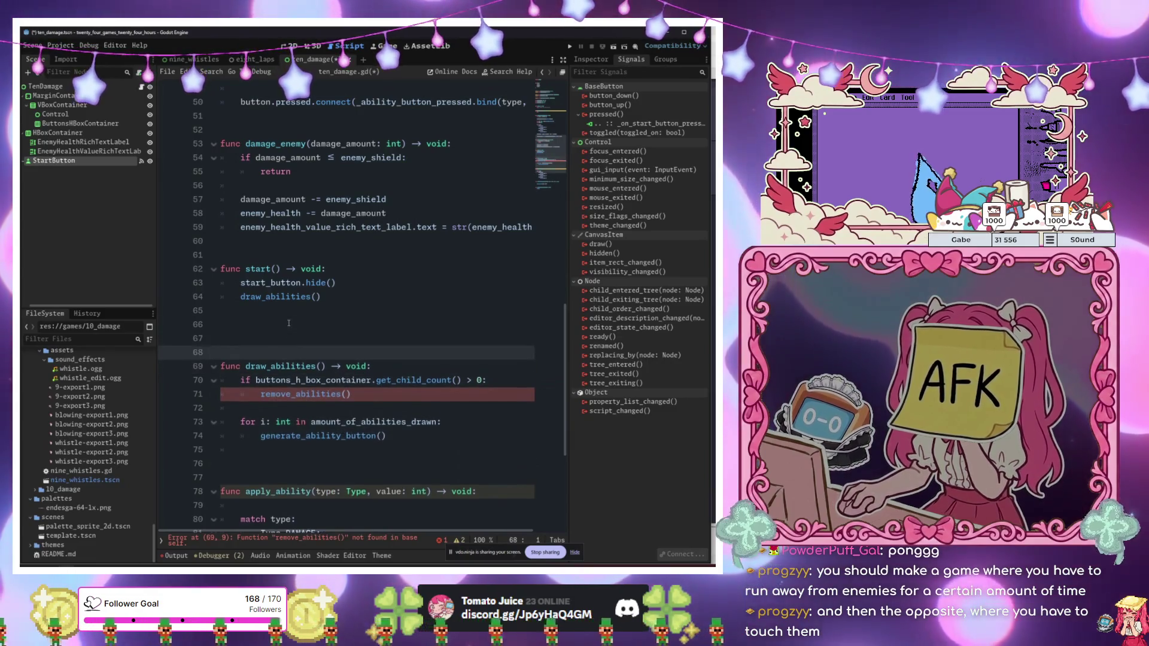
key("Up")
key("Up")
type("func remove_abilities() -")
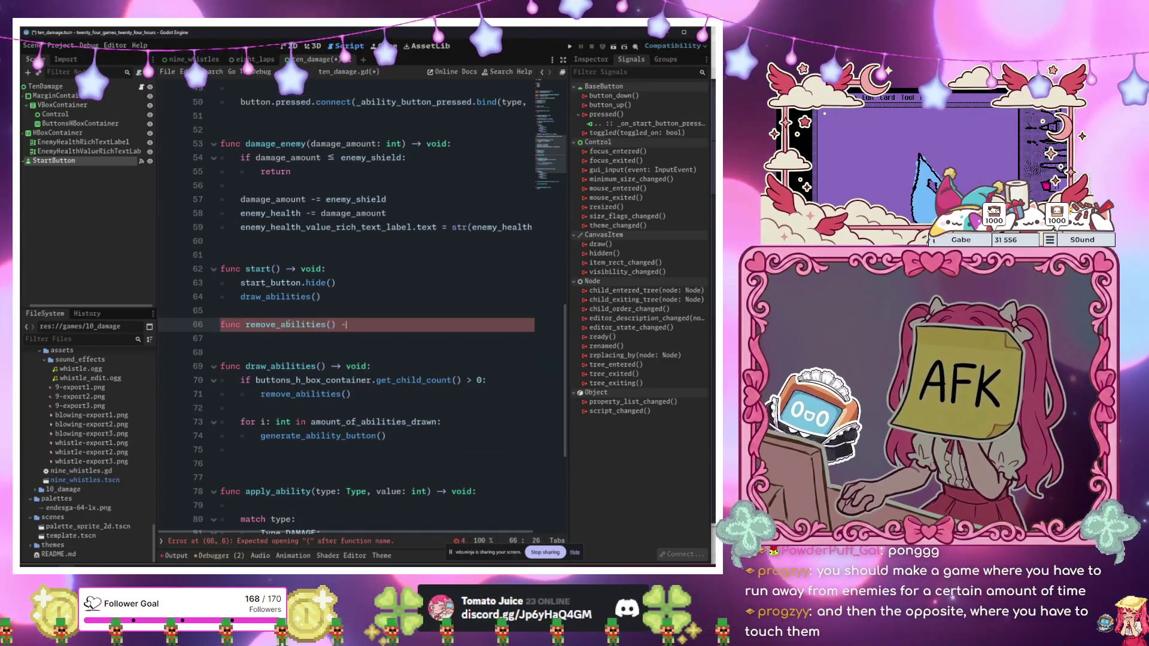
type("> void:")
key("Return")
key("ctrl+v")
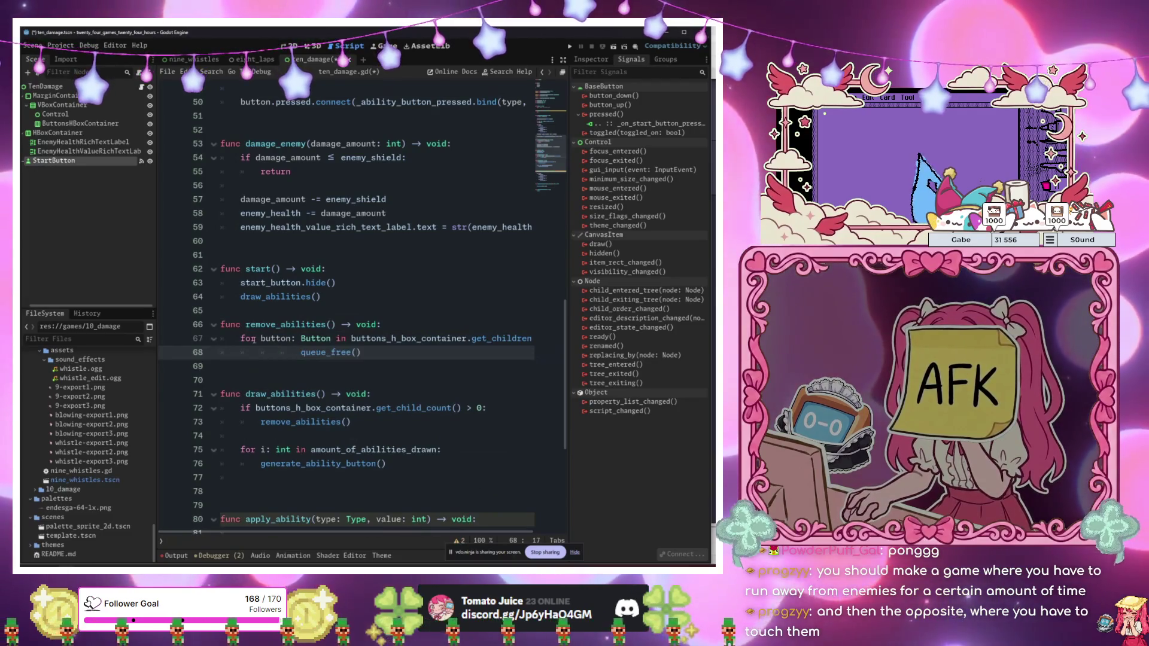
Step: Tidy the blank lines in draw_abilities, save, and run the scene with F6
left_click(299, 380)
scroll(317, 299, "down", 4)
left_click(319, 269)
key("Return")
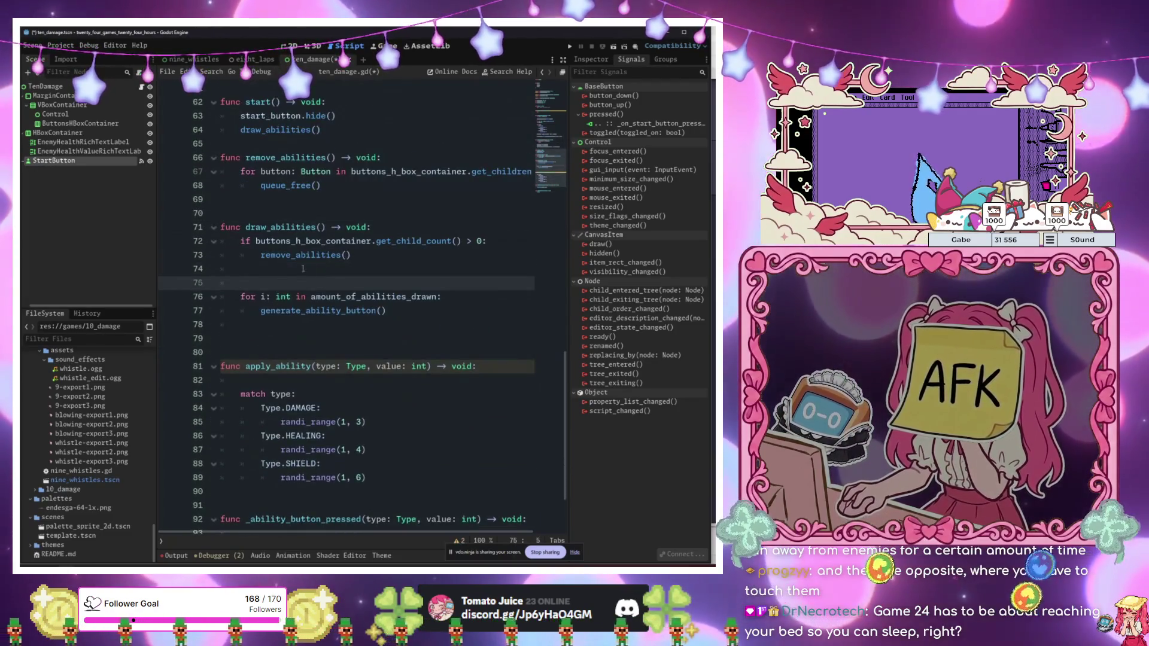
left_click(279, 274)
left_click(292, 326)
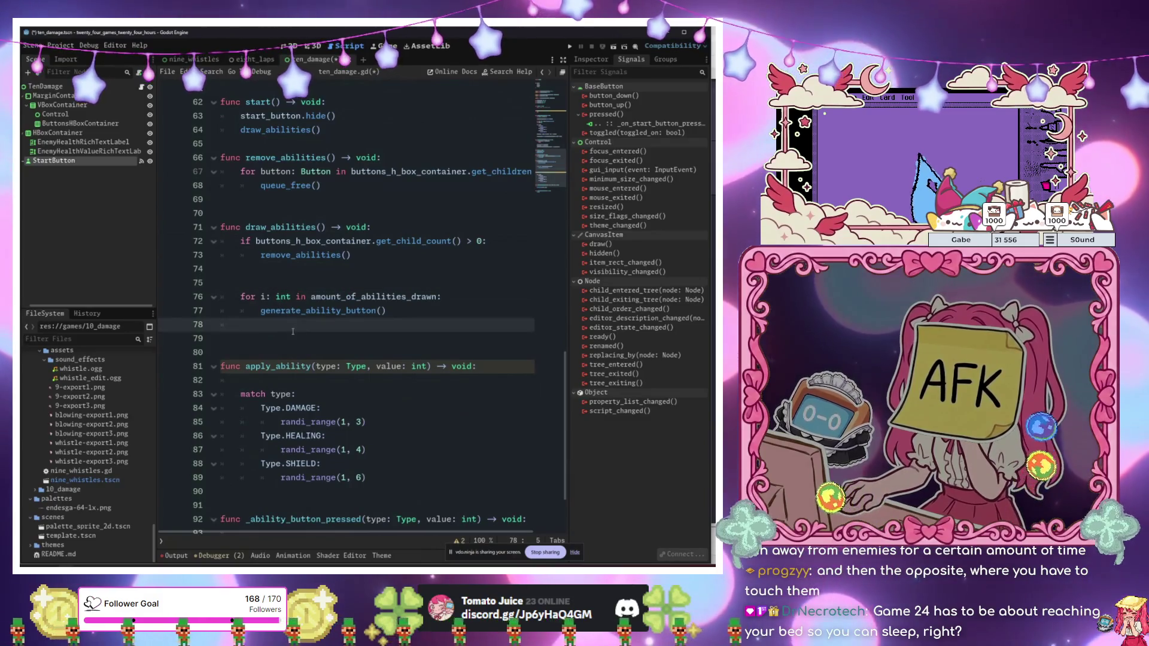
key("Up")
key("Up")
key("Up")
key("BackSpace")
key("Down")
key("Down")
key("Down")
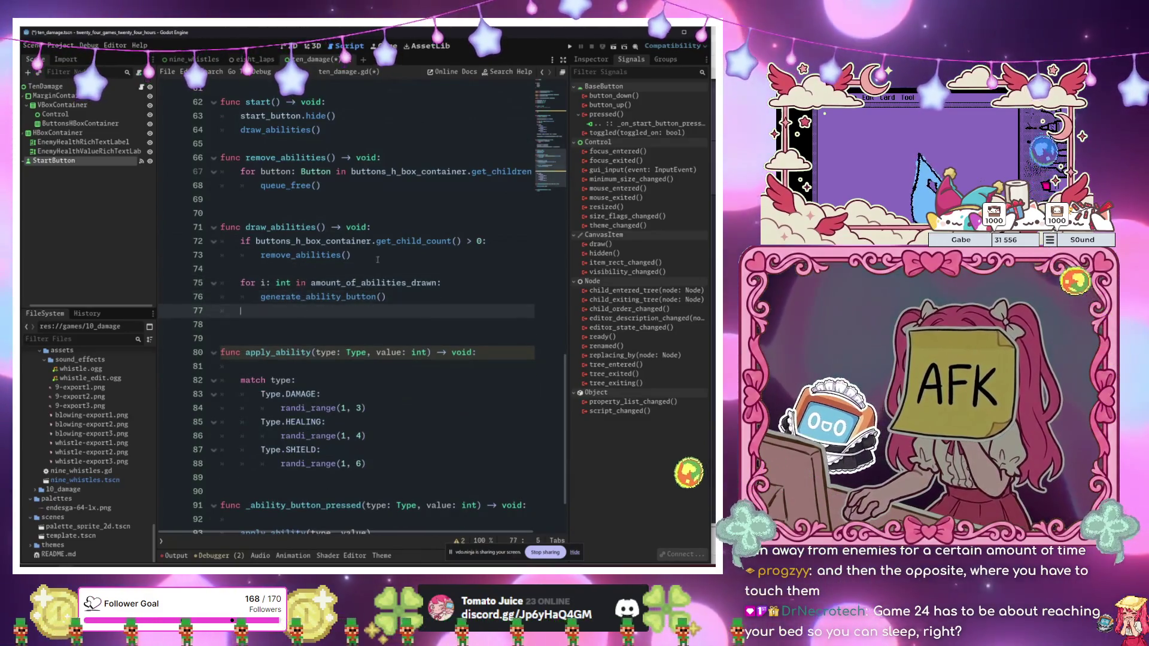
key("Up")
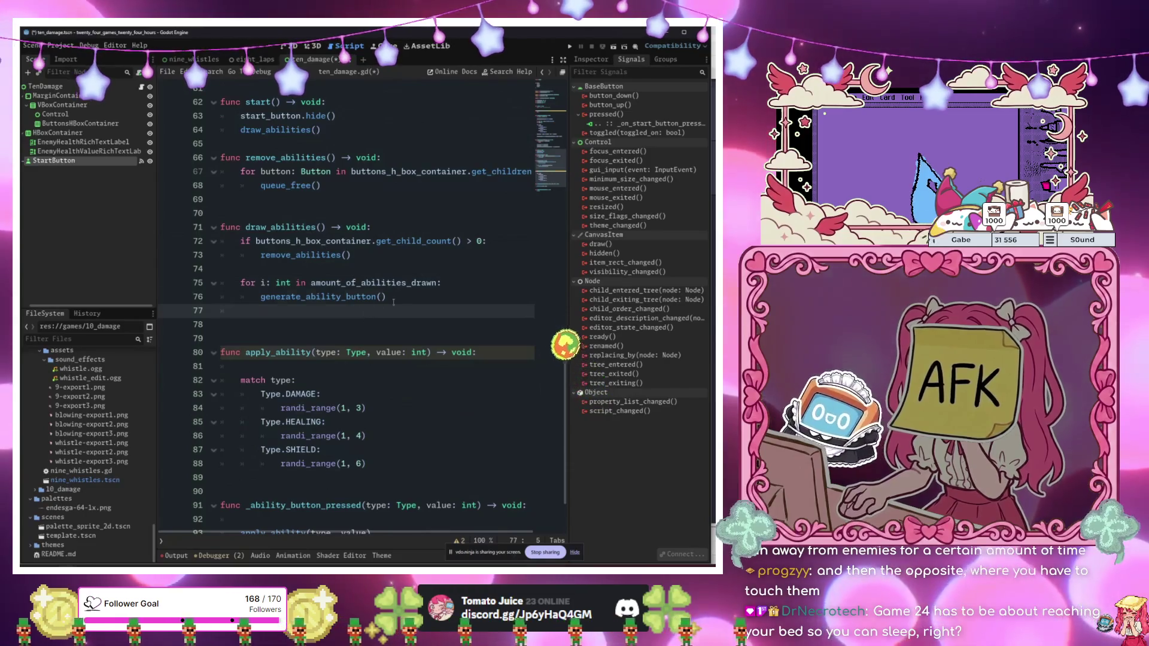
left_click(409, 297)
left_click(390, 312)
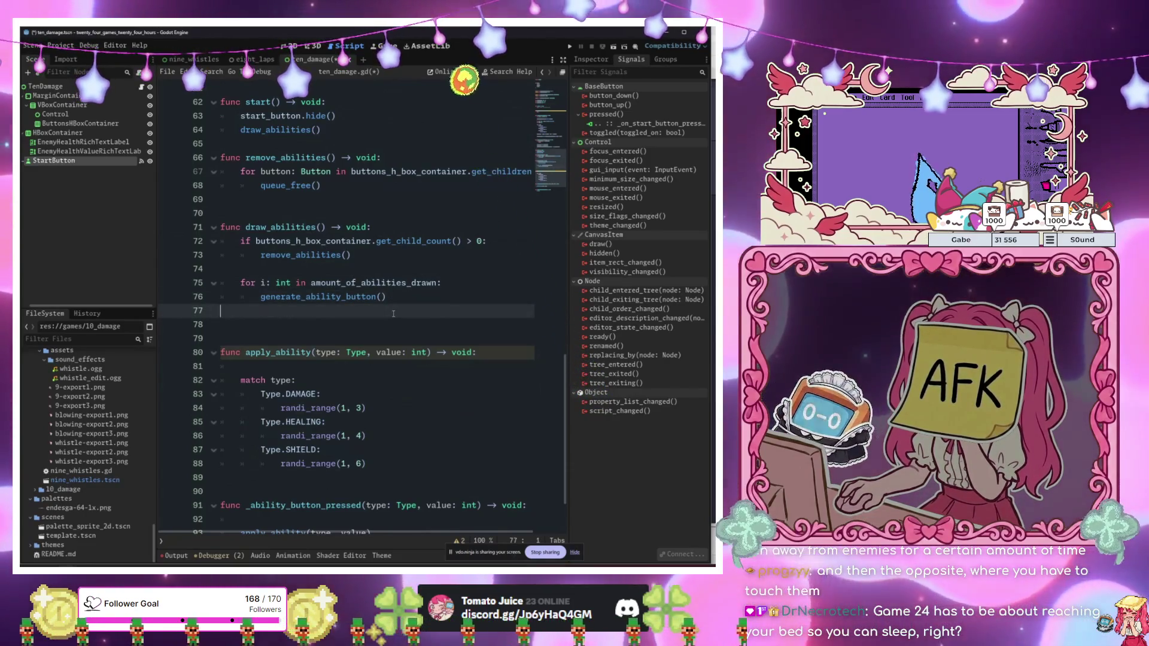
key("ctrl+s")
key("F6")
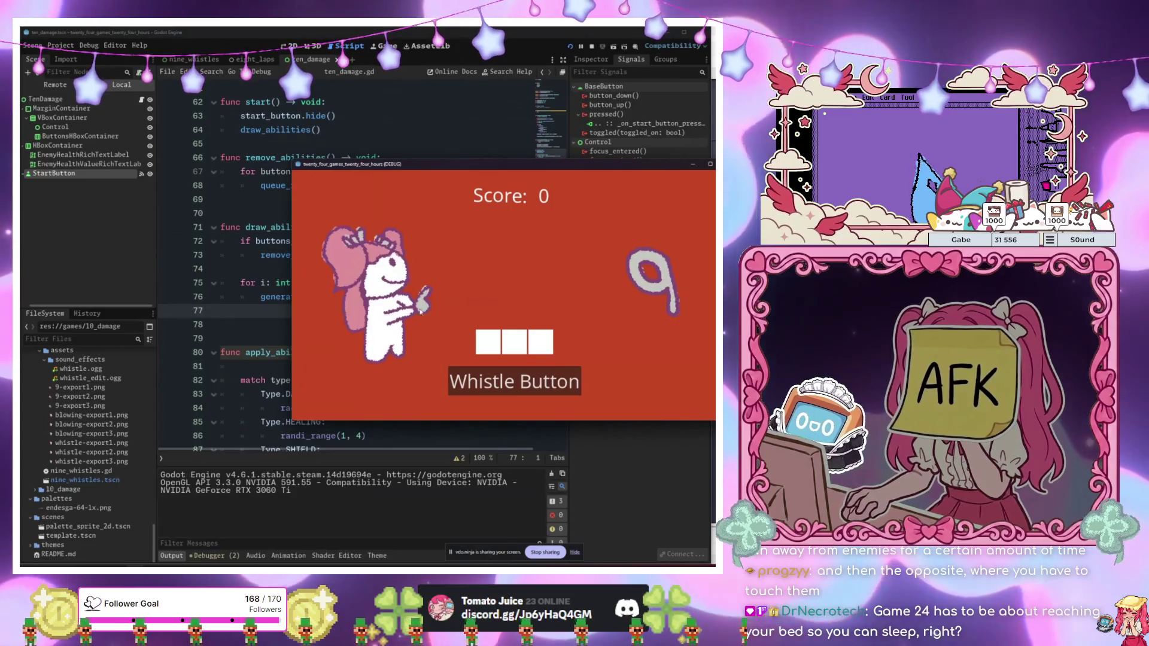
Step: Close the running game and set ten_damage as the main scene
left_click(710, 164)
right_click(310, 62)
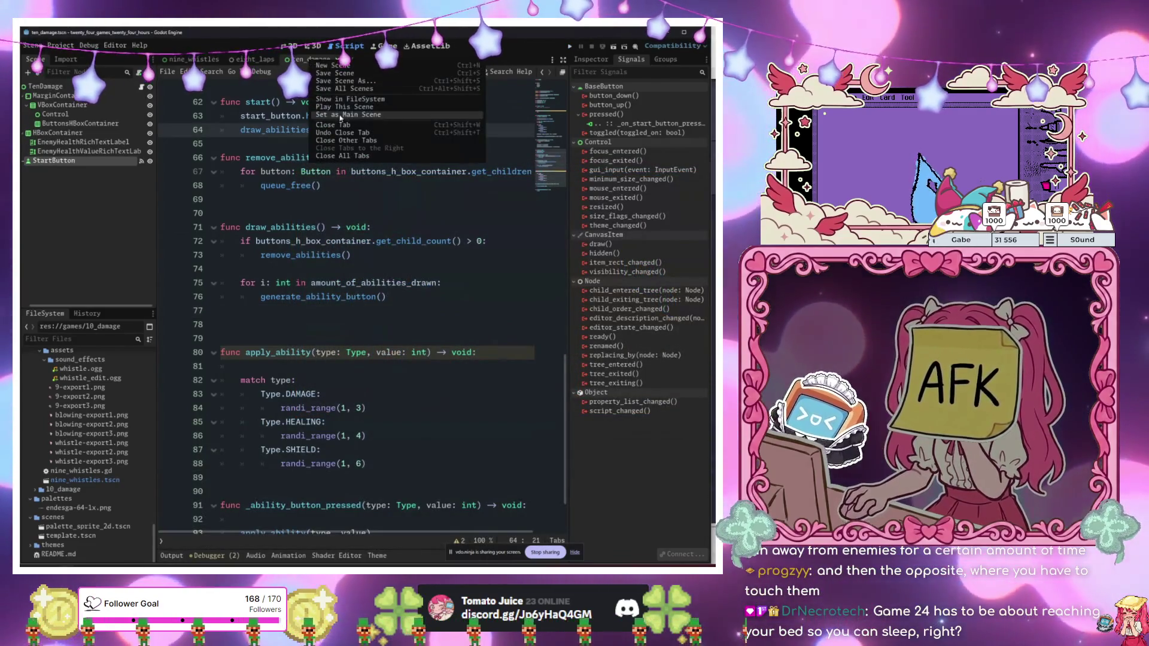
left_click(340, 116)
Step: Run the project, press Start to show the ability buttons, then close the game window
right_click(317, 59)
left_click(347, 105)
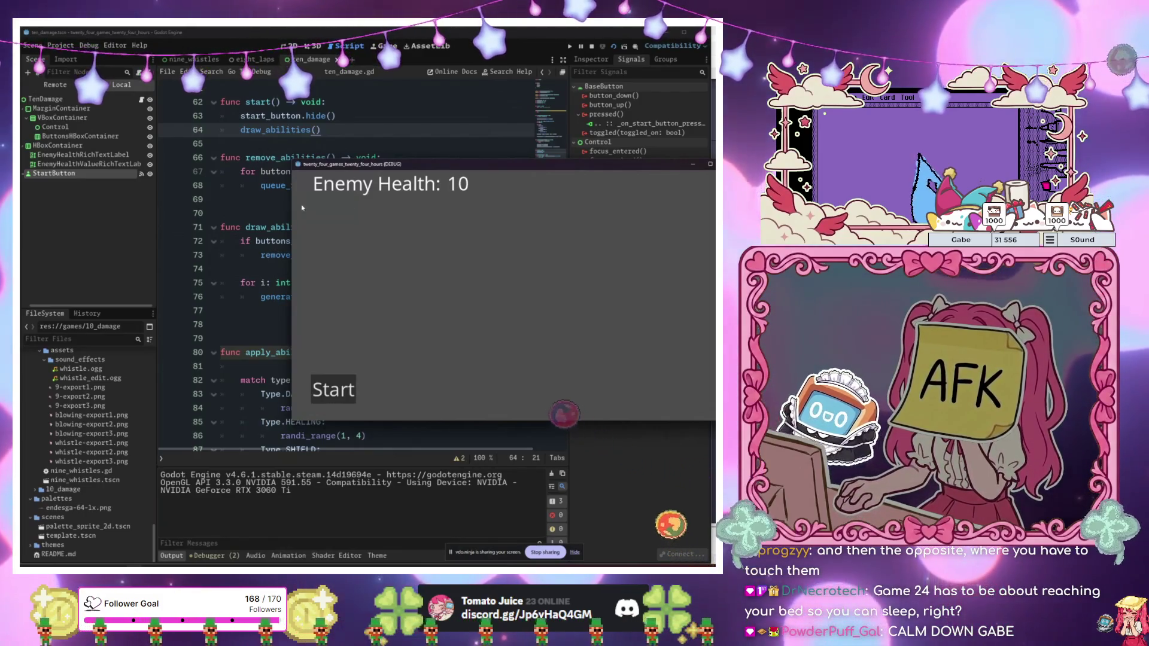
left_click(333, 389)
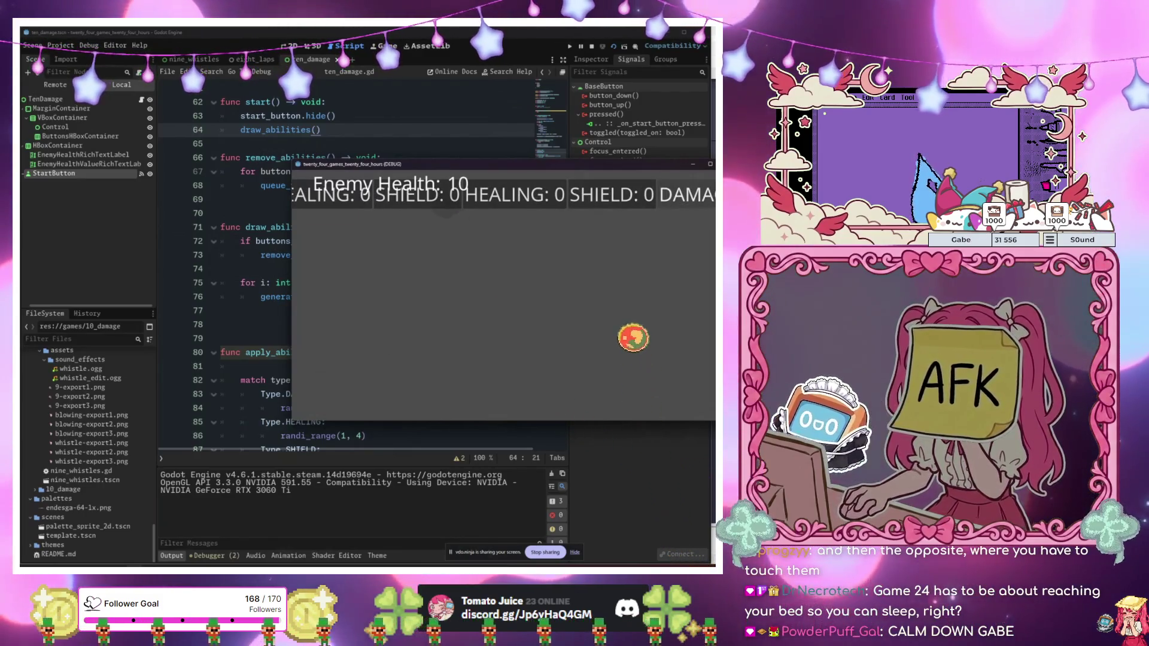
mouse_move(488, 166)
left_mouse_down()
mouse_move(254, 306)
mouse_move(352, 307)
mouse_move(407, 419)
mouse_move(371, 192)
mouse_move(291, 192)
left_mouse_up()
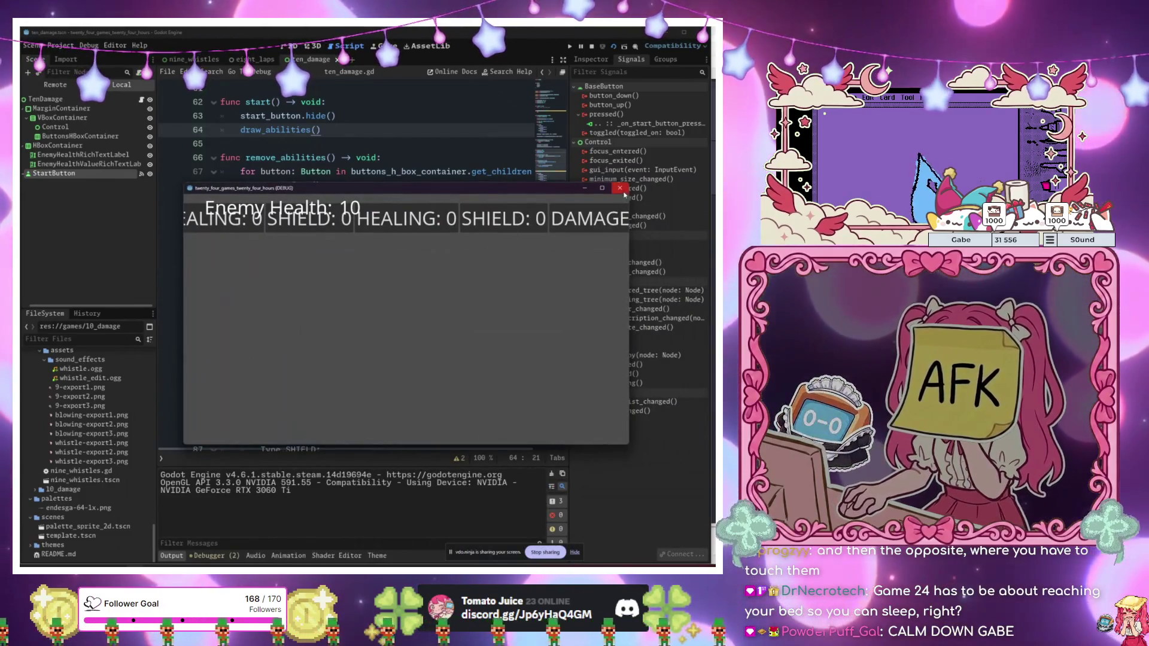
left_click(620, 188)
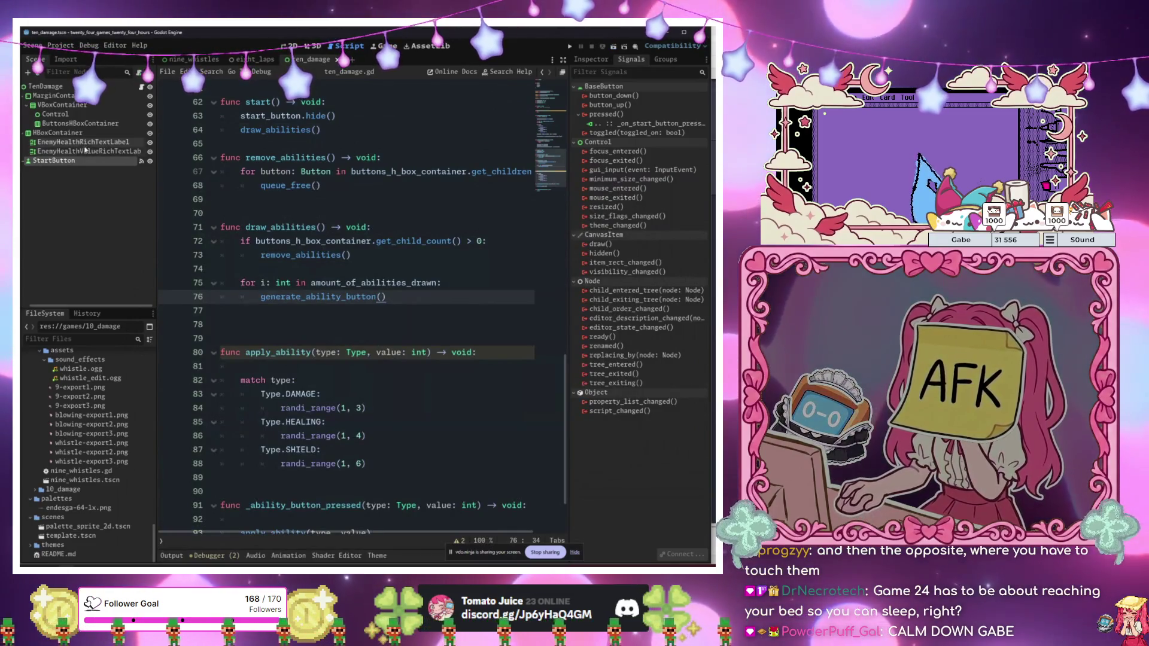
Step: Assign theme.tres to ButtonsHBoxContainer and lower its default font size to 17
left_click(84, 134)
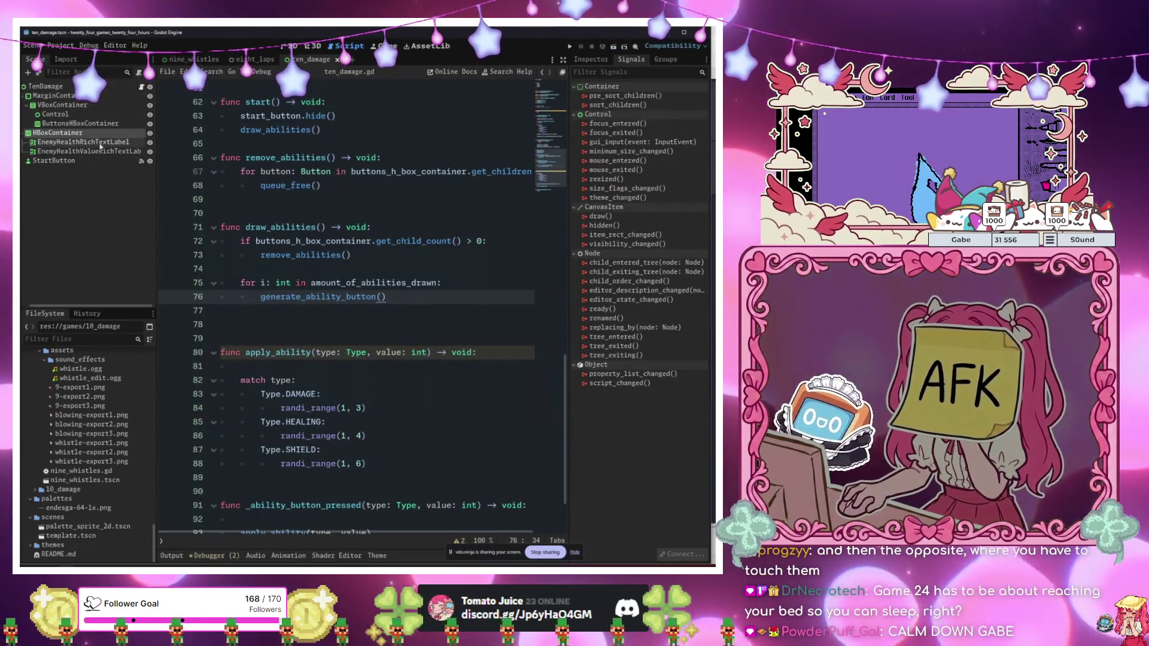
left_click(590, 59)
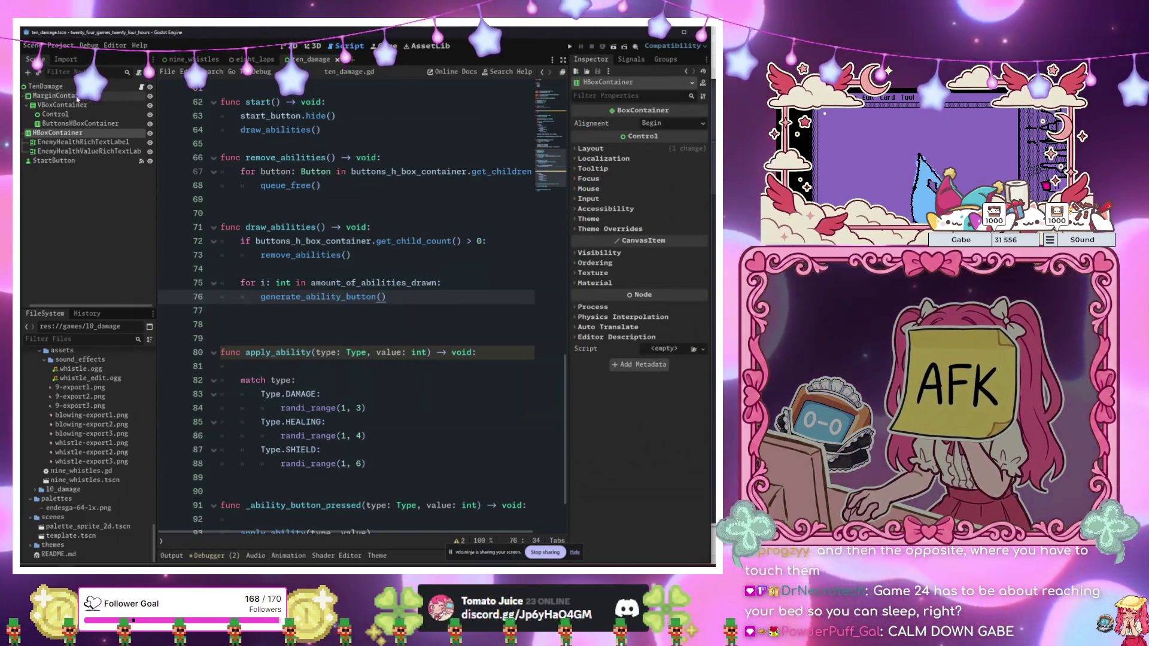
left_click(72, 123)
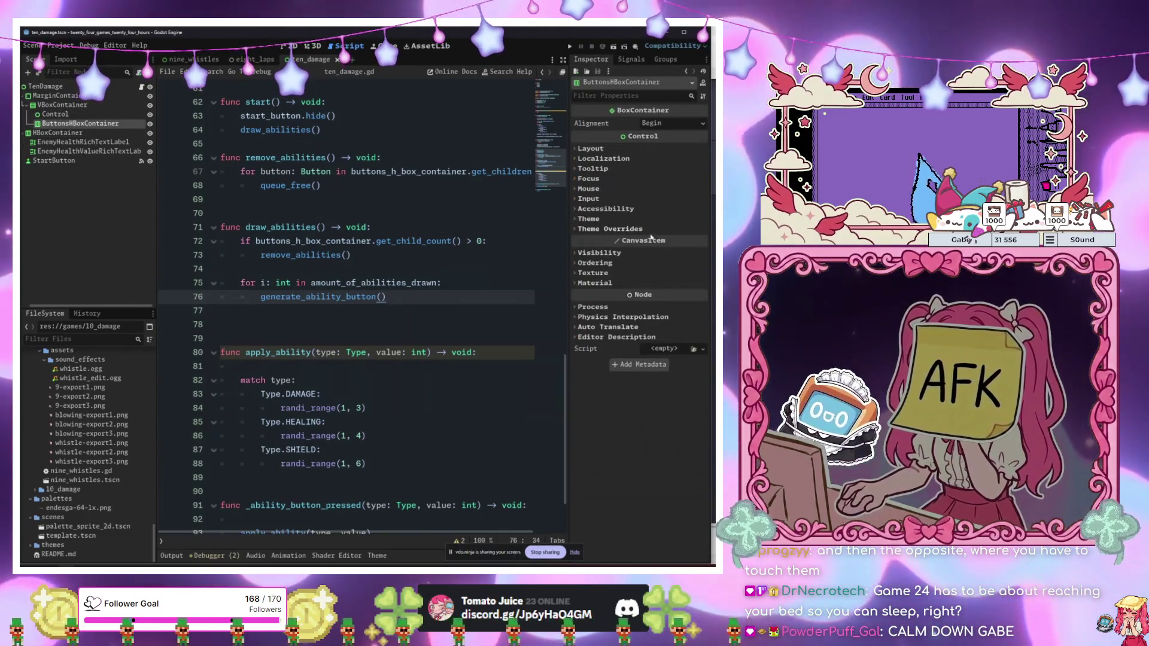
left_click(646, 219)
left_click(703, 230)
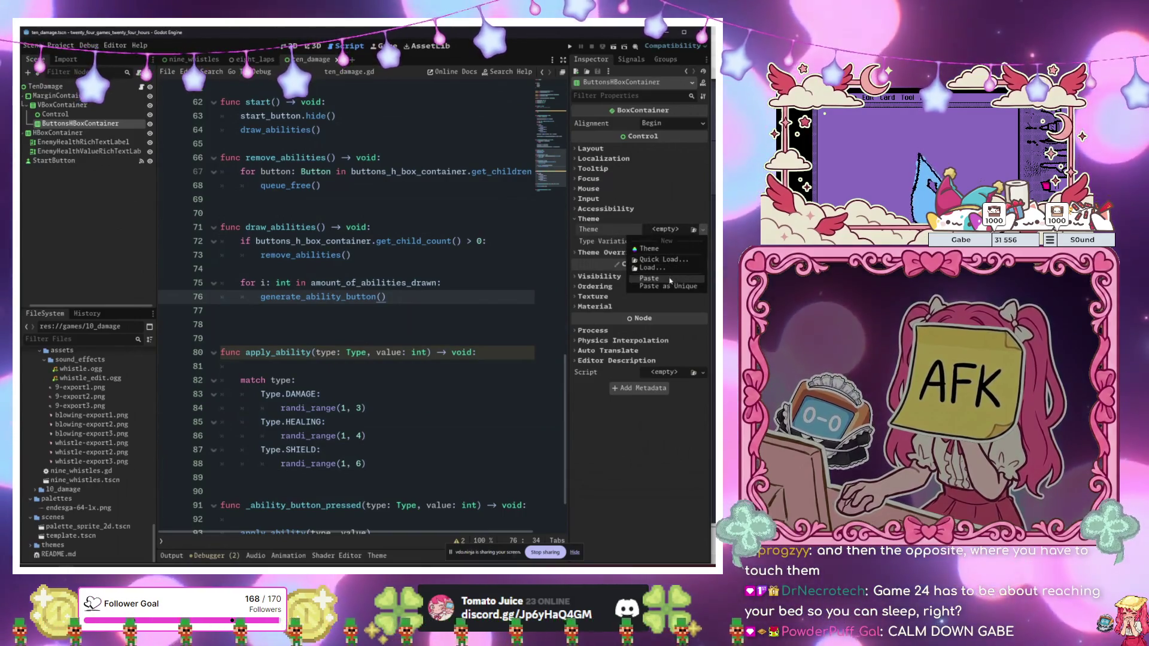
left_click(662, 259)
key("Return")
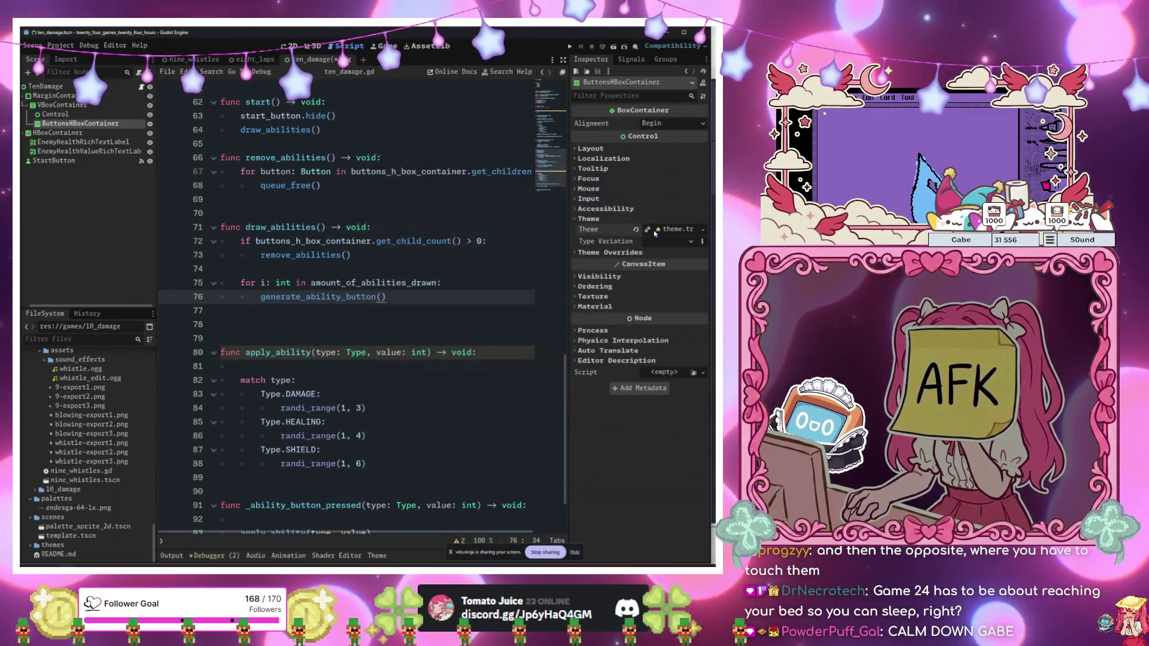
left_click(665, 230)
left_click(685, 252)
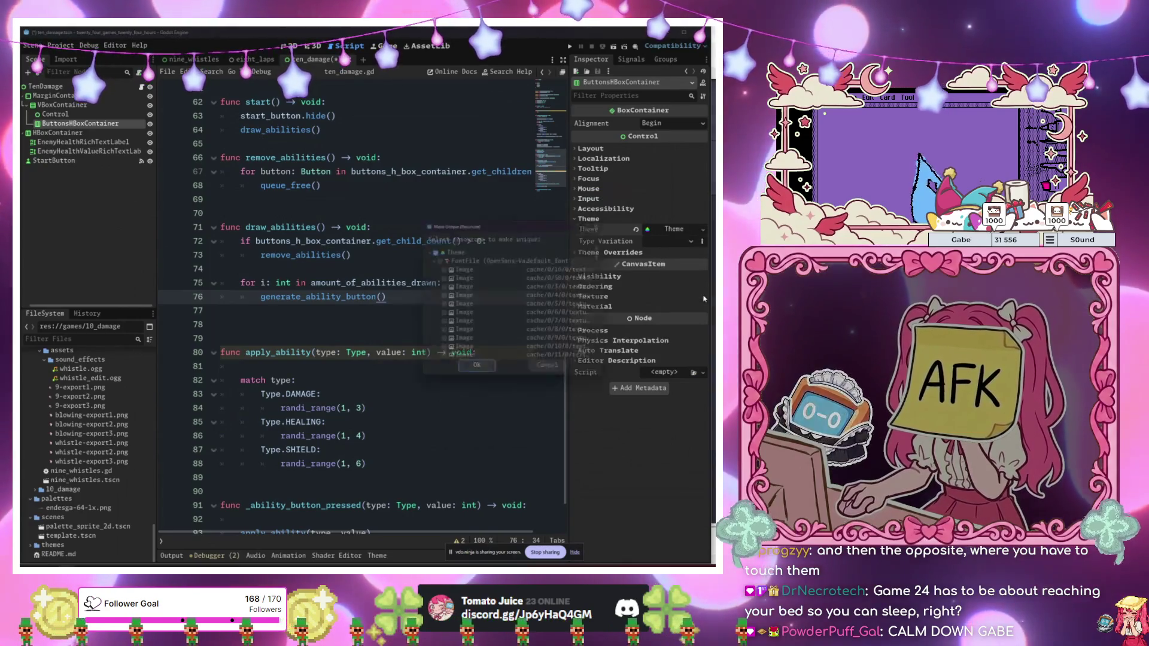
key("Return")
left_click(651, 230)
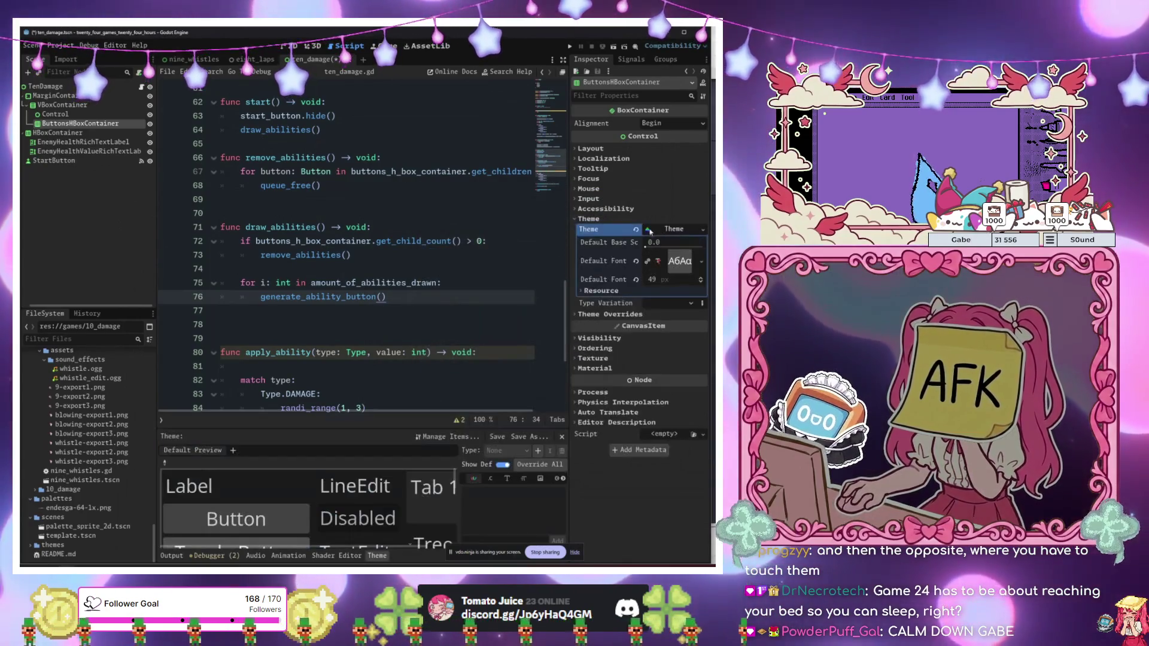
left_click_drag(659, 284, 631, 284)
Step: Set the Control node's sizing to Expand, then save and run the game
left_click(421, 239)
mouse_move(420, 241)
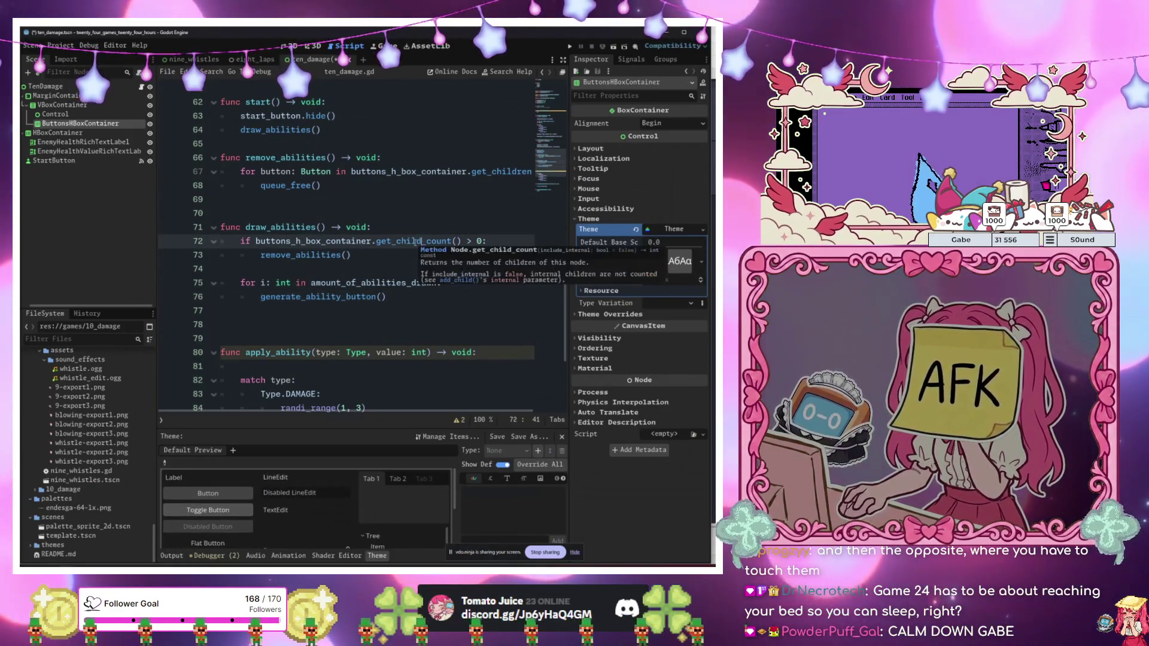
left_click(119, 114)
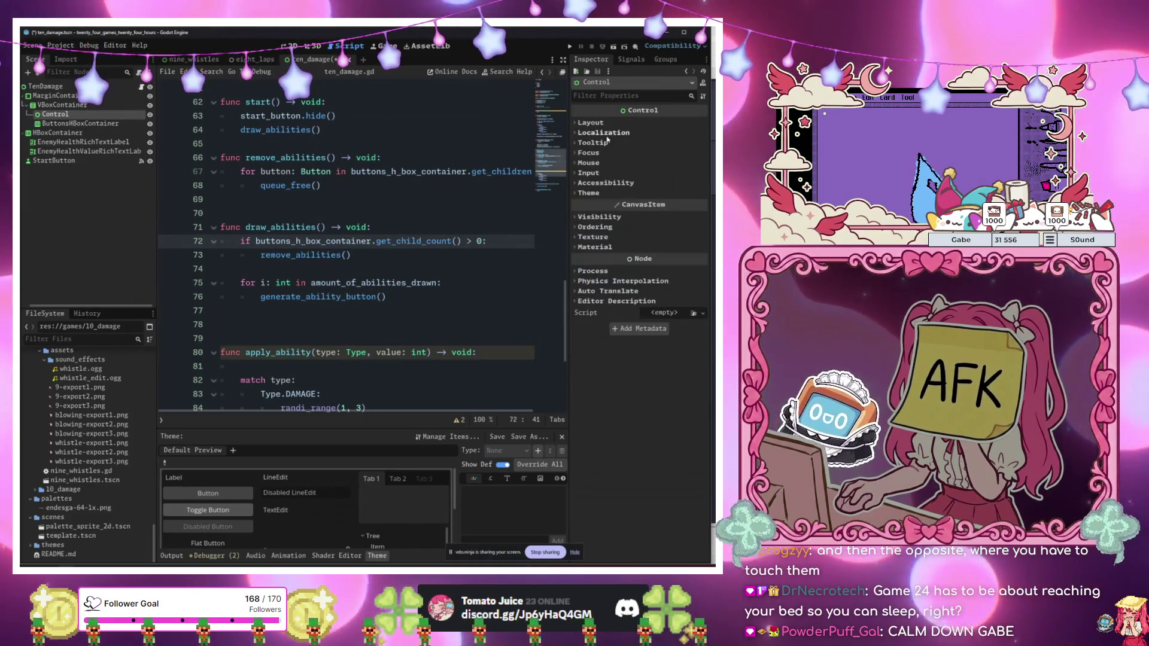
left_click(590, 123)
left_click(292, 46)
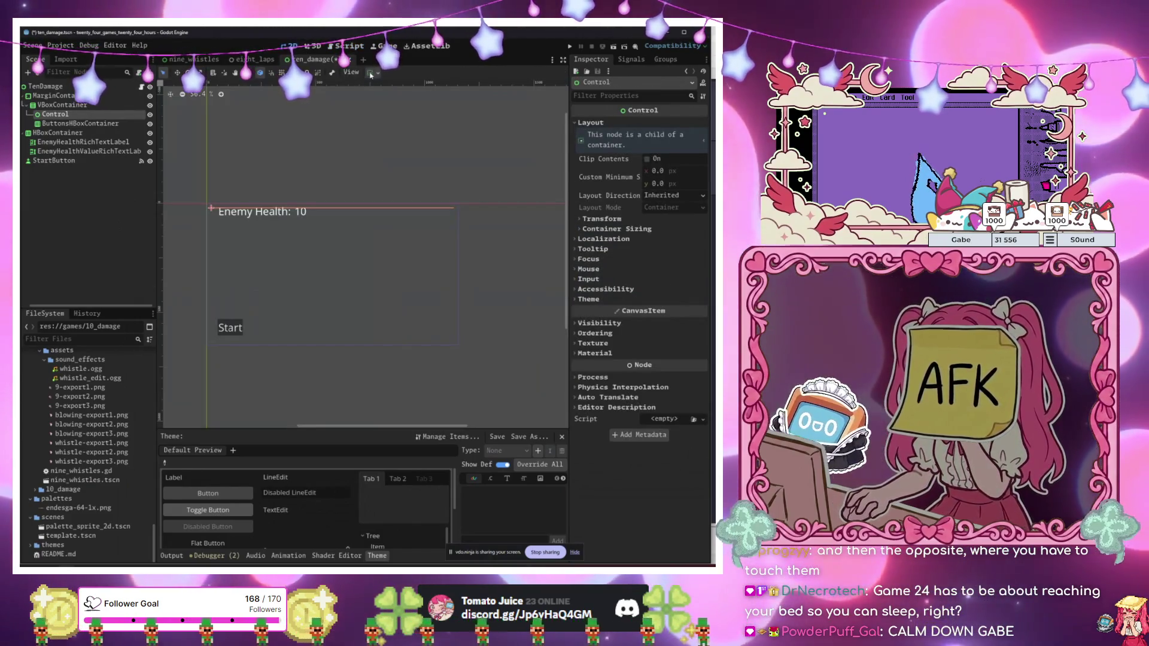
left_click(370, 73)
left_click(436, 160)
key("ctrl+s")
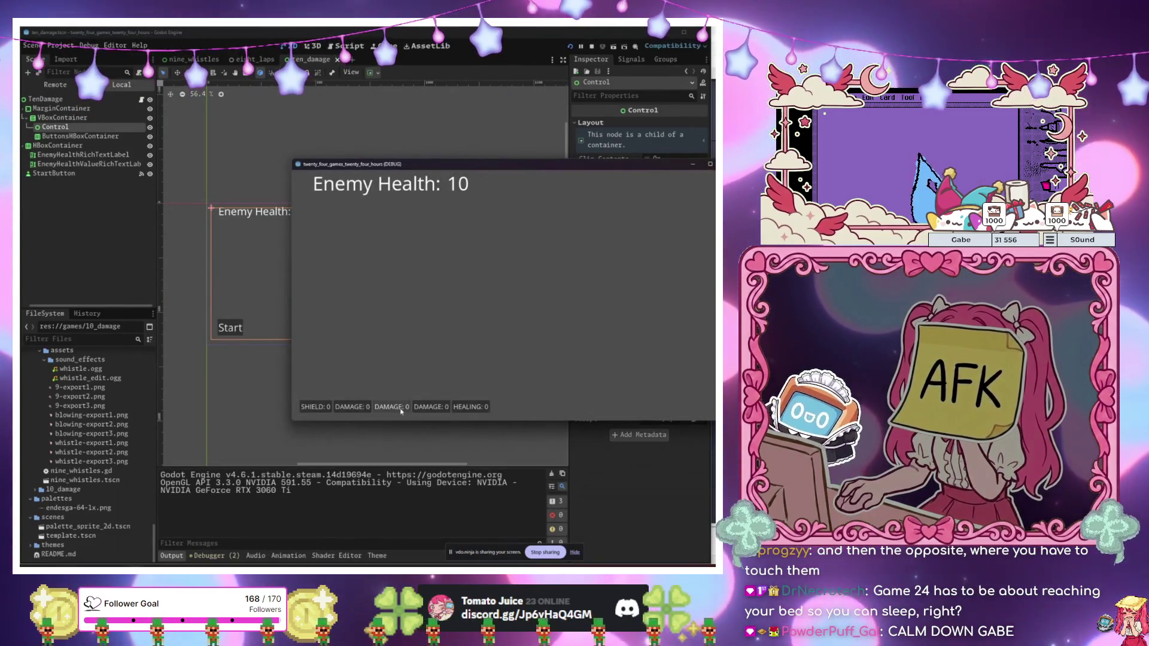
Step: Center the ability buttons in ButtonsHBoxContainer's alignment
left_click(80, 136)
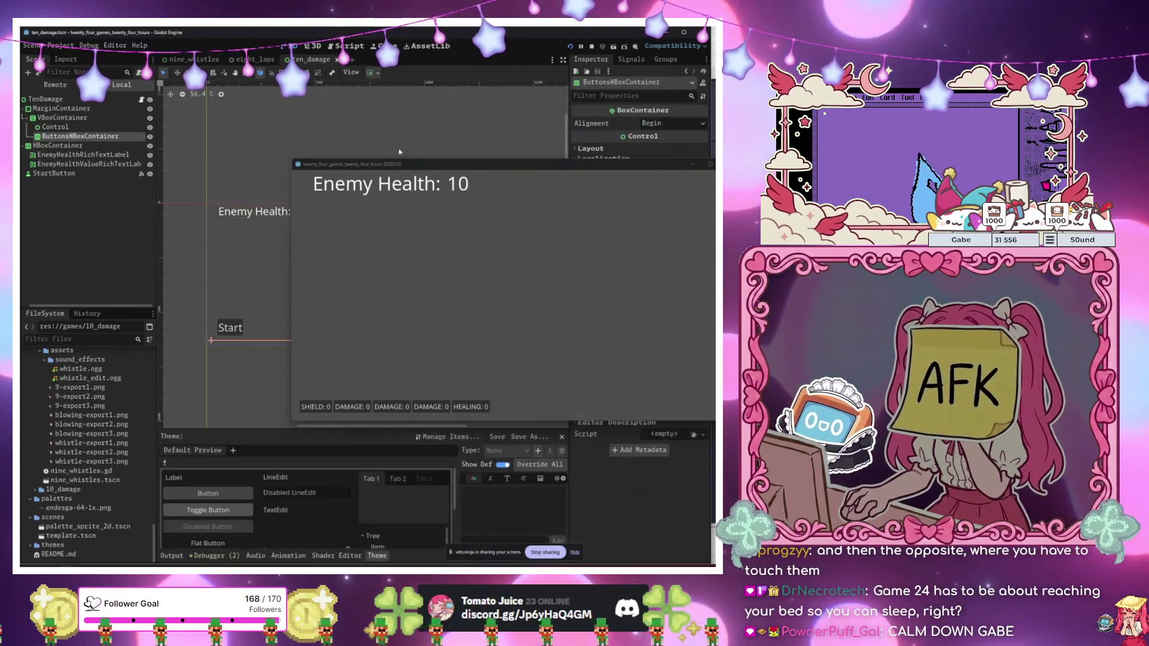
left_click_drag(400, 165, 252, 187)
left_click(673, 123)
left_click(664, 144)
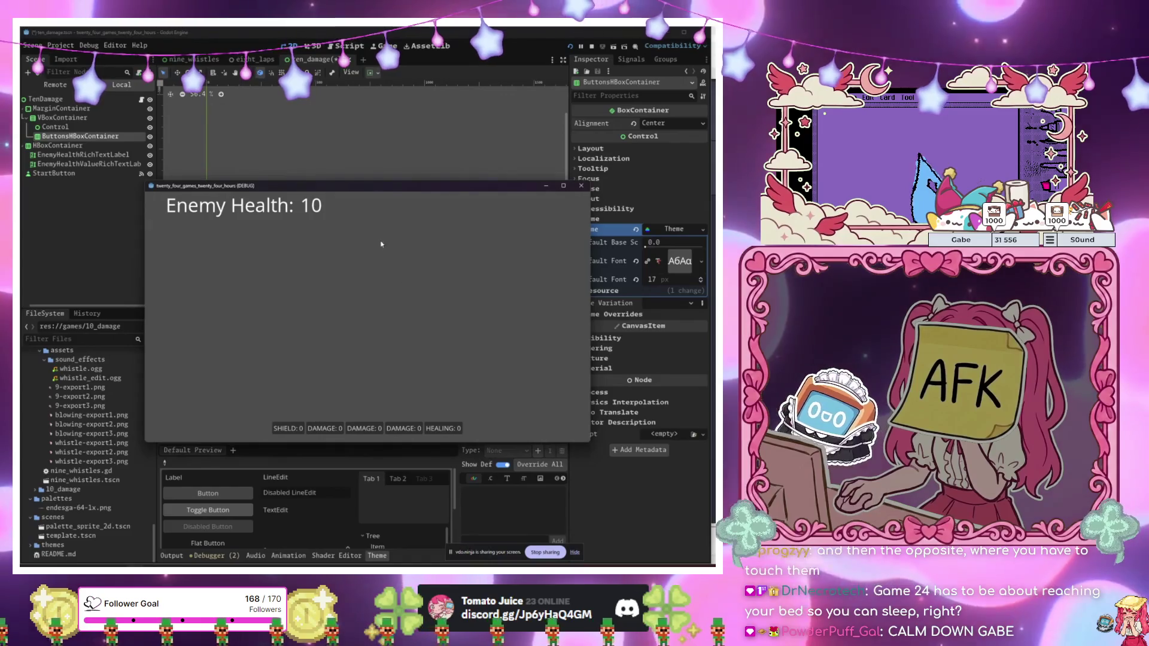
left_click_drag(383, 187, 330, 371)
Step: Prefix the DAMAGE randi_range roll on line 42 with 'value ='
key("ctrl+F3")
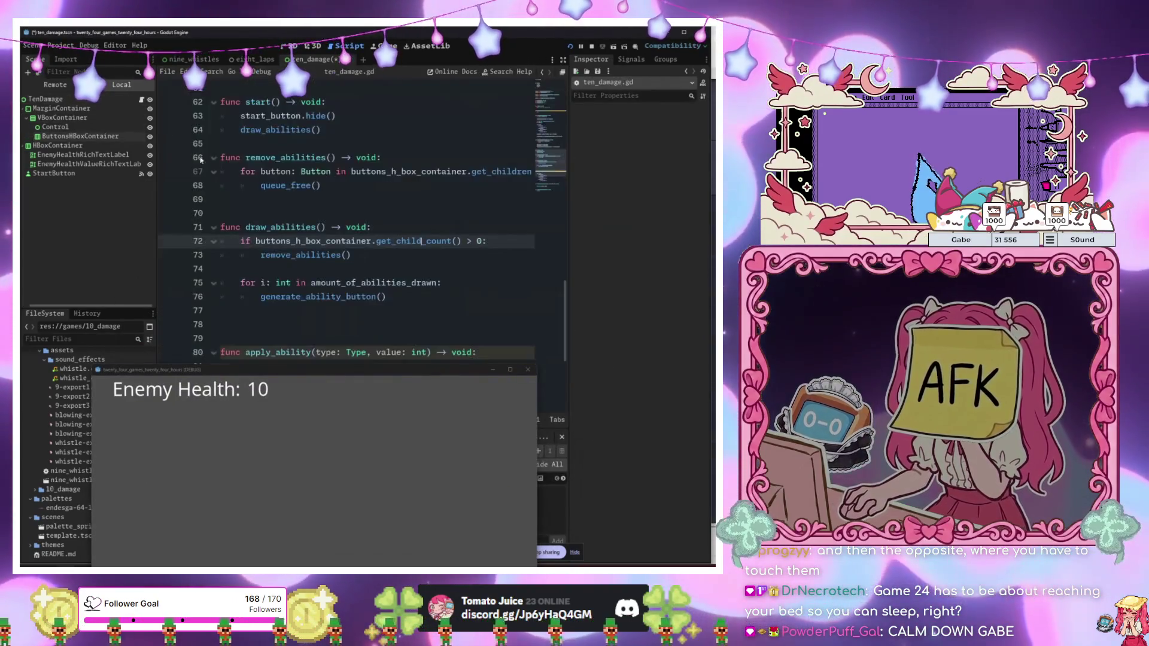
scroll(382, 248, "down", 5)
left_click(377, 233)
scroll(371, 251, "up", 2)
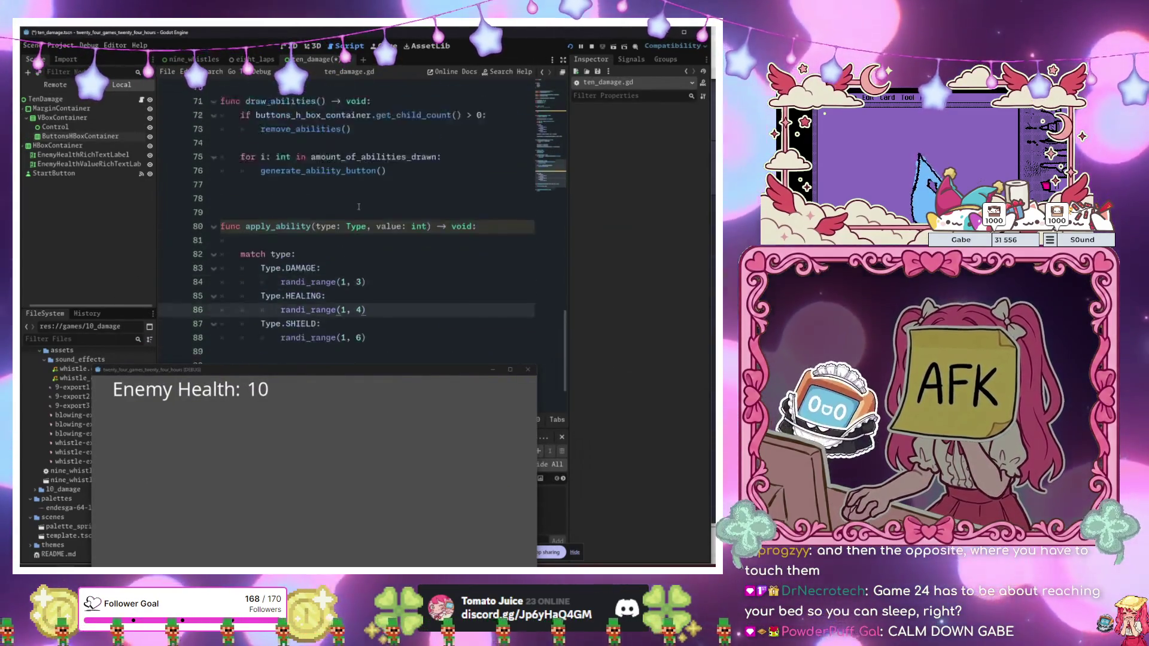
scroll(371, 251, "down", 2)
scroll(363, 253, "up", 2)
scroll(364, 253, "up", 8)
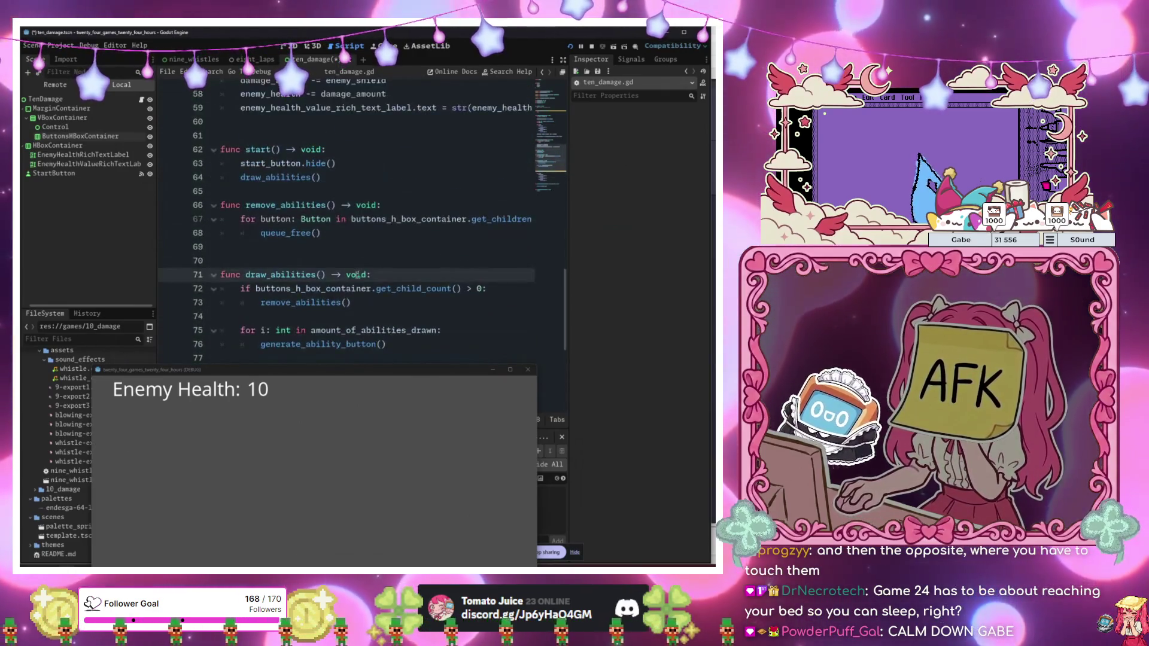
scroll(372, 296, "up", 4)
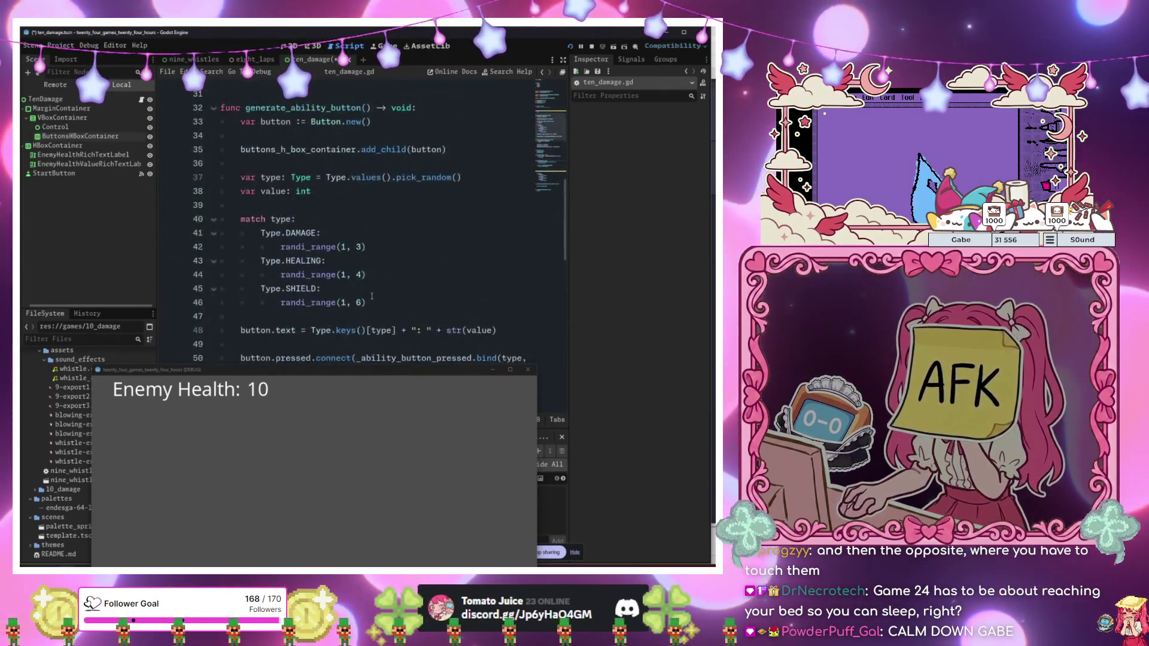
left_click(377, 288)
left_click(305, 204)
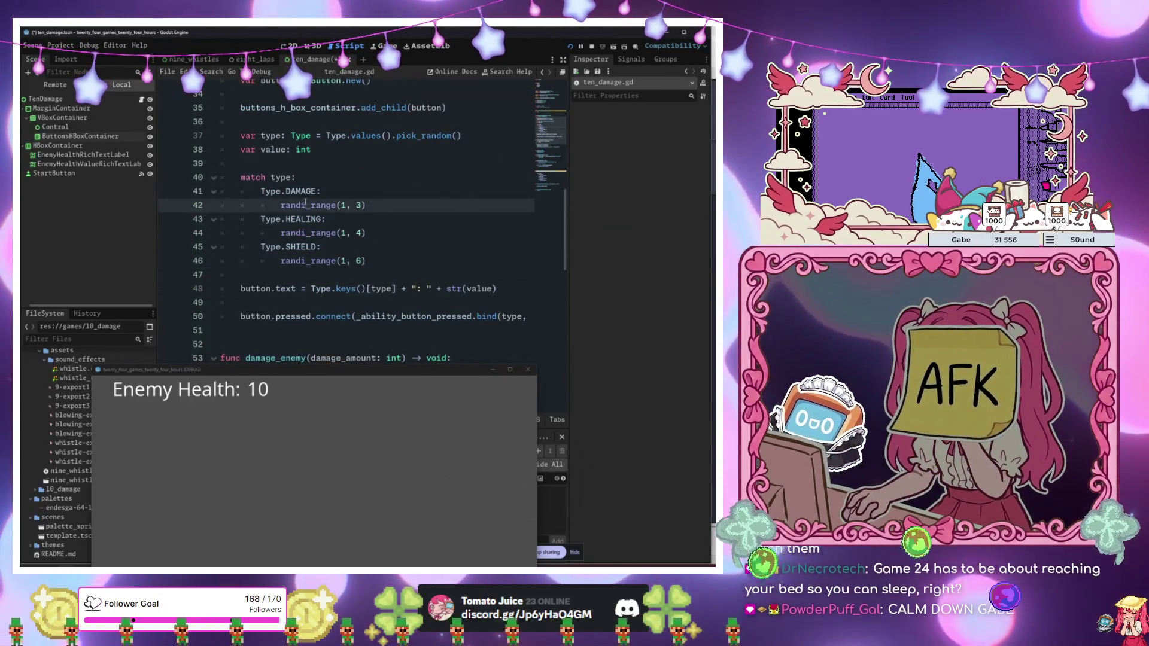
left_click(289, 149)
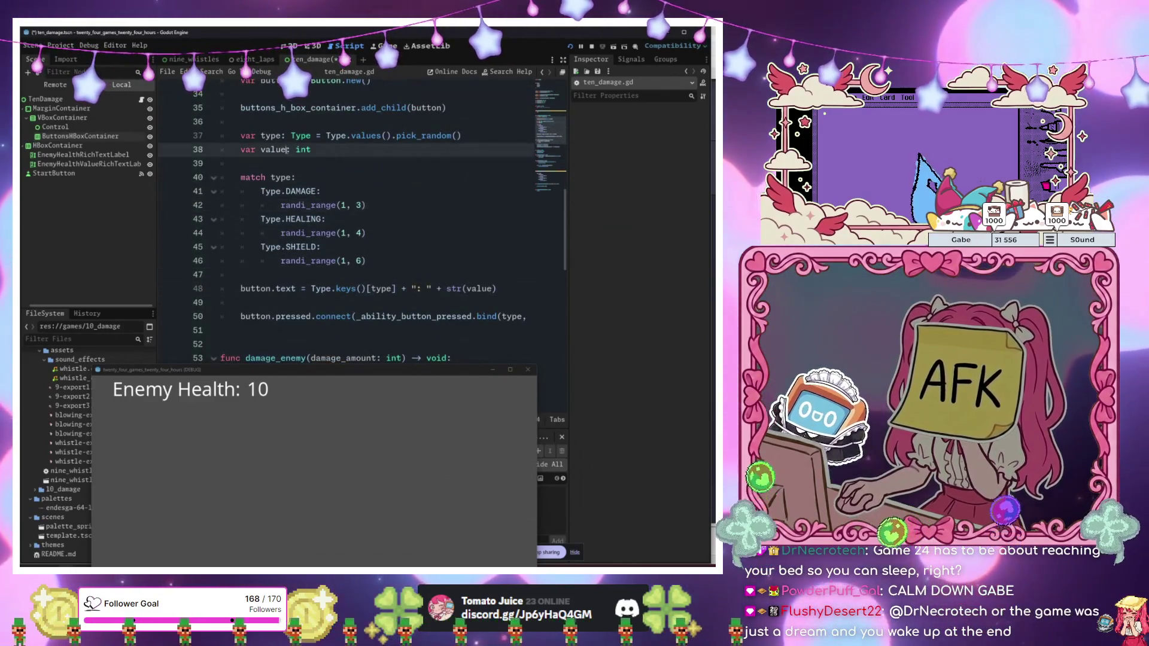
left_click(279, 204)
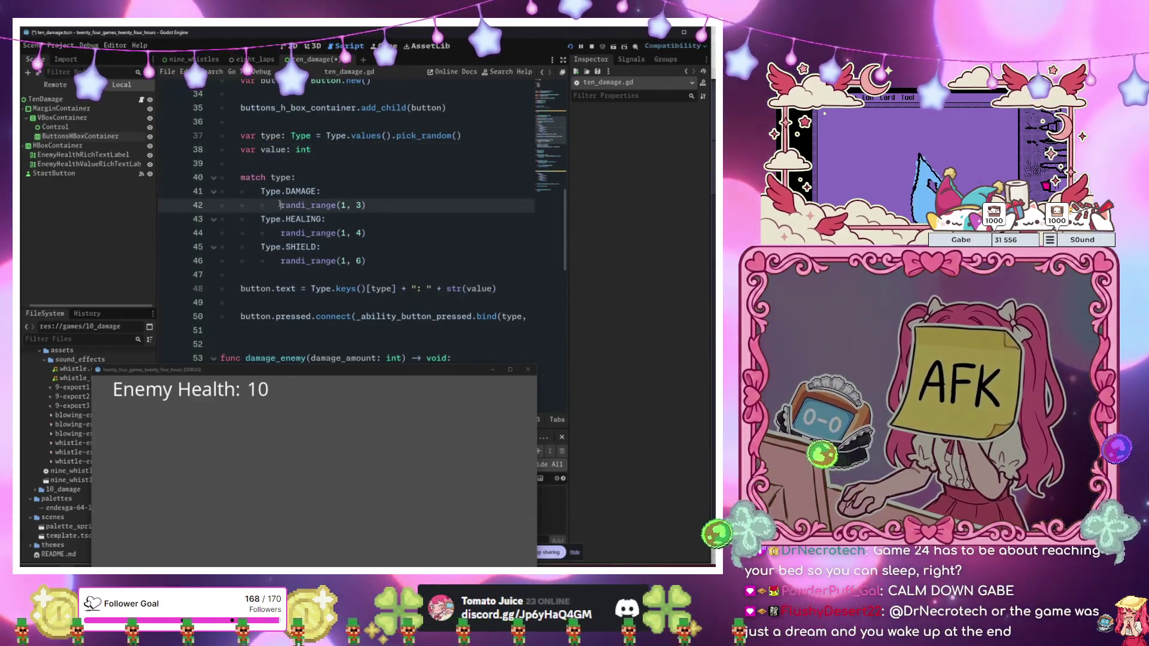
type("=")
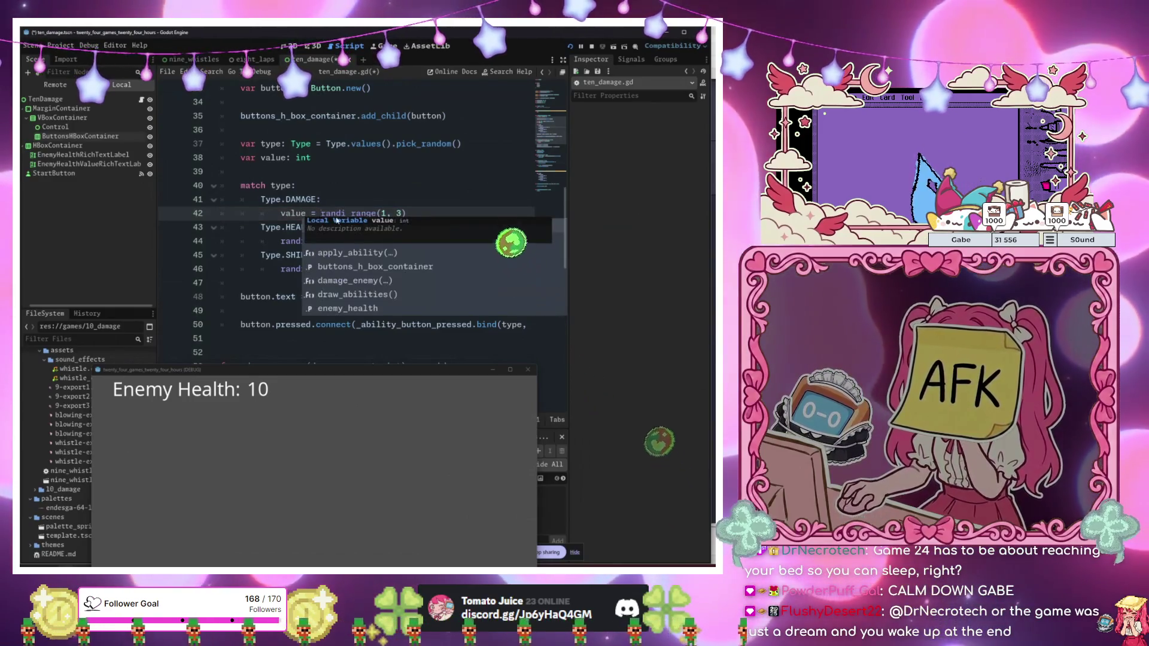
Step: Add the 'value =' prefix to the HEALING and SHIELD rolls, then save and relaunch
left_click_drag(322, 213, 281, 213)
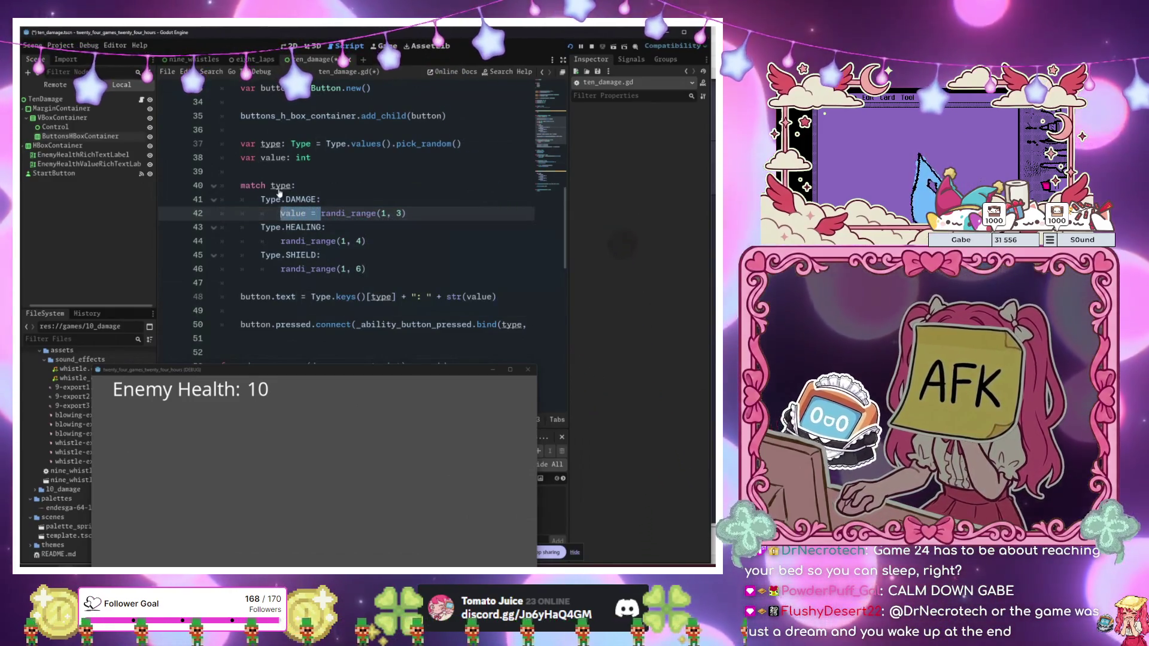
key("ctrl+c")
left_click(277, 241)
key("ctrl+v")
left_click(280, 268)
key("ctrl+v")
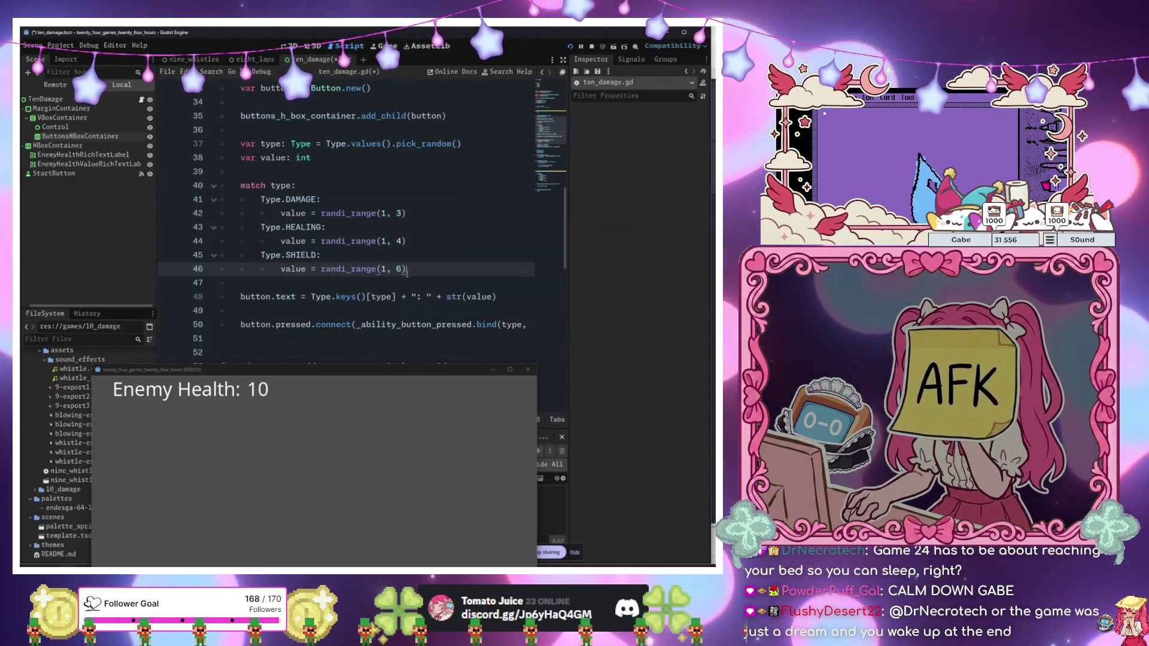
key("F6")
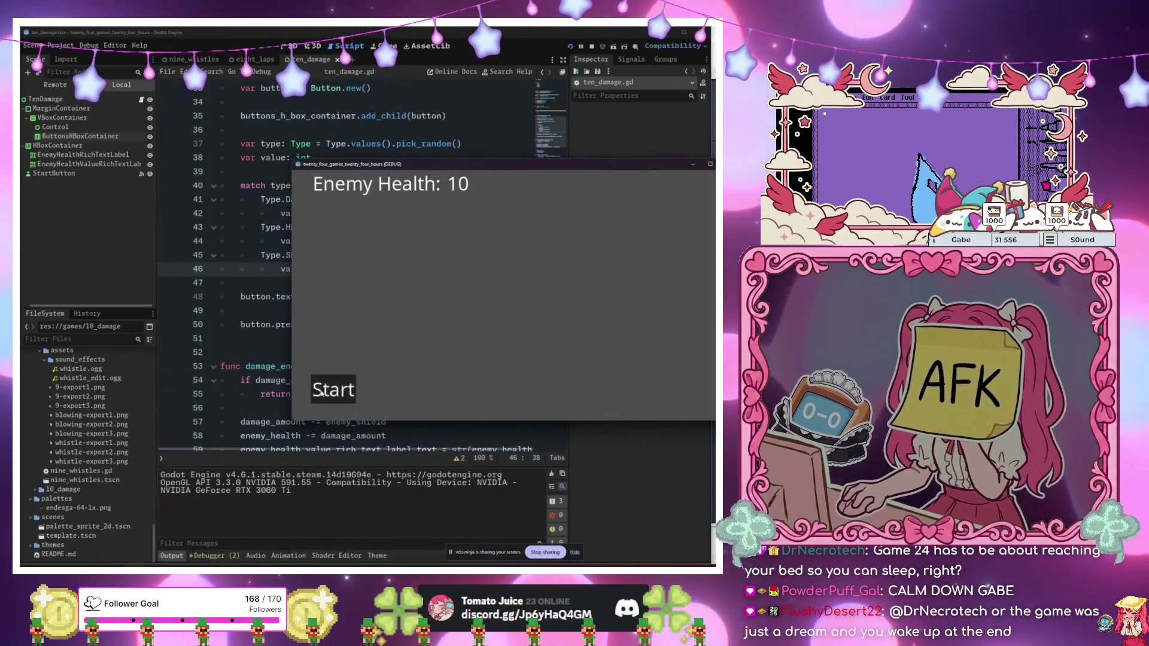
Step: Start the game, move its window off the code, and scroll down toward apply_ability
left_click(322, 391)
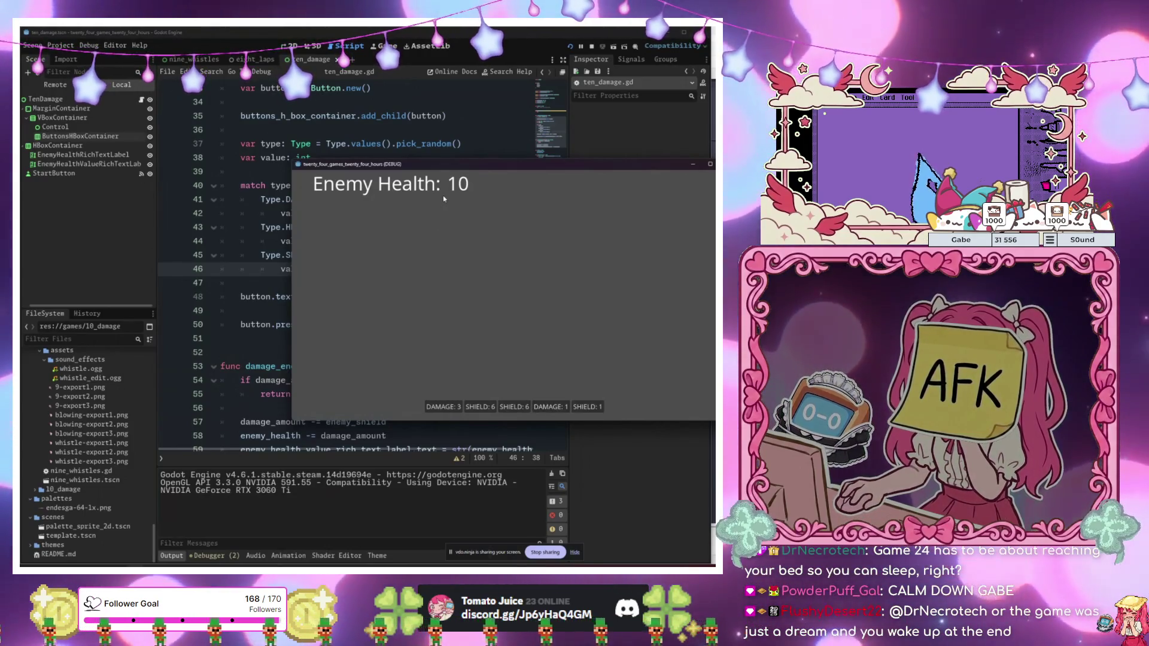
mouse_move(465, 165)
left_mouse_down()
mouse_move(489, 365)
mouse_move(601, 357)
mouse_move(589, 218)
mouse_move(665, 160)
mouse_move(427, 171)
mouse_move(668, 324)
left_mouse_up()
scroll(373, 323, "down", 6)
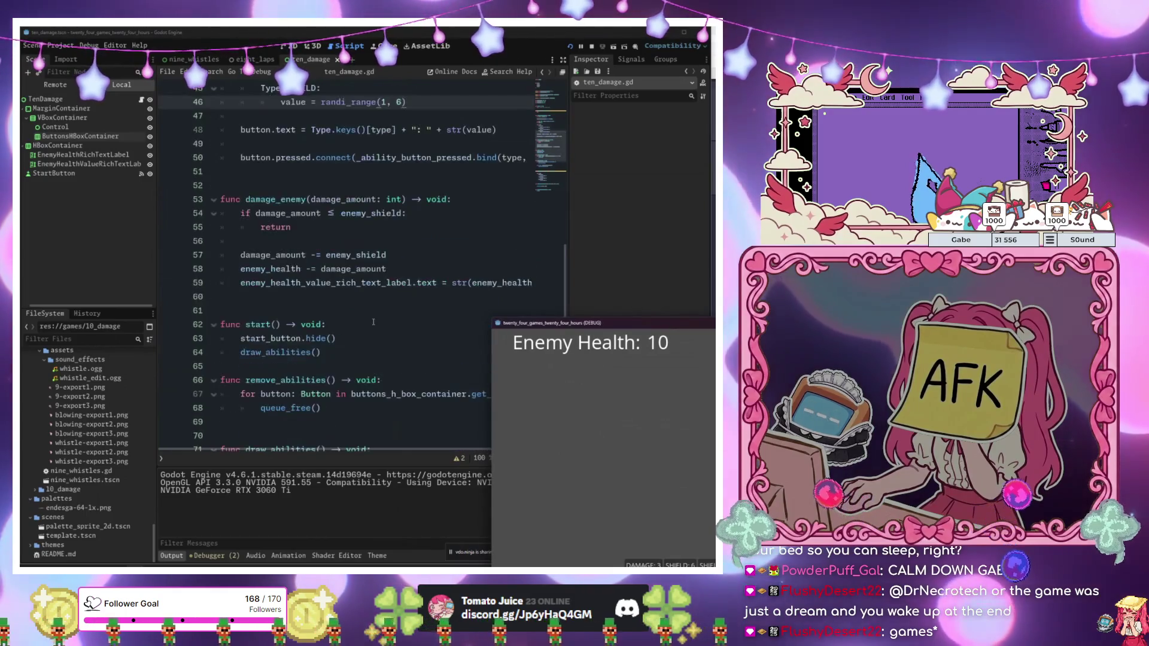
scroll(373, 323, "down", 6)
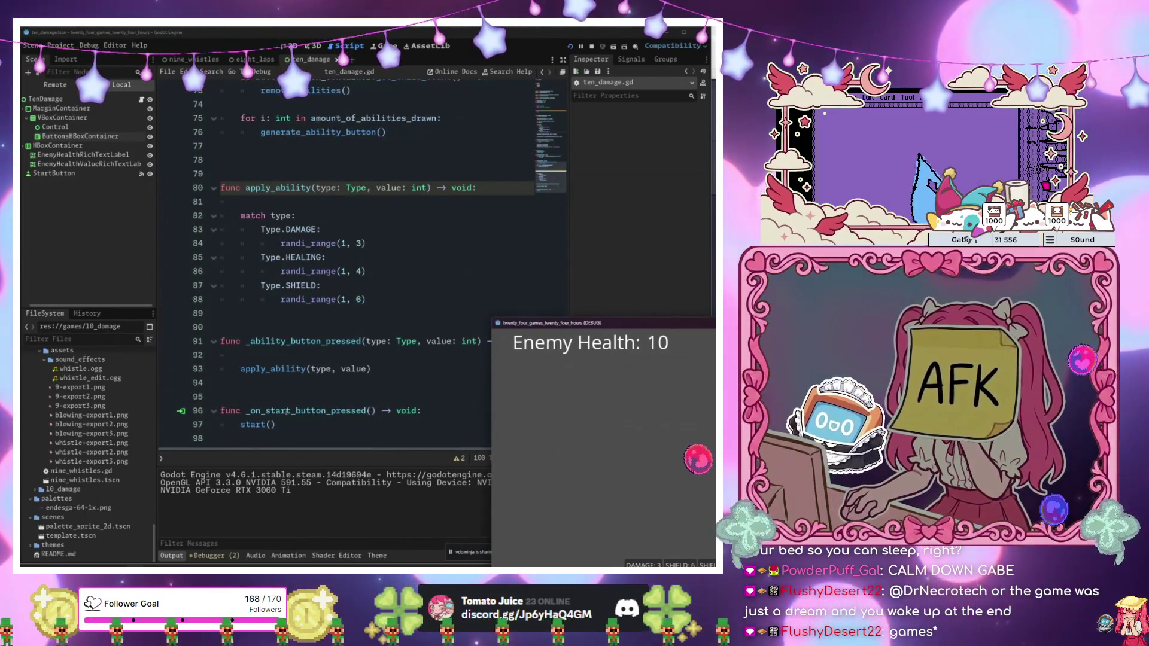
Step: Set a breakpoint on line 93, trigger it with an ability button, and step into apply_ability
left_click(286, 410)
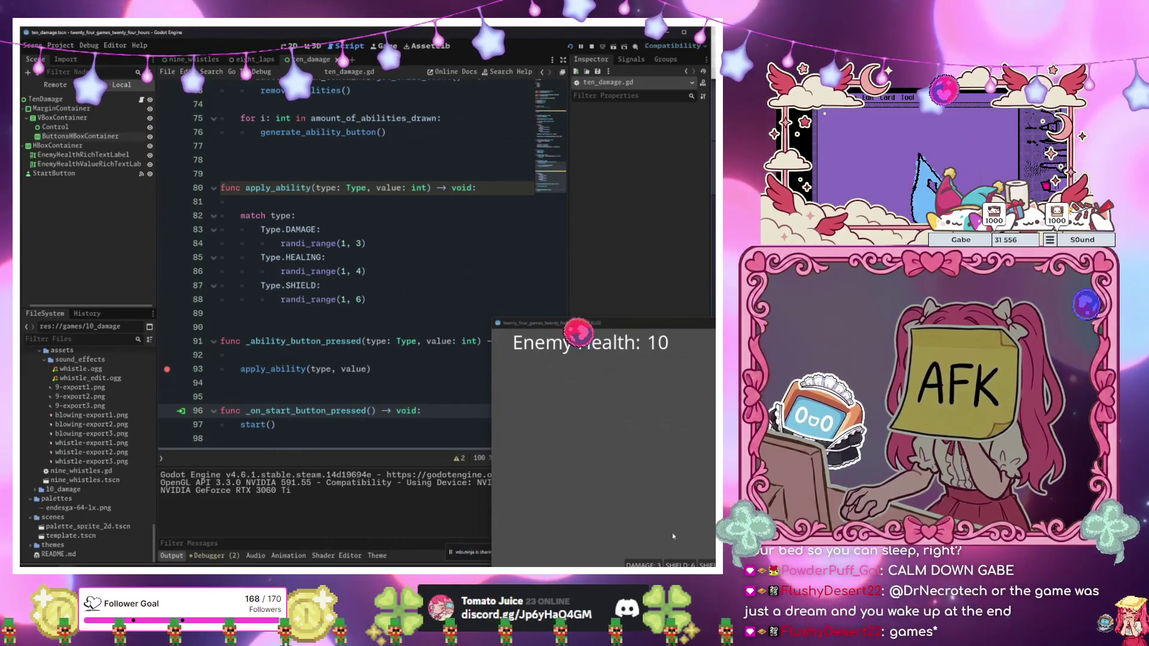
left_click(329, 384)
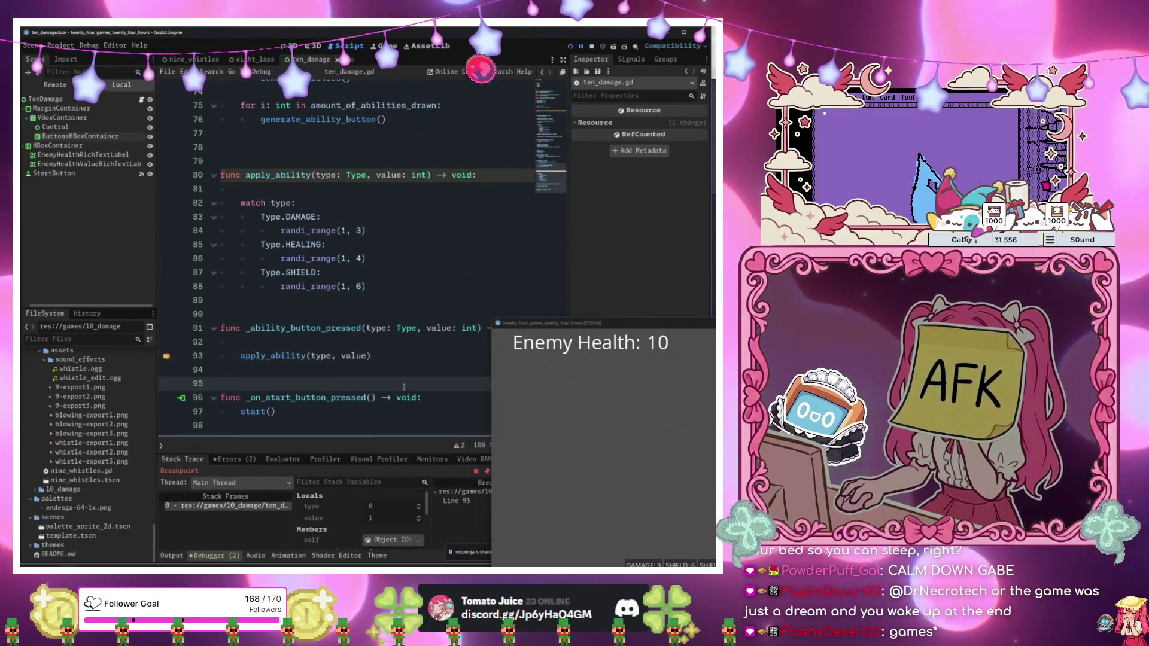
key("F11")
key("F11")
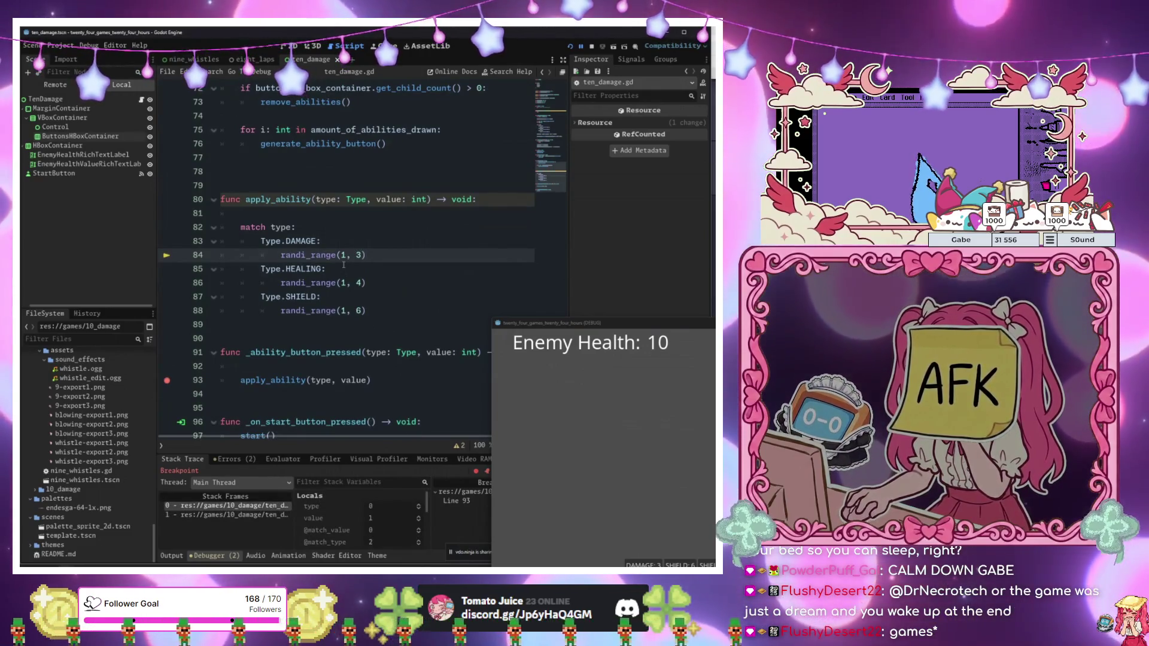
scroll(350, 273, "up", 5)
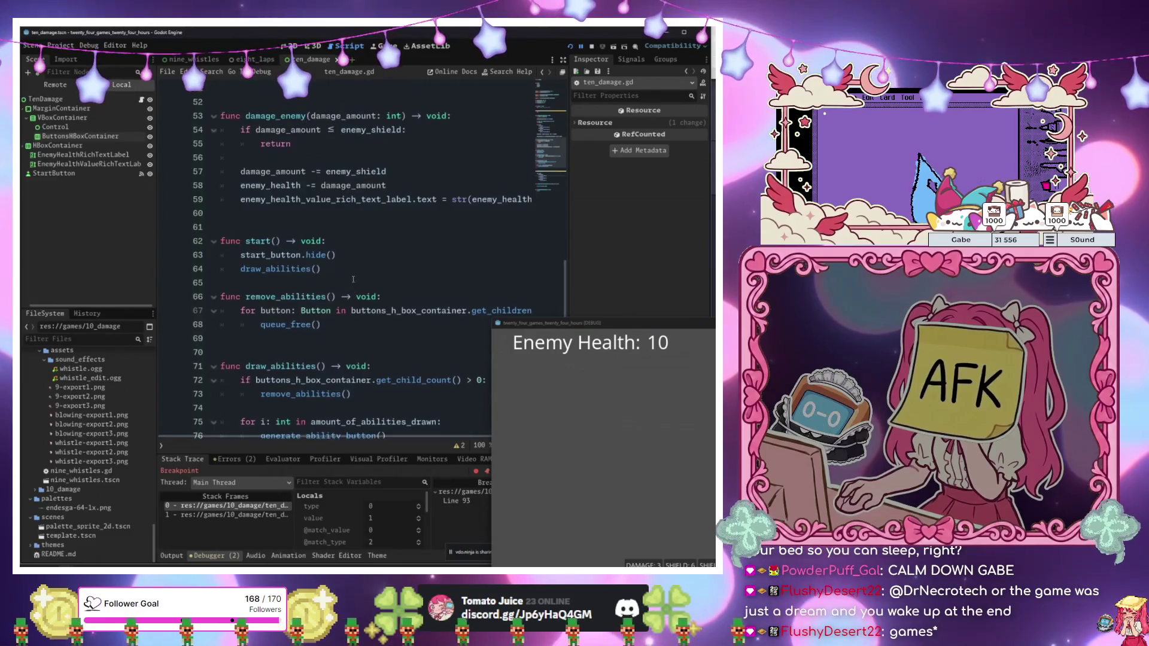
scroll(359, 300, "down", 3)
Step: Replace randi_range(1, 3) on line 84 with damage_enemy(value), then rerun and start the game
left_click(374, 349)
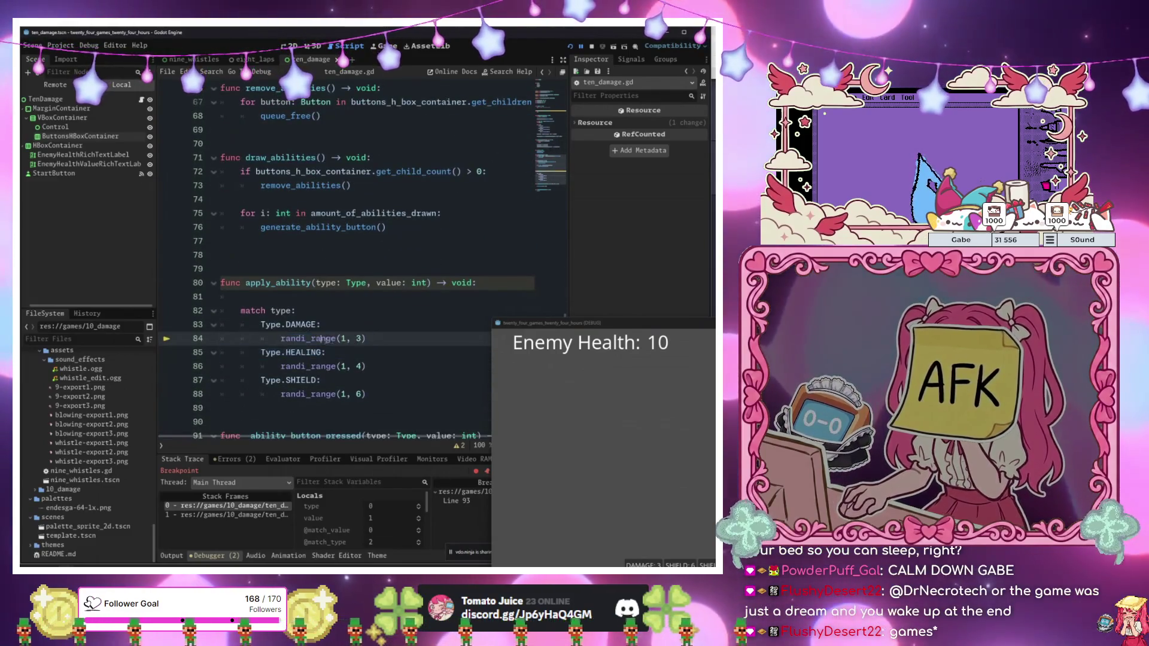
left_click_drag(366, 339, 278, 339)
key("BackSpace")
type("damage")
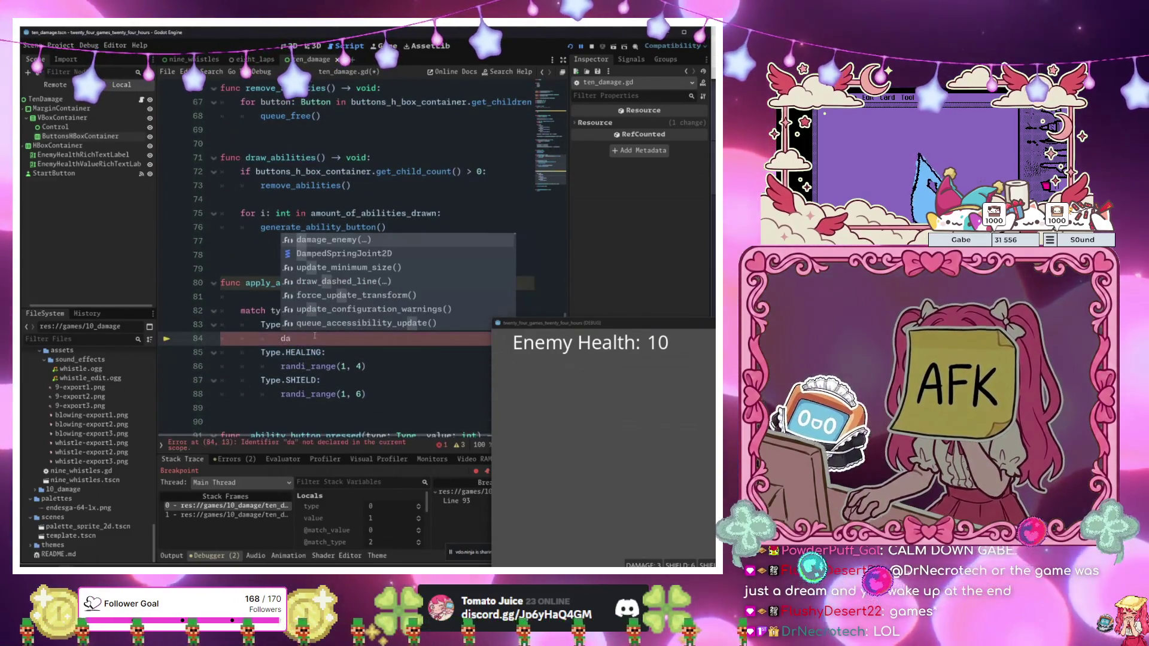
key("Return")
type("value")
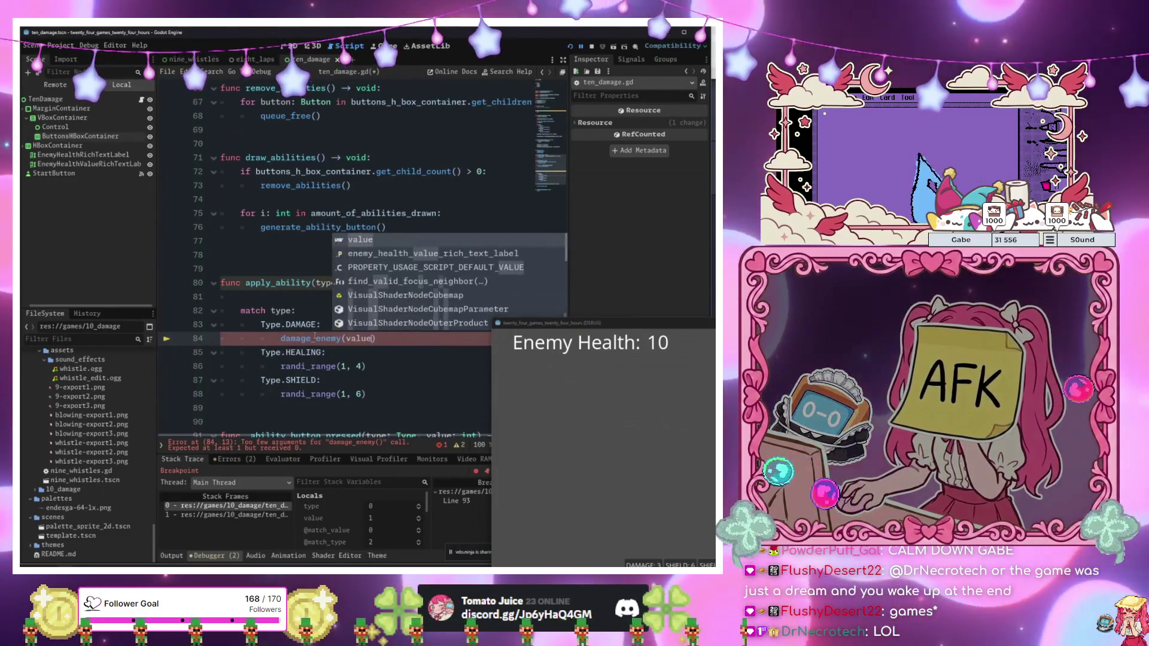
left_click(319, 352)
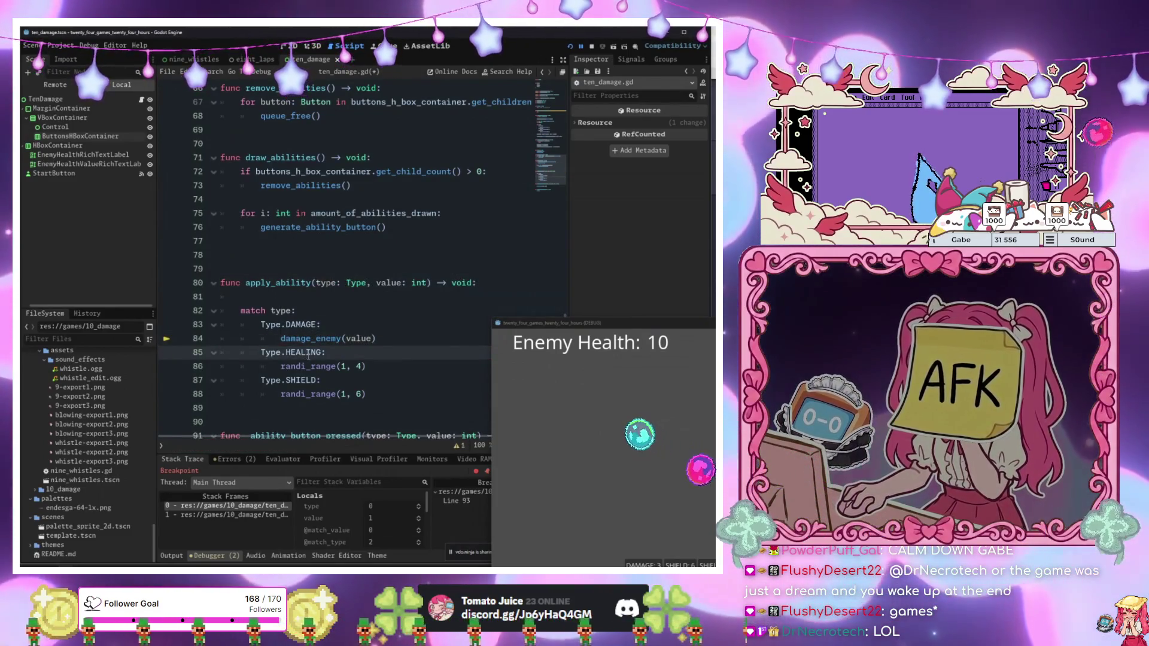
key("F5")
left_click(333, 389)
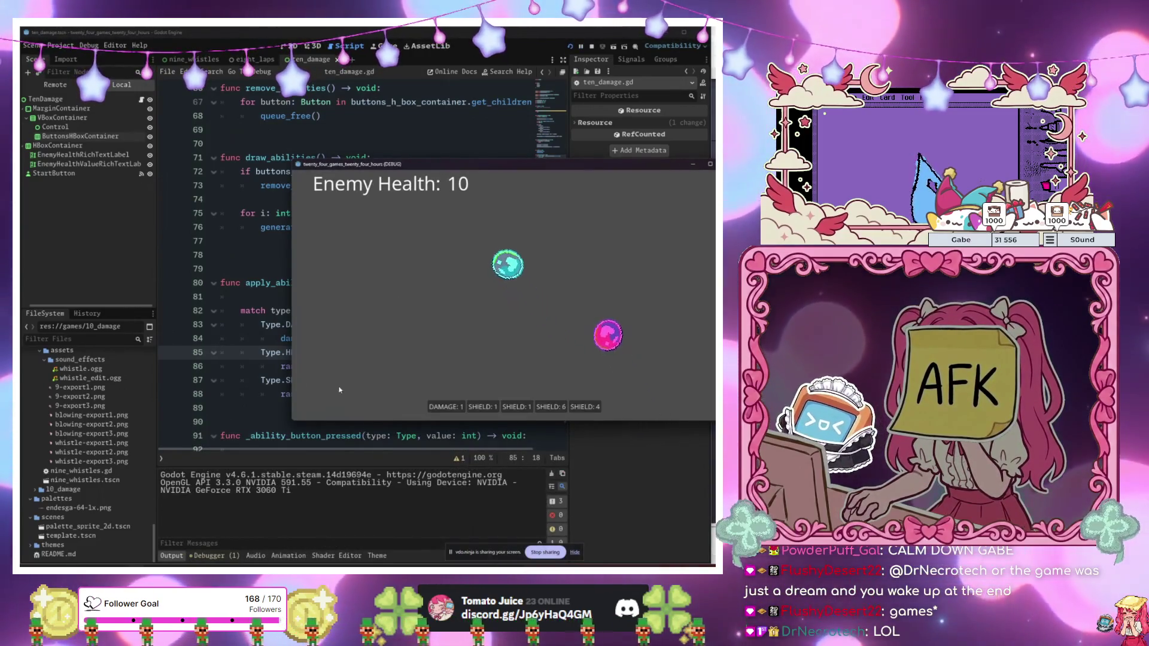
Step: Hit the enemy repeatedly with DAMAGE: 1, continuing past the breakpoint, until health reaches 0, then stop
left_click(450, 409)
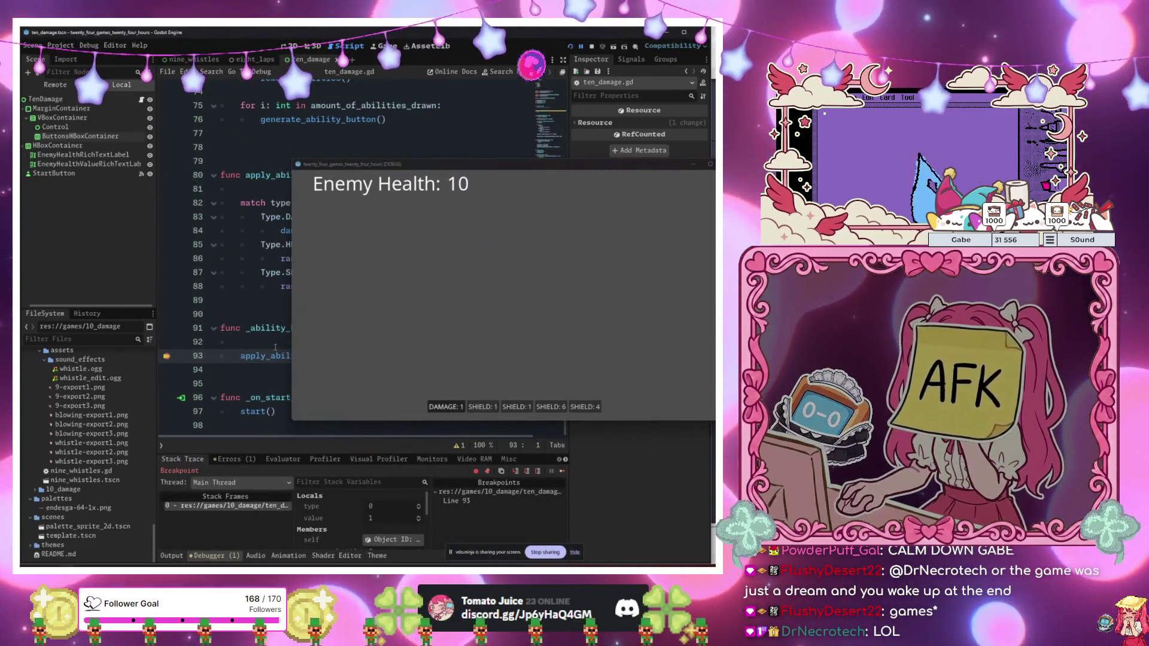
key("F12")
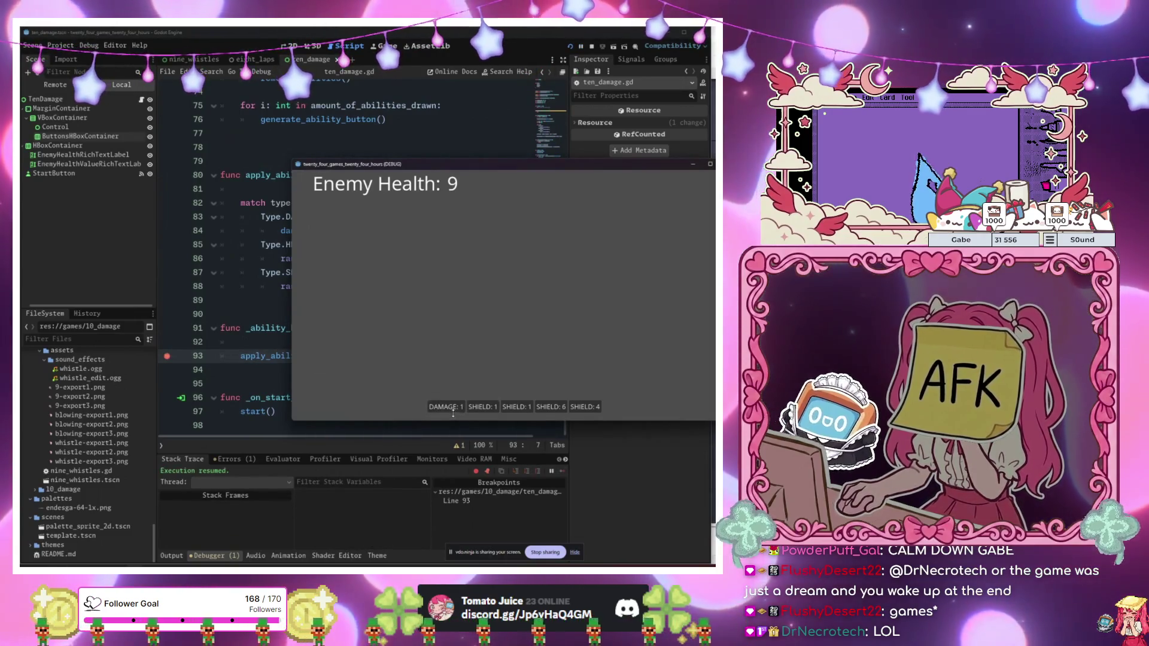
left_click(450, 408)
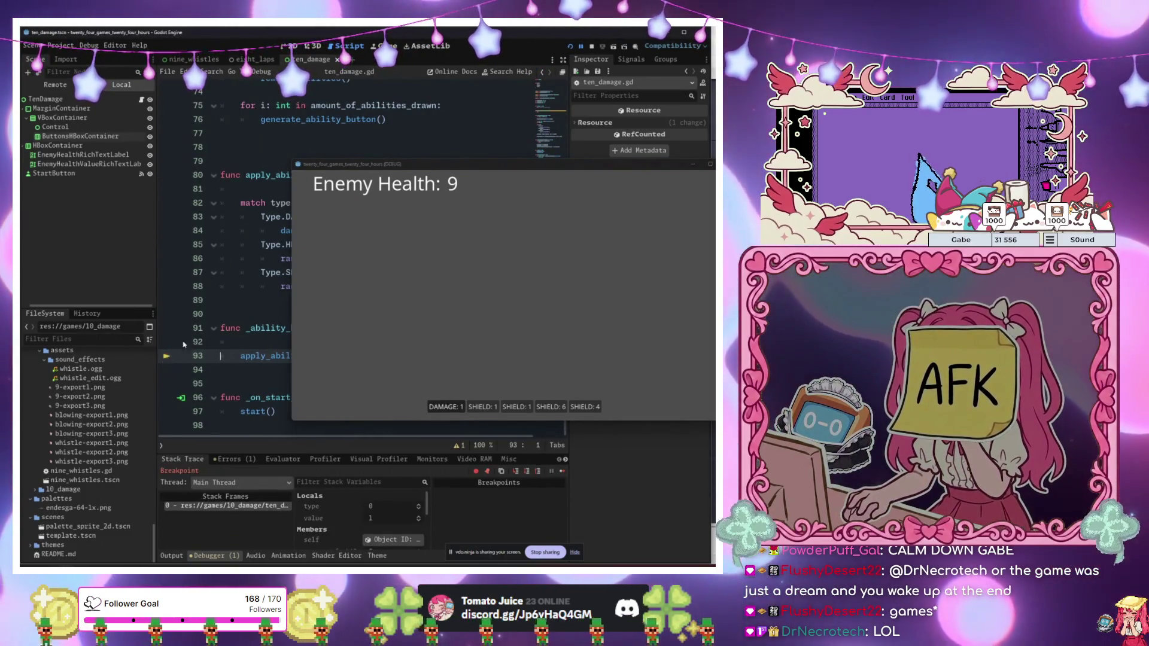
key("F12")
left_click(442, 407)
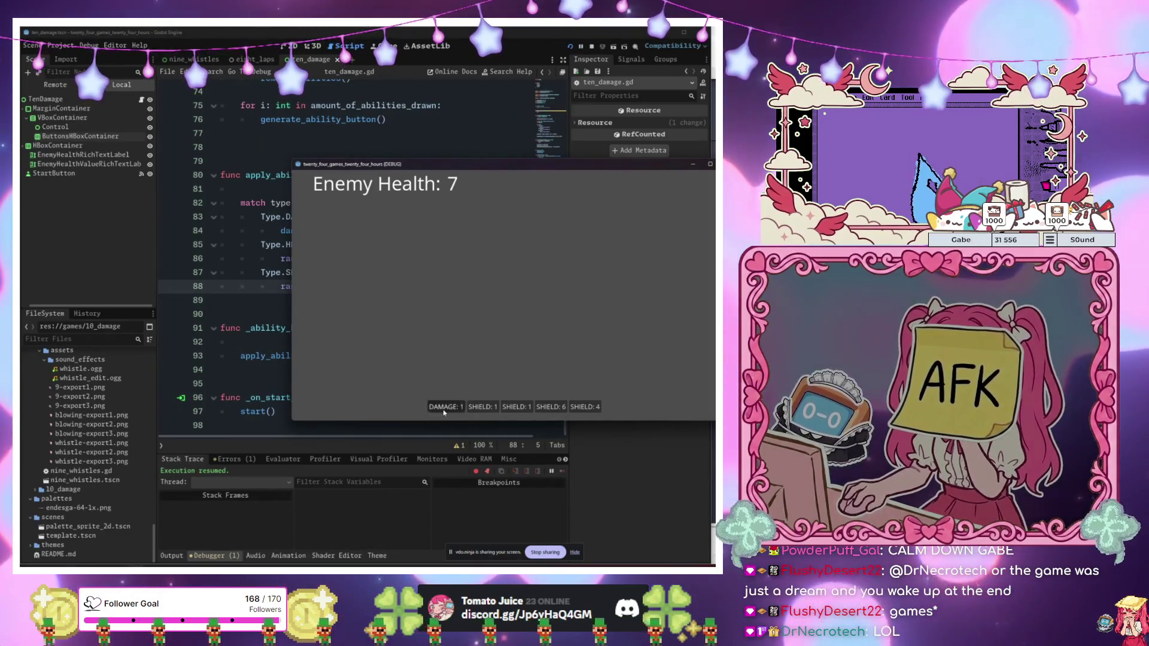
triple_click(443, 408)
triple_click(442, 407)
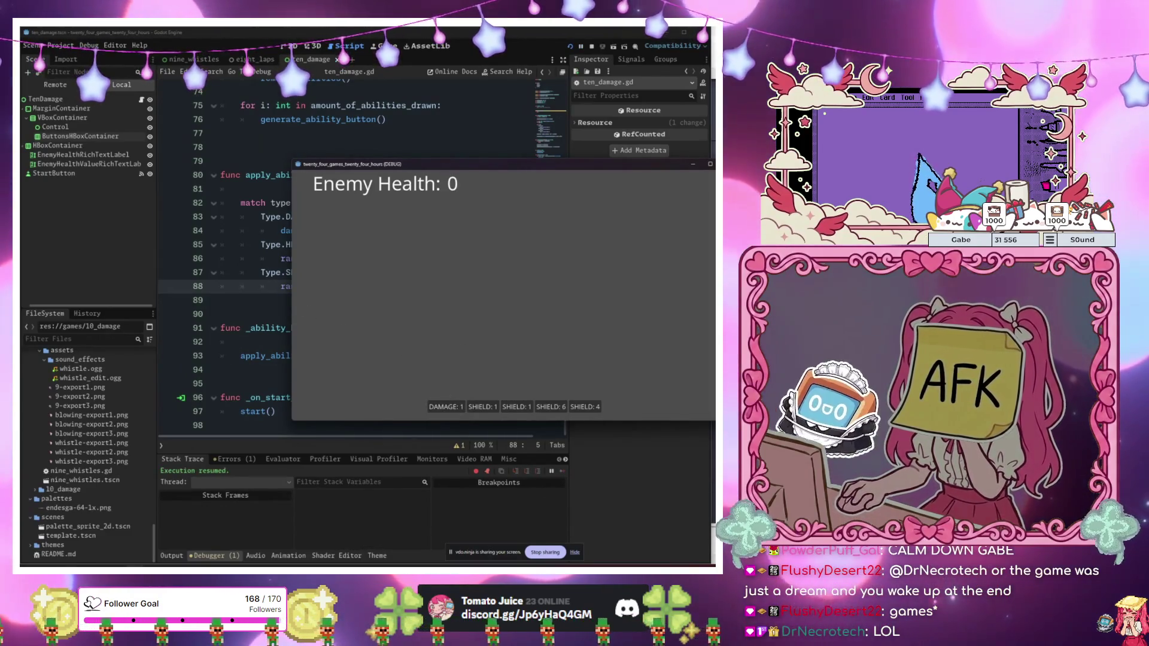
key("F8")
scroll(365, 340, "up", 8)
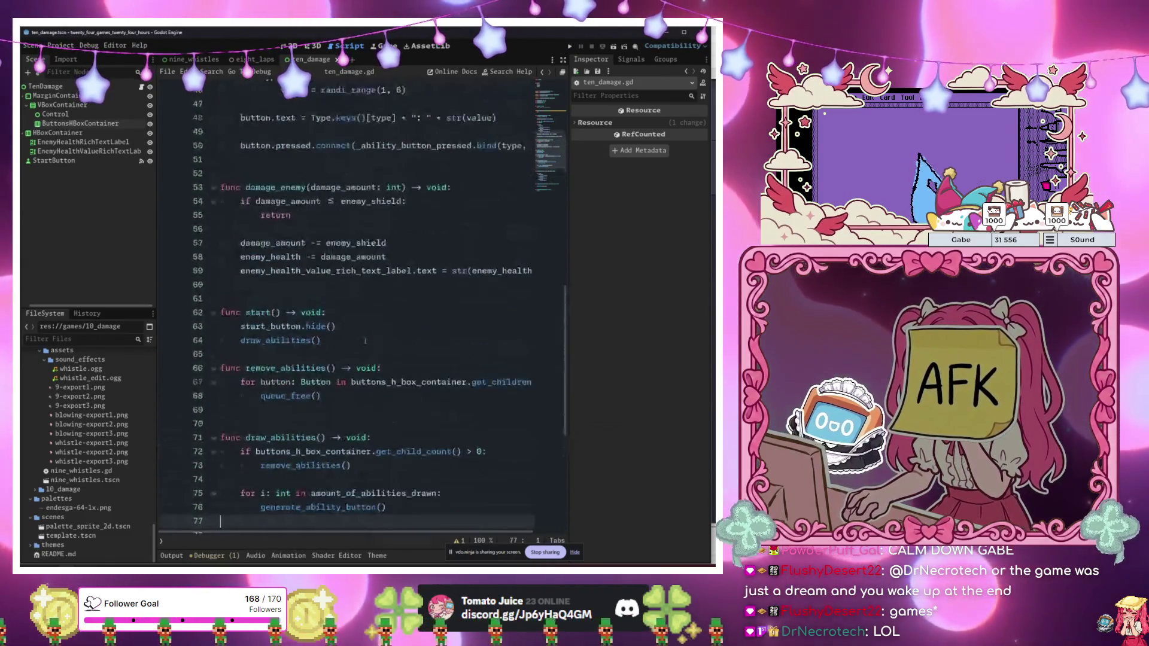
Step: Add an if check on enemy_health reaching 0 that sets enemy_health = 0, placed above the label update
scroll(362, 341, "up", 3)
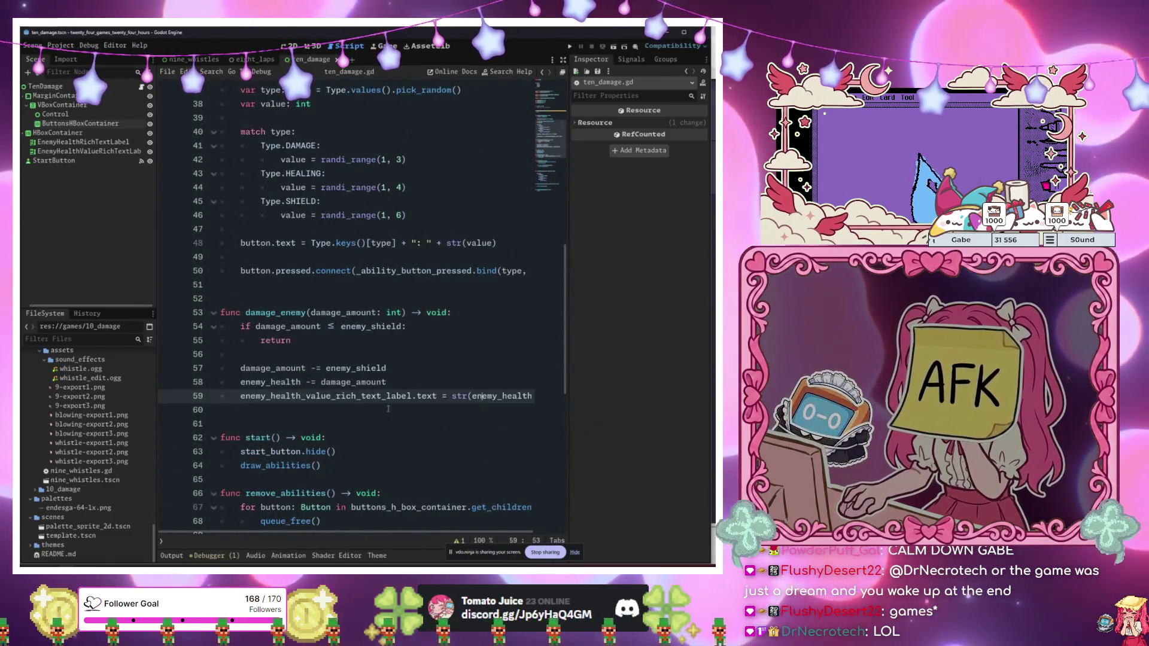
left_click(388, 409)
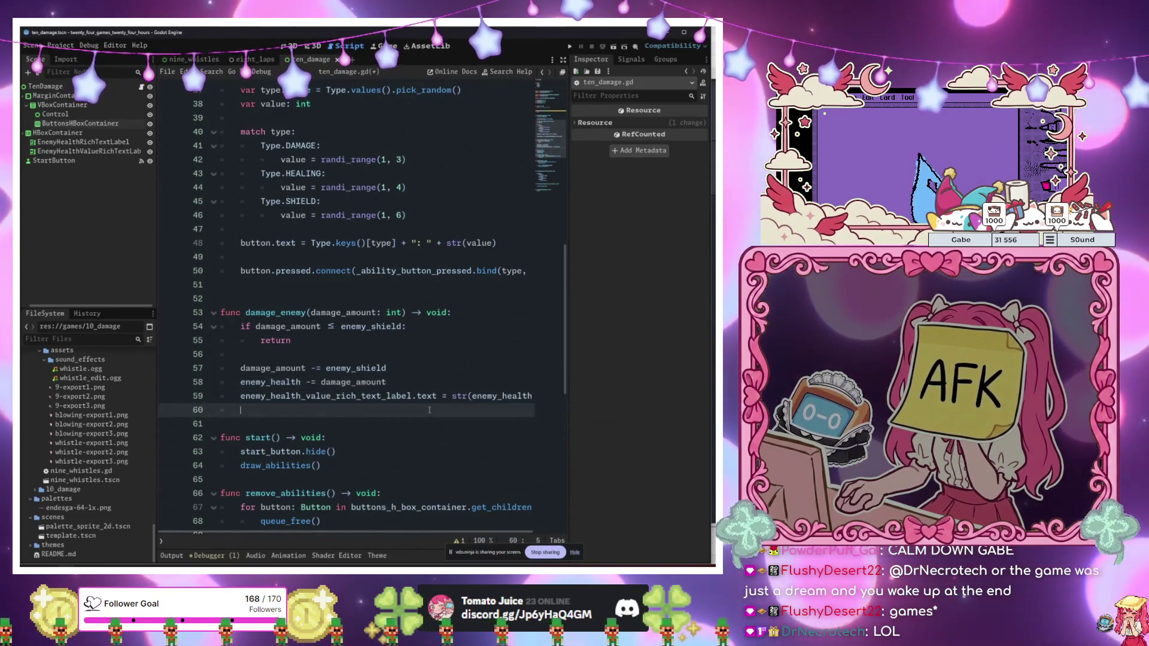
key("Return")
key("Return")
key("Up")
type("if ene")
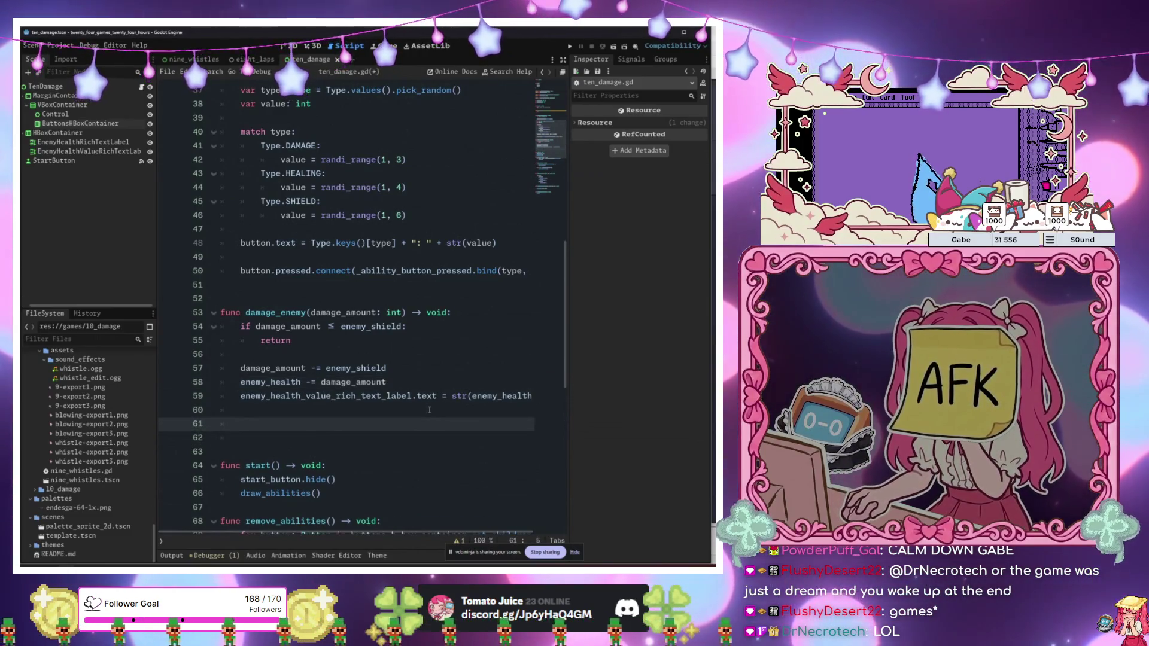
key("Return")
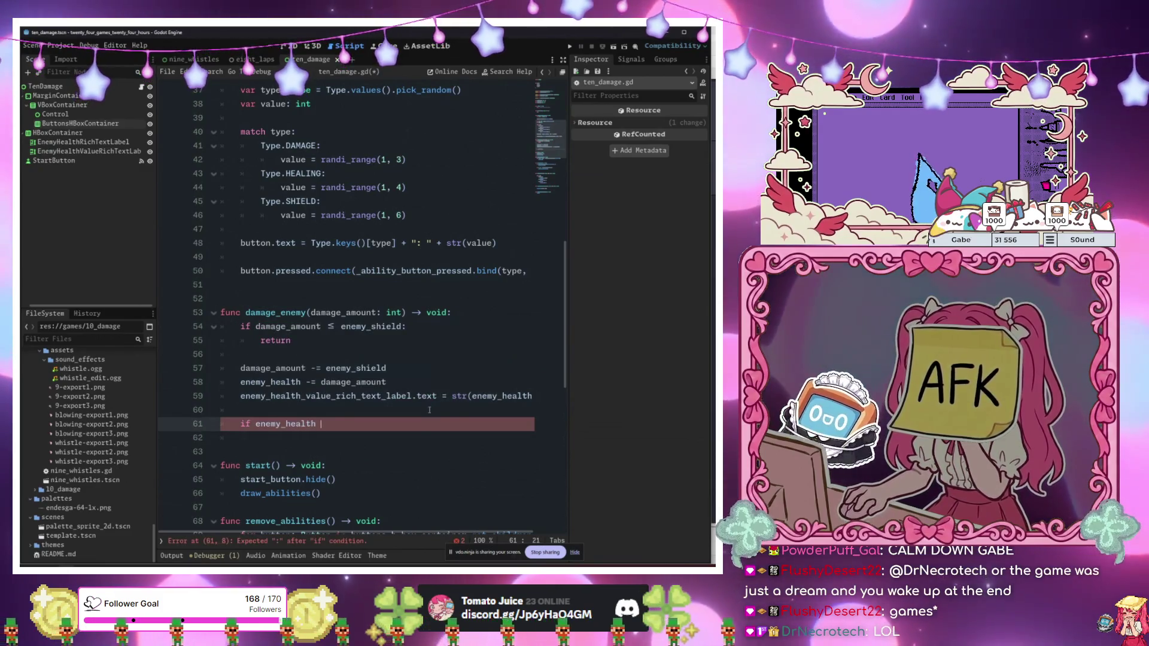
type("= 0")
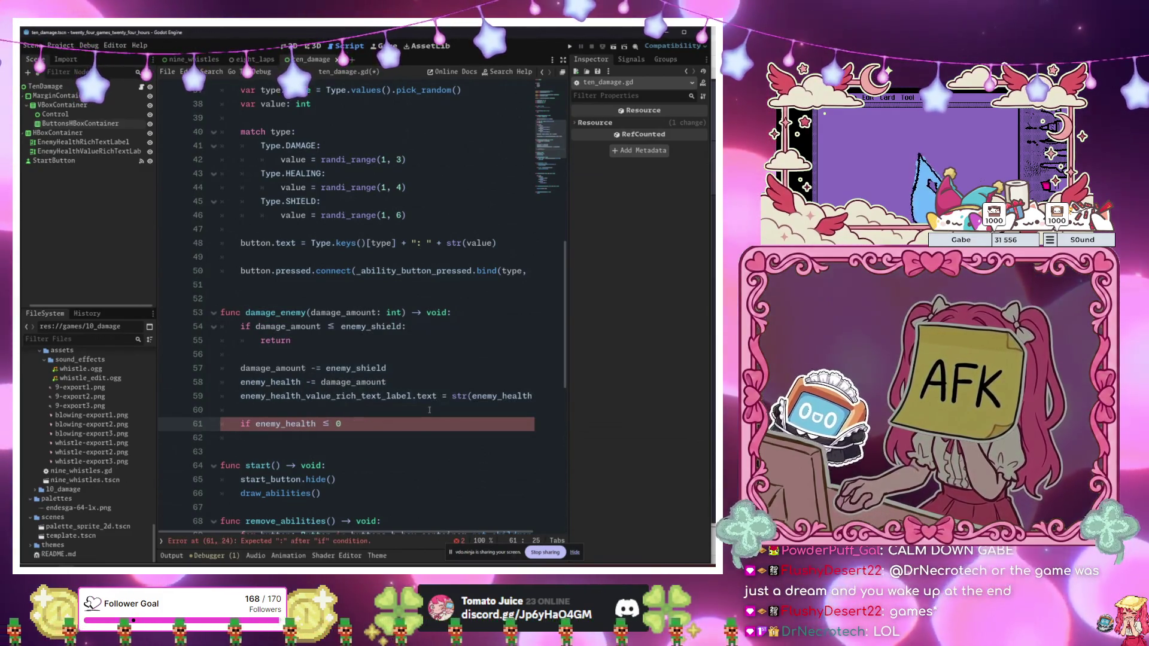
type(":")
key("Return")
type("ene")
key("Return")
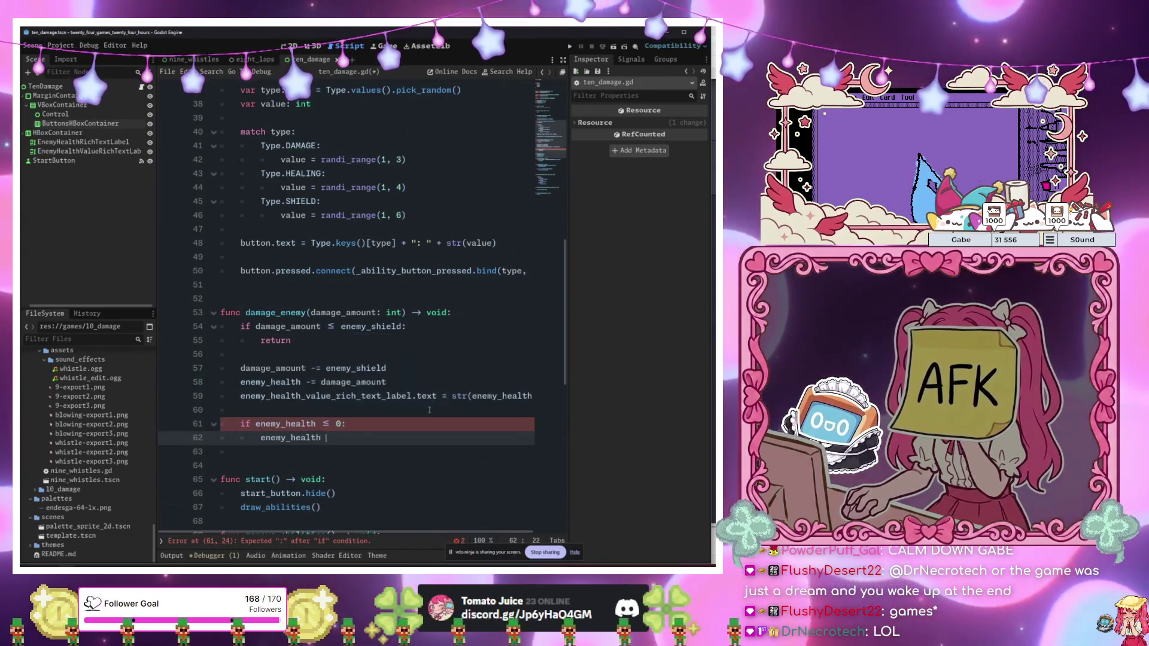
type("= 0")
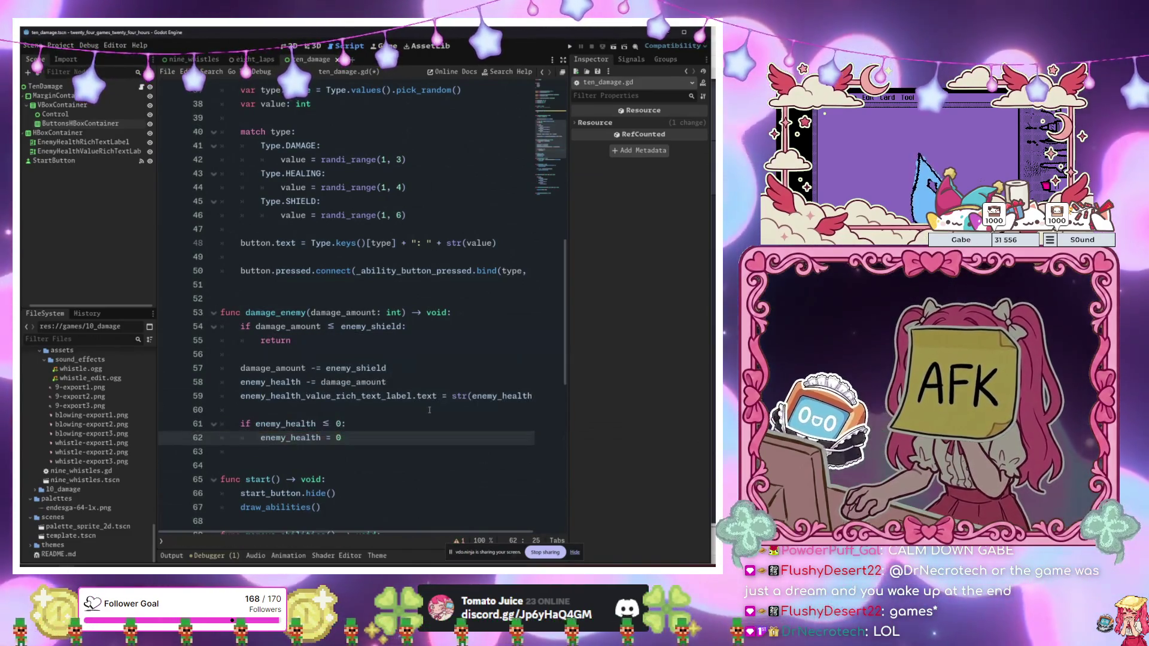
key("alt+Up")
key("alt+Up")
key("alt+Down")
key("alt+Down")
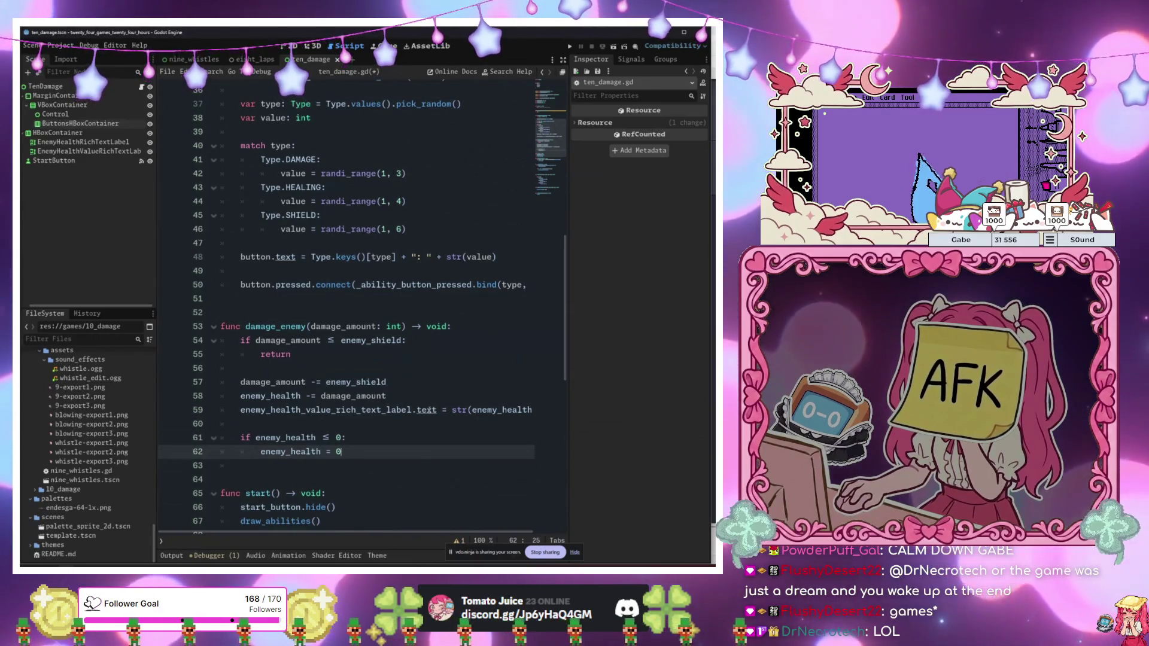
key("shift+Up")
key("alt+Up")
key("alt+Up")
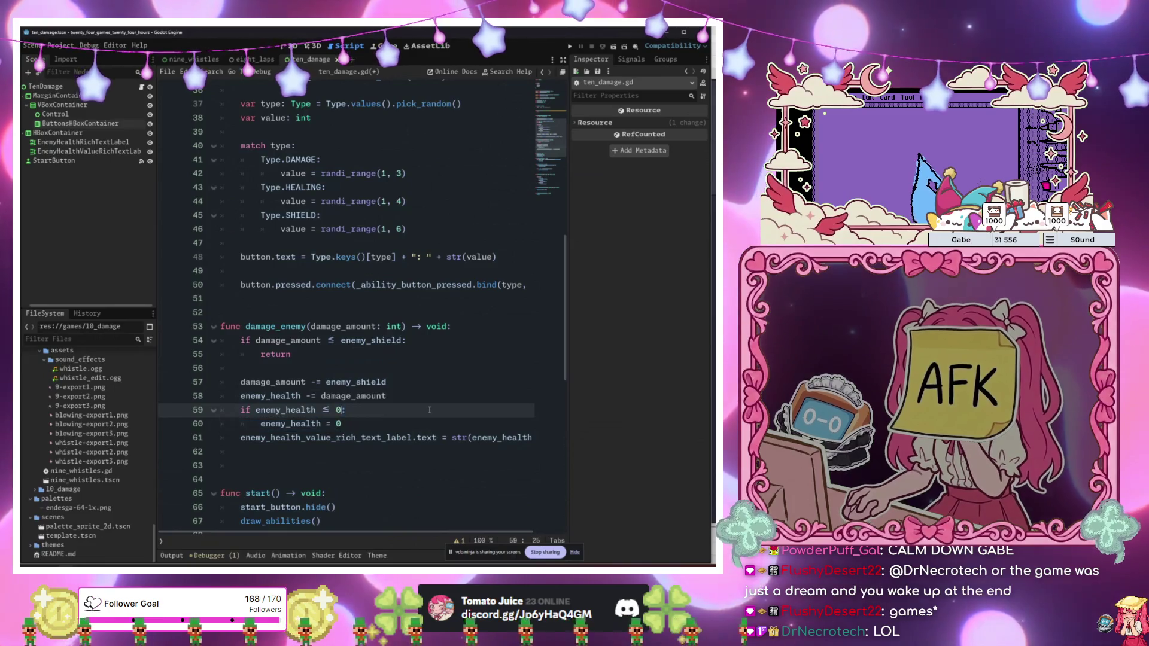
Step: Call win() inside the health check and tidy the surrounding blank lines
key("Down")
key("Return")
type("win()")
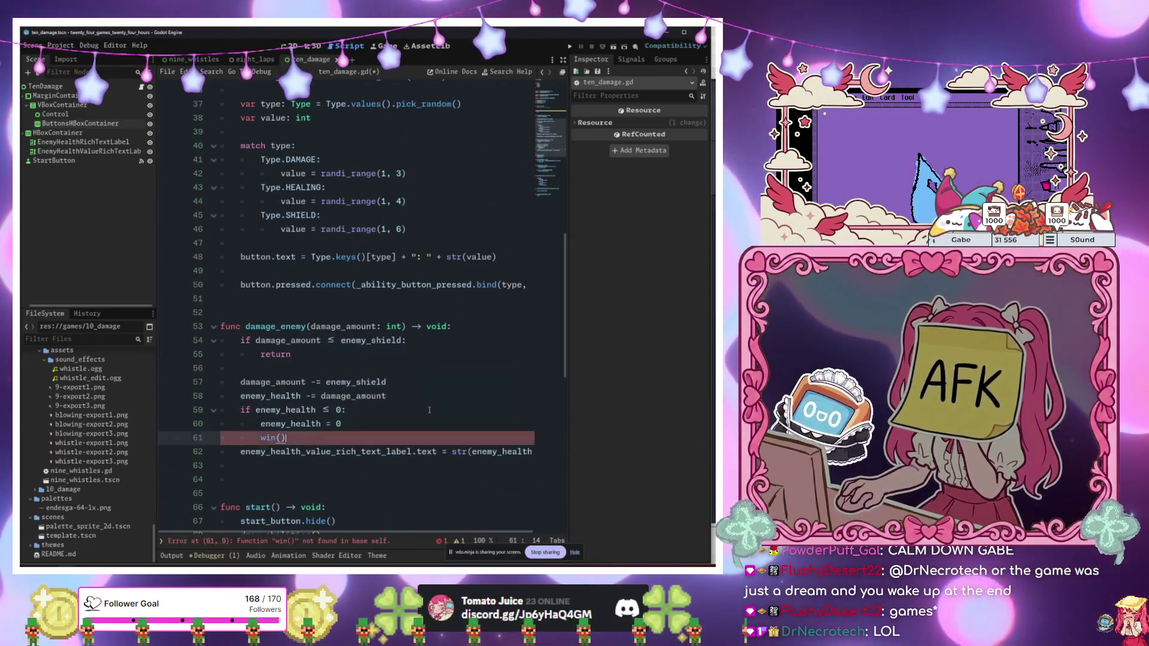
key("Return")
key("BackSpace")
left_click(240, 410)
key("Return")
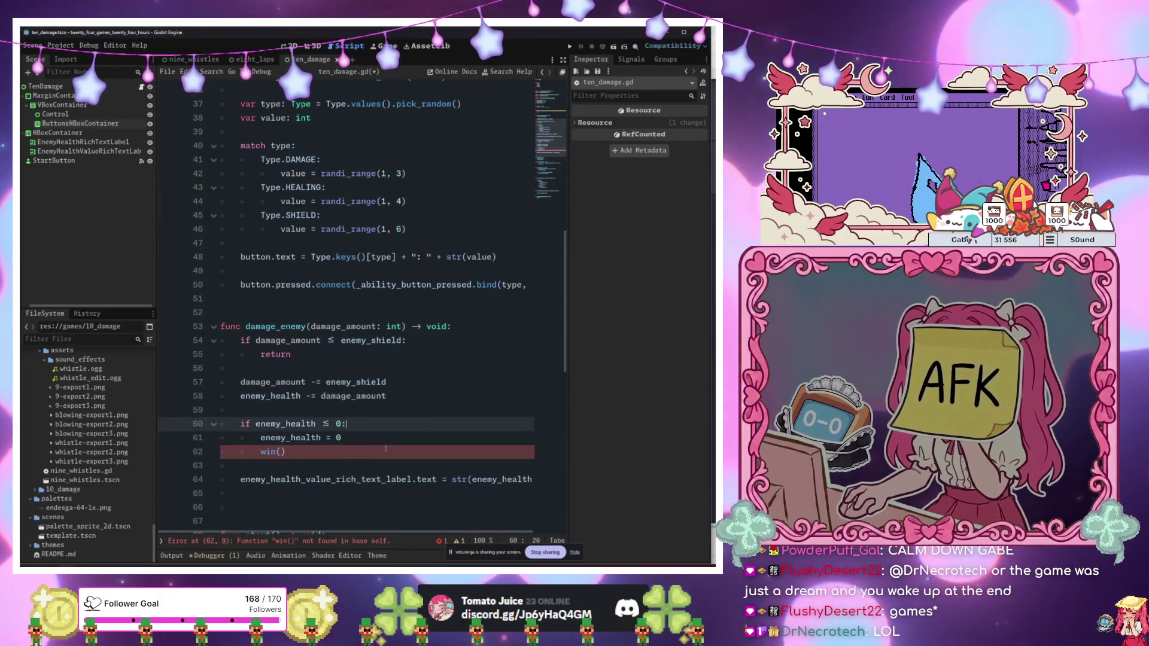
Step: Define func win() -> void: with a body that prints "You Win"
left_click(306, 300)
key("Return")
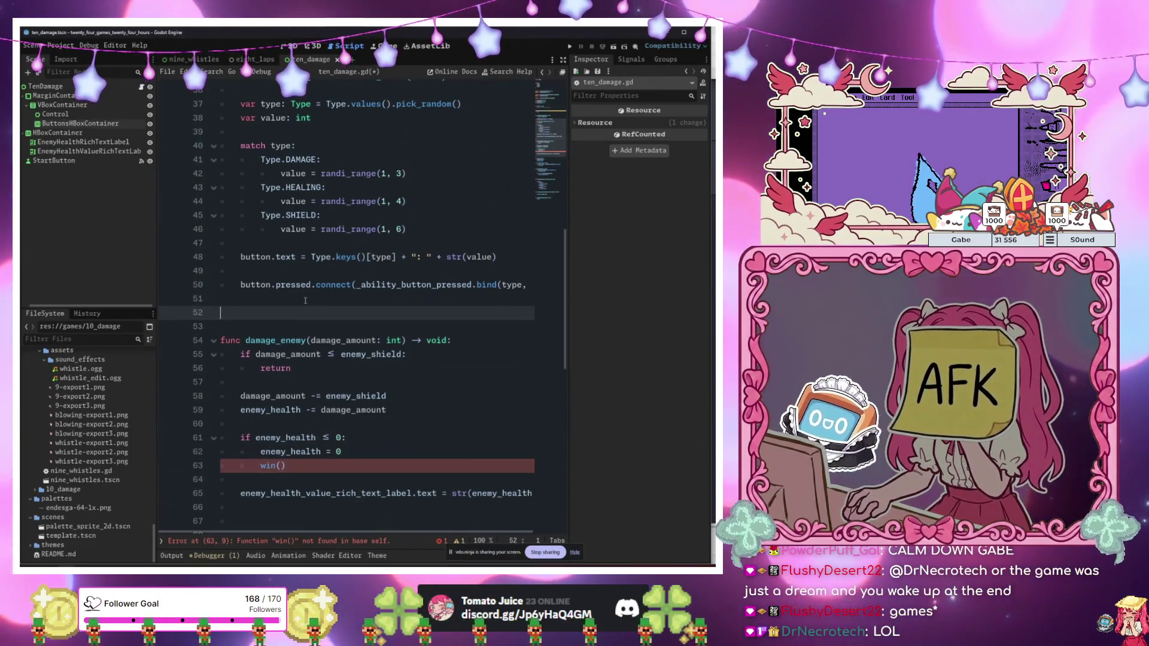
type("func win() ->")
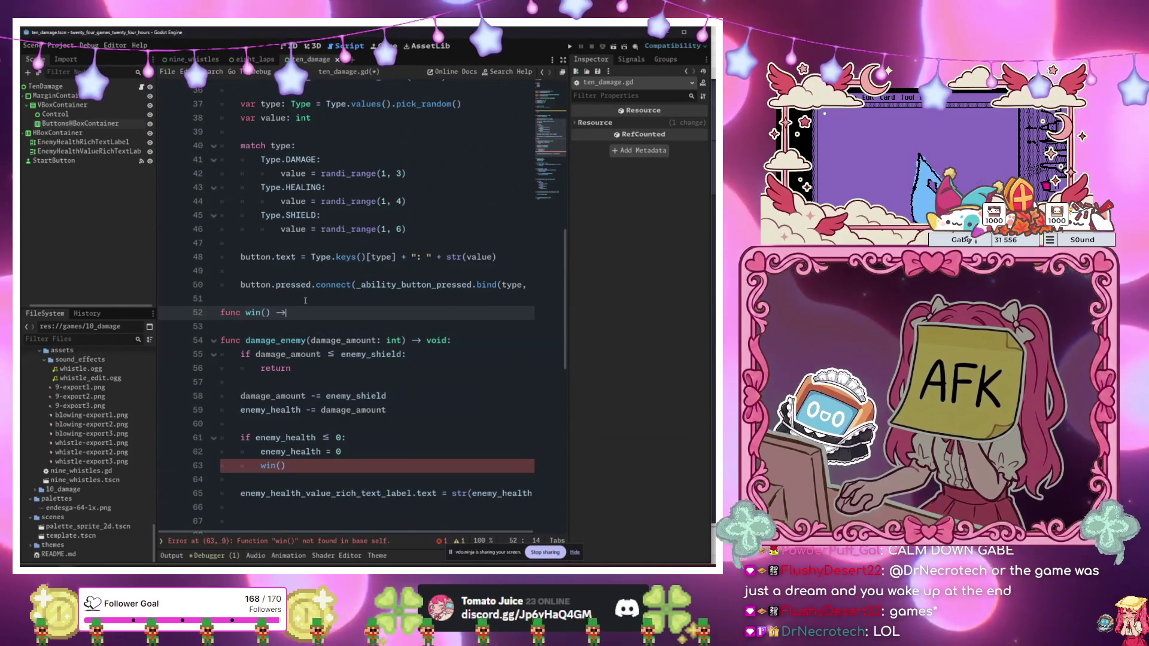
type(" void:")
key("Return")
type("pass")
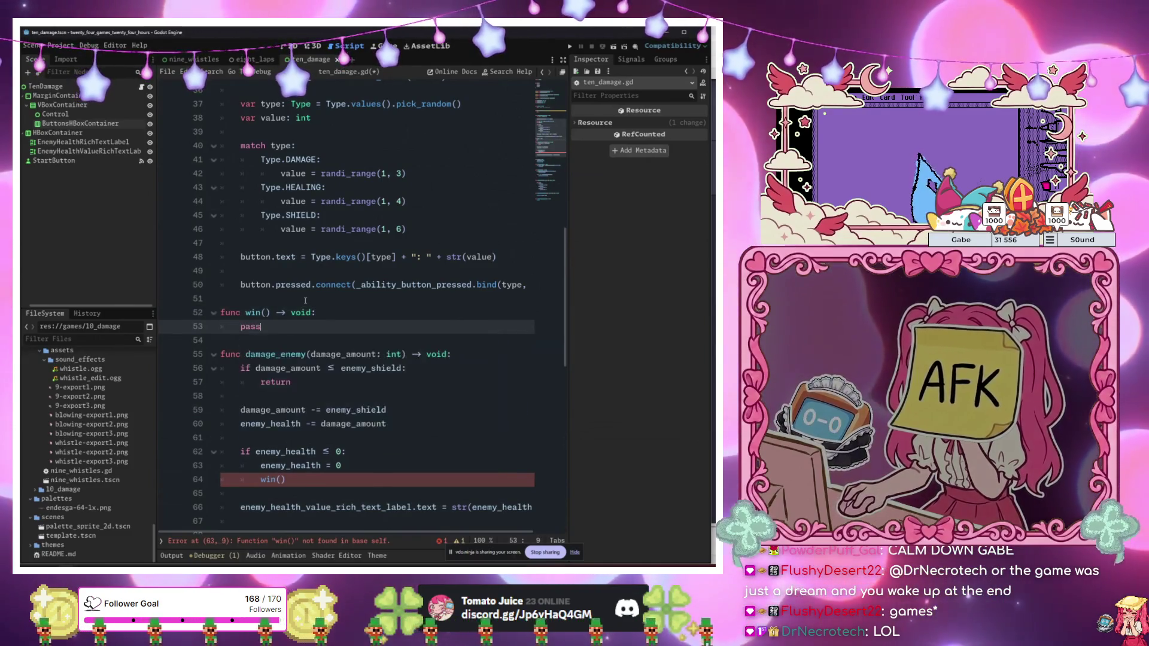
key("BackSpace")
key("BackSpace")
key("BackSpace")
type("print")
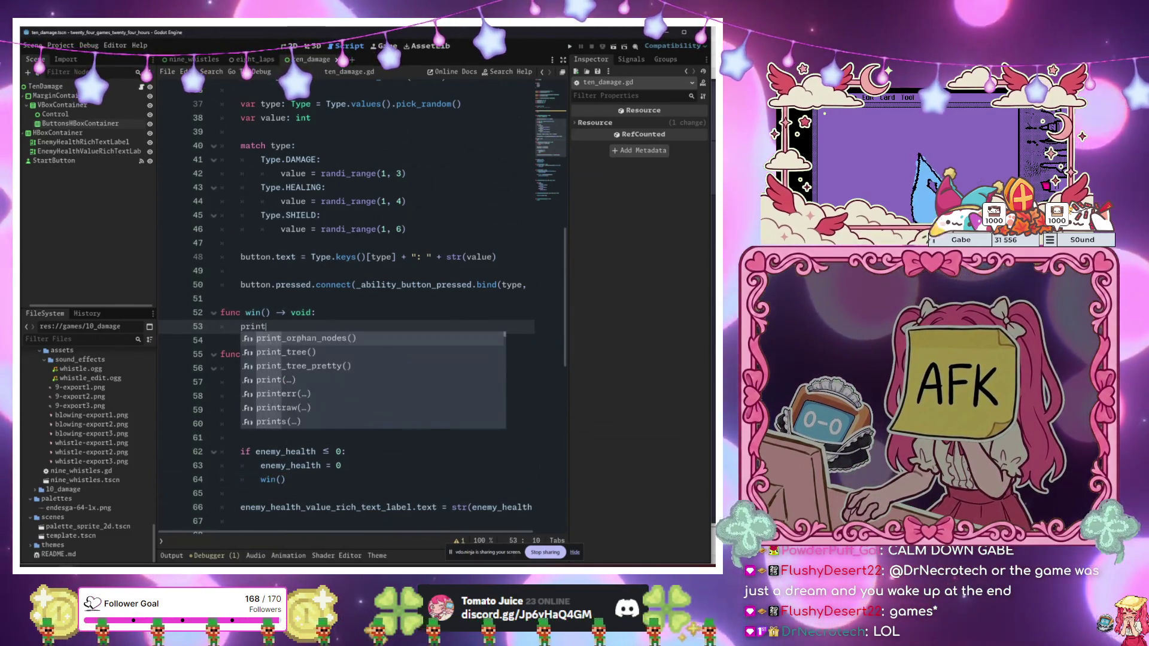
type("(\"You Win")
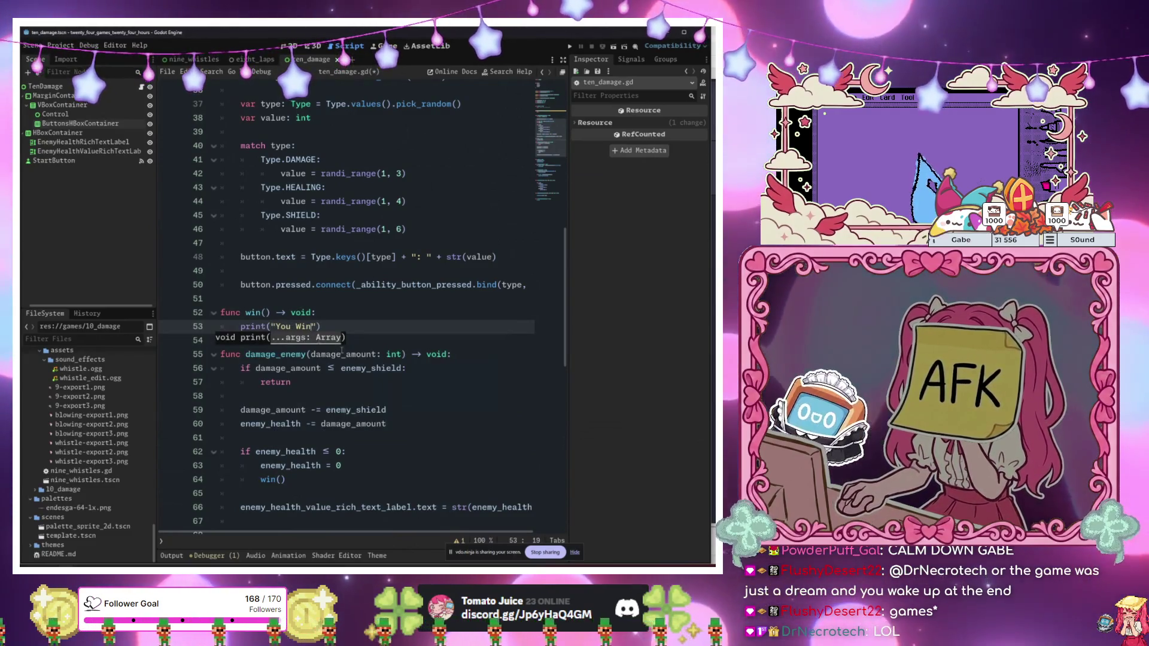
key("Down")
key("Down")
key("Down")
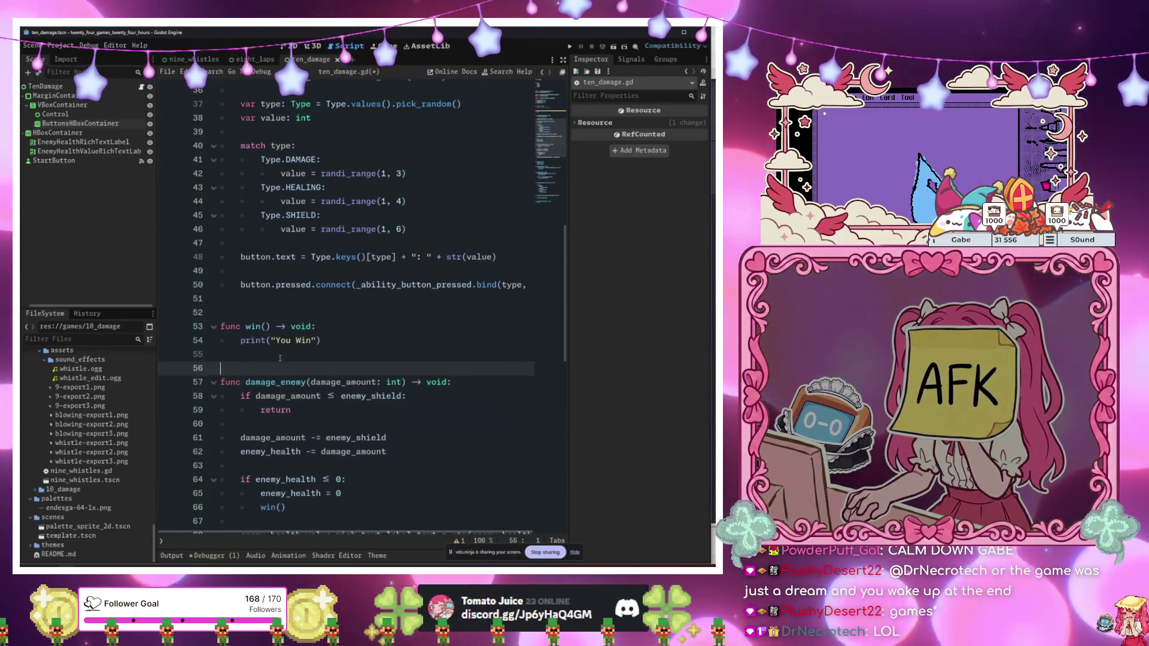
Step: Review the HEALING roll in apply_ability and place the caret on the blank line after damage_enemy
left_click(298, 409)
scroll(411, 393, "down", 9)
scroll(412, 392, "down", 4)
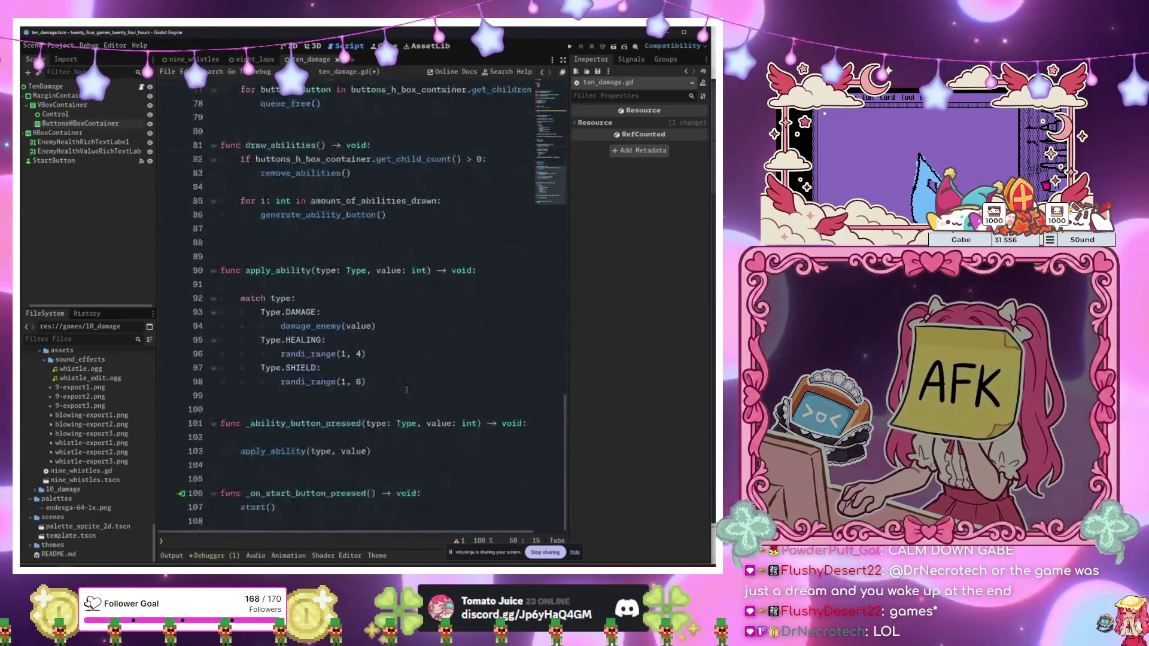
left_click(376, 354)
key("Home")
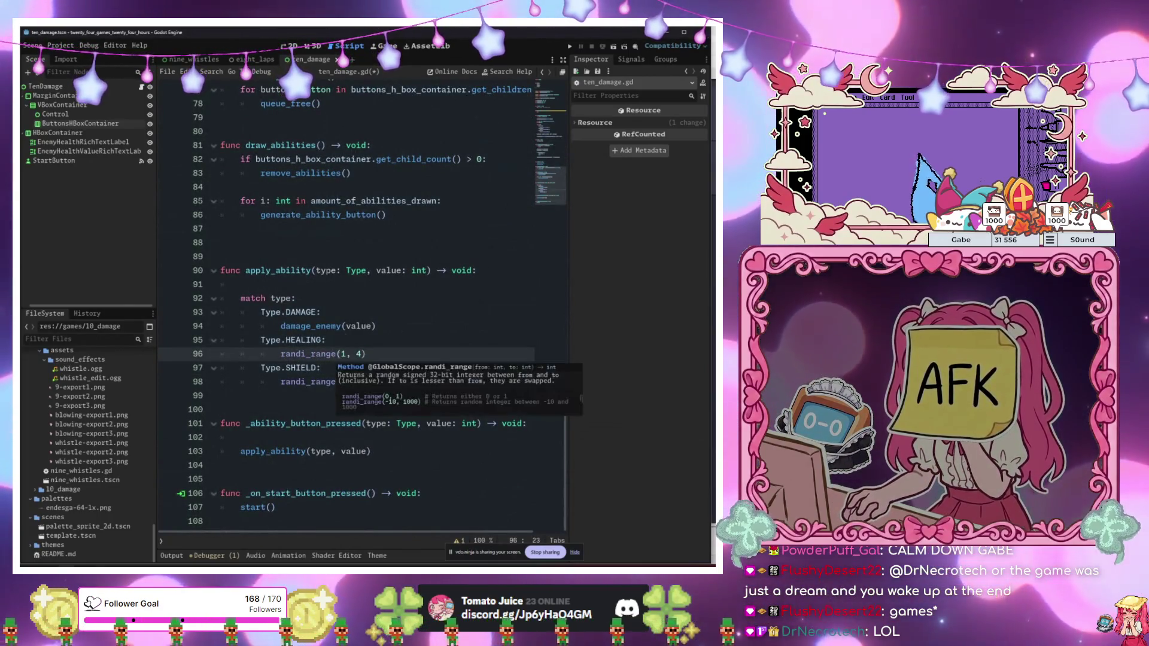
left_click(310, 243)
scroll(310, 242, "up", 8)
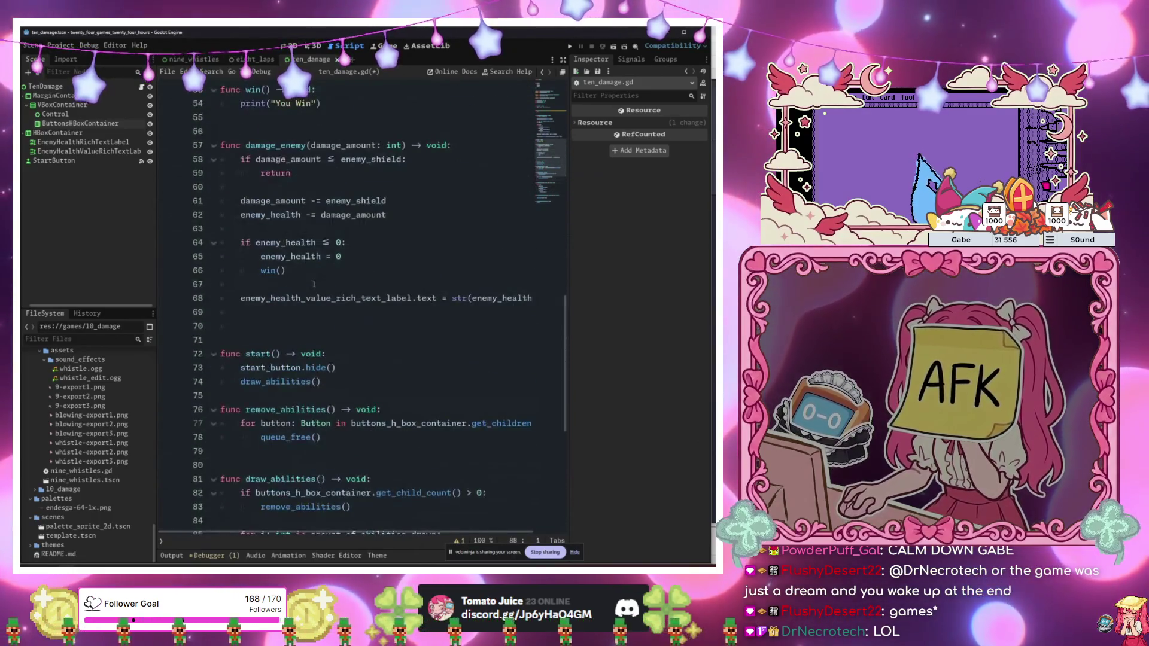
scroll(314, 284, "up", 3)
scroll(314, 284, "down", 5)
left_click(288, 245)
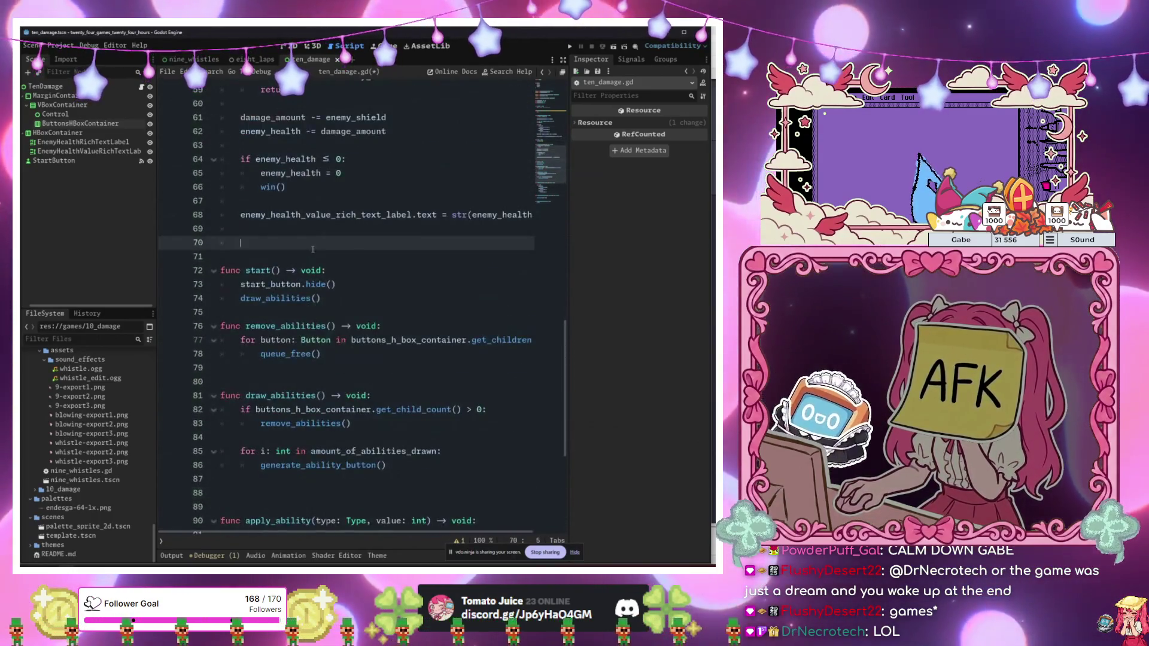
scroll(288, 311, "up", 3)
Step: Remove the extra blank line, declare func apply_healing(), and return to the HEALING branch
key("BackSpace")
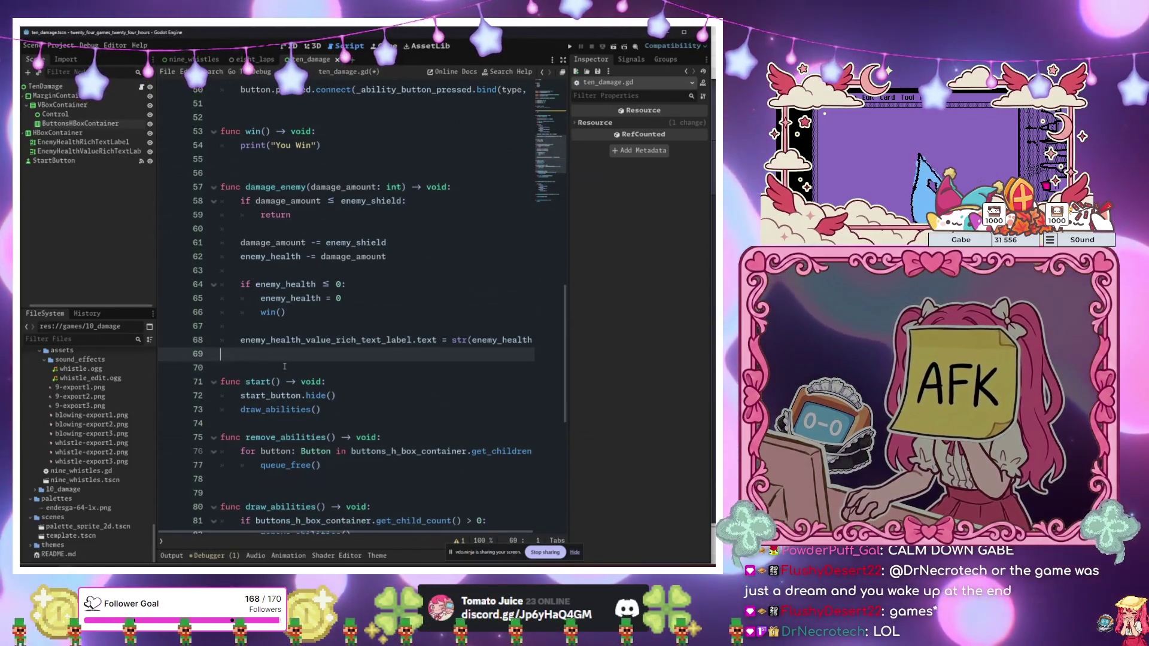
key("Return")
key("Return")
key("Return")
key("Up")
type("fu")
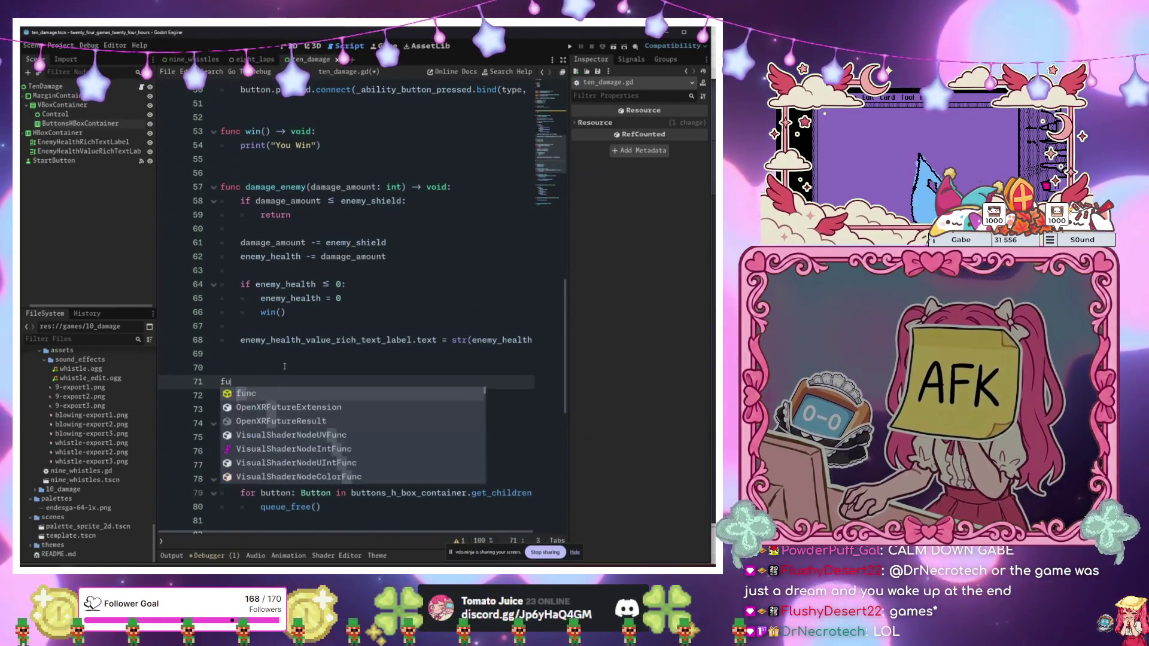
type("nc apply_h")
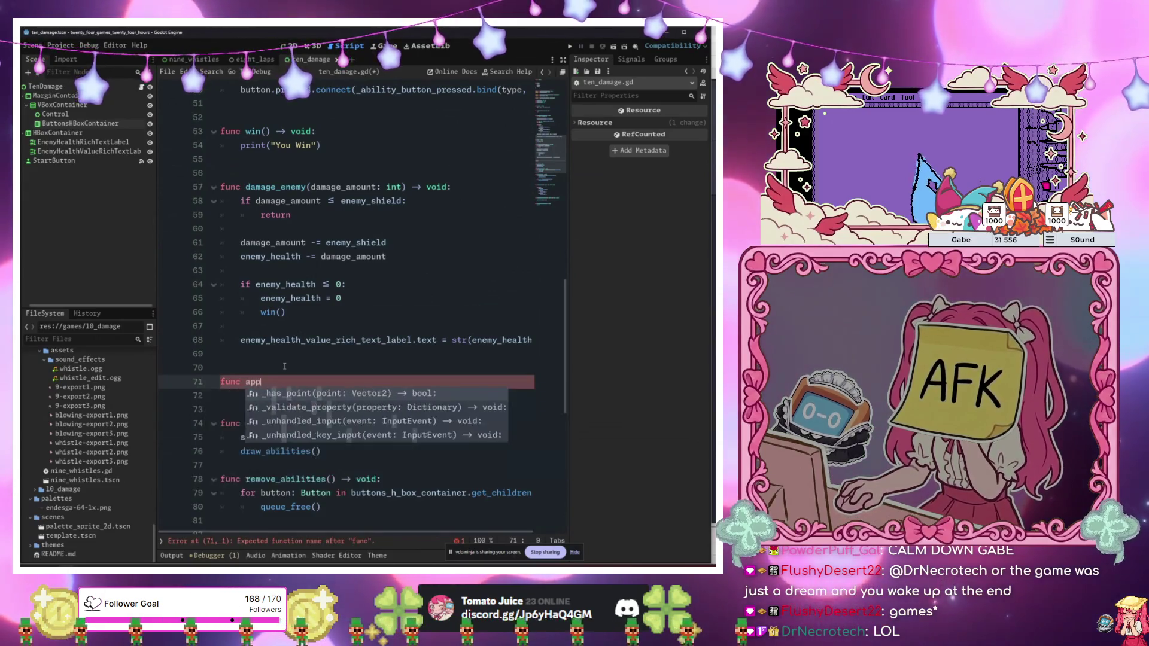
type("ealt")
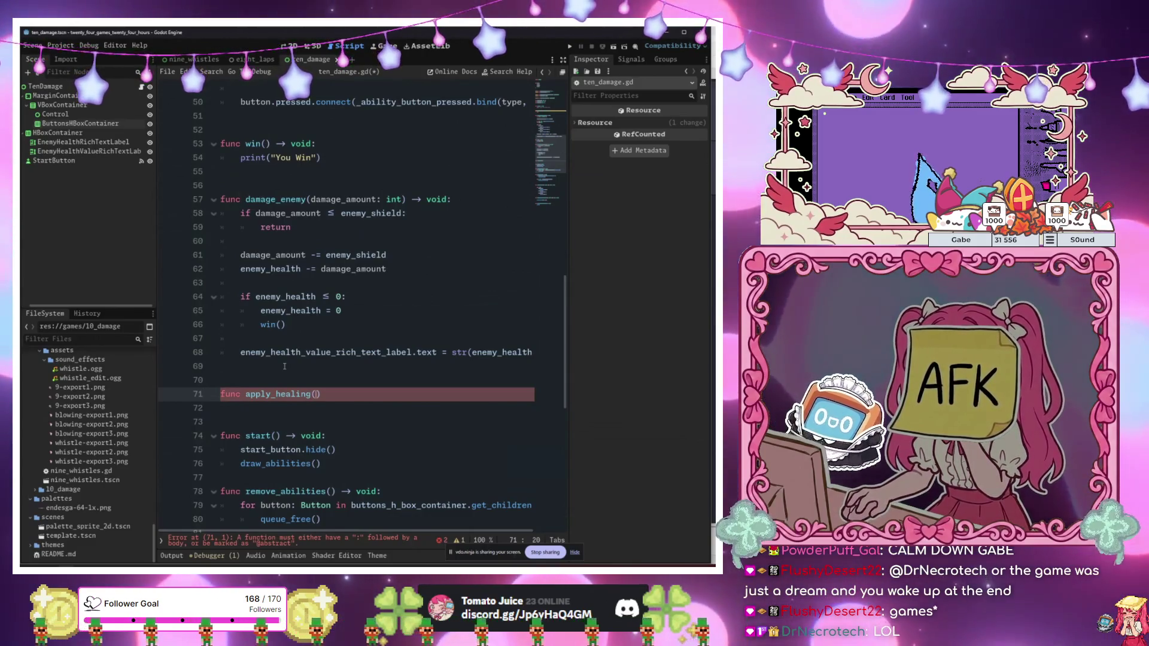
scroll(335, 341, "down", 10)
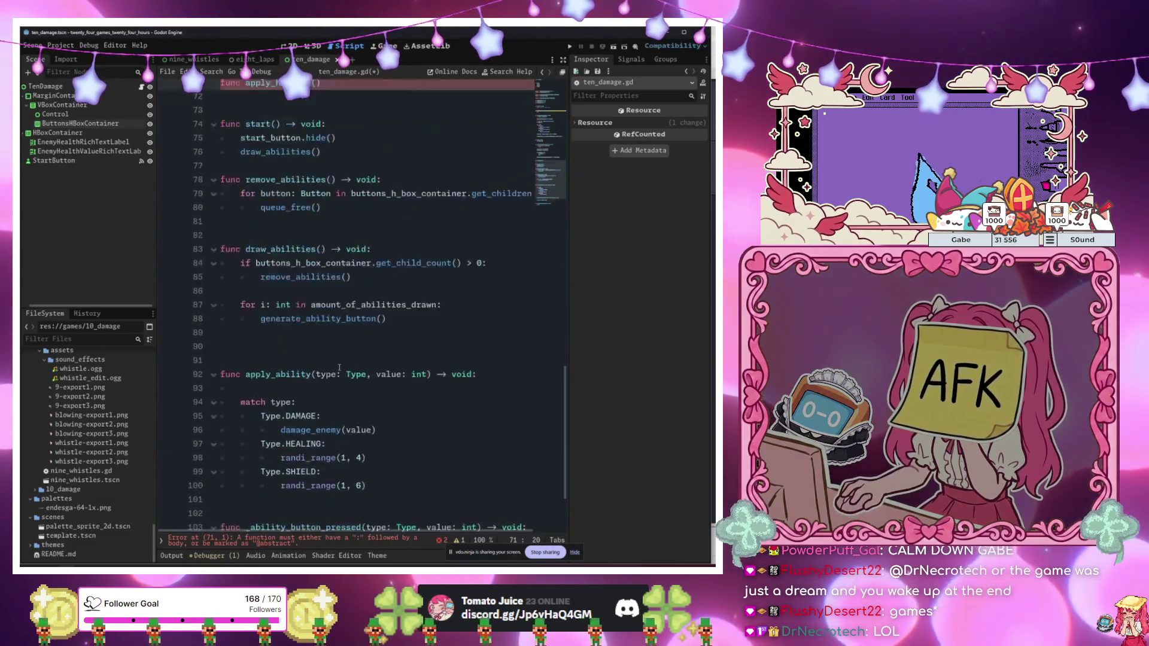
left_click(381, 361)
left_click(386, 352)
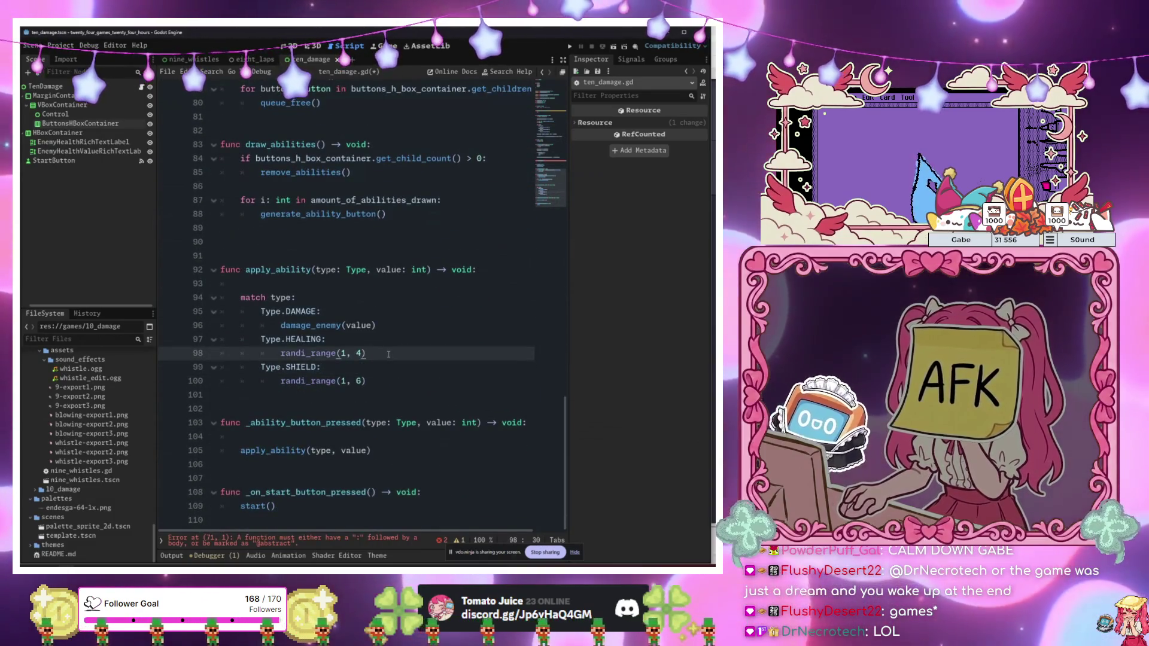
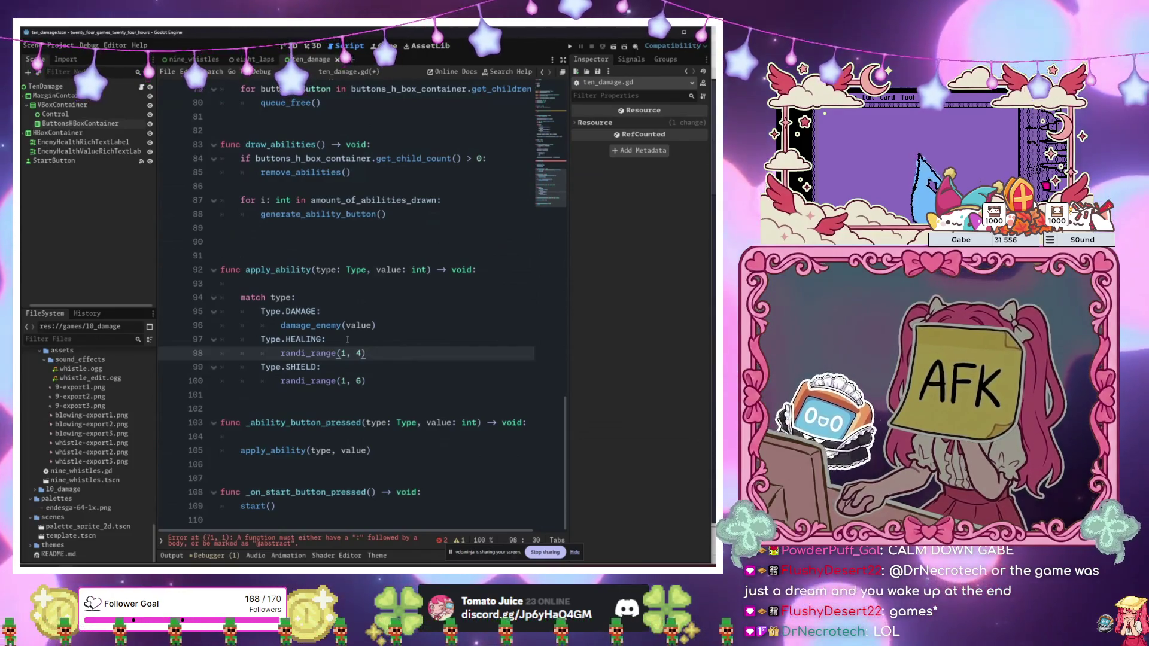
Step: Remove the blank line above apply_ability, add a start_enemy_turn() call after it, and save
key("Down")
key("Down")
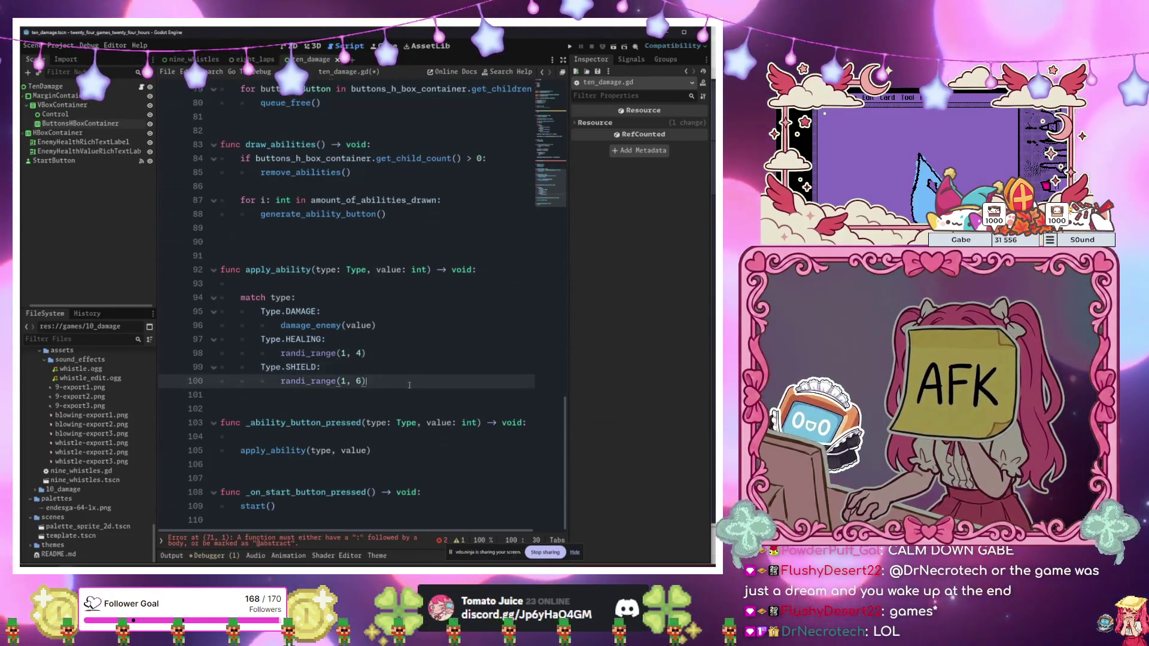
left_click(355, 463)
left_click(389, 451)
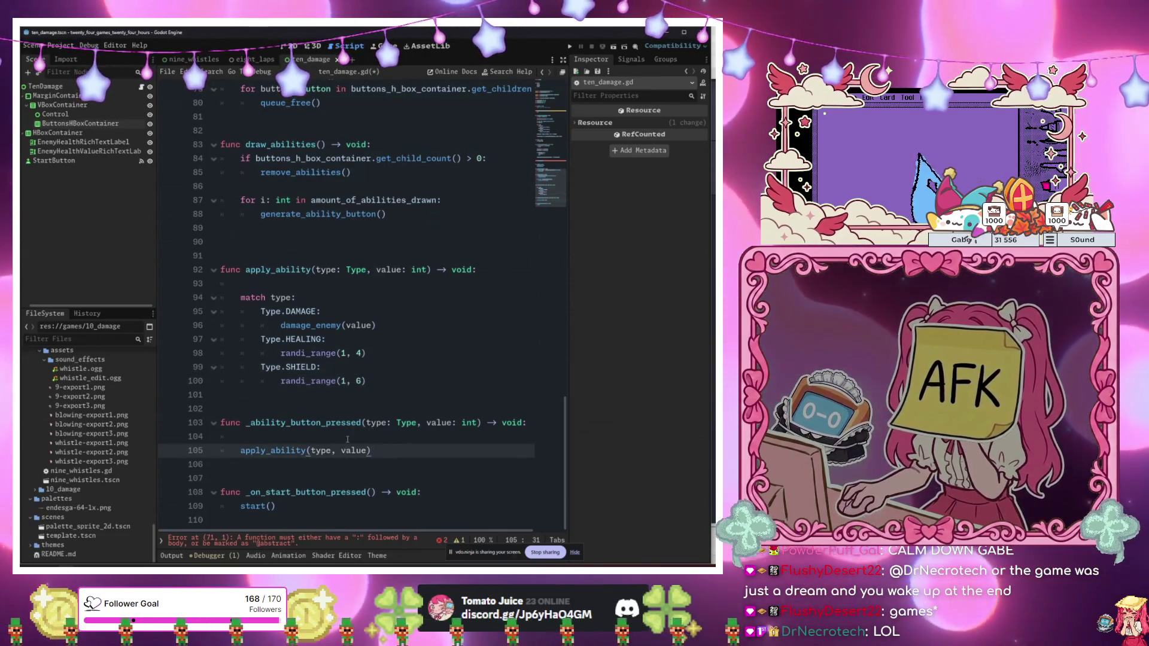
key("Up")
key("ctrl+shift+k")
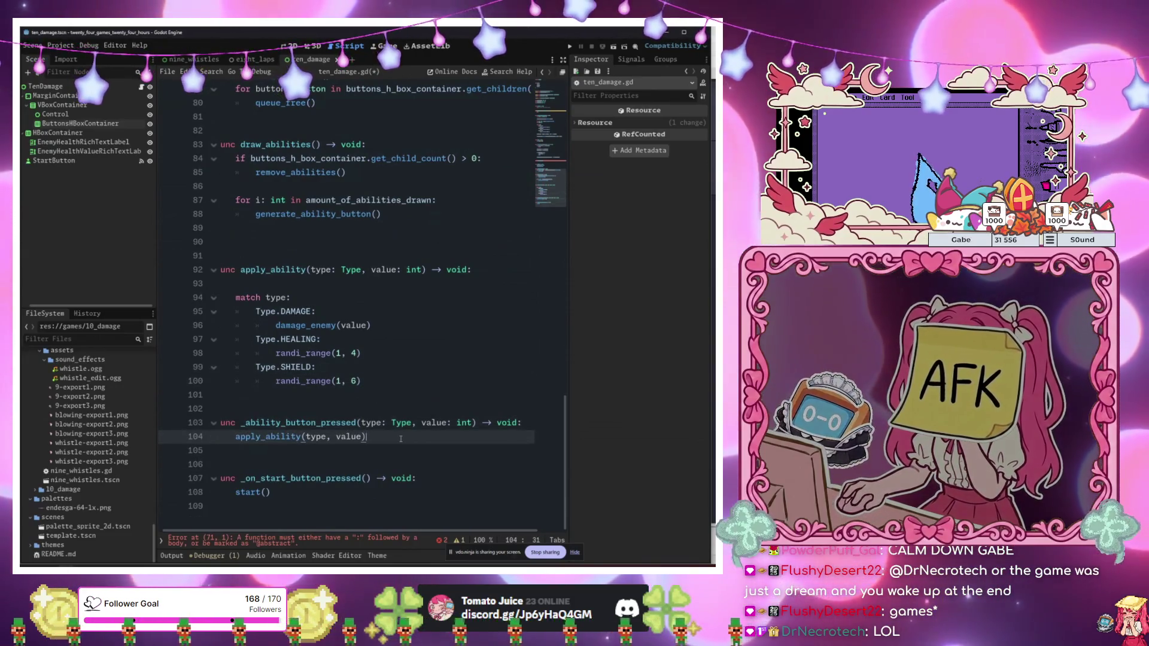
key("Return")
type("start_enem")
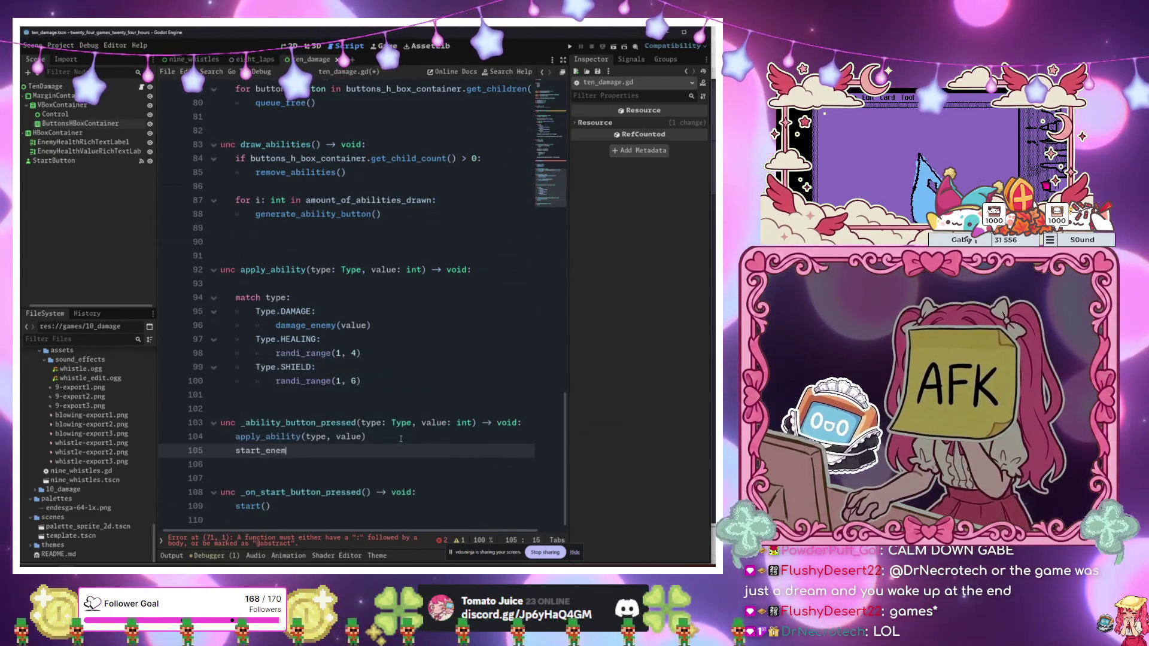
type("y_turn()")
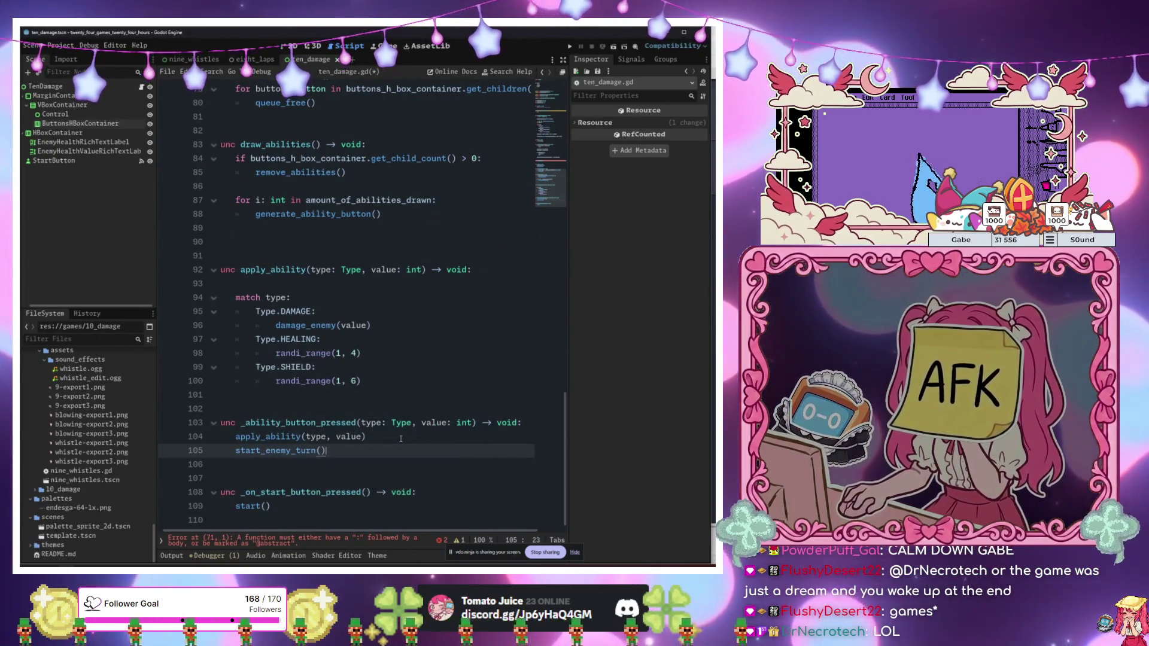
key("ctrl+s")
Step: Begin a new func declaration, preceded by a blank line, above apply_ability
left_click_drag(326, 353, 151, 324)
left_click(289, 414)
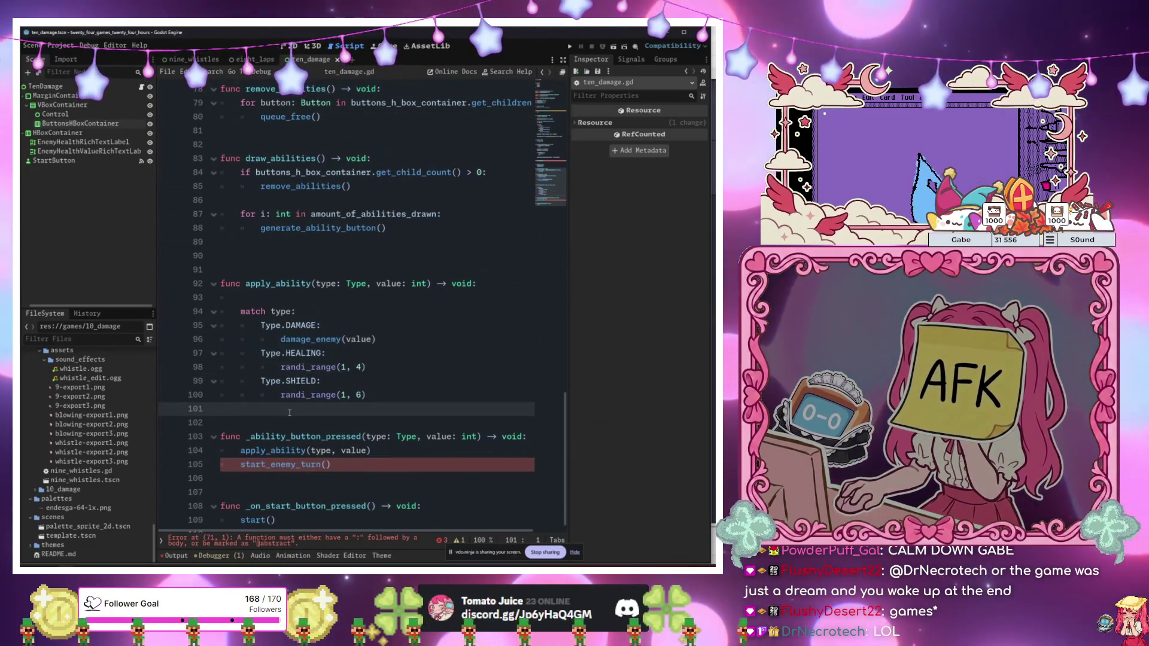
key("Return")
key("Return")
type("var st")
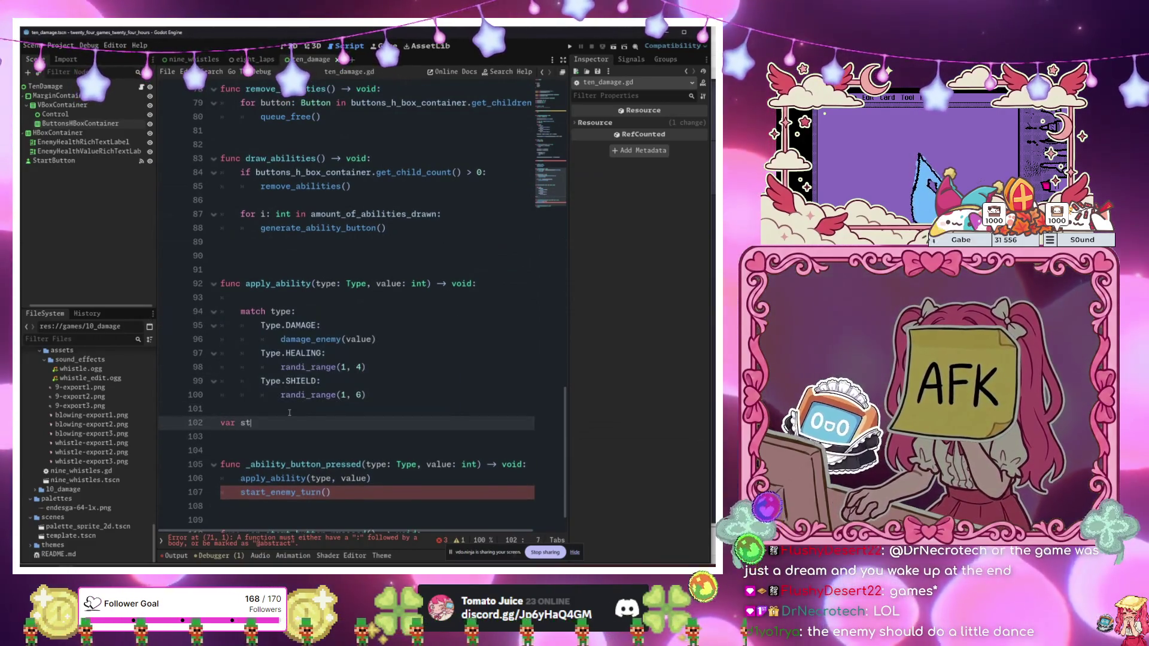
key("BackSpace")
key("BackSpace")
key("BackSpace")
type("func")
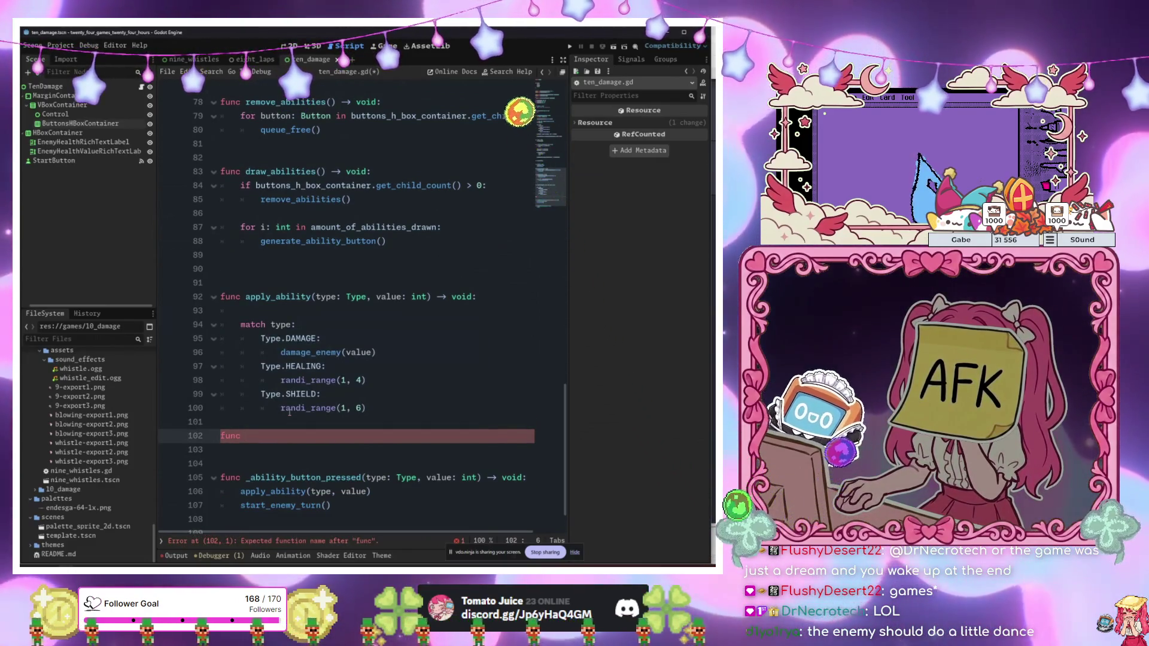
key("Home")
key("Return")
key("End")
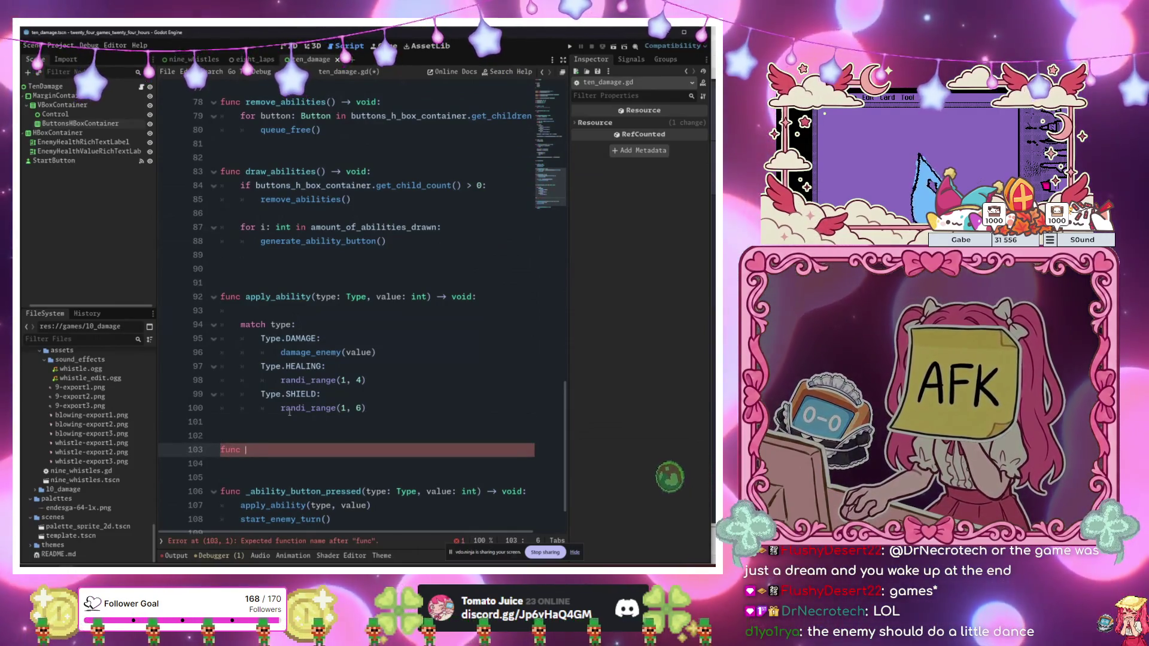
key("ctrl+space")
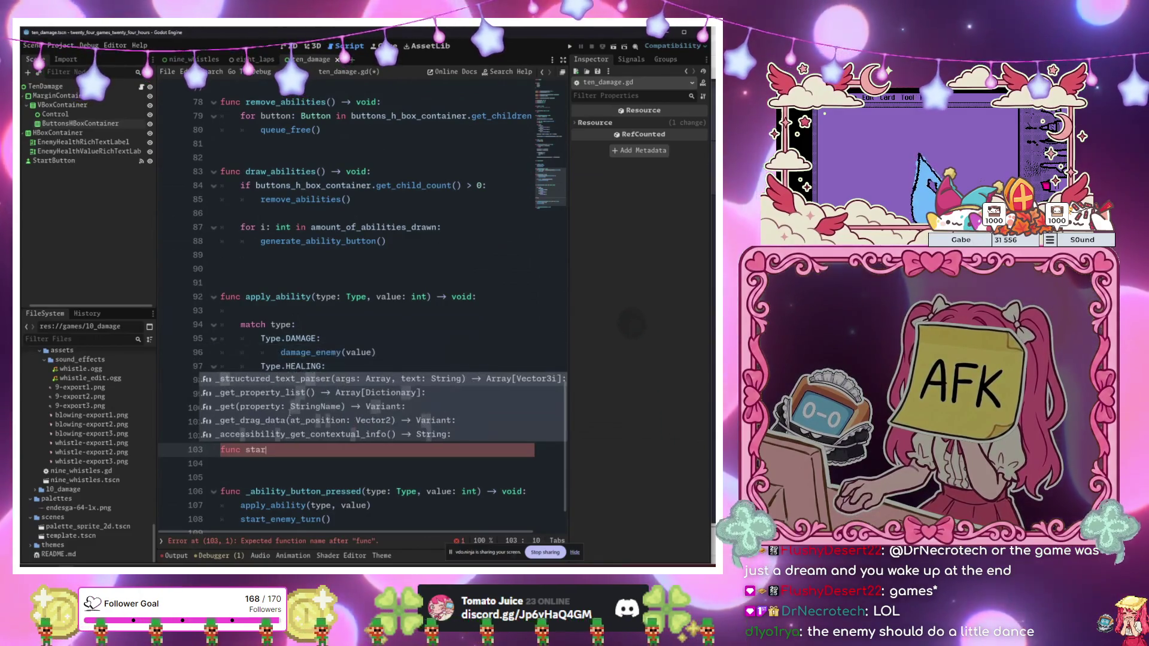
key("BackSpace")
type("a")
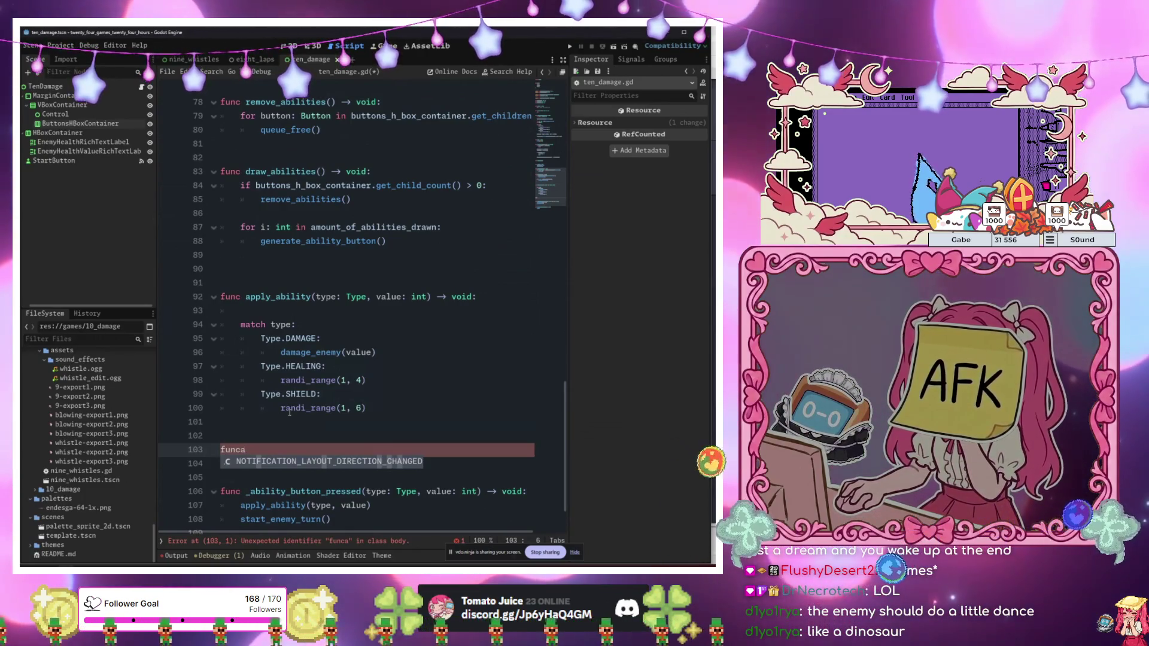
key("BackSpace")
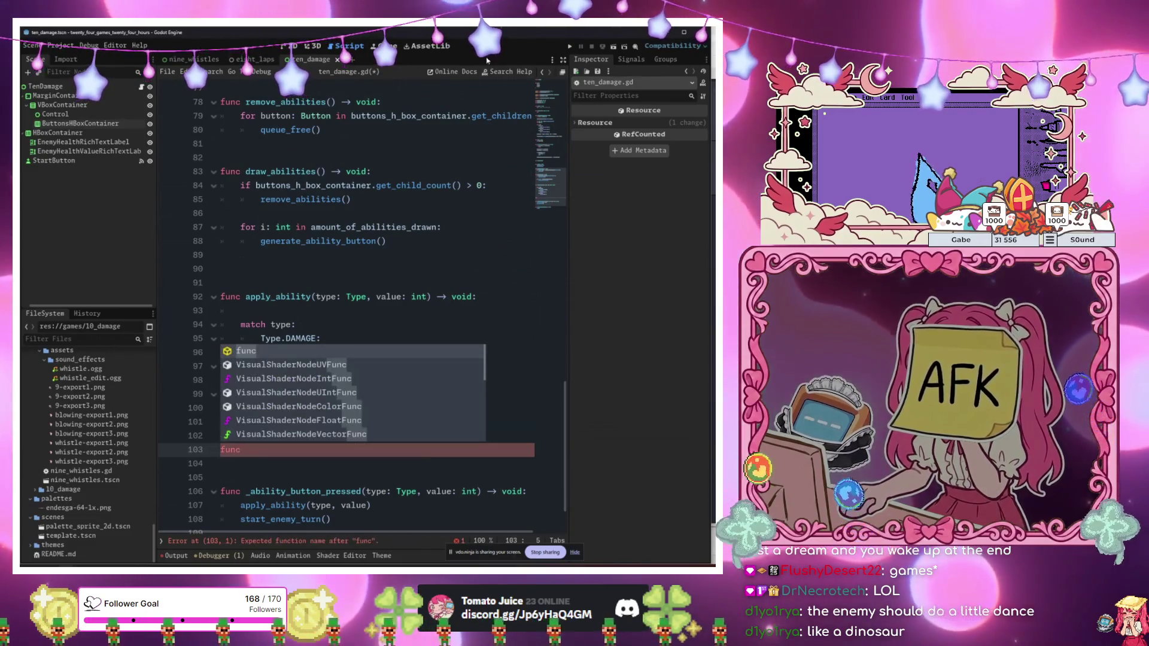
Step: Complete it as func start_enemy_turn() -> void: with a pass body
scroll(414, 202, "down", 2)
double_click(311, 451)
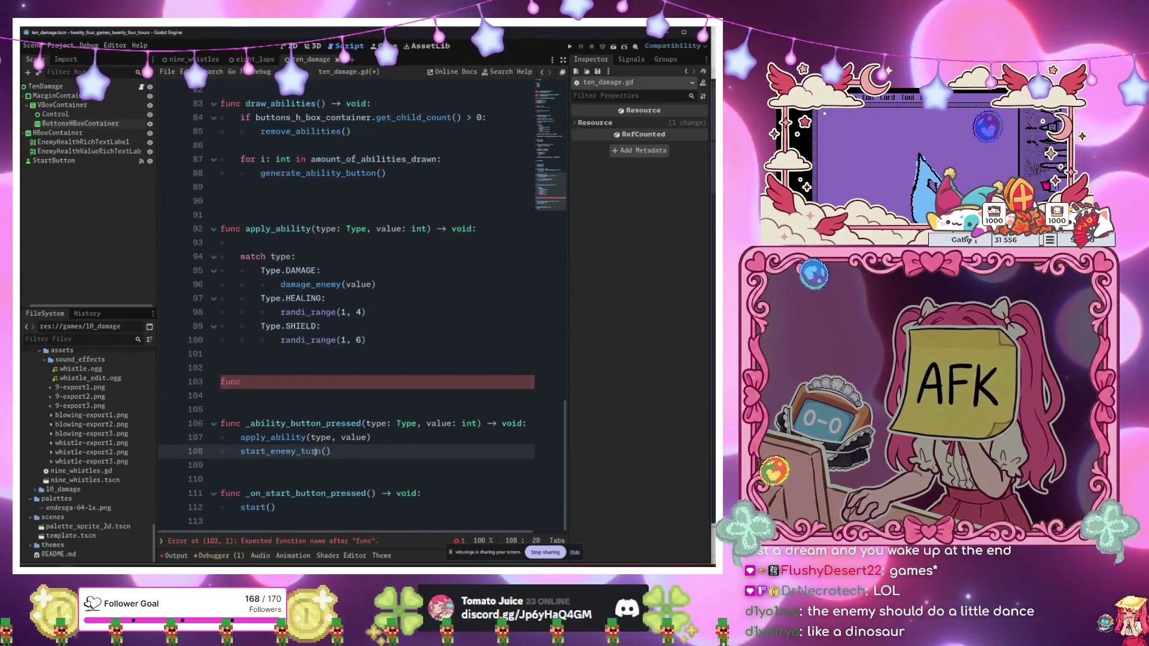
key("ctrl+c")
left_click(305, 383)
key("ctrl+v")
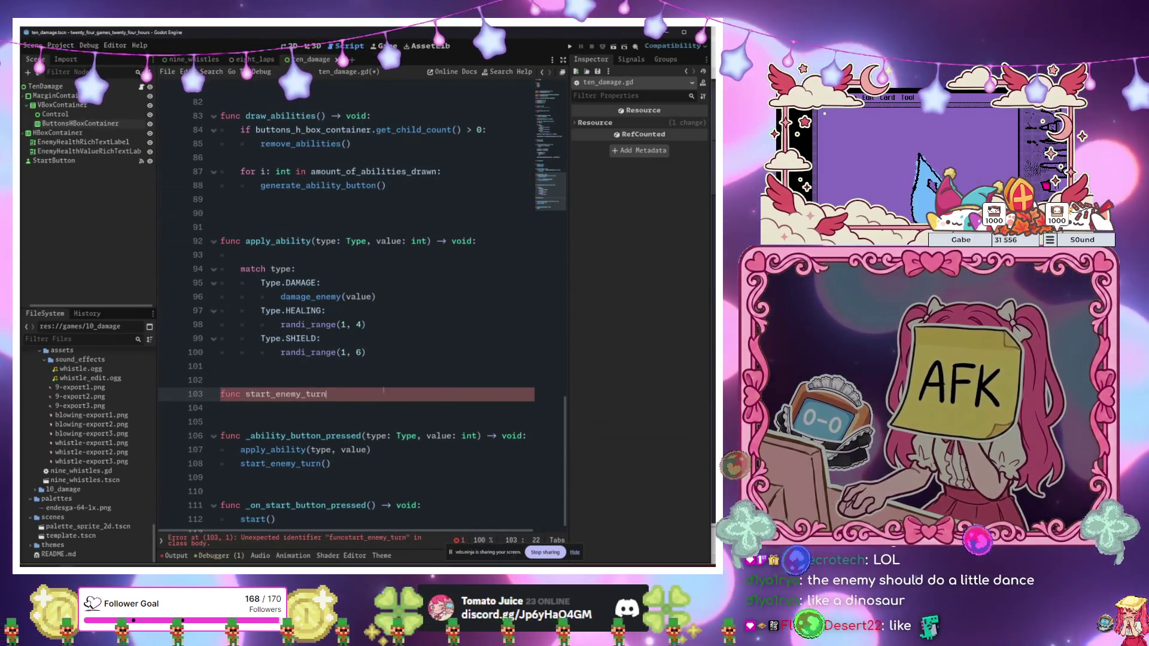
type("() -> ")
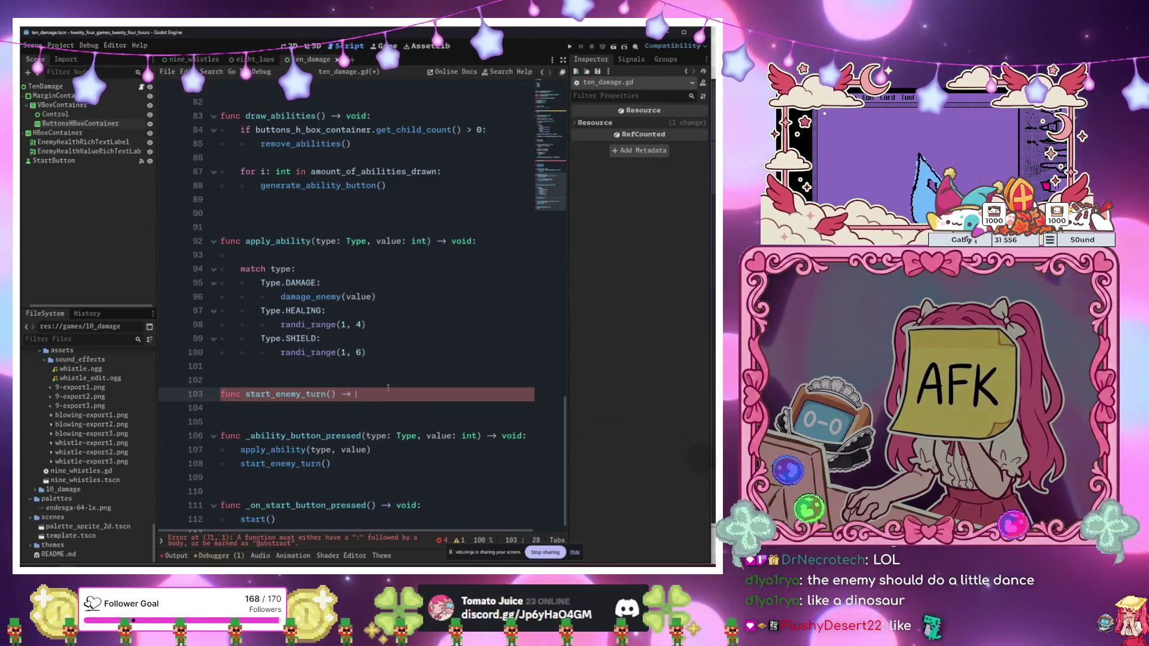
type("void:")
key("Return")
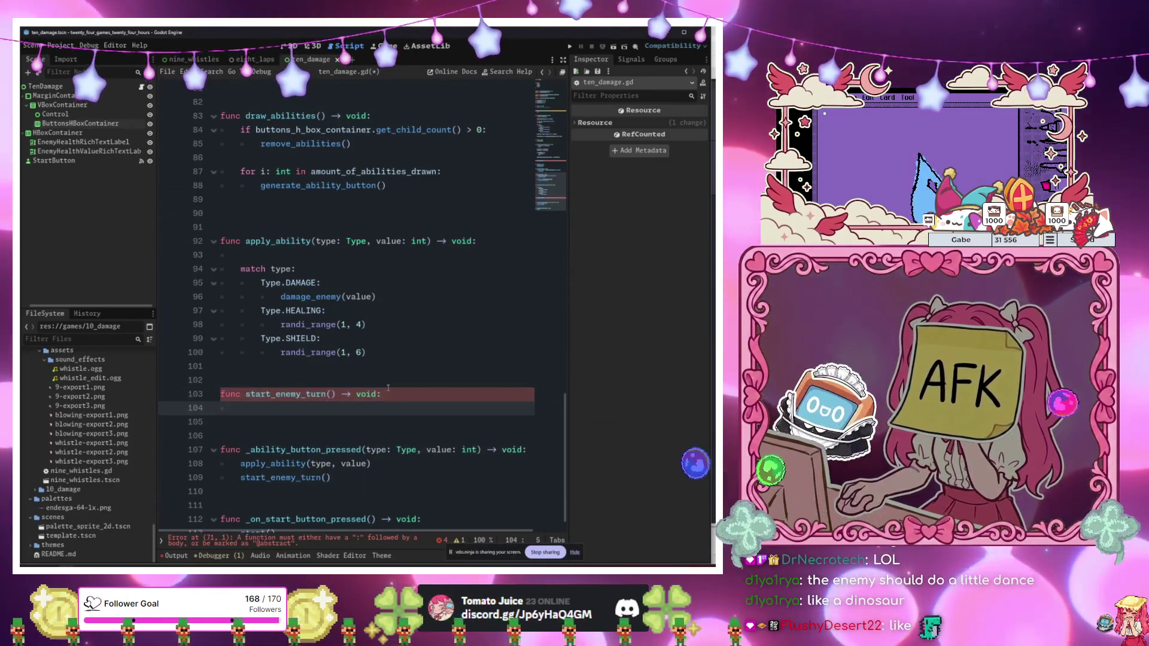
key("ctrl+space")
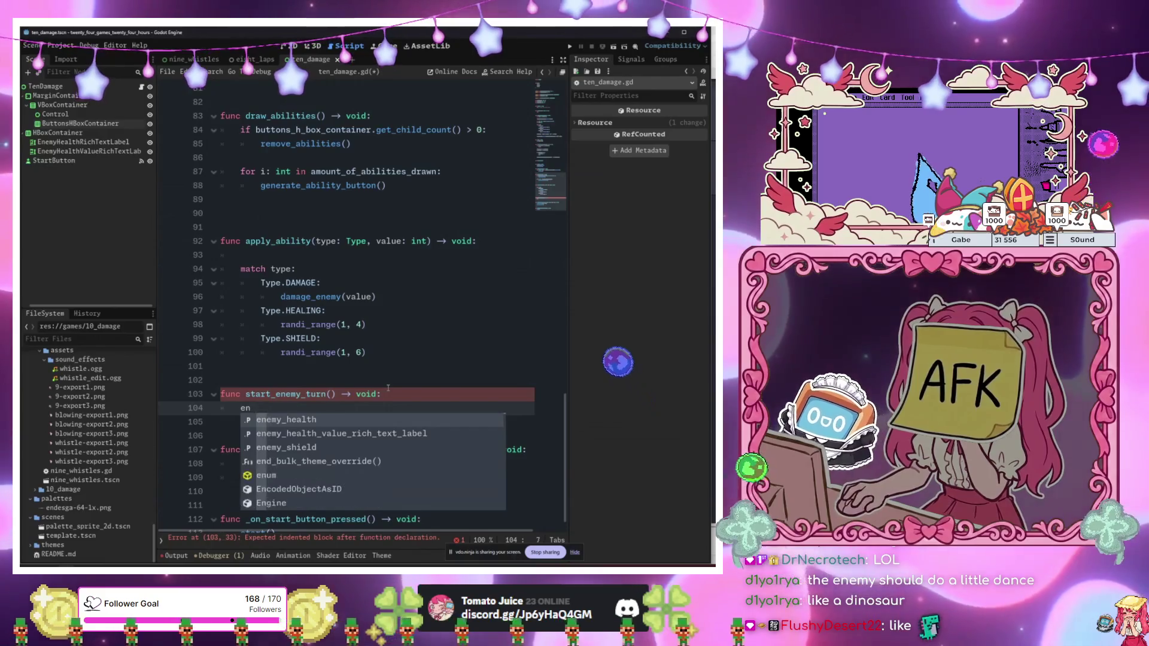
key("Escape")
type("pass")
key("Up")
key("Up")
key("Up")
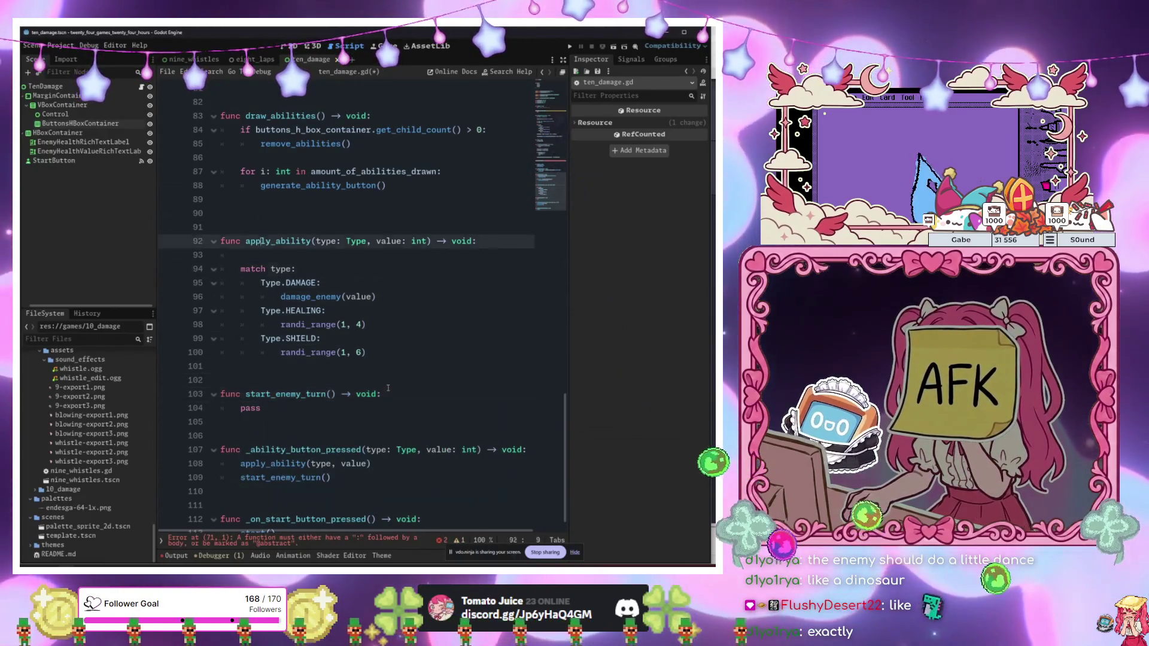
key("Return")
Step: Declare func receive_damage(damage_amount: int) -> void: with pass as its body
type("func d")
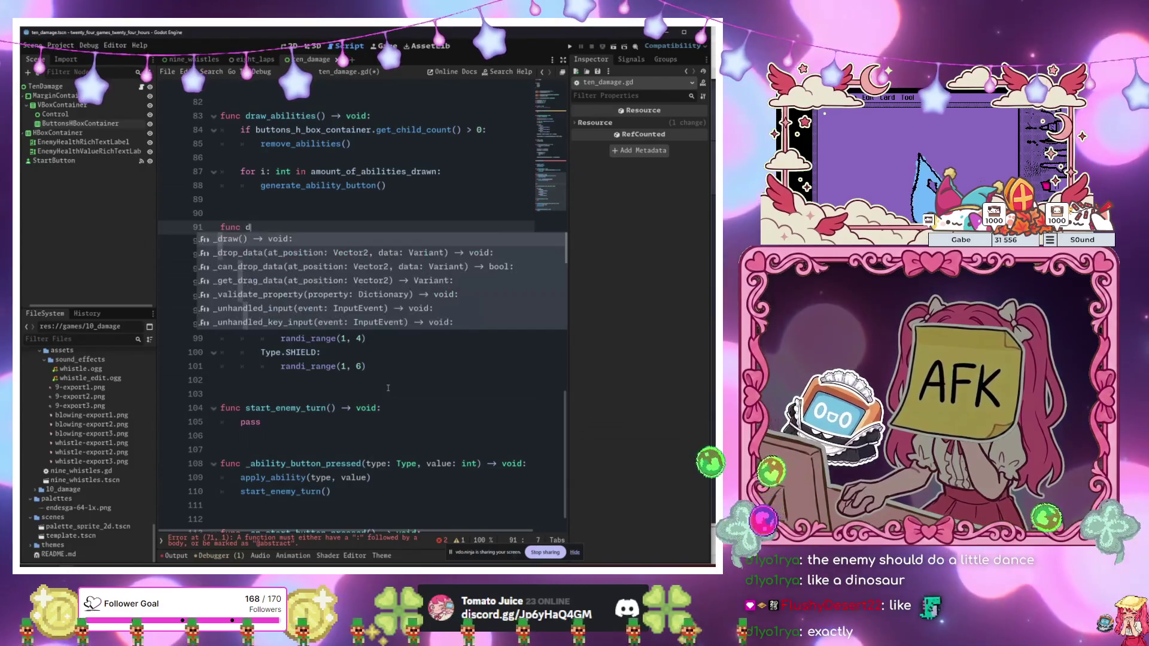
type("recieve")
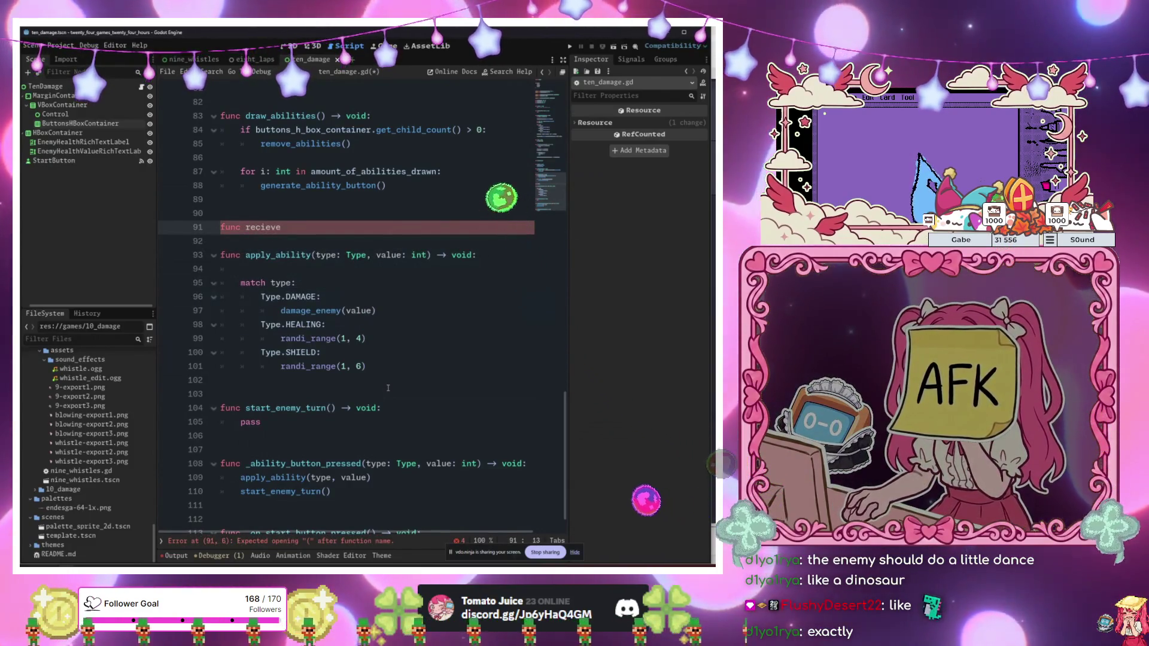
key("BackSpace")
key("BackSpace")
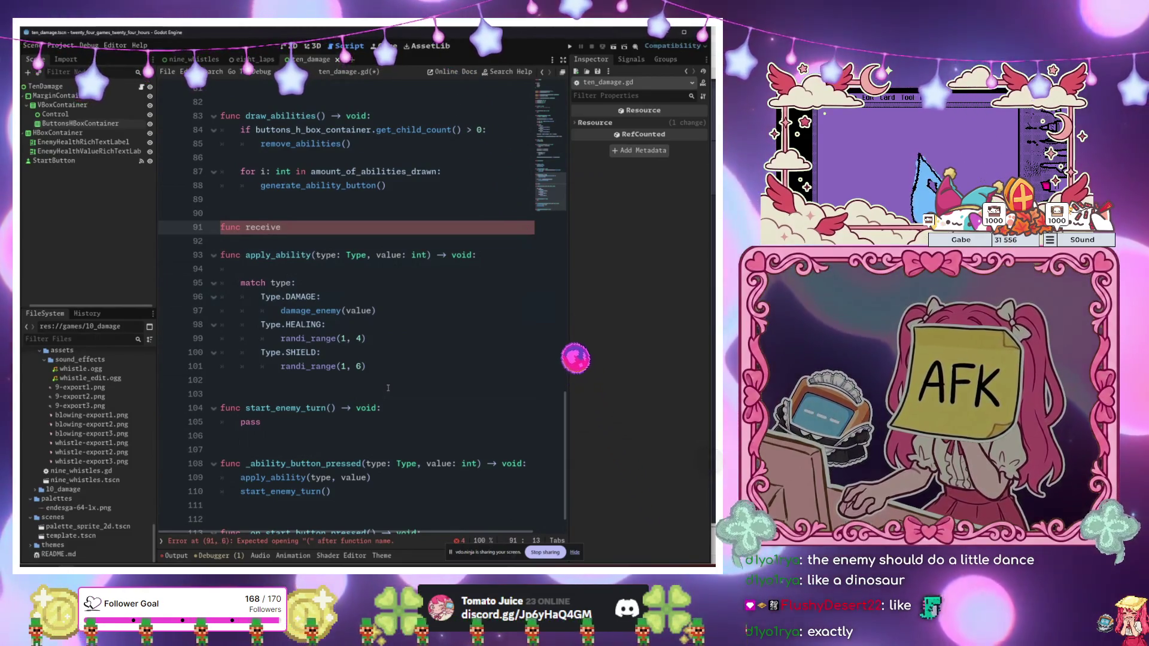
type("_damage() -")
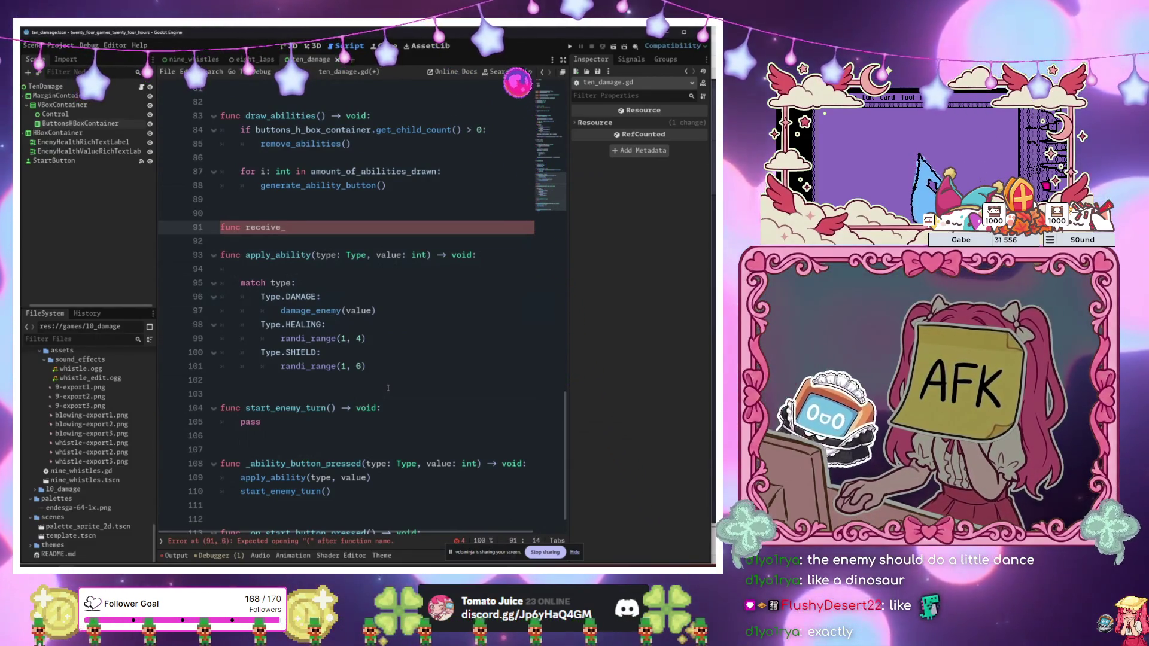
type("> void:")
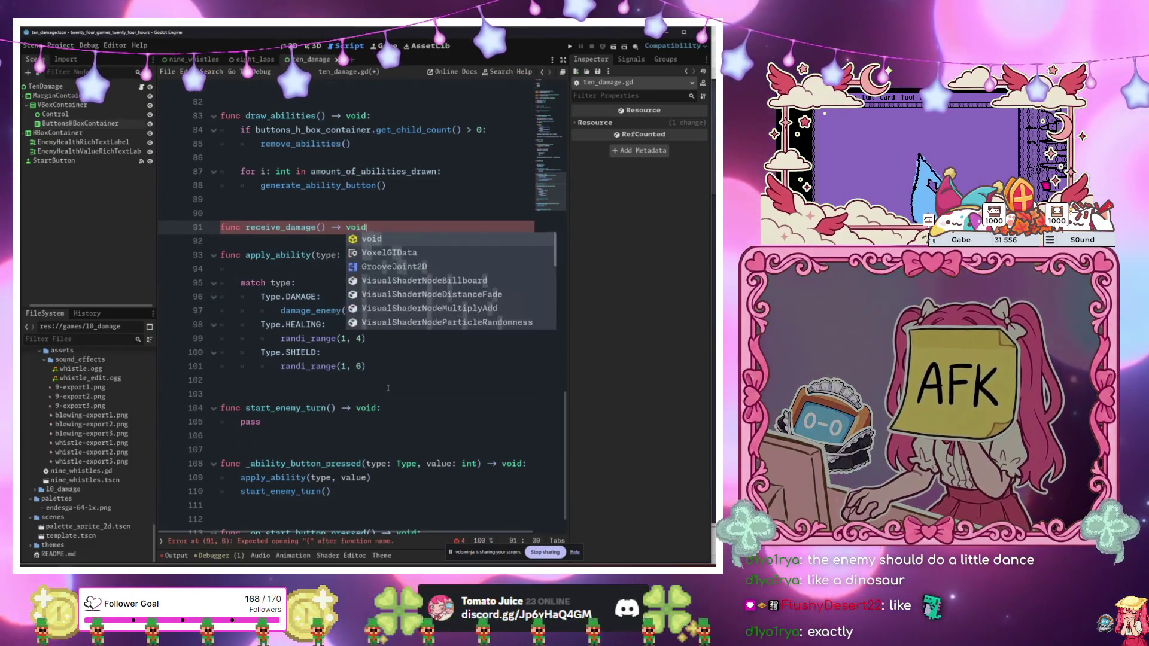
key("Return")
key("Up")
key("Right")
key("Right")
key("Right")
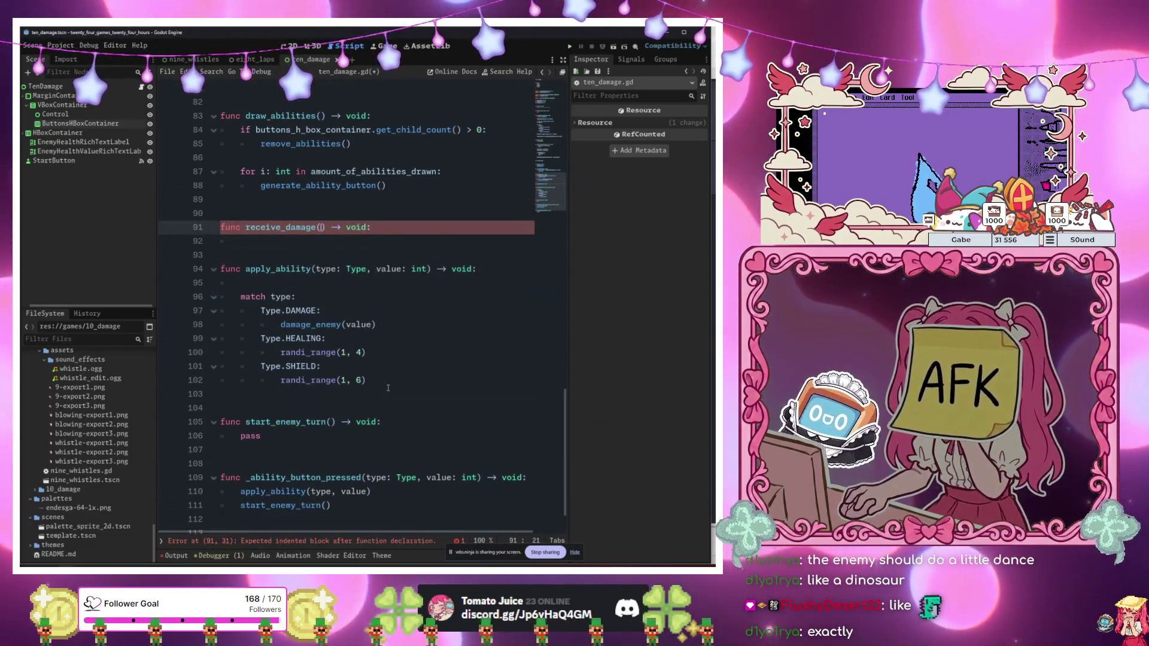
type("amount: ")
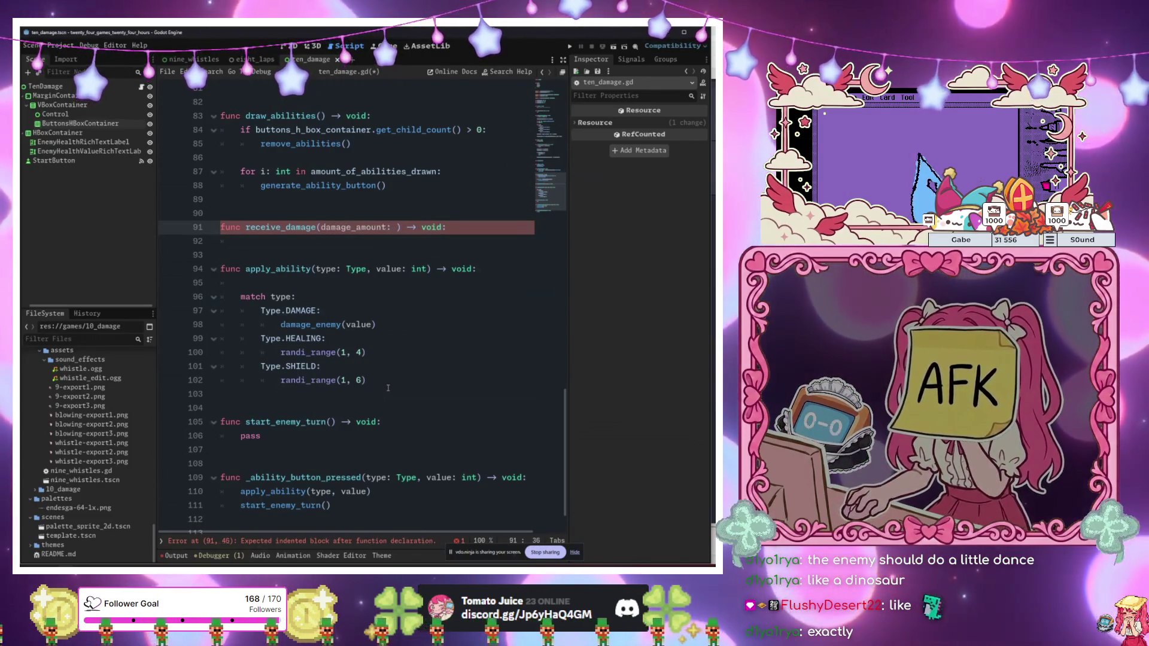
type("int")
key("Down")
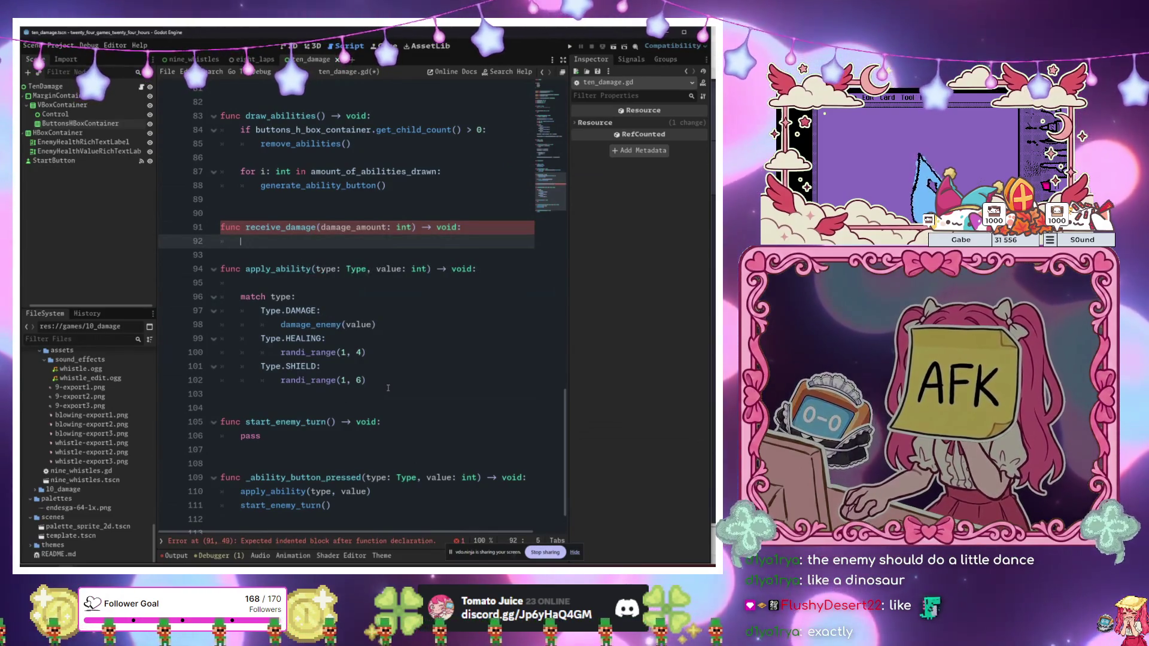
key("Return")
key("Up")
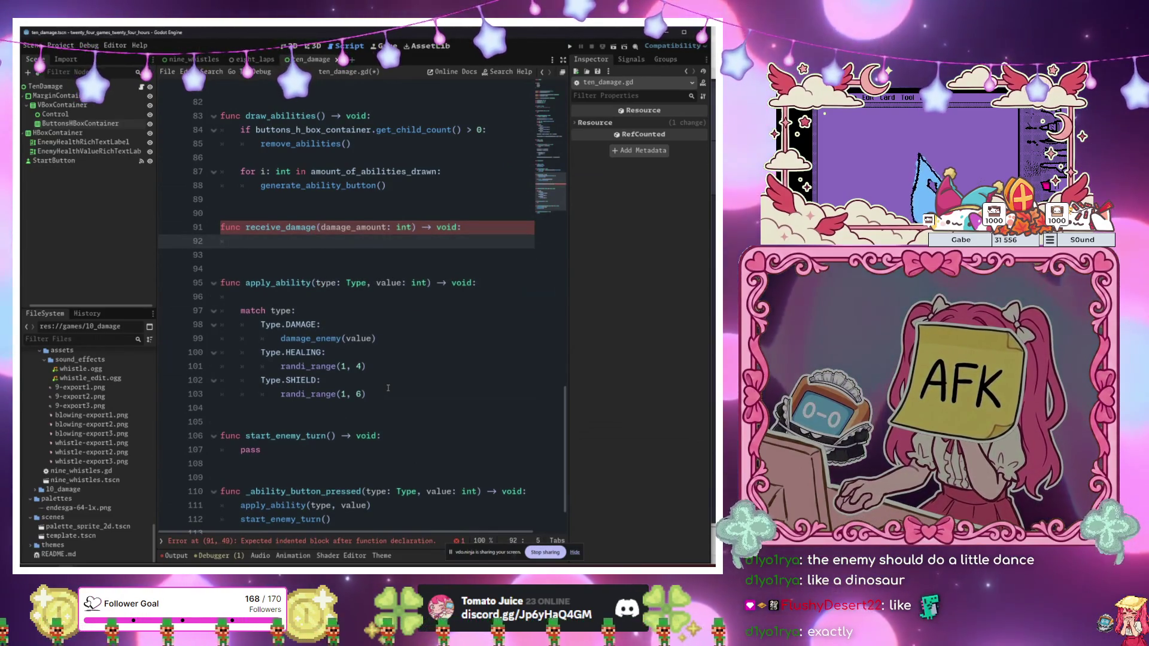
type("pass")
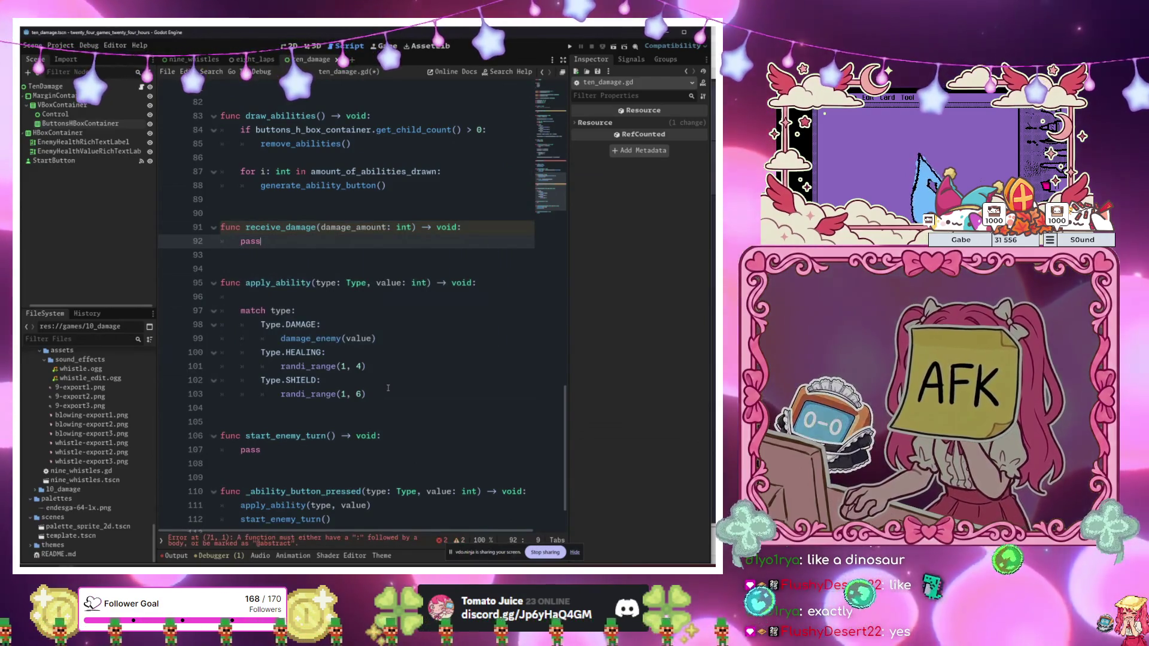
scroll(362, 335, "down", 2)
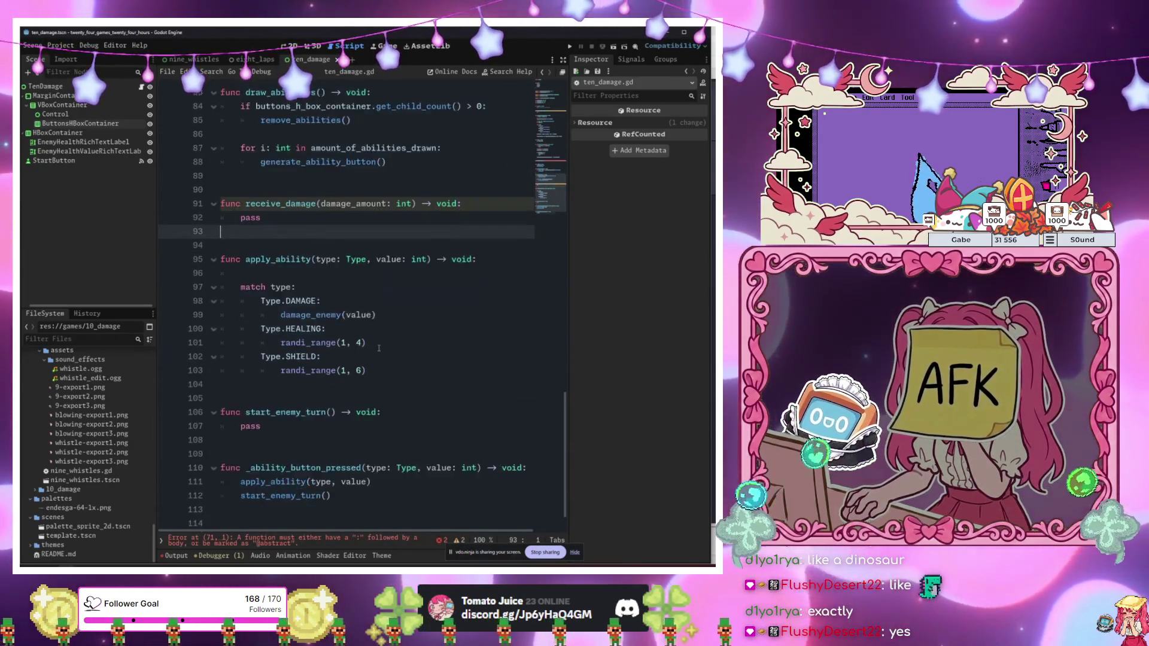
left_click(365, 386)
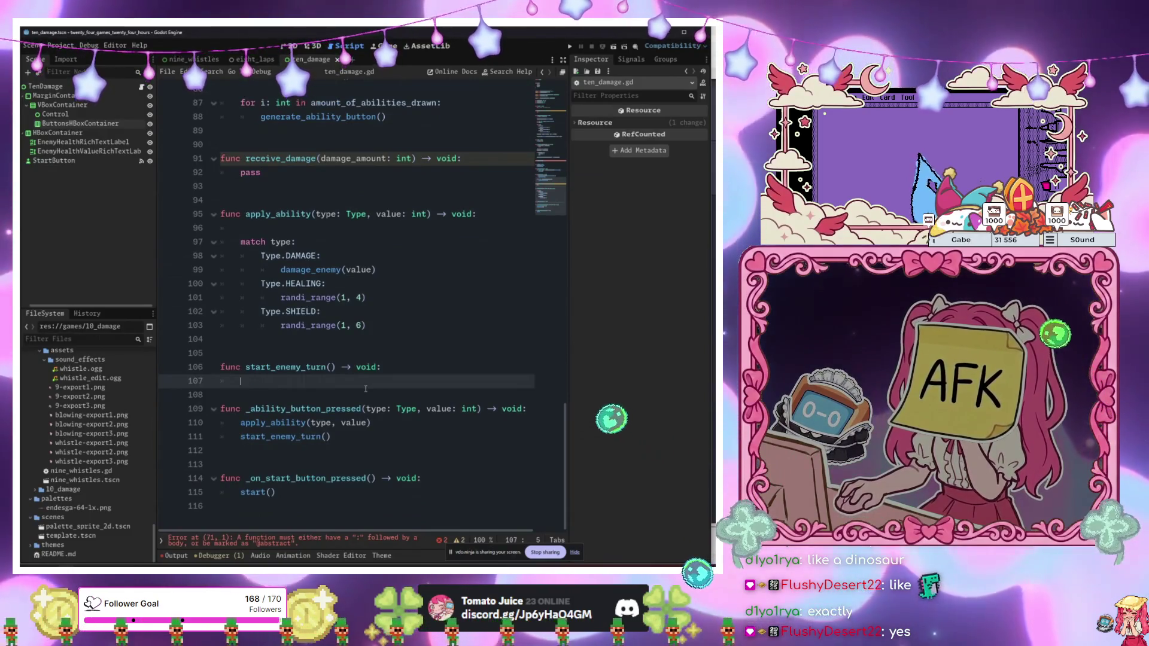
Step: Replace start_enemy_turn's pass with a receive_damage(randi_range(1, ...)) call
key("Return")
key("Up")
key("BackSpace")
key("BackSpace")
key("BackSpace")
type("rec")
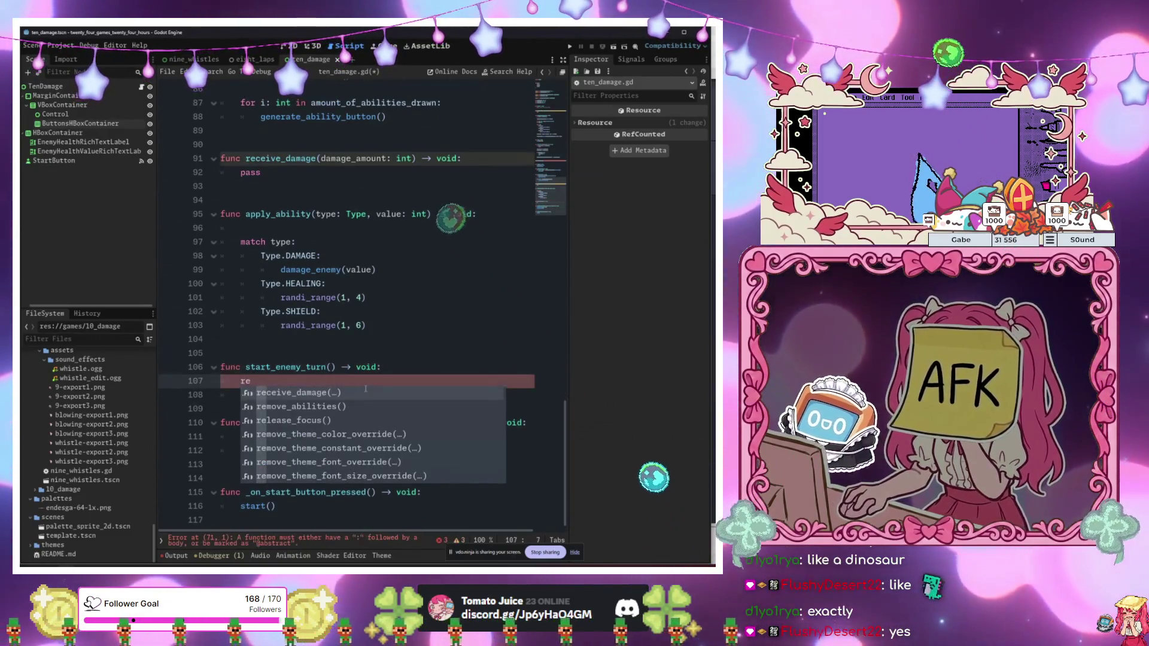
key("Return")
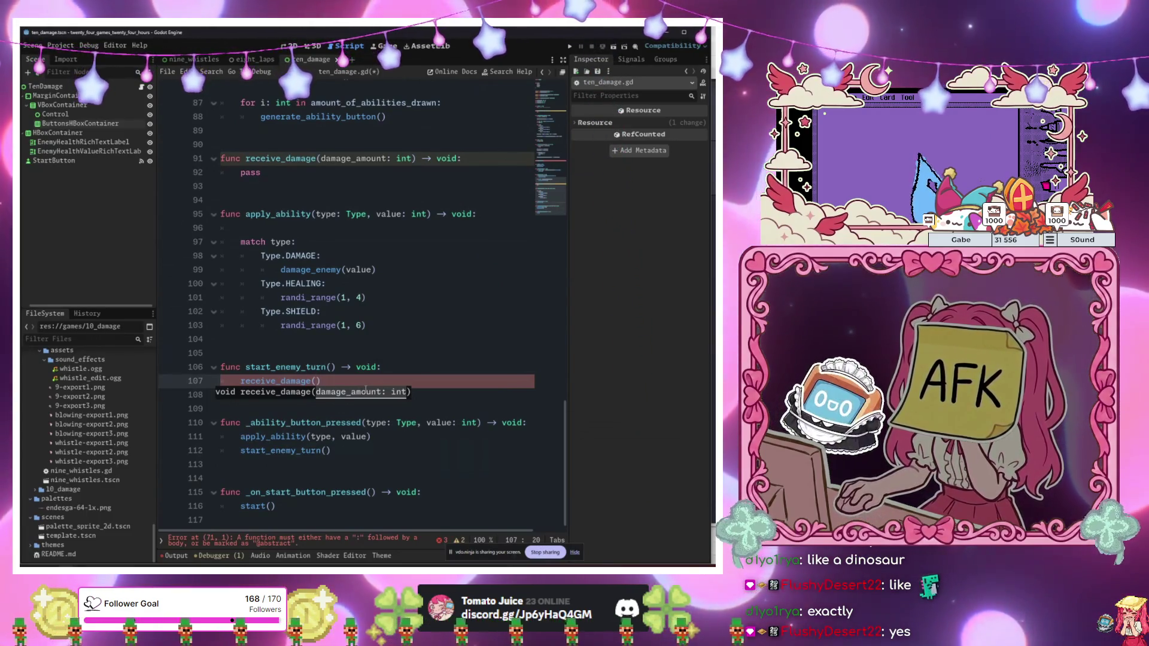
type("rand")
key("Down")
key("Down")
key("Down")
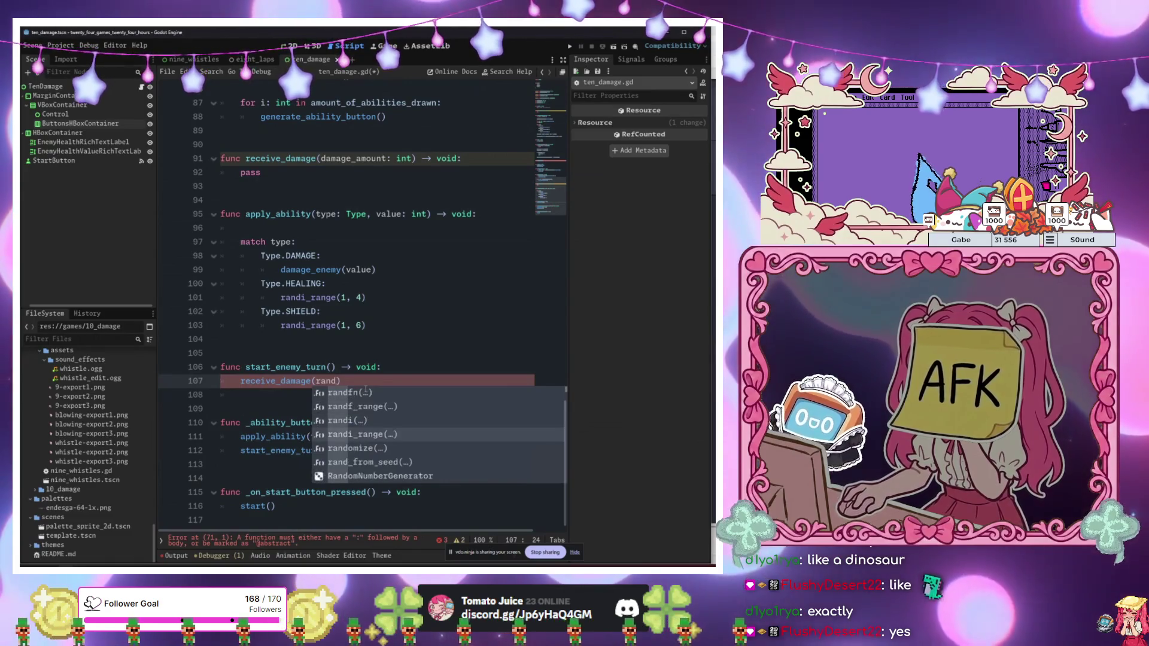
key("Return")
type(", 7")
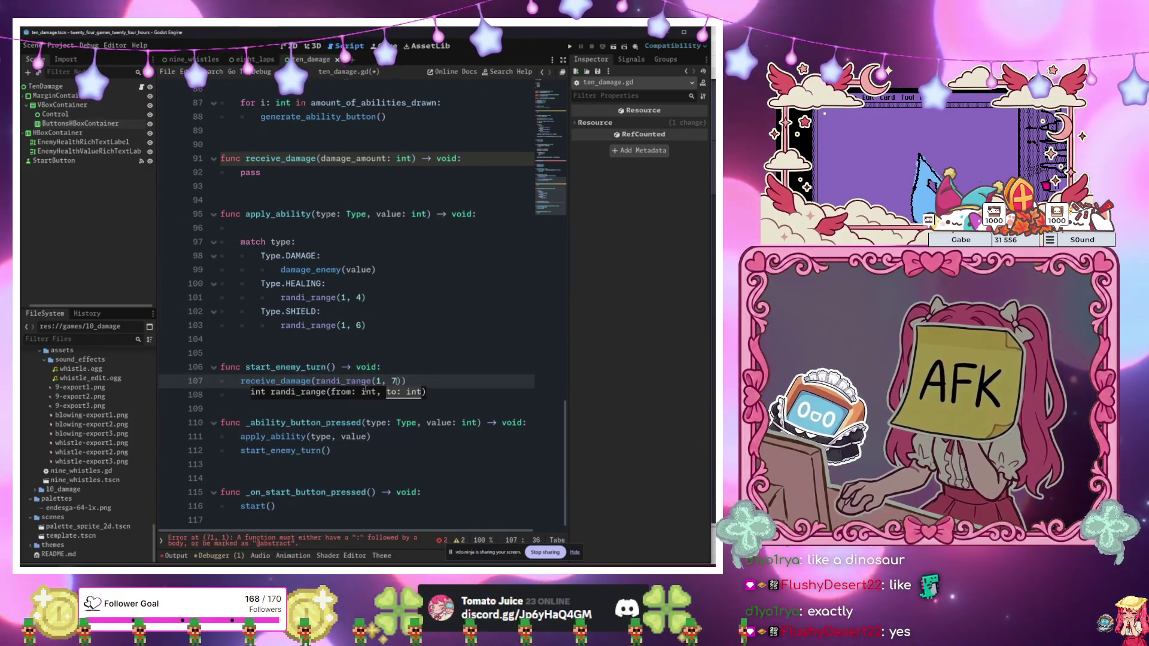
key("End")
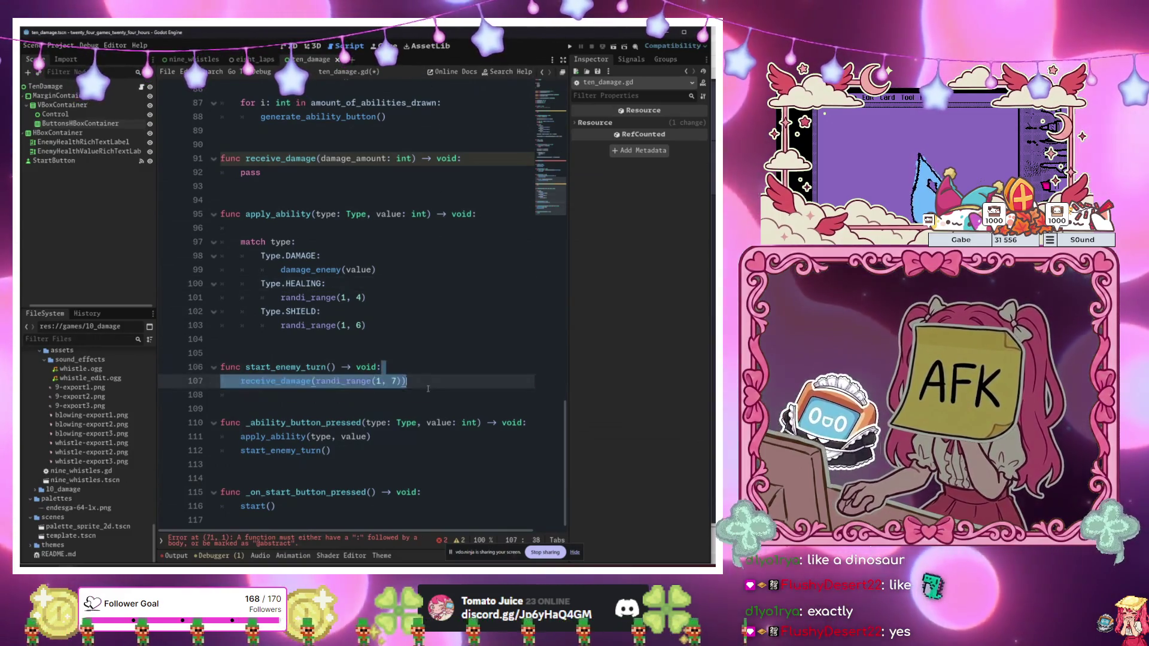
scroll(436, 403, "up", 2)
scroll(435, 404, "down", 5)
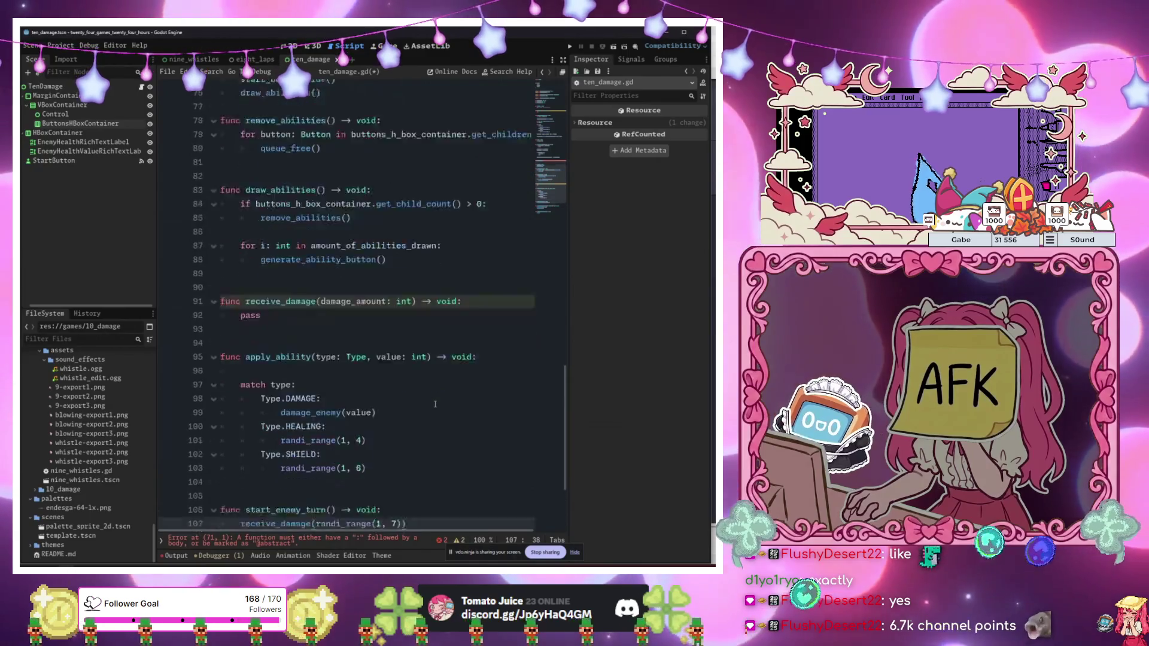
left_click(434, 359)
key("Down")
key("Down")
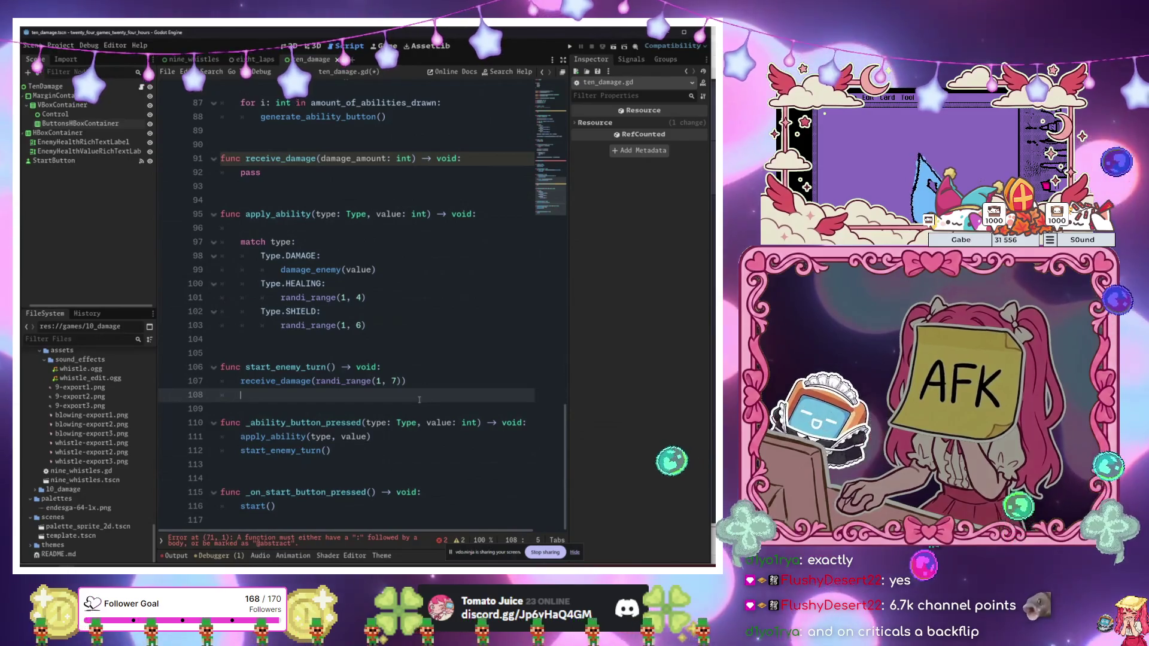
left_click(404, 381)
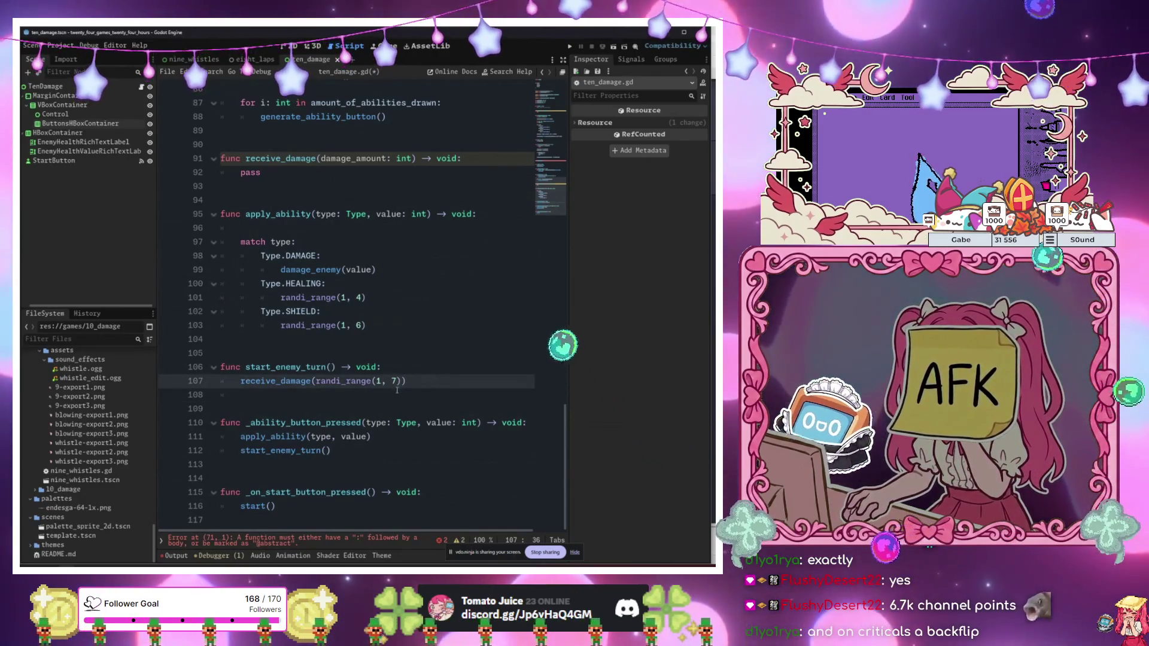
Step: Add var landed_crit: bool = false if randi_range(0, 1) == 0 else true and var damage_multiplier: int = 1
left_click(419, 367)
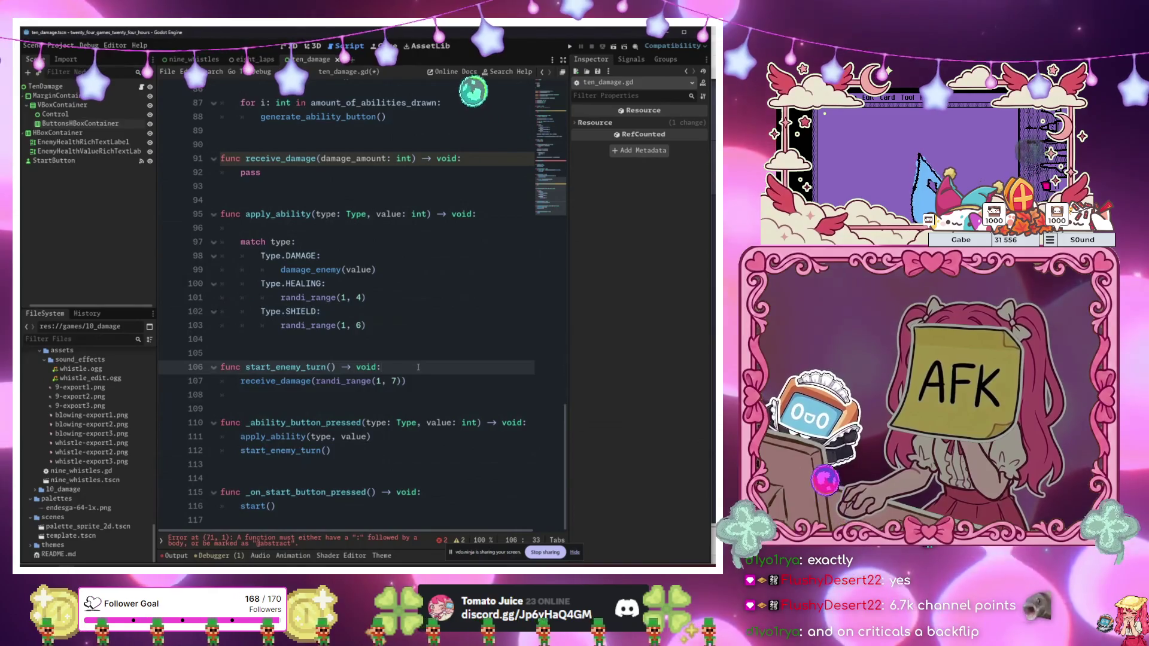
key("Return")
key("Return")
key("Up")
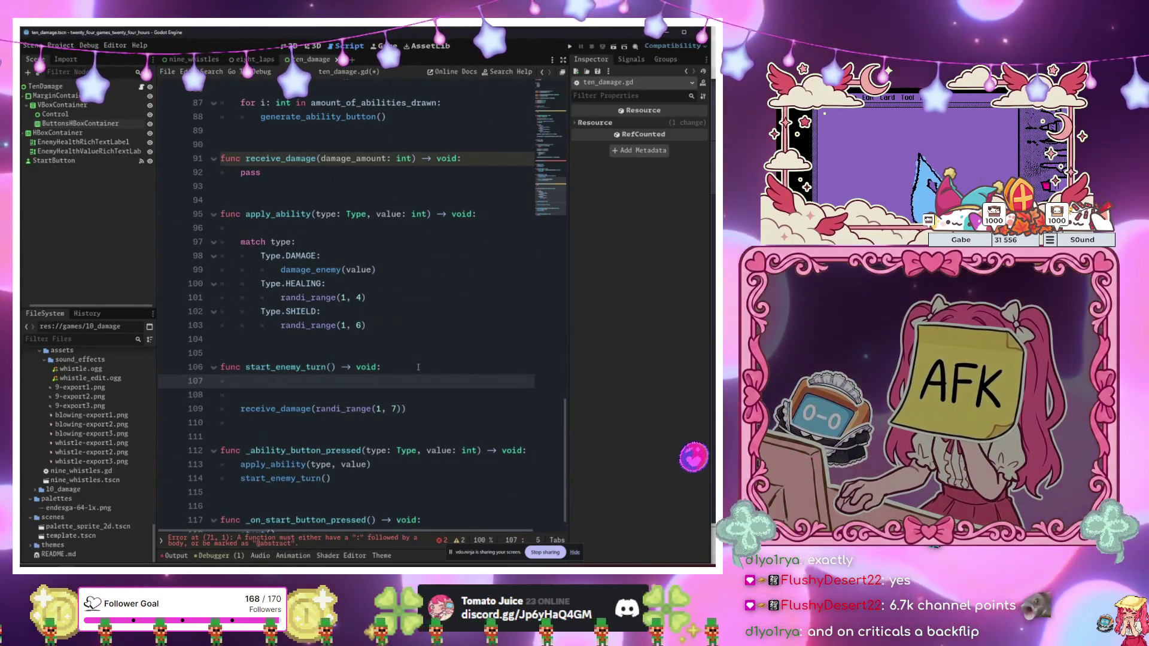
type("var ci")
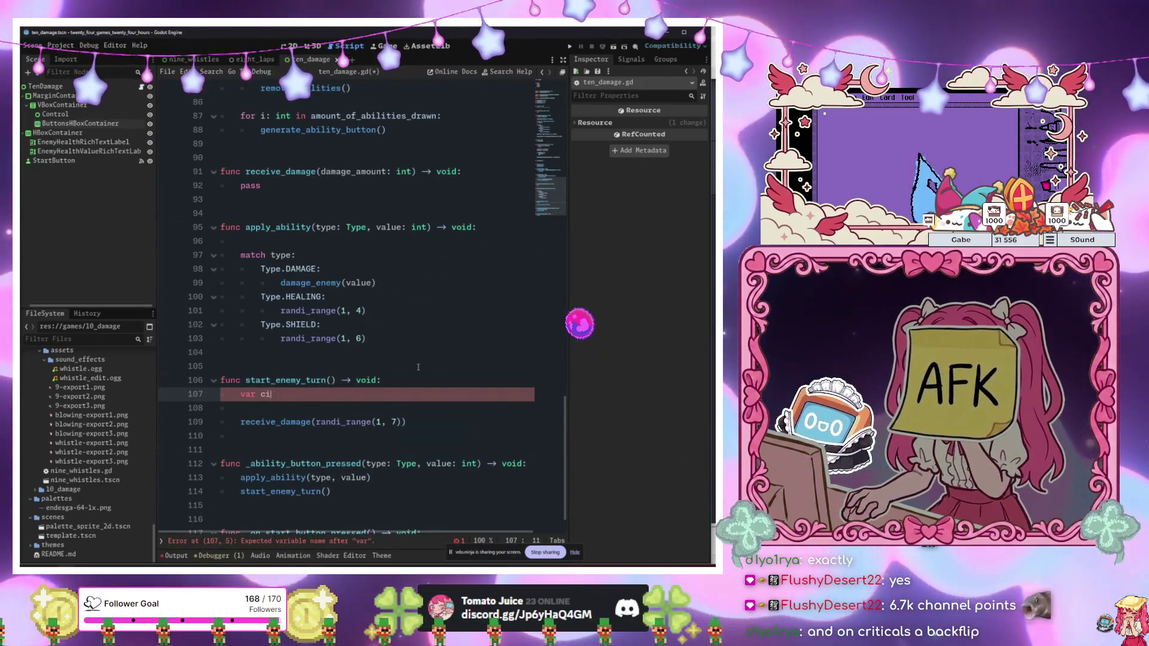
type("cr")
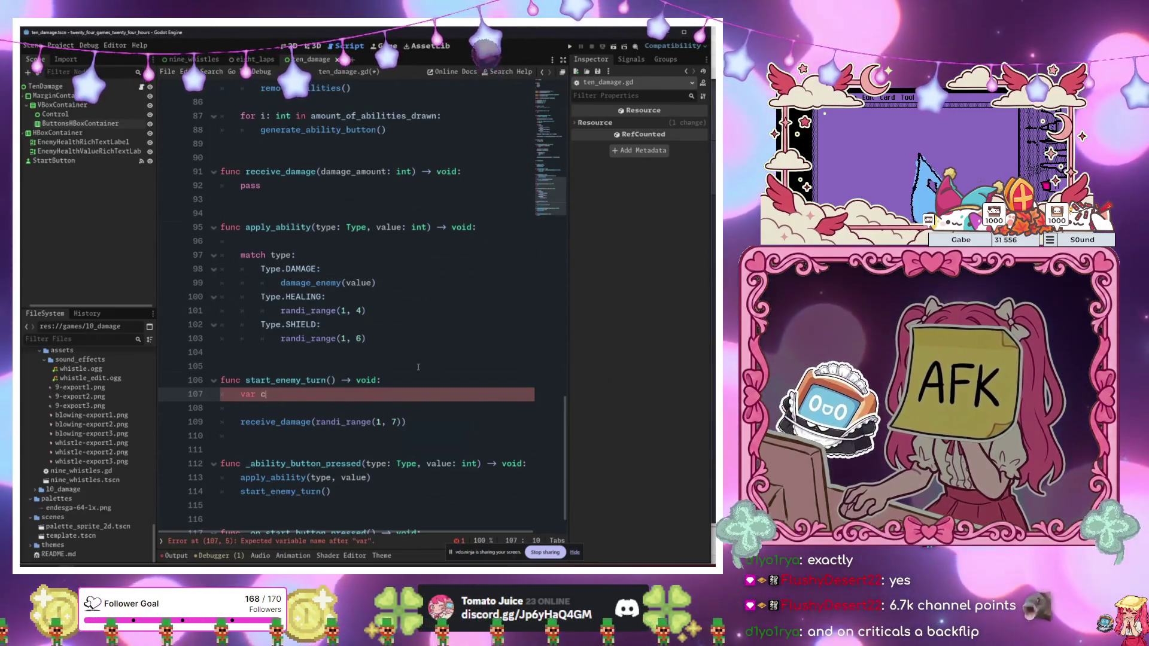
key("BackSpace")
key("BackSpace")
type("y")
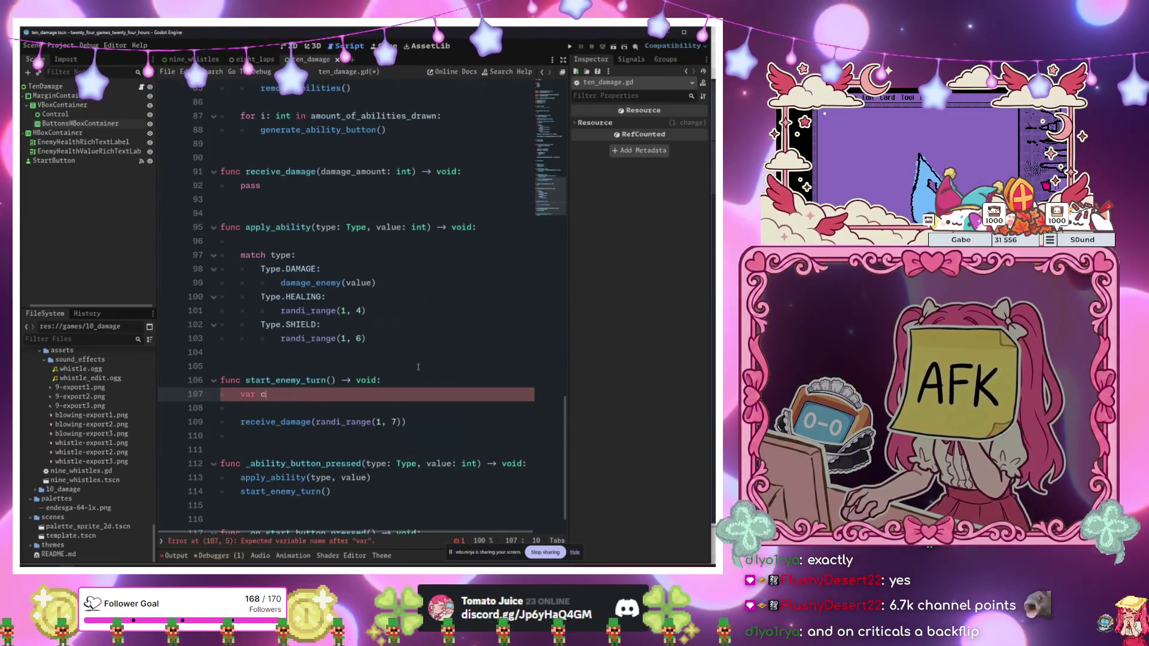
key("BackSpace")
type("landed_crit: ")
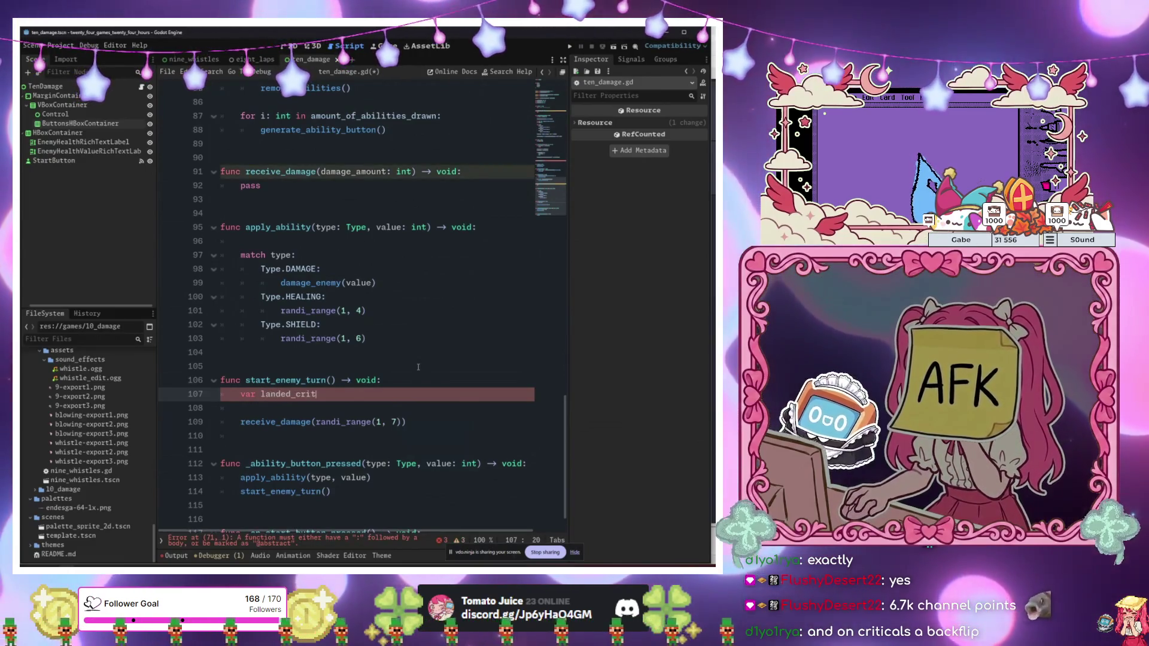
type("bool =")
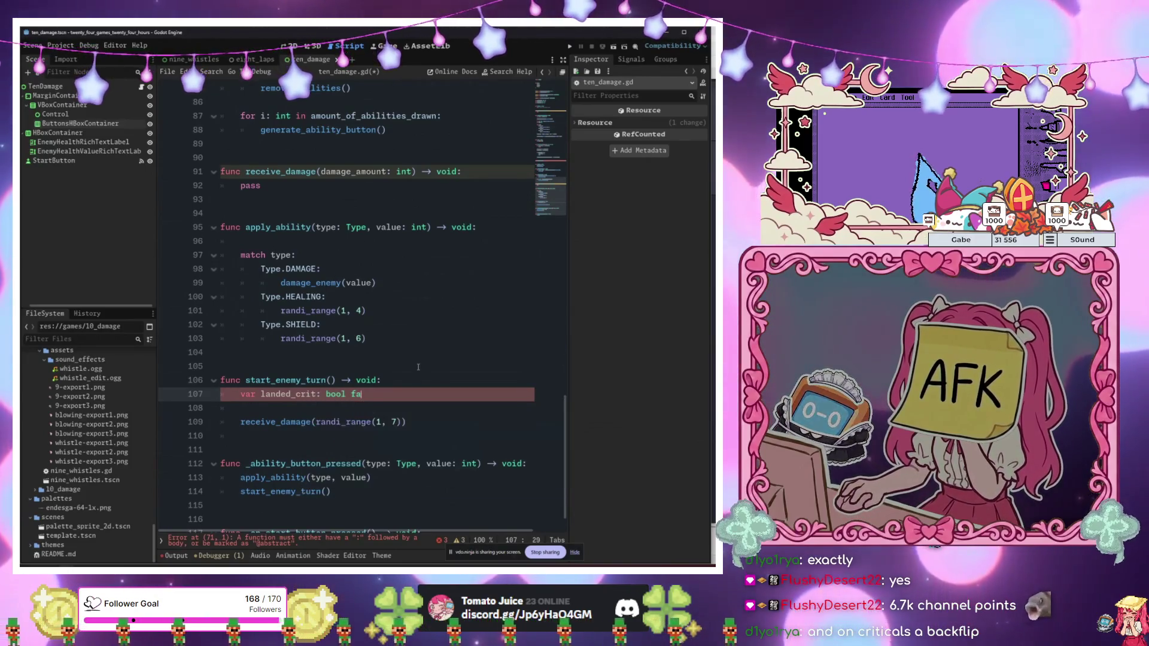
type(" false if ")
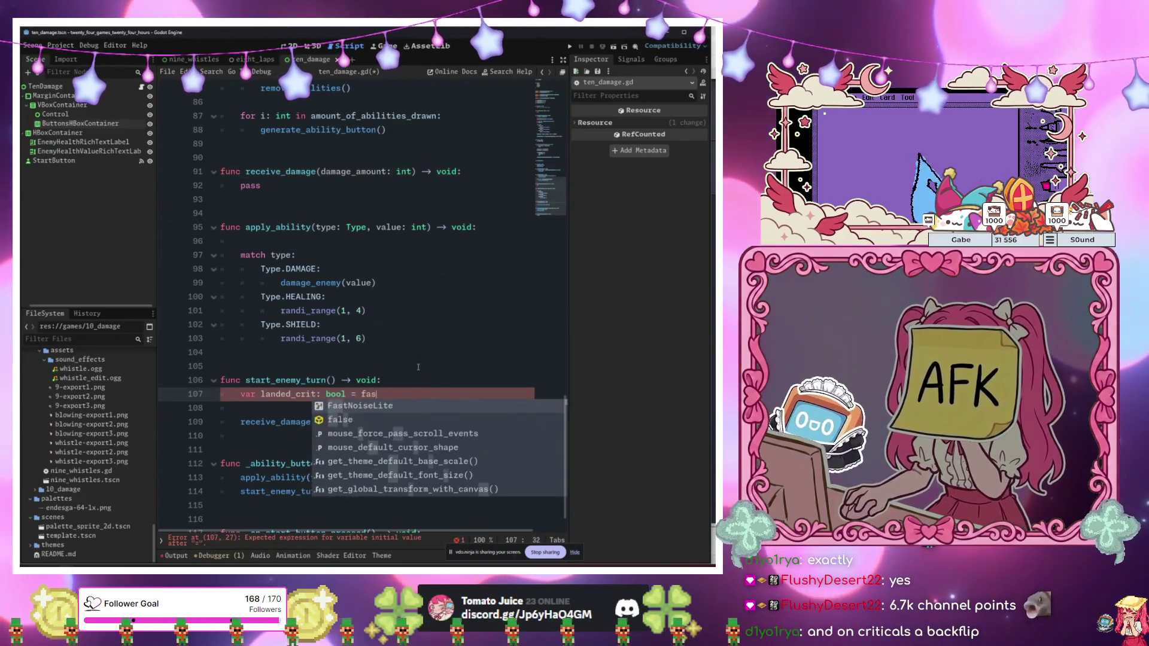
type("rand")
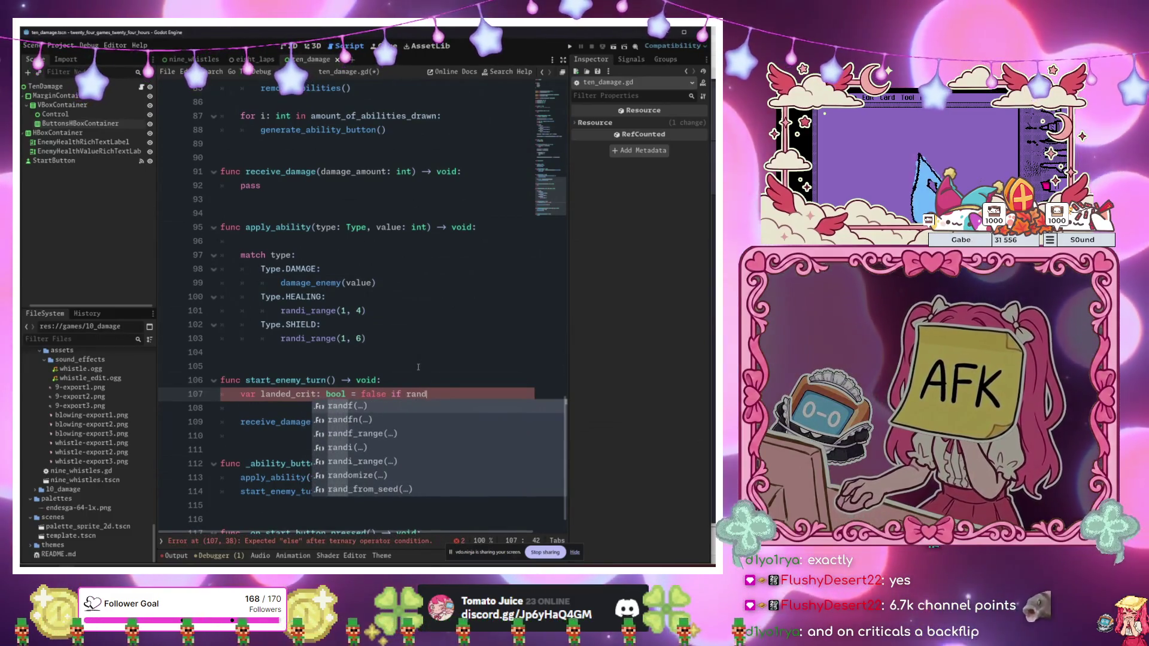
key("Down")
key("Down")
key("Down")
key("Return")
type("0, 1) == 0 else true")
key("Return")
type("var damage_multiplier:")
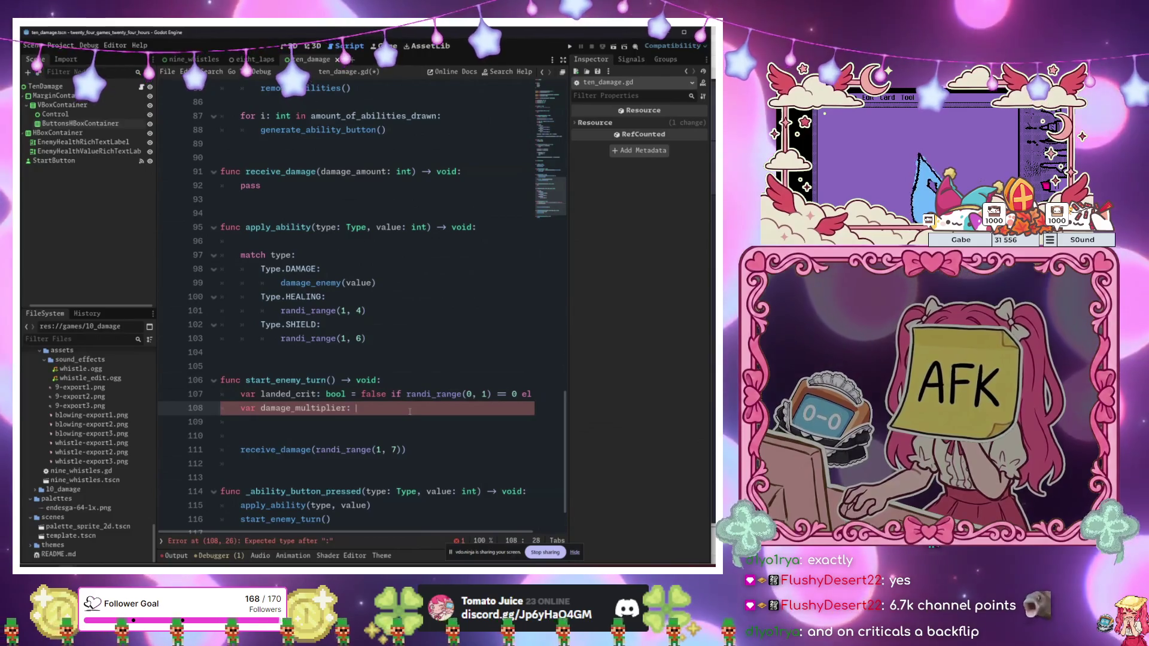
type("i")
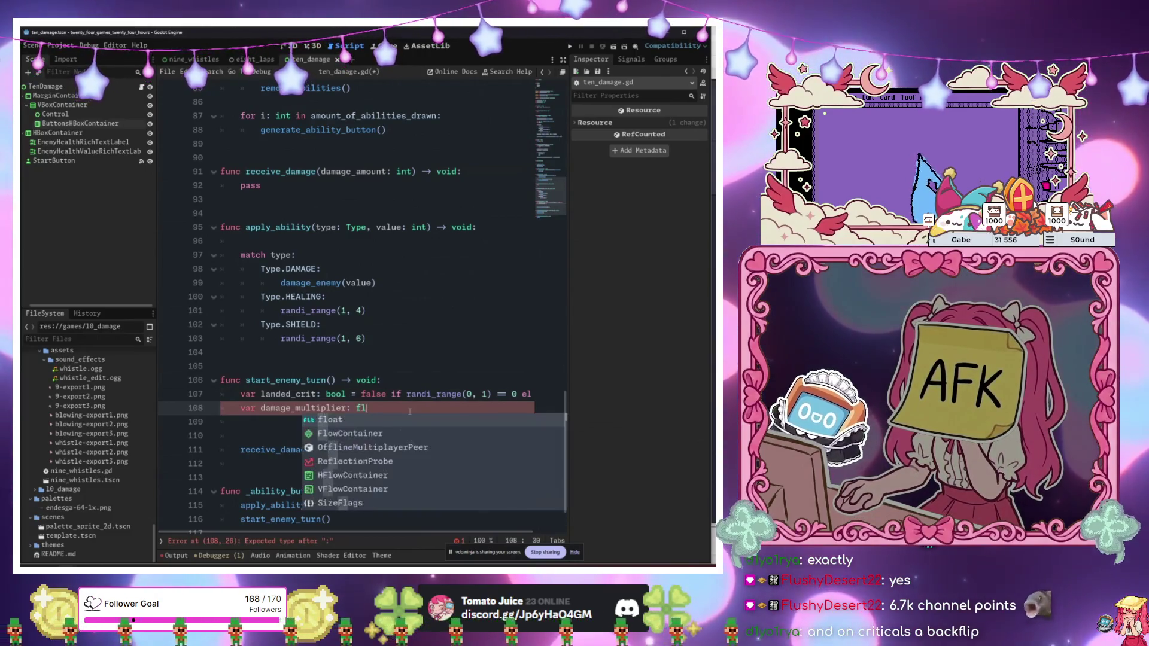
type("n")
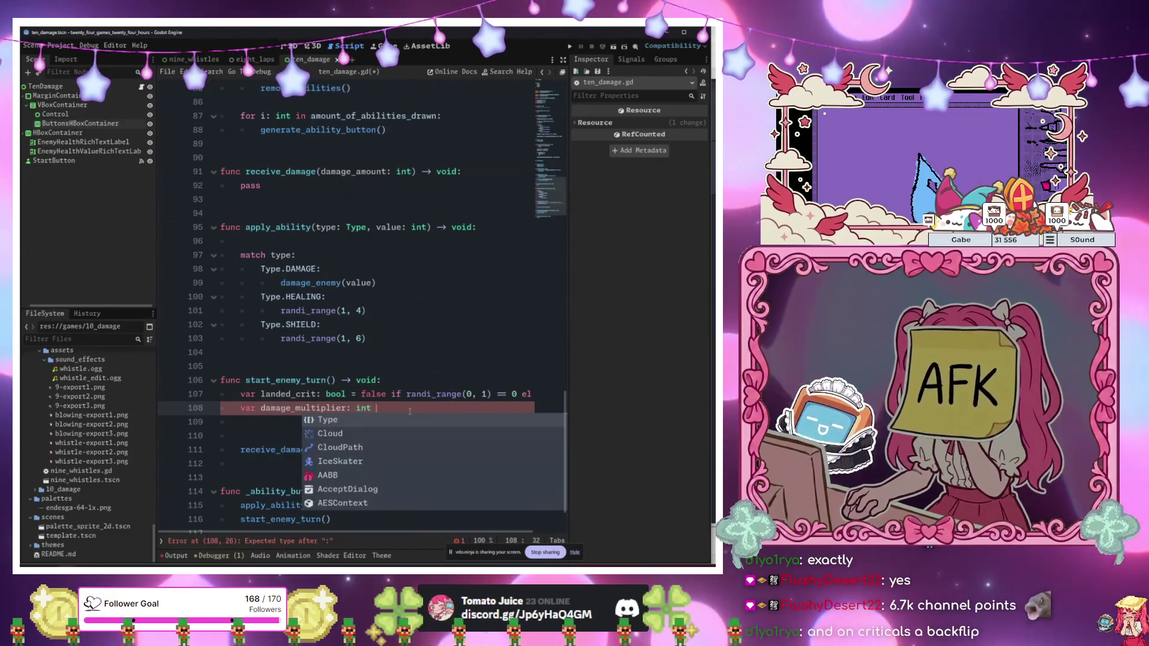
type("t ")
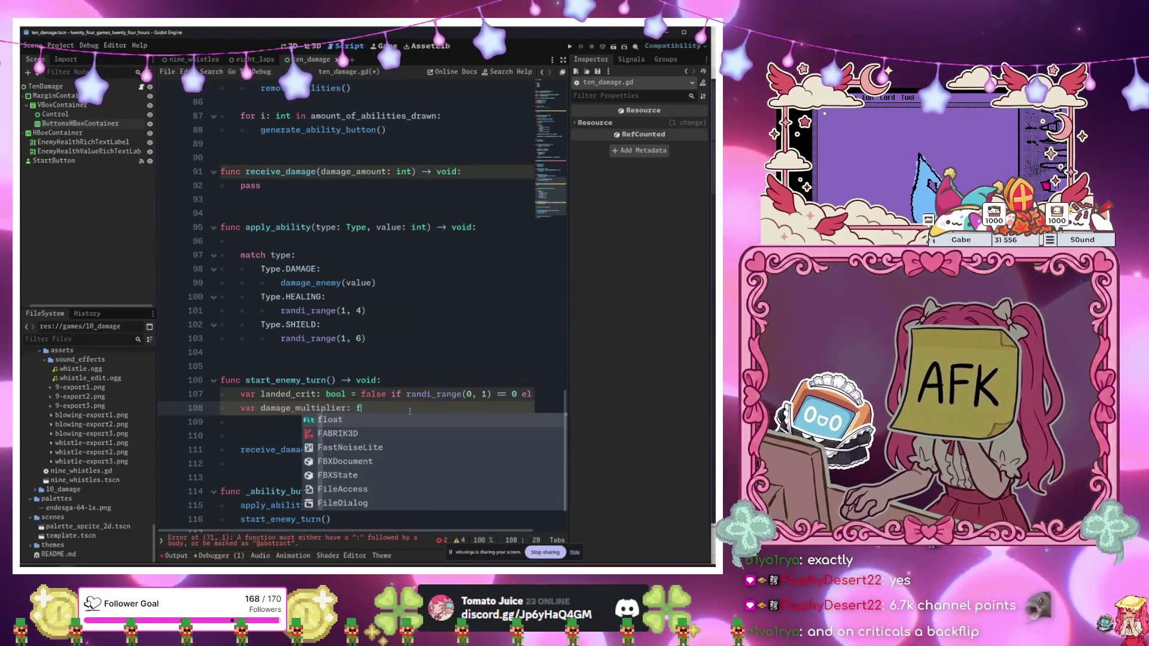
type("= 1")
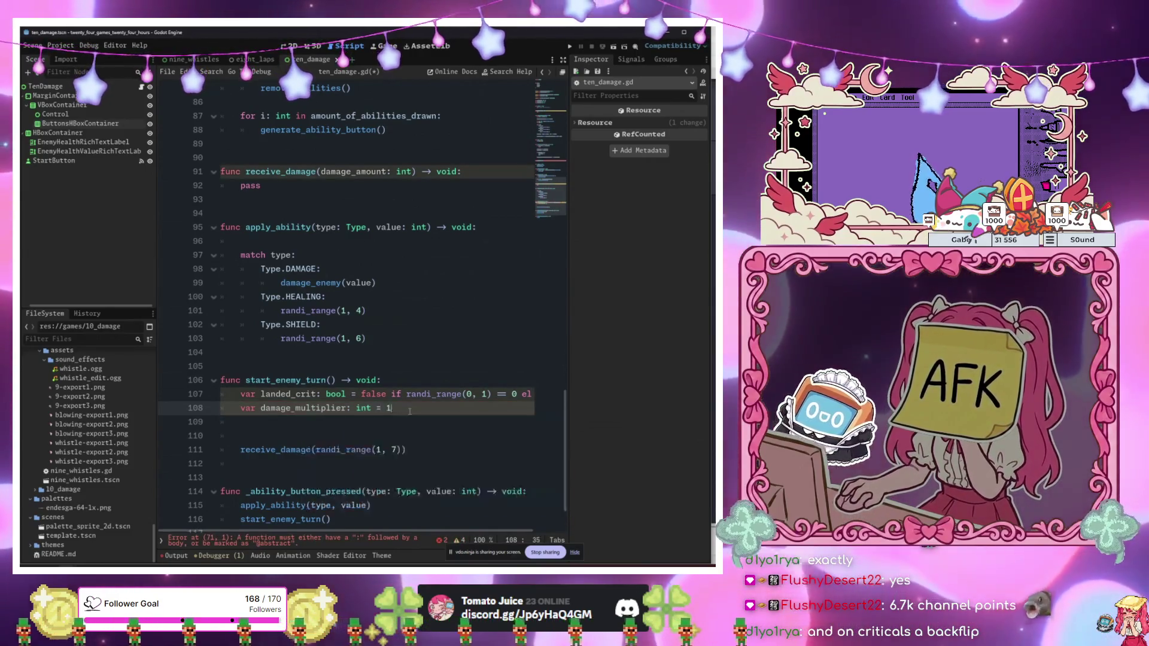
Step: Add if landed_crit: damage_multiplier = 2 and change the call to receive_damage(randi_range(1, 4) * damage_multiplier)
key("Return")
key("Return")
type("if la")
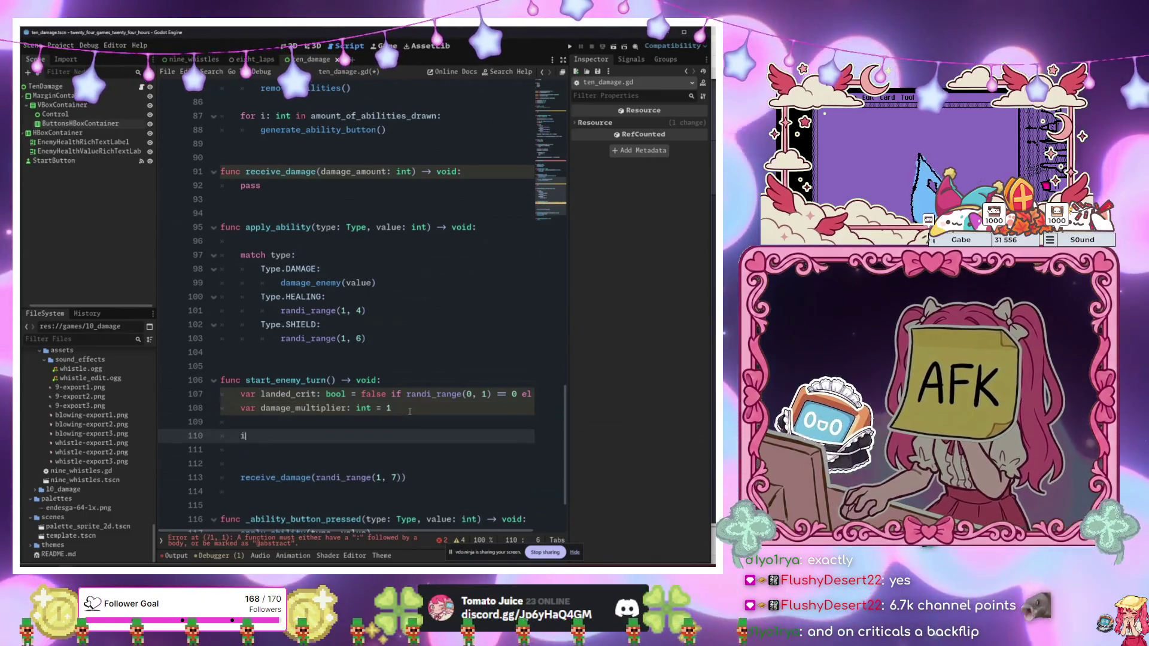
key("Return")
type(":")
key("Return")
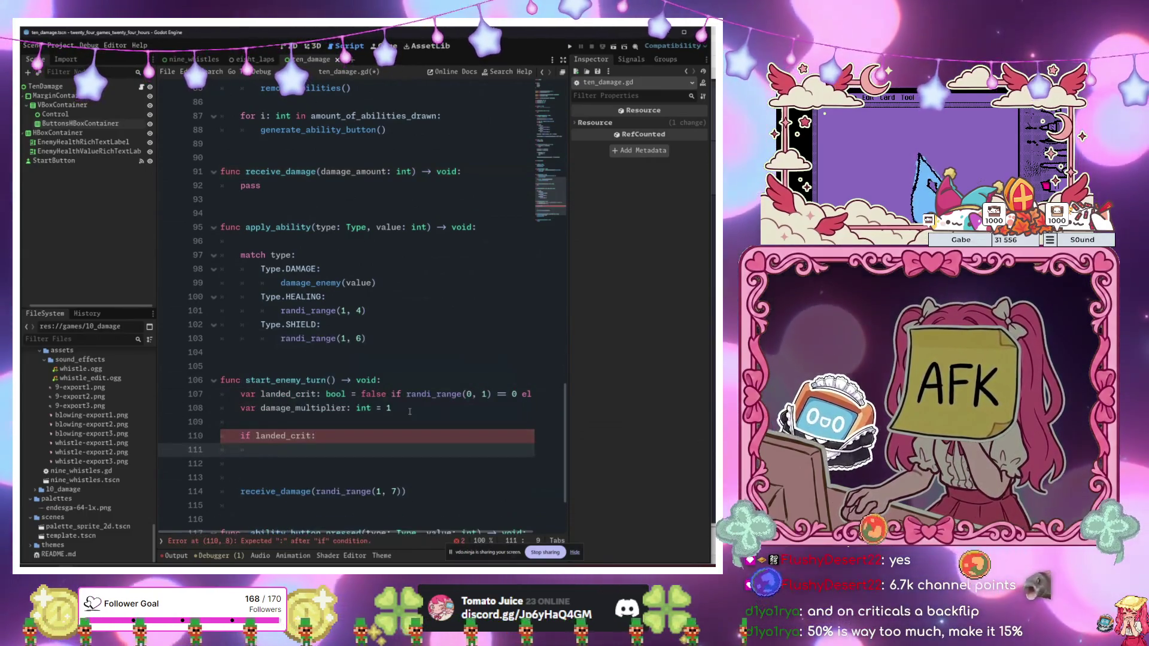
type("dam")
key("Down")
key("Return")
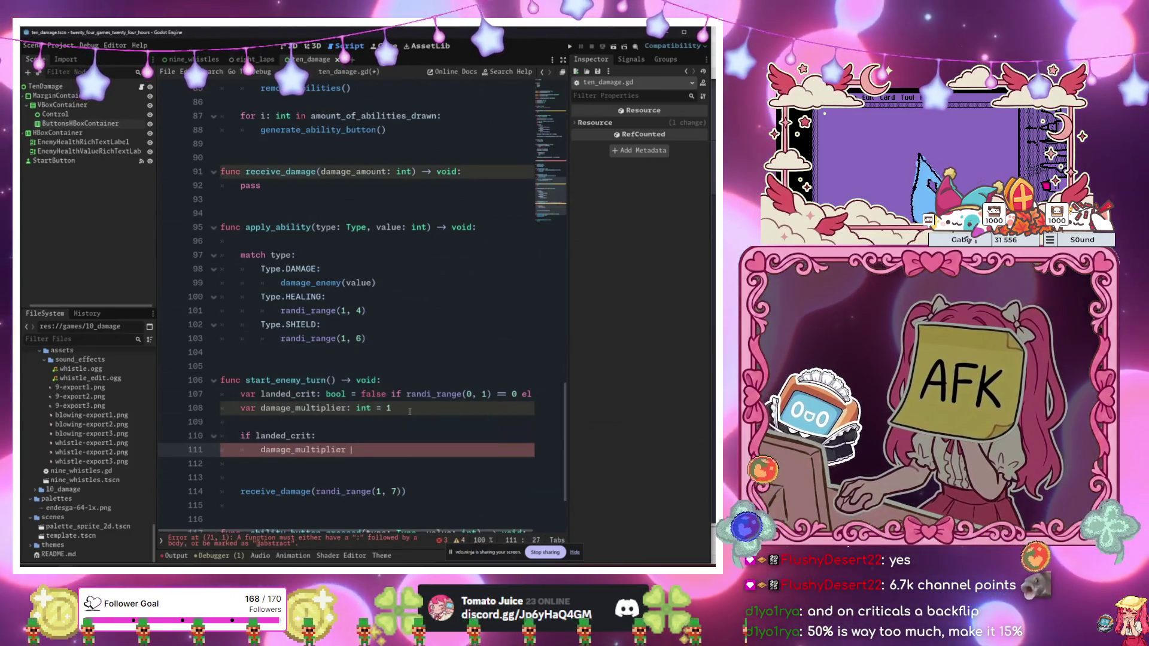
type("= 2")
key("Down")
key("Down")
key("Down")
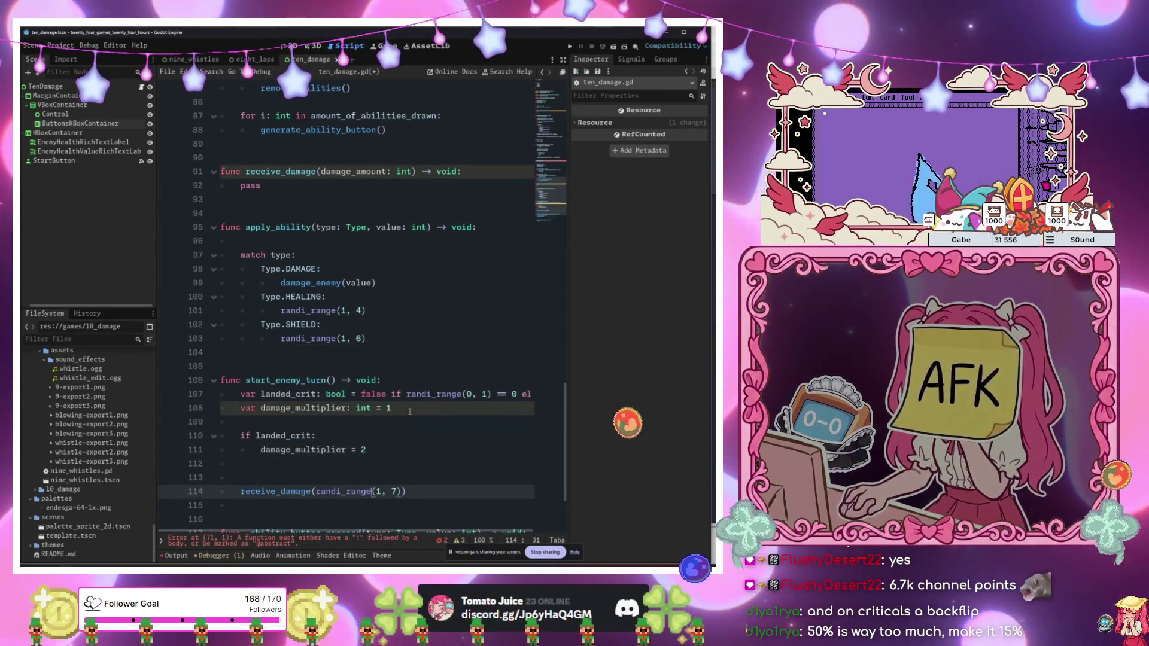
key("Right")
key("Right")
key("Right")
key("Delete")
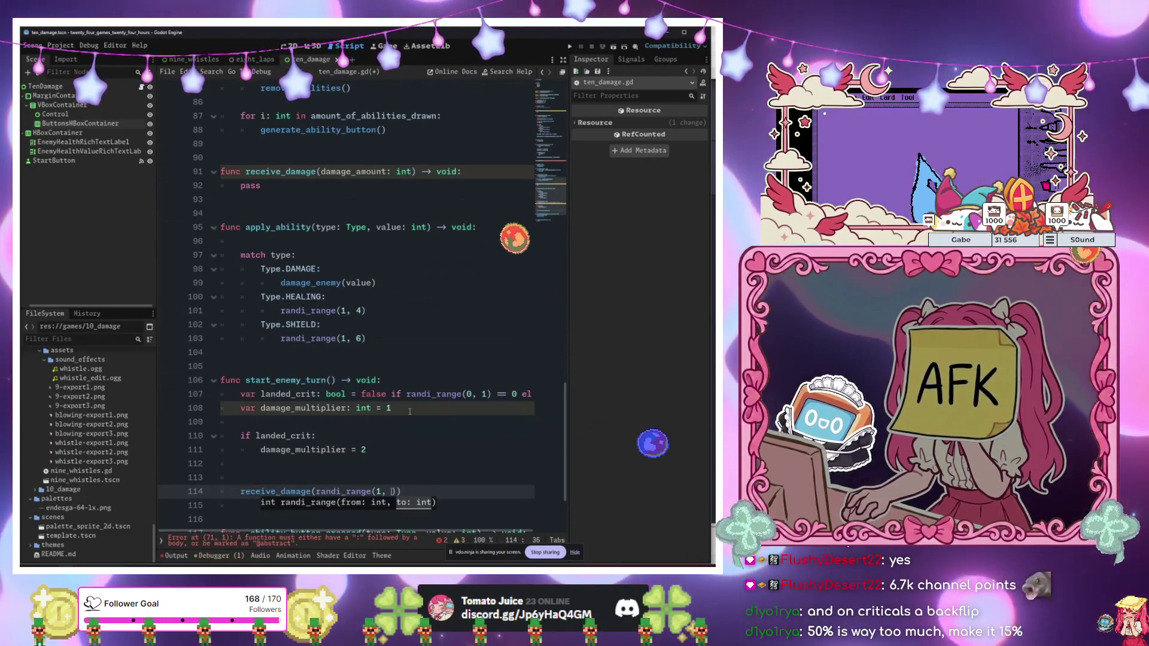
type("4)")
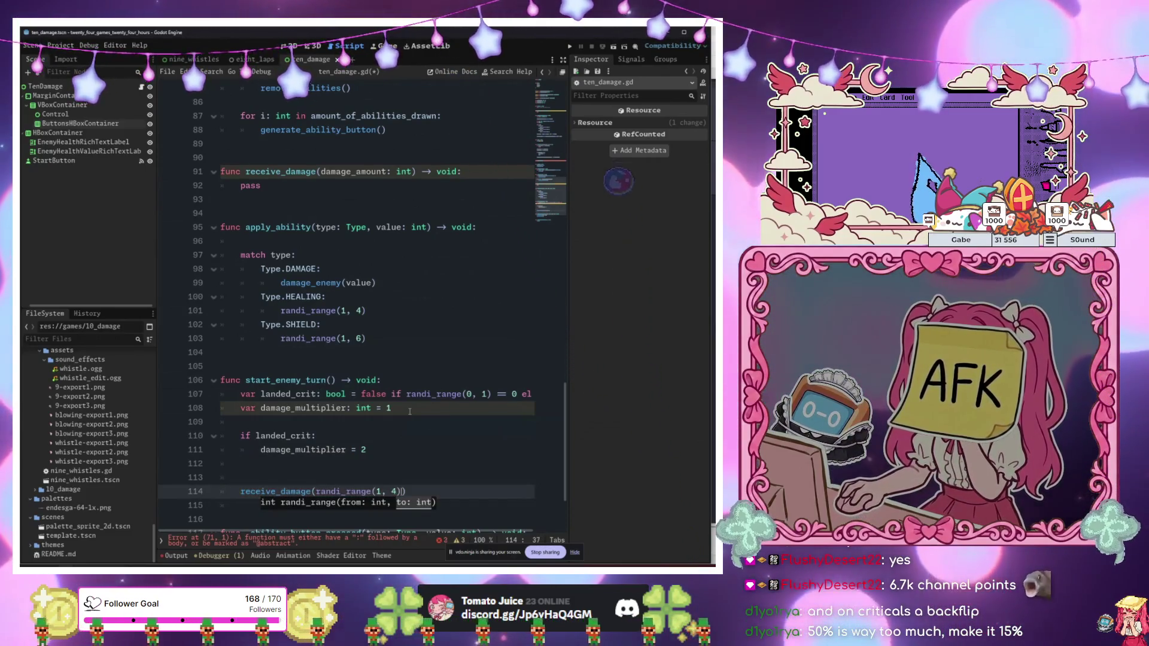
type(" * ")
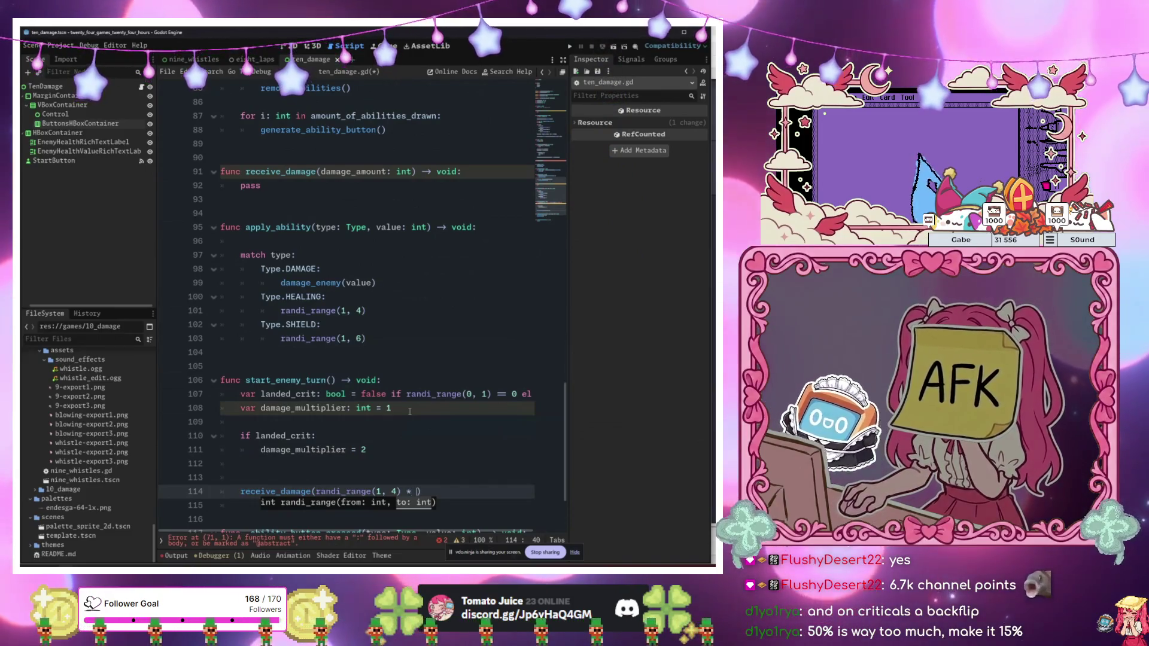
type("damage_multiplier")
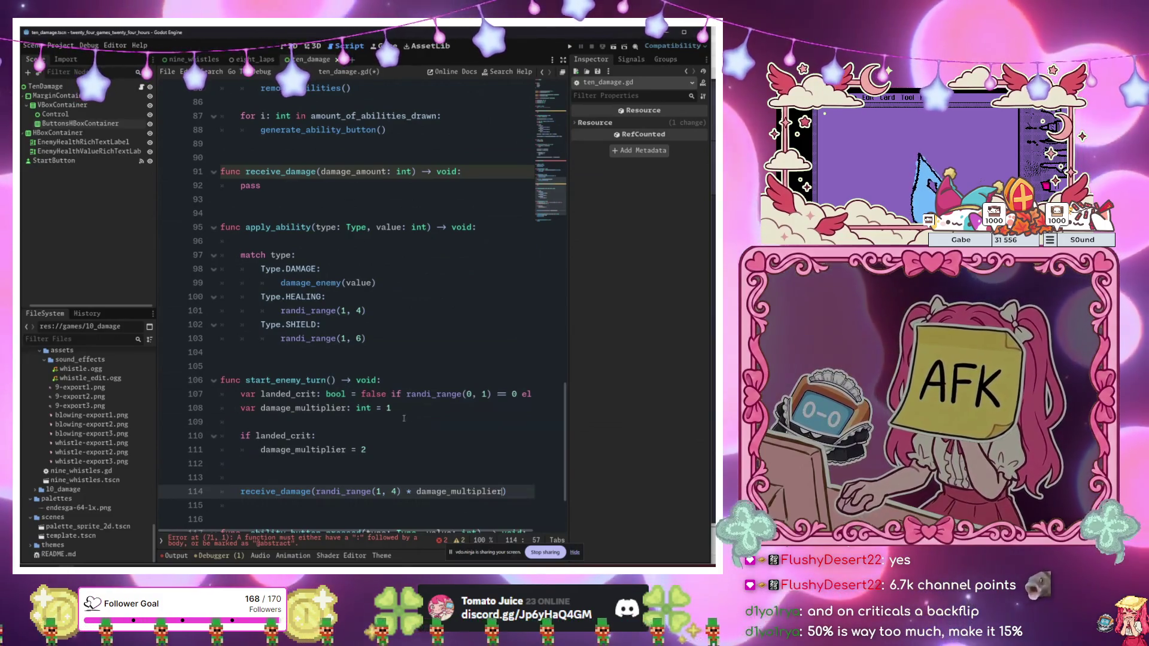
Step: Delete the extra blank line above the receive_damage call in start_enemy_turn
left_click(363, 423)
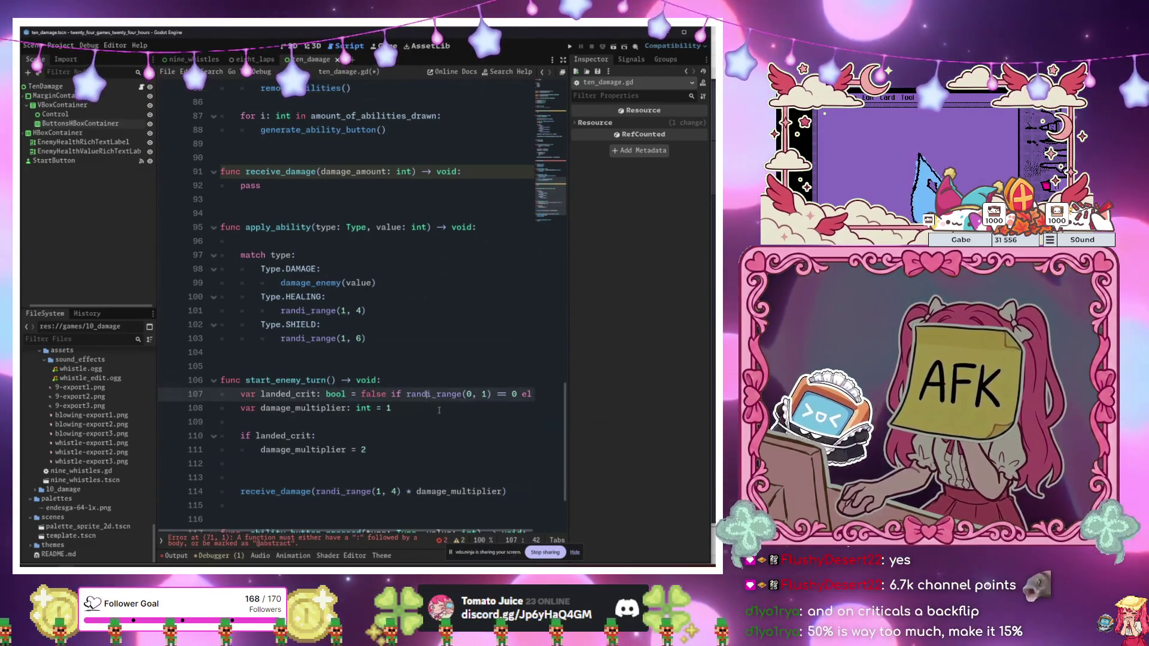
left_click(388, 462)
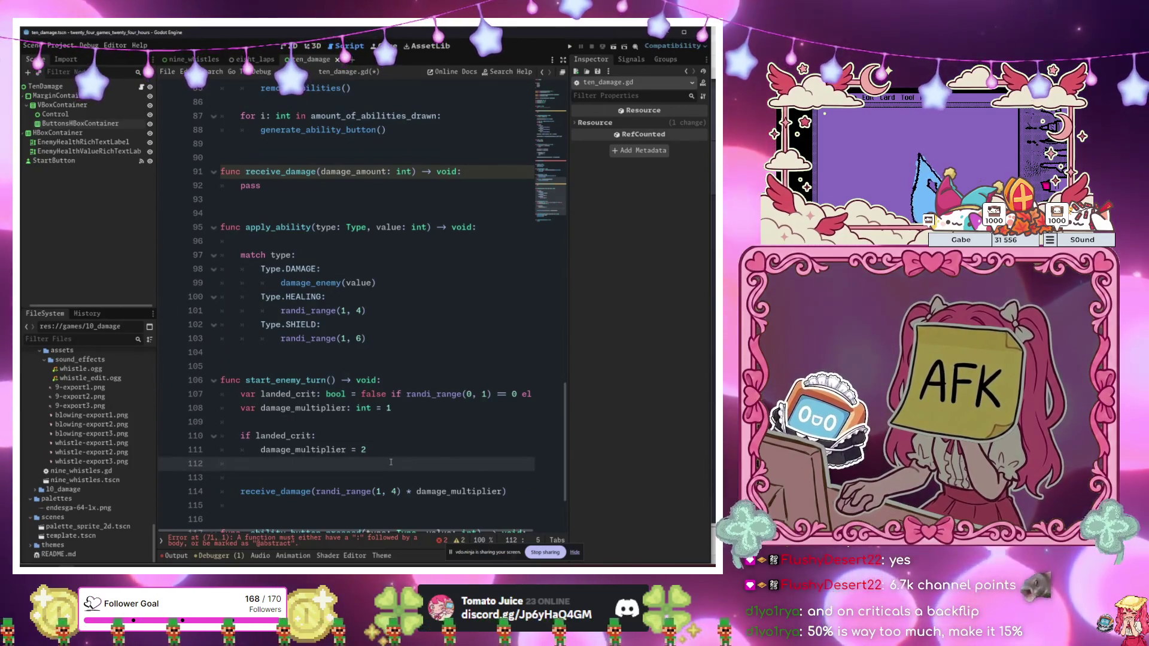
scroll(391, 462, "down", 3)
left_click(330, 363)
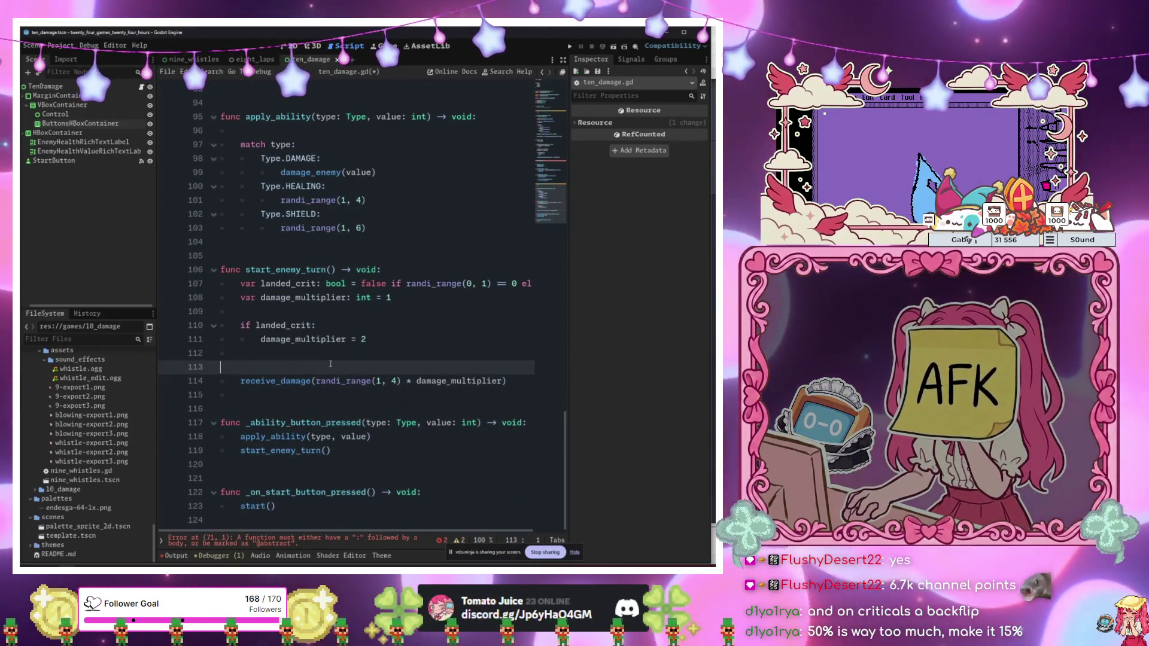
key("ctrl+shift+k")
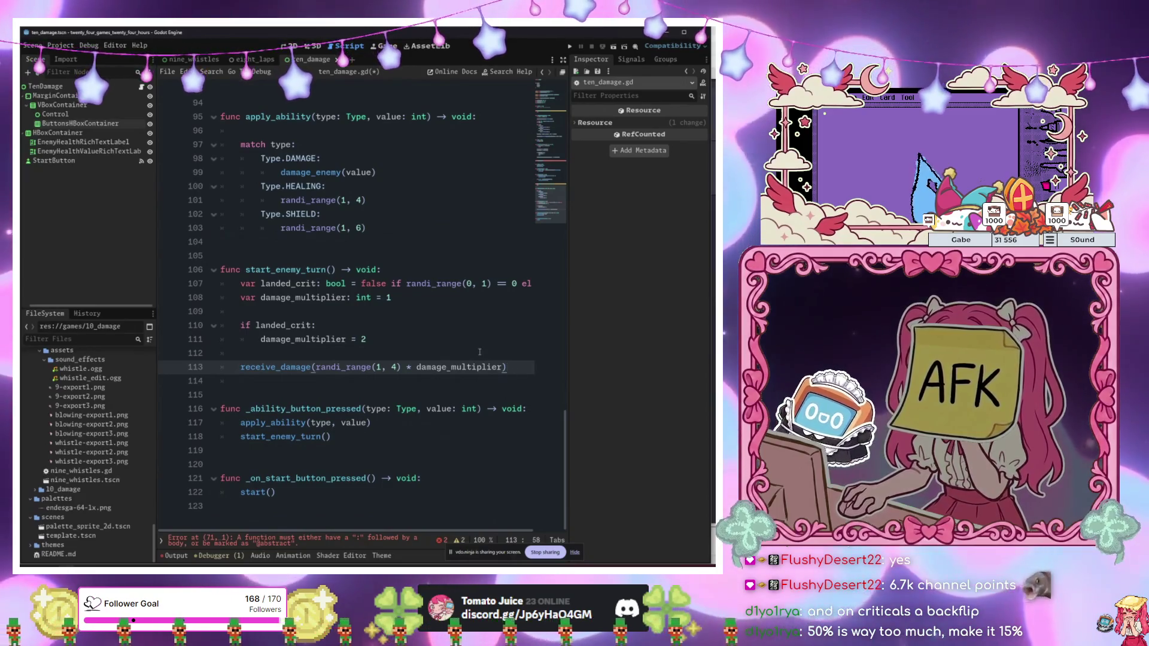
scroll(389, 359, "up", 3)
scroll(335, 383, "down", 3)
left_click(308, 395)
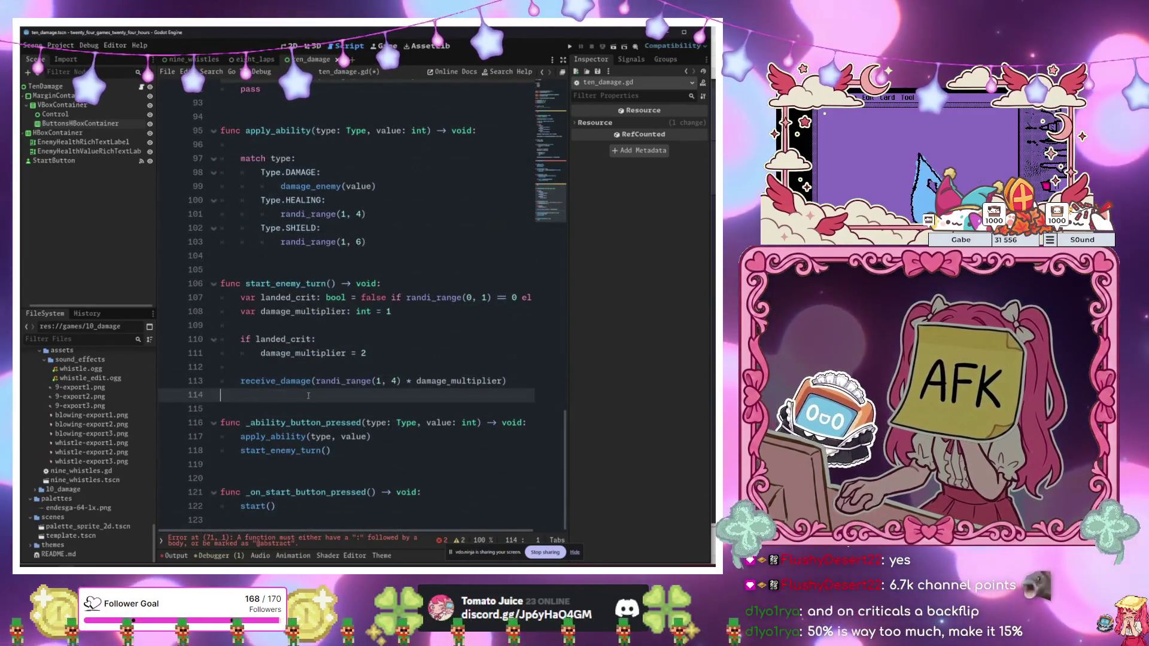
scroll(335, 370, "up", 5)
scroll(347, 353, "down", 3)
Step: In apply_ability, change the shield roll to randi_range(1, 7) and the healing roll to randi_range(1, 5)
left_click(359, 339)
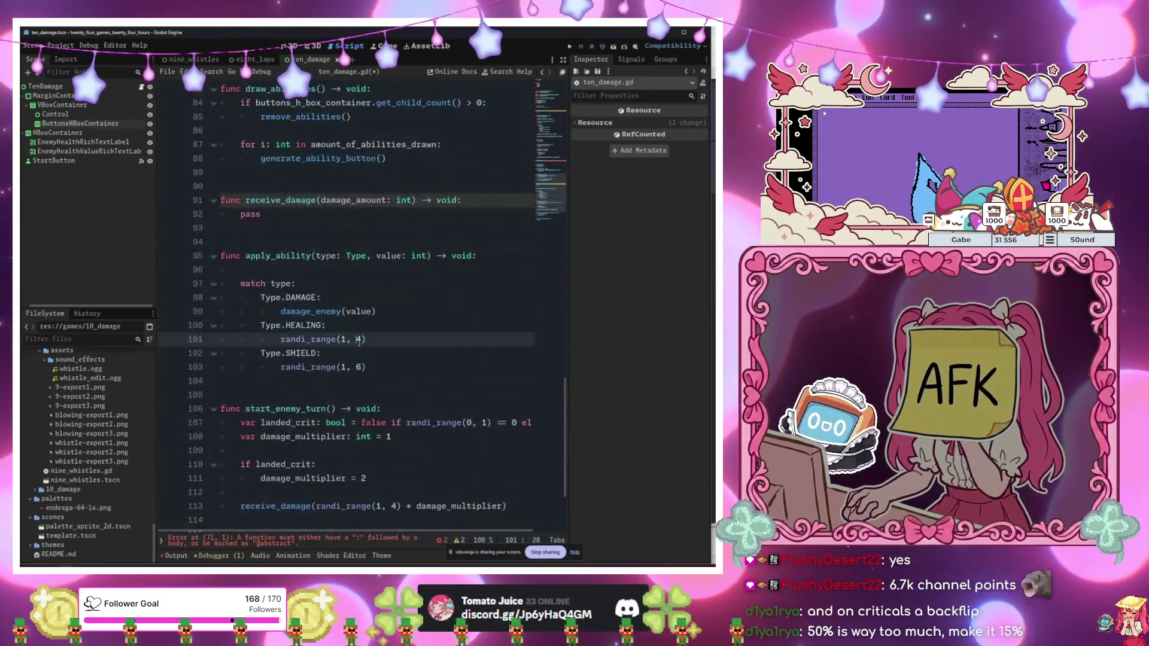
left_click(362, 368)
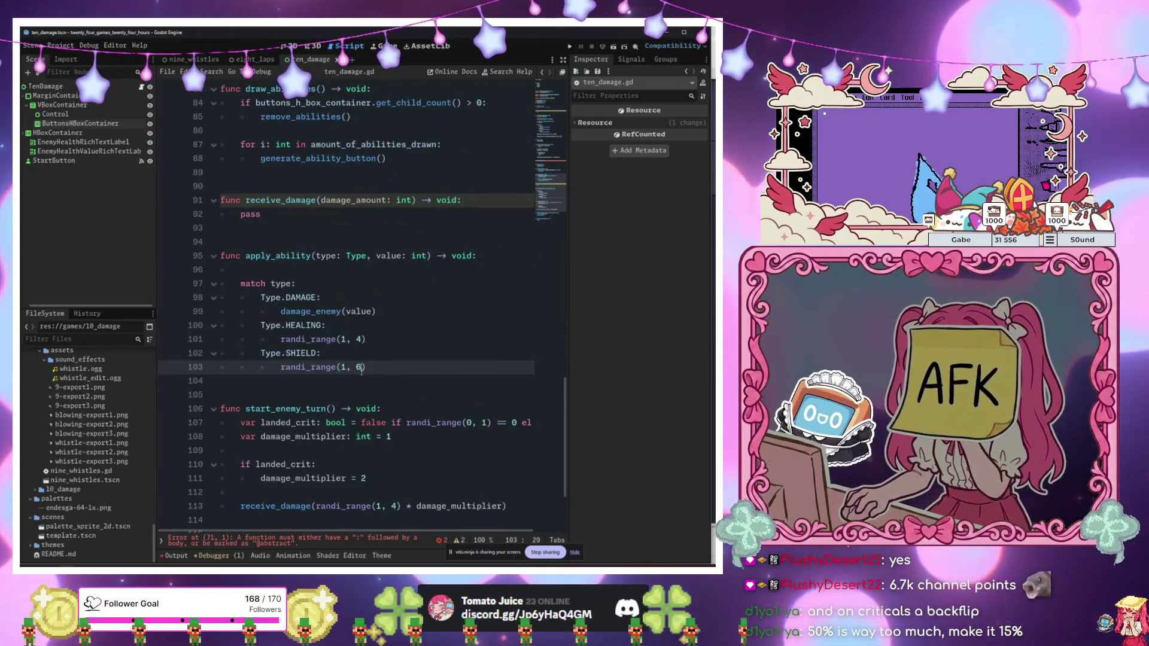
key("BackSpace")
type("7")
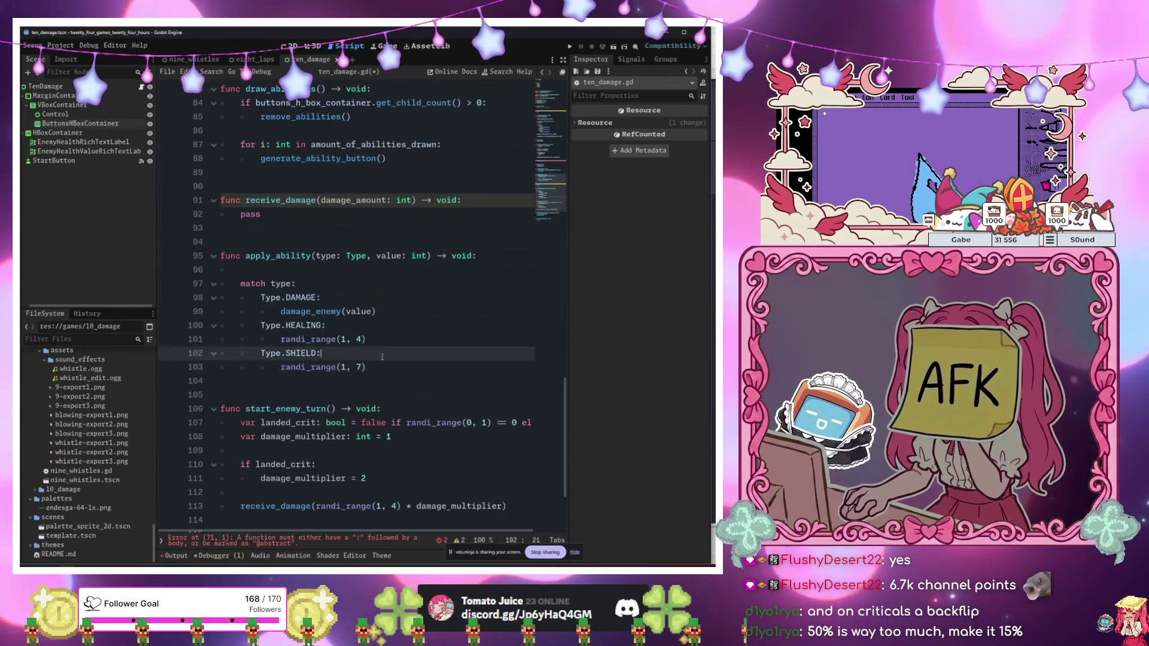
left_click(361, 339)
key("BackSpace")
type("5")
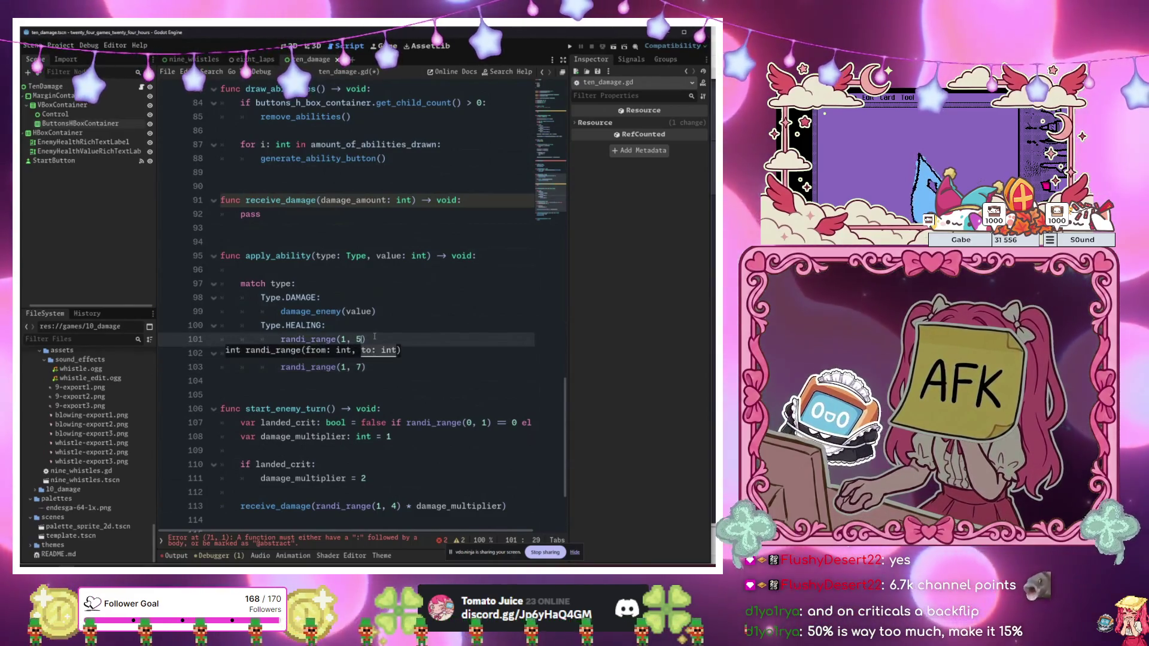
Step: Add enemy_shield = 2 after the receive_damage call in start_enemy_turn
left_click(505, 345)
scroll(442, 368, "down", 3)
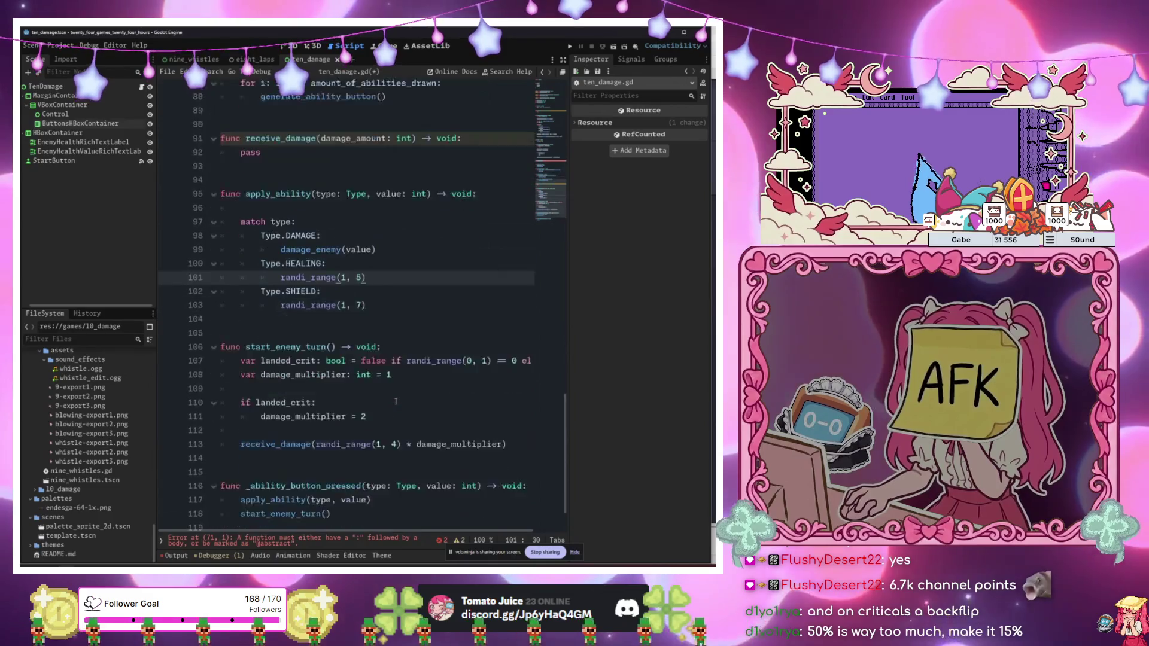
left_click(397, 354)
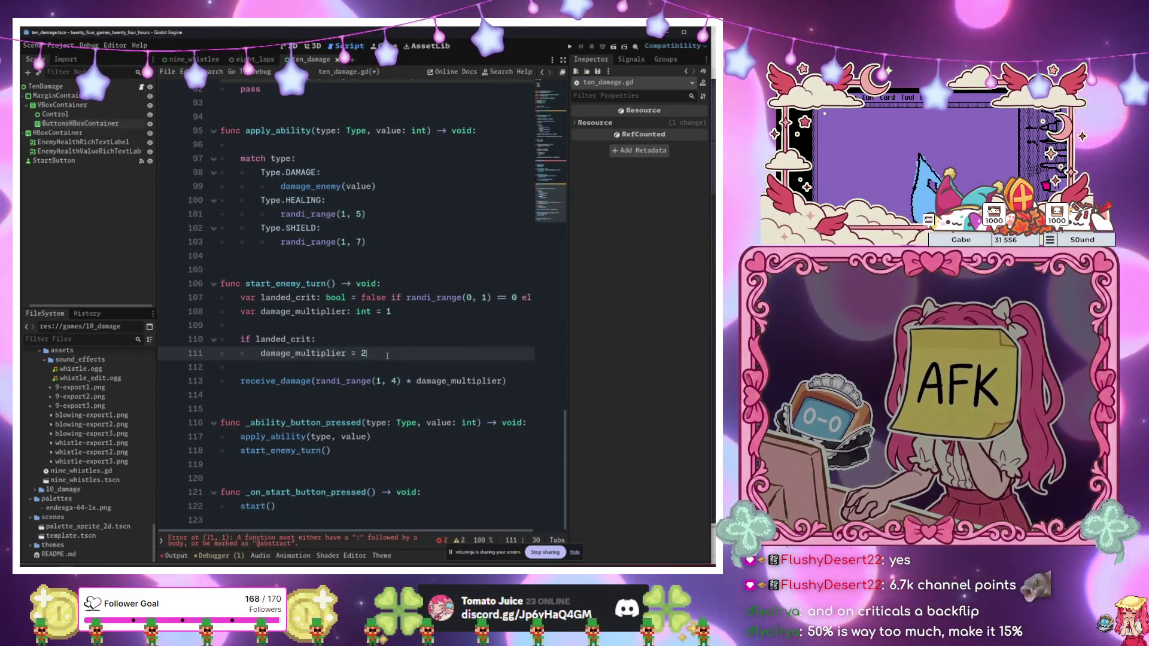
left_click(395, 423)
left_click(433, 383)
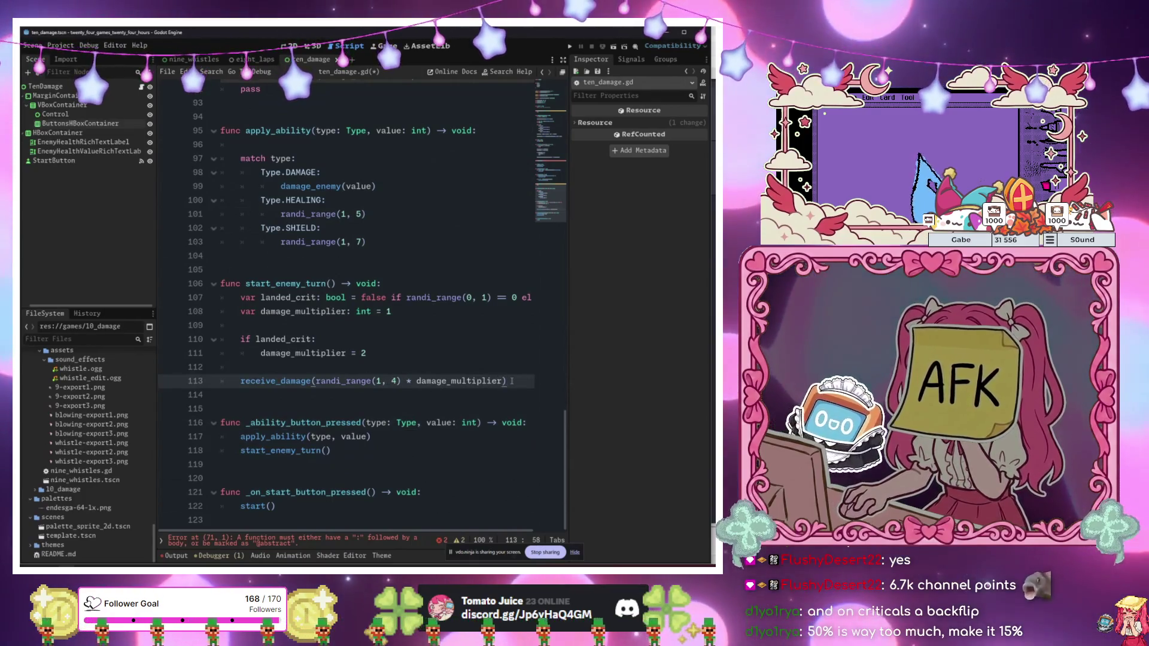
key("Return")
key("Return")
type("enemy_shield ")
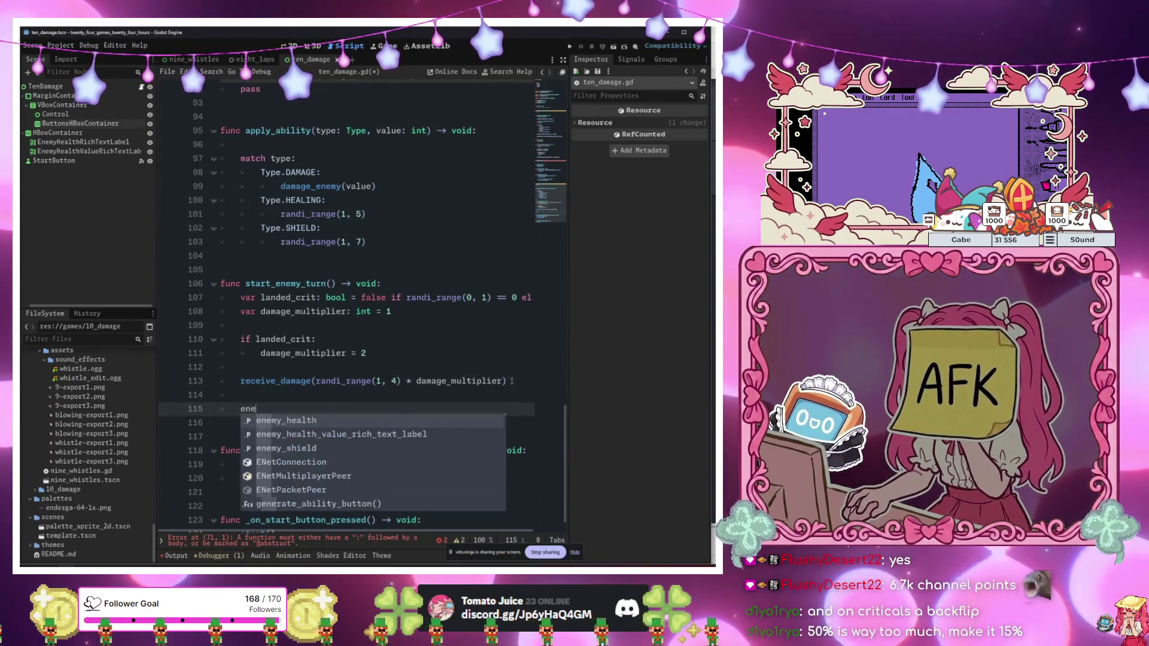
type("= 2")
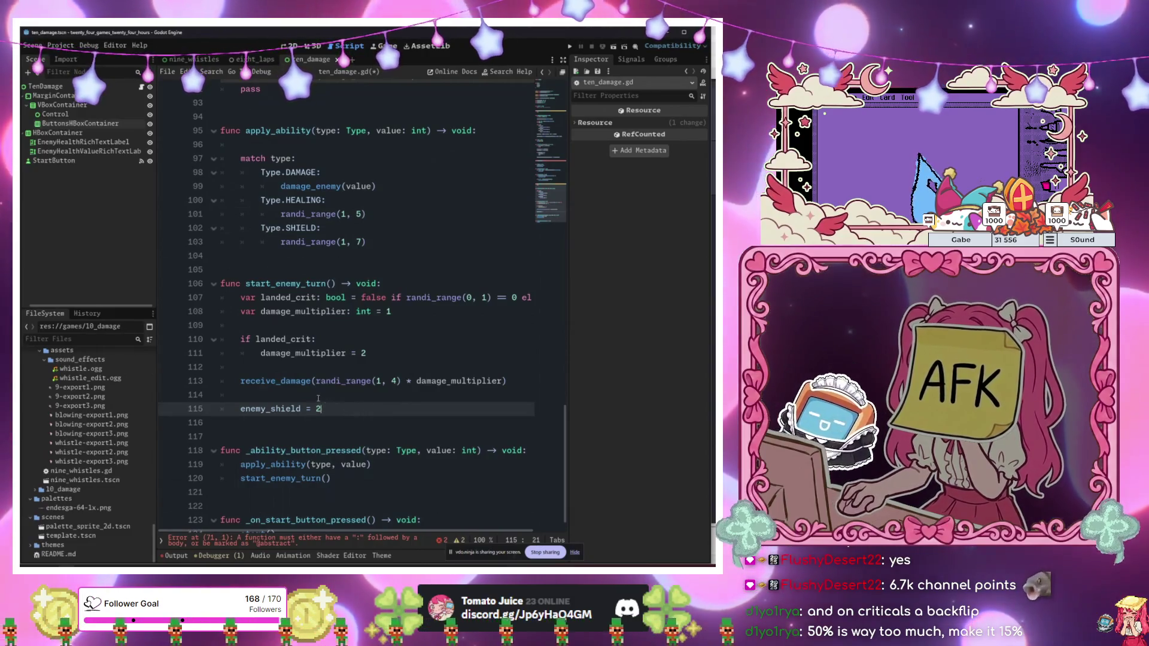
scroll(315, 365, "up", 3)
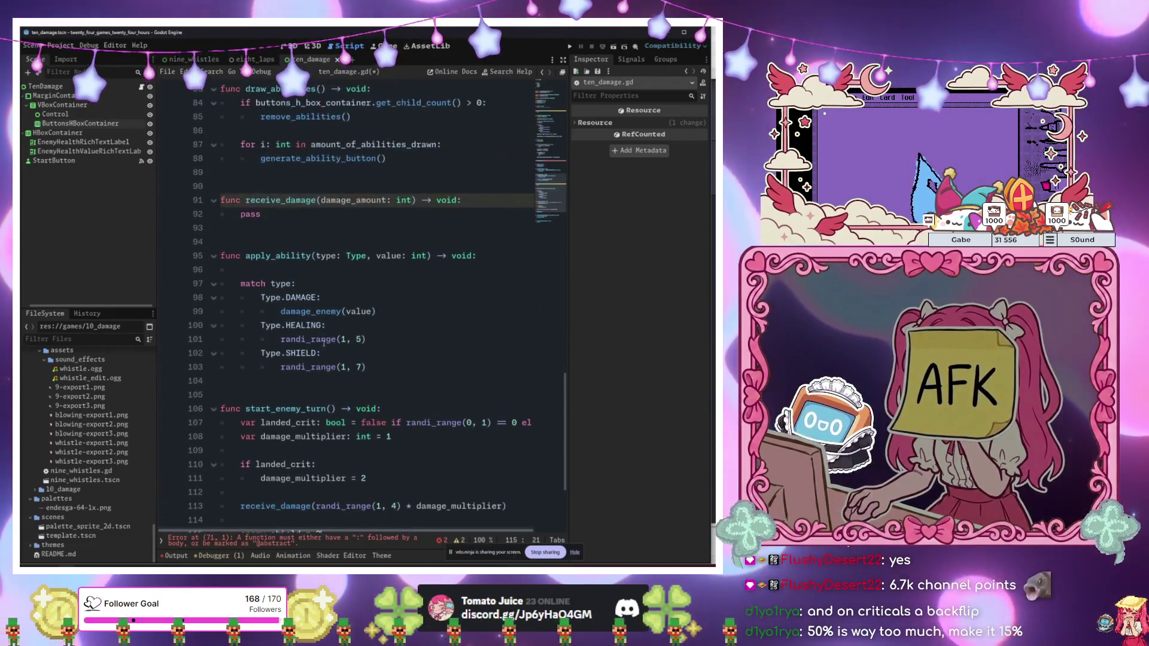
Step: Review the DAMAGE and HEALING value rolls and the _ready function higher up in the script
scroll(371, 319, "up", 18)
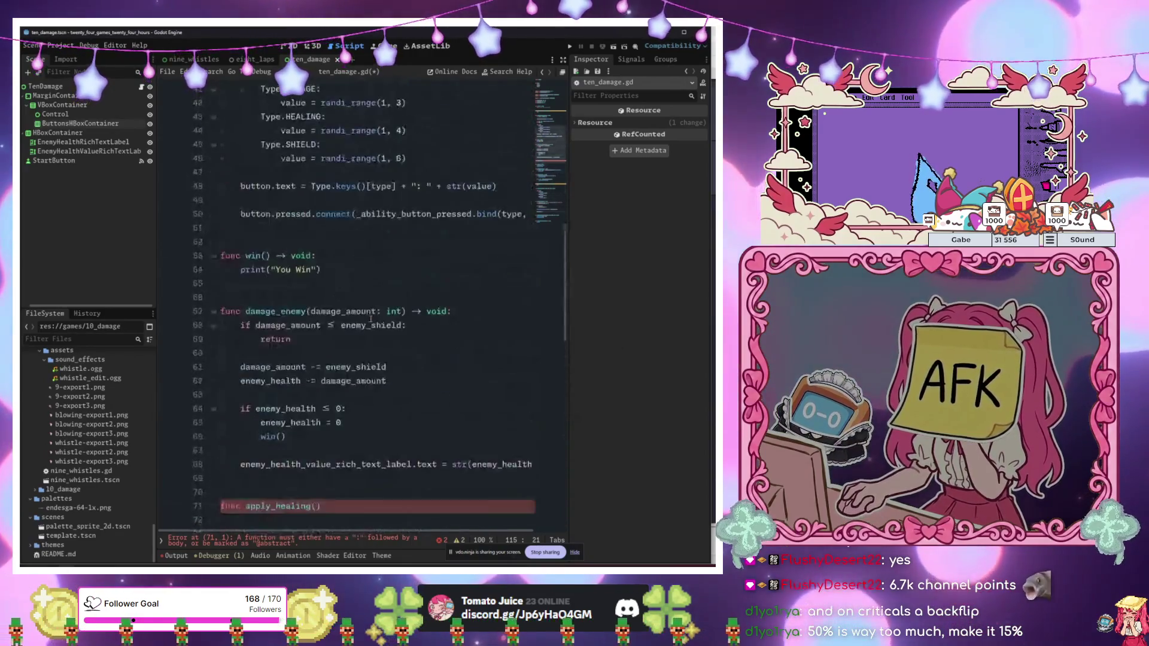
left_click(370, 319)
left_click(400, 311)
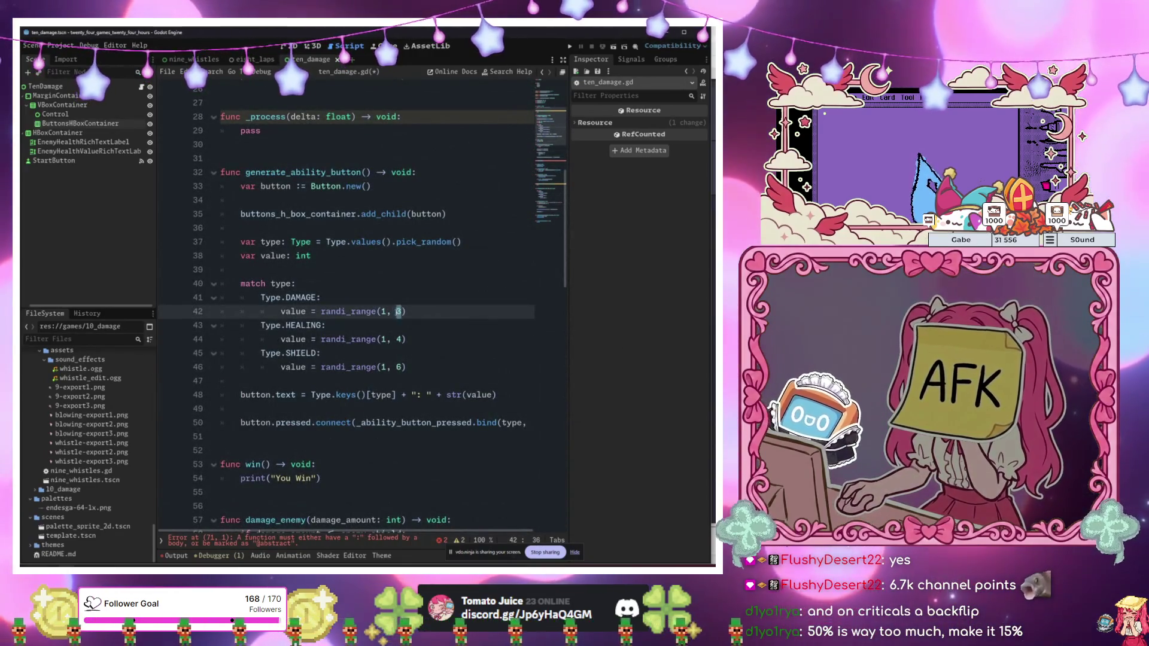
left_click(421, 338)
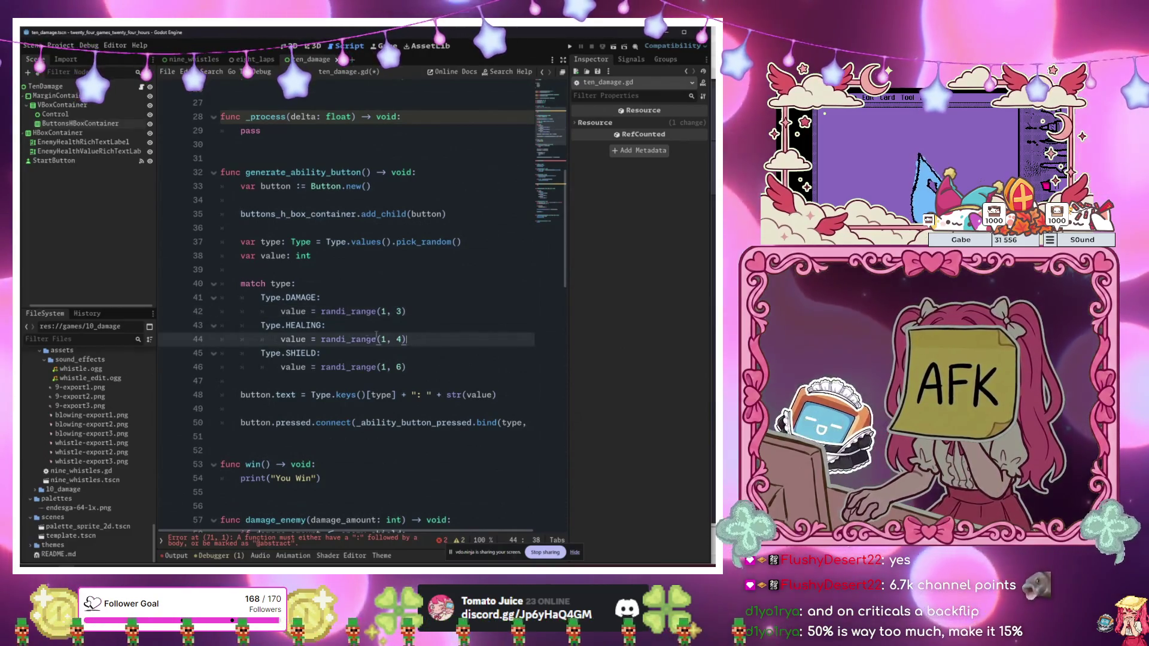
left_click(365, 329)
scroll(366, 332, "up", 4)
scroll(366, 331, "up", 3)
left_click(376, 336)
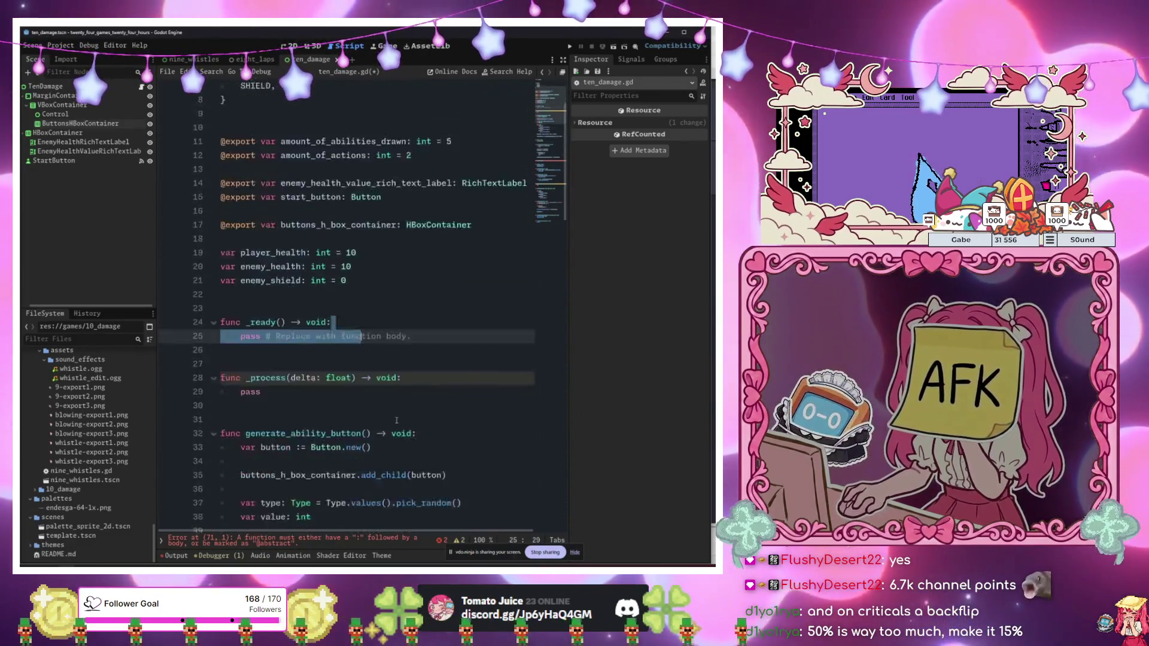
scroll(377, 335, "down", 20)
scroll(378, 443, "up", 8)
Step: Complete line 71 as func apply_healing(healing_amount) -> void: and start its empty body
left_click(339, 308)
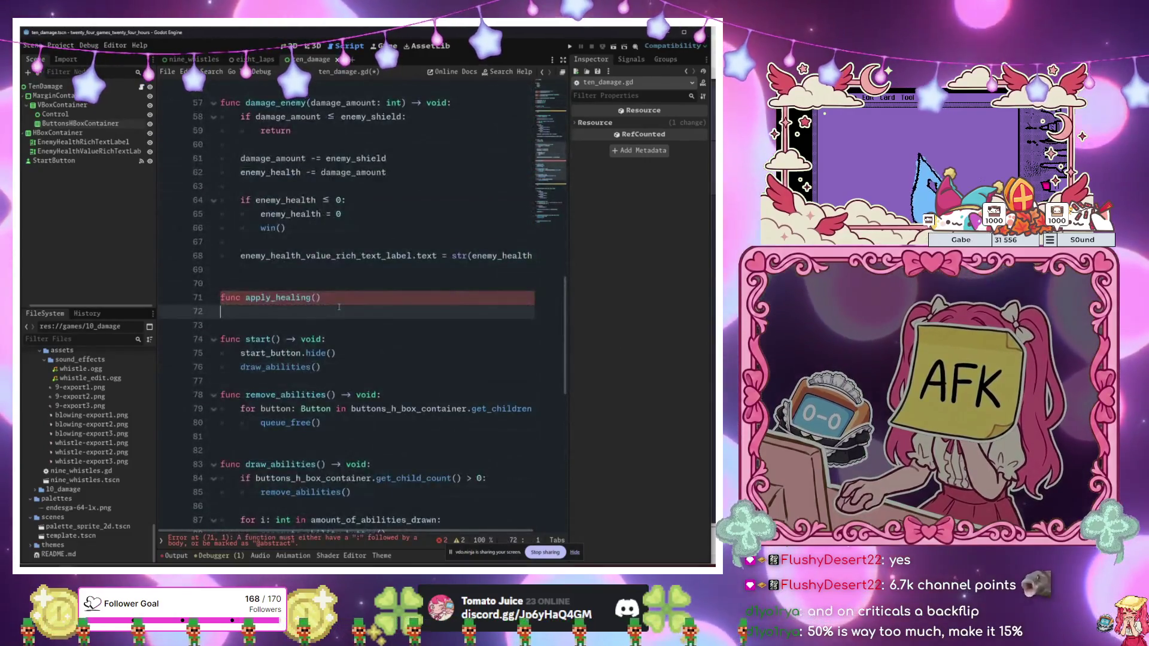
left_click(319, 297)
type("healing_amount")
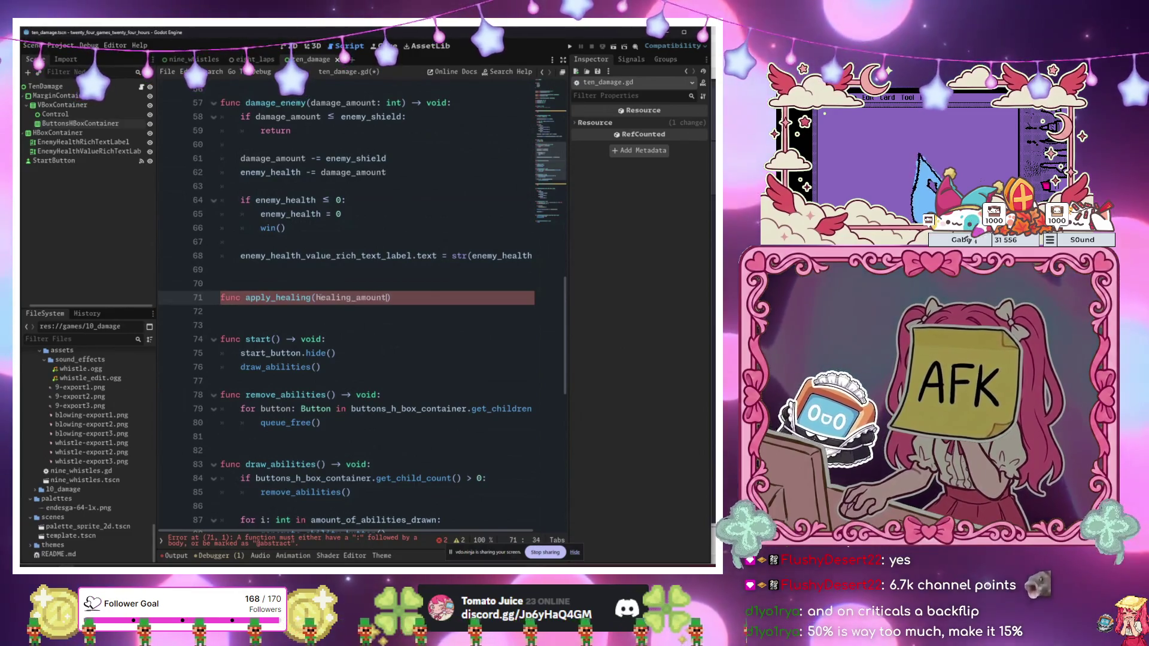
type("> void:")
key("Return")
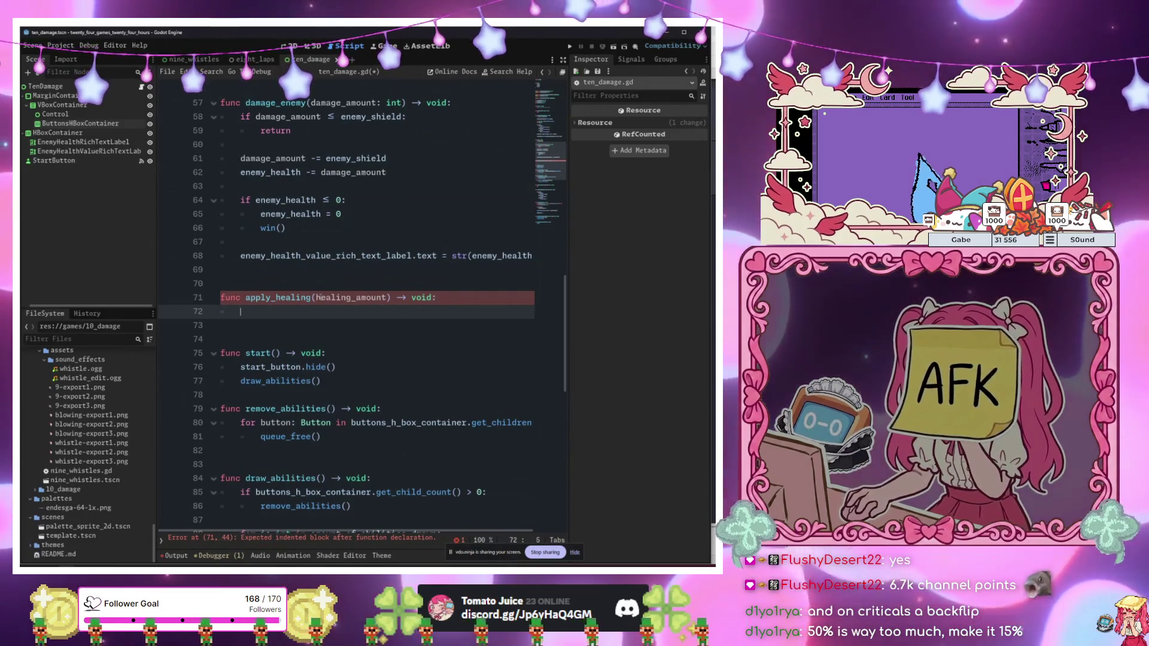
left_click(58, 133)
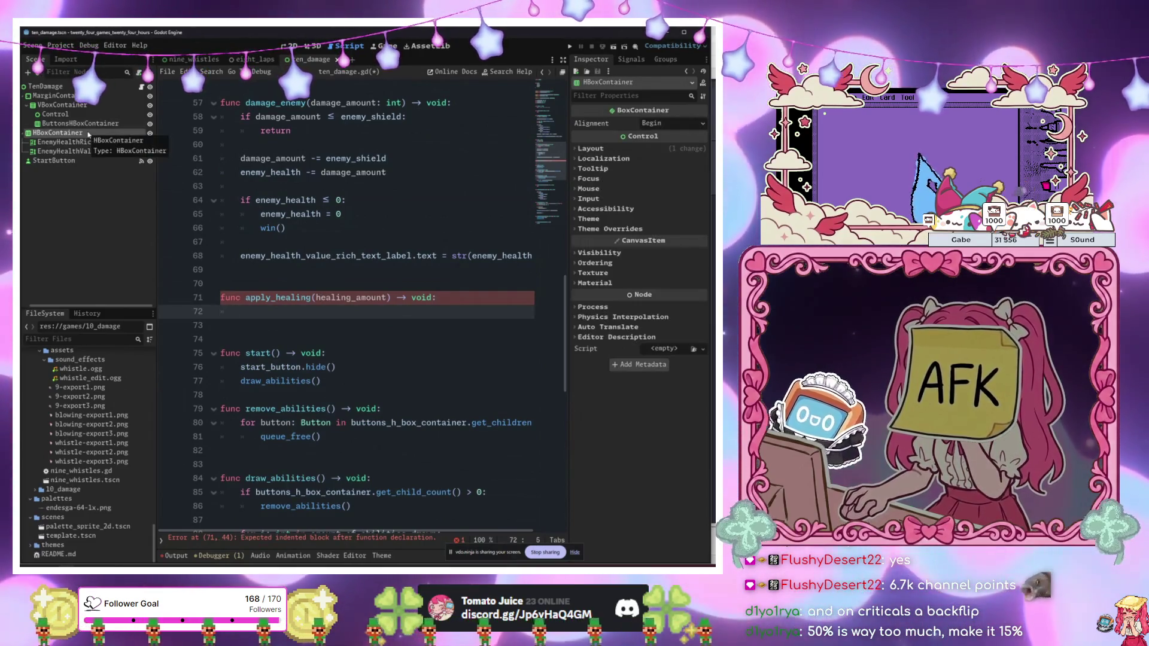
Step: Duplicate the enemy health row and rename its labels PlayerHealthRichTextLabel and PlayerHealthValueRichText
key("ctrl+d")
left_click(67, 170)
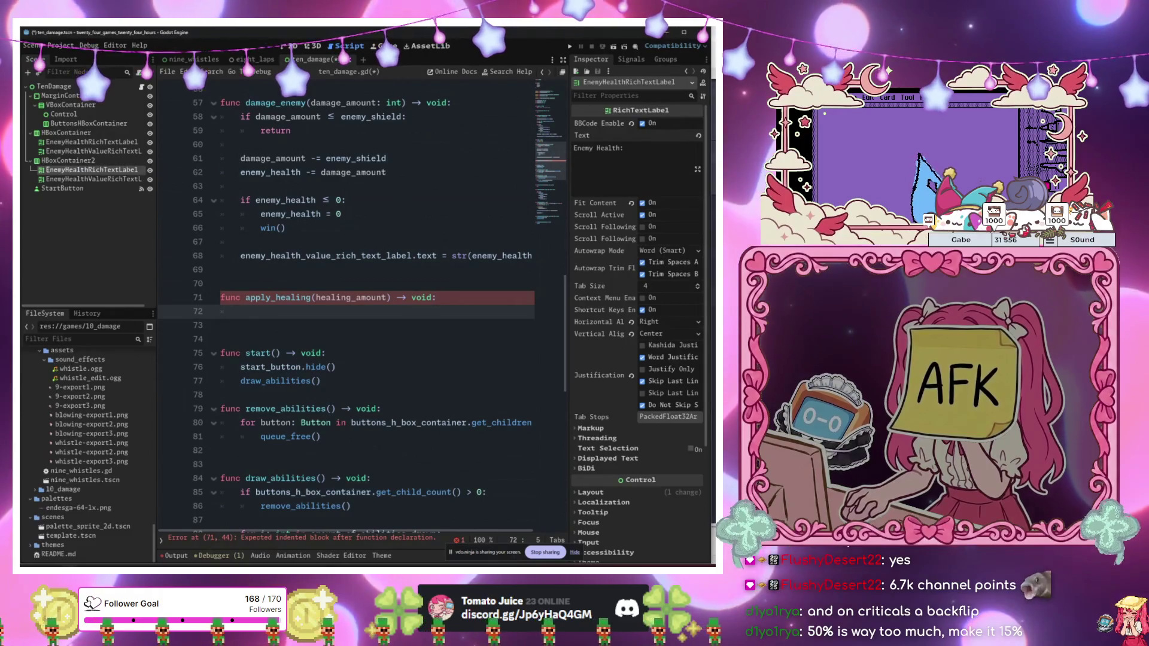
type("PlayerHealthRichTextLabel")
left_click(48, 179)
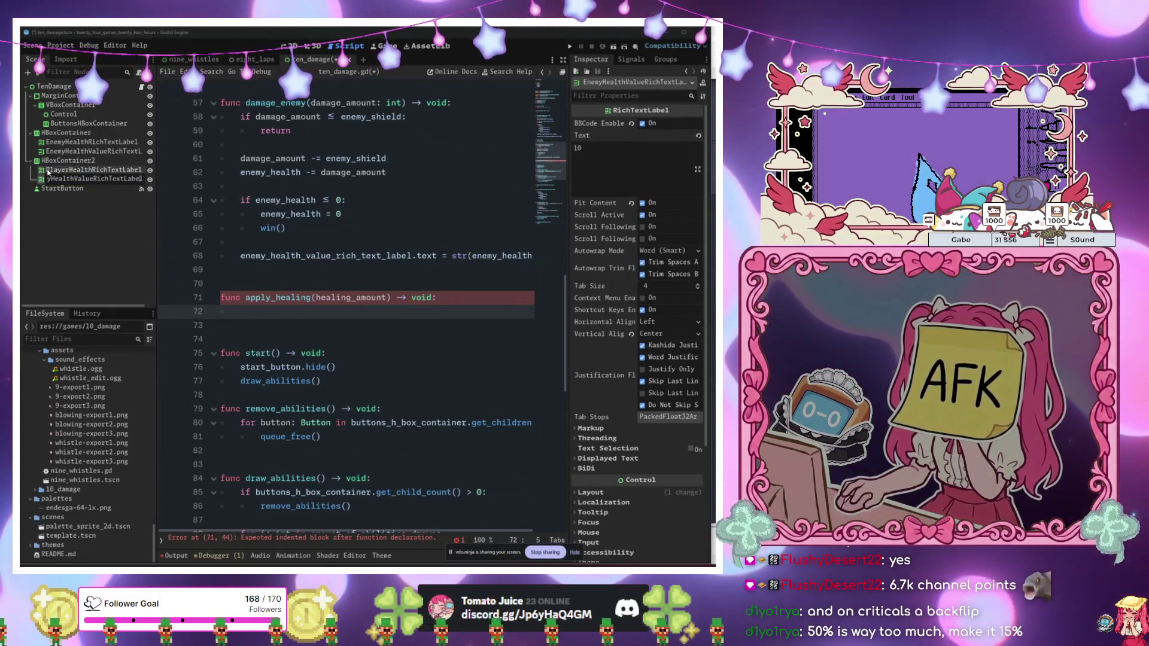
key("Home")
type("P")
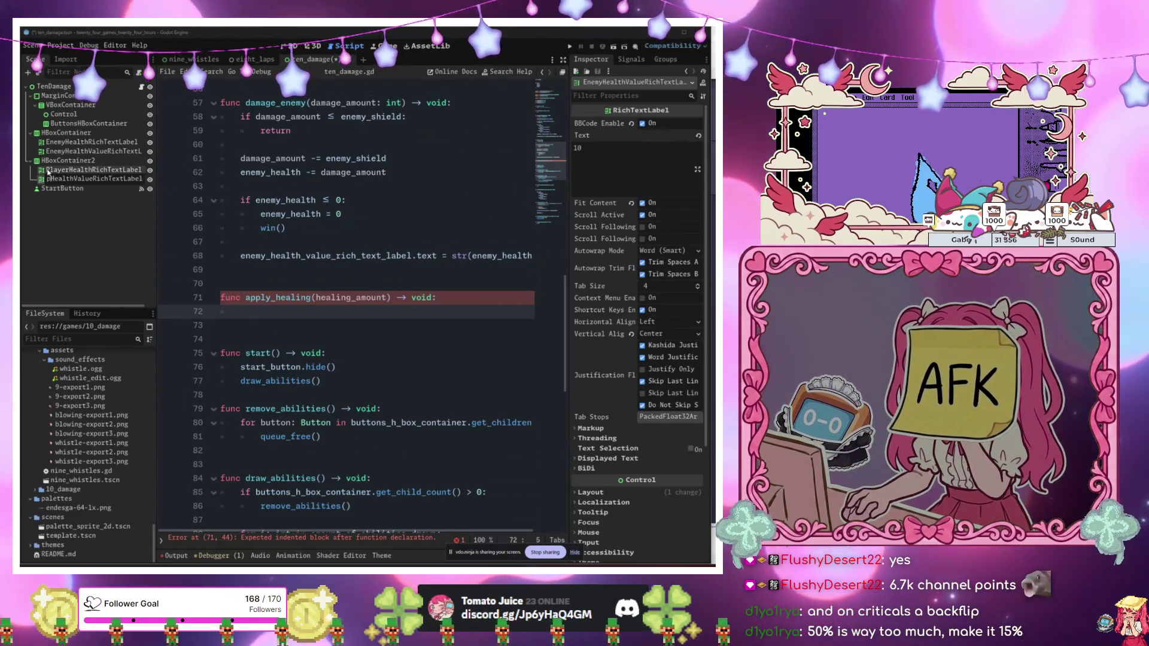
key("Return")
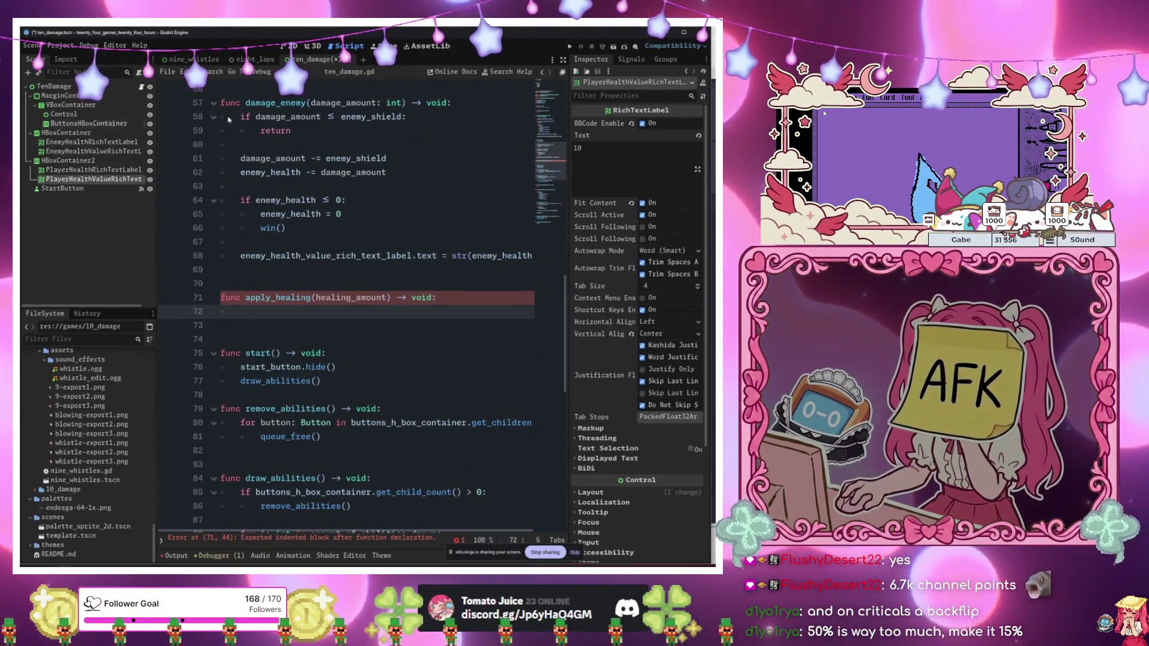
Step: Move the copied HBoxContainer2 health row to a new spot on the 2D canvas
left_click(294, 46)
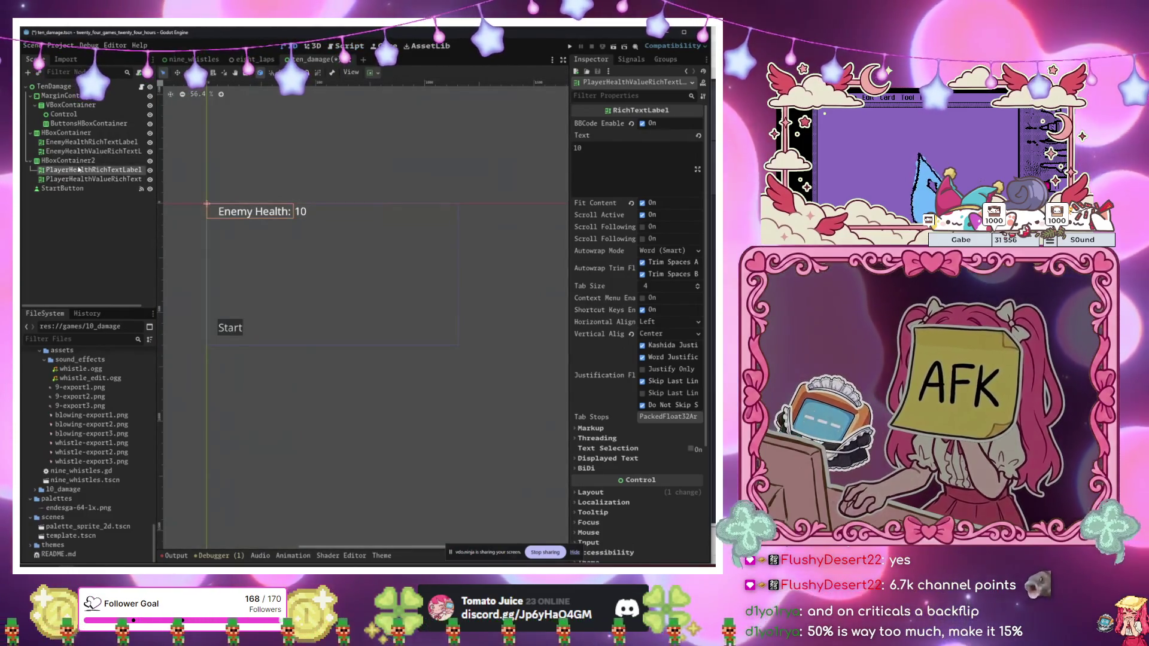
left_click(84, 170)
left_click(73, 161)
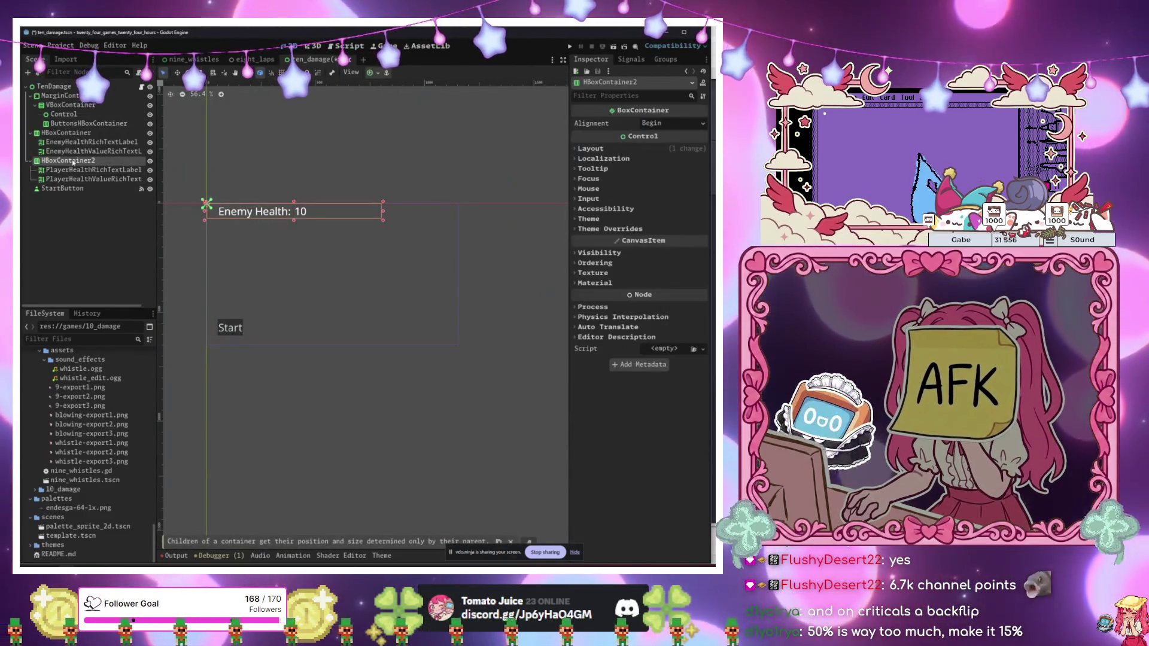
mouse_move(402, 164)
left_mouse_down()
mouse_move(402, 273)
mouse_move(487, 249)
mouse_move(506, 177)
mouse_move(546, 165)
left_mouse_up()
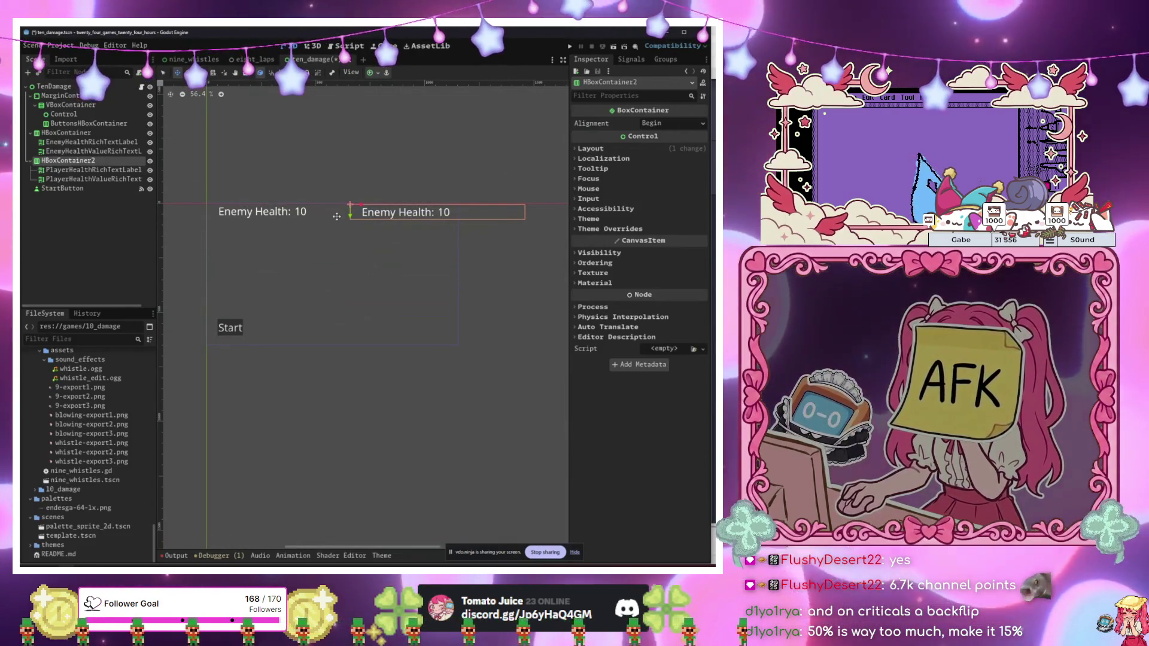
Step: Change the second caption's text from 'Enemy Health:' to 'Player Health:'
left_click(110, 178)
left_click(111, 171)
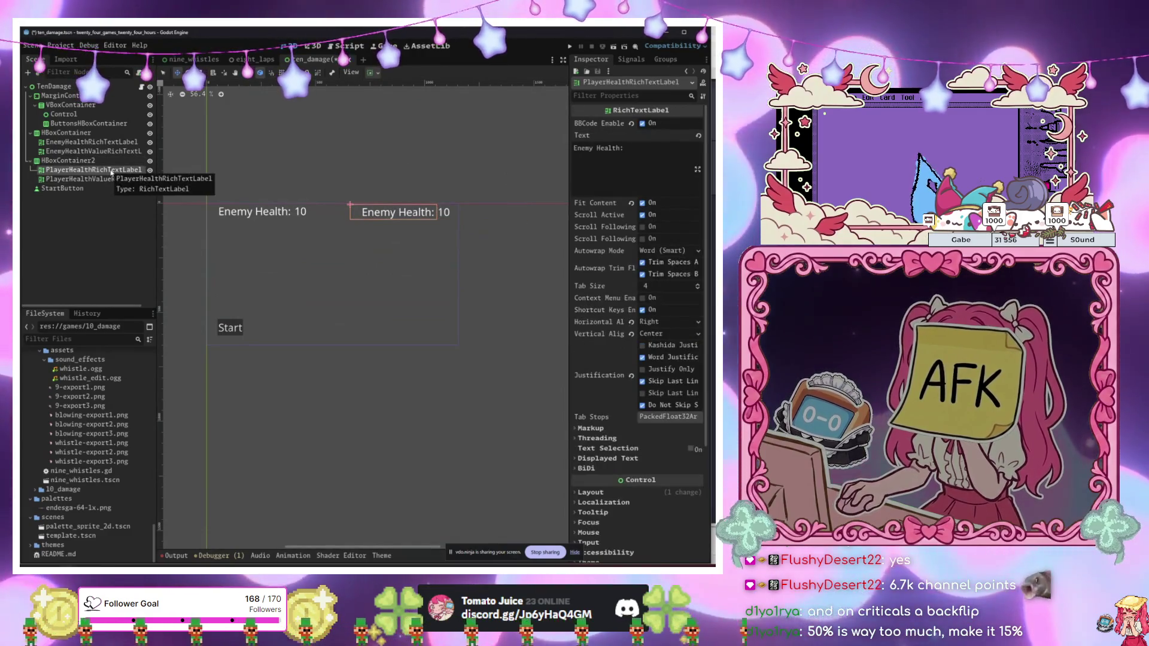
left_click(596, 149)
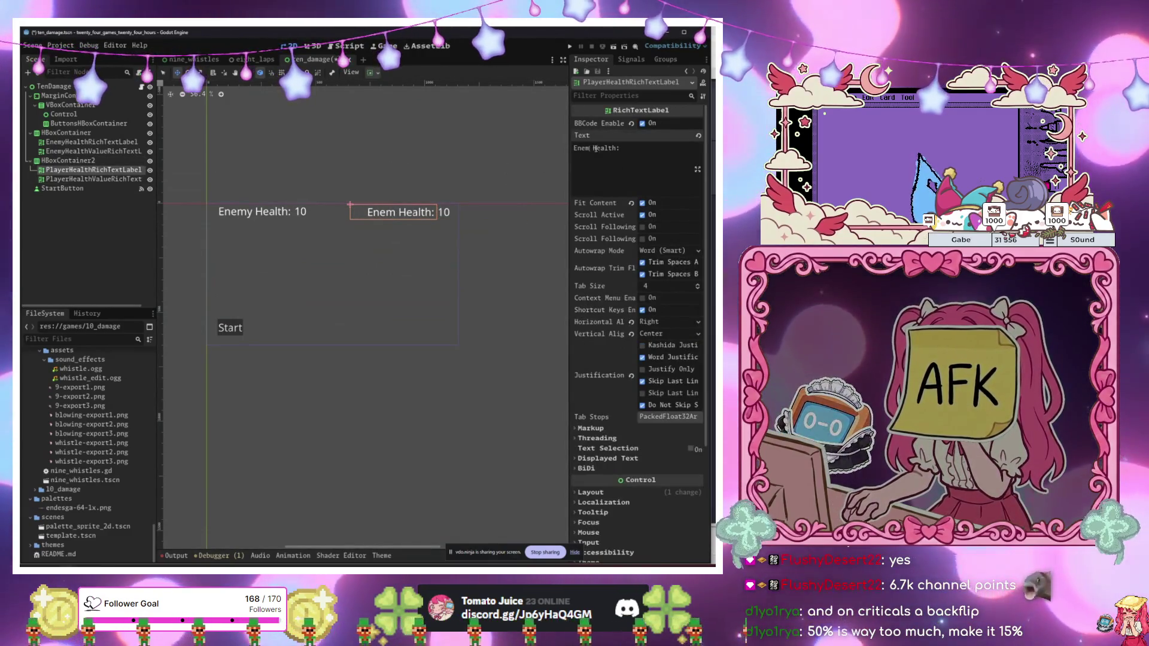
key("BackSpace")
key("BackSpace")
key("BackSpace")
key("BackSpace")
type("ayer")
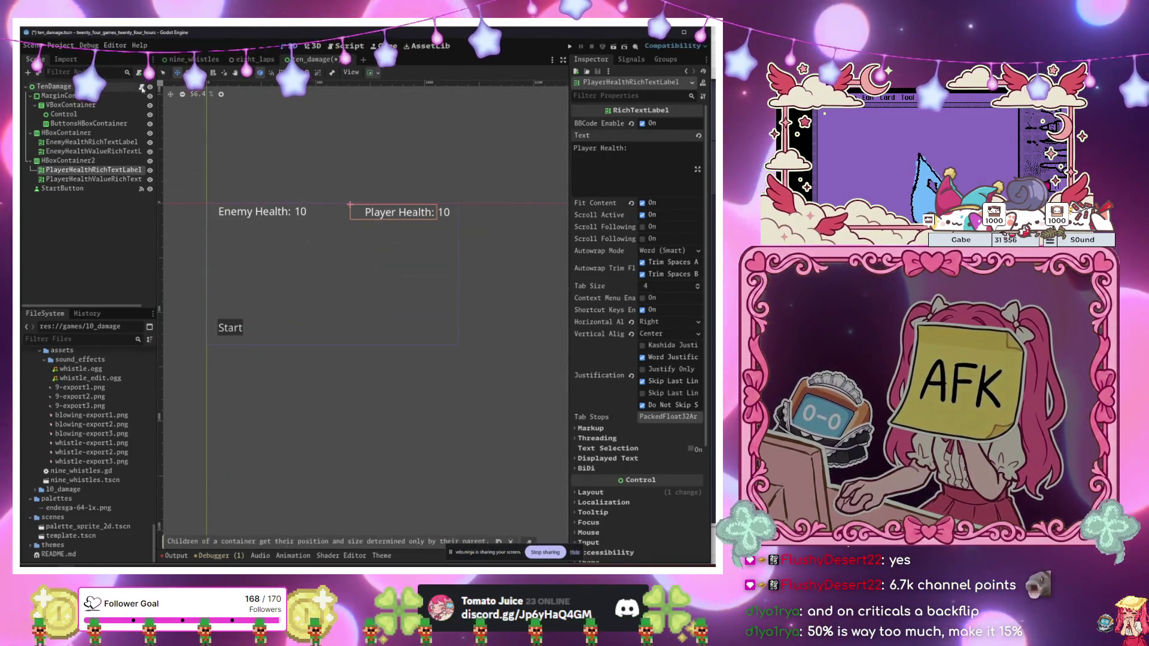
left_click(260, 451)
Step: Check the health labels, then bring up the ten_damage.gd script
scroll(321, 421, "up", 1)
left_click(276, 193)
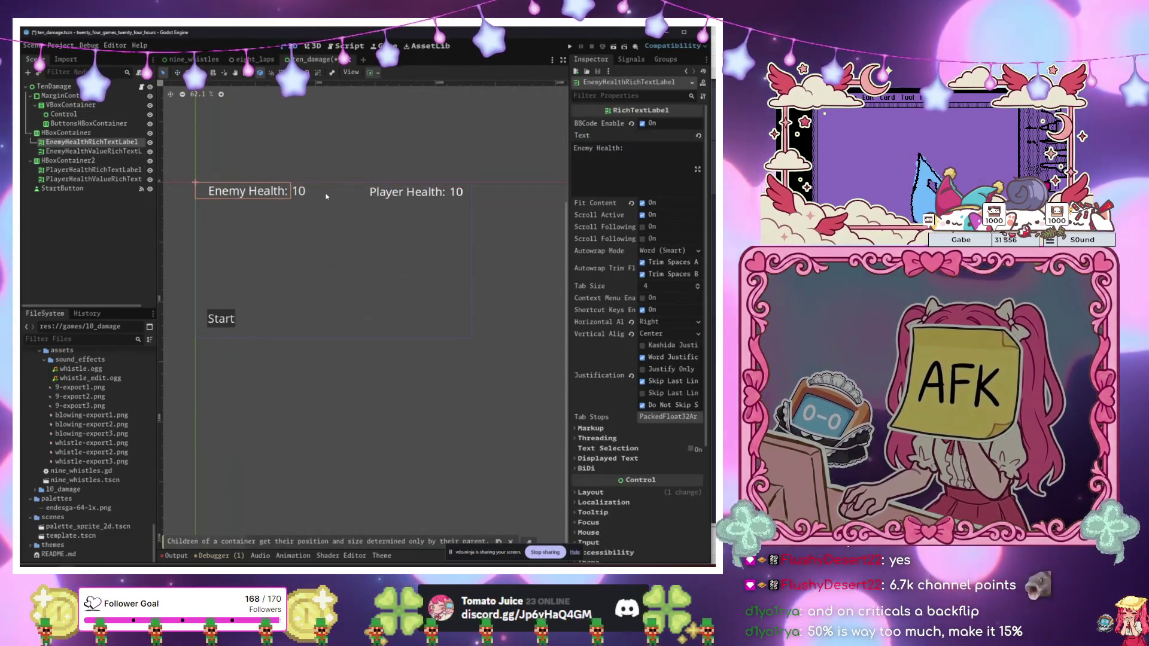
left_click(299, 191)
left_click(456, 192)
left_click(446, 349)
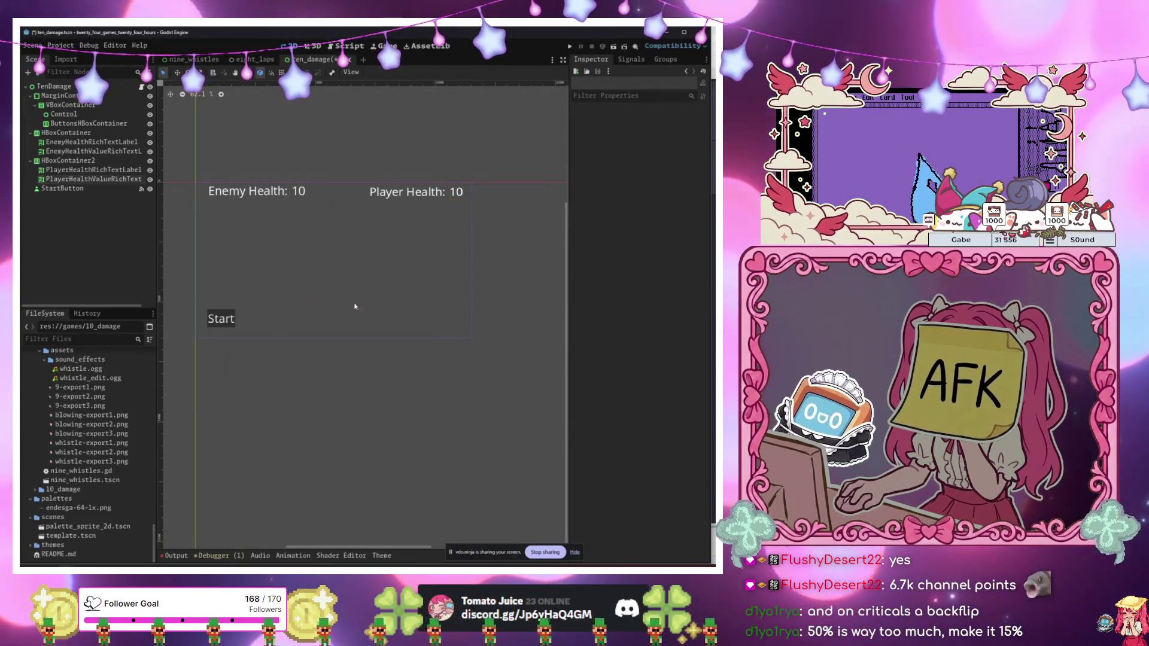
left_click(141, 86)
scroll(336, 340, "down", 10)
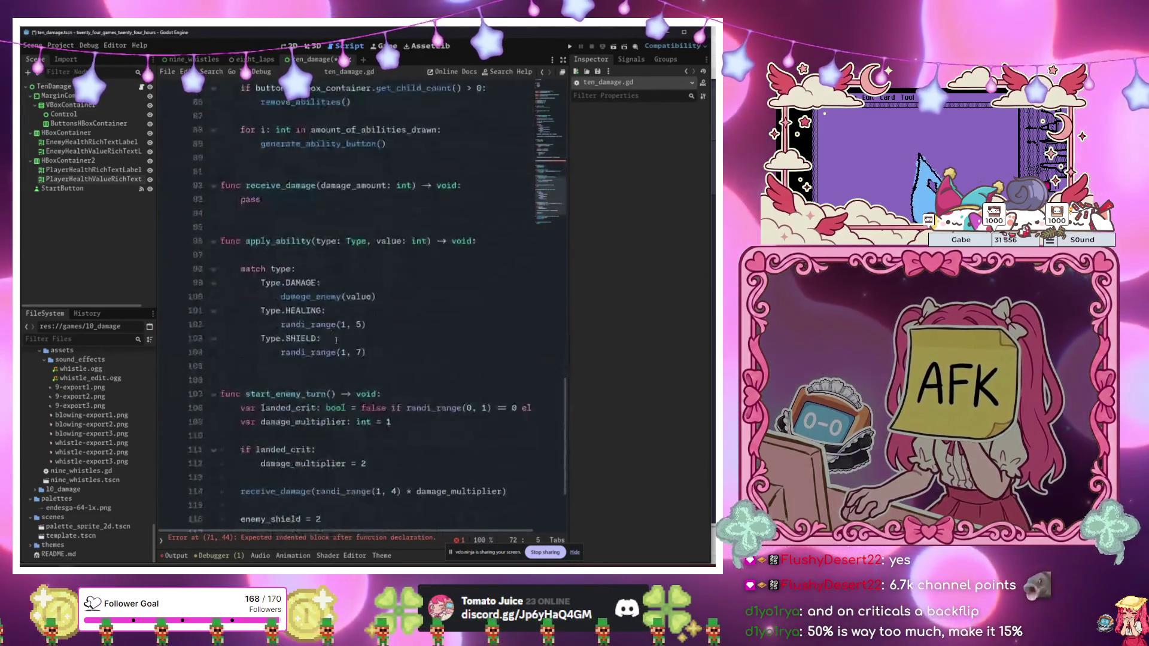
Step: Add a show_landed_crit_animation() call inside the landed_crit block
left_click(380, 295)
left_click(404, 326)
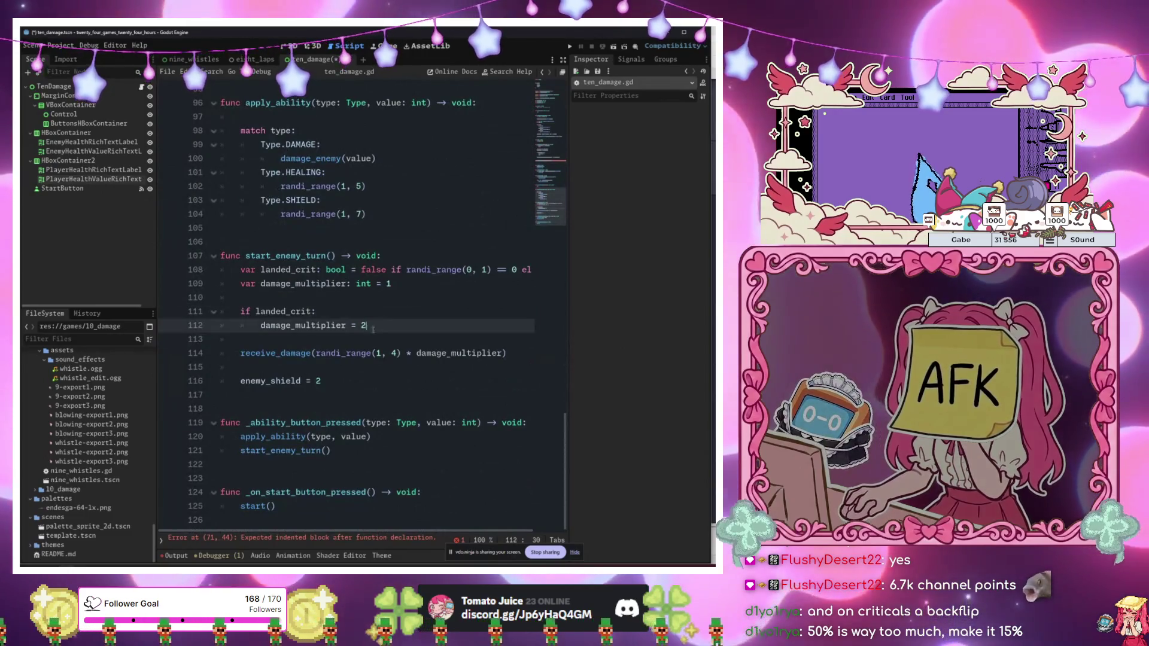
key("Return")
scroll(404, 326, "up", 1)
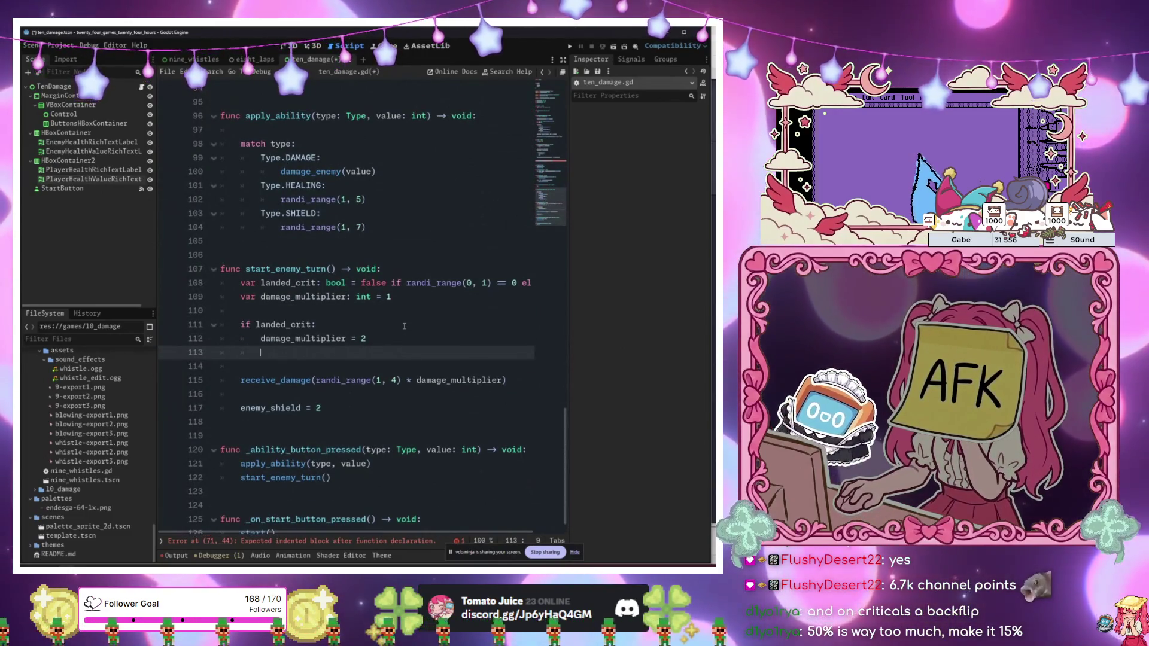
type("show_lan")
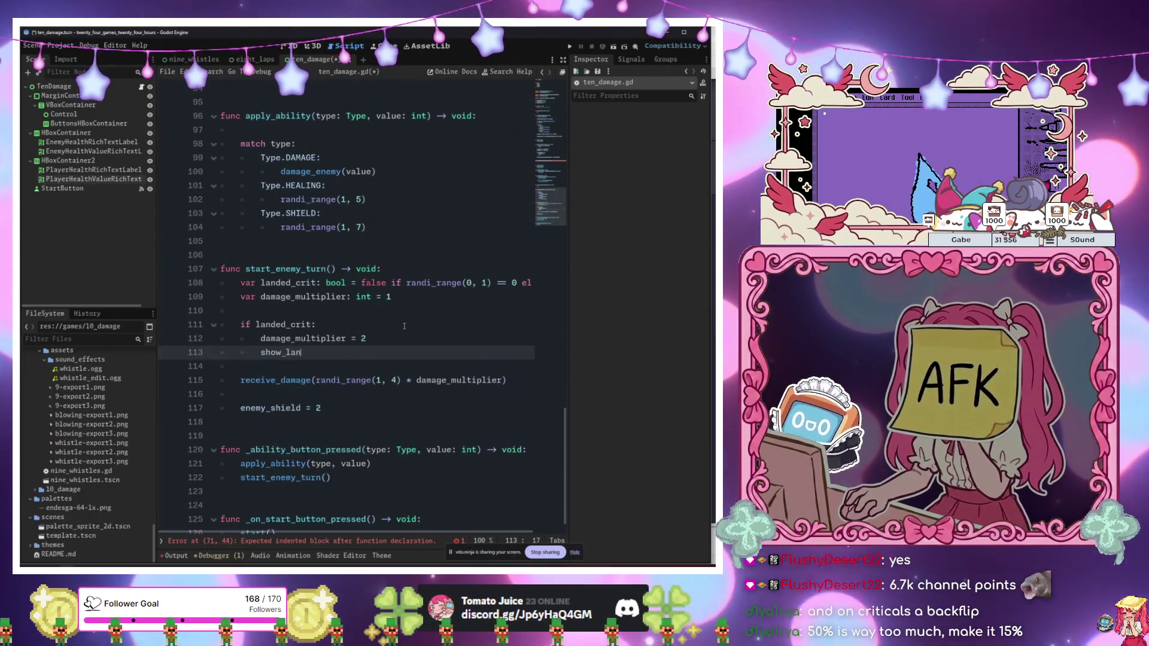
type("d_crit")
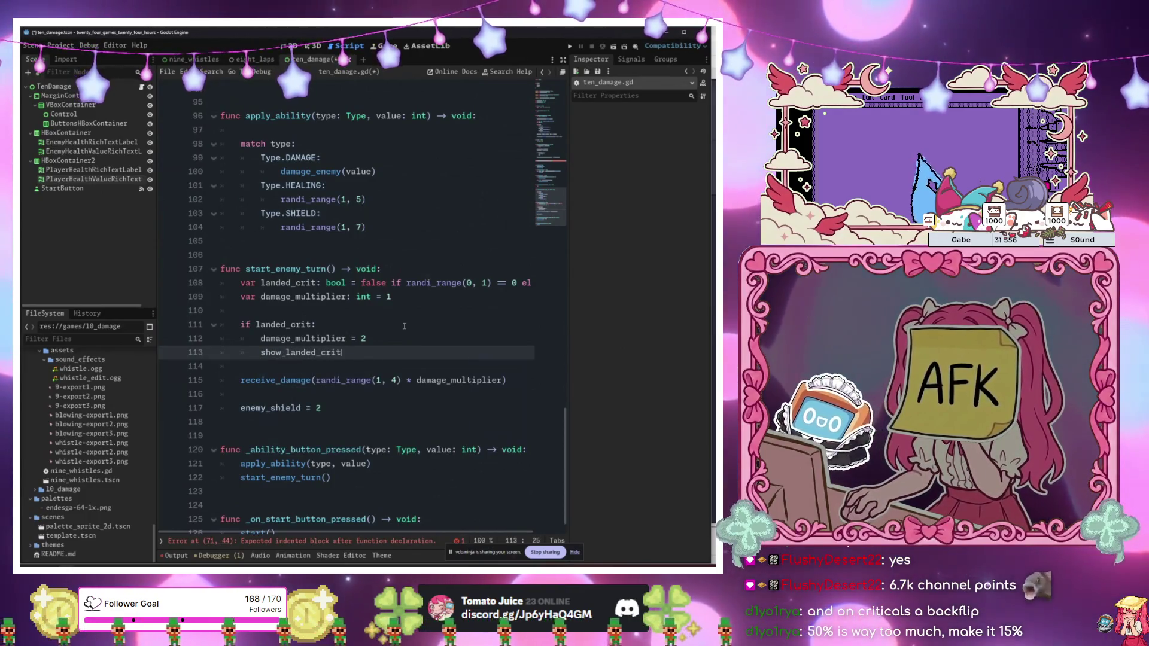
type("vis")
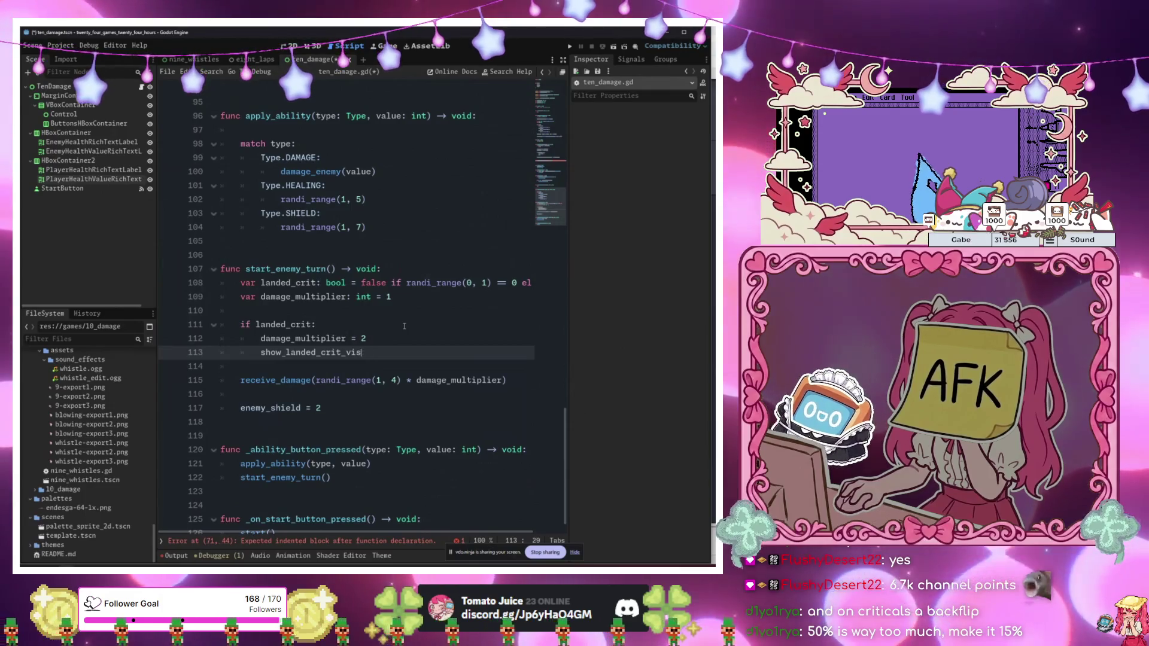
type("tion()")
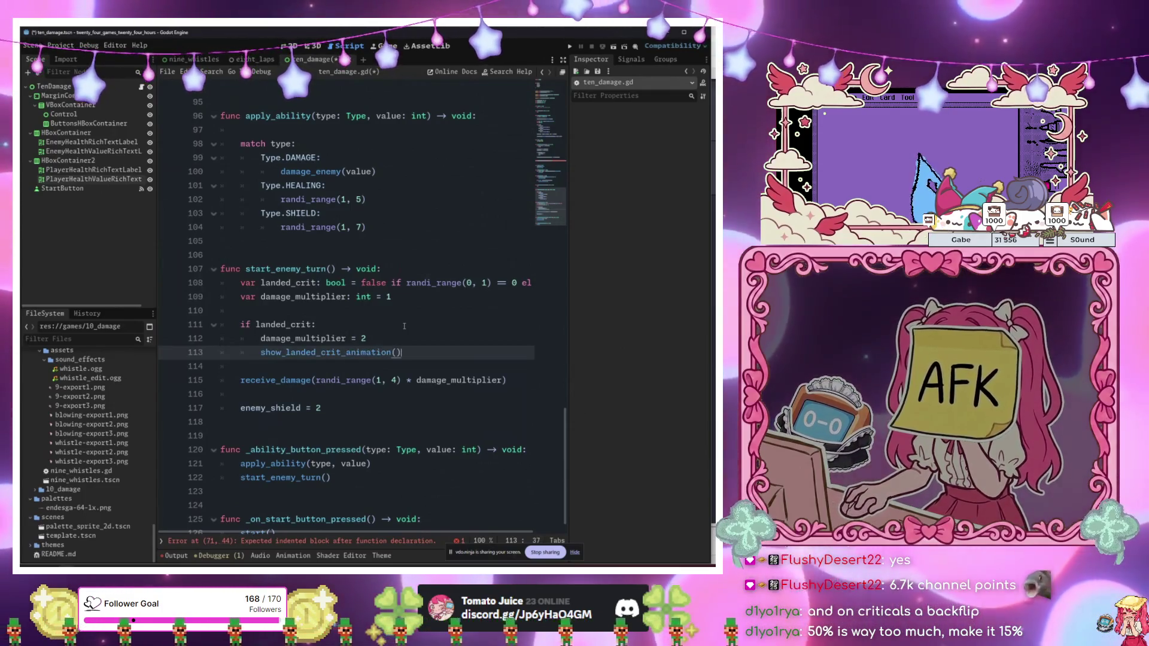
left_click_drag(402, 355, 261, 353)
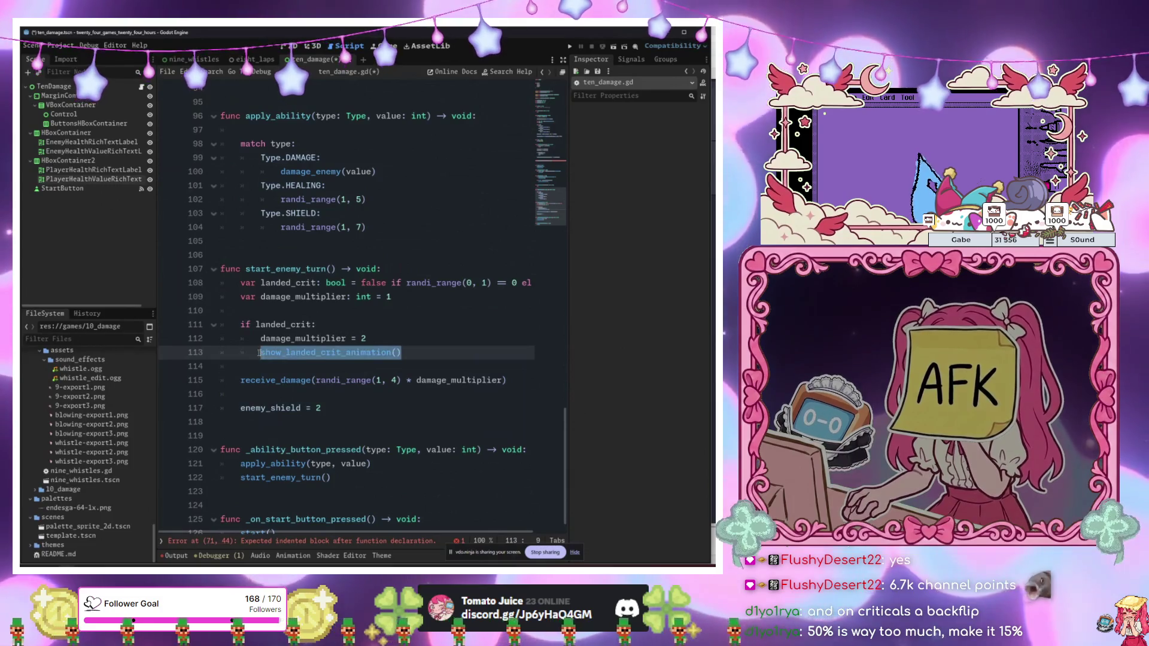
scroll(306, 378, "up", 3)
Step: Declare func show_landed_crit_animation() -> void: above start_enemy_turn and return to the 2D view
left_click(305, 378)
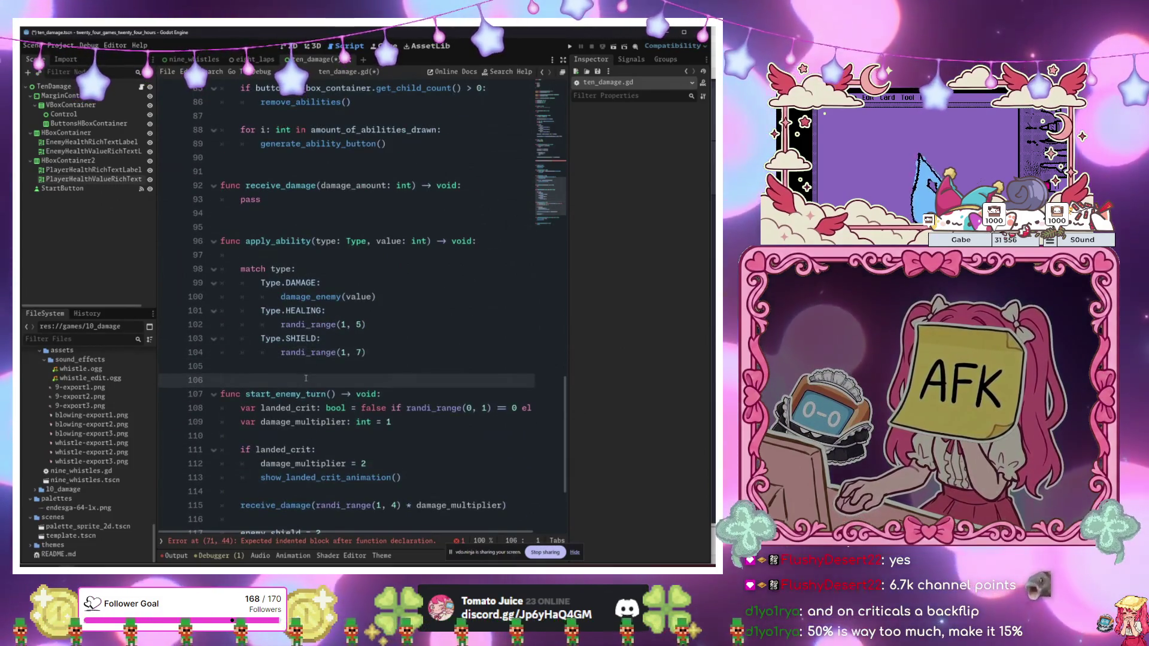
key("Return")
key("Return")
left_click(306, 379)
type("func show_landed_crit_animation()")
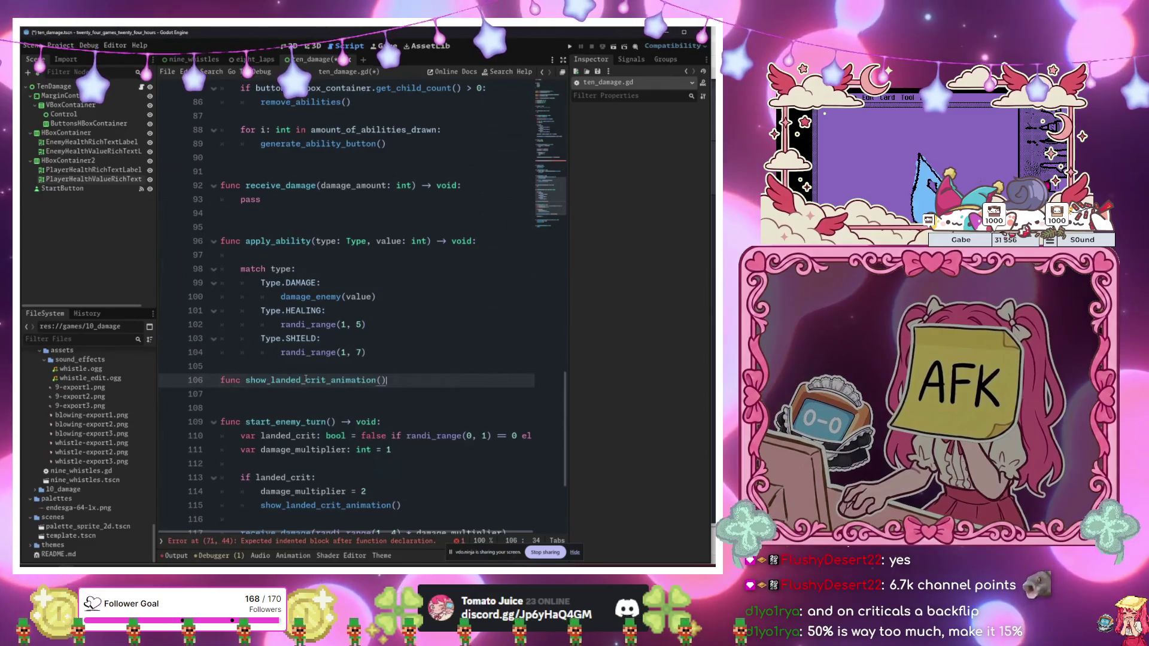
type(" -> void:")
key("Return")
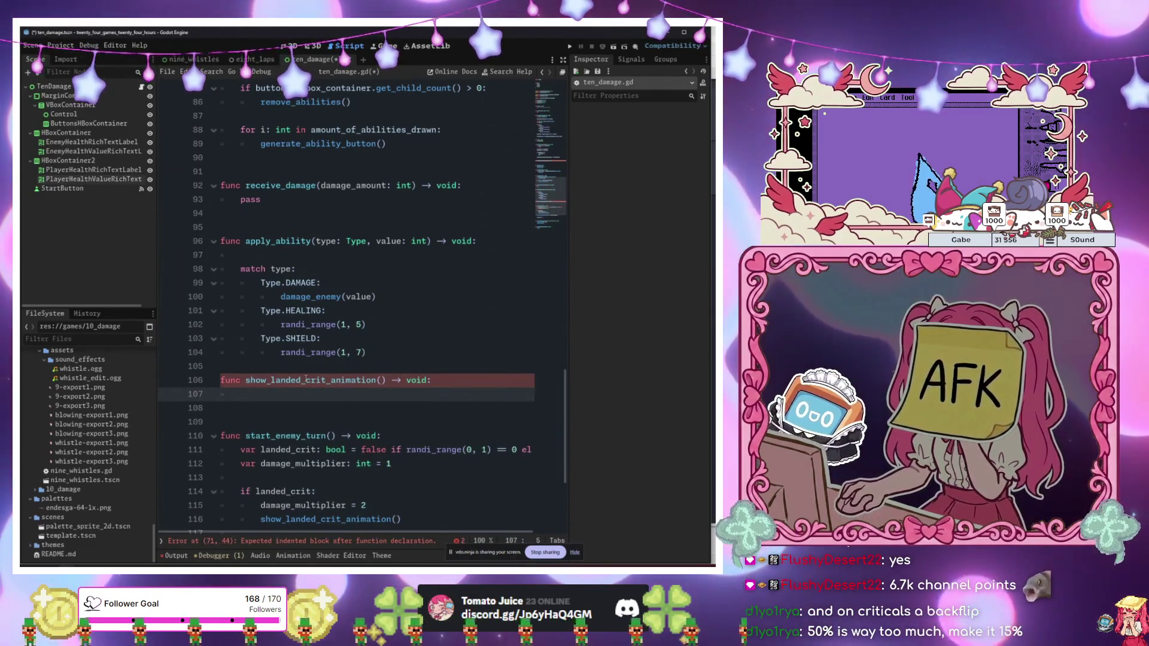
left_click(53, 87)
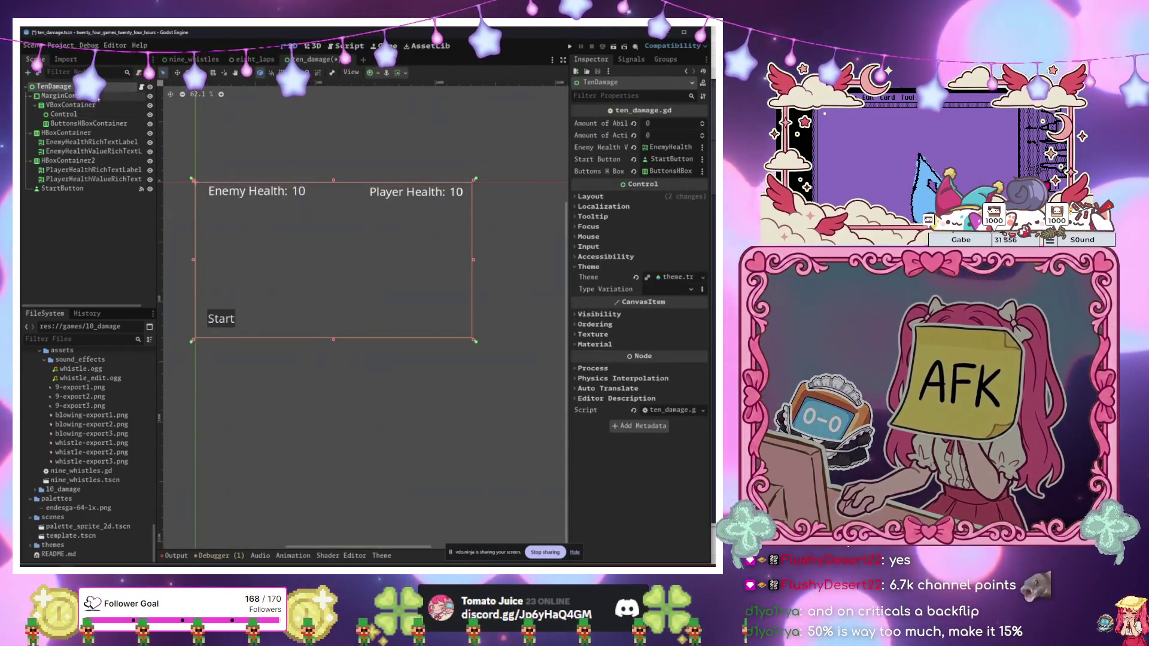
Step: Copy BannedTextRichTextLabel from four_mazes.tscn and paste it into the ten_damage scene
left_click(68, 339)
type("maze")
double_click(79, 493)
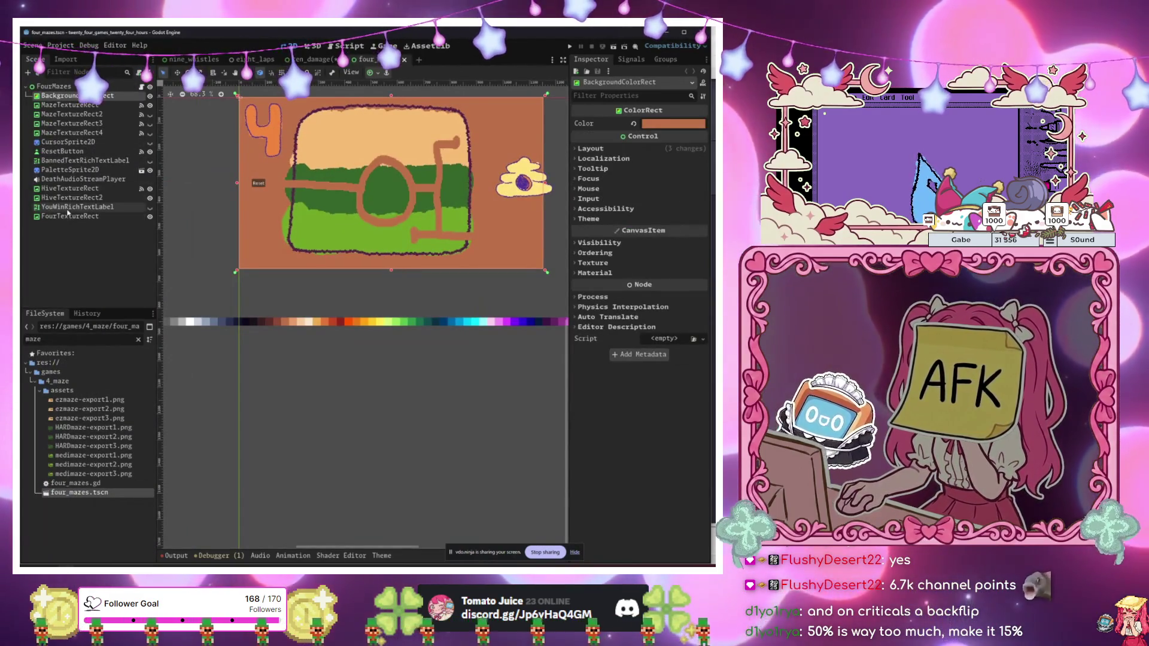
left_click(114, 161)
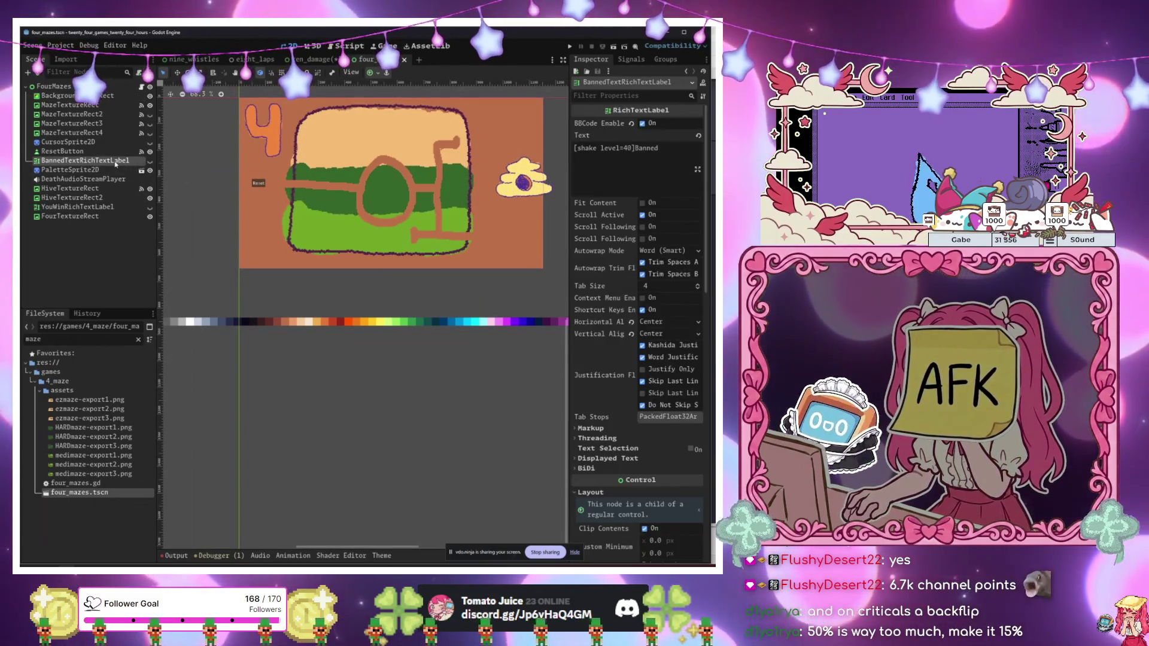
left_click(192, 60)
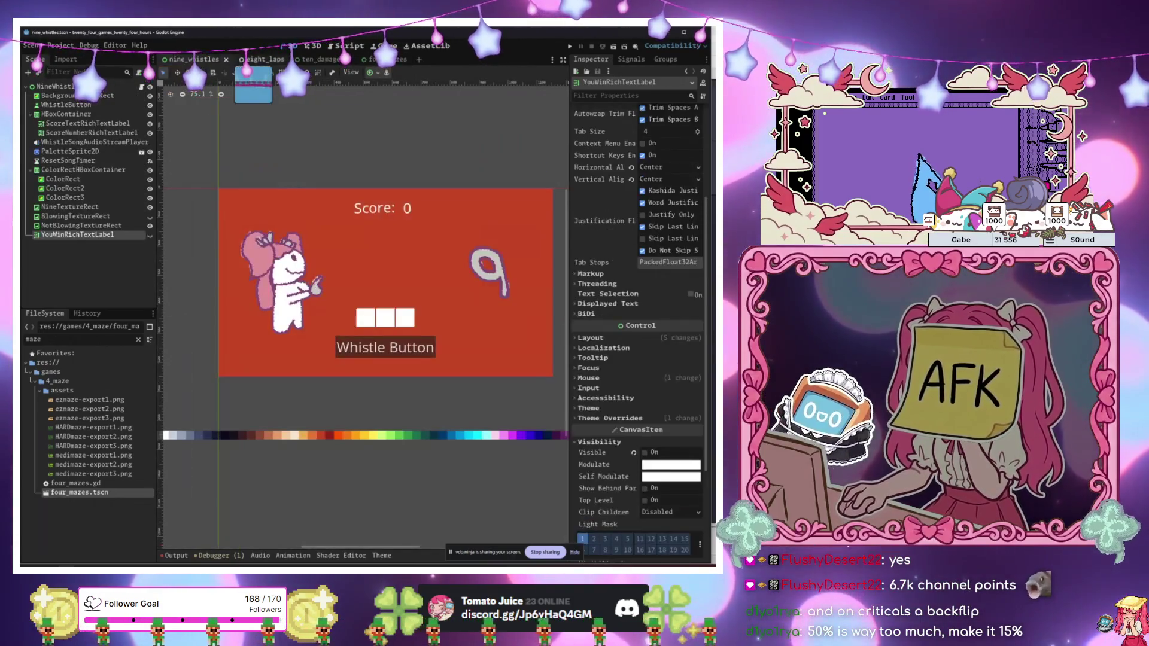
key("ctrl+Tab")
key("ctrl+Tab")
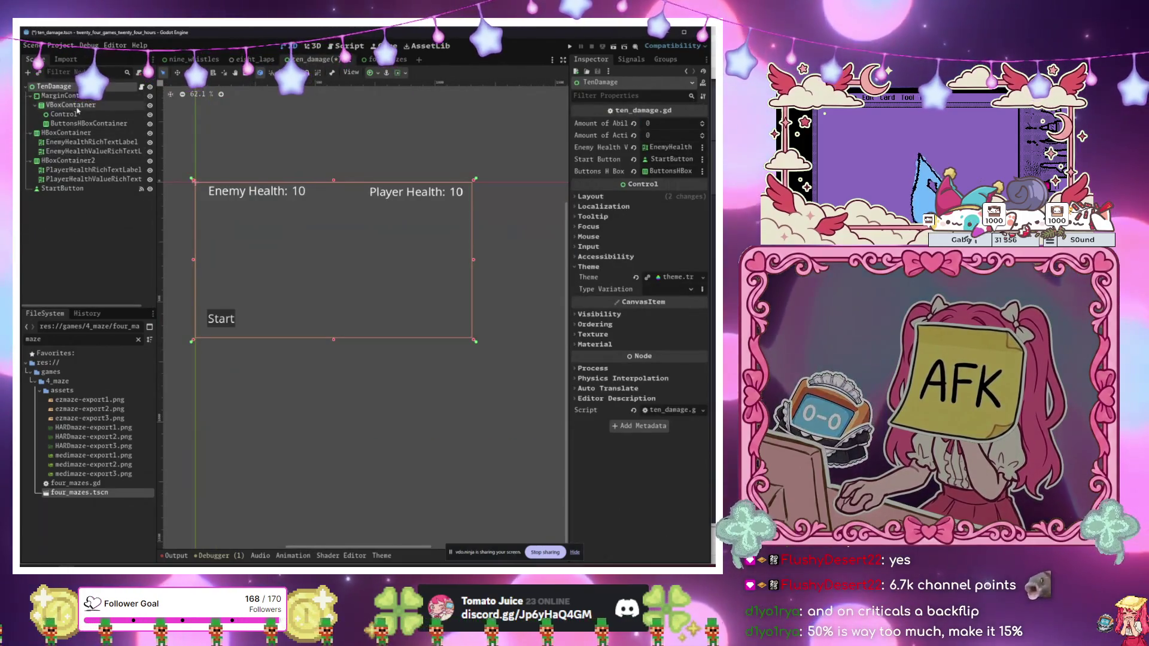
key("ctrl+v")
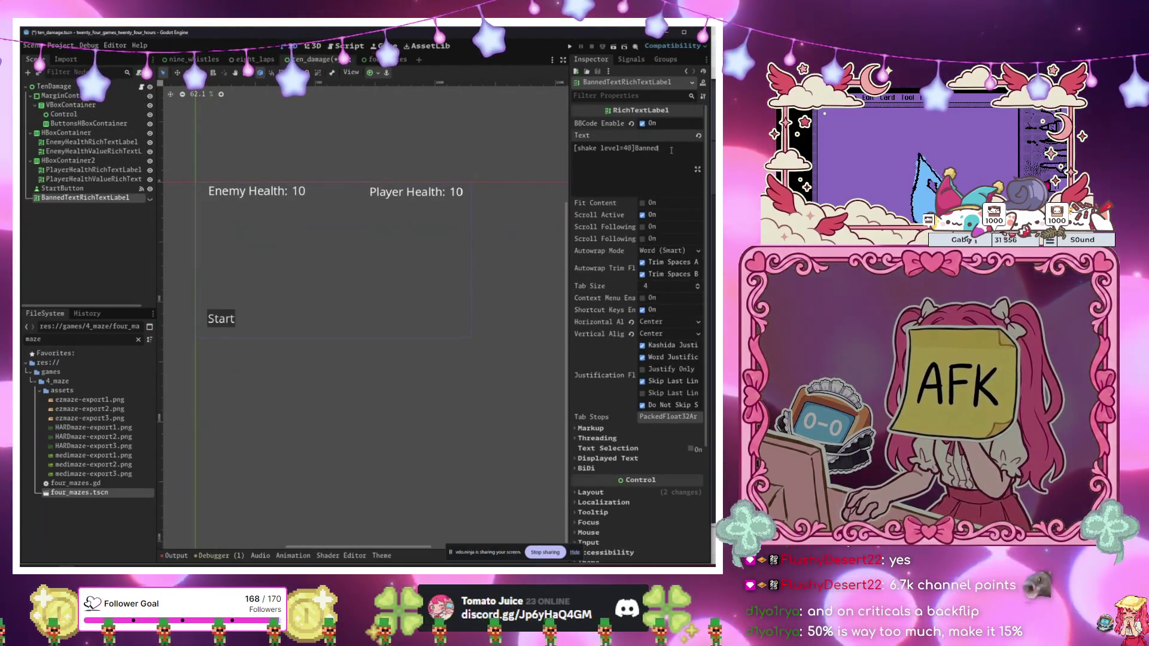
Step: Change the pasted label's text to '[shake level=40]Crit!'
left_click(85, 197)
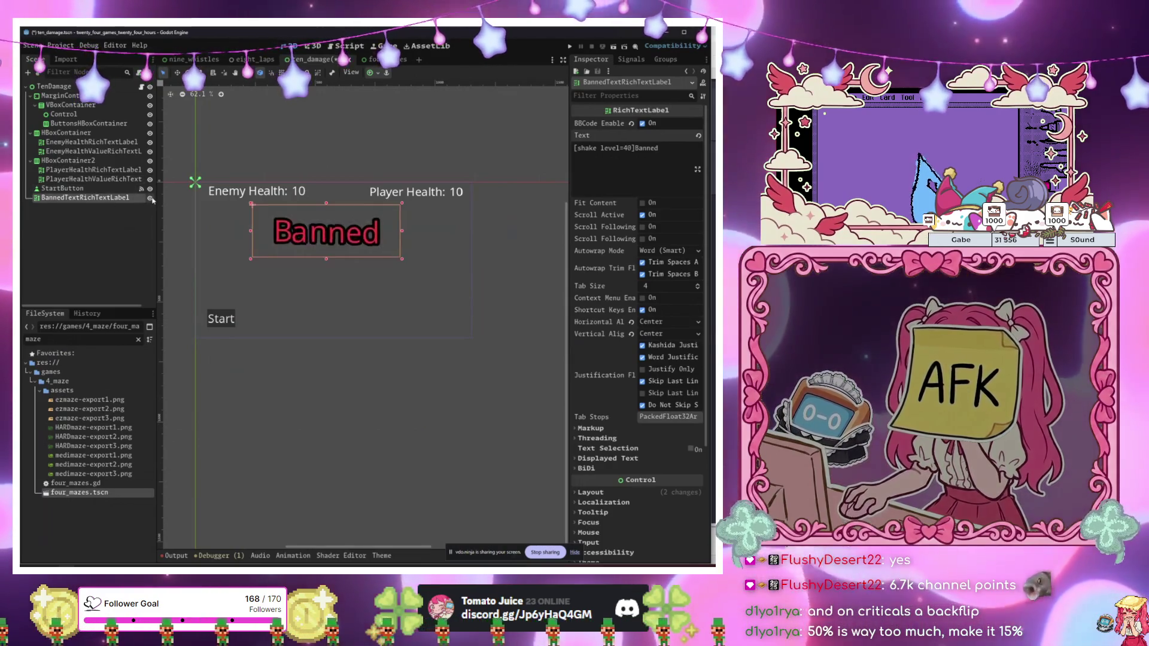
left_click(666, 148)
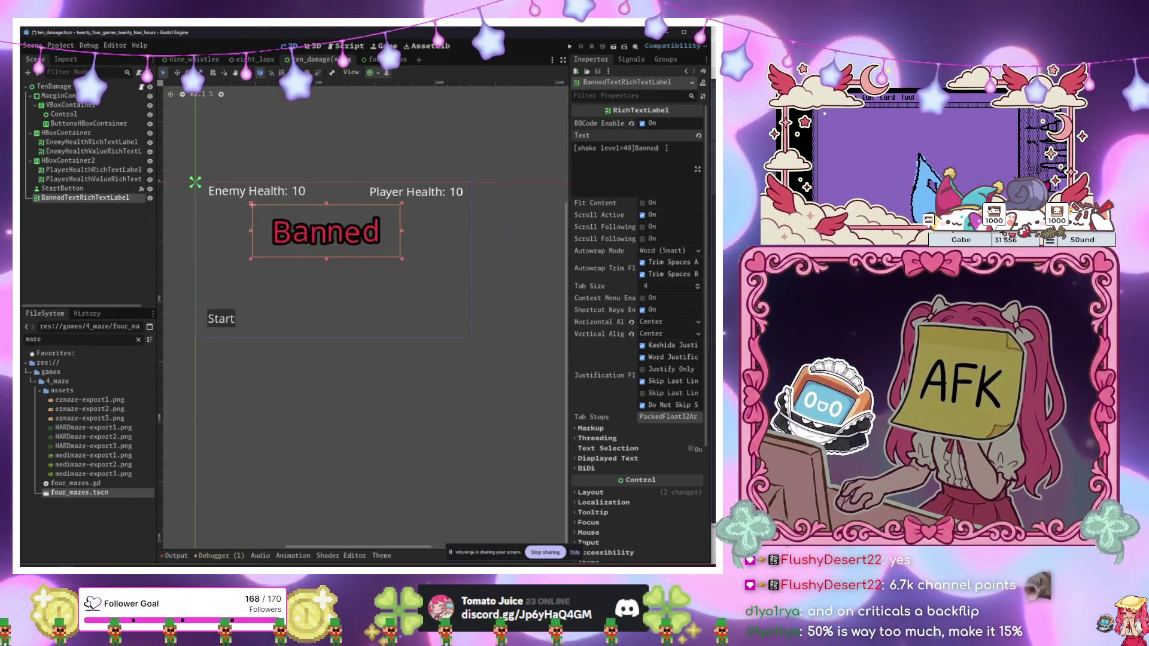
key("BackSpace")
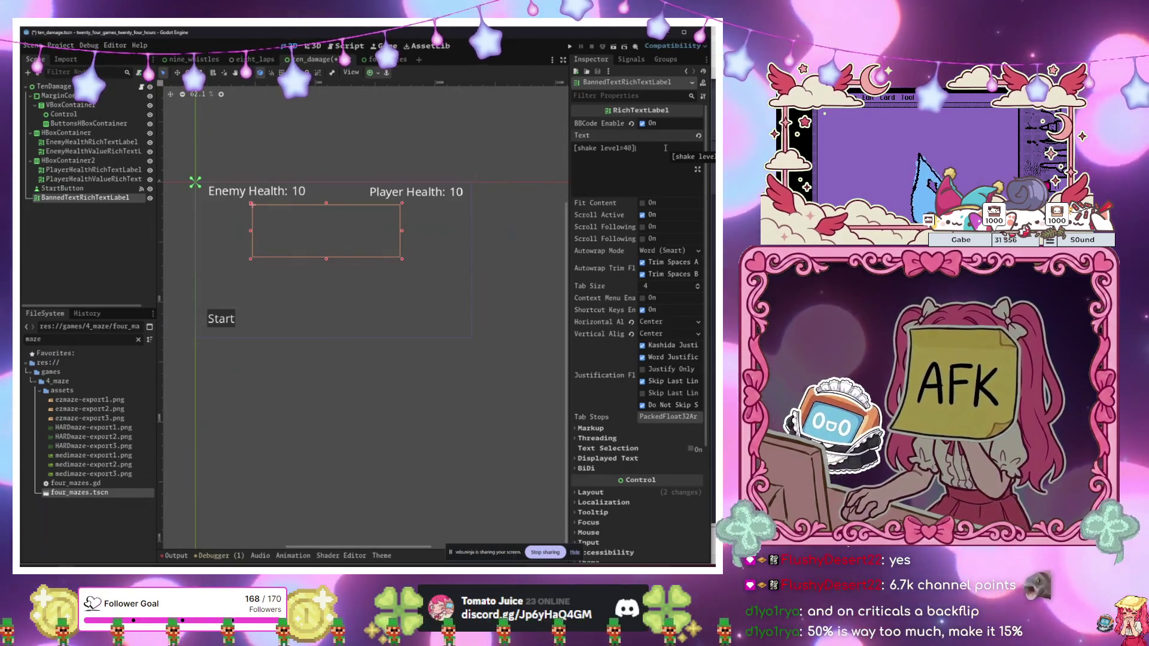
type("Crit")
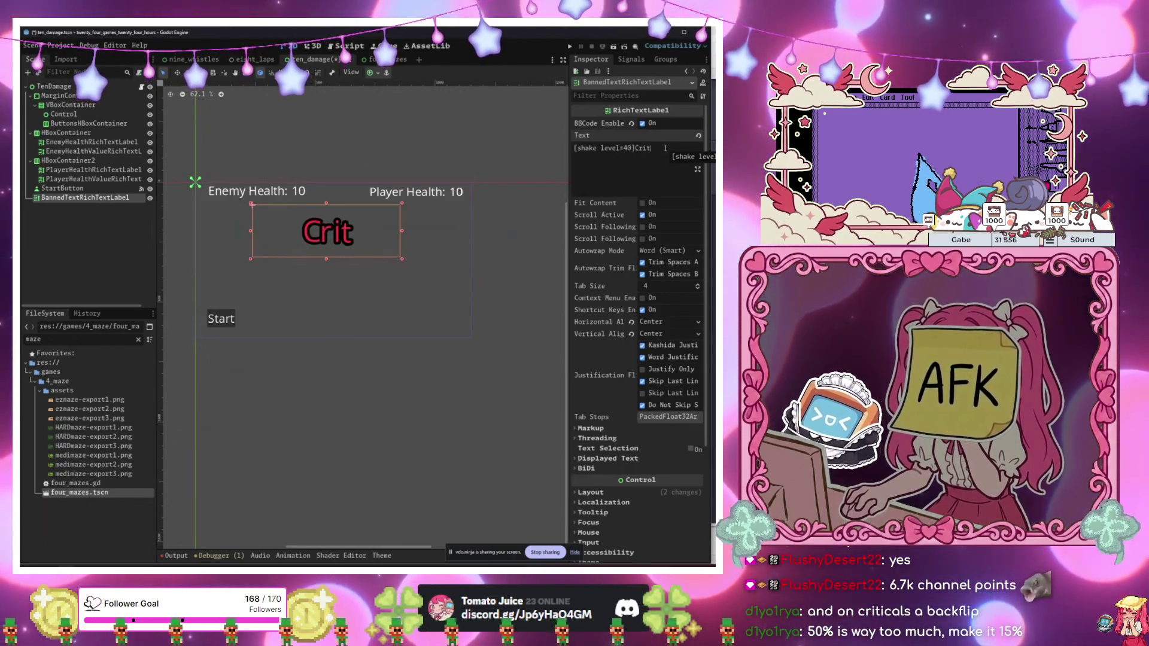
left_click(450, 428)
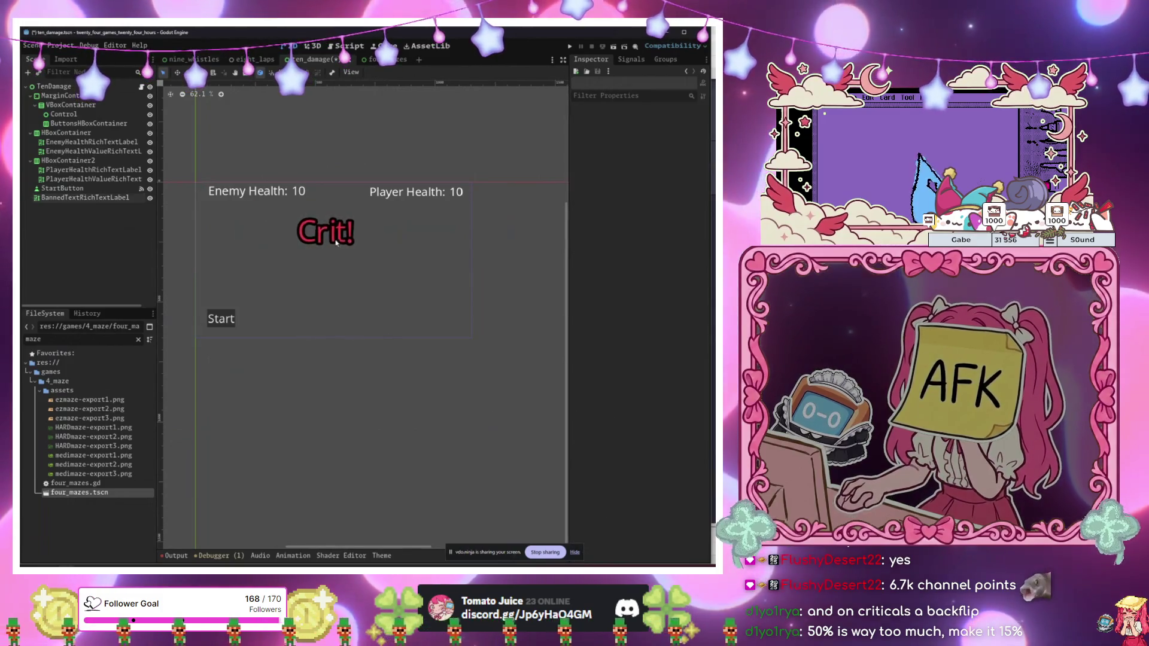
left_click(326, 231)
left_click(221, 318)
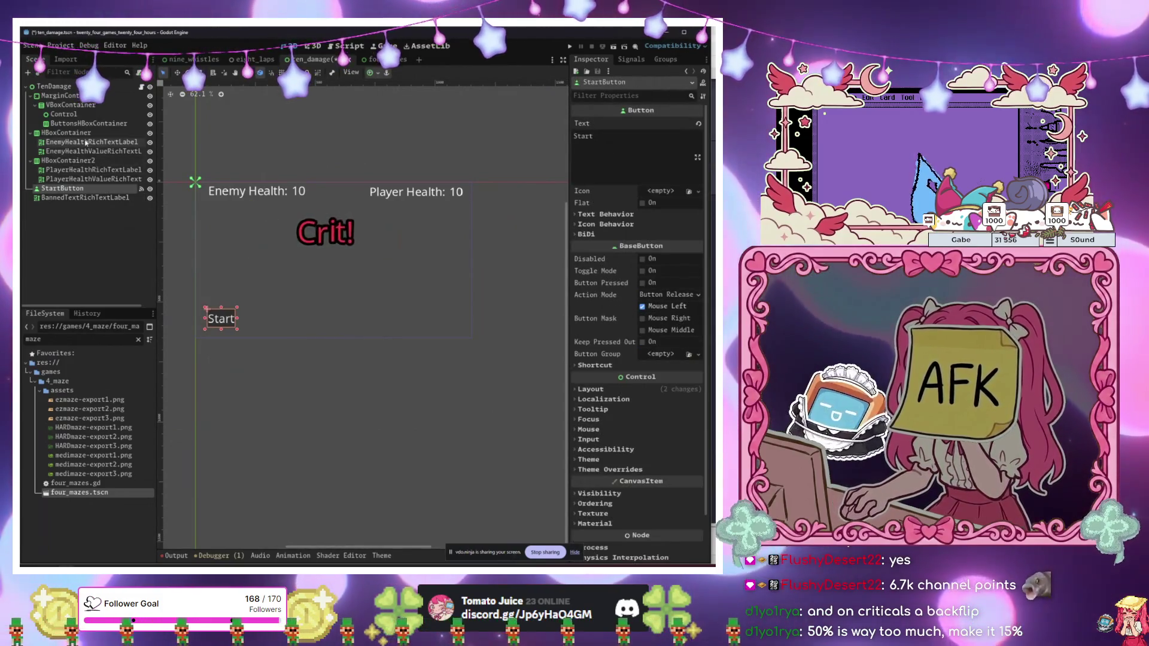
Step: Close the [shake] tag in the Enemy Health caption's text
left_click(86, 143)
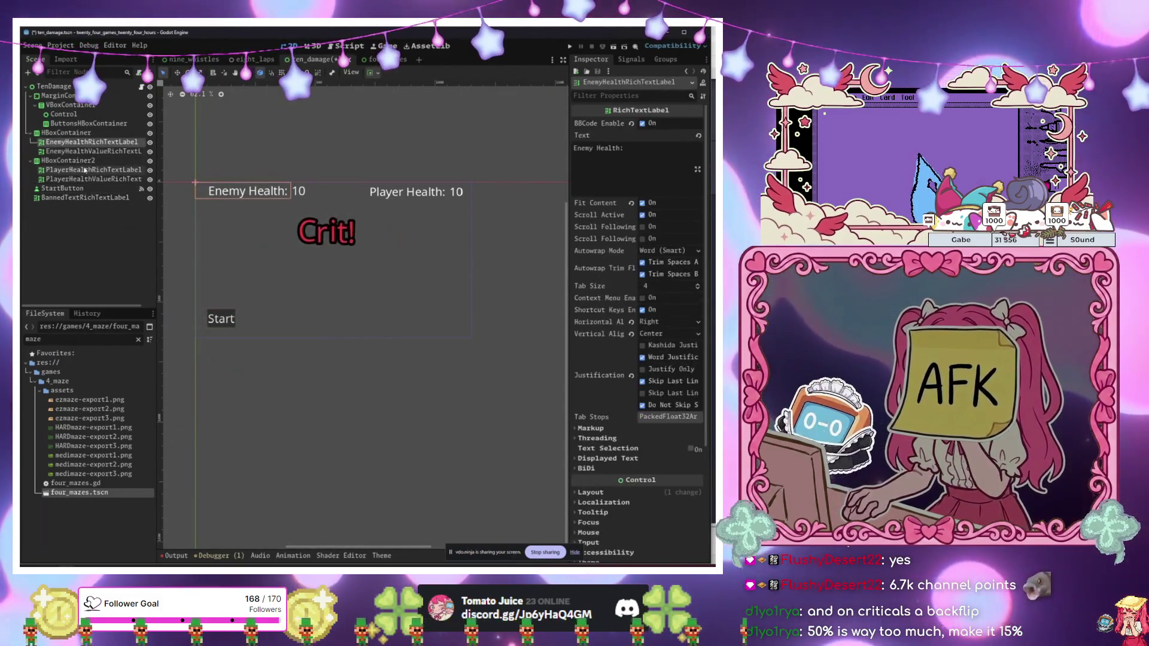
left_click(90, 142)
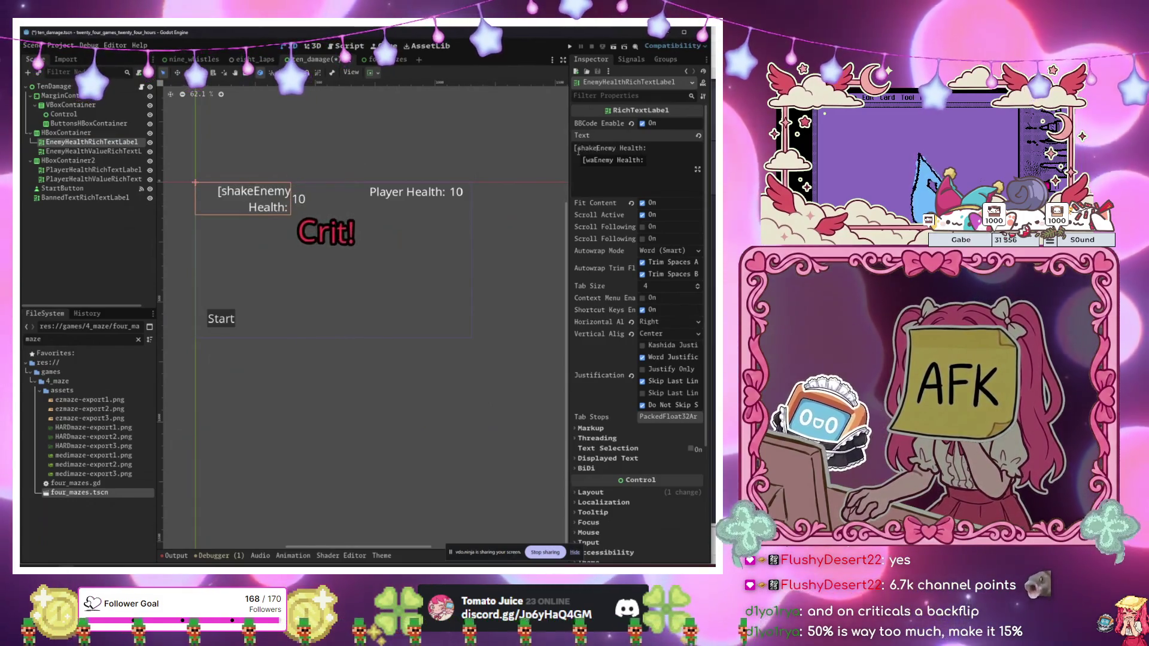
type("]")
Step: Prepend [wave] to the Player Health caption's text
left_click(111, 178)
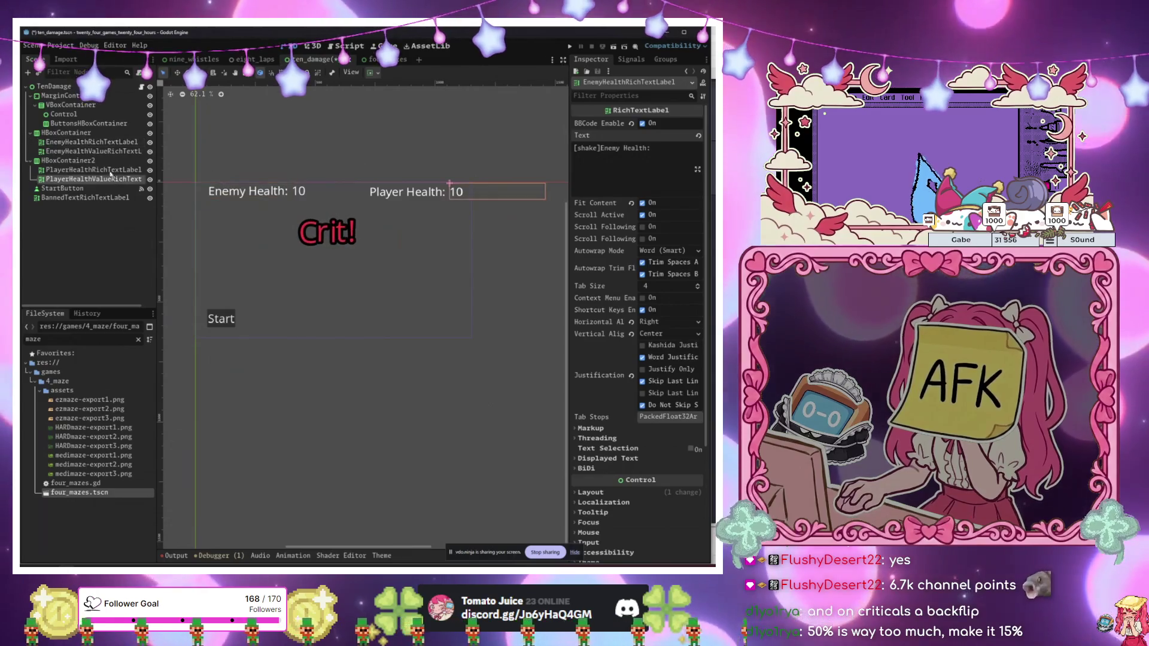
left_click(109, 171)
left_click(576, 149)
type("[wave]Player Health:")
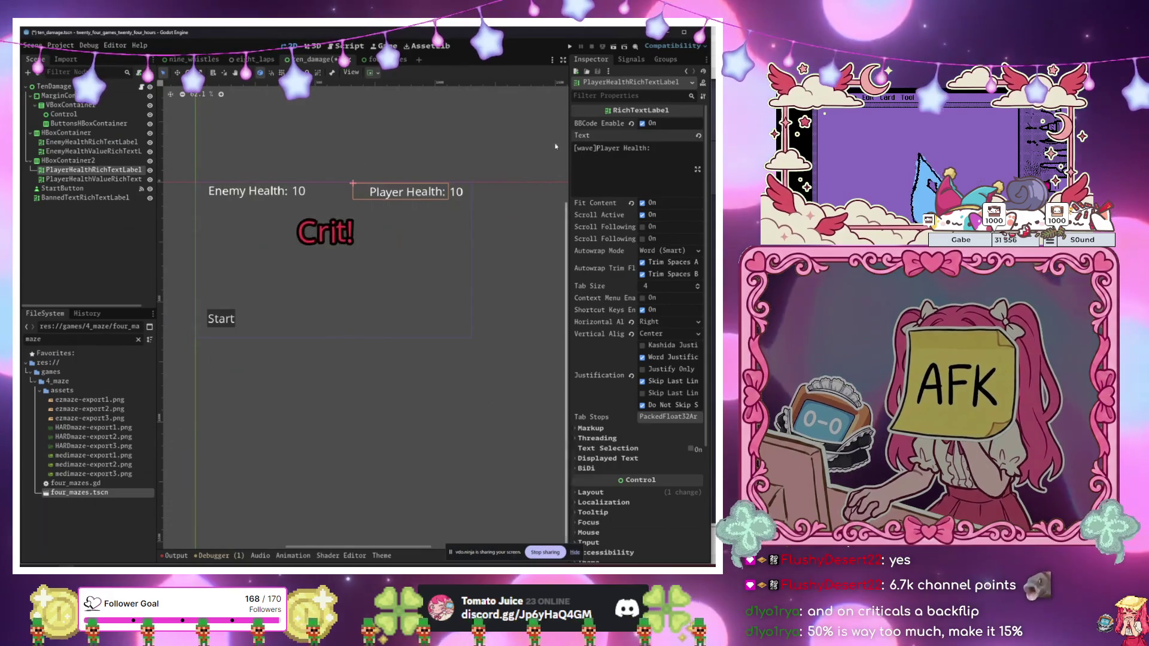
left_click(363, 337)
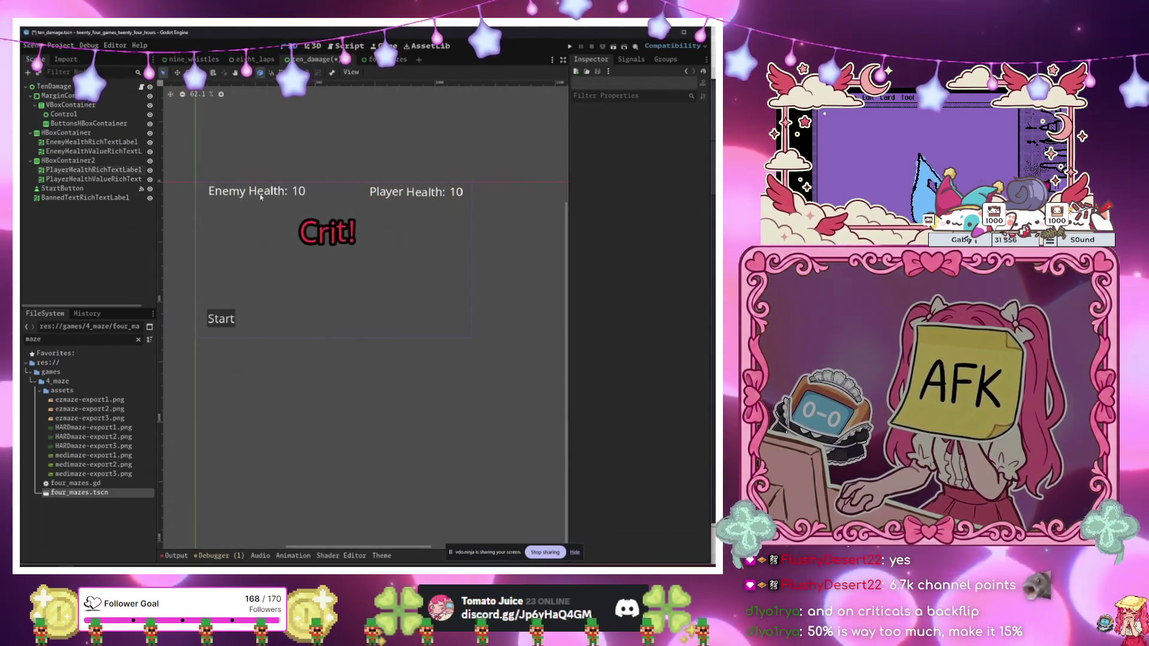
Step: Check the Enemy Health labels, then start adding a new node under the TenDamage root
left_click(260, 196)
left_click(236, 354)
left_click(72, 149)
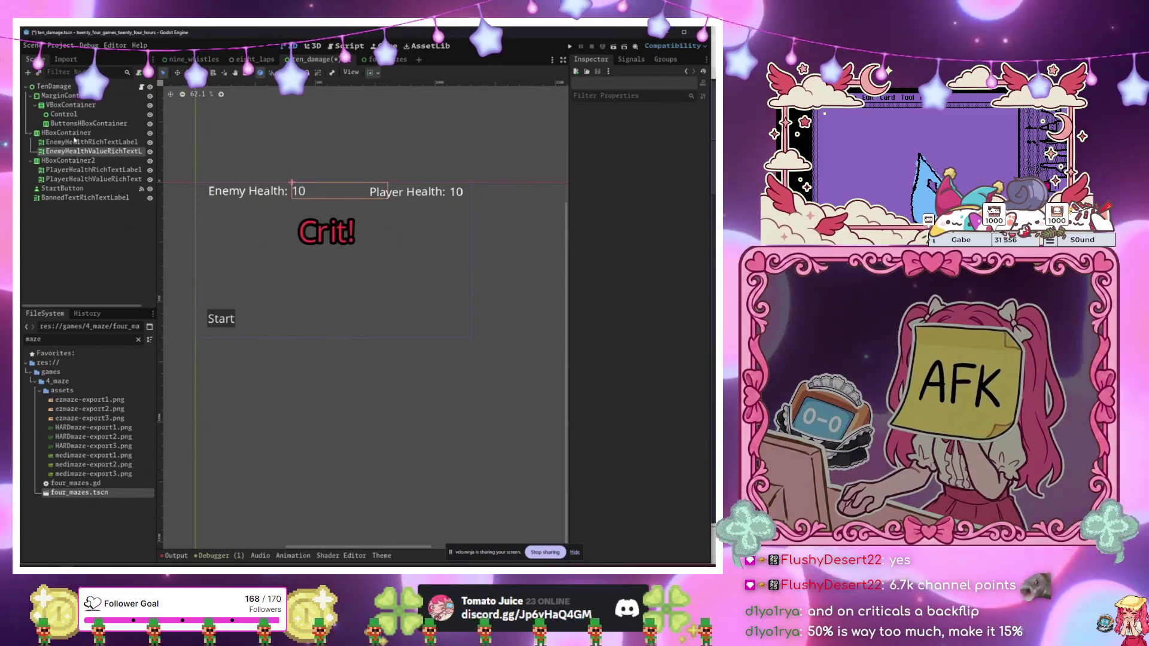
left_click(72, 142)
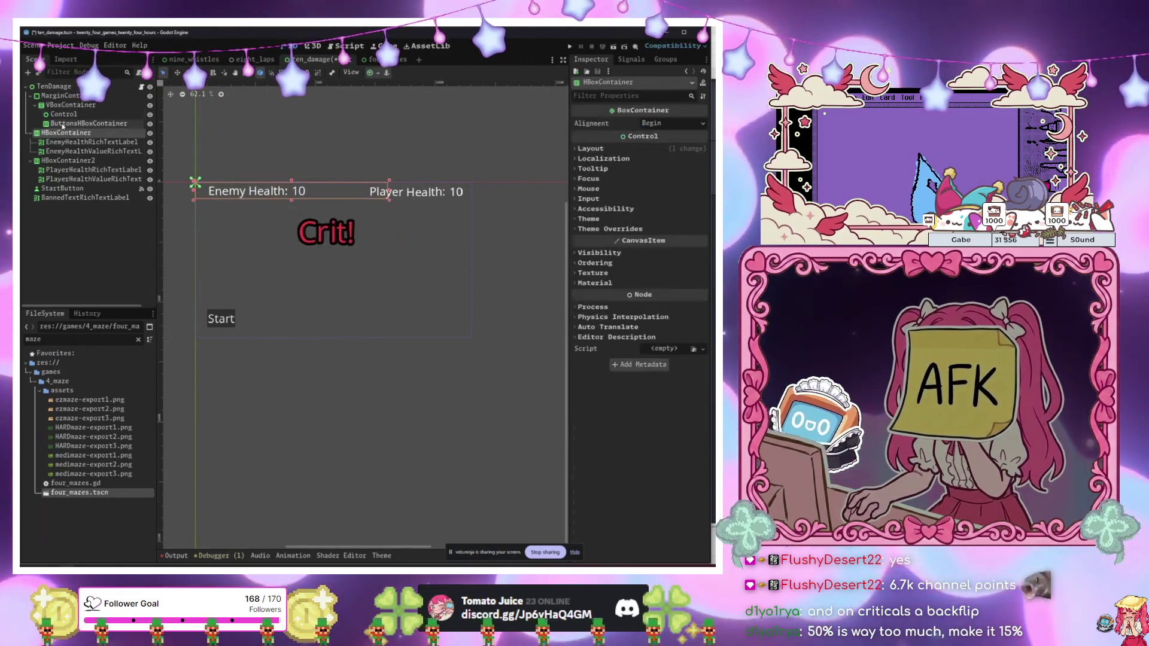
left_click(54, 86)
key("ctrl+a")
Step: Add a MarginContainer node with a child Panel
type("but")
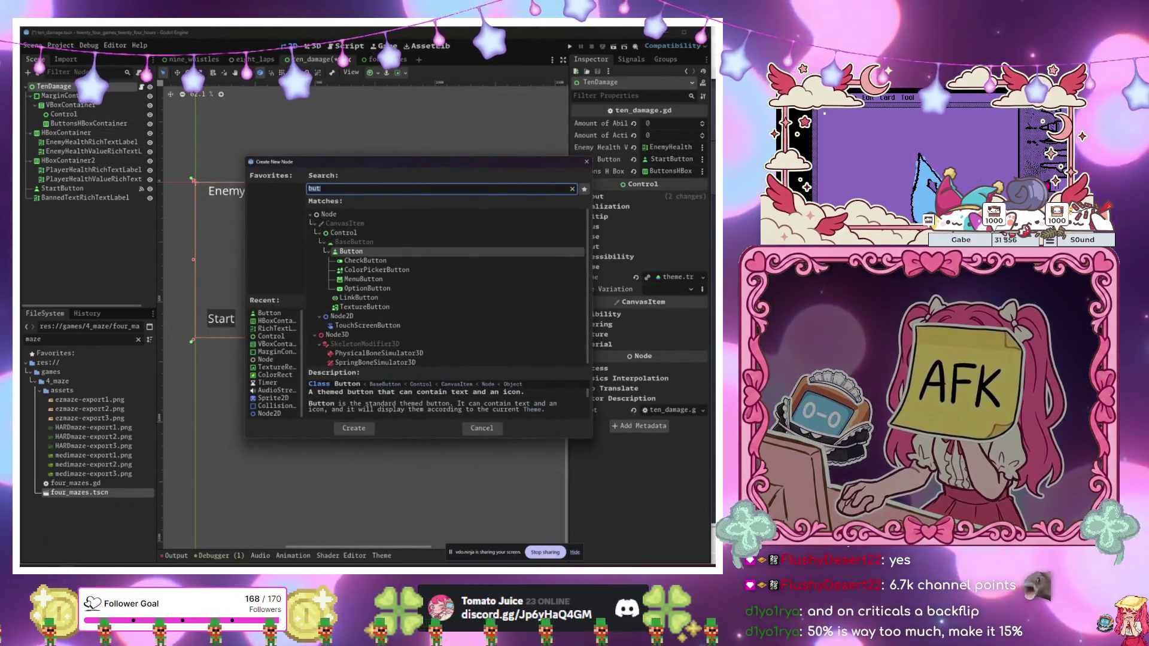
type("margin")
key("Return")
key("ctrl+a")
type("p")
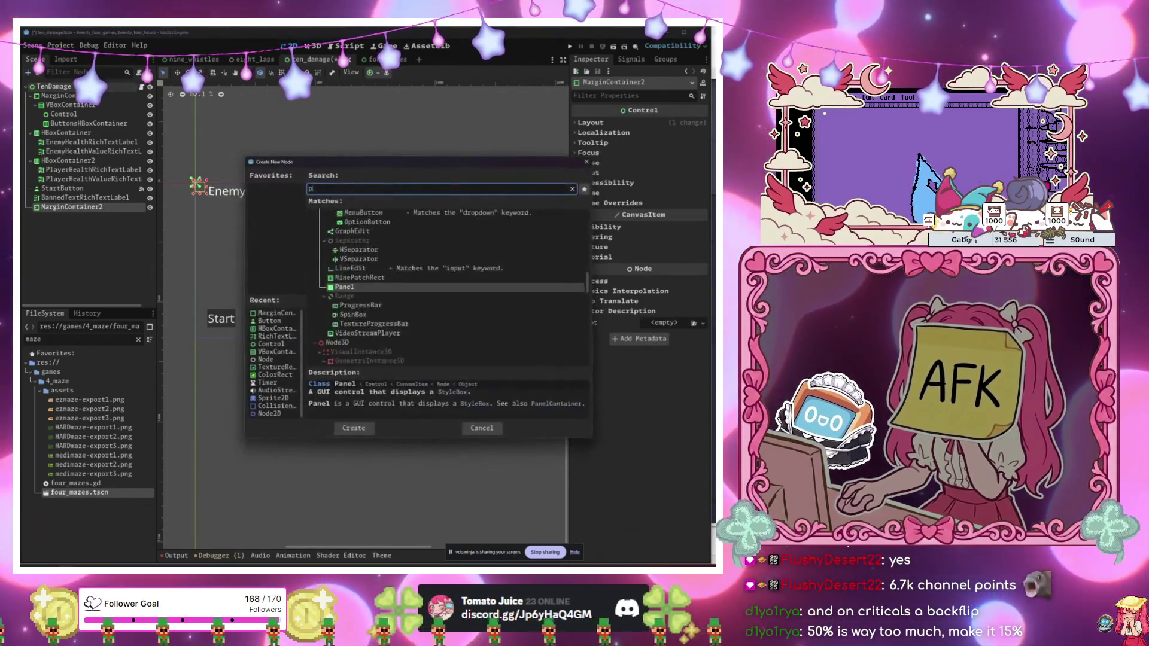
key("Return")
Step: Move the enemy health HBoxContainer into MarginContainer2 and widen the container across the row
left_click_drag(66, 132, 69, 208)
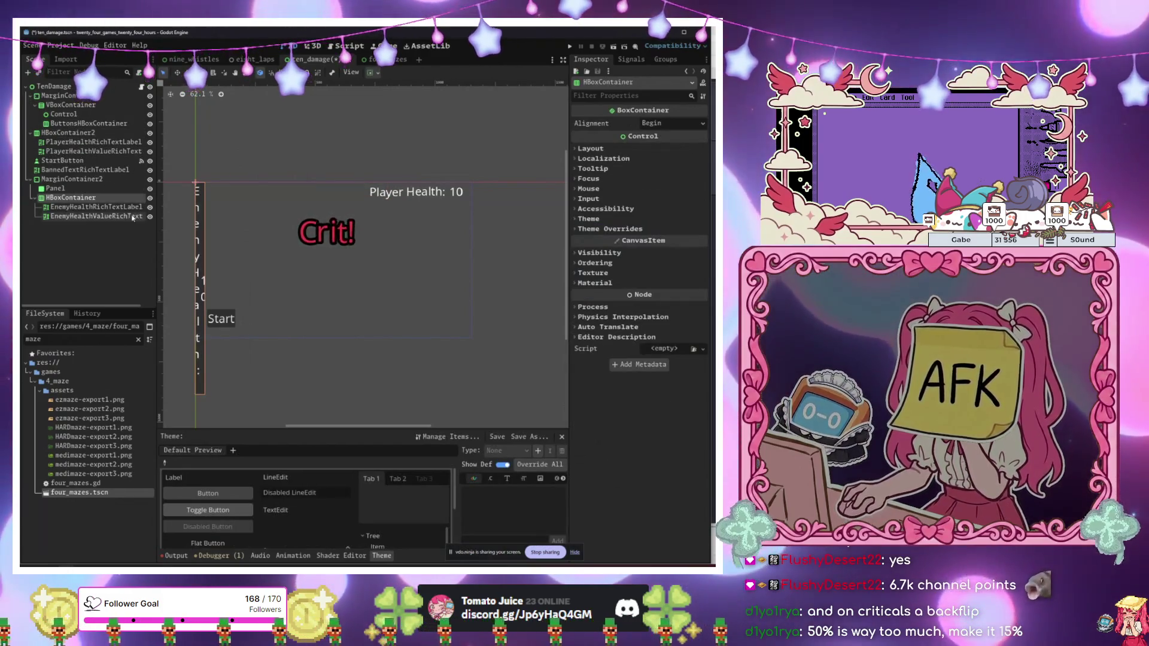
left_click(71, 179)
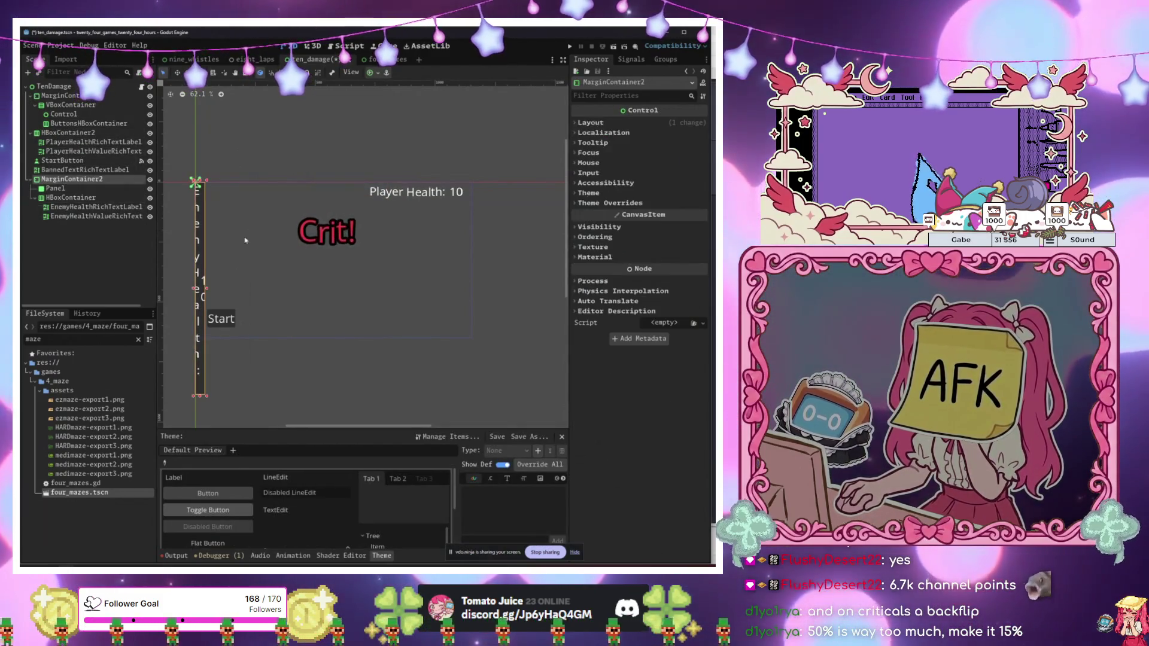
mouse_move(209, 291)
left_mouse_down()
mouse_move(380, 246)
mouse_move(289, 245)
mouse_move(373, 243)
left_mouse_up()
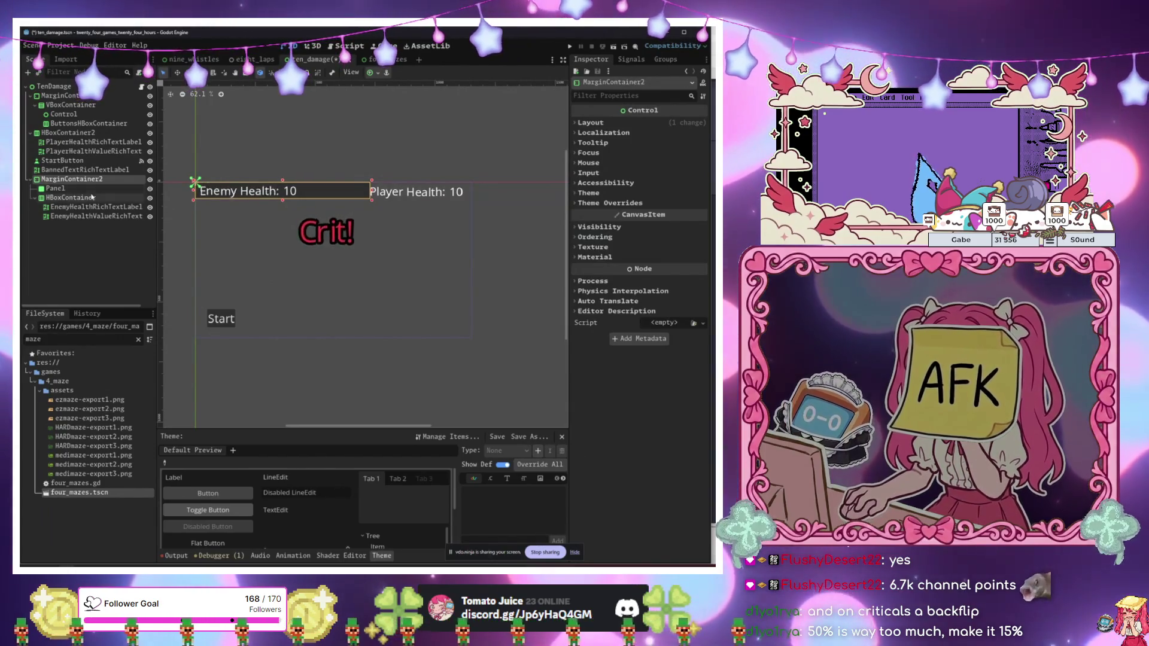
left_click(55, 188)
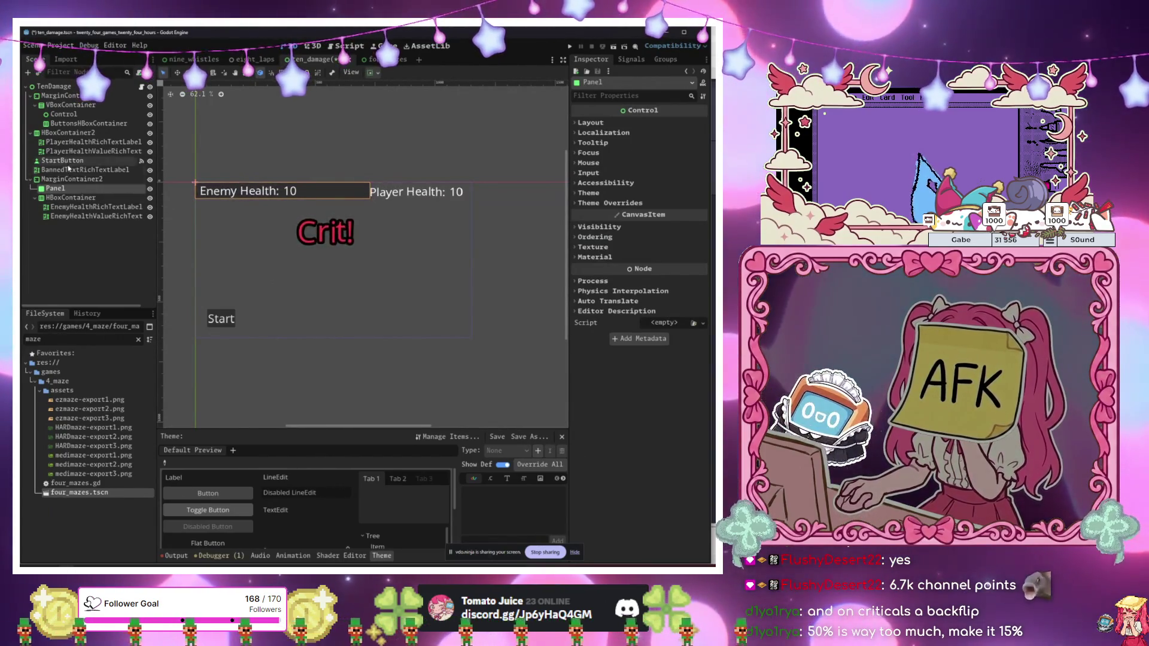
left_click(94, 151)
left_click(96, 216, "ctrl")
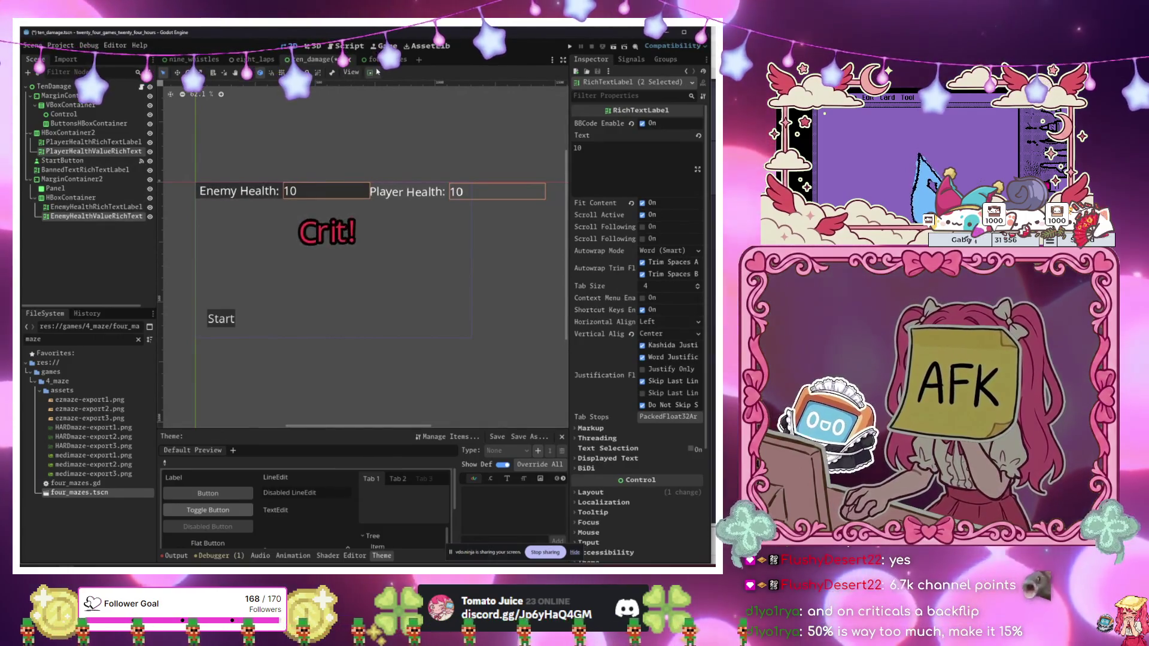
left_click(375, 72)
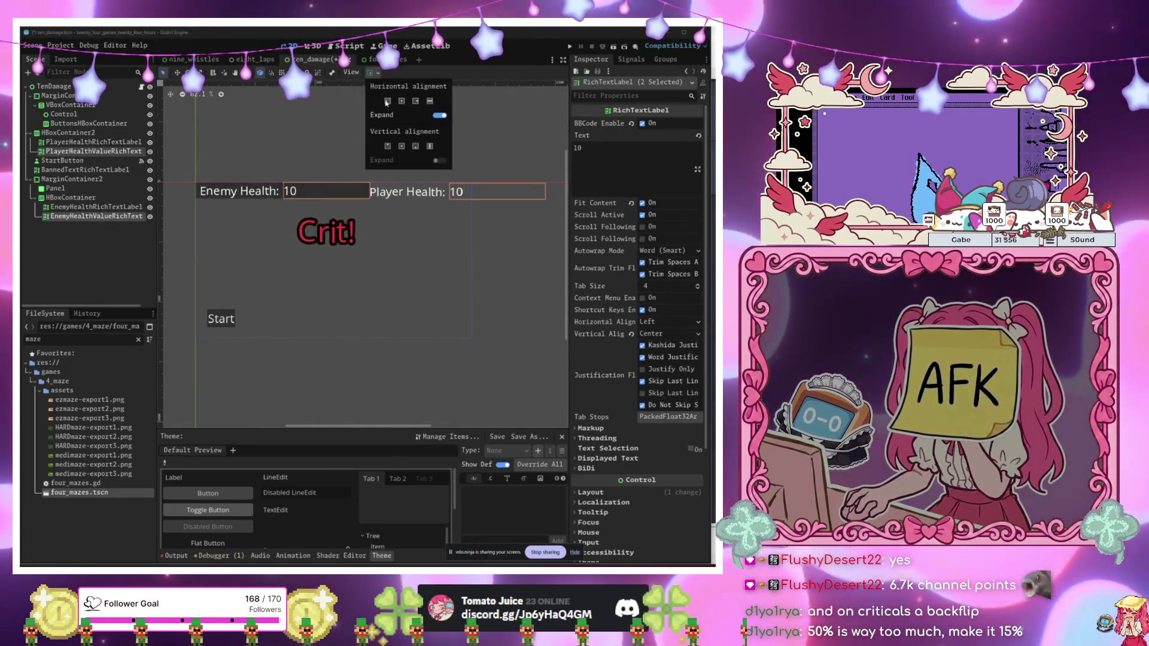
left_click(387, 101)
left_click(429, 101)
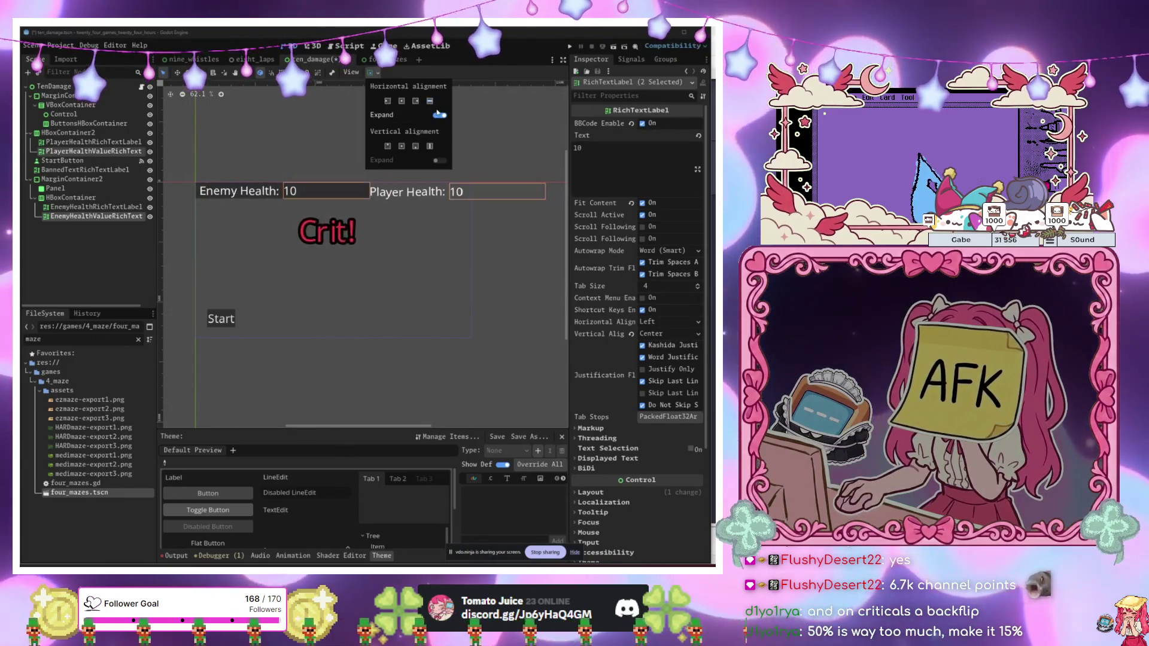
left_click(439, 115)
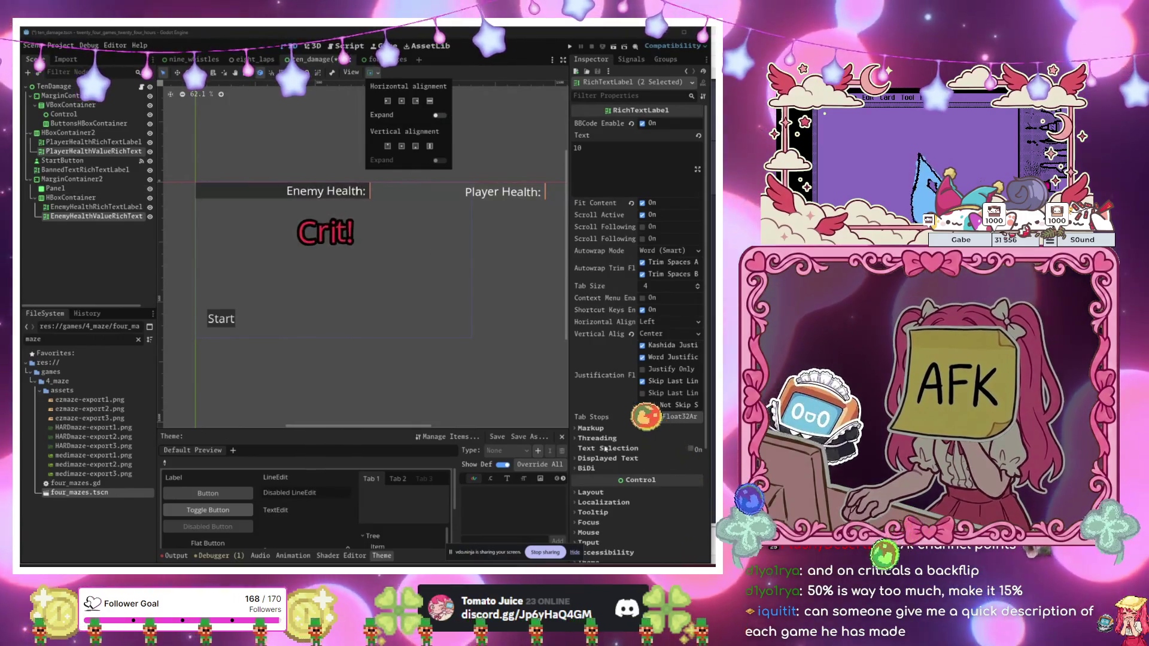
left_click(619, 500)
left_click(618, 494)
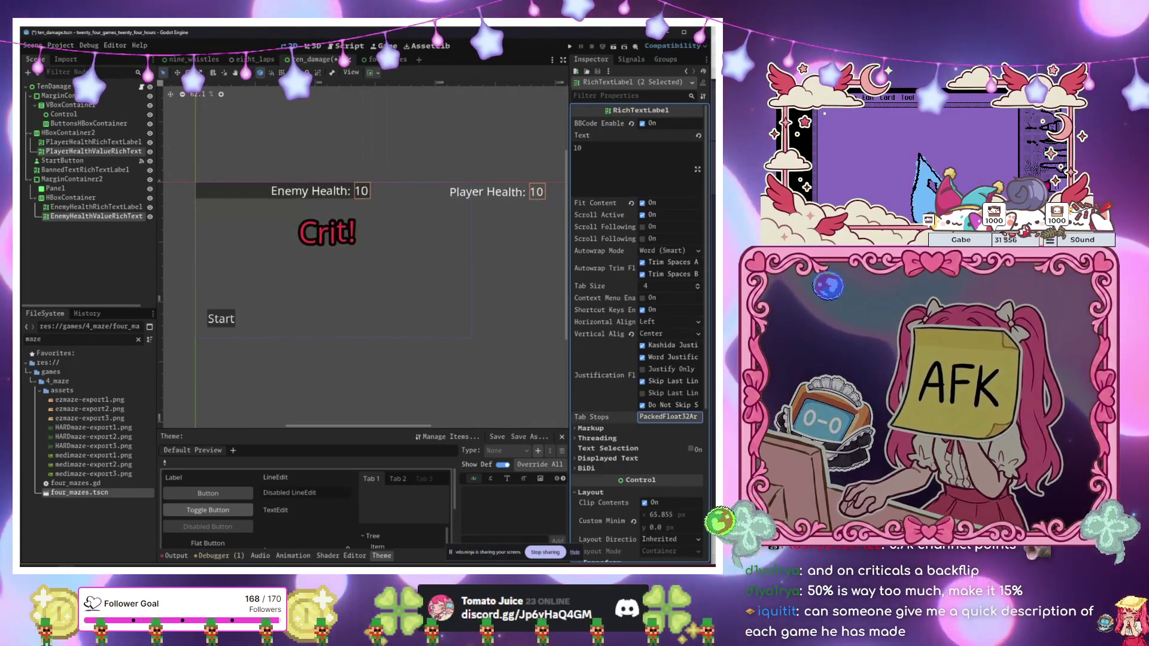
left_click_drag(661, 514, 670, 514)
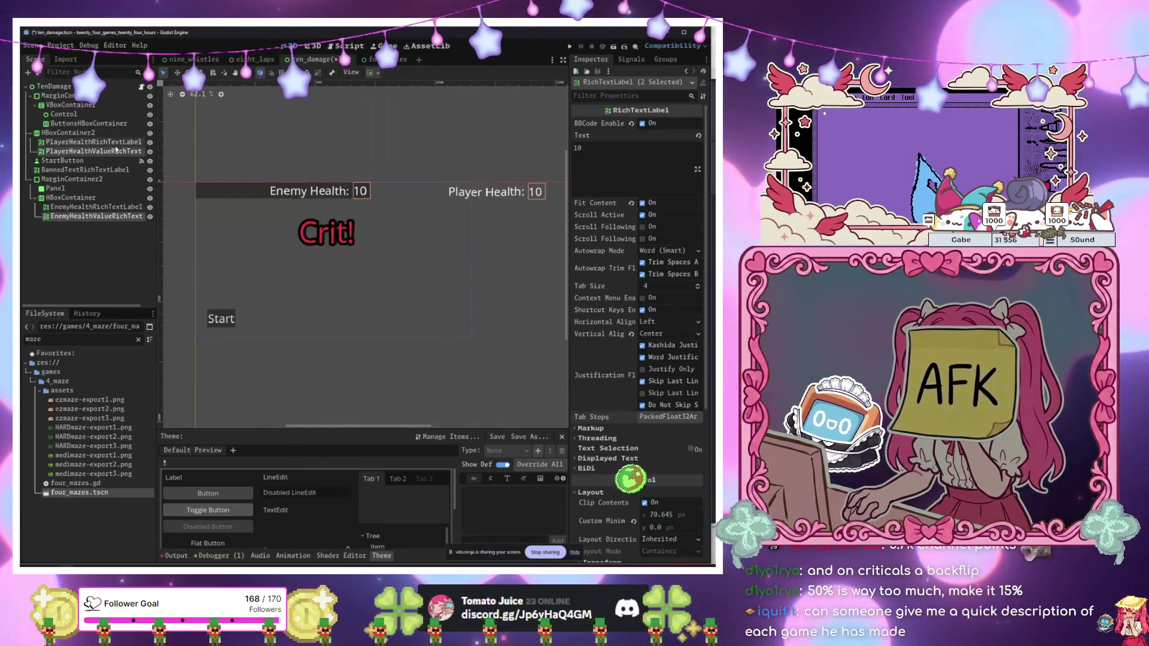
left_click(86, 132)
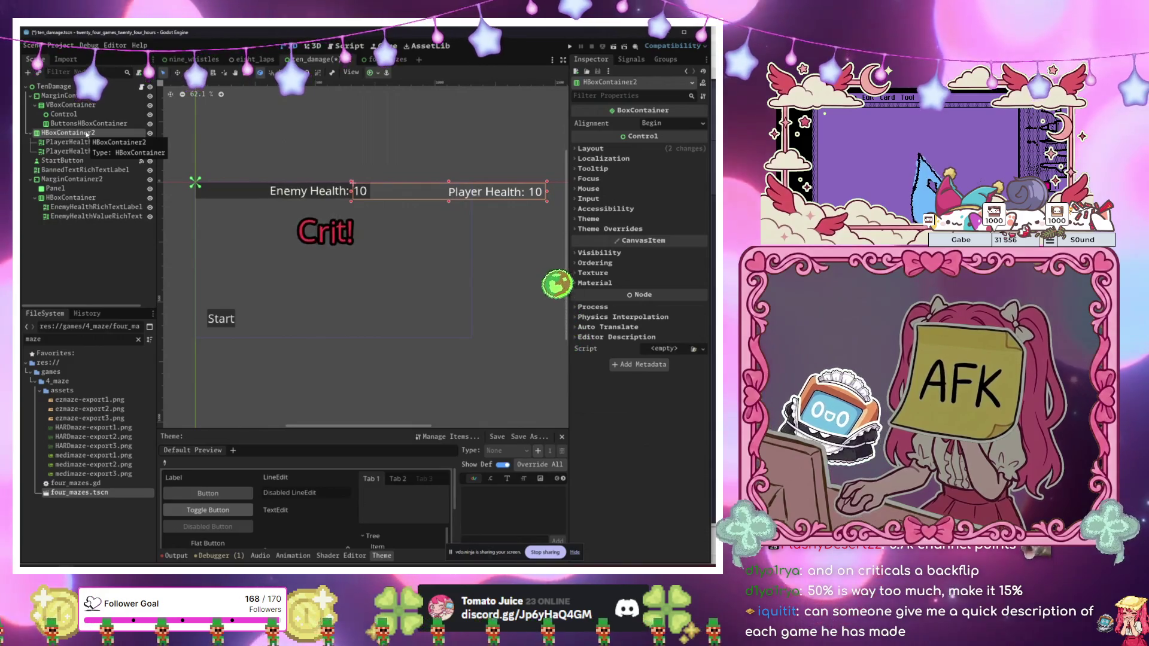
left_click(63, 198, "ctrl")
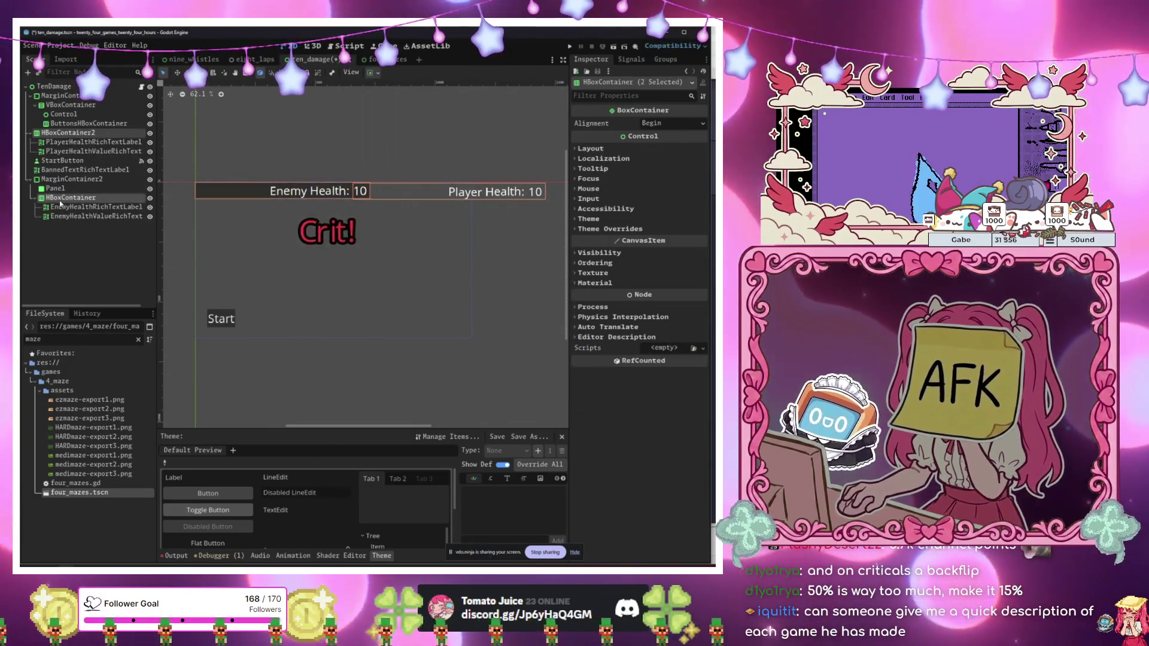
left_click(72, 141)
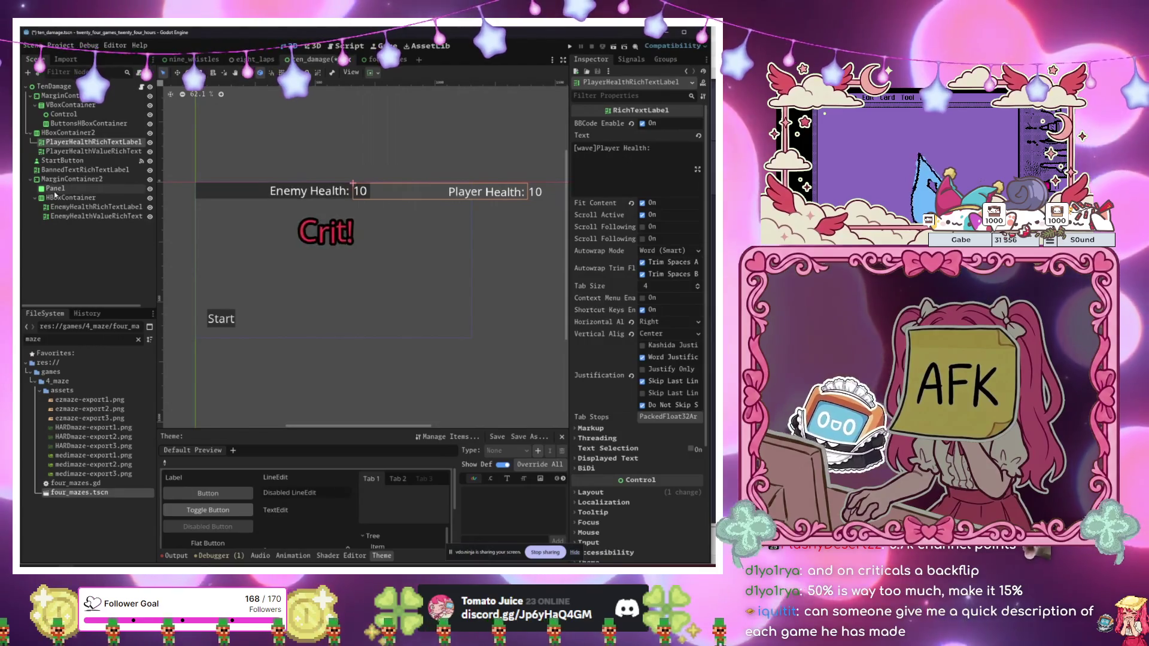
key("ctrl+z")
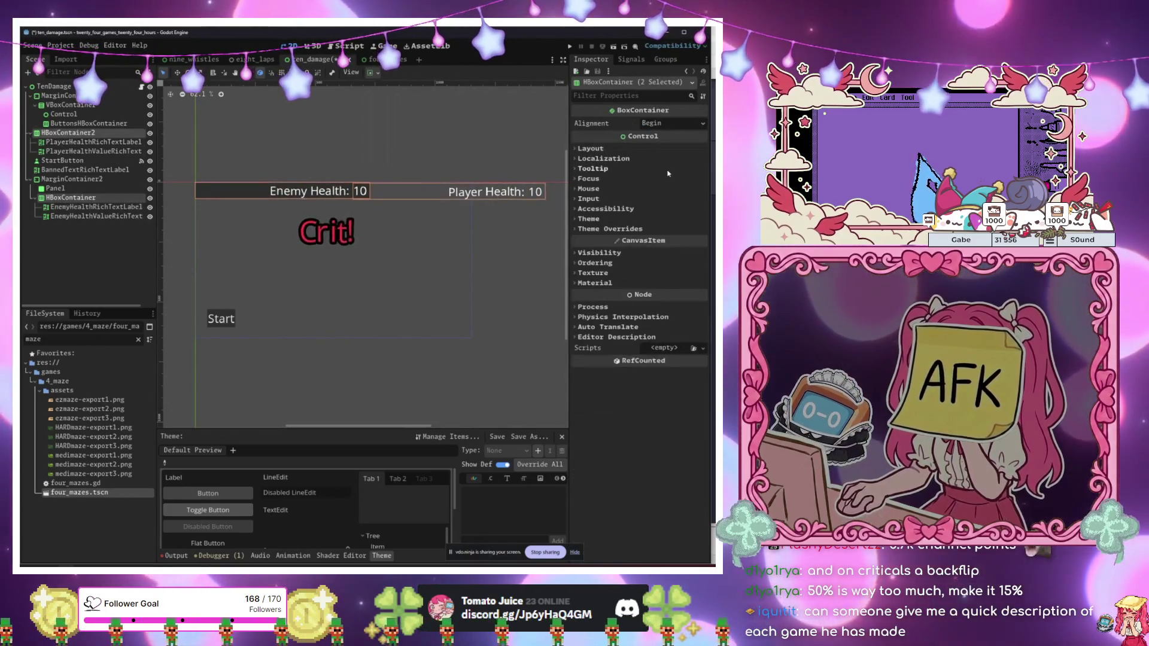
left_click(655, 122)
left_click(658, 144)
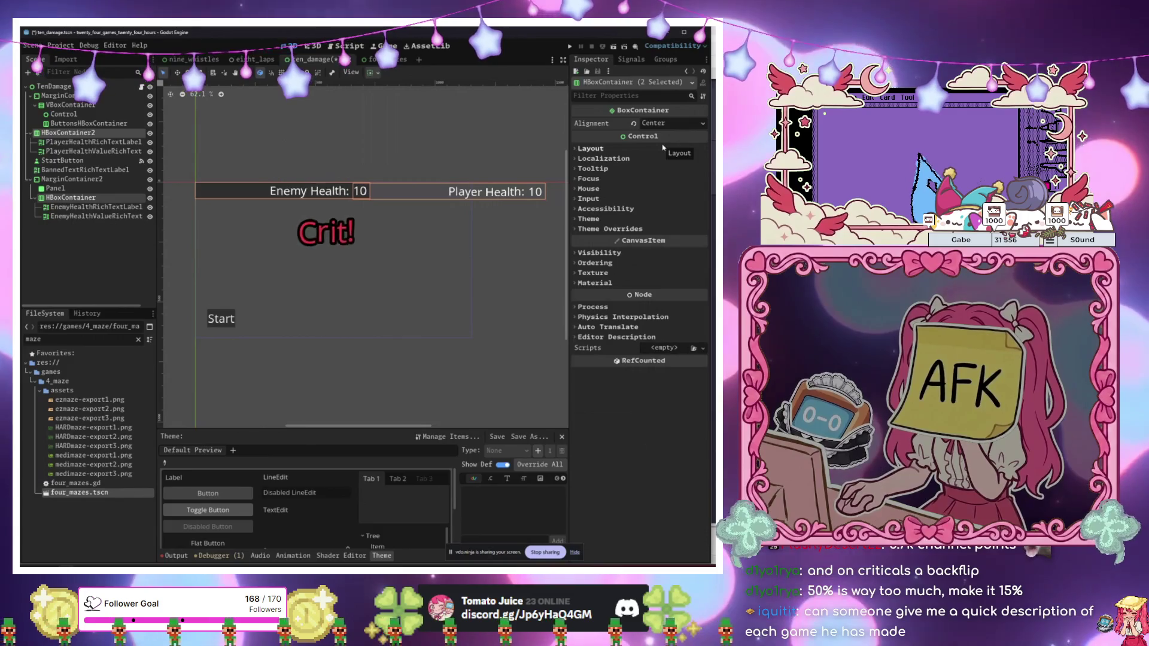
left_click(499, 309)
left_click(96, 179)
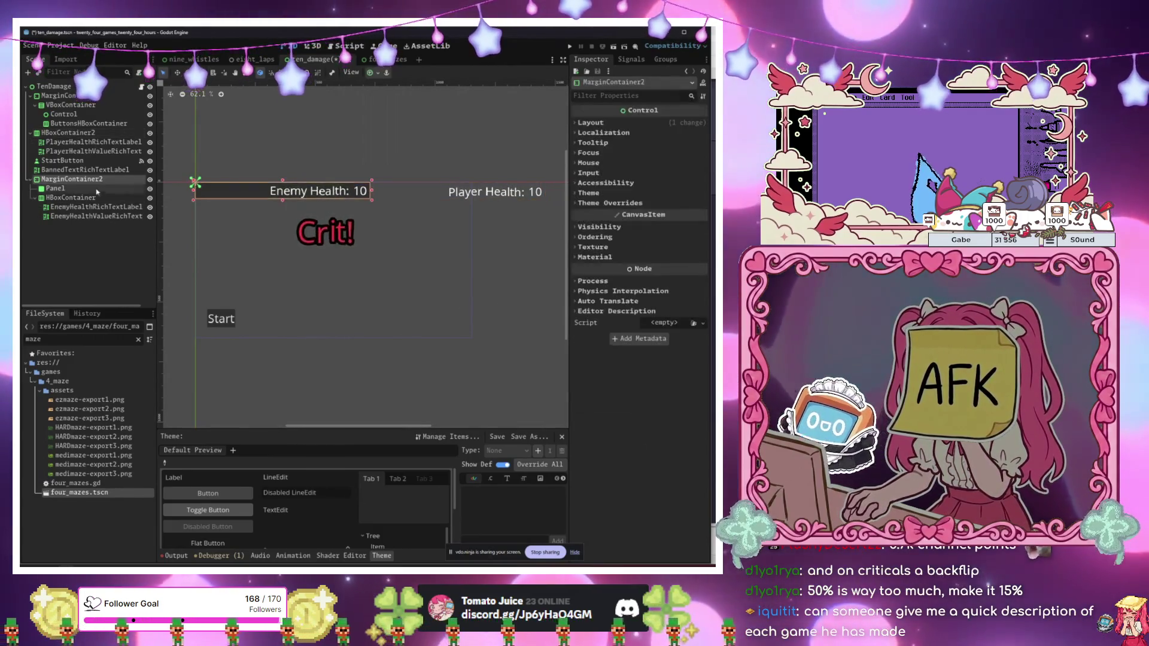
left_click(58, 132)
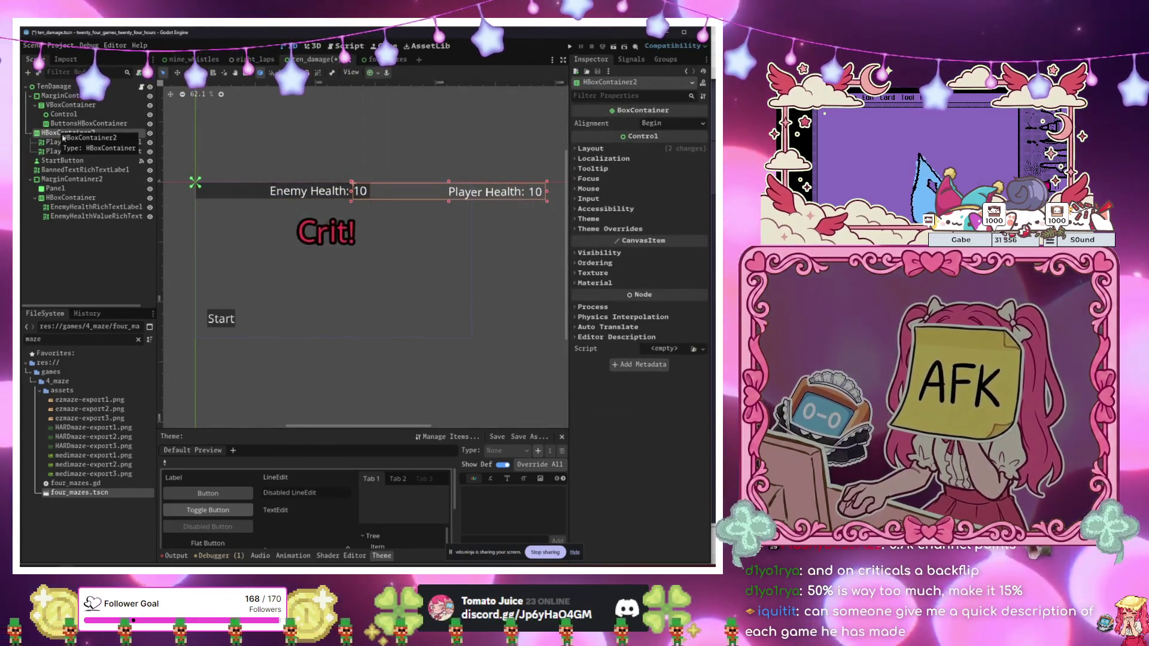
left_click(67, 144)
left_click(58, 132)
scroll(431, 217, "up", 8)
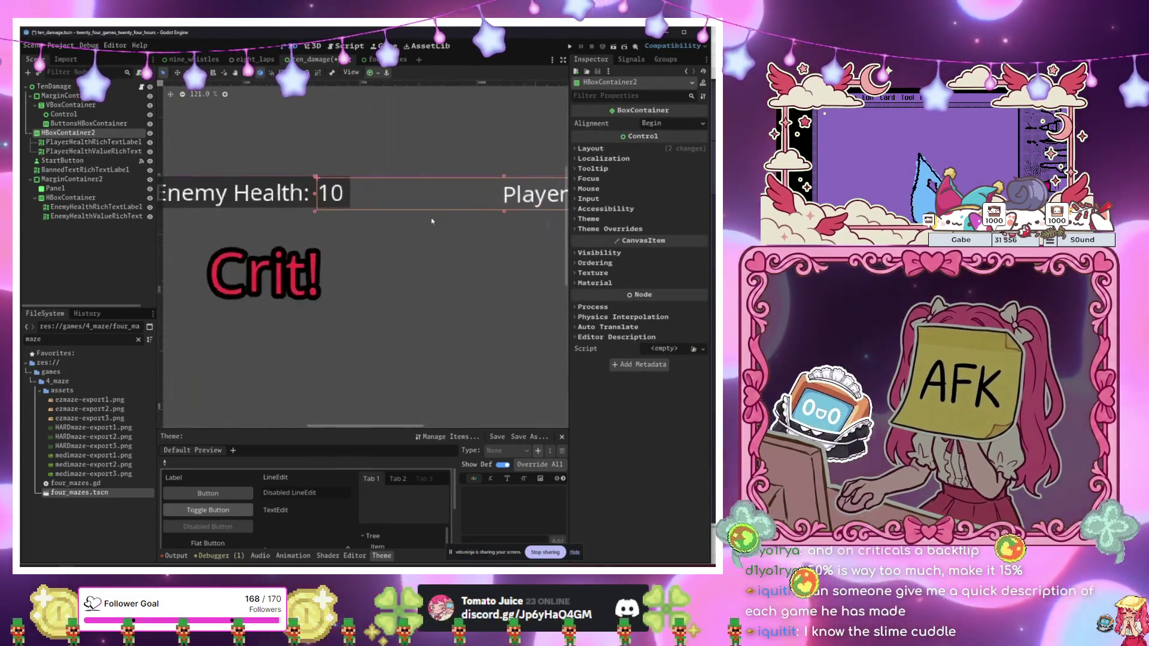
scroll(430, 221, "down", 5)
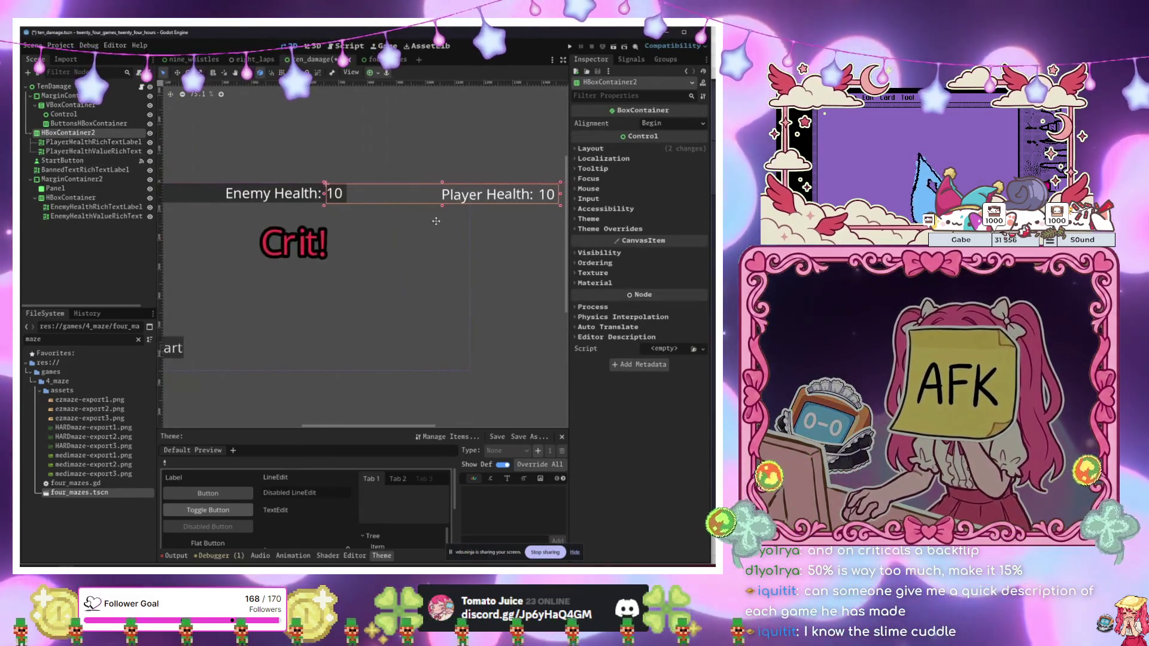
left_click(80, 142)
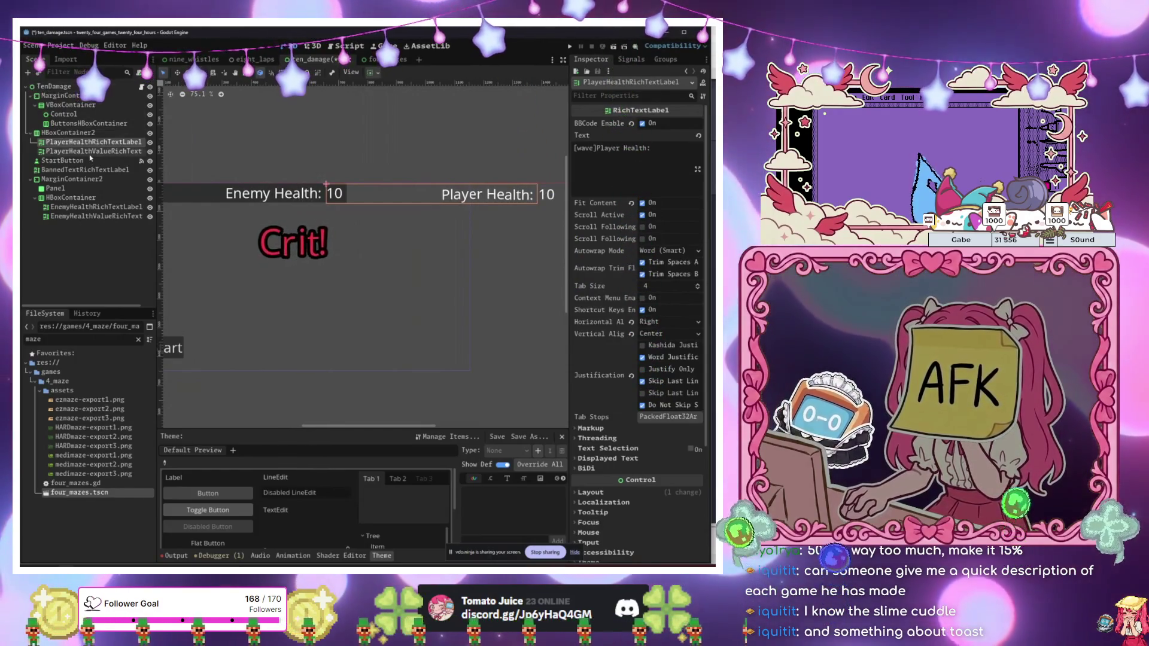
left_click(265, 197)
scroll(265, 202, "down", 1)
scroll(266, 201, "down", 2)
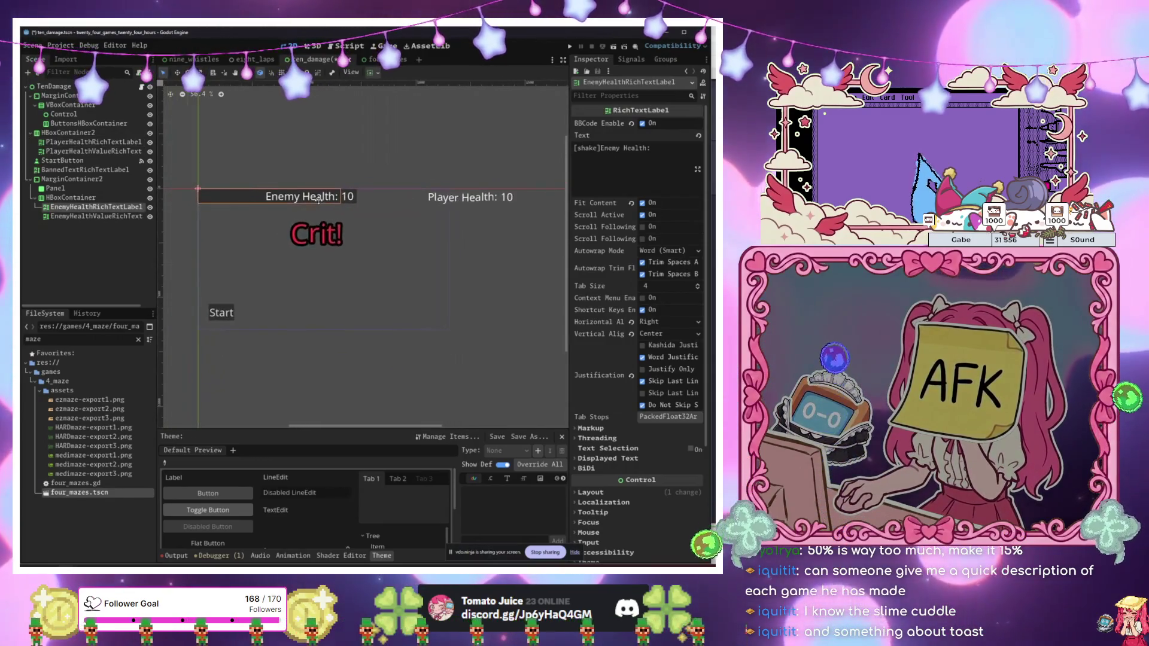
left_click(70, 198)
left_click(670, 123)
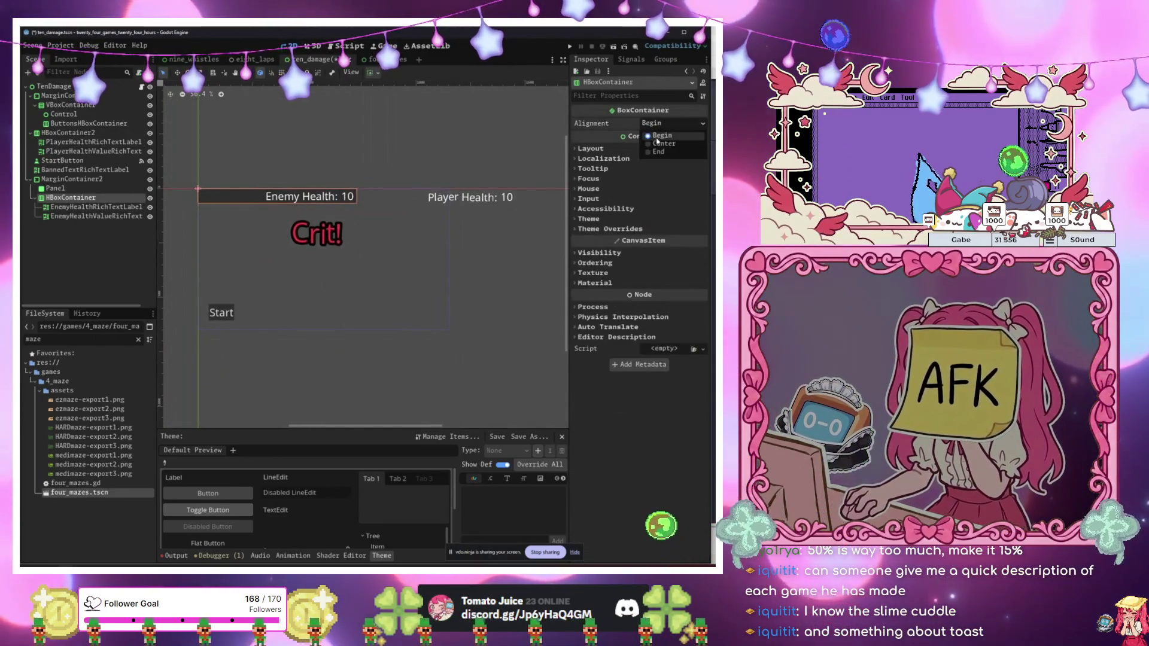
left_click(658, 143)
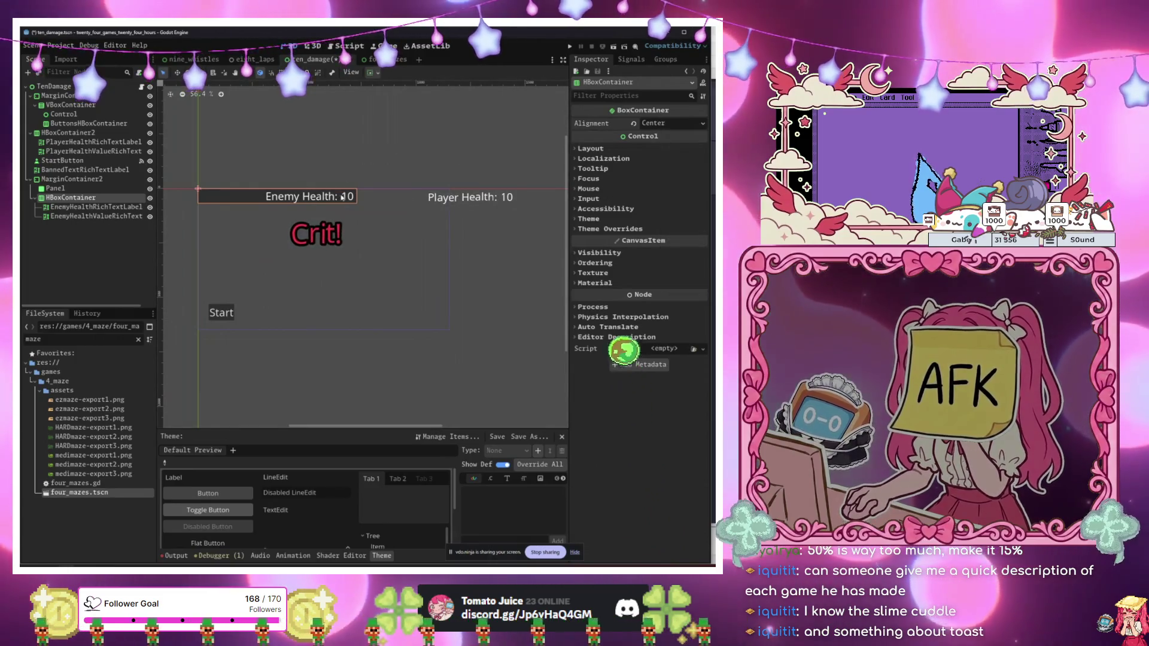
left_click(346, 197)
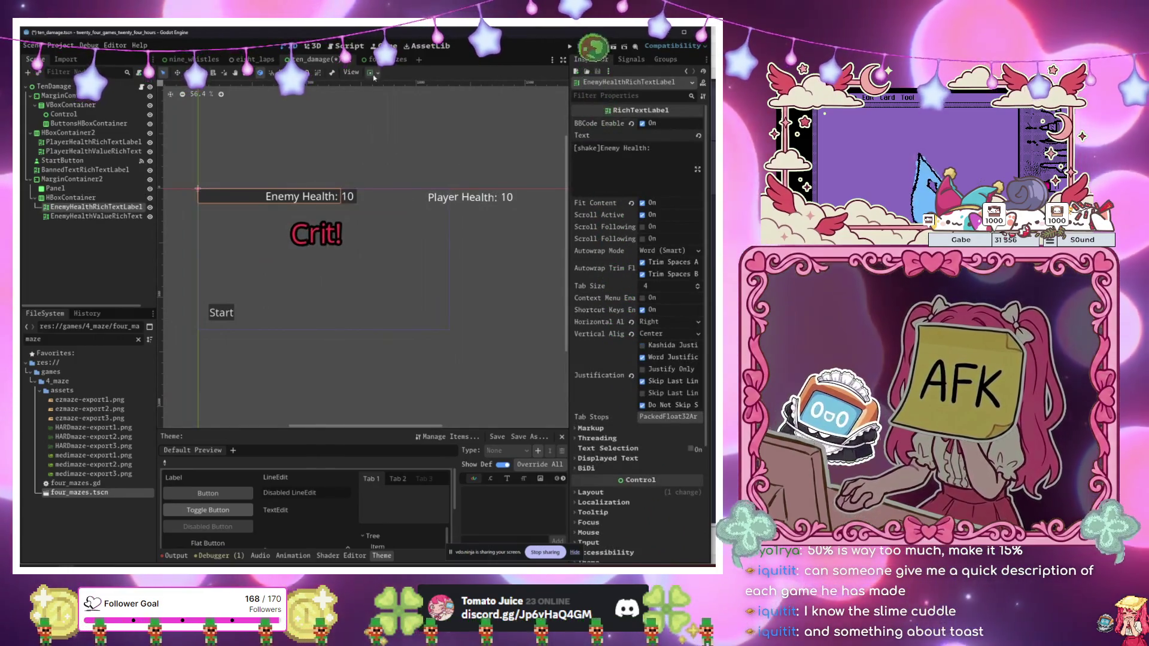
left_click(371, 73)
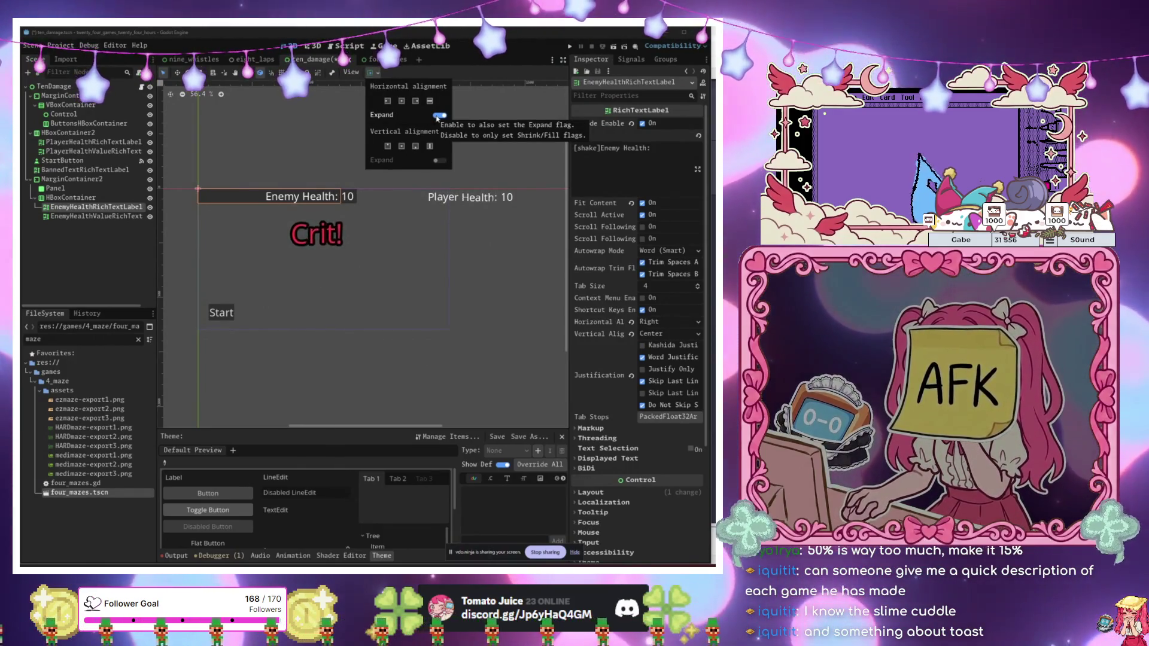
left_click(439, 116)
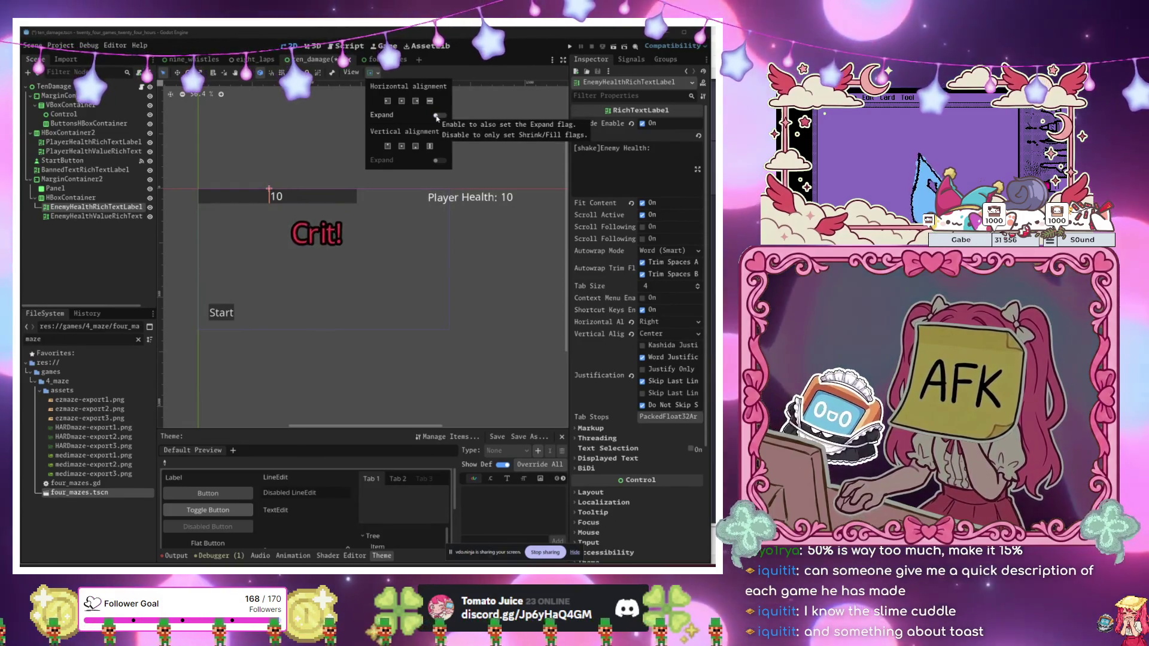
left_click(71, 198)
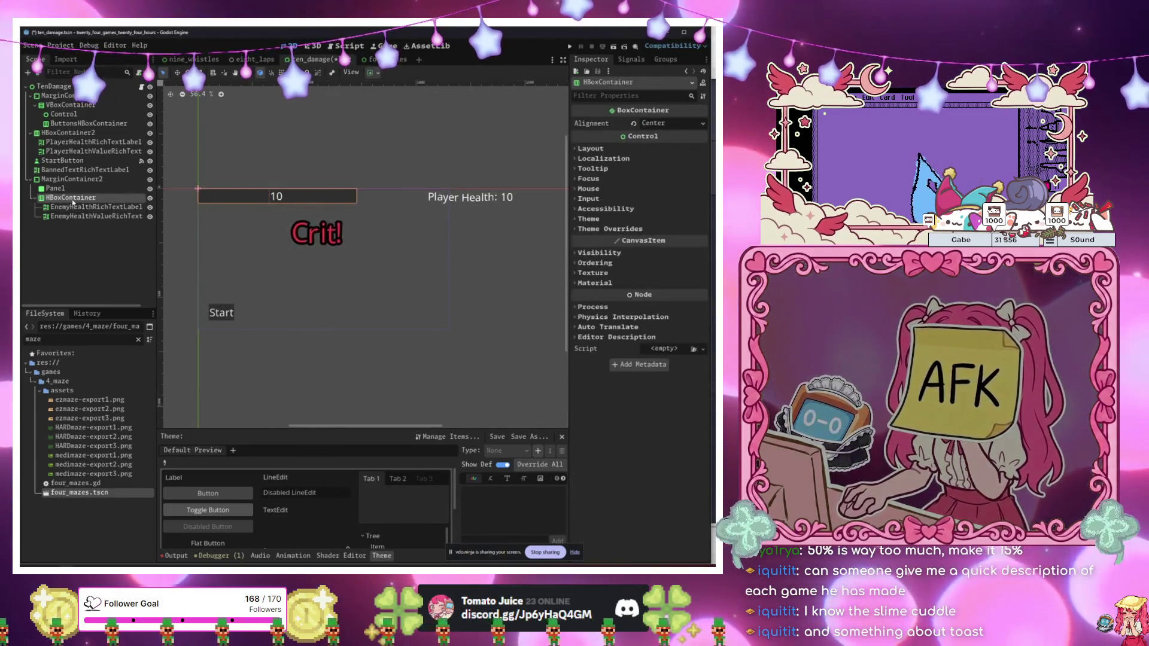
key("ctrl+z")
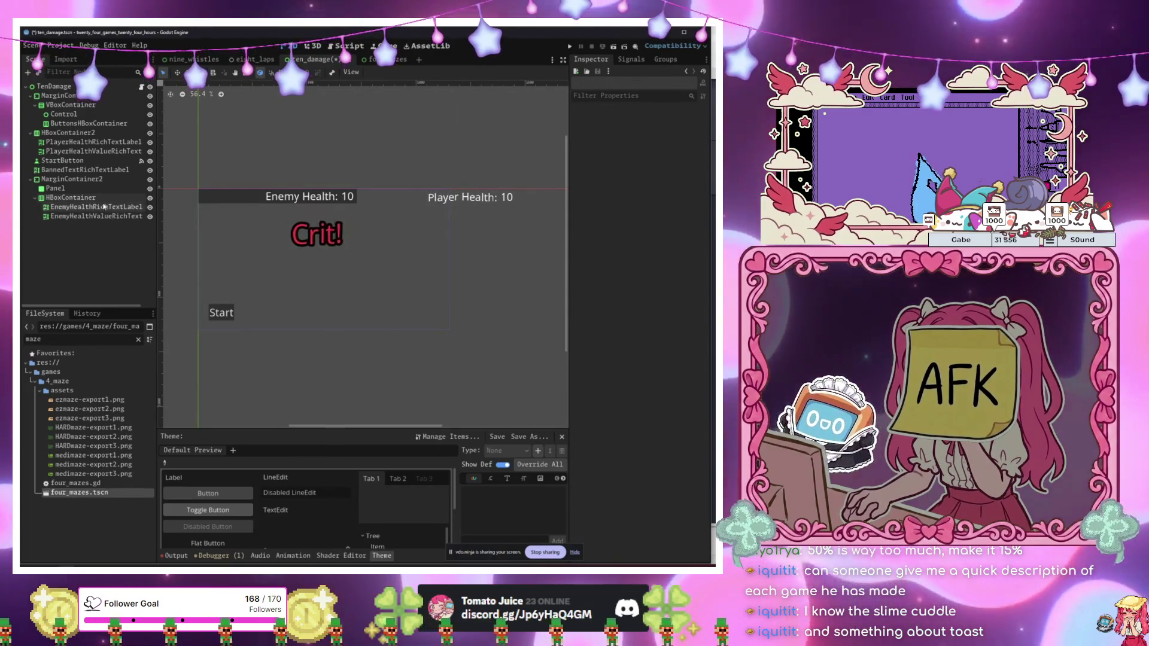
left_click(191, 192)
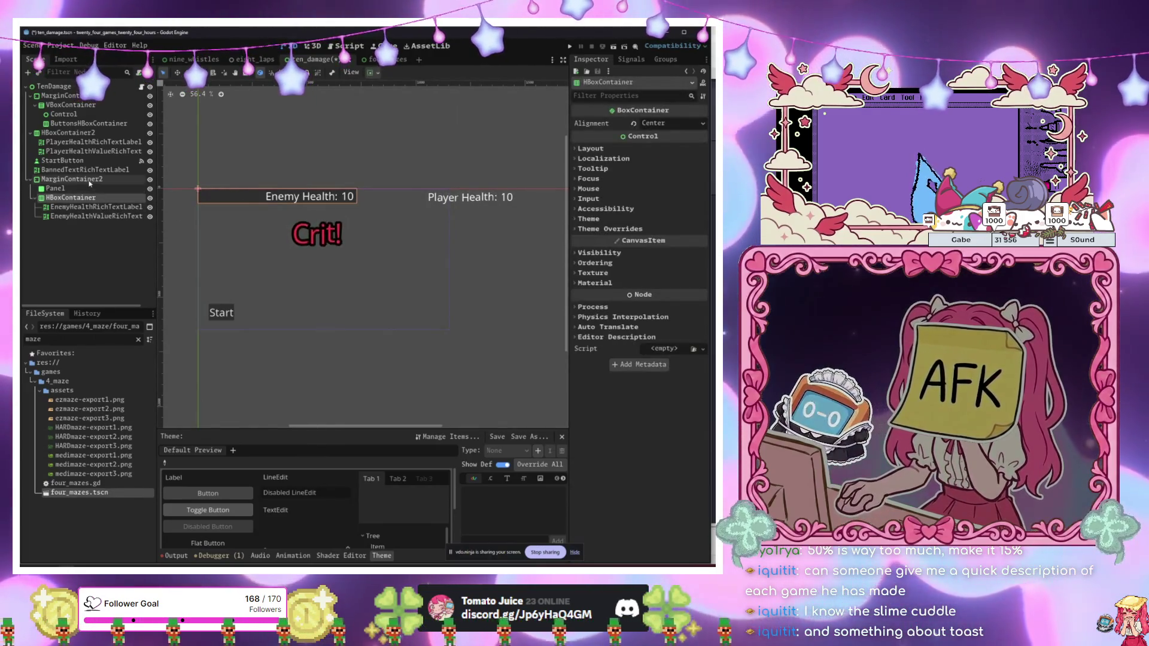
Step: Shrink MarginContainer2 to fit the Enemy Health label and shift it slightly left
left_click_drag(198, 196, 262, 193)
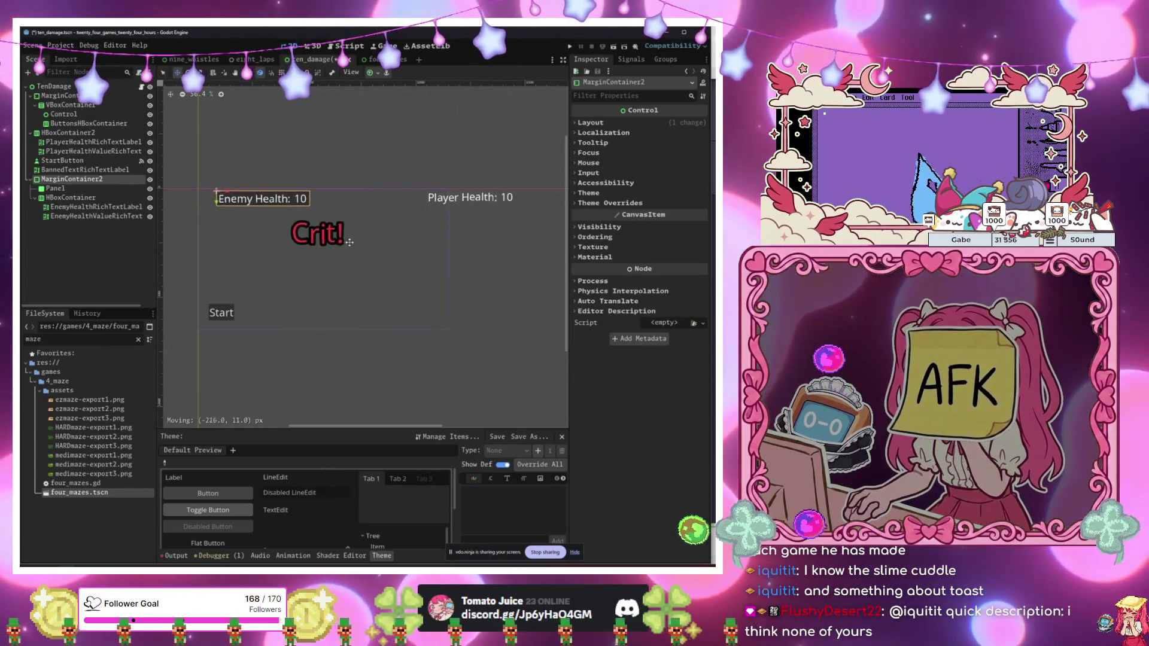
left_click_drag(344, 243, 340, 244)
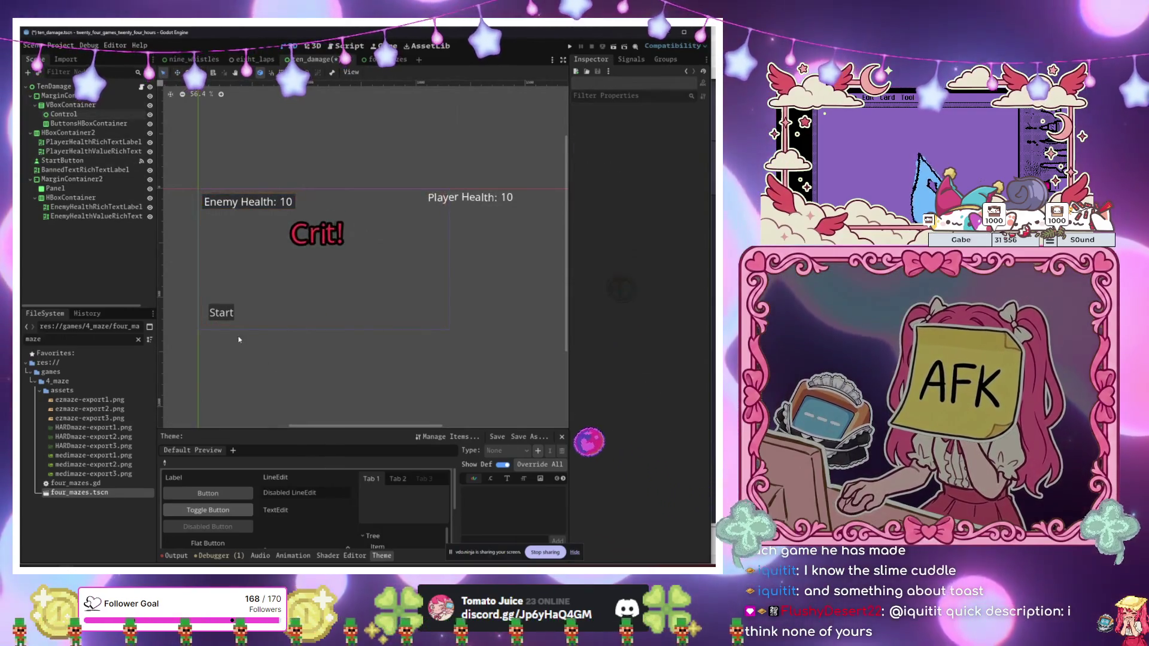
left_click(316, 324)
left_click_drag(316, 325, 348, 327)
Step: Set the Start button's custom minimum width to about 127
left_click(275, 310)
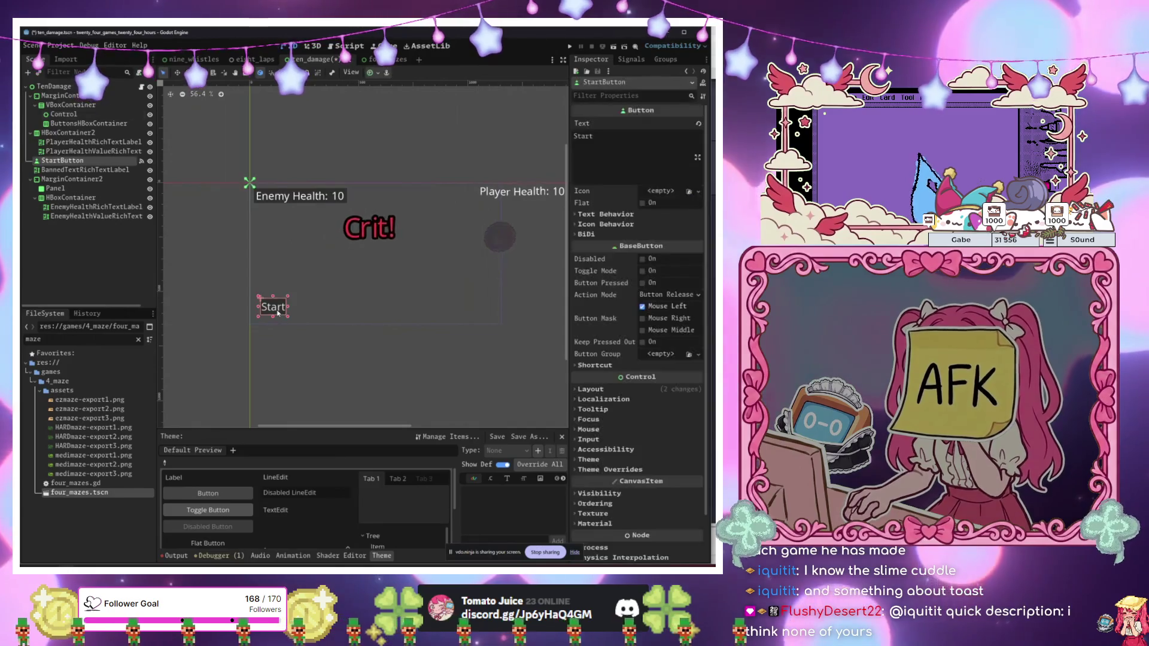
left_click(615, 390)
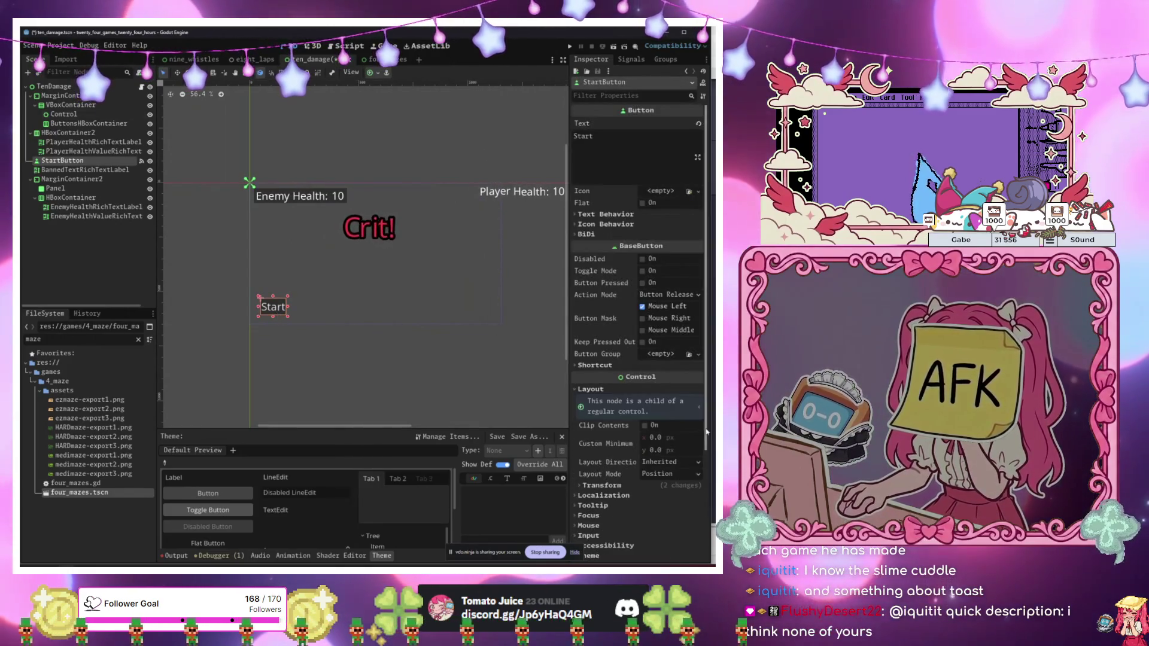
left_click_drag(661, 437, 688, 437)
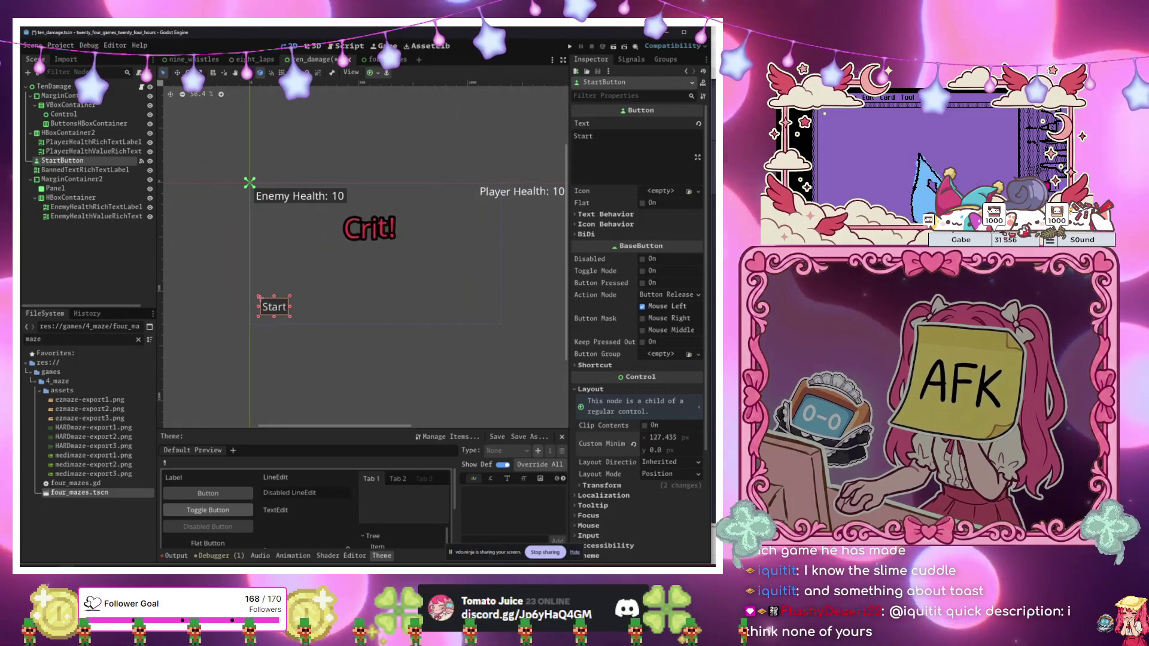
left_click(383, 359)
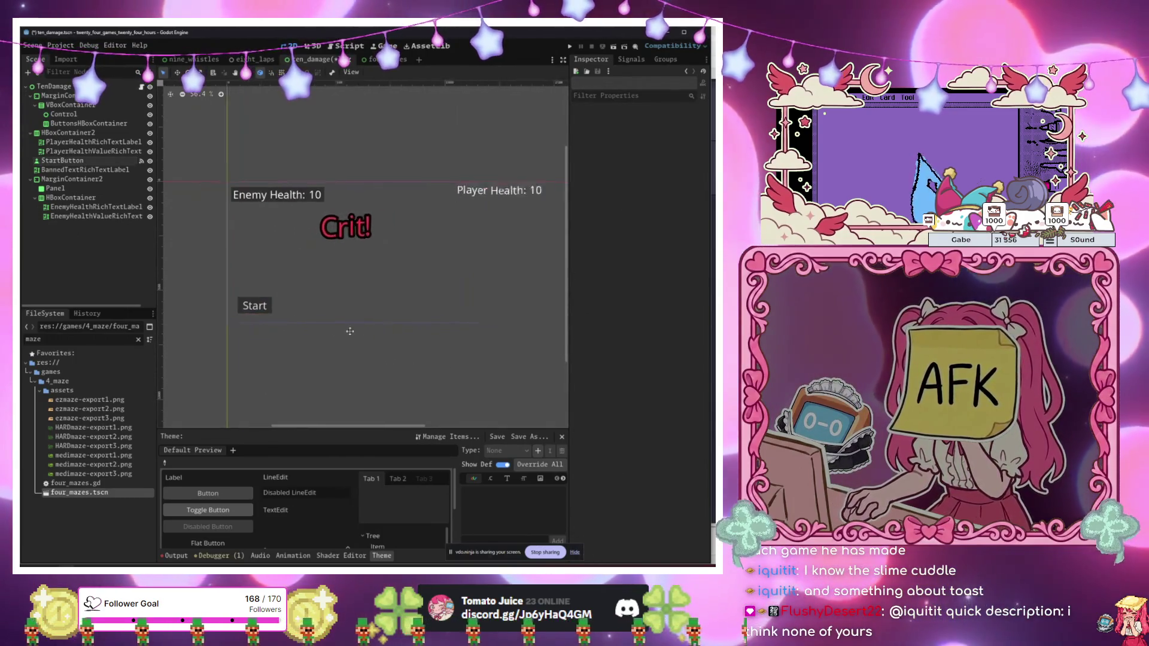
left_click_drag(366, 332, 338, 299)
Step: Duplicate MarginContainer2 as MarginContainer3
left_click(123, 180)
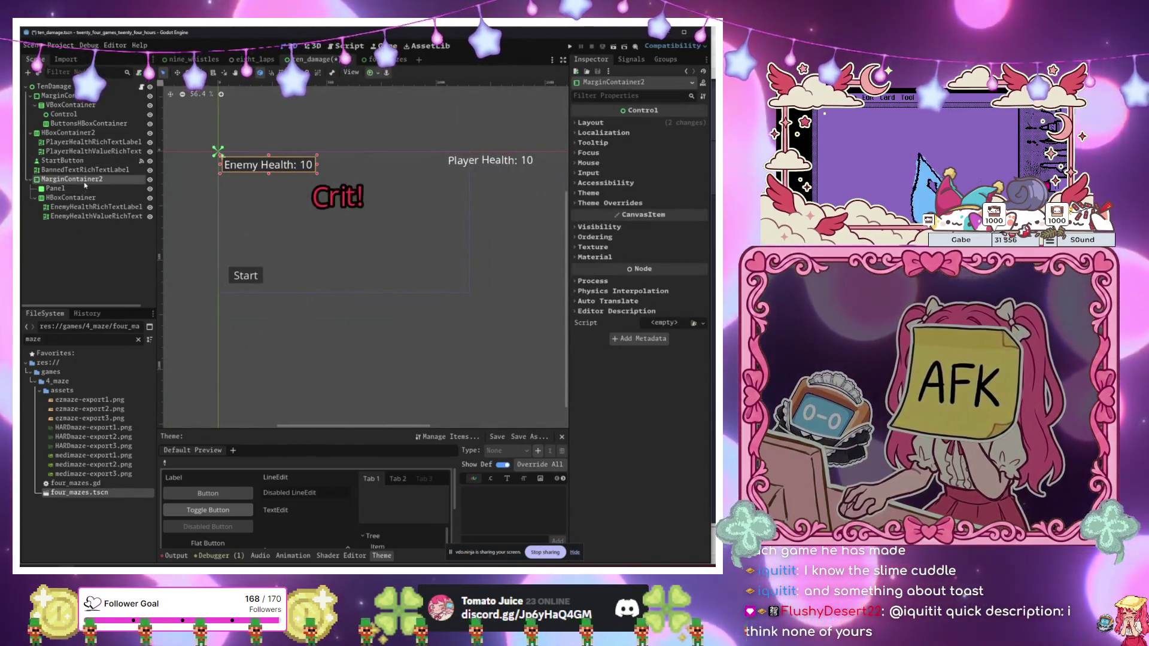
left_click(465, 162)
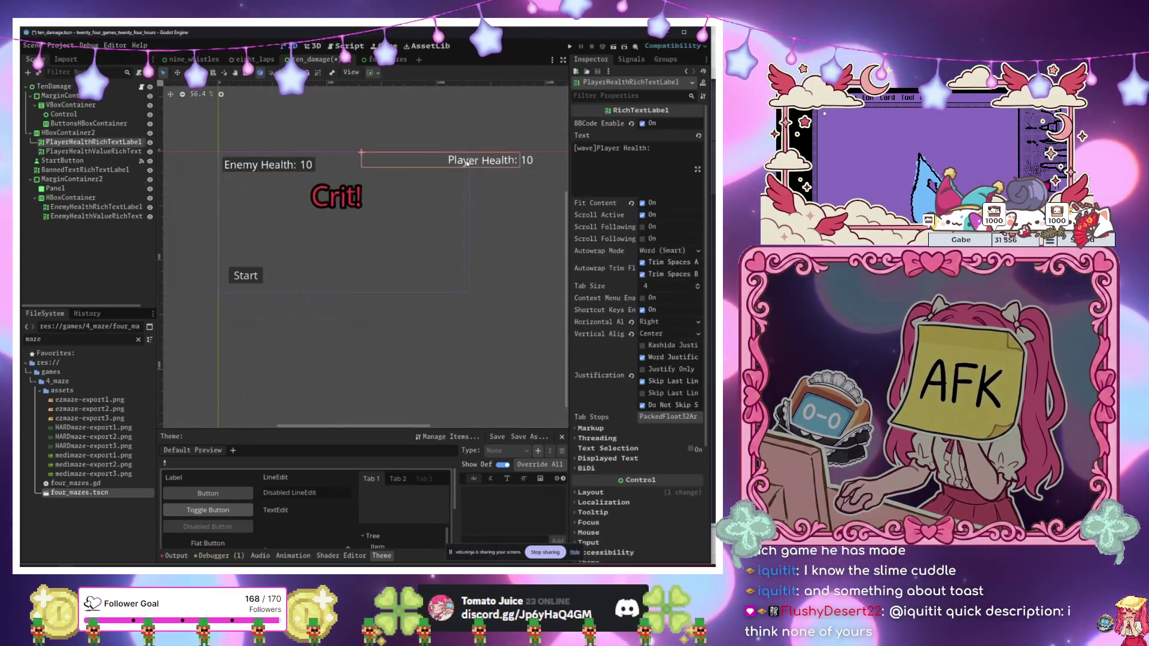
left_click(107, 180)
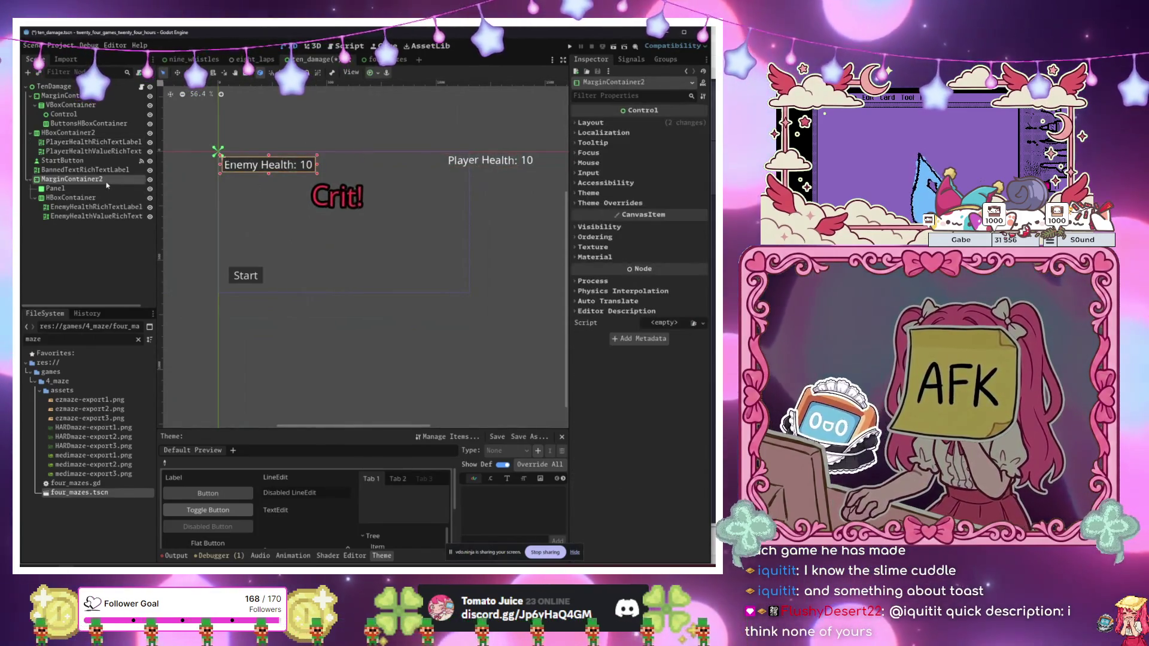
key("ctrl+d")
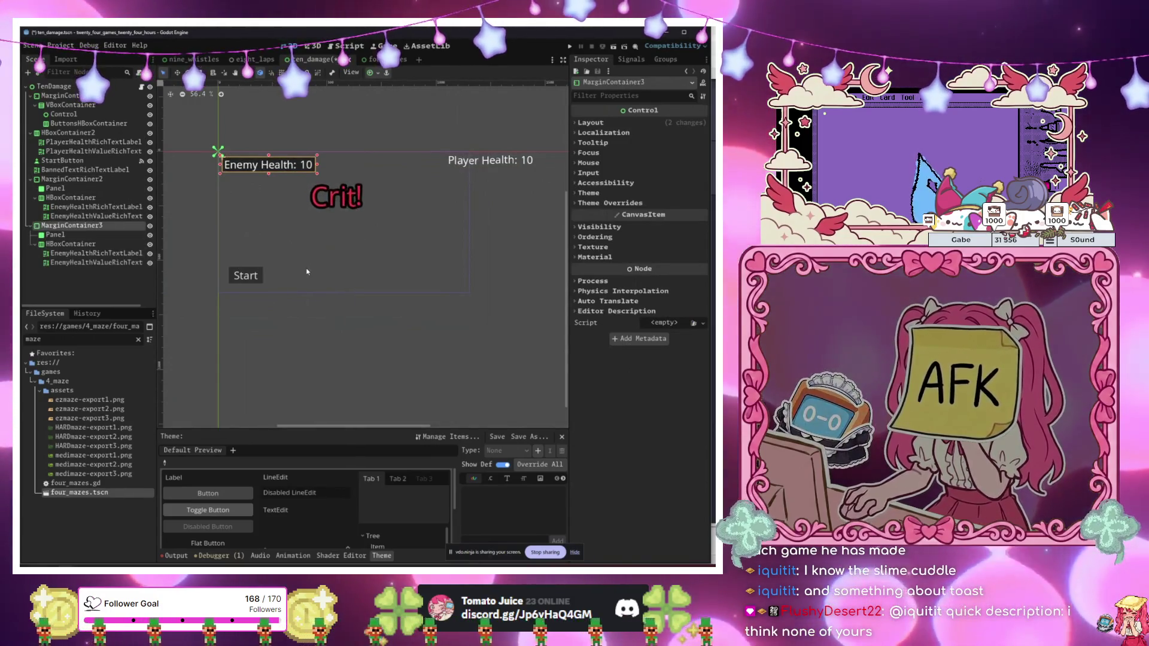
Step: Keep the MarginContainer3 copy and move it down just above the Start button
left_click(307, 276)
key("ctrl+z")
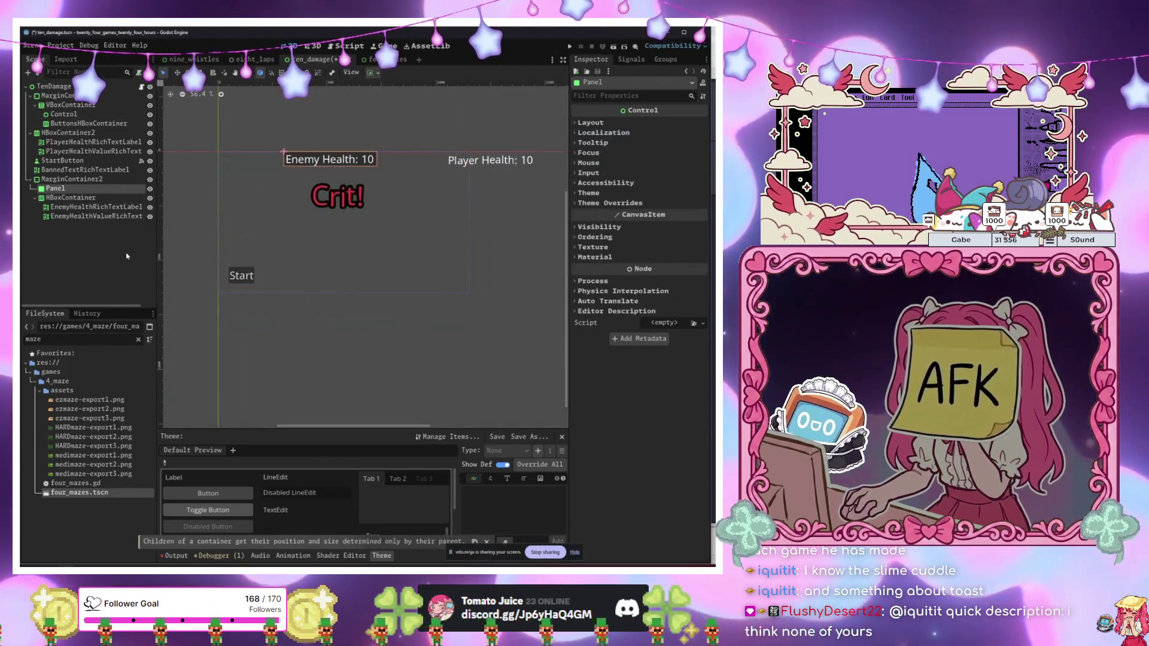
key("ctrl+shift+z")
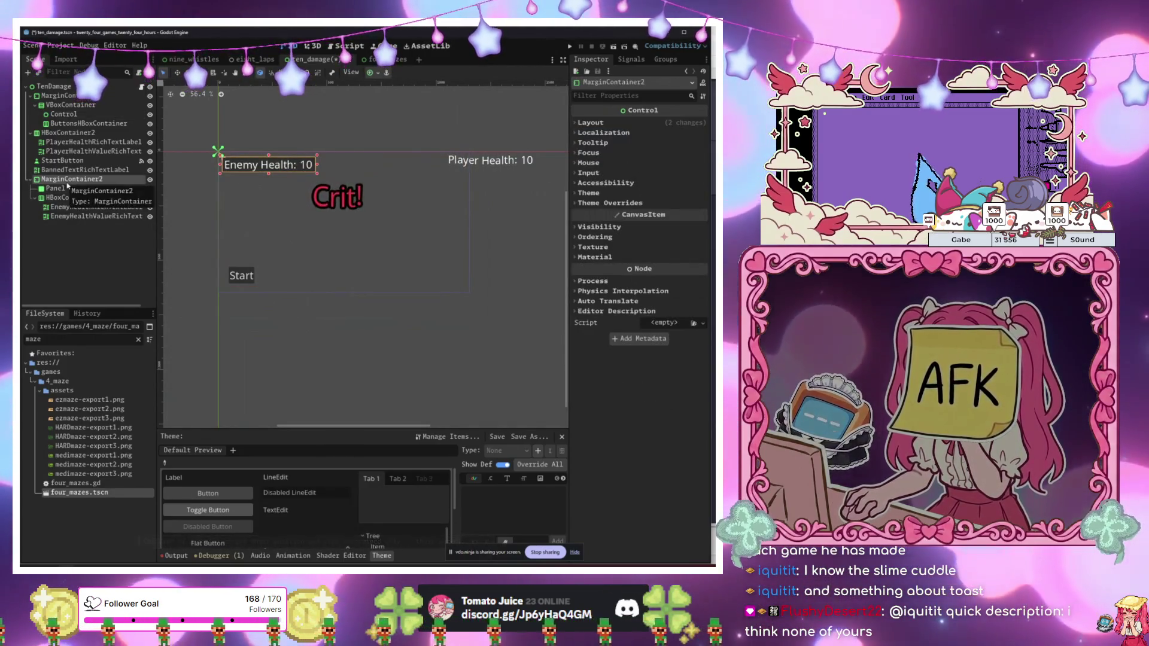
key("w")
mouse_move(429, 373)
left_mouse_down()
mouse_move(437, 408)
mouse_move(326, 323)
left_mouse_up()
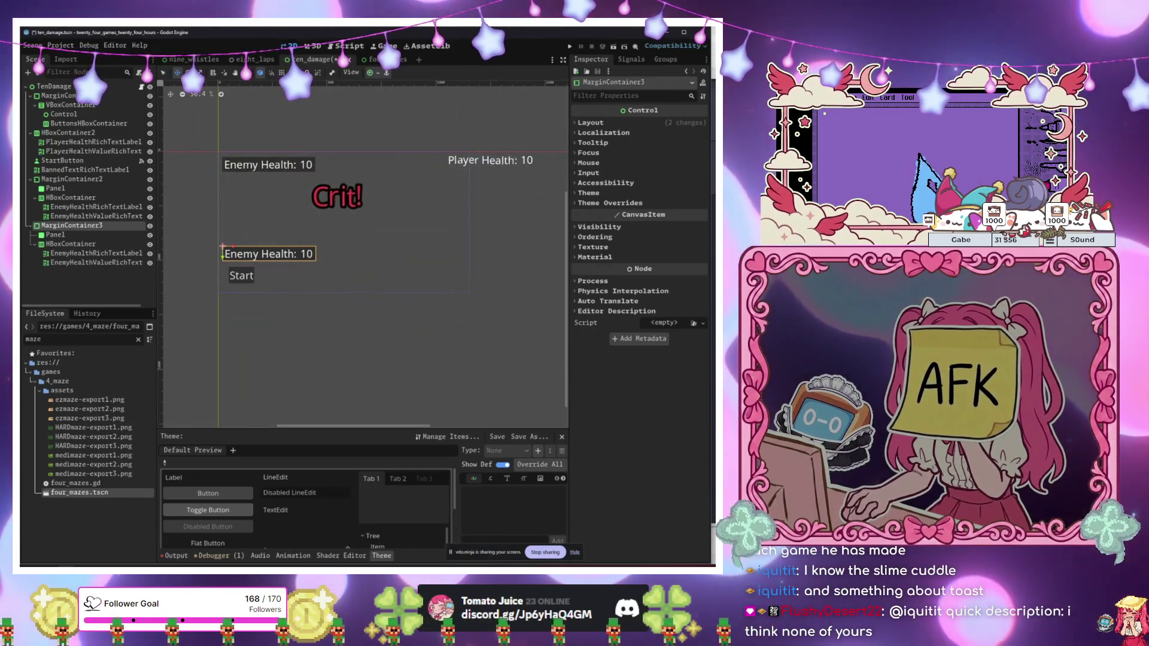
Step: Move the Player Health labels into MarginContainer3's HBoxContainer and delete the copied Enemy Health labels
left_click(81, 253)
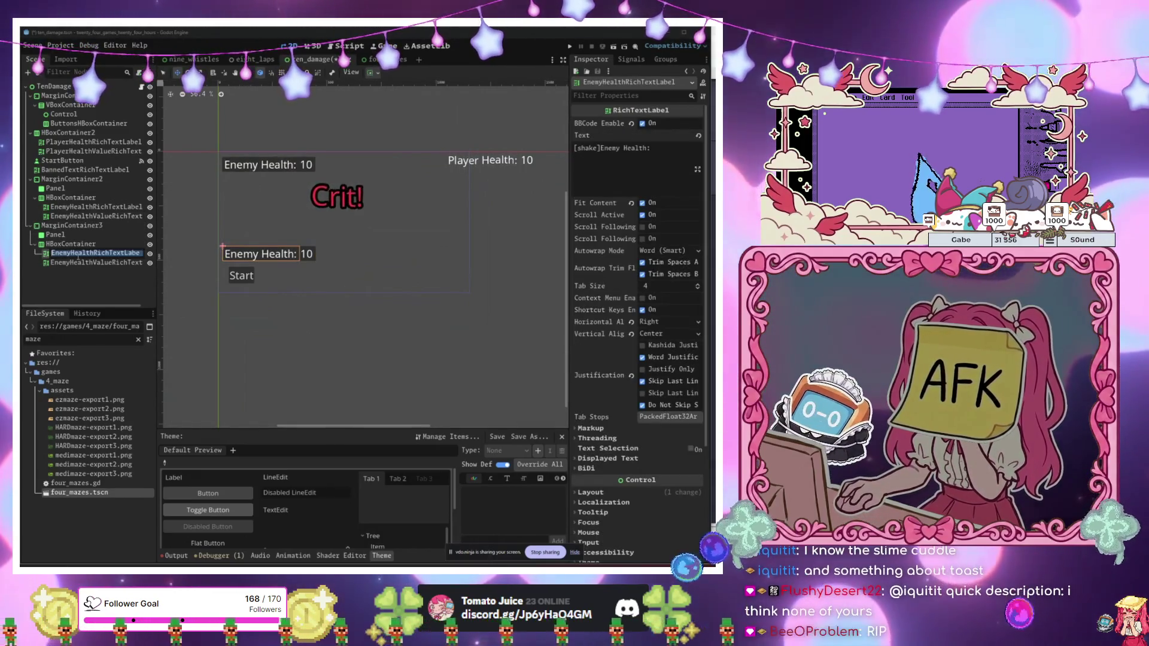
left_click(69, 152)
left_click_drag(66, 143, 85, 247)
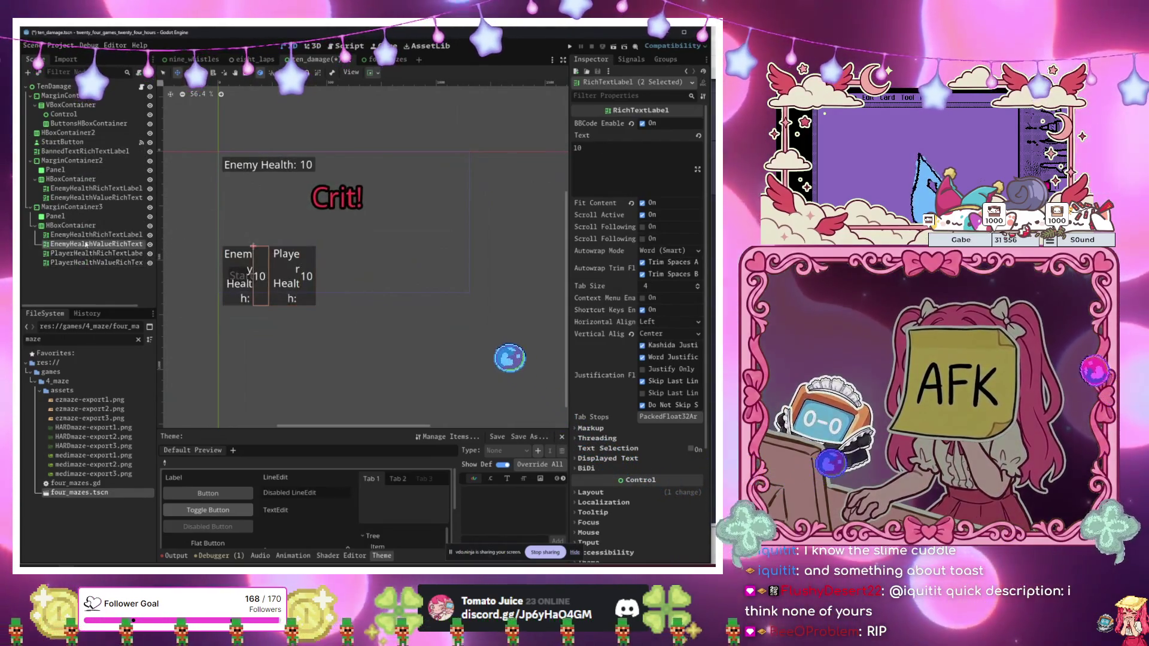
left_click(85, 236, "shift")
key("Delete")
left_click(483, 309)
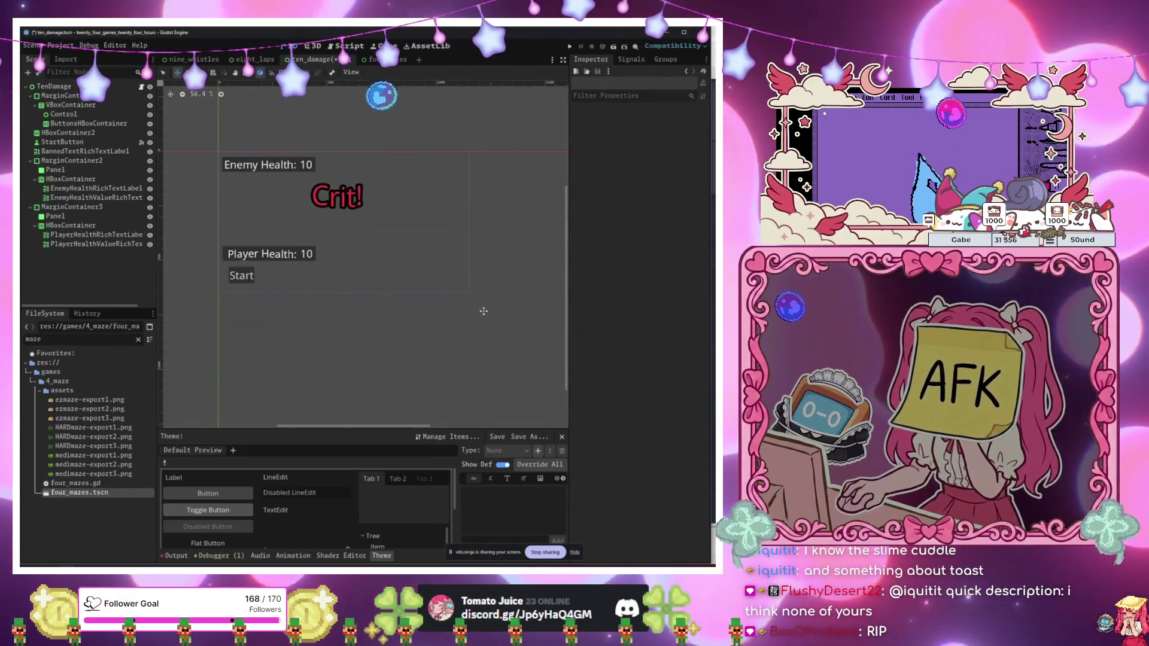
scroll(275, 258, "up", 2)
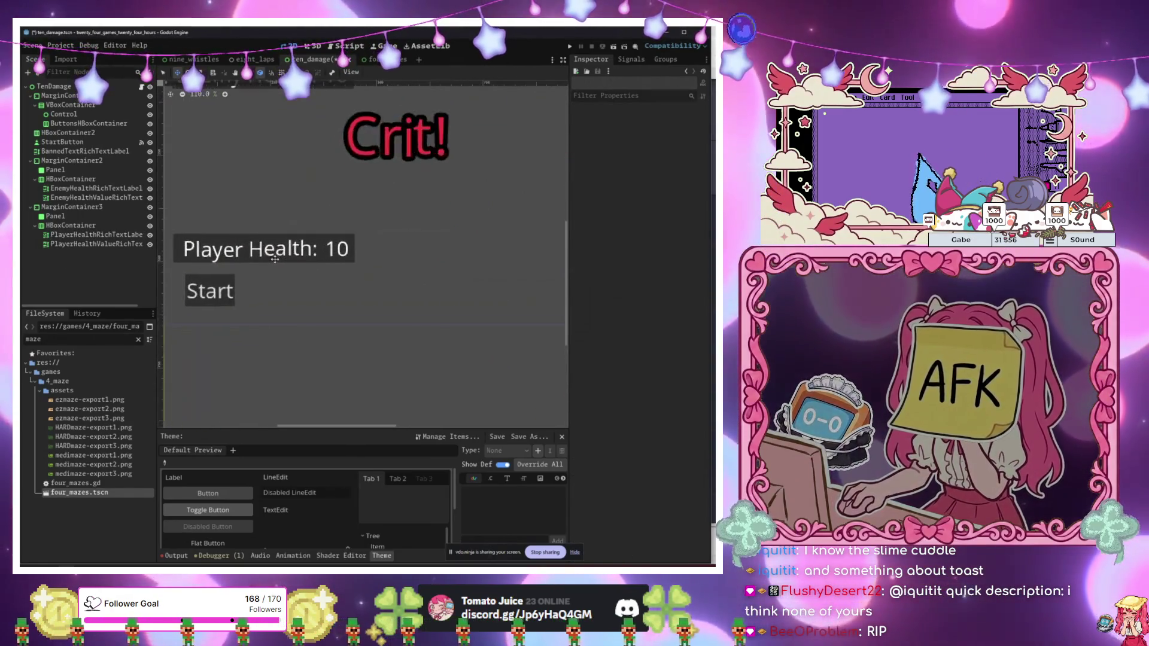
Step: Re-enable Expand on PlayerHealthRichTextLabel so 'Player Health: 10' shows in full
left_click(87, 208)
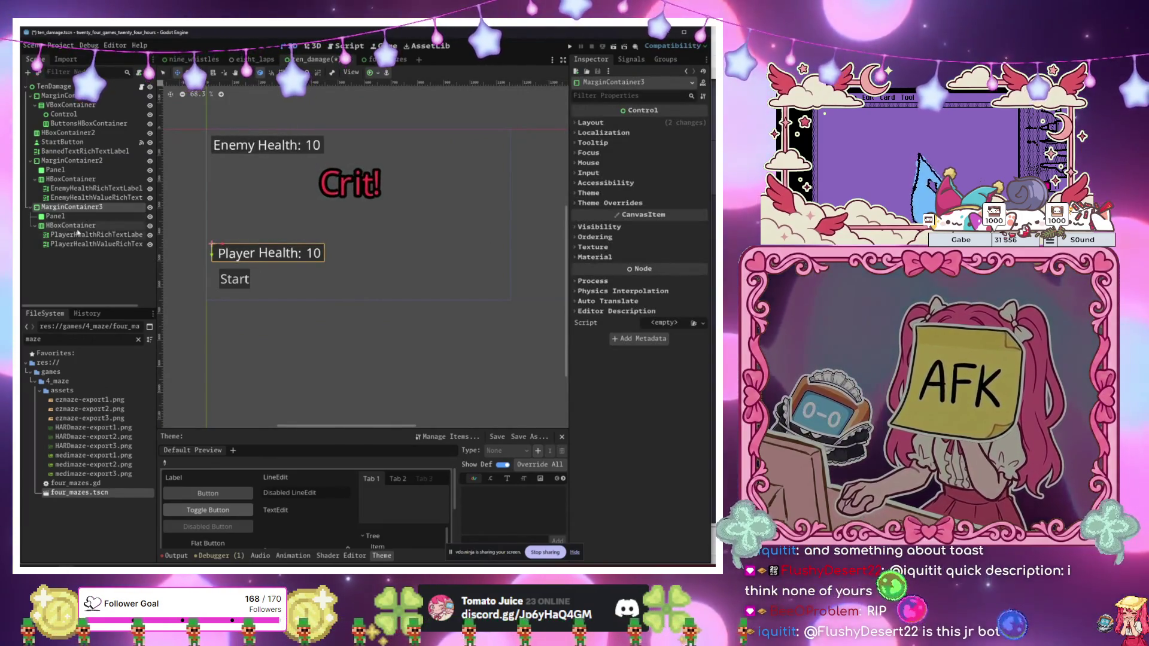
left_click(87, 234)
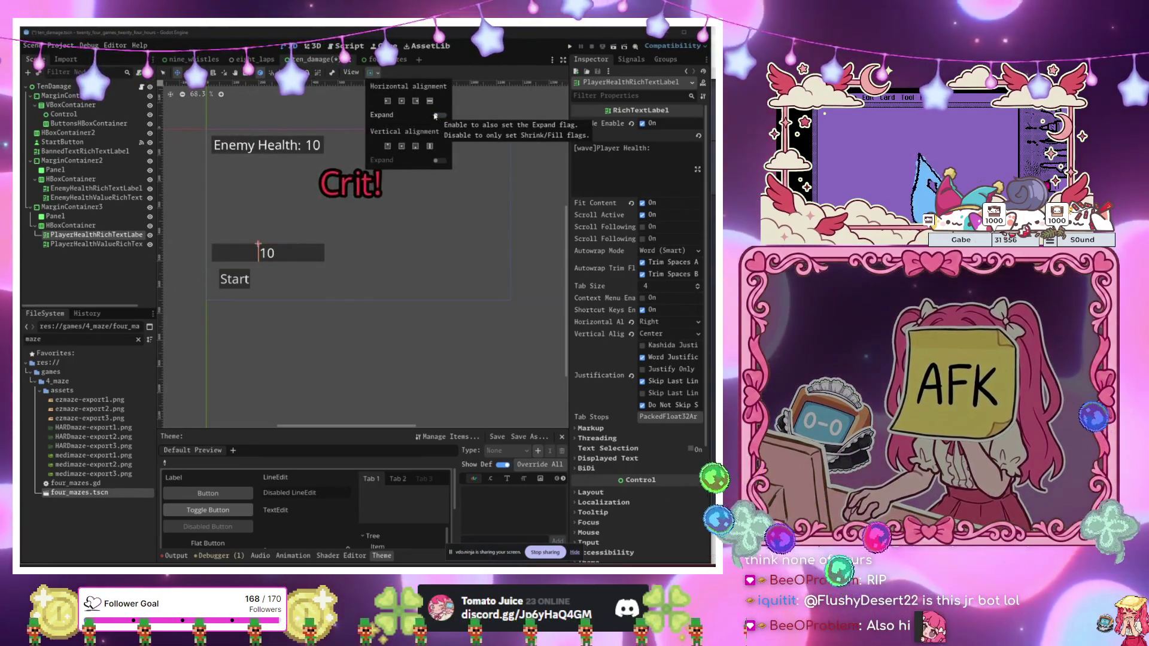
left_click(430, 102)
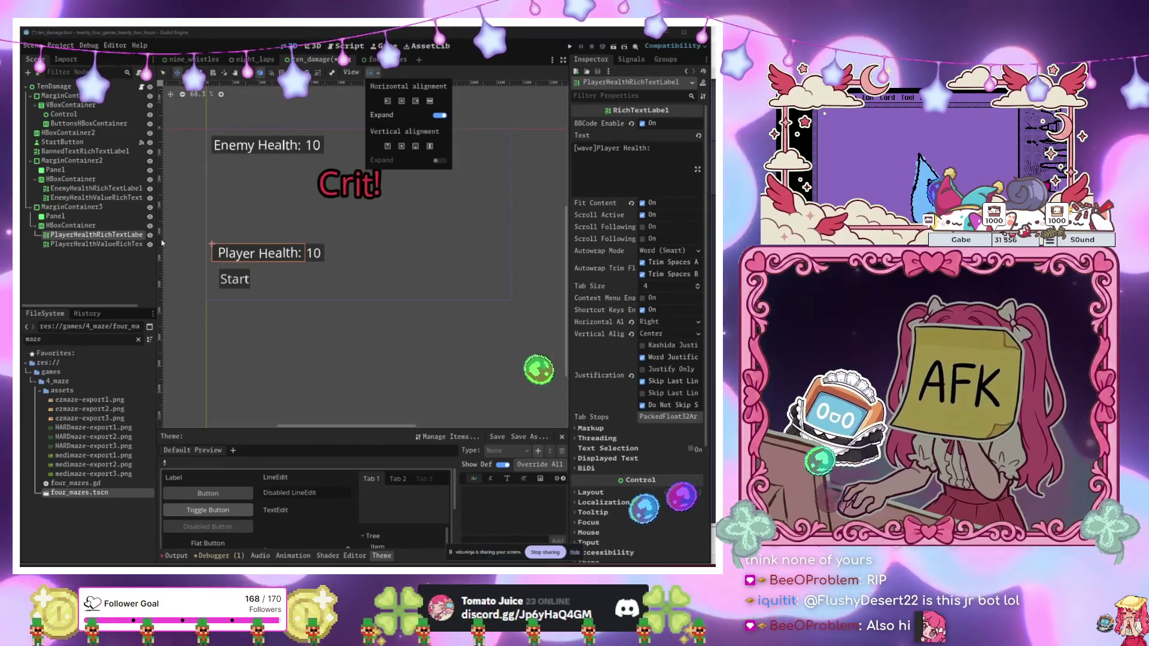
left_click(178, 234)
scroll(264, 262, "down", 2)
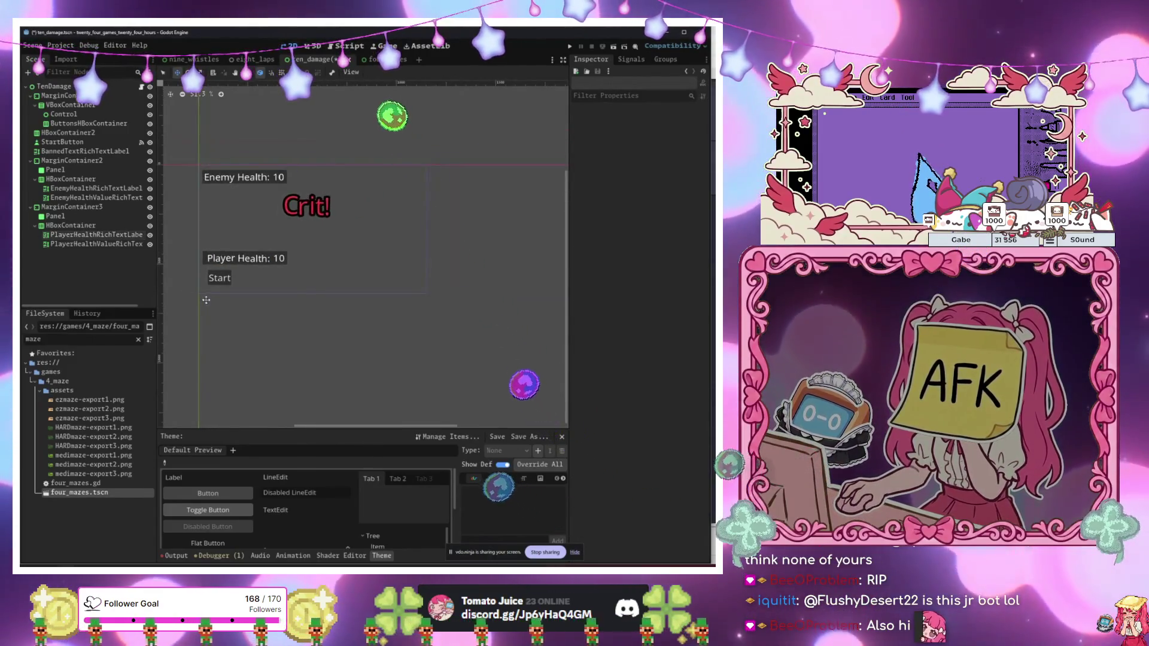
scroll(239, 290, "up", 2)
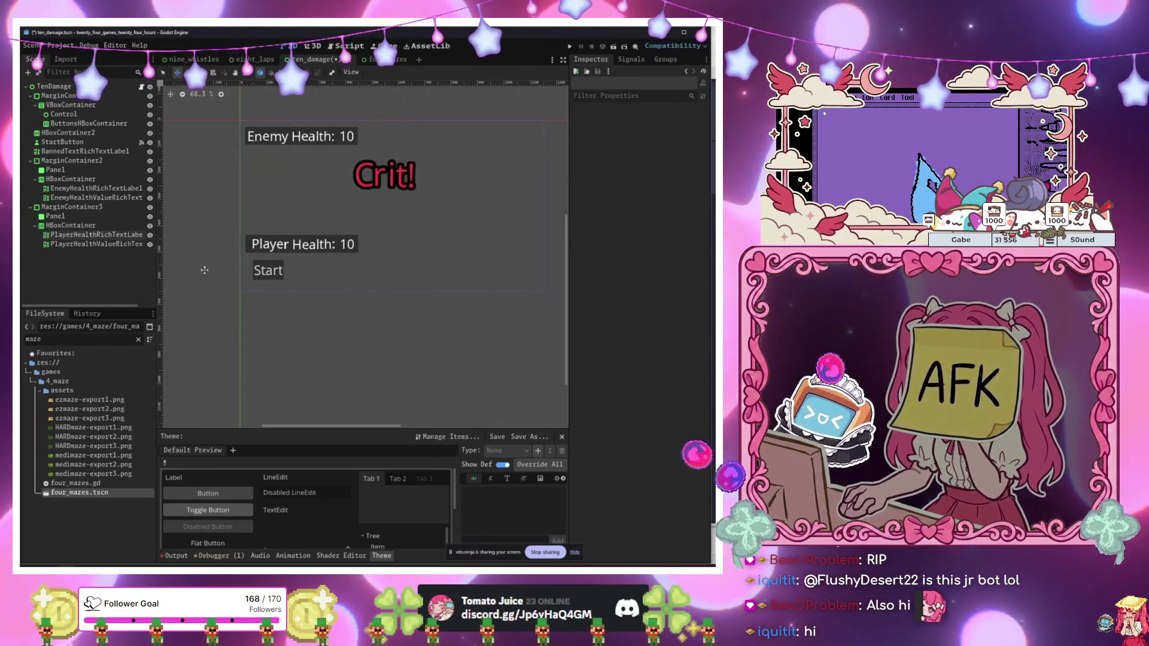
left_click_drag(329, 230, 335, 248)
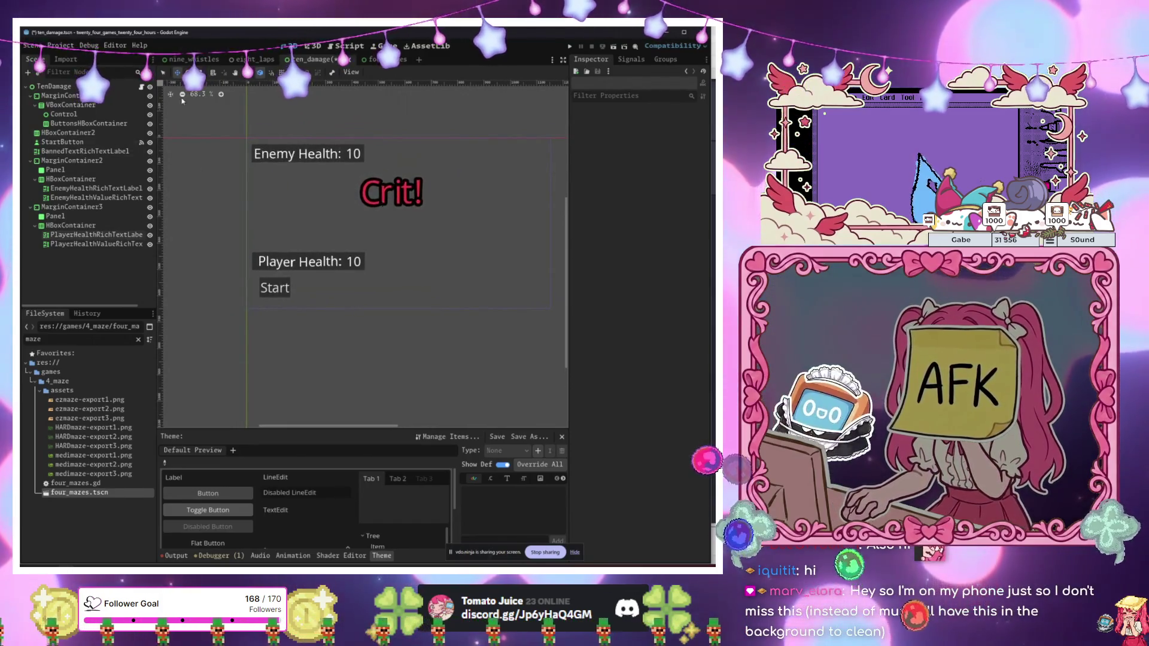
scroll(350, 205, "down", 1)
left_click(404, 202)
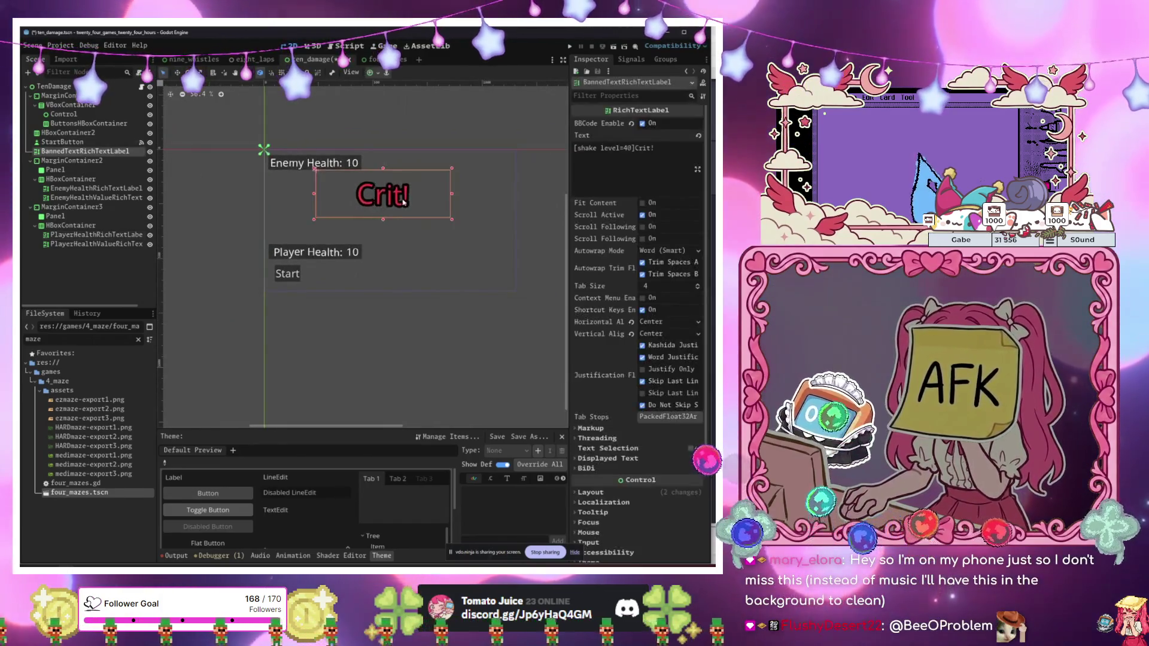
Step: Raise the Crit! label and add a pass placeholder to show_landed_crit_animation
left_click_drag(473, 186, 472, 177)
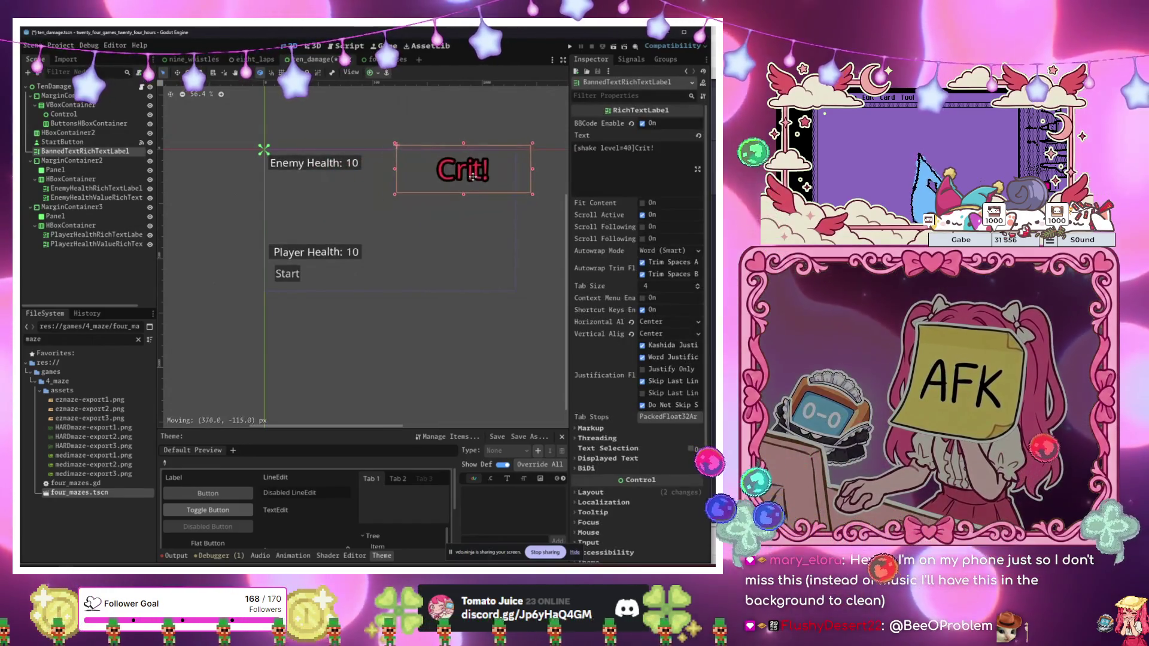
left_click(70, 160)
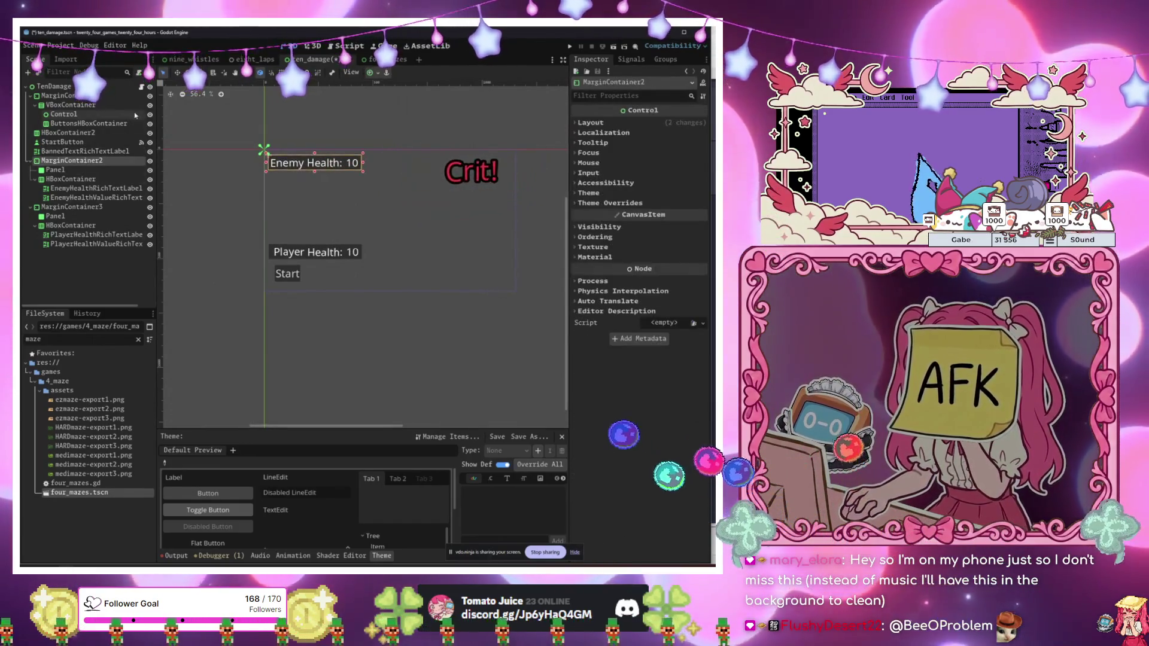
left_click(349, 45)
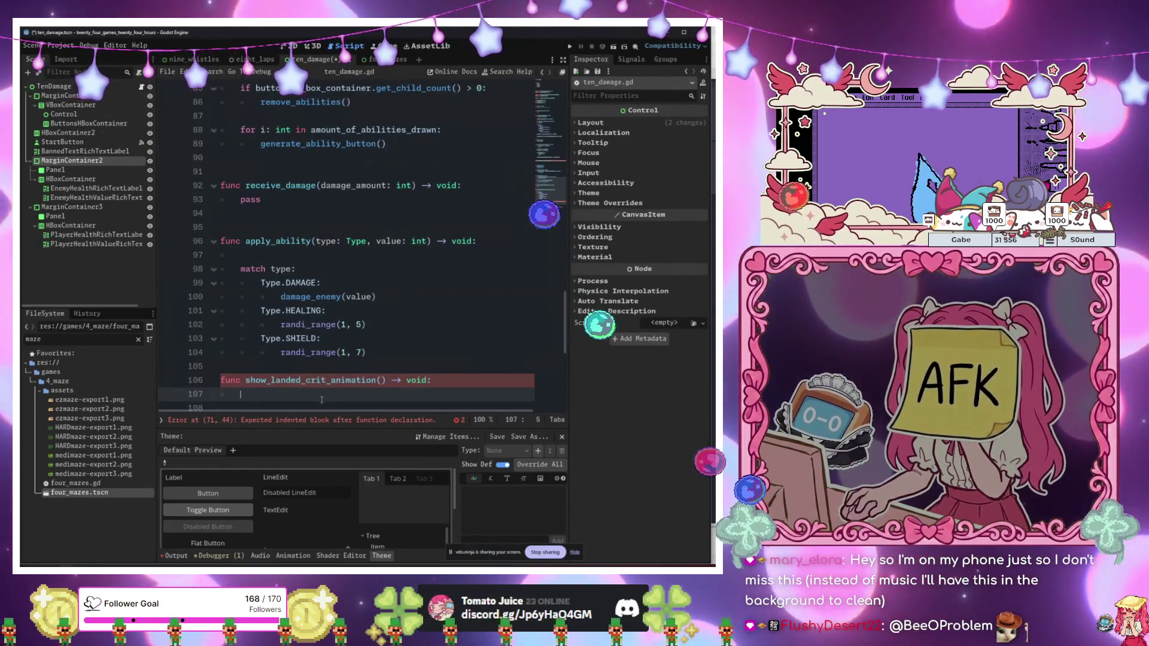
type("pass")
scroll(321, 399, "down", 4)
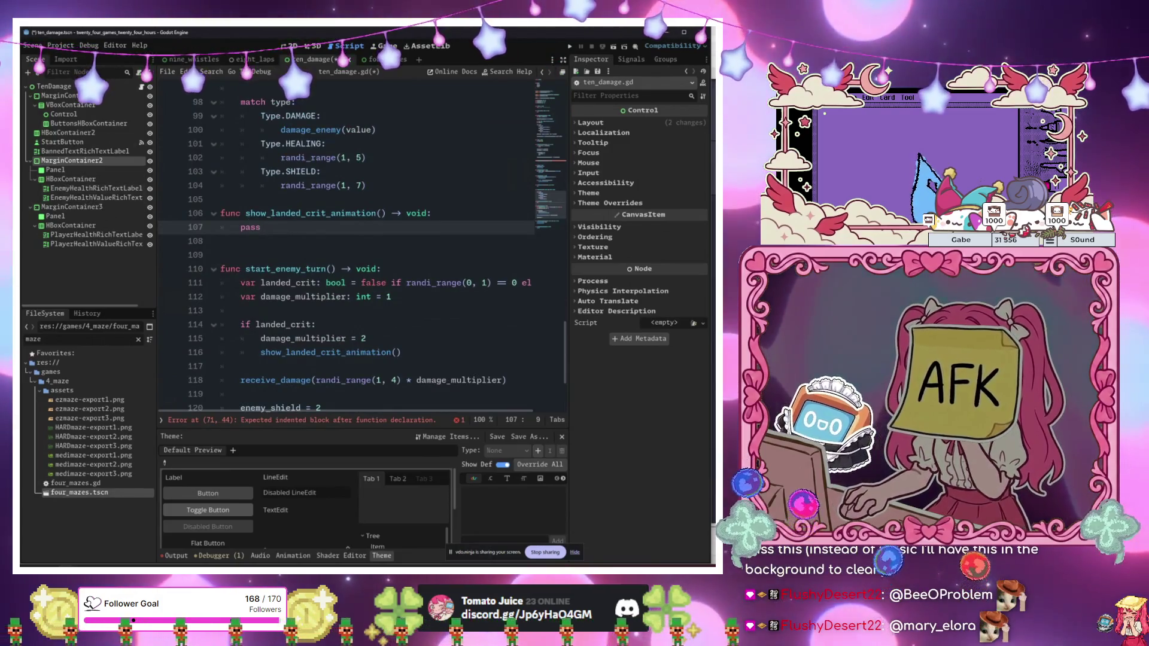
Step: Nudge the Crit! label into place and rename it CritTextRichTextLabel
left_click(289, 46)
left_click(476, 175)
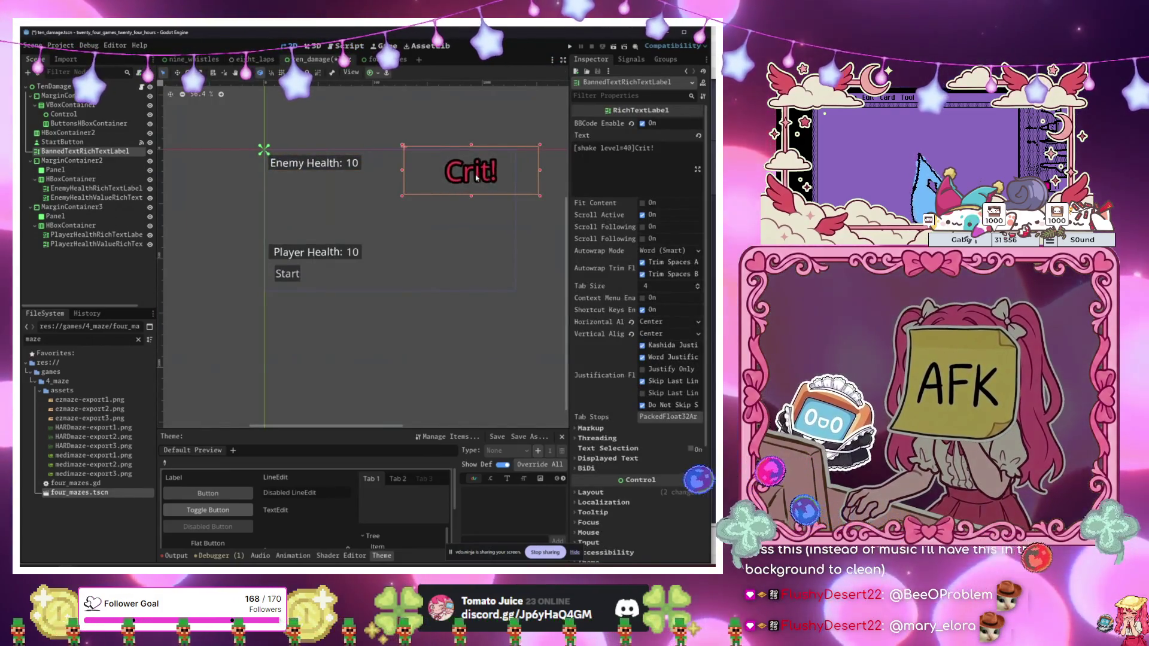
left_click_drag(466, 176, 467, 178)
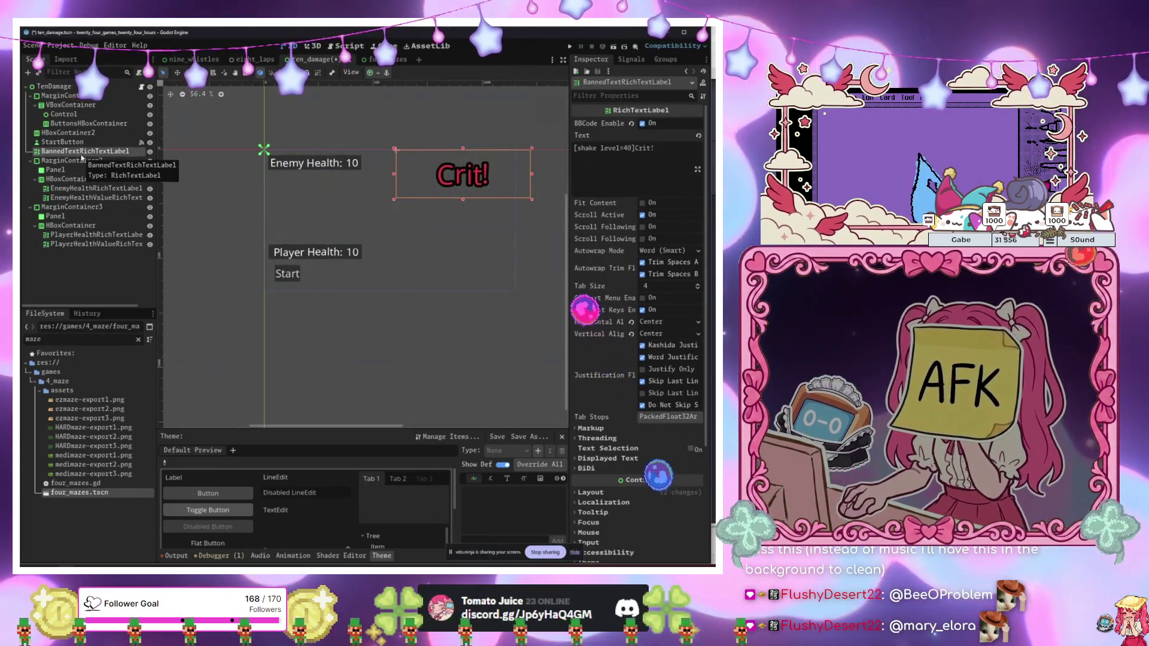
type("Crit")
key("Return")
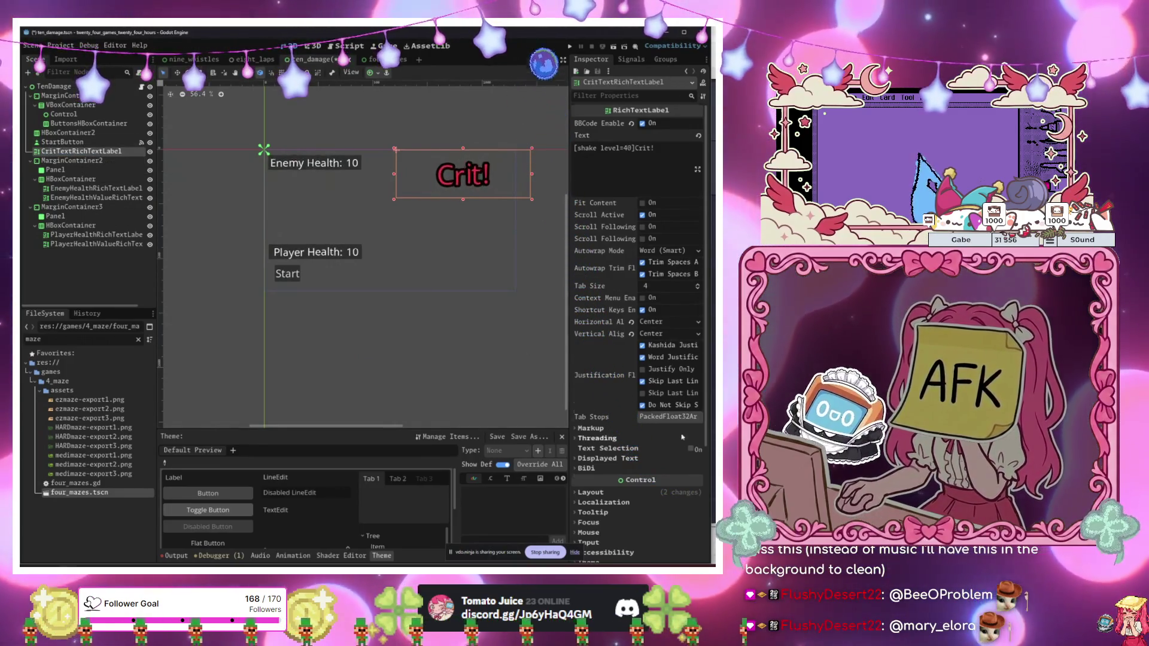
Step: Review CritTextRichTextLabel's Layout, Transform and Visibility properties
scroll(620, 366, "down", 5)
left_click(637, 338)
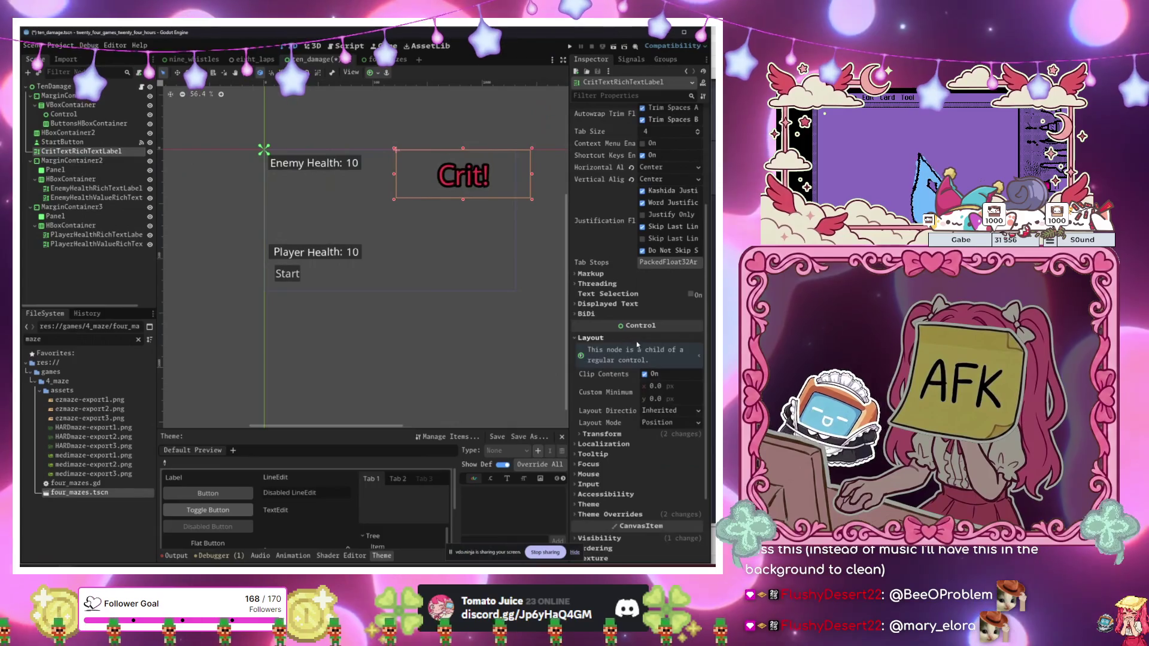
left_click(637, 435)
scroll(638, 436, "down", 7)
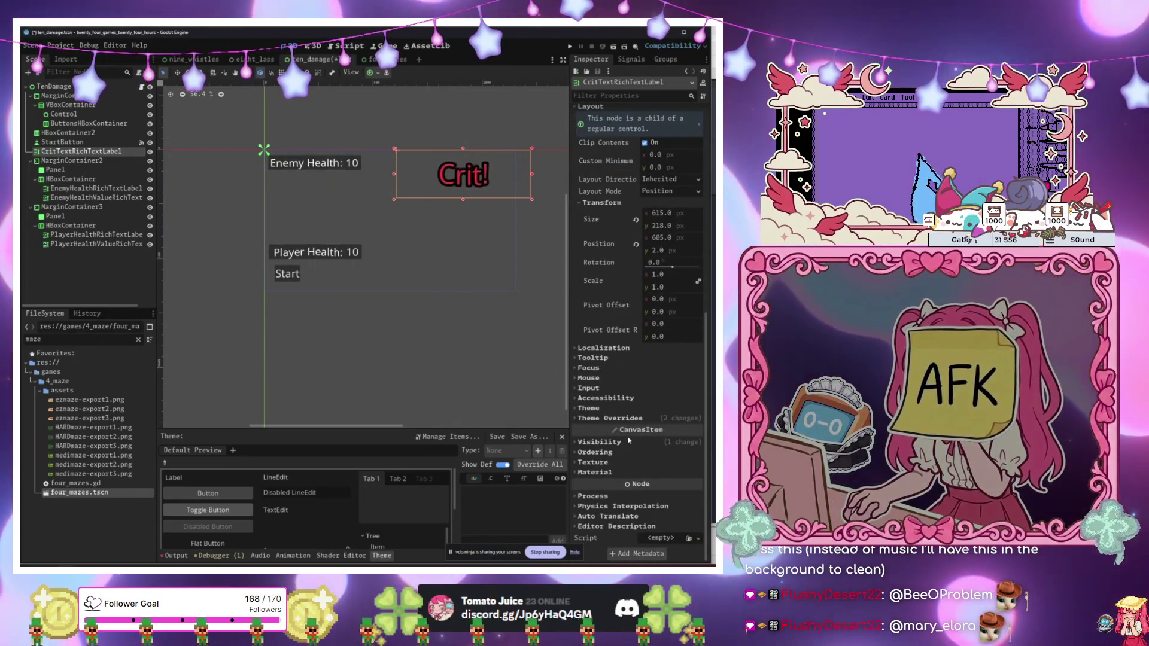
left_click(628, 441)
scroll(230, 233, "down", 3)
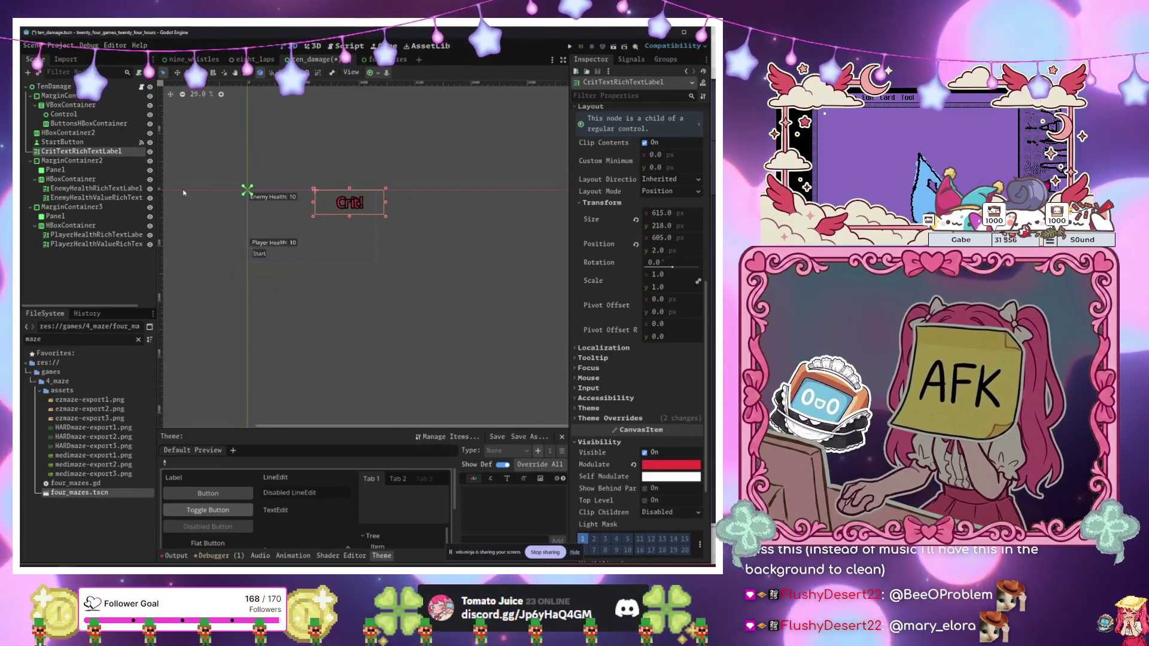
left_click(39, 72)
Step: Instantiate the palette scene as TenDamage's first child and place the strip below the labels
key("Return")
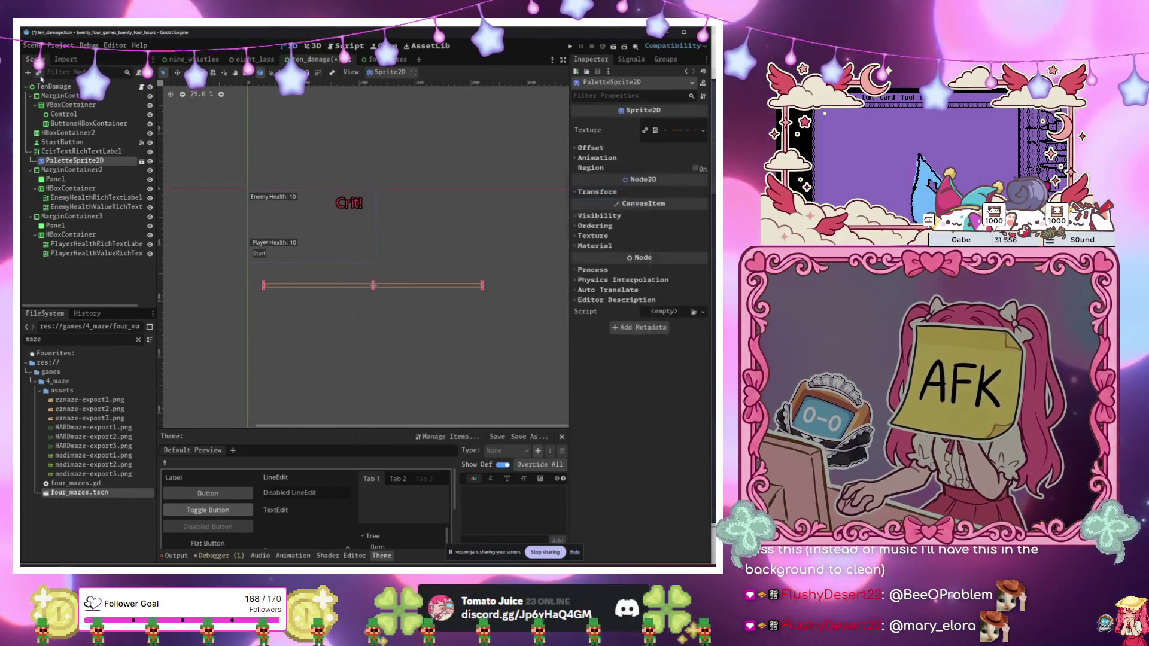
scroll(361, 291, "up", 4)
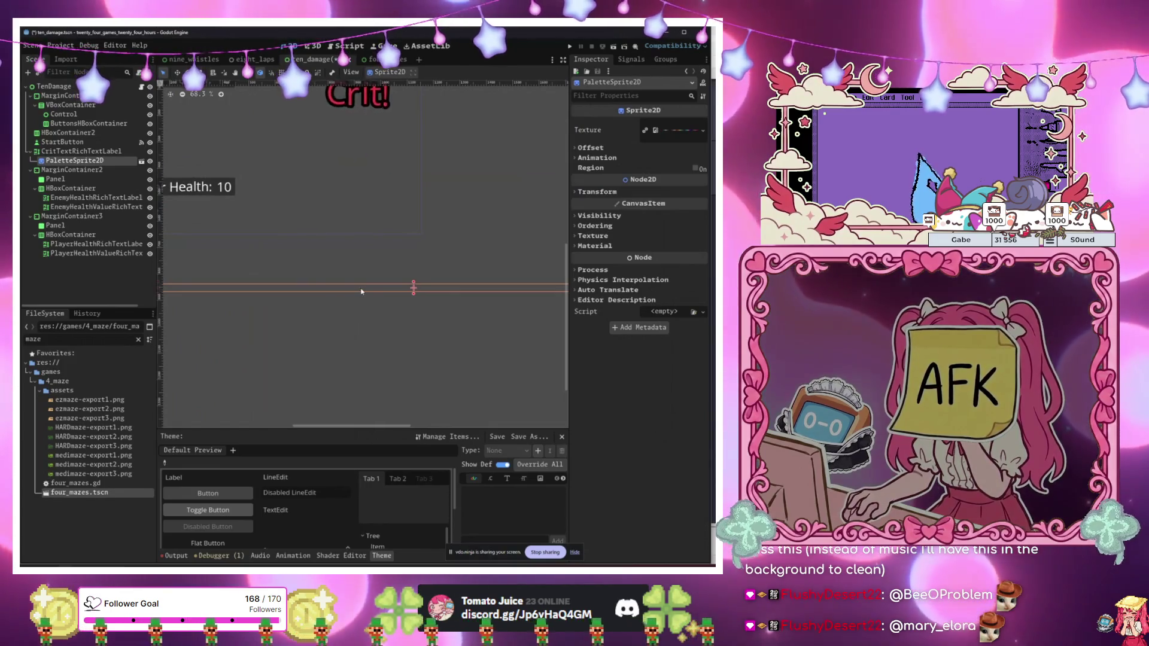
left_click_drag(47, 100, 51, 95)
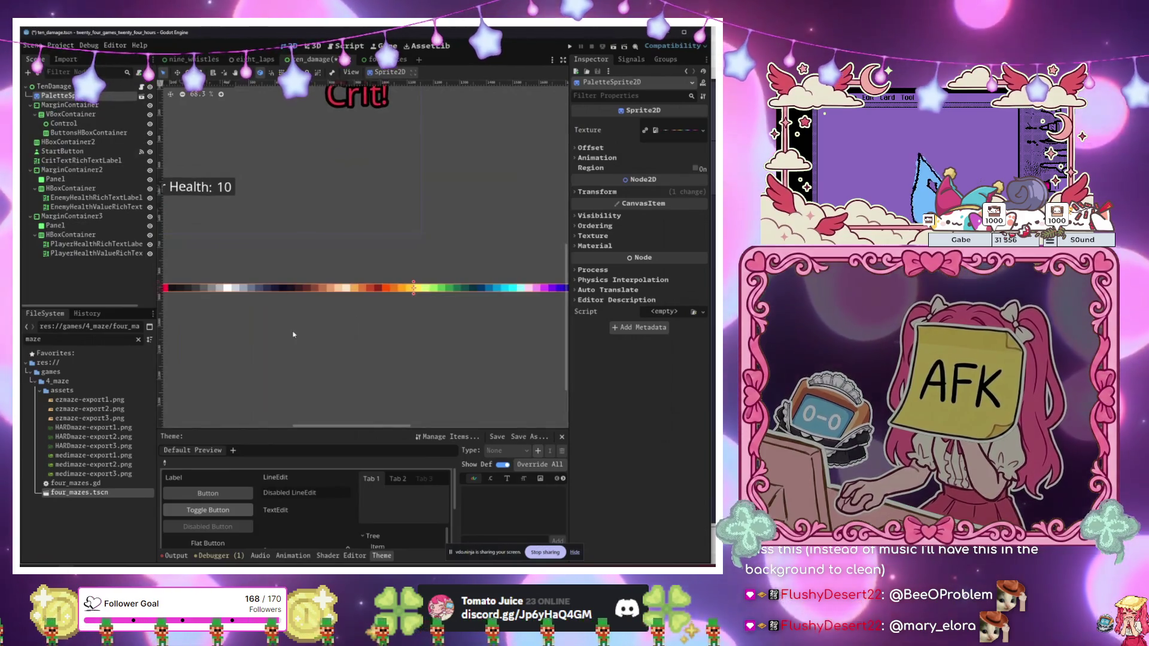
scroll(293, 334, "down", 1)
scroll(293, 323, "left", 3)
left_click_drag(363, 303, 309, 293)
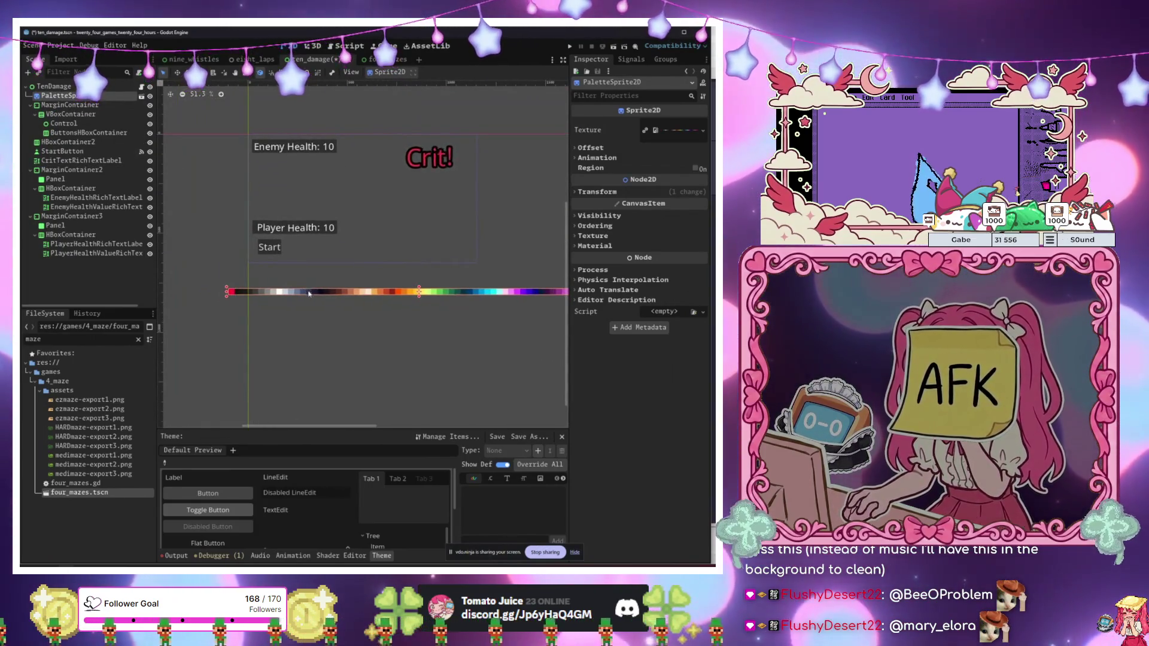
Step: Tint the Crit! label yellow through Modulate, picking the colour from the palette strip
left_click(67, 161)
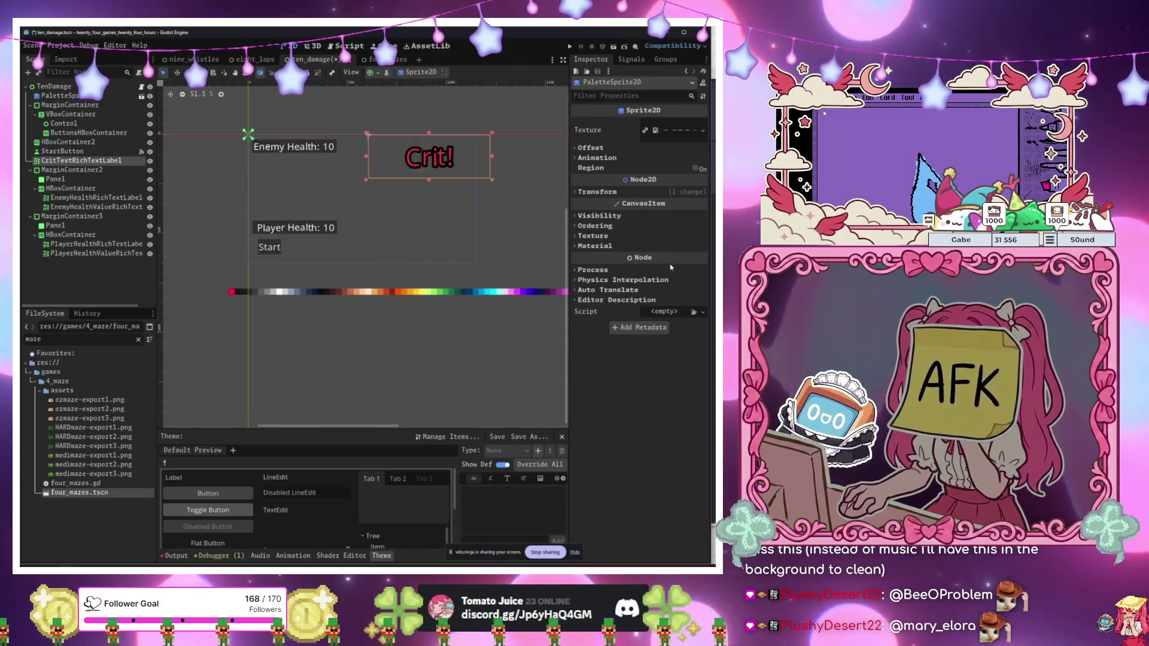
left_click(662, 466)
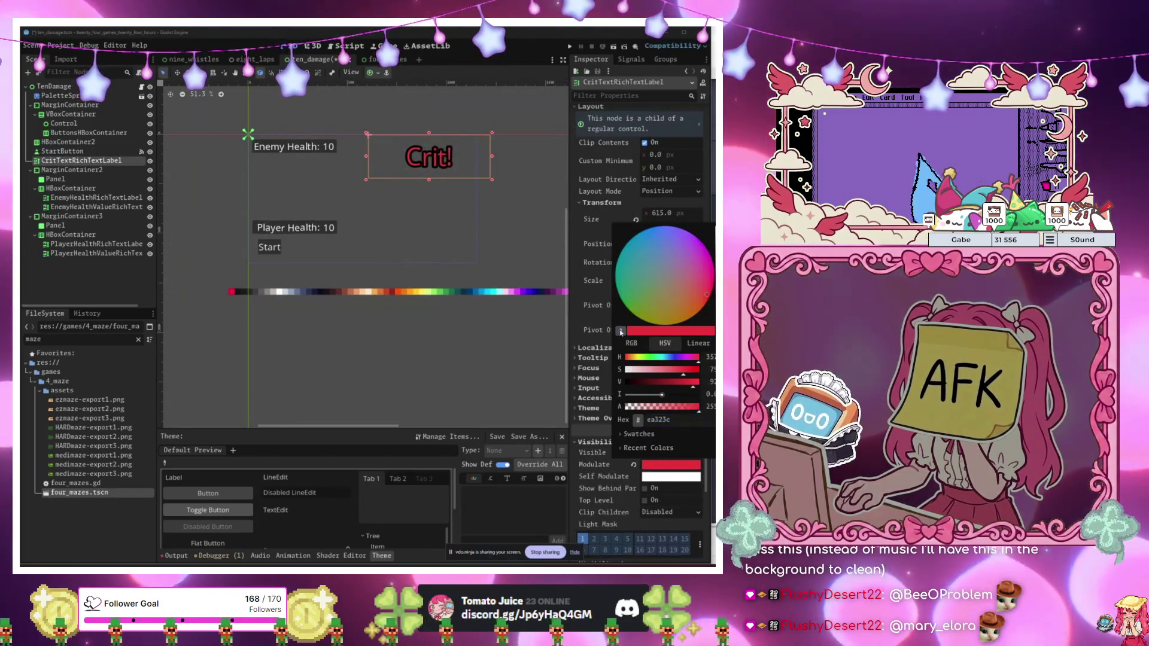
left_click(620, 331)
left_click(425, 292)
left_click(429, 324)
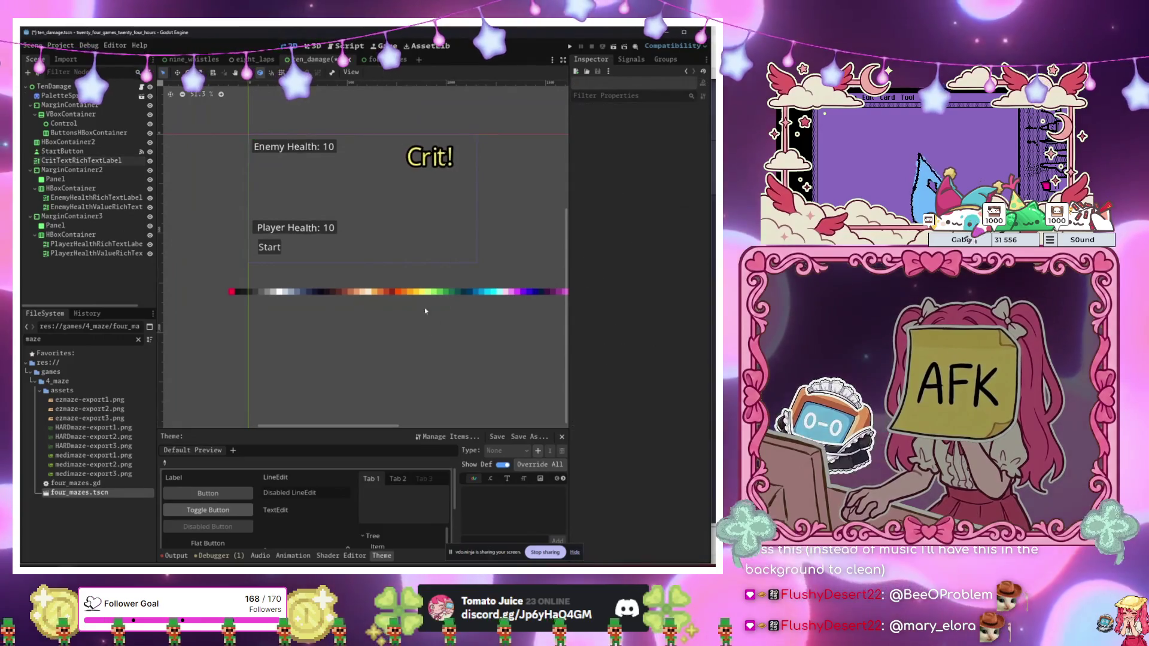
left_click(403, 228)
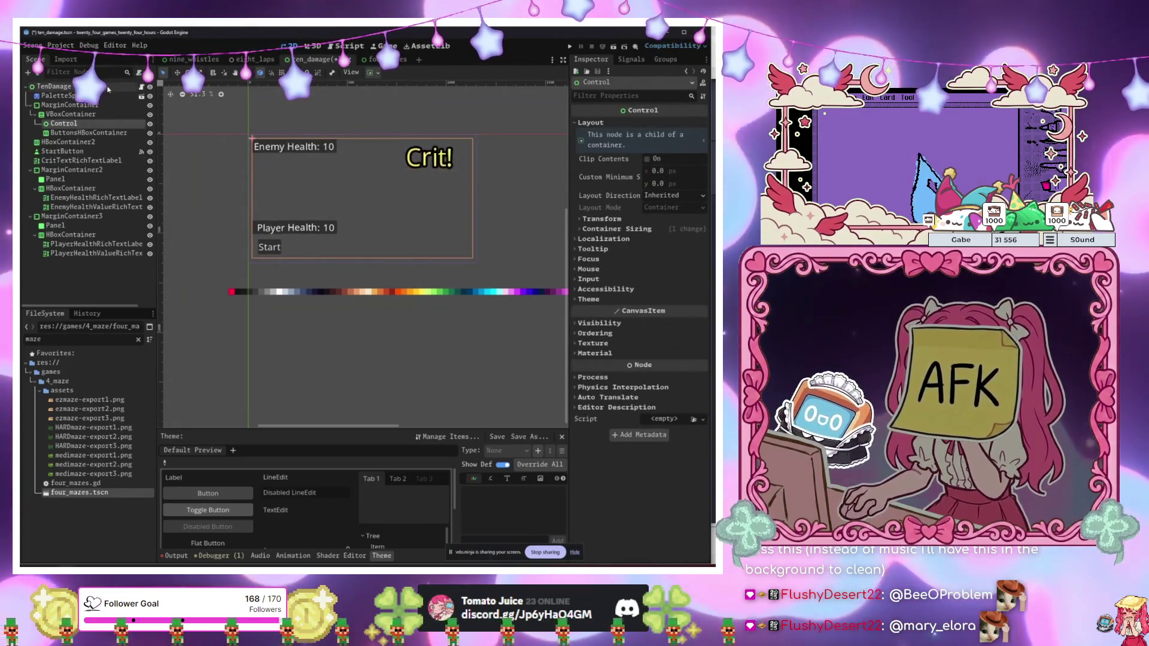
Step: Add a ColorRect under TenDamage, stretch it Full Rect, and move it to the top of the tree
left_click(65, 87)
key("ctrl+a")
type("col")
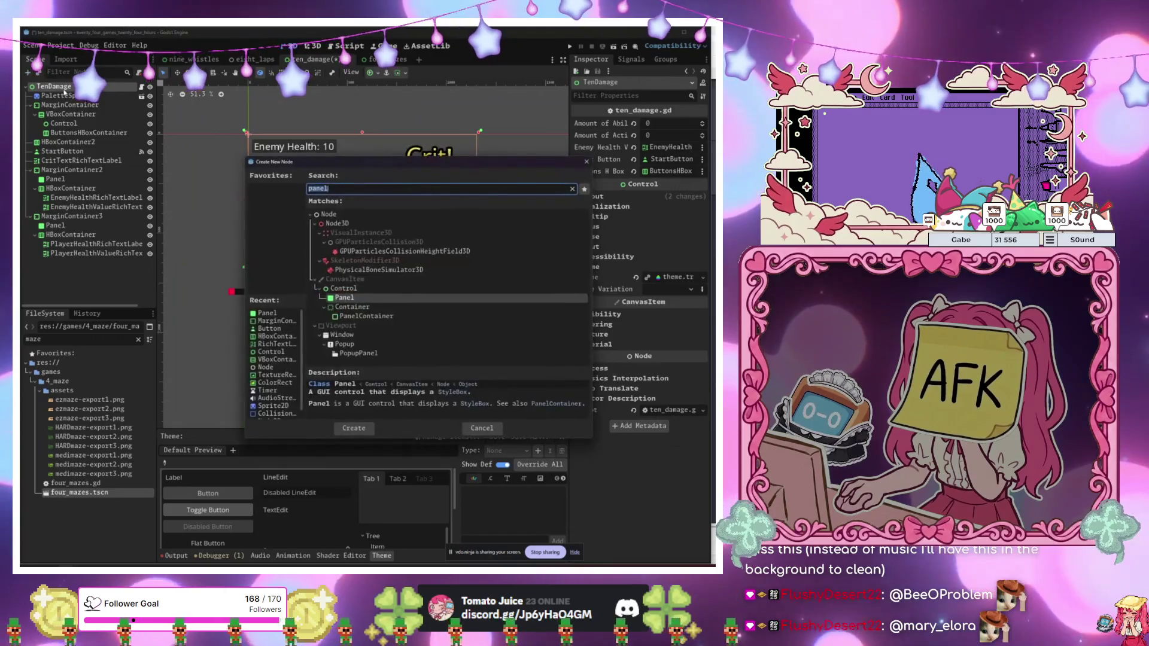
type("or")
key("Return")
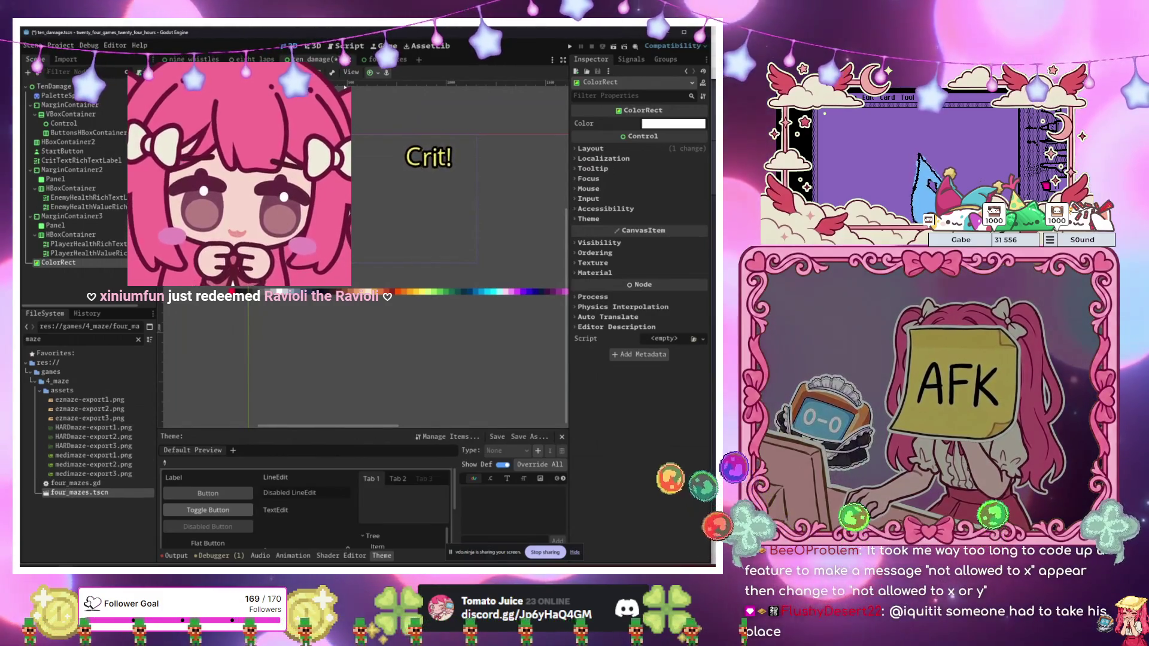
left_click(370, 73)
left_click(430, 144)
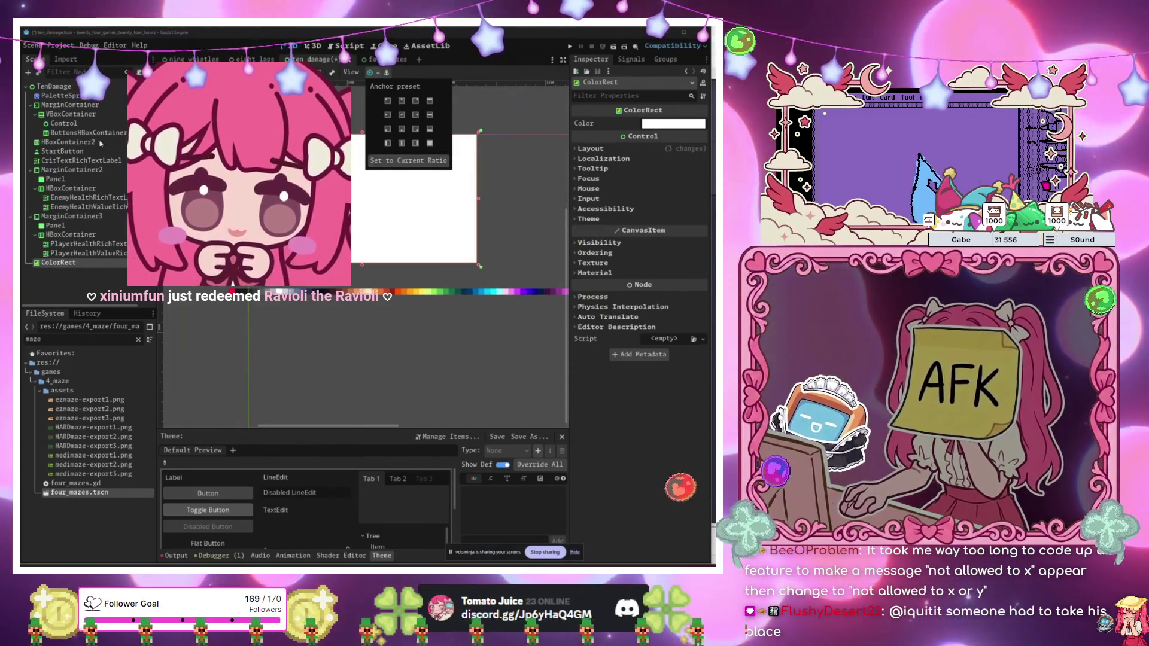
left_click(59, 263)
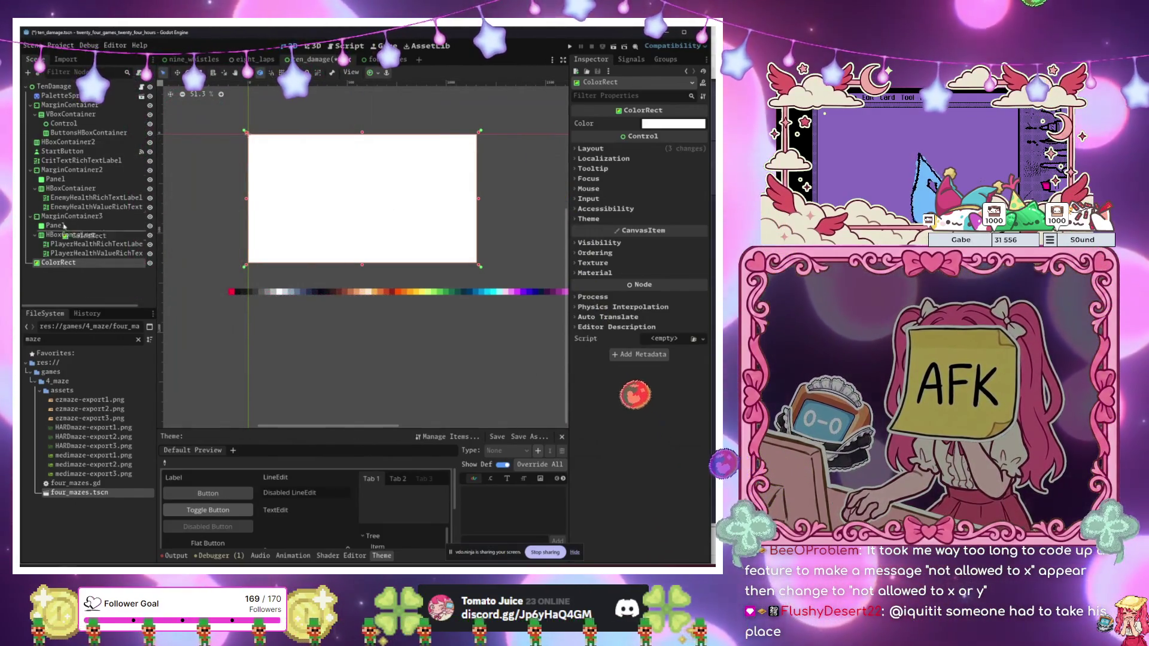
left_click_drag(60, 266, 59, 92)
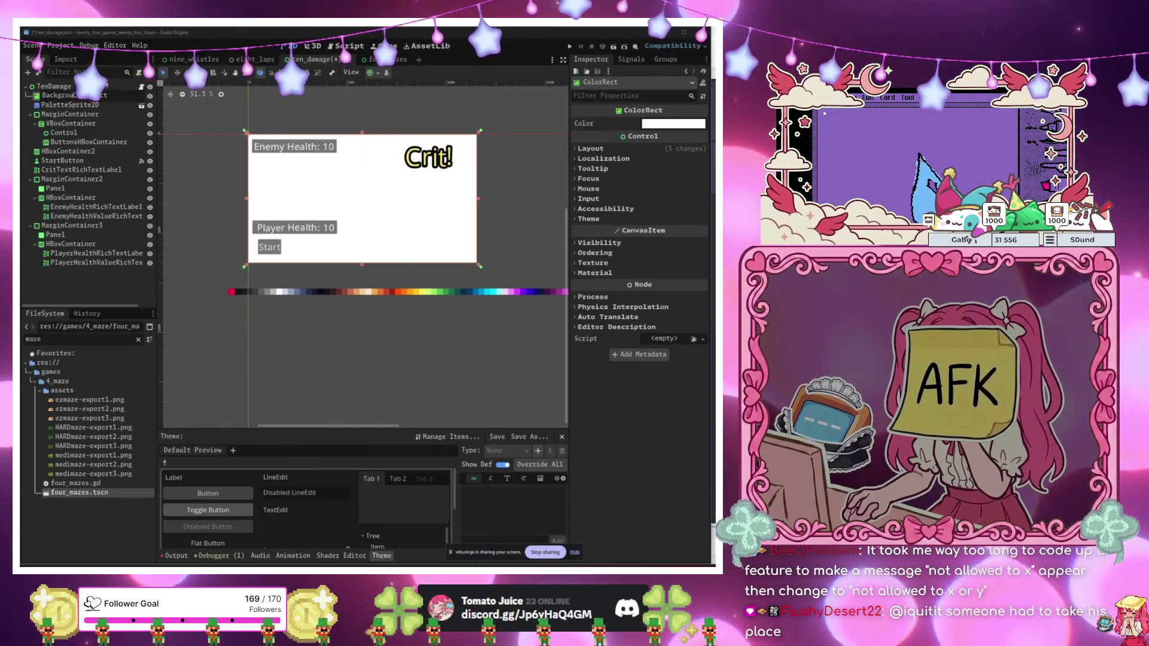
Step: Color the background rect dark navy (0c2e44)
left_click(673, 123)
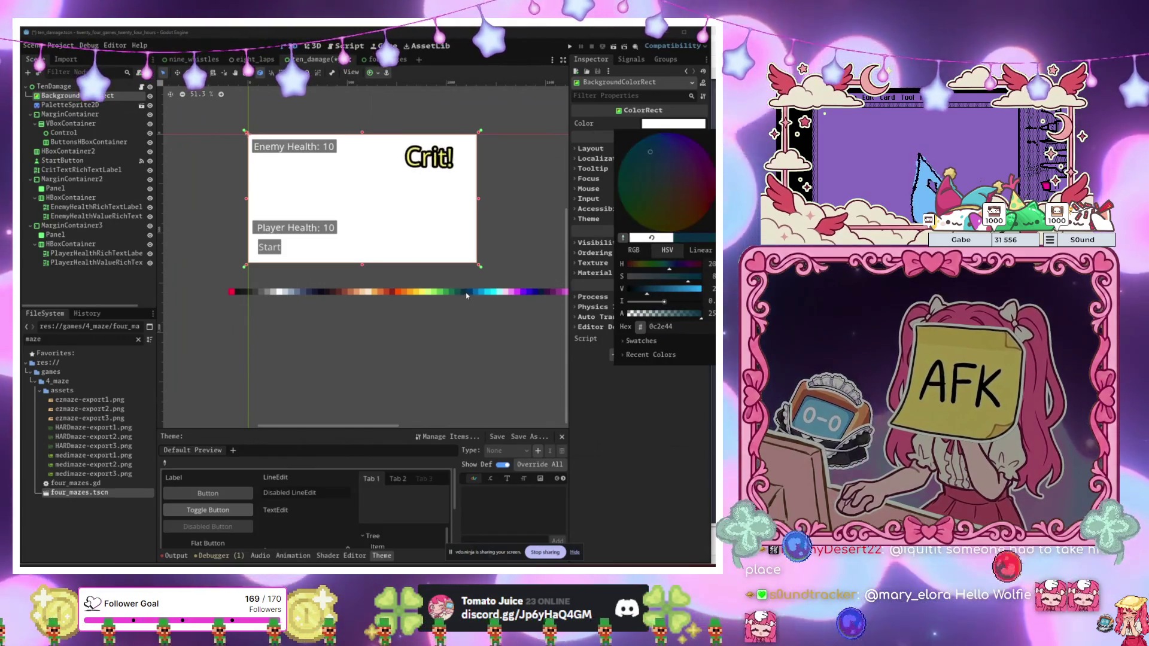
left_click(320, 292)
left_click(451, 346)
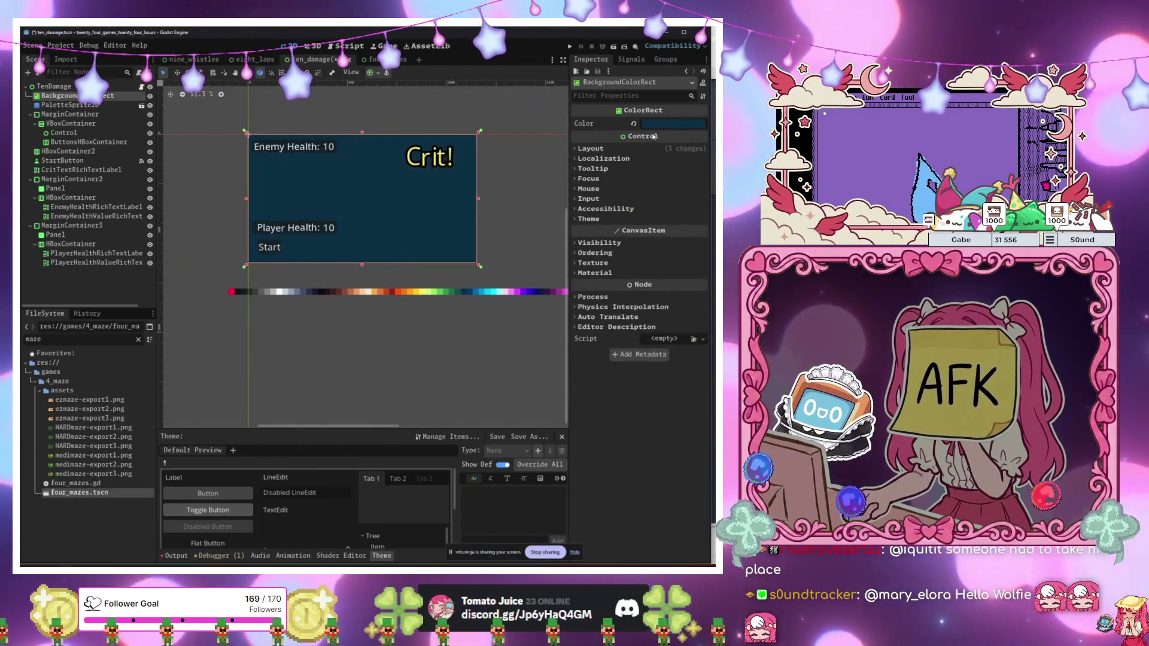
left_click(348, 336)
scroll(347, 336, "up", 3)
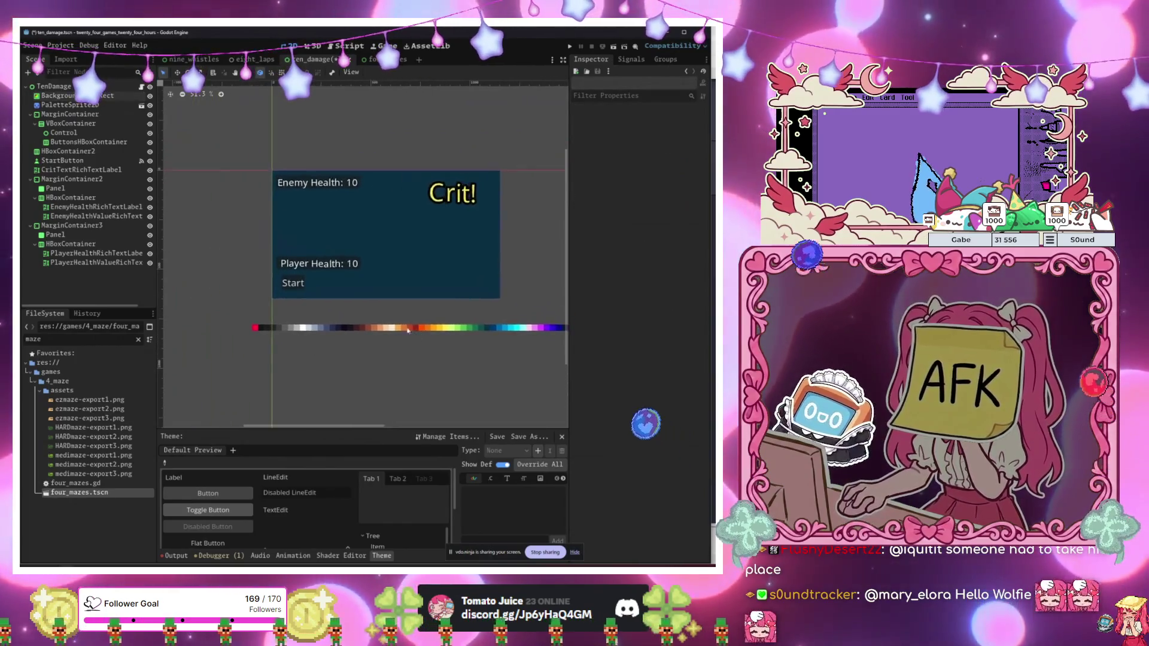
left_click(109, 170)
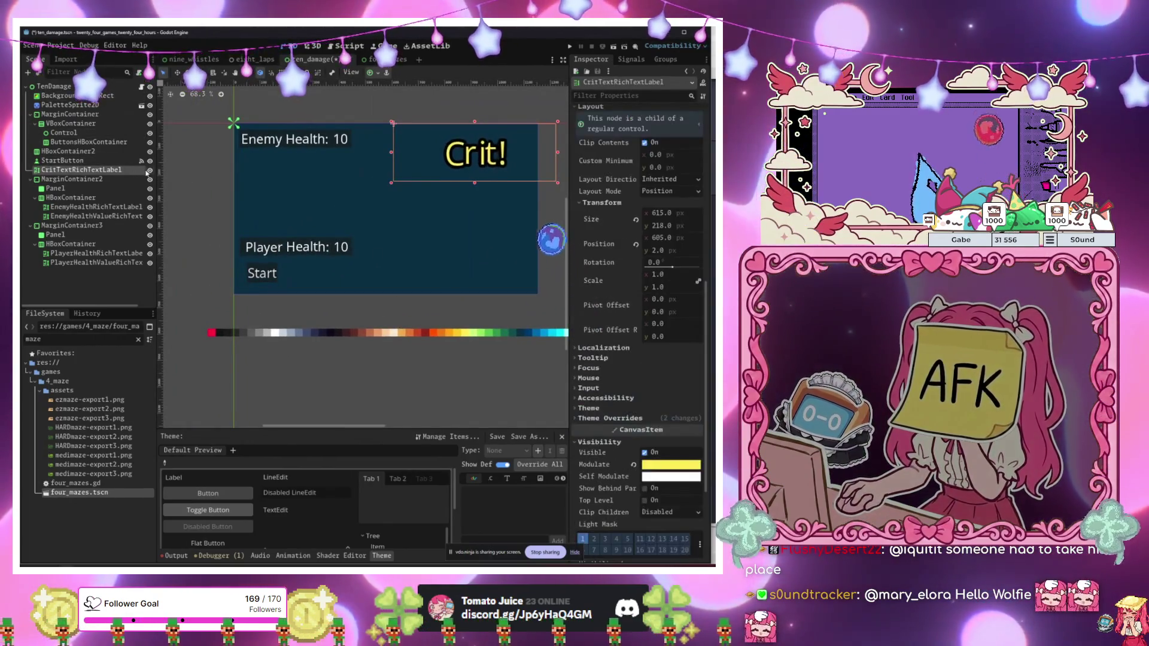
Step: In ten_damage.gd's show_landed_crit_animation, add crit_text_rich_text_label.show()
left_click(141, 89)
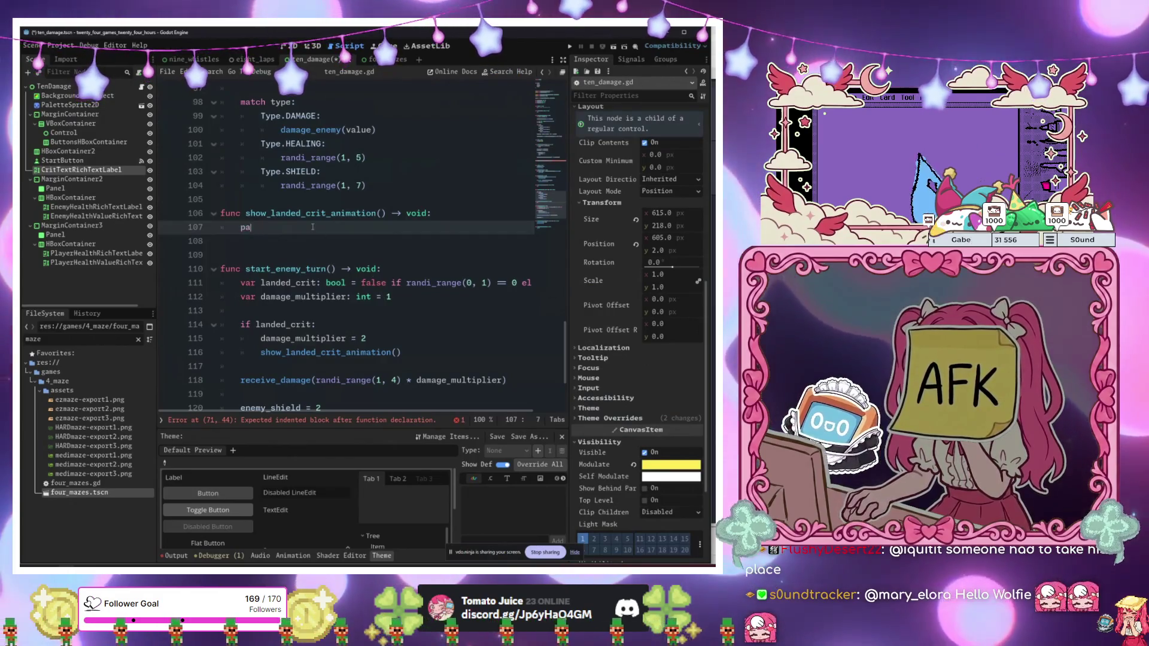
scroll(317, 251, "up", 15)
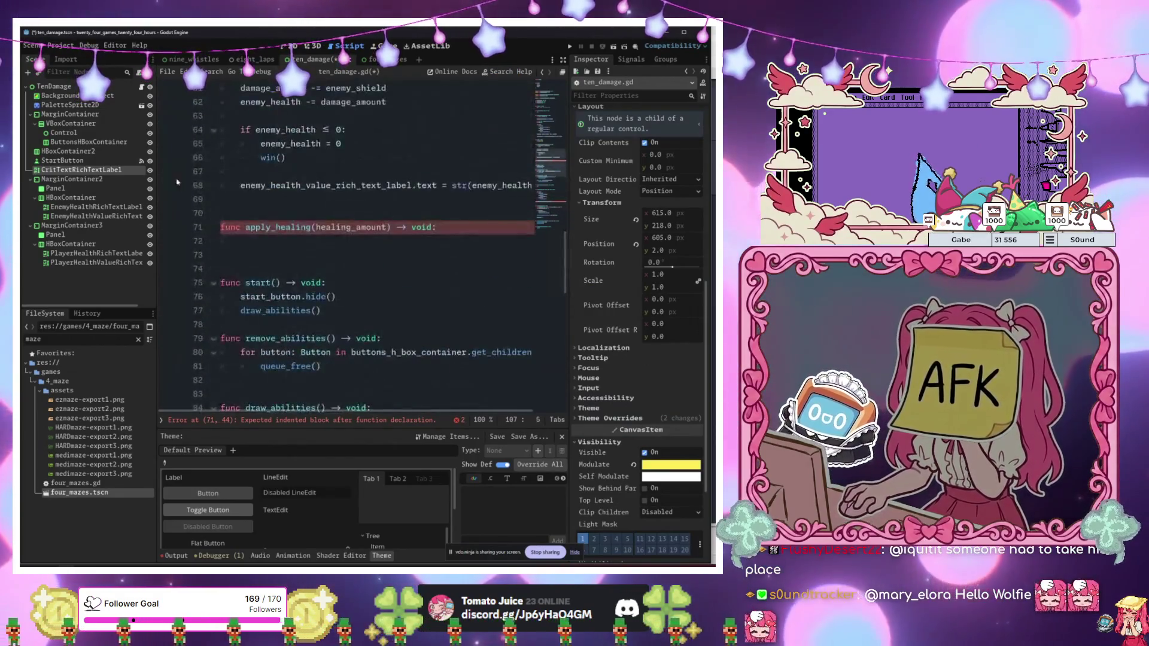
scroll(333, 302, "up", 16)
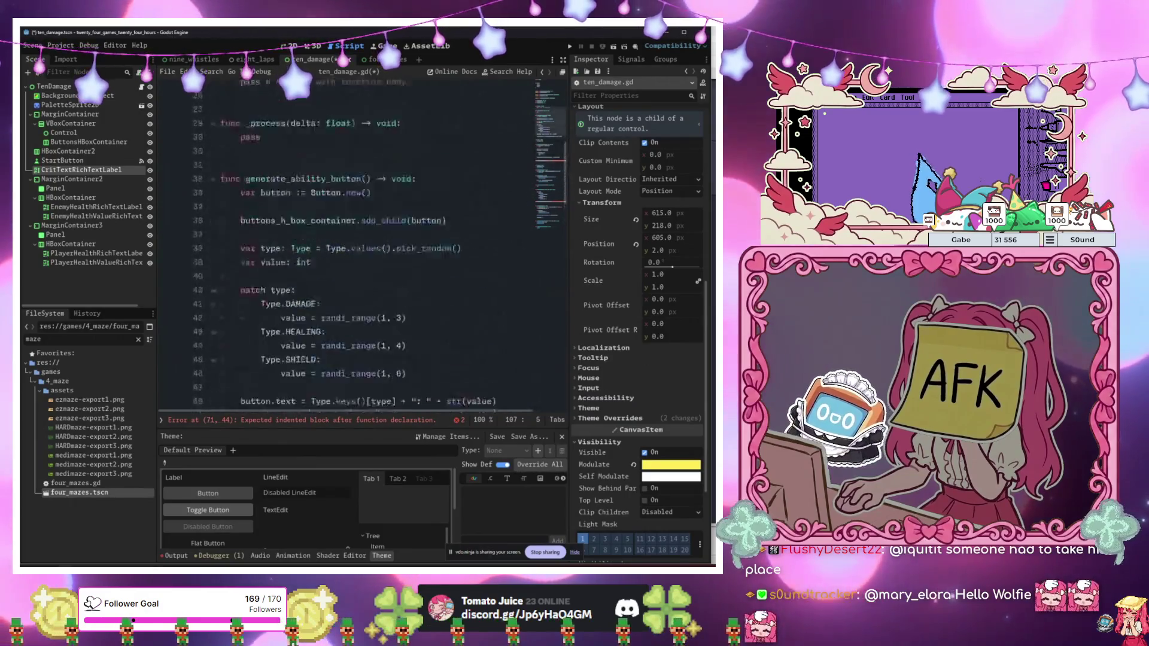
left_click_drag(72, 174, 335, 326)
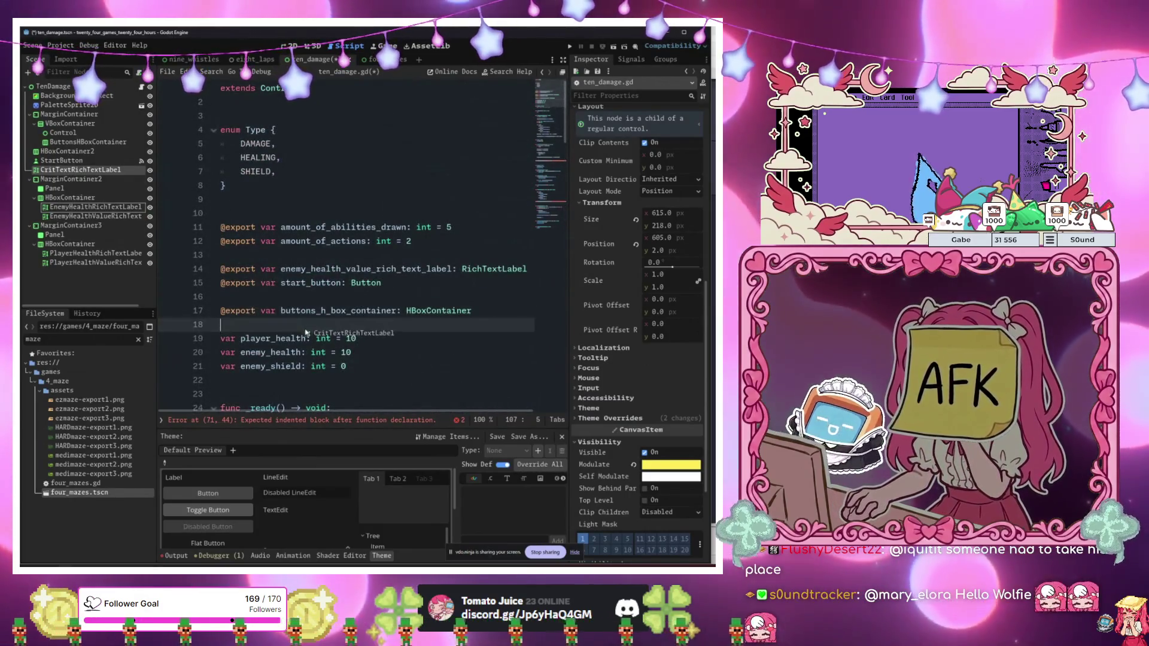
scroll(343, 361, "down", 18)
scroll(343, 361, "down", 12)
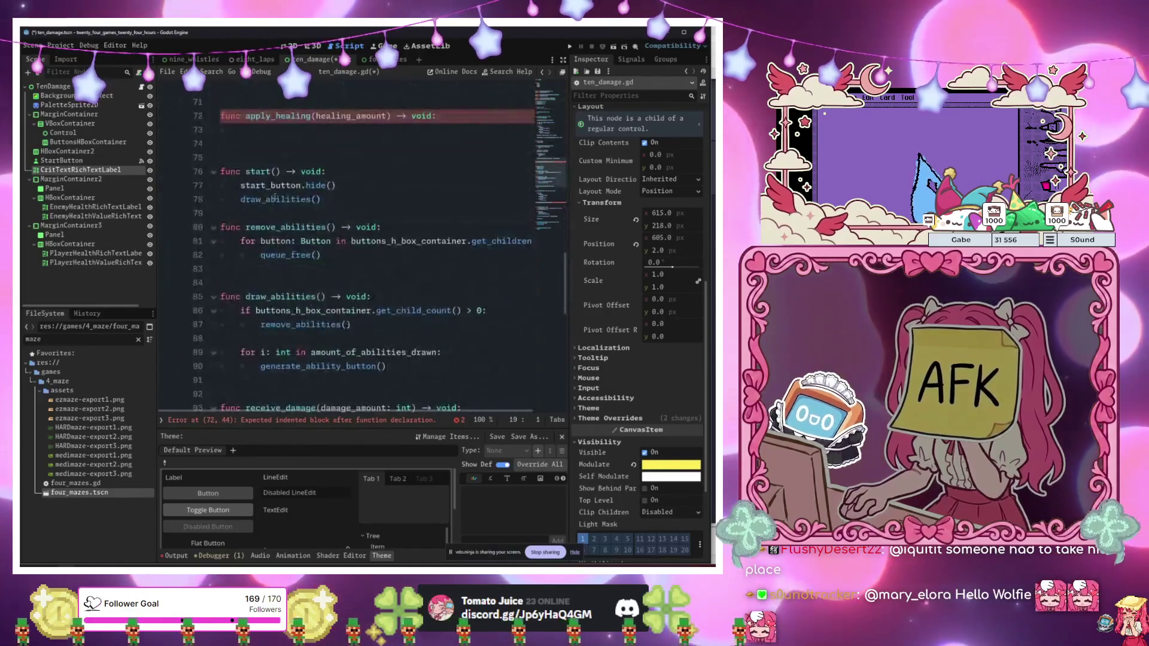
left_click(300, 328)
type("cre")
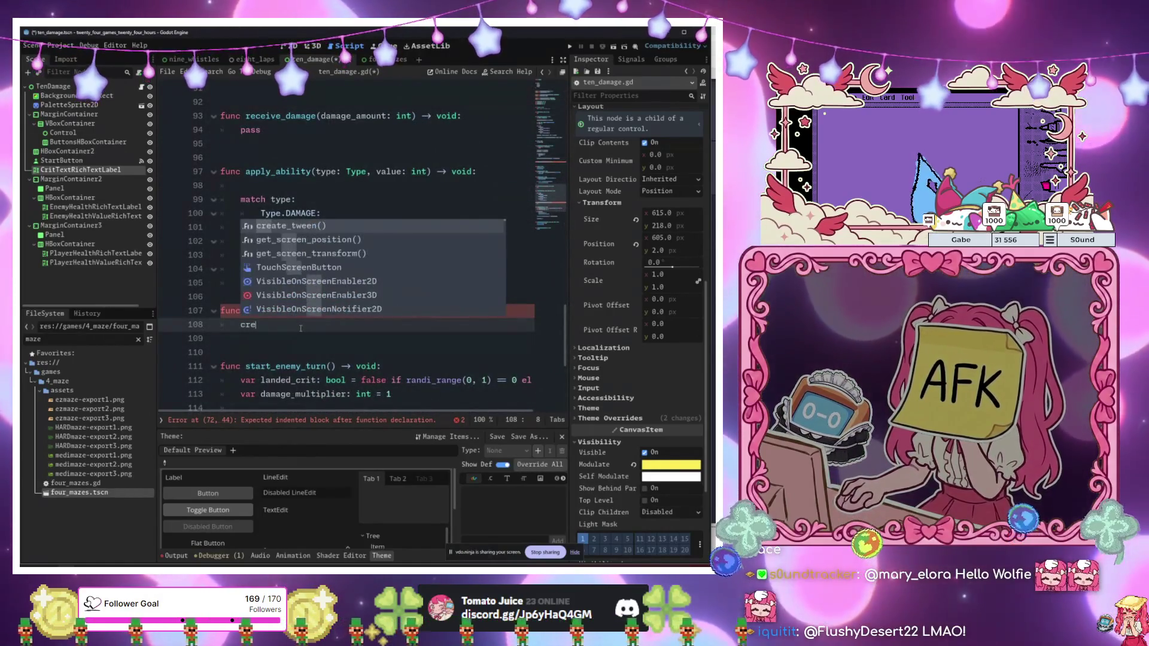
key("BackSpace")
type("it")
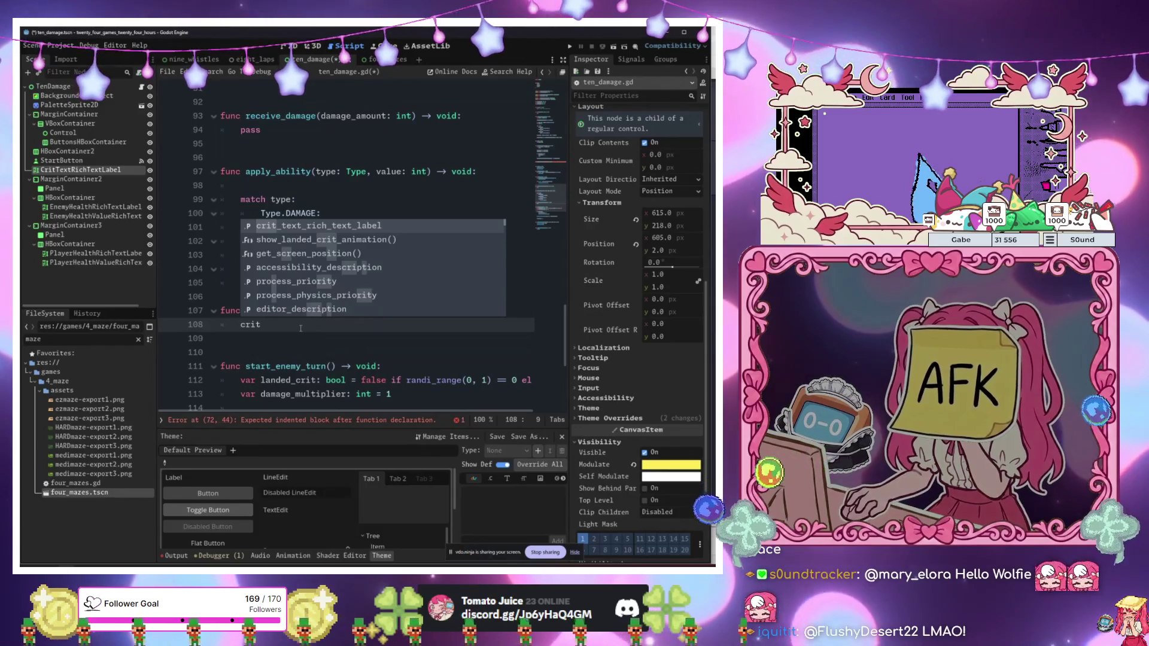
key("Return")
type(".")
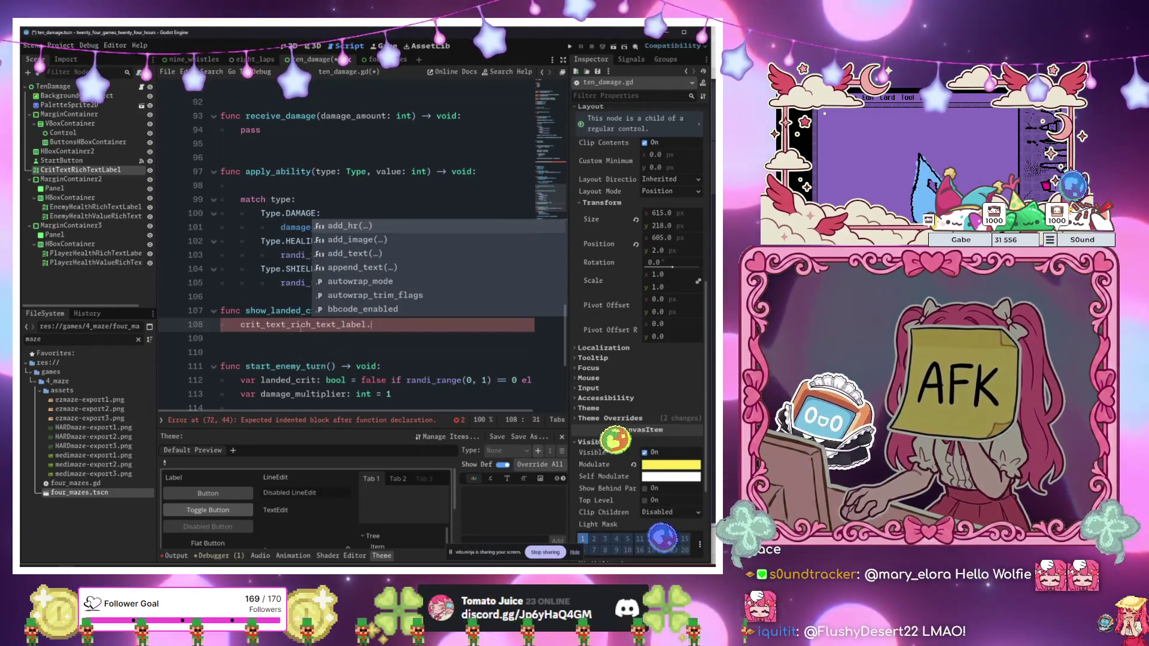
type("sh")
key("Return")
key("Return")
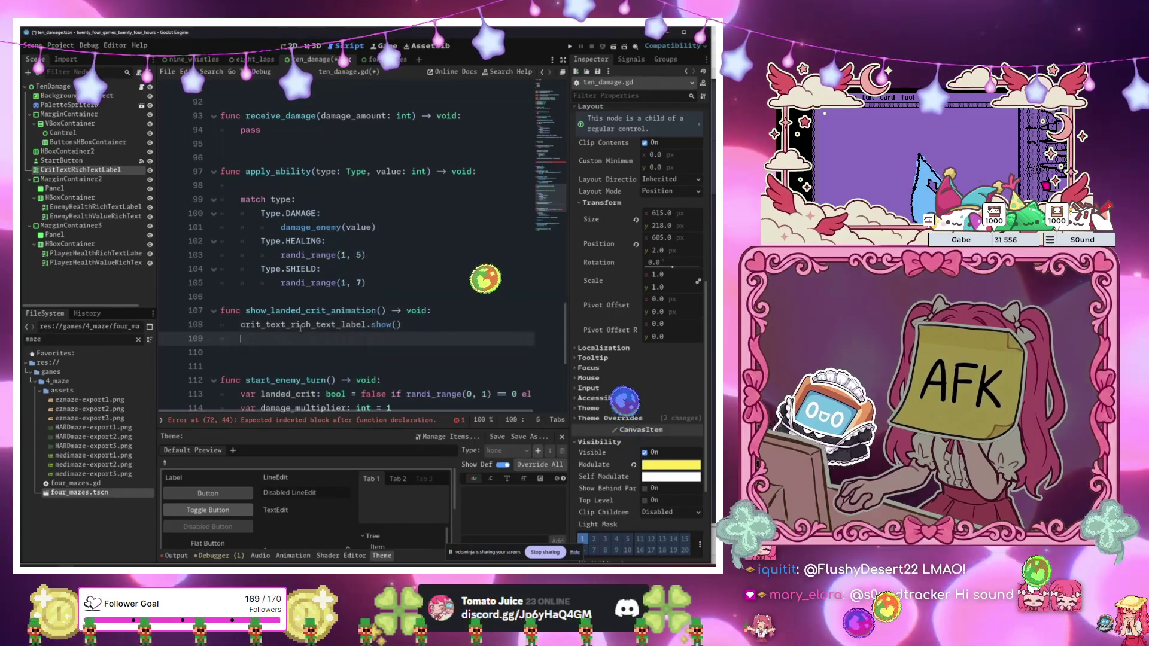
Step: Add await get_tree().create_timer(3.0).timeout after the show call
type("await get_")
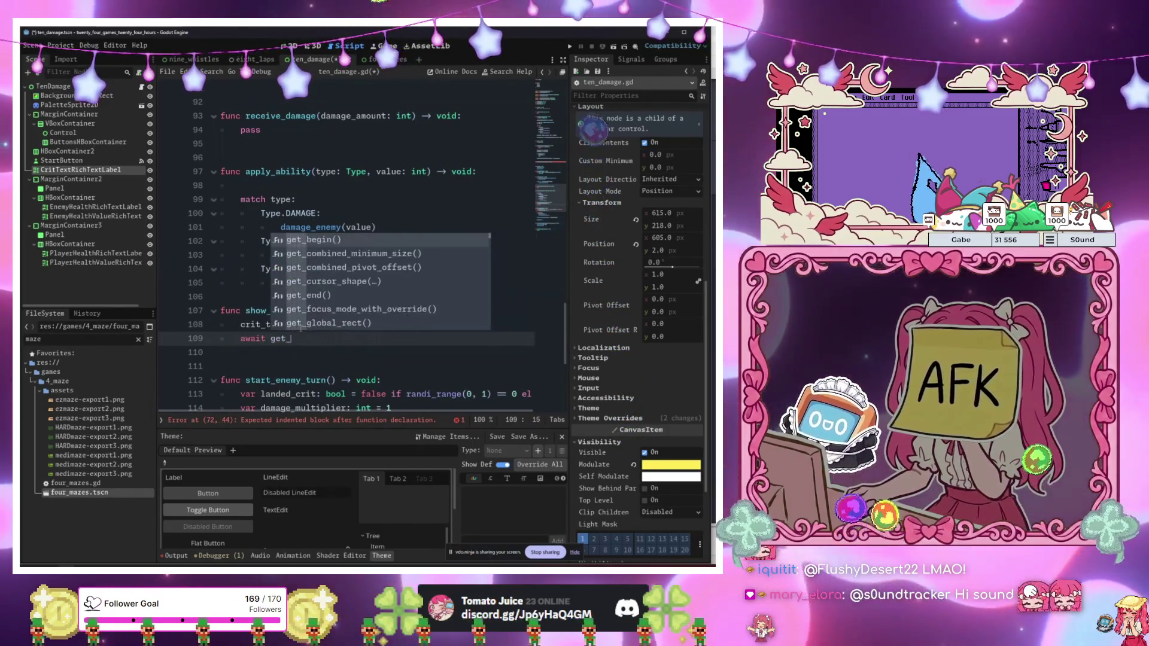
type("tree")
key("Return")
type(".")
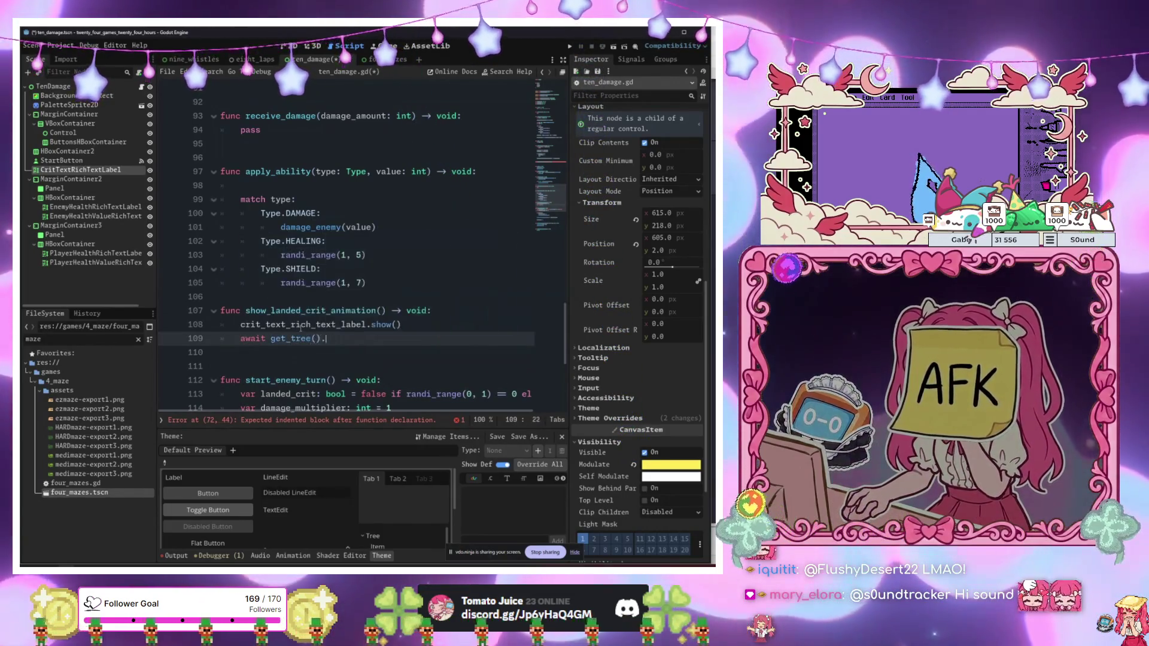
type("crea")
key("Return")
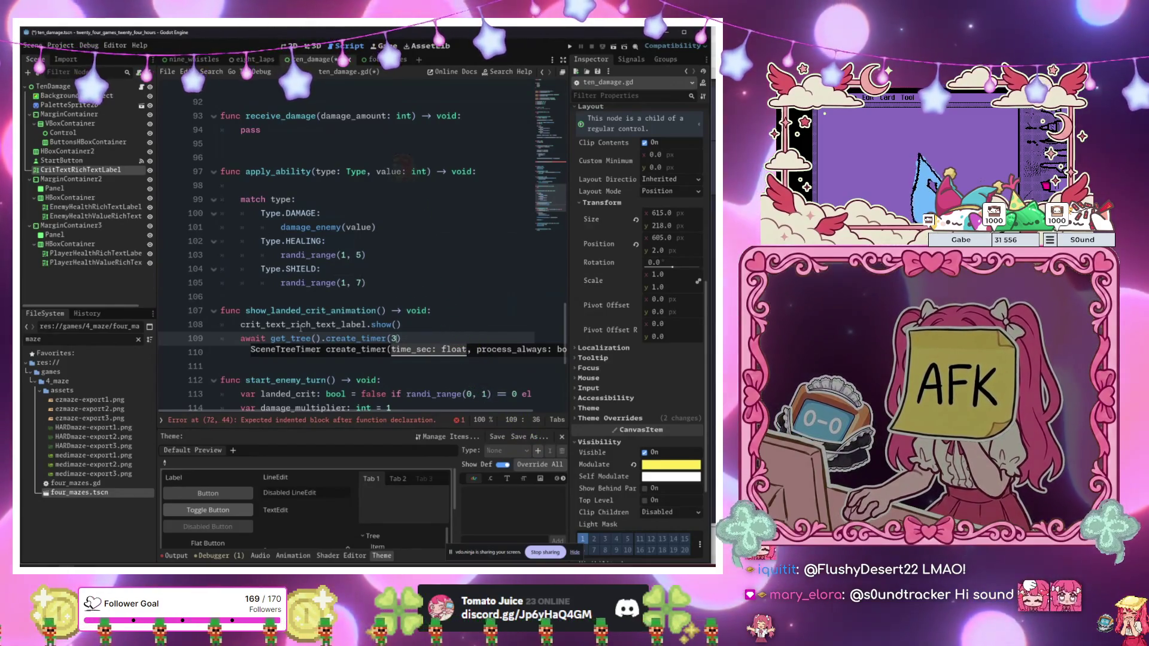
type(".ti")
key("Return")
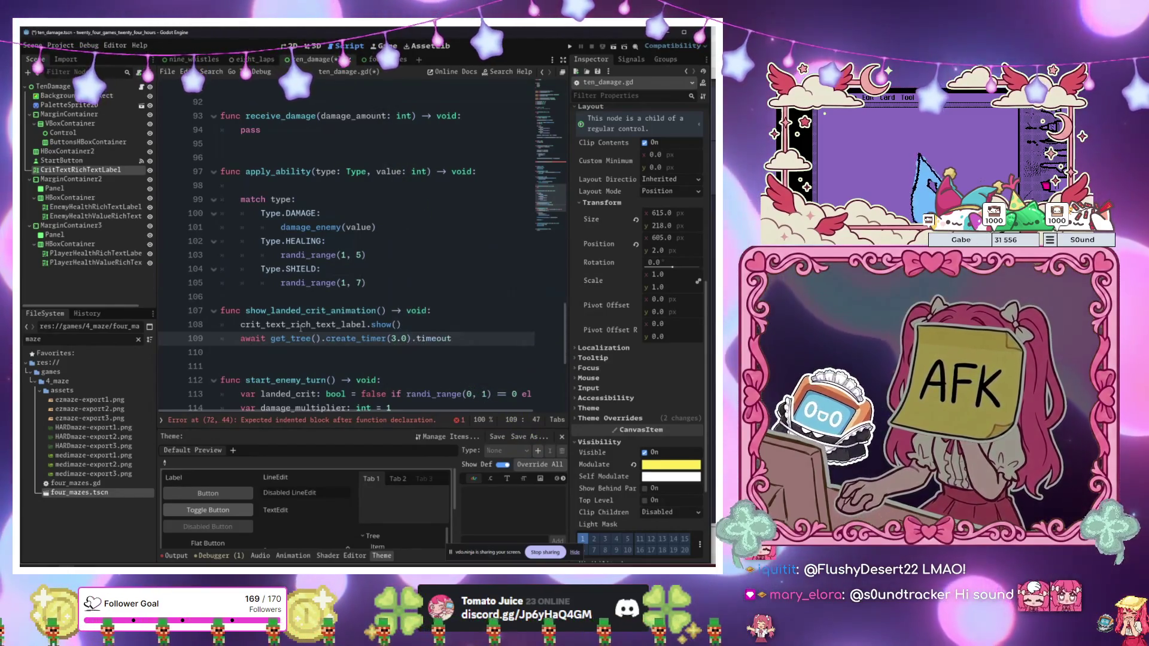
key("Return")
Step: Add crit_text_rich_text_label.hide() after the timer wait
type("crit_text_rich_text_label")
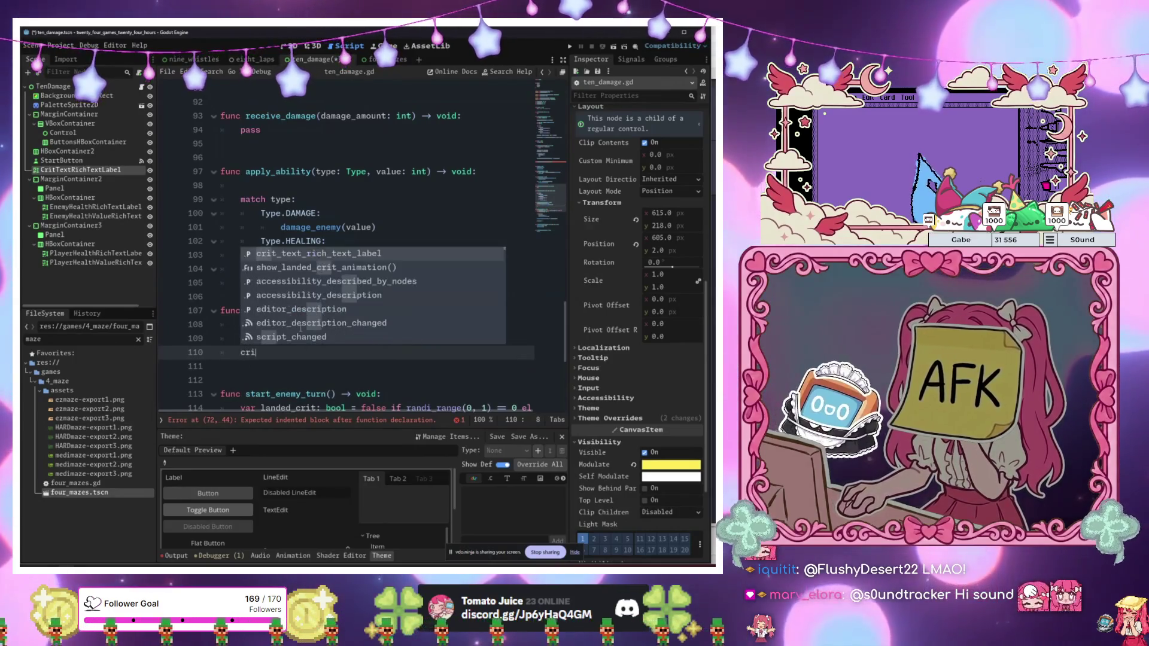
key("Return")
type(".hid")
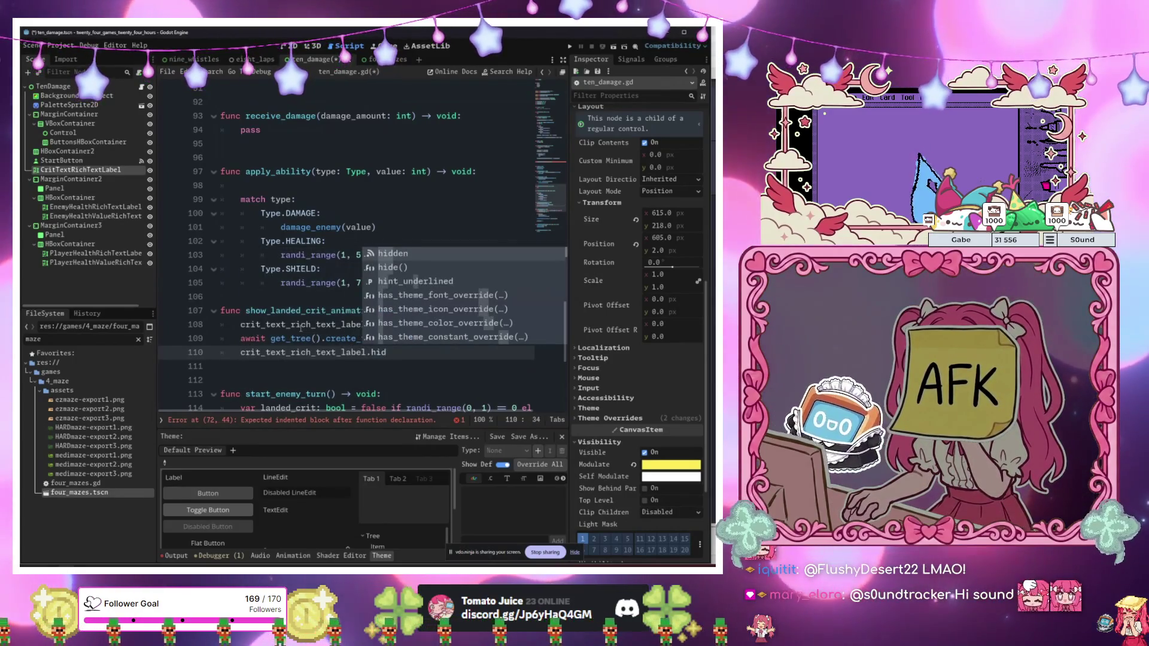
type("e")
key("Return")
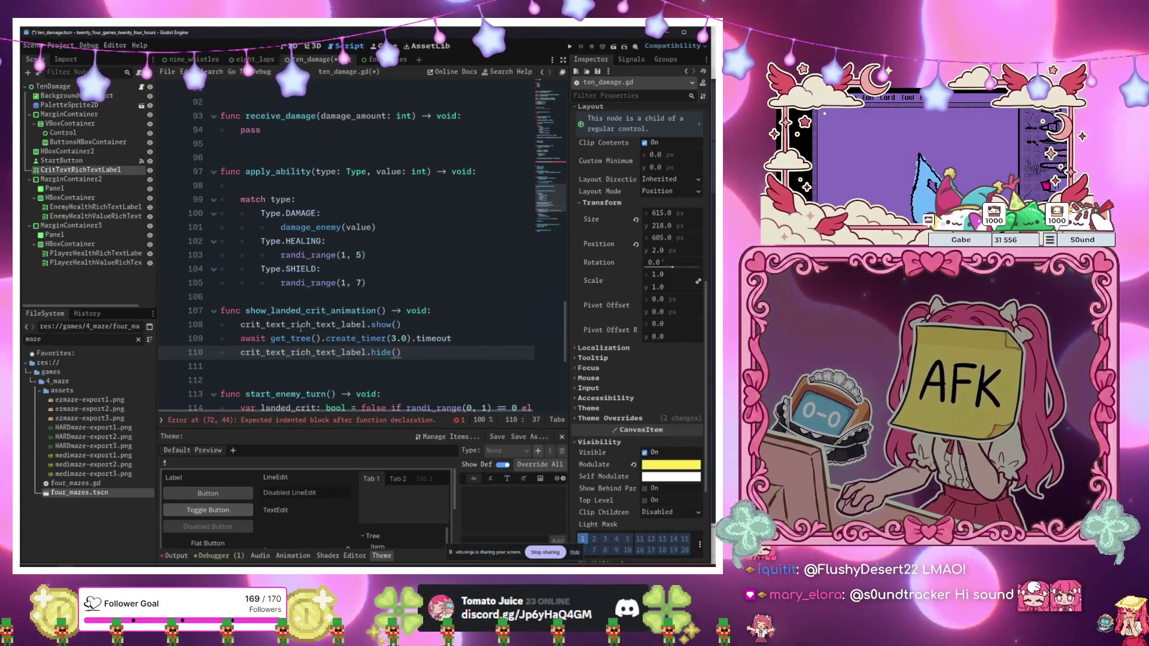
Step: Review the enemy_shield, start_enemy_turn, timer and hide lines in the script
left_click(351, 281)
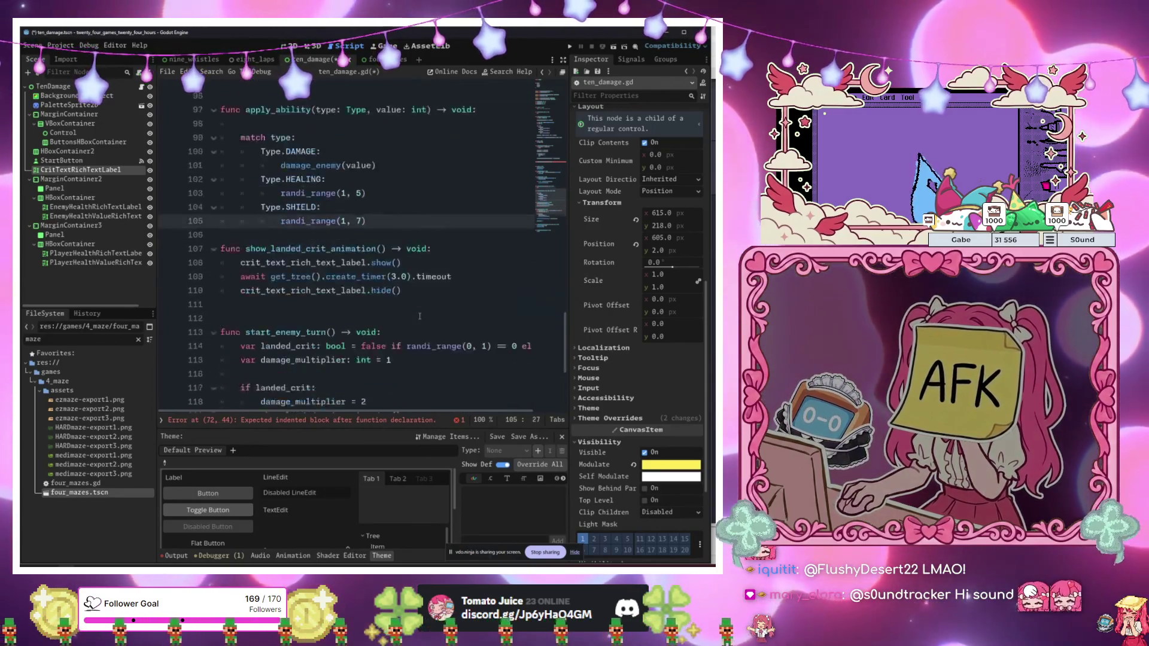
scroll(312, 269, "down", 5)
scroll(326, 261, "up", 2)
scroll(326, 261, "down", 4)
left_click(327, 262)
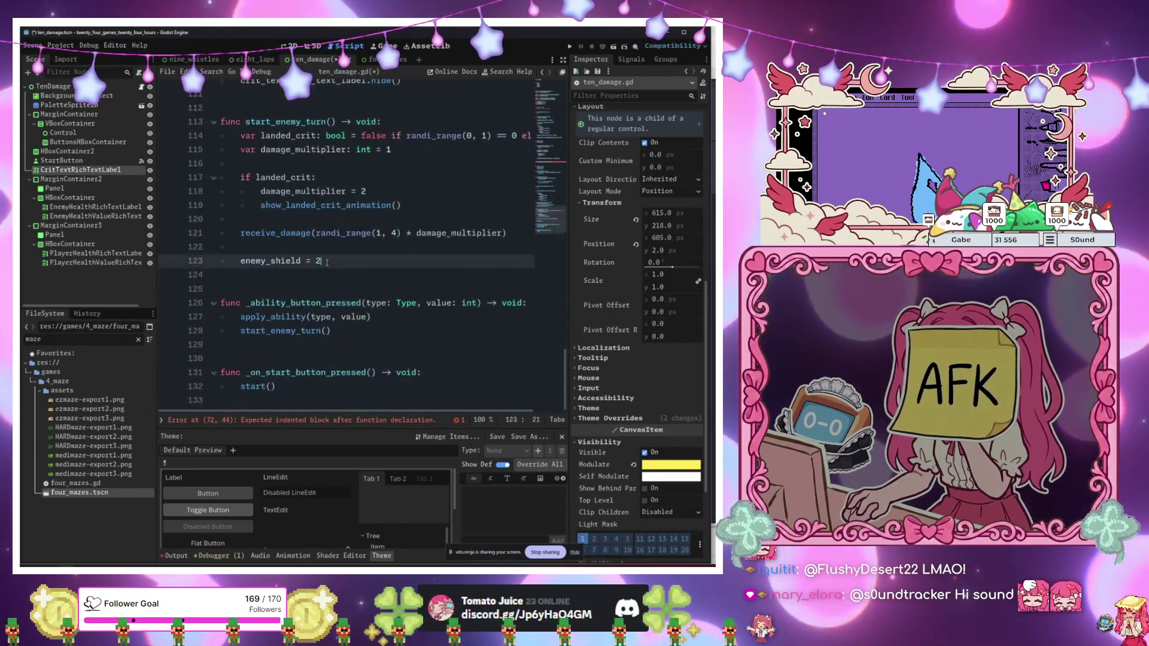
left_click(334, 332)
scroll(334, 332, "up", 1)
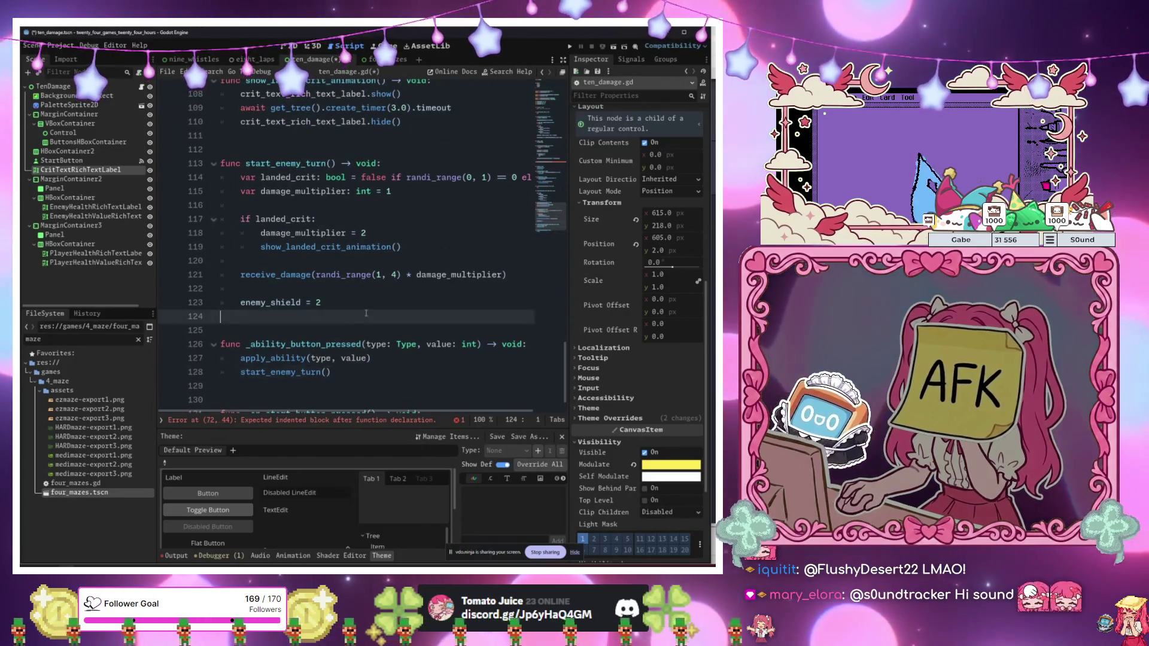
left_click(382, 302)
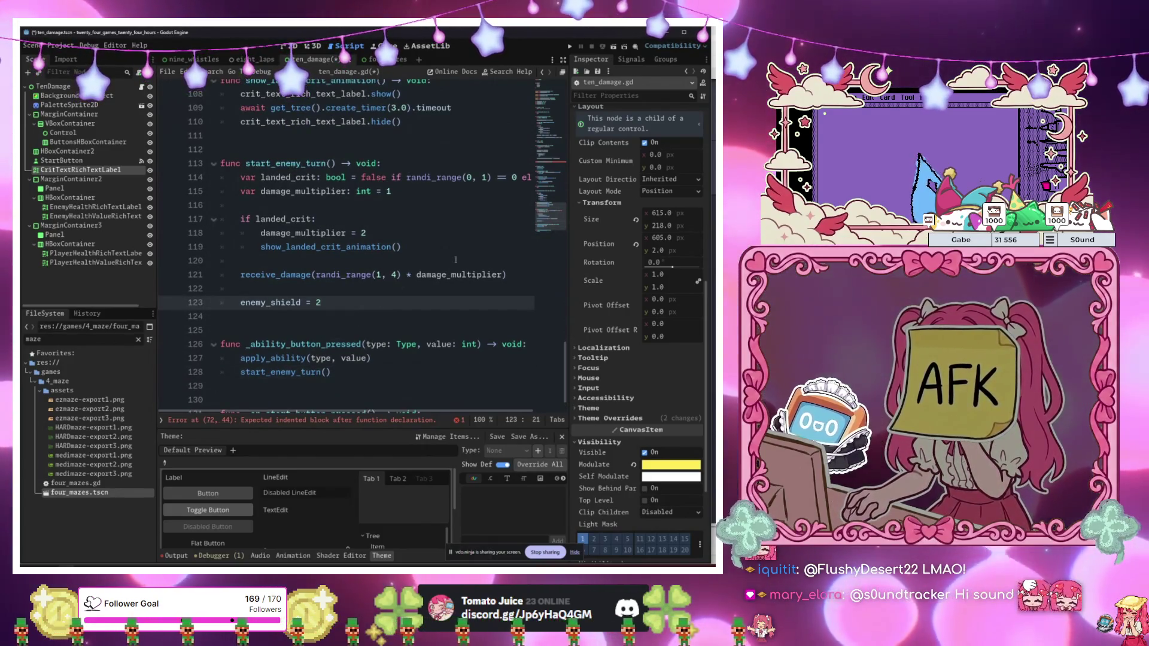
scroll(456, 259, "up", 3)
left_click(406, 233)
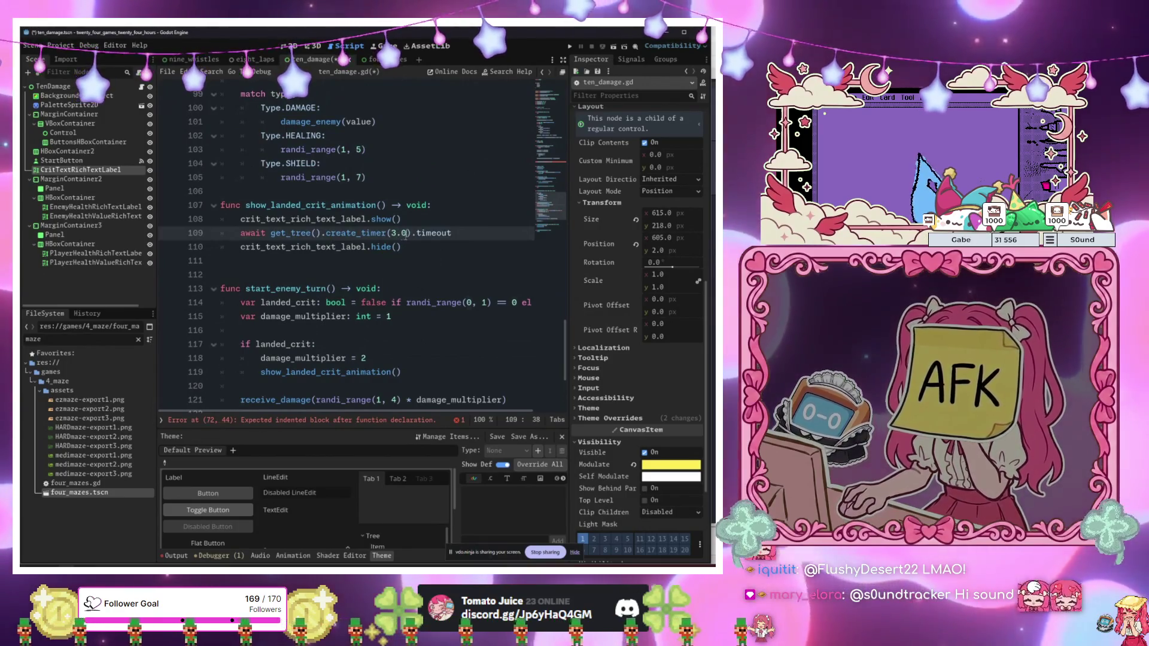
left_click(480, 233)
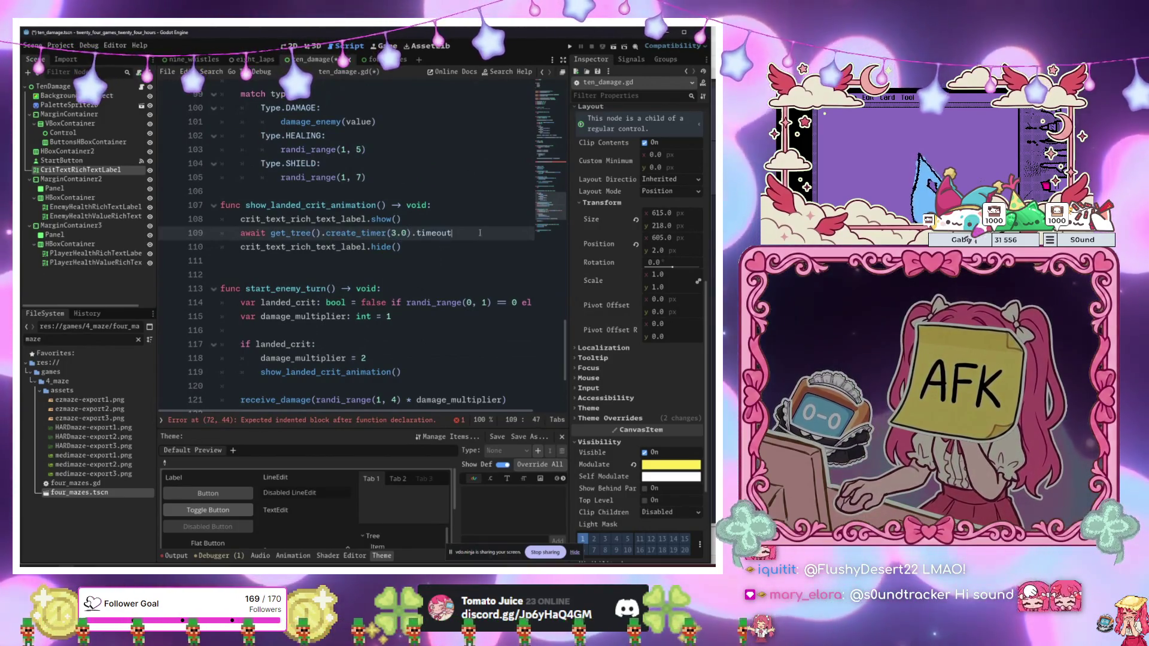
left_click(411, 247)
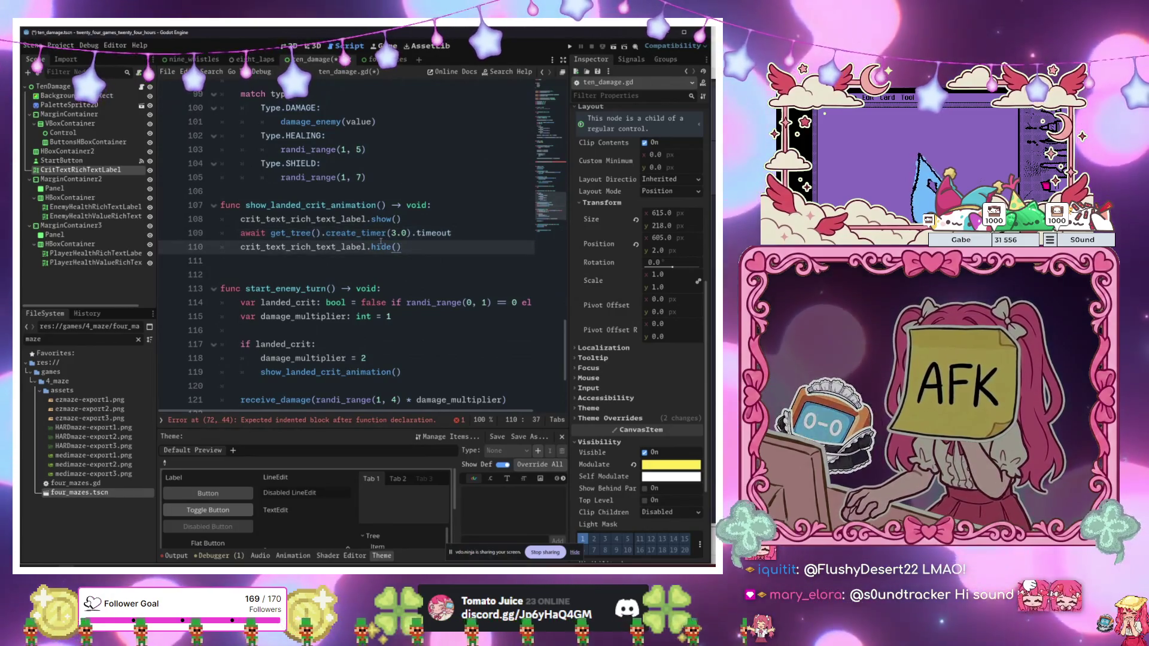
scroll(397, 240, "up", 20)
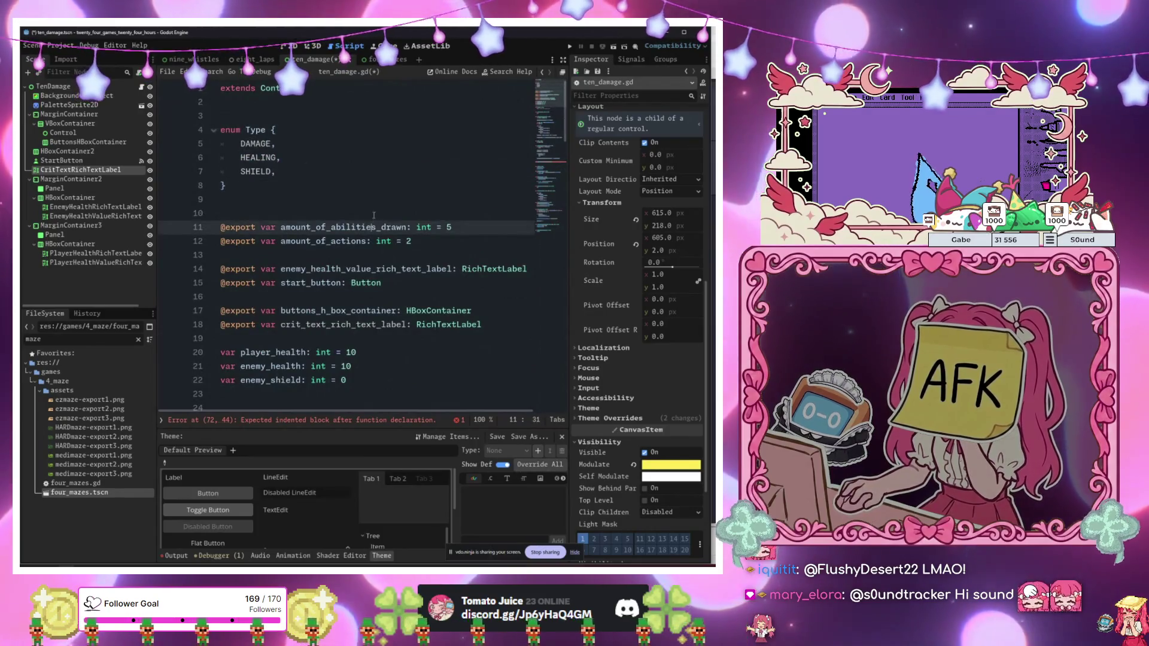
Step: Declare an exported enemy_turn_length_seconds float (3.0) below the existing exports
left_click(332, 172)
left_click(341, 253)
key("Return")
key("Up")
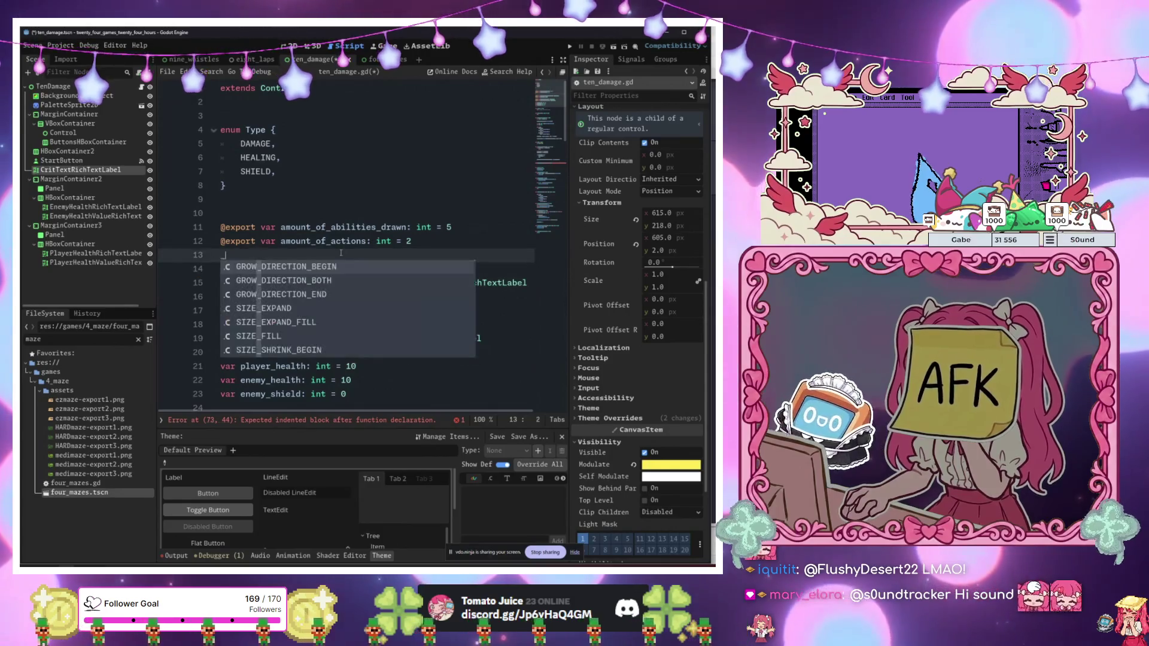
type("@export var enemy_")
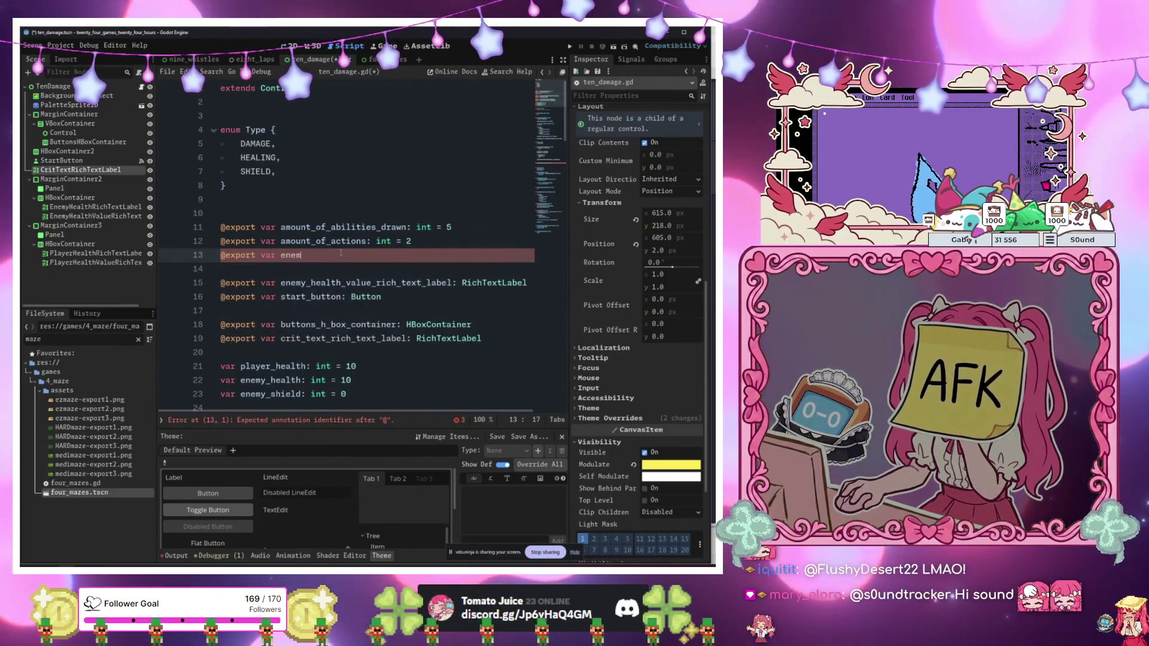
type("turn_length: ")
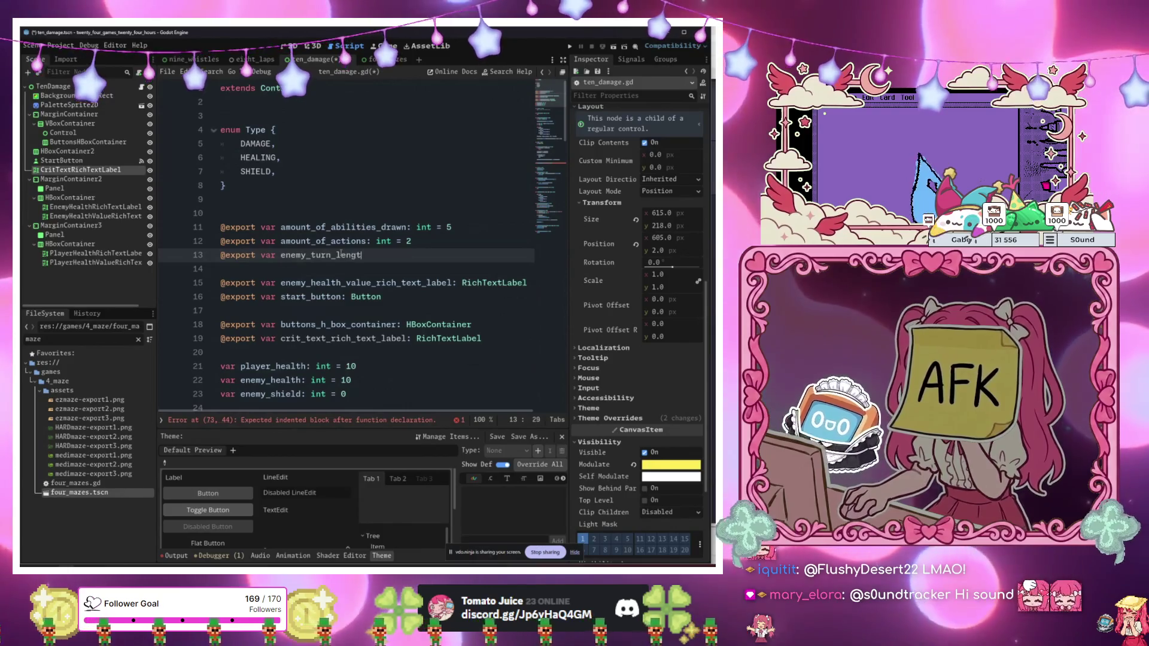
type("float =")
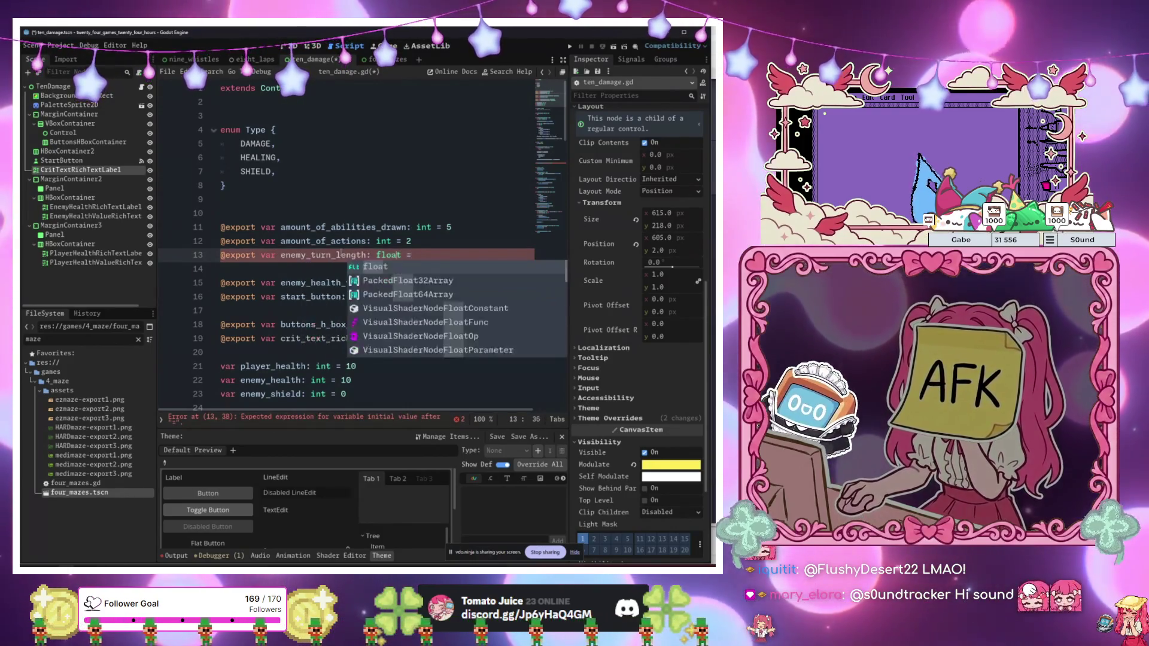
left_click(362, 255)
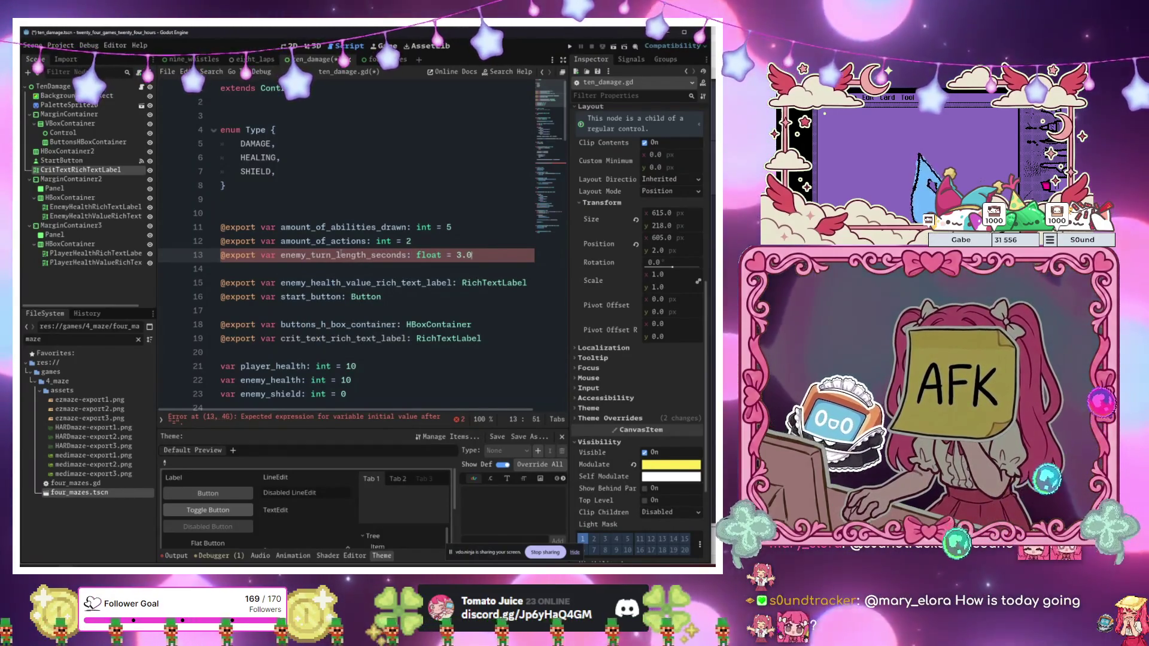
Step: Replace the crit timer's hard-coded 3.0 with enemy_turn_length_seconds
left_click_drag(549, 102, 549, 239)
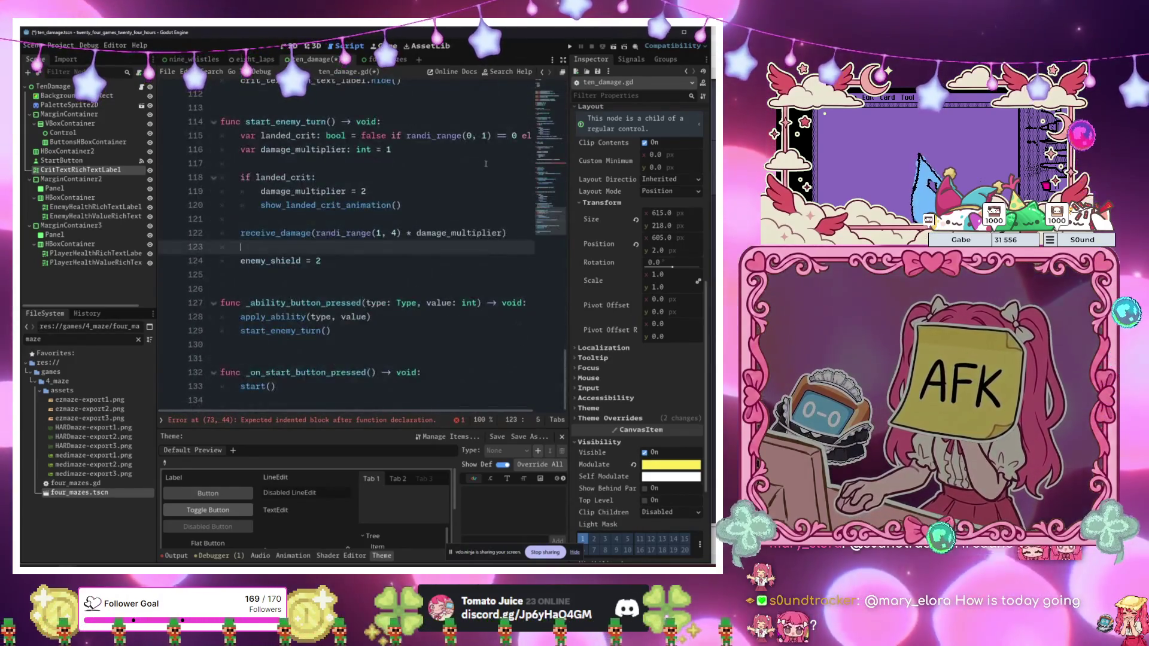
scroll(390, 286, "up", 5)
left_click(409, 274)
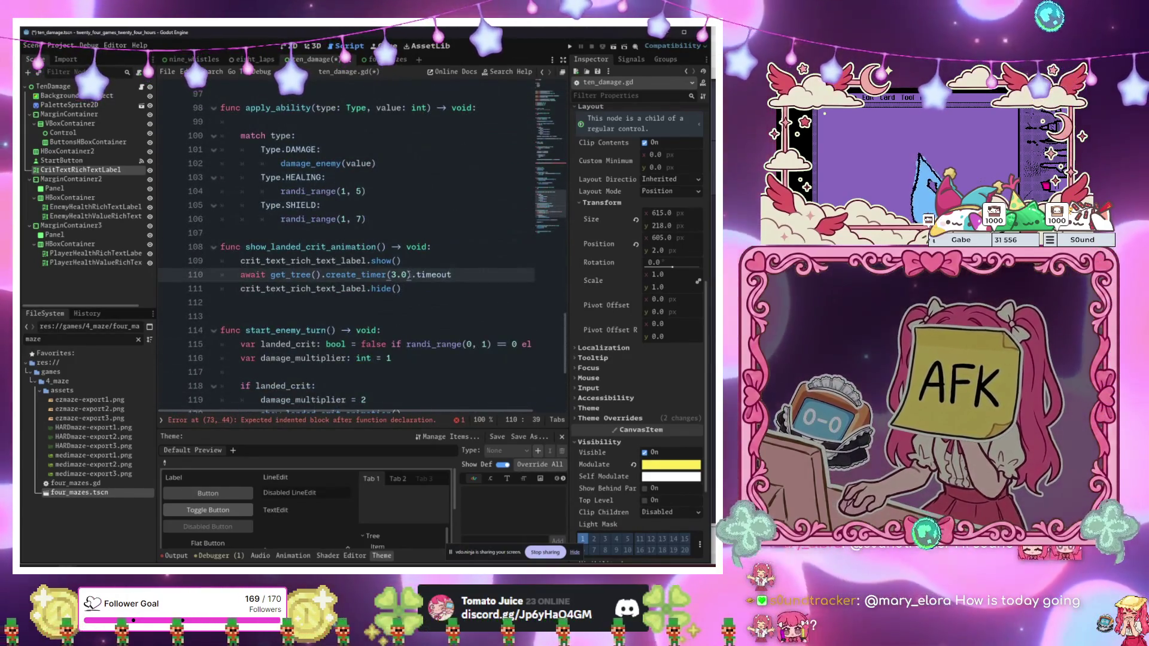
key("BackSpace")
type("ene")
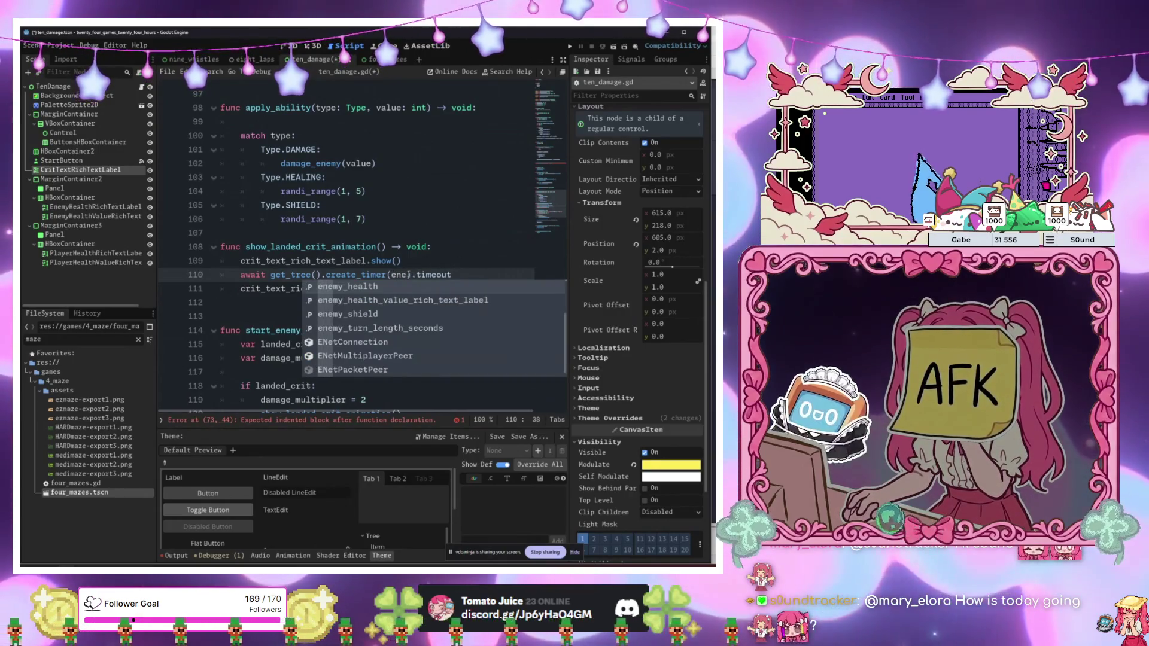
key("Down")
key("Down")
key("Down")
key("Return")
Step: Add a new line after enemy_shield = 2 in start_enemy_turn
scroll(409, 275, "down", 3)
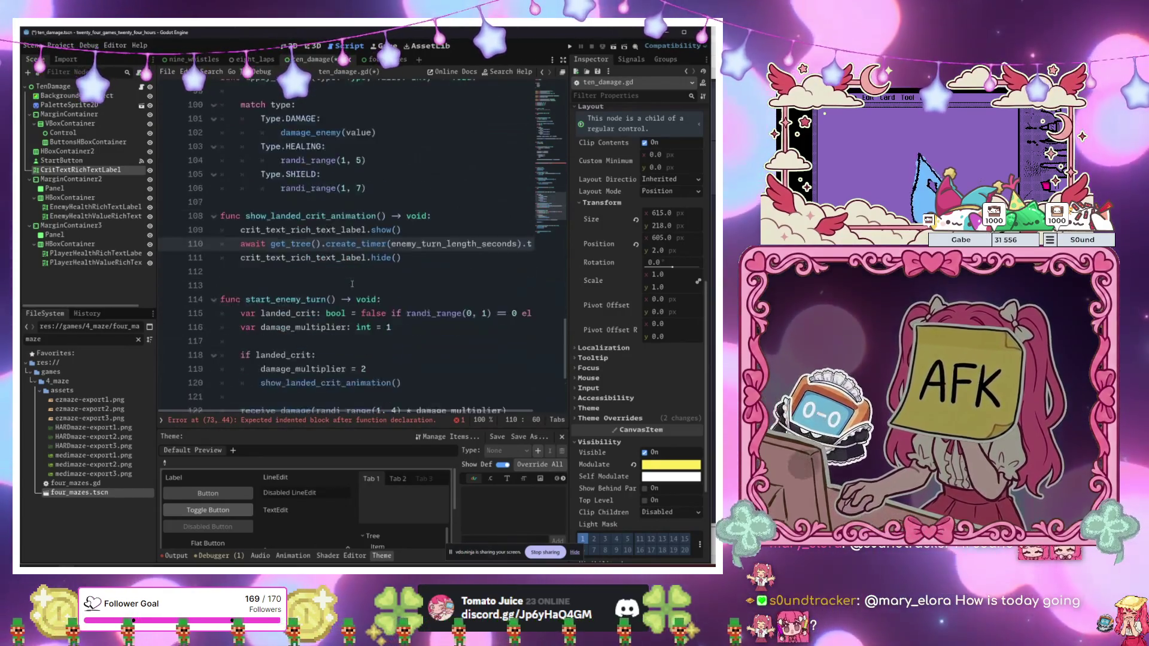
left_click(353, 345)
key("Return")
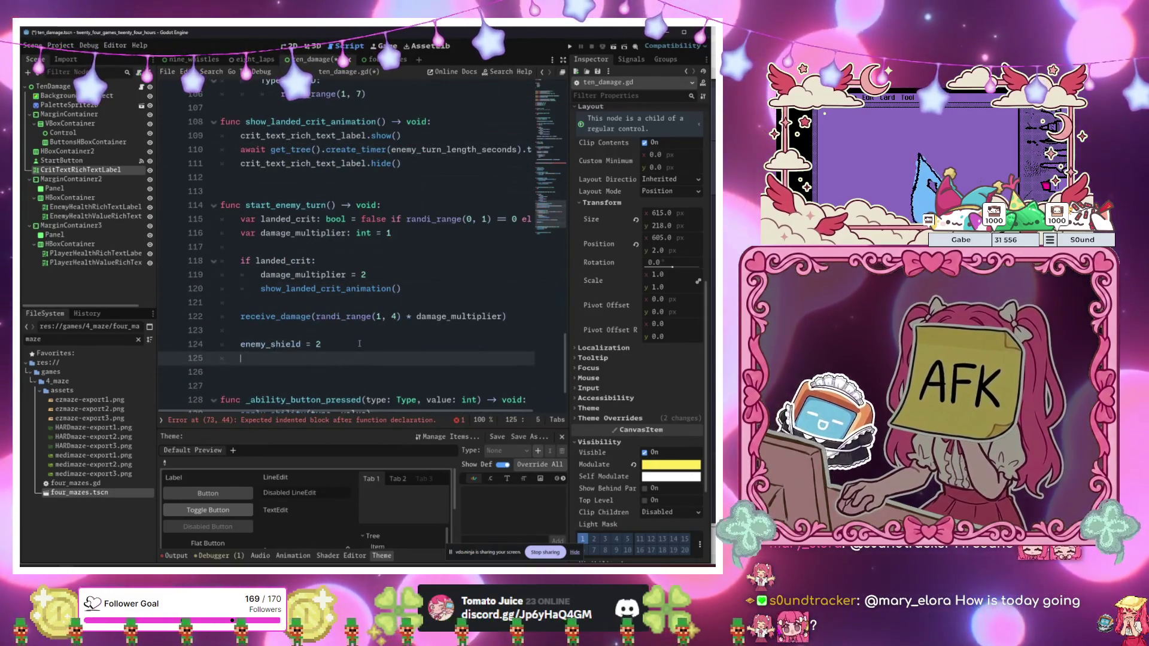
Step: End start_enemy_turn with await get_tree().create_timer(enemy_turn_length_seconds).timeout
key("Return")
type("await .")
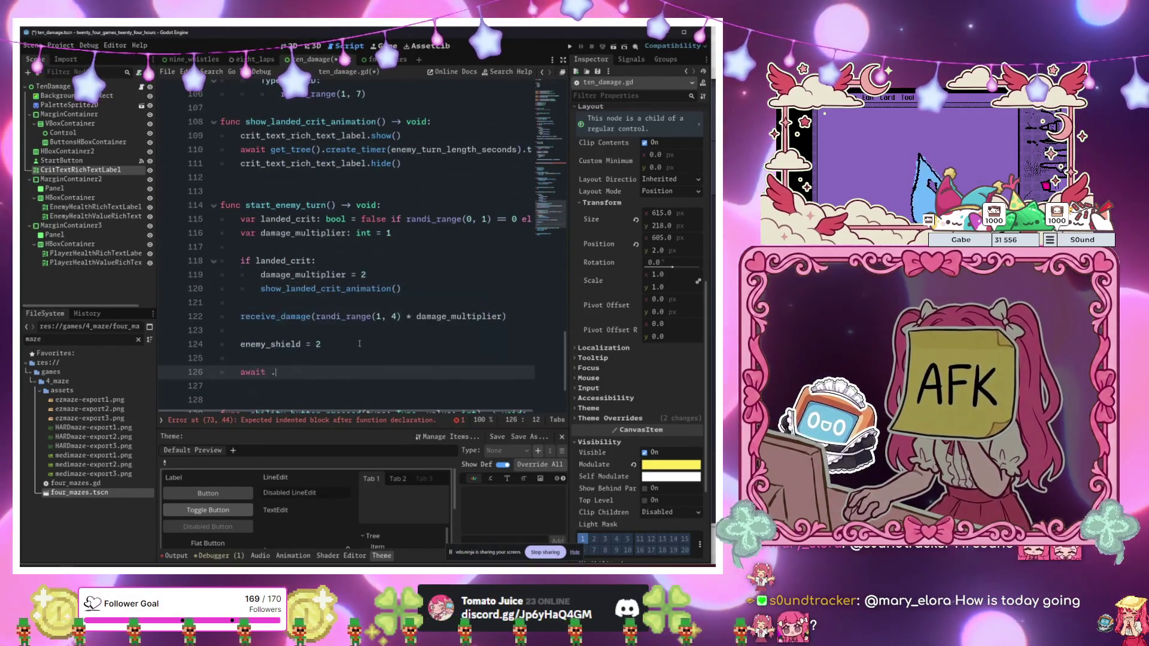
type("get_tree().crea")
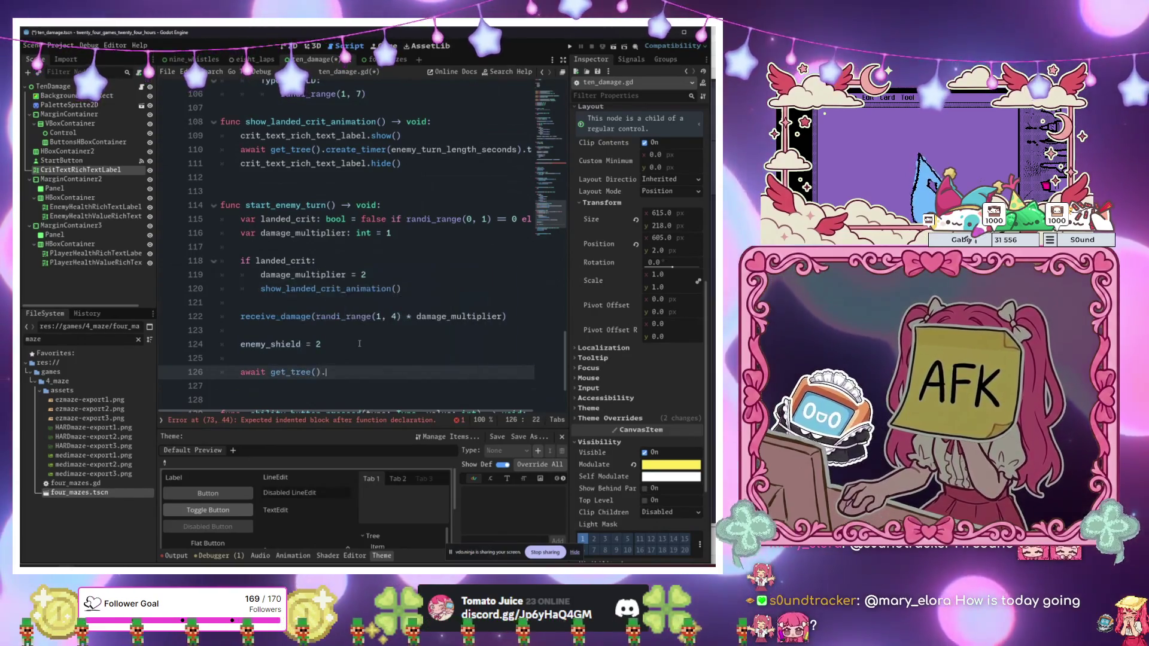
key("Return")
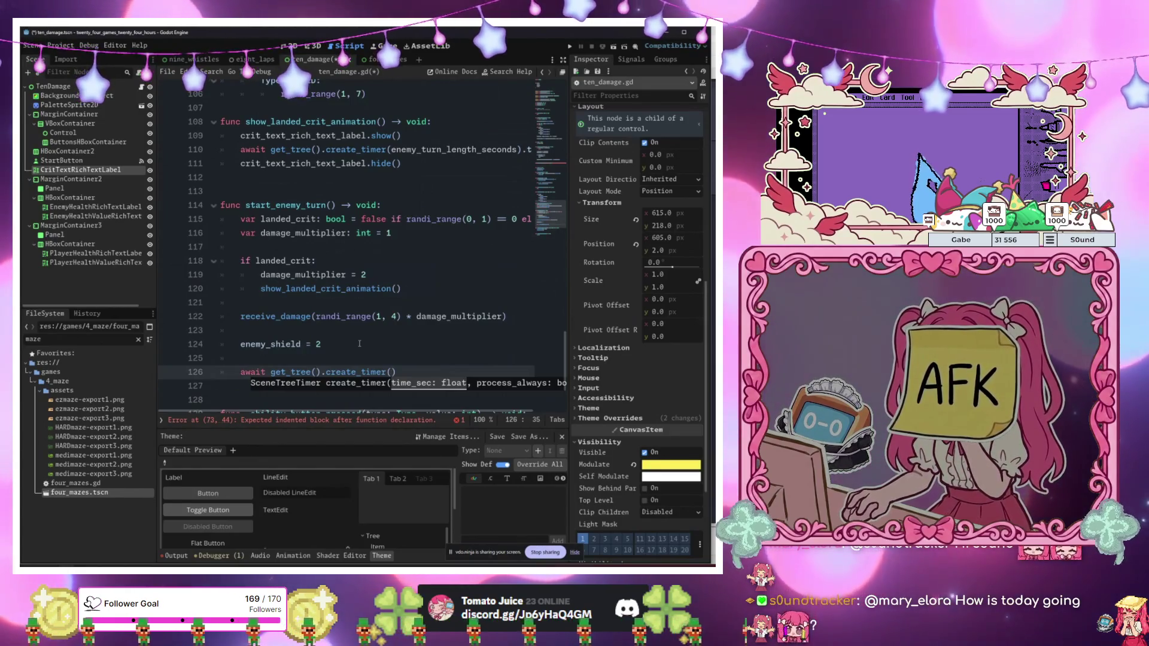
type("ene")
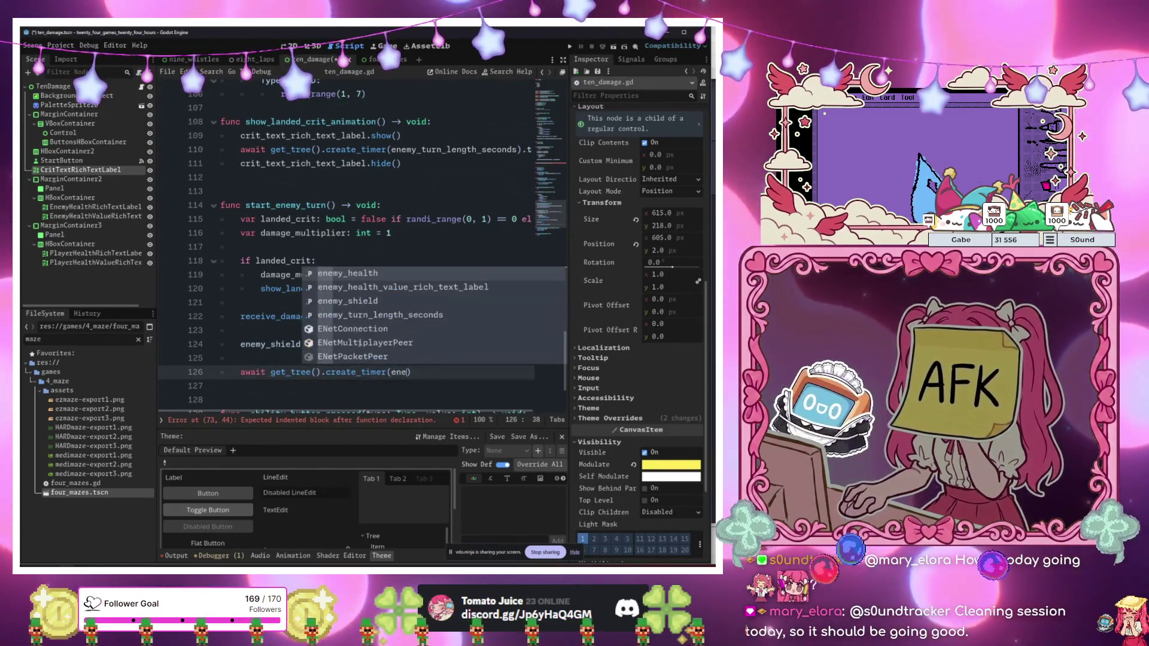
key("Down")
key("Down")
key("Down")
key("Return")
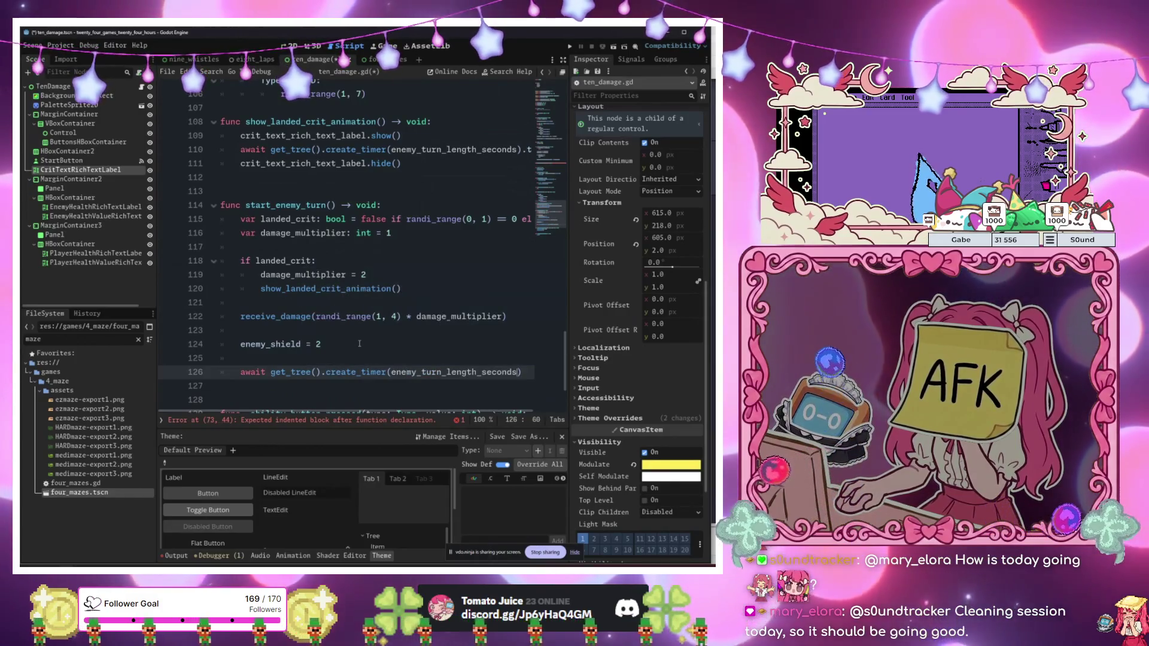
type(").ti")
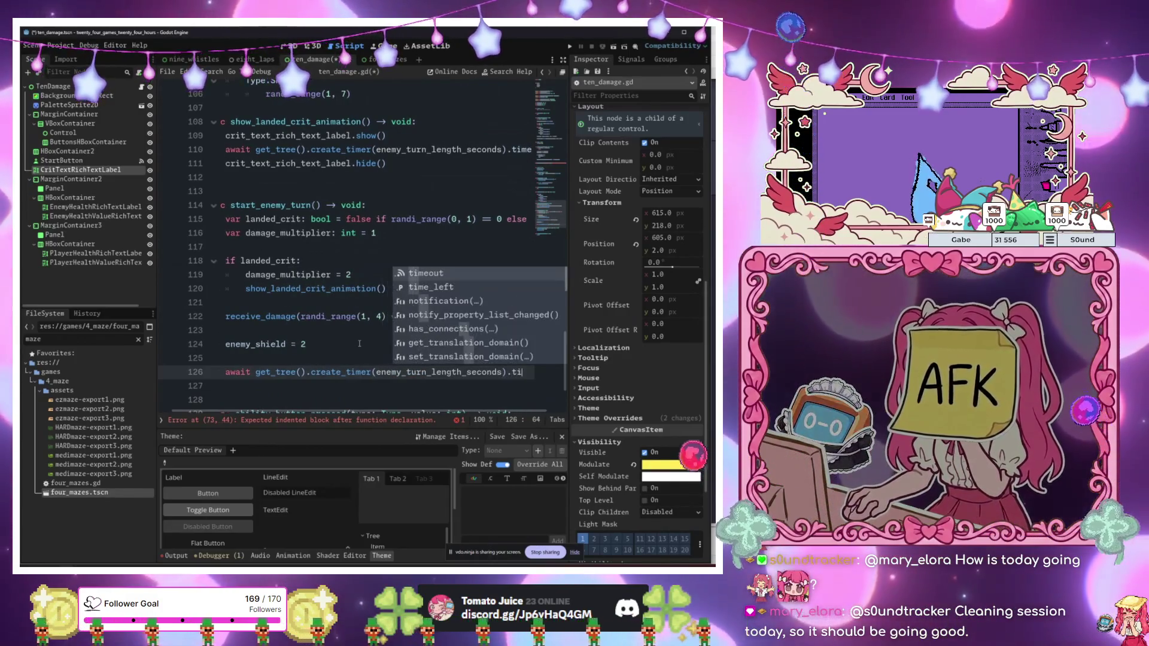
key("Return")
key("Return")
key("Return")
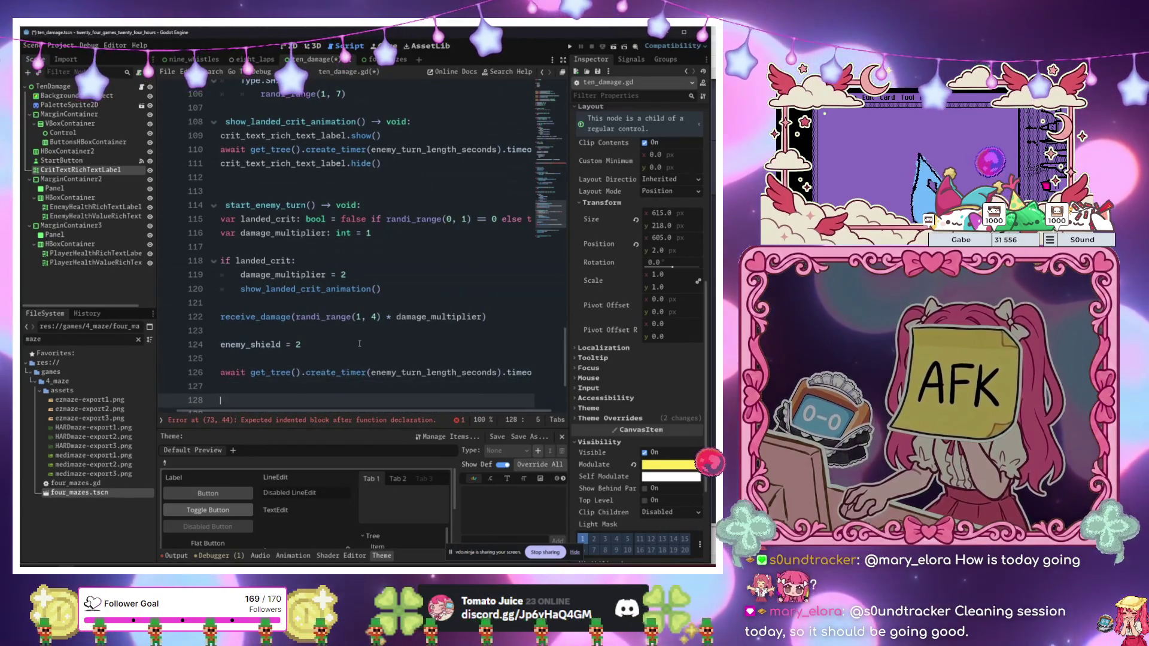
Step: Remove an extra blank line and check how the start function calls draw_abilities
left_click(359, 343)
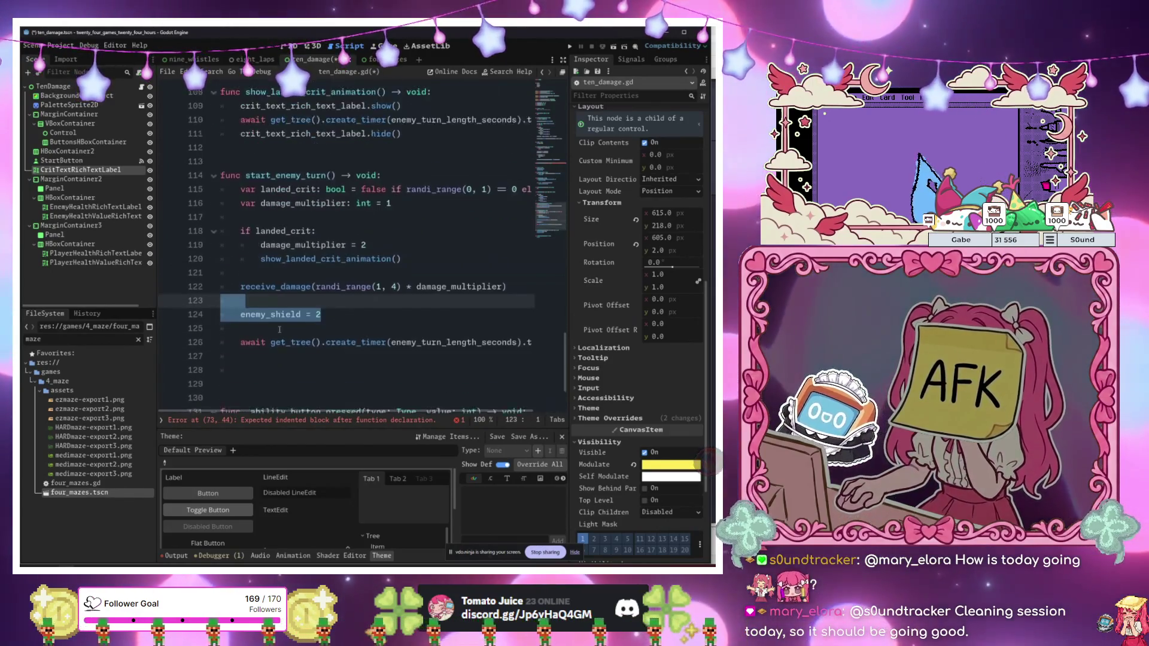
scroll(311, 287, "down", 3)
left_click(278, 252)
key("Delete")
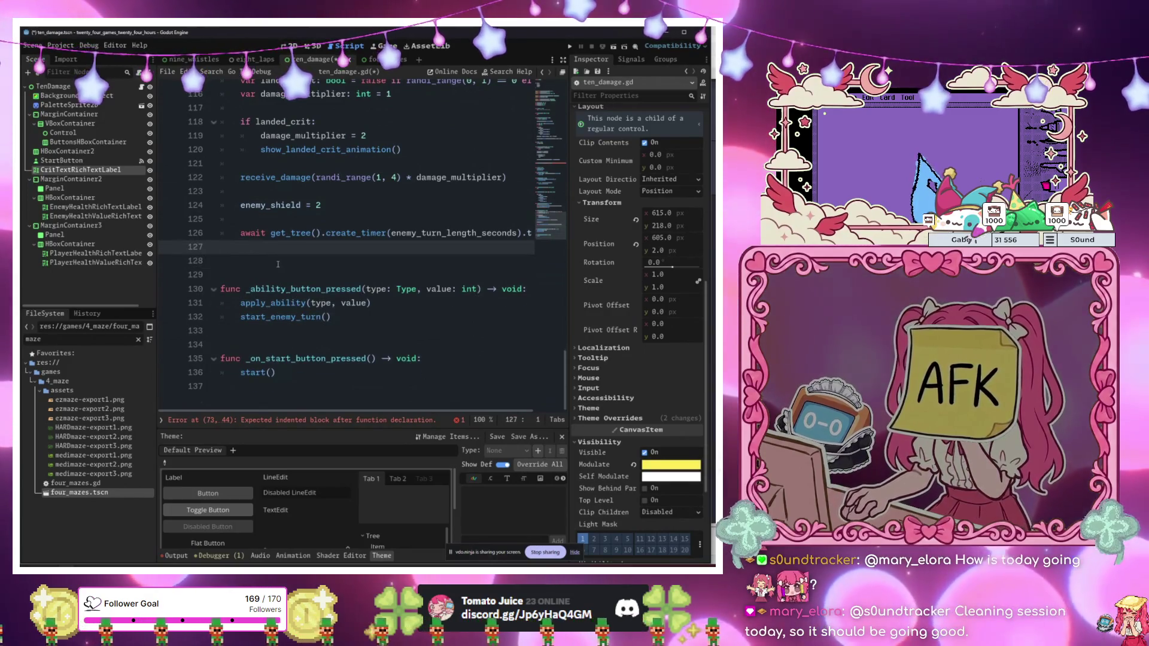
key("Return")
type("star")
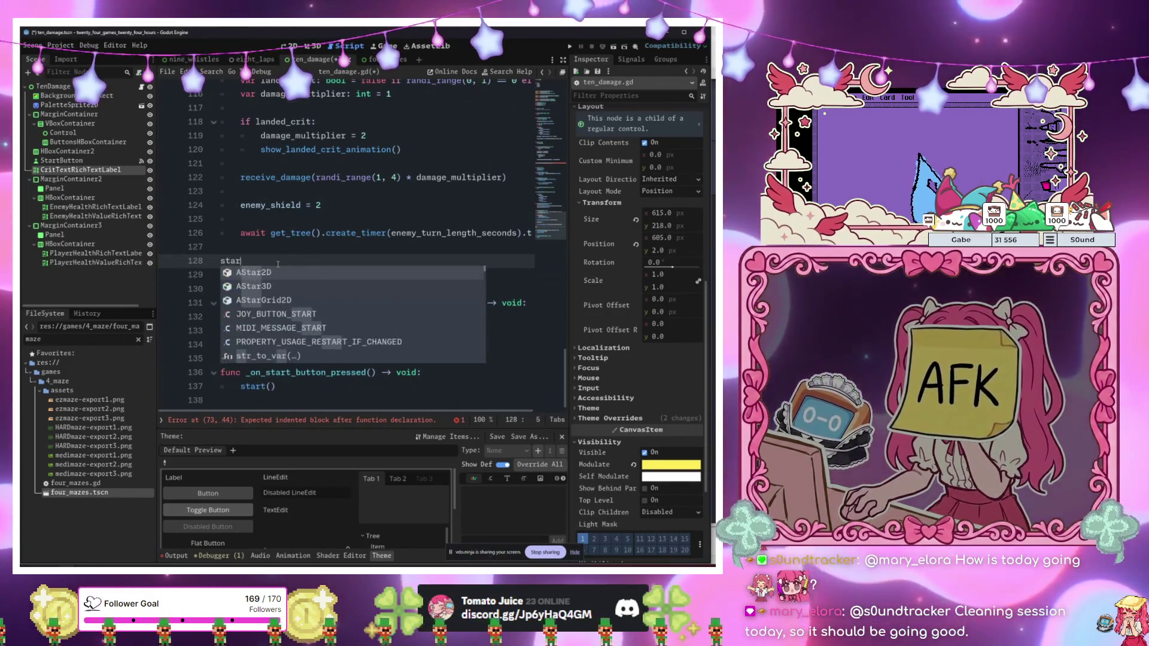
key("ctrl+z")
key("ctrl+z")
key("ctrl+z")
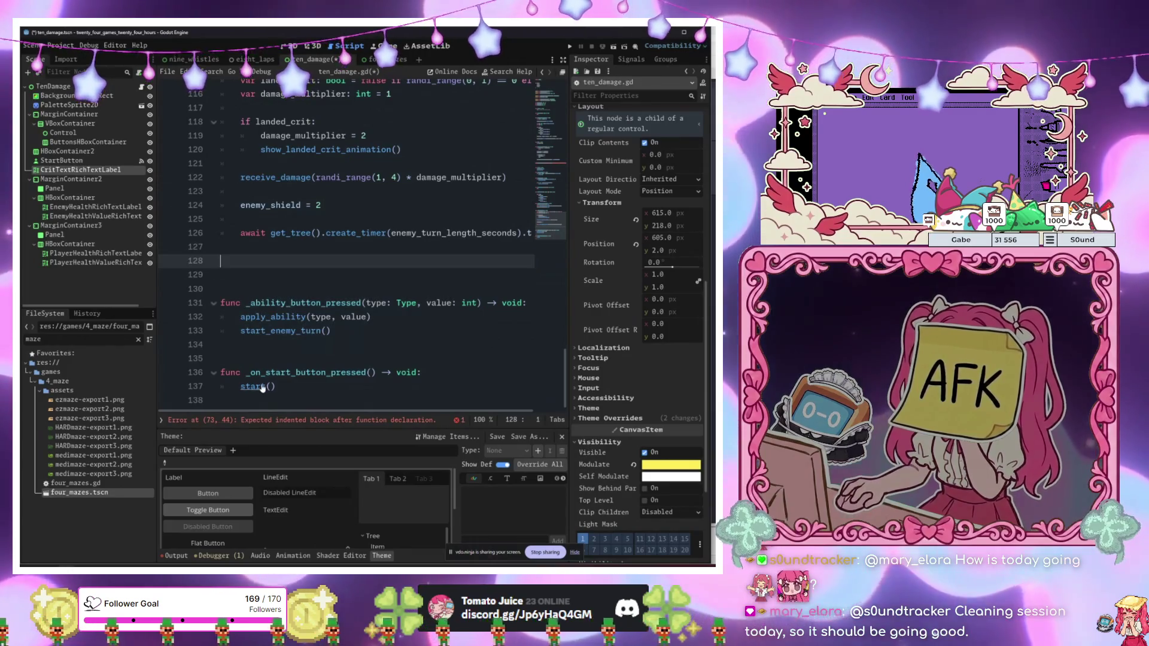
key("Down")
key("Down")
key("End")
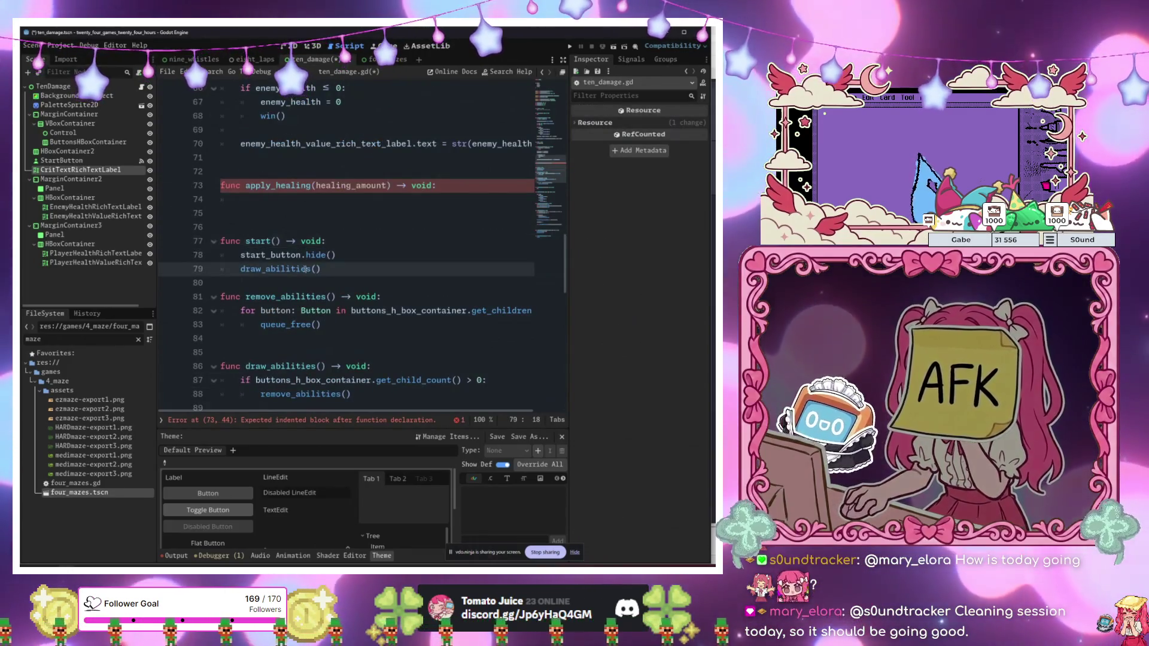
scroll(302, 268, "down", 4)
scroll(303, 269, "up", 3)
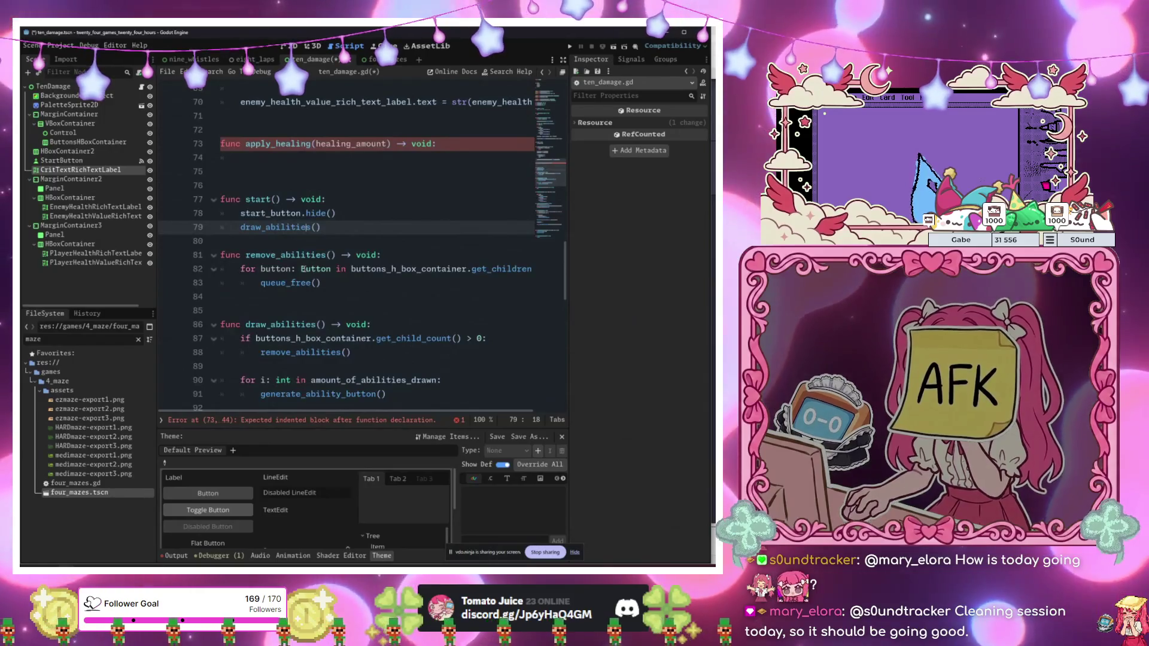
scroll(303, 268, "down", 15)
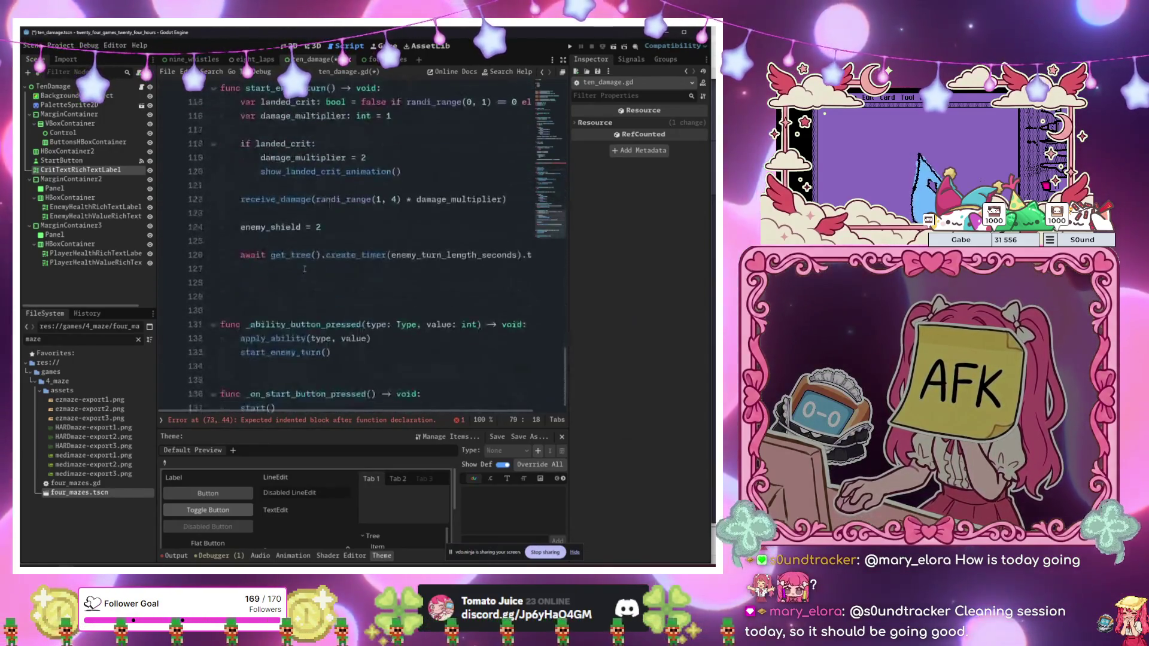
Step: Add func start_player_turn() -> void: calling draw_abilities(), separated by blank lines
left_click(312, 262)
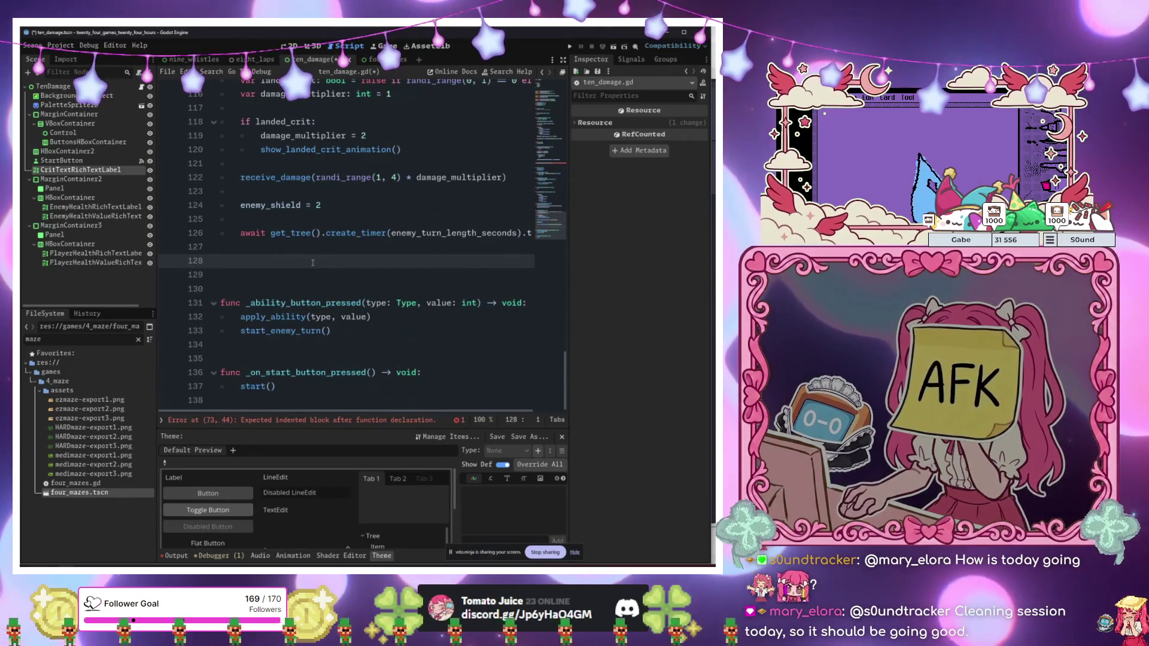
type("func start_player_")
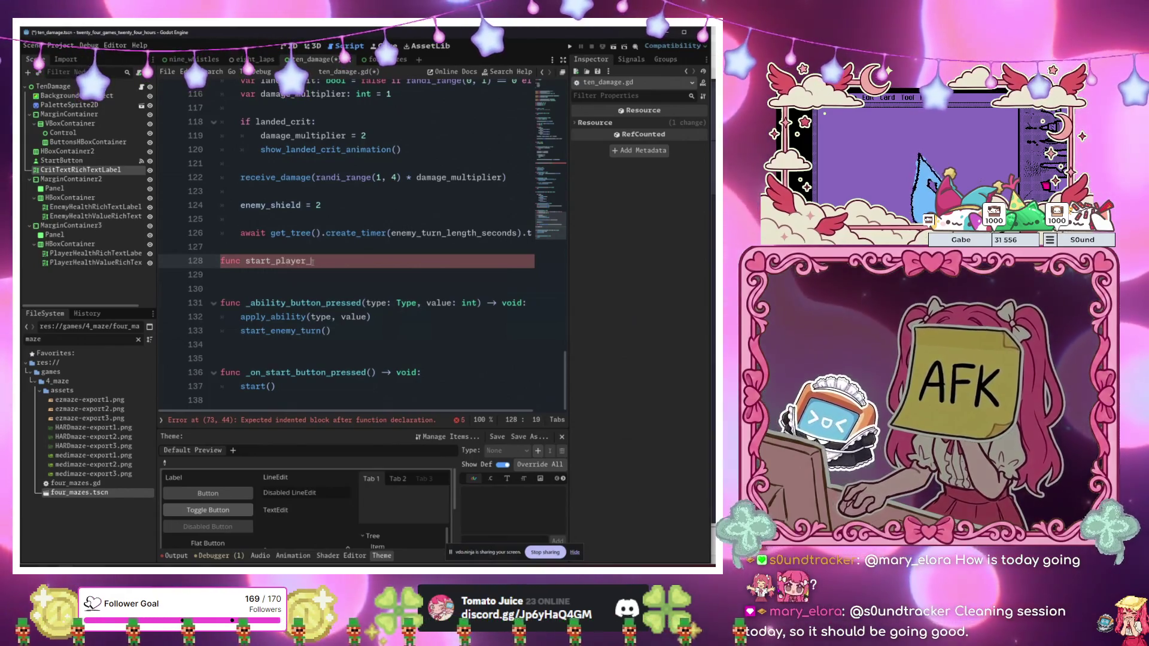
type("-> void:")
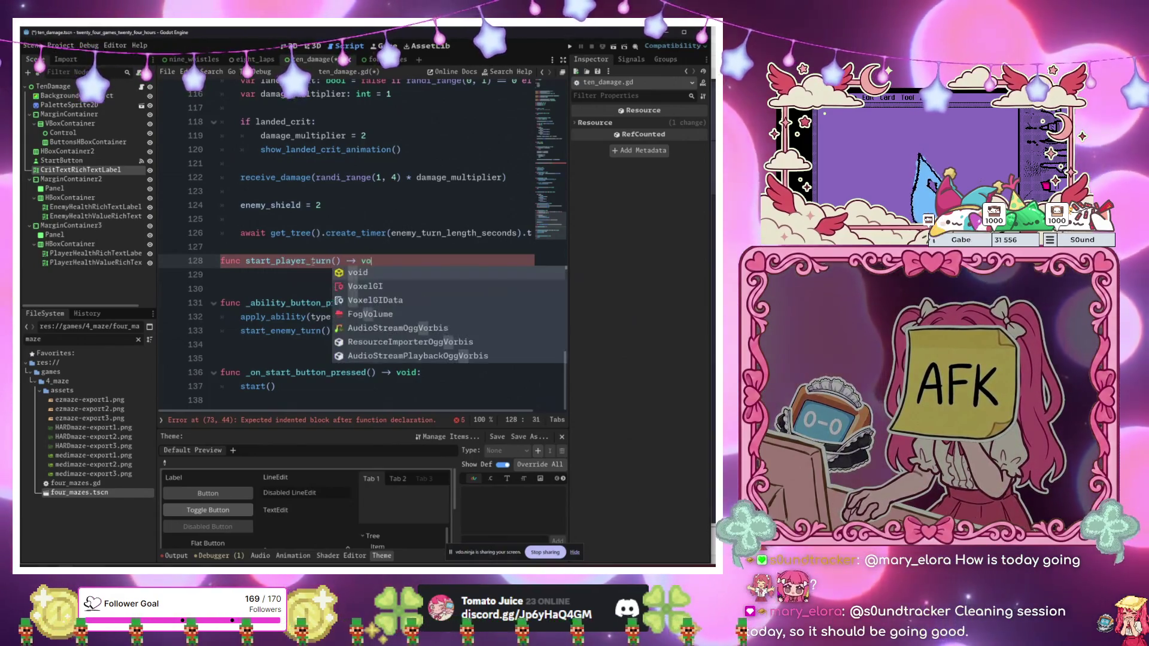
key("Return")
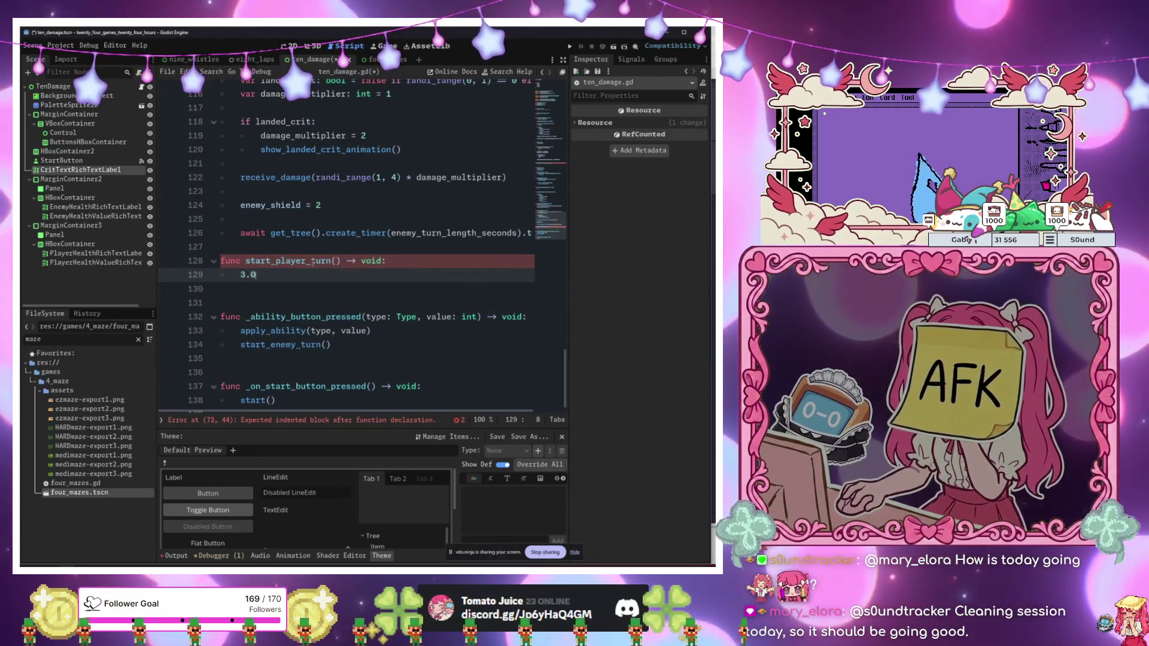
key("BackSpace")
key("BackSpace")
key("BackSpace")
type("draw")
key("Return")
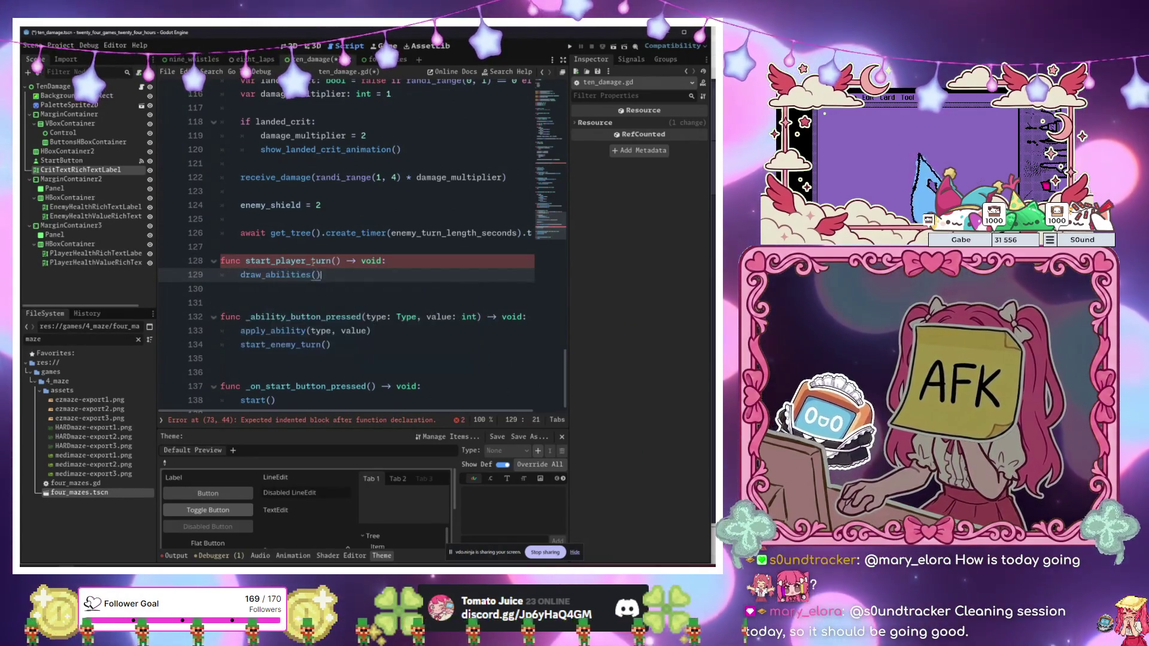
key("Up")
key("Up")
key("Return")
key("Return")
key("Up")
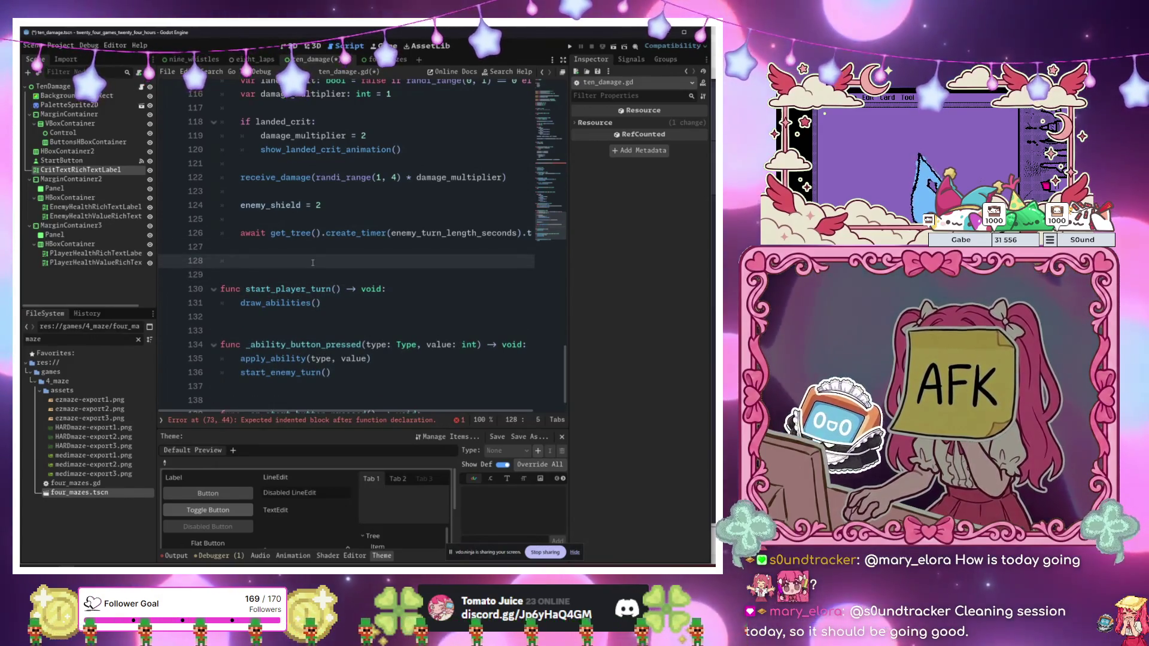
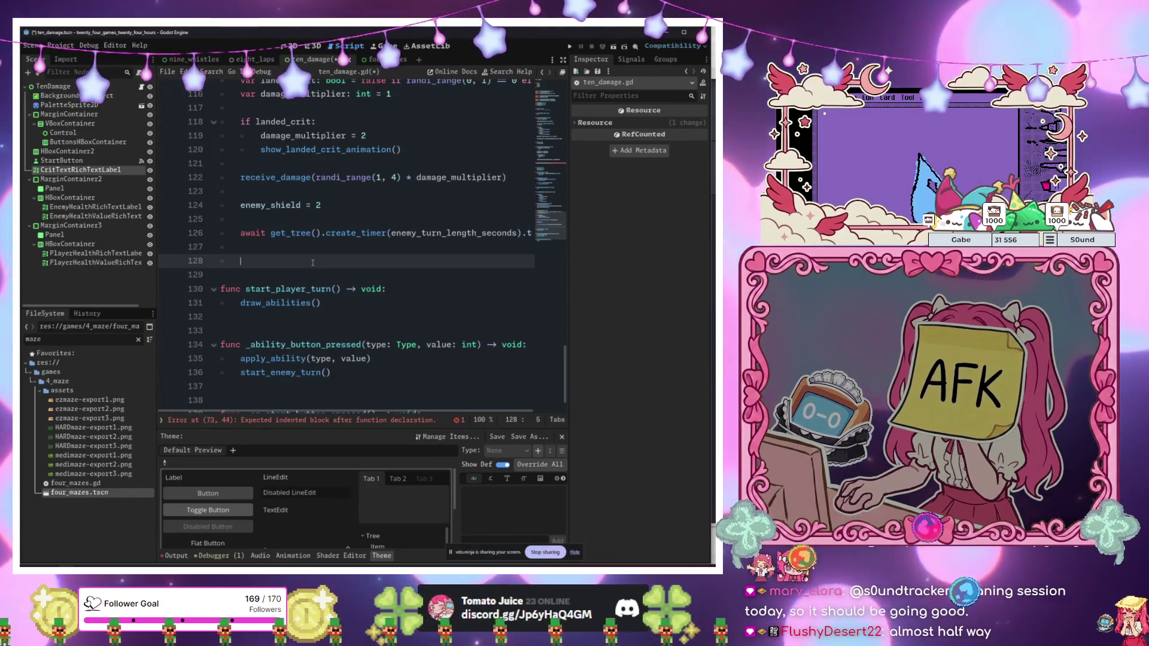
Step: End start_enemy_turn on line 128 with a start_player_turn() call from autocomplete
type("sta")
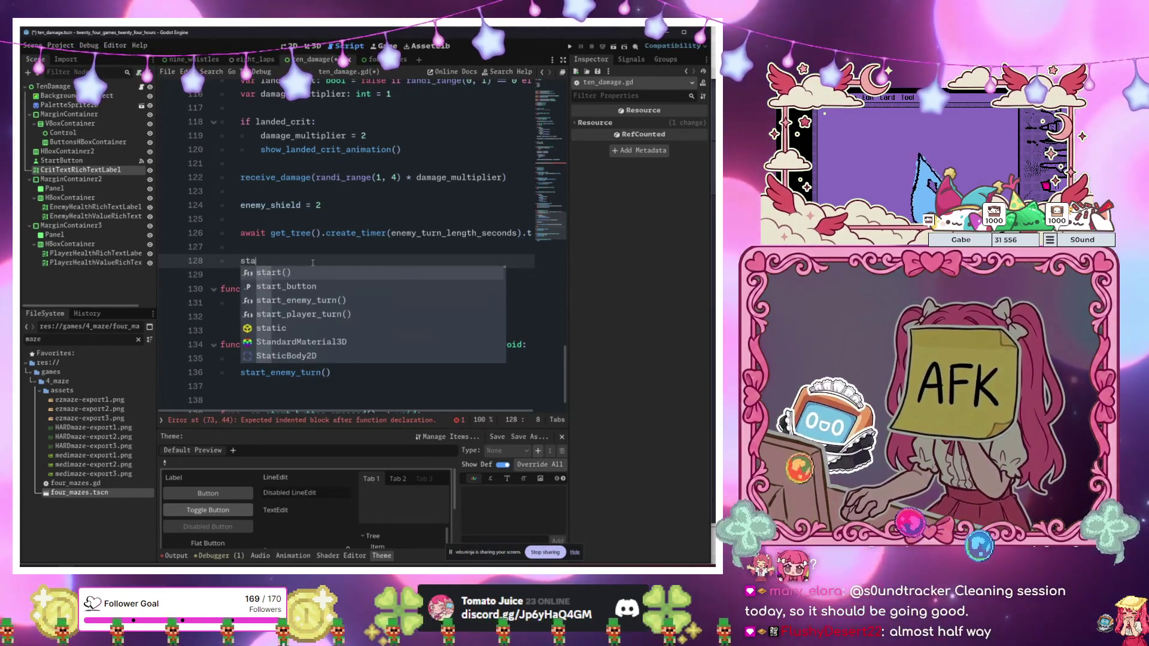
type("rt")
key("Down")
key("Down")
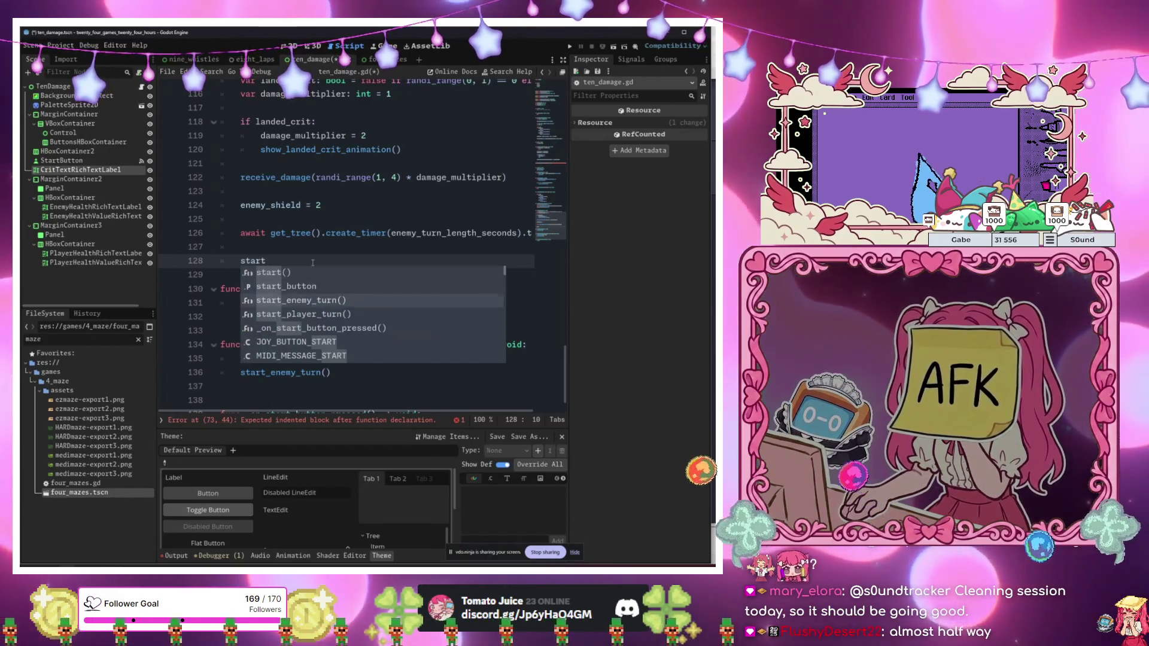
key("Down")
key("Return")
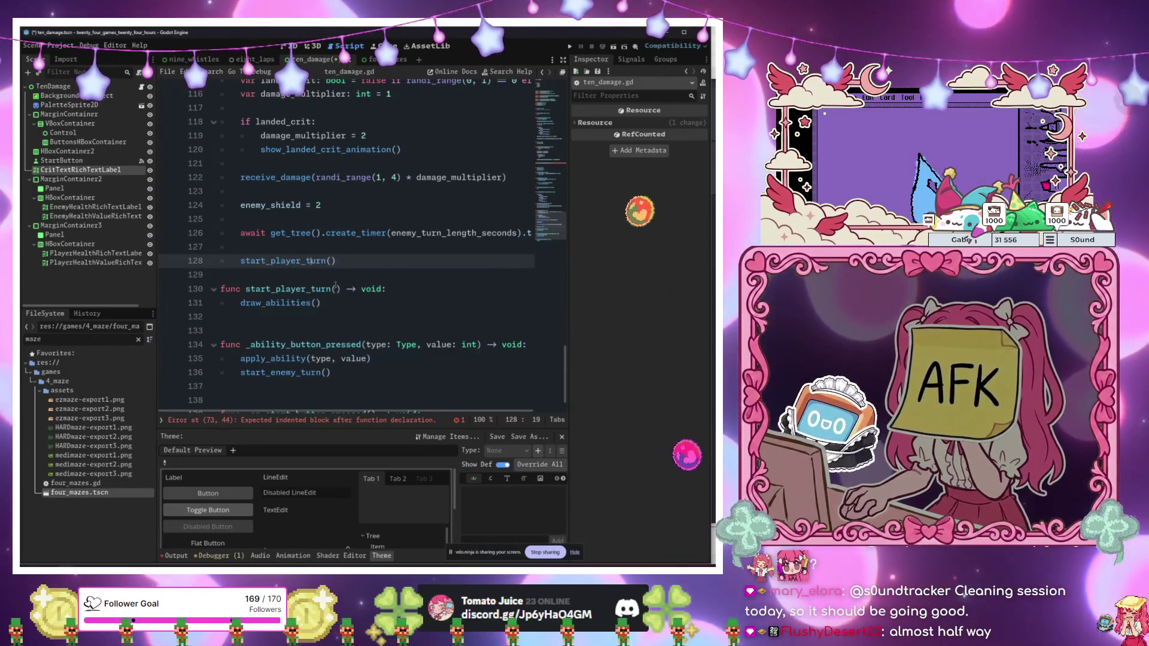
Step: Add a blank line above func start_player_turn, then save and run the game
left_click(343, 304)
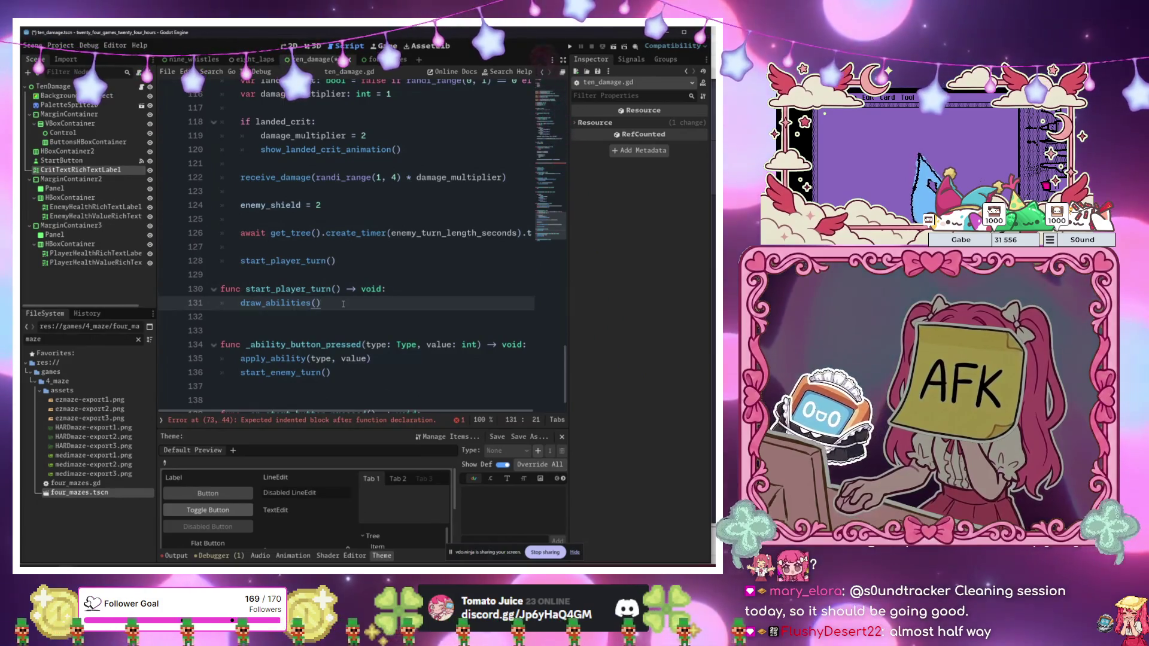
key("Up")
key("ctrl+shift+Return")
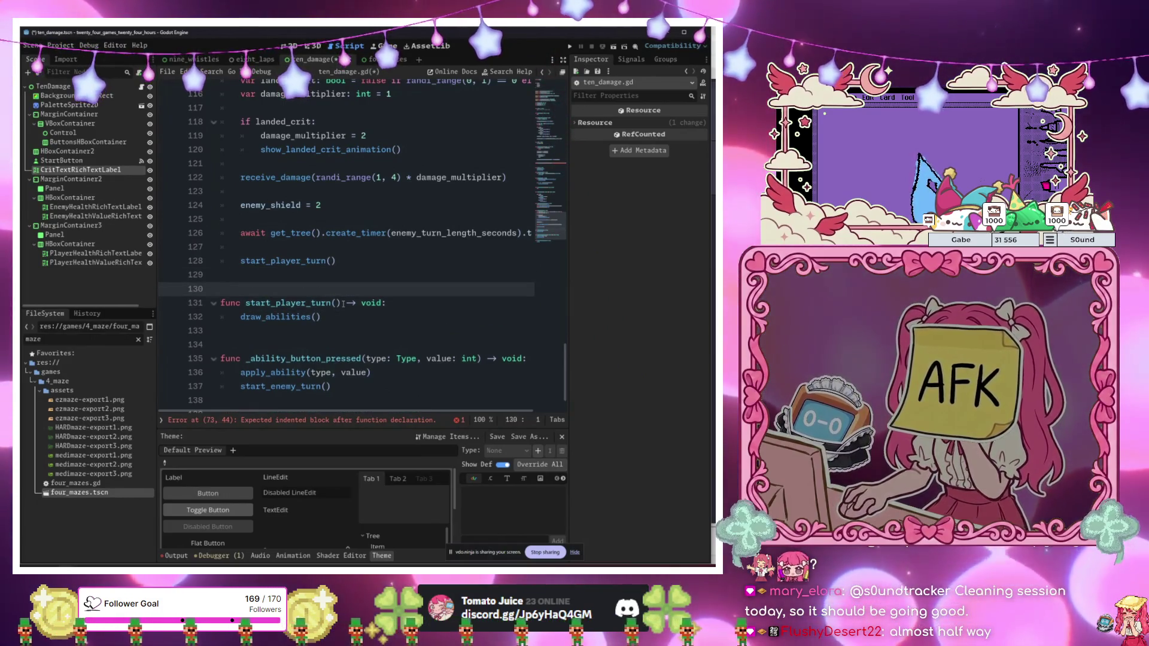
scroll(357, 293, "up", 3)
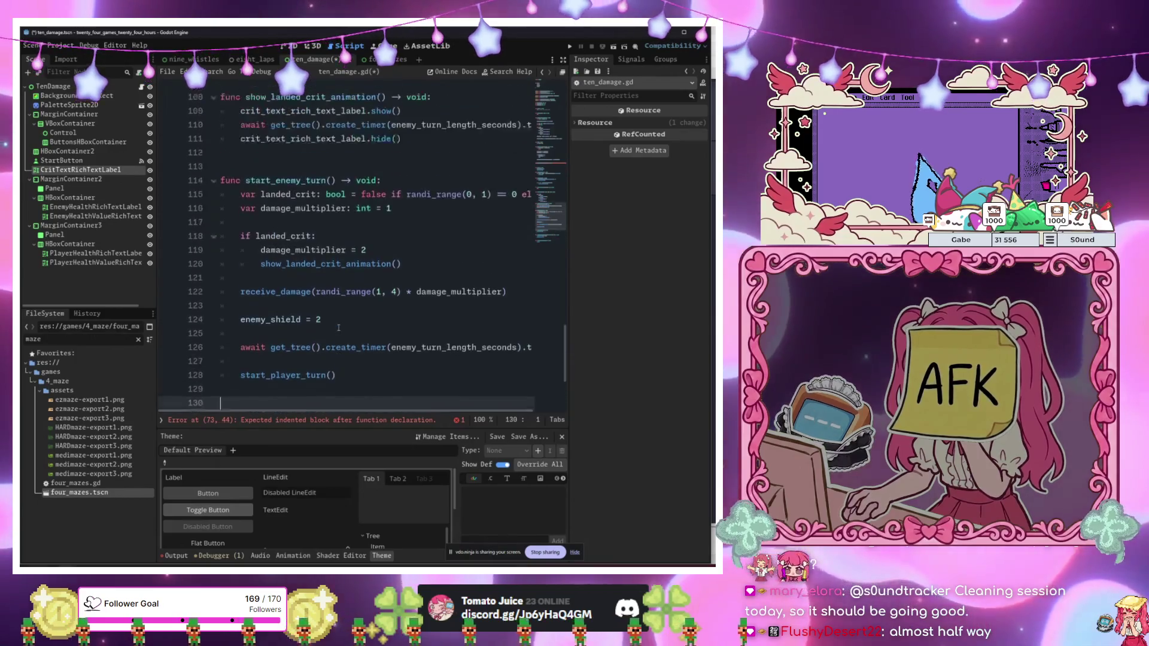
scroll(359, 287, "down", 4)
left_click(378, 275)
key("F6")
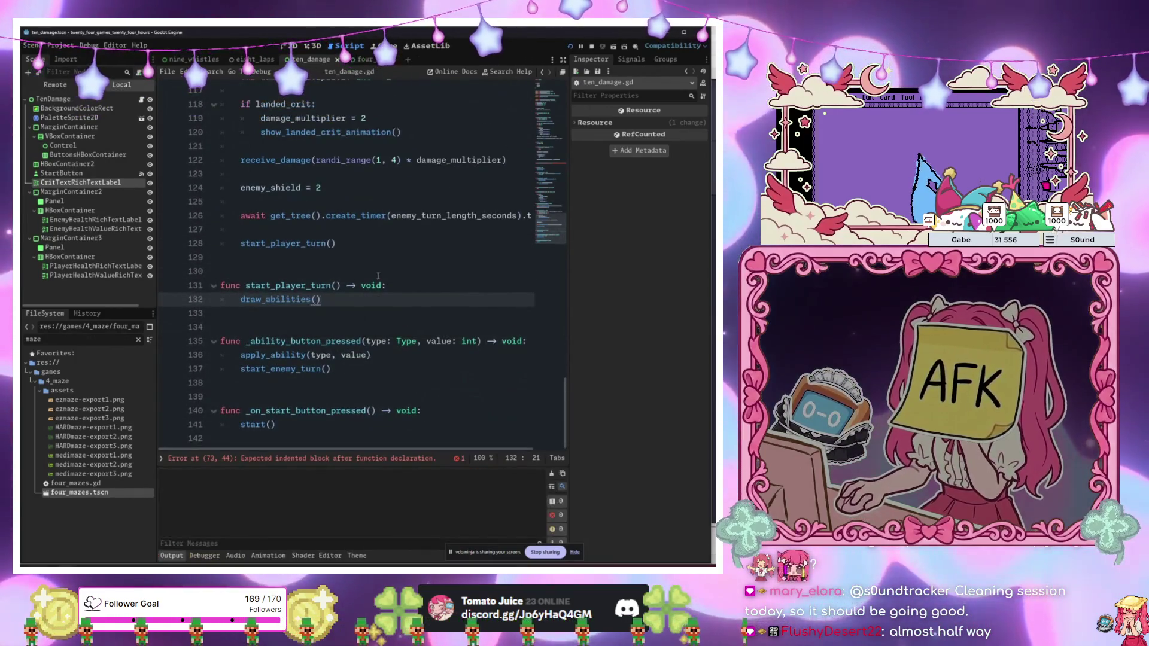
Step: Locate the Type.HEALING case in apply_ability and select its randi_range(1, 5) call
left_click(277, 274)
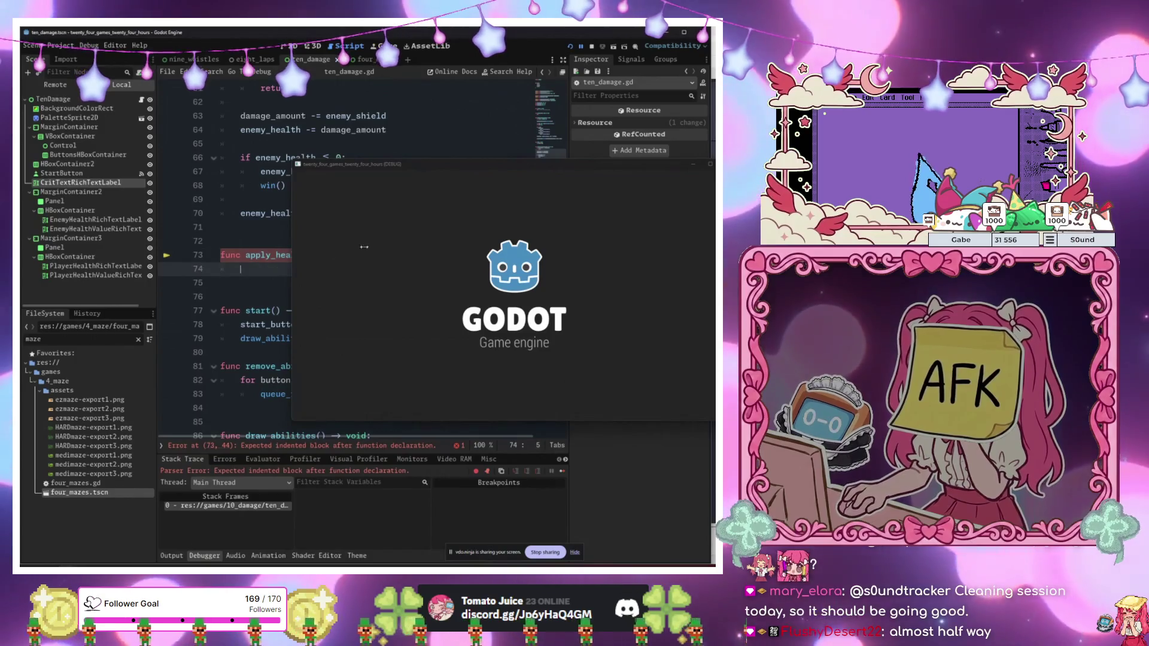
scroll(383, 310, "down", 1)
scroll(383, 310, "up", 14)
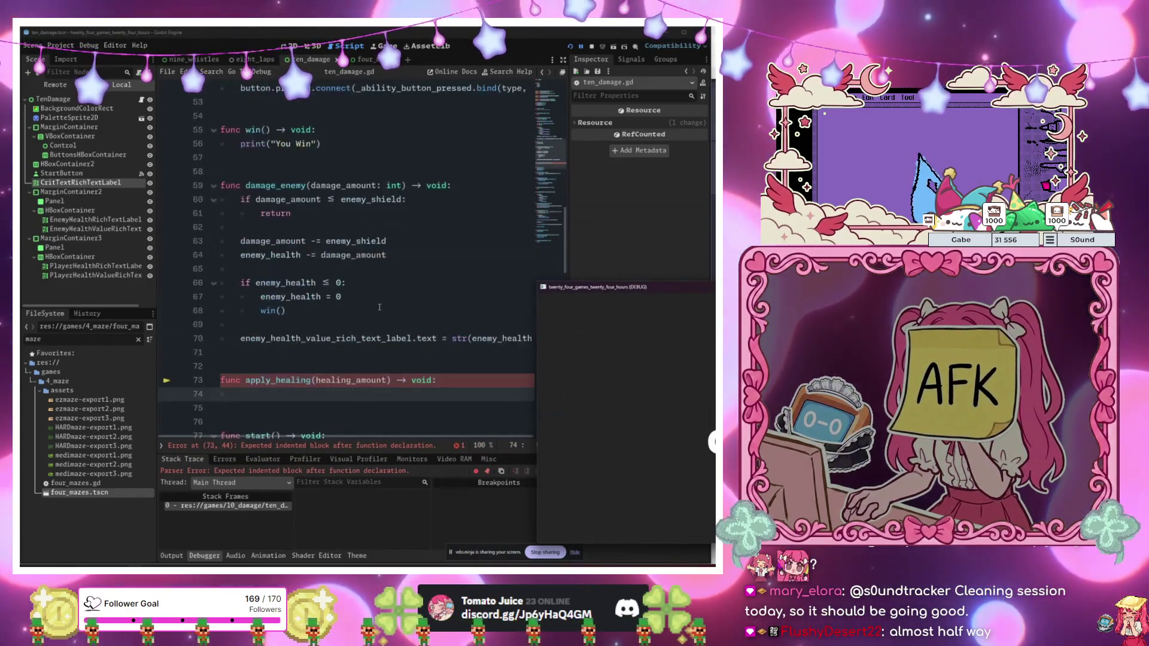
scroll(376, 304, "up", 6)
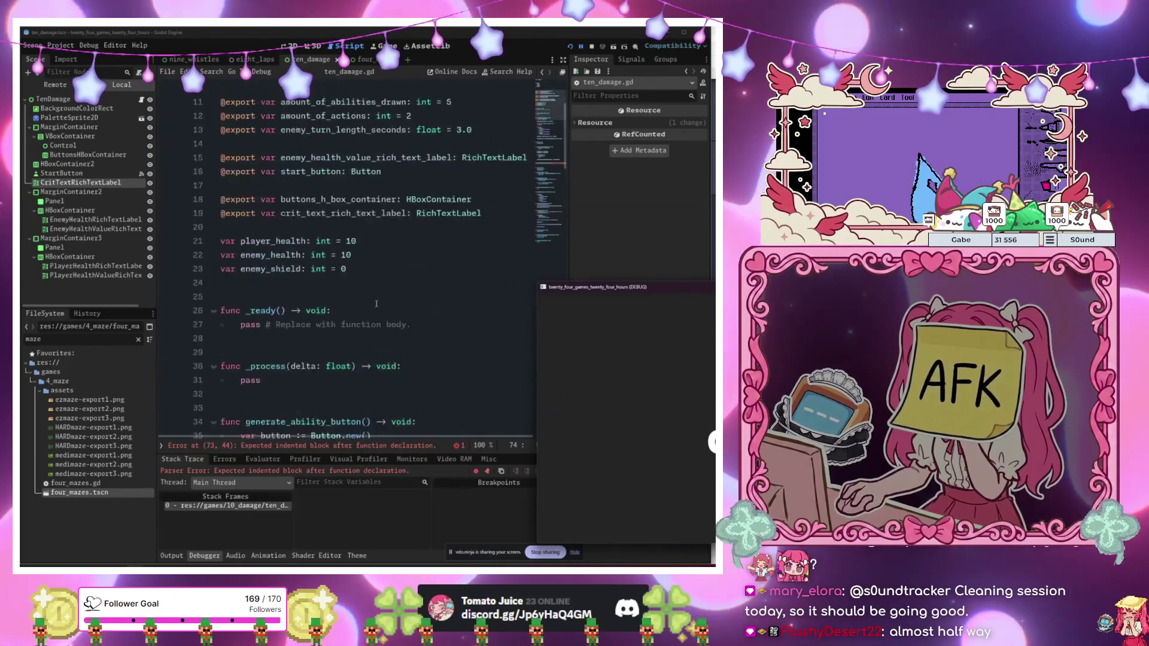
scroll(374, 302, "down", 20)
scroll(371, 300, "down", 4)
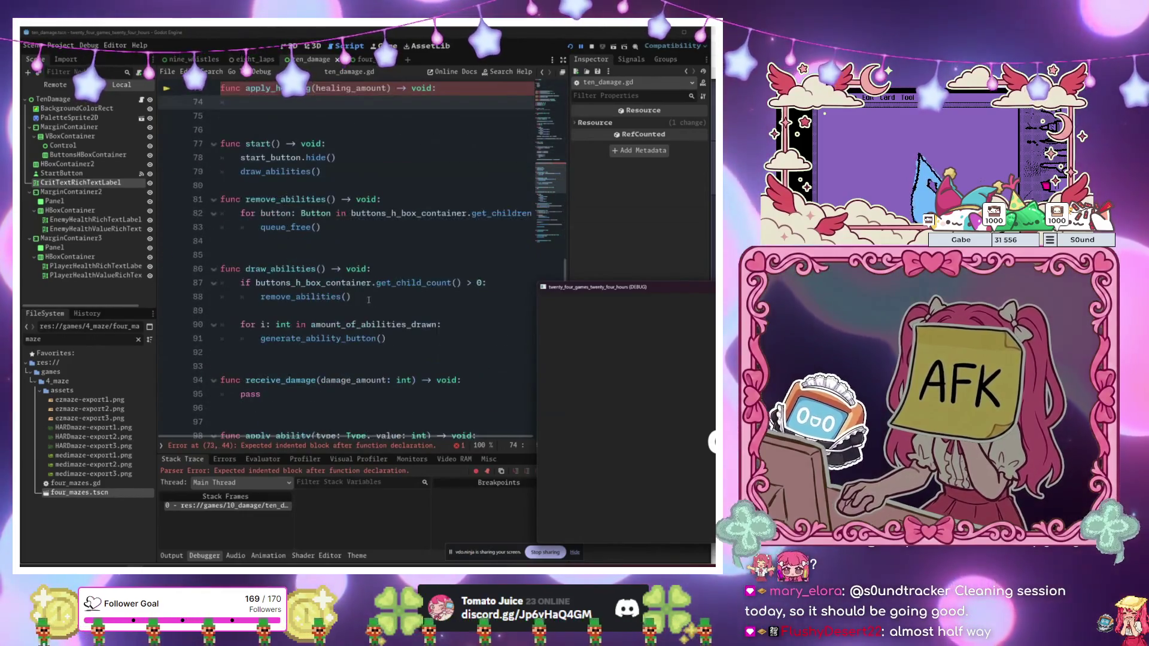
scroll(332, 228, "down", 2)
scroll(276, 341, "down", 3)
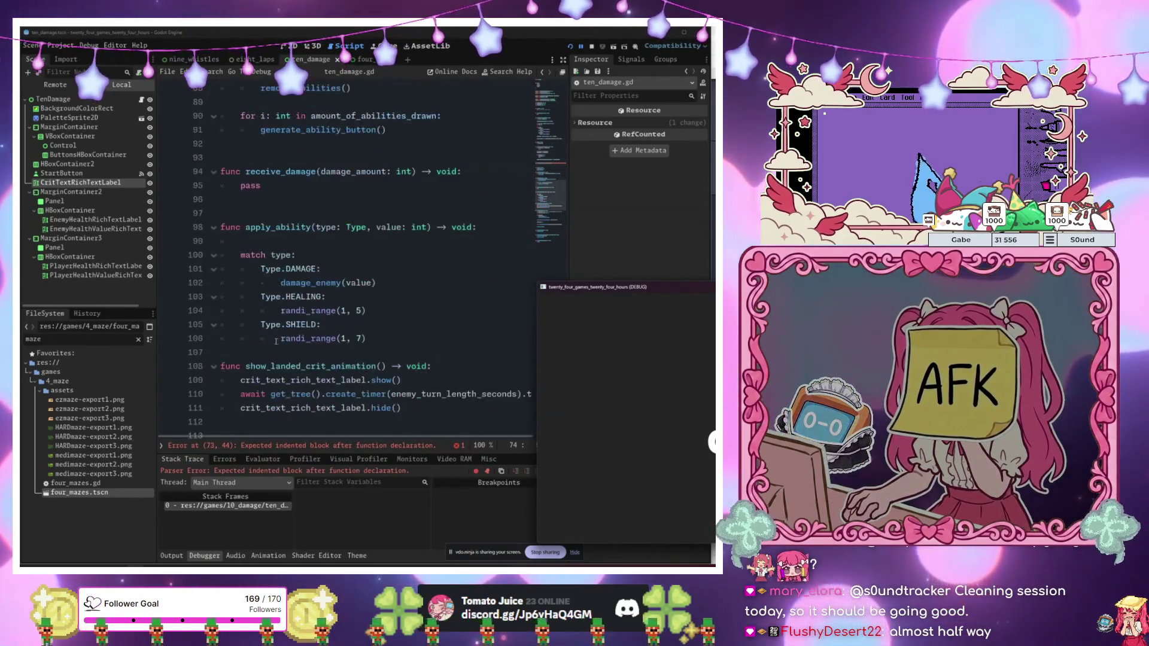
left_click_drag(366, 311, 281, 310)
Step: Replace the selection with an apply_healing(value) call
type("appl")
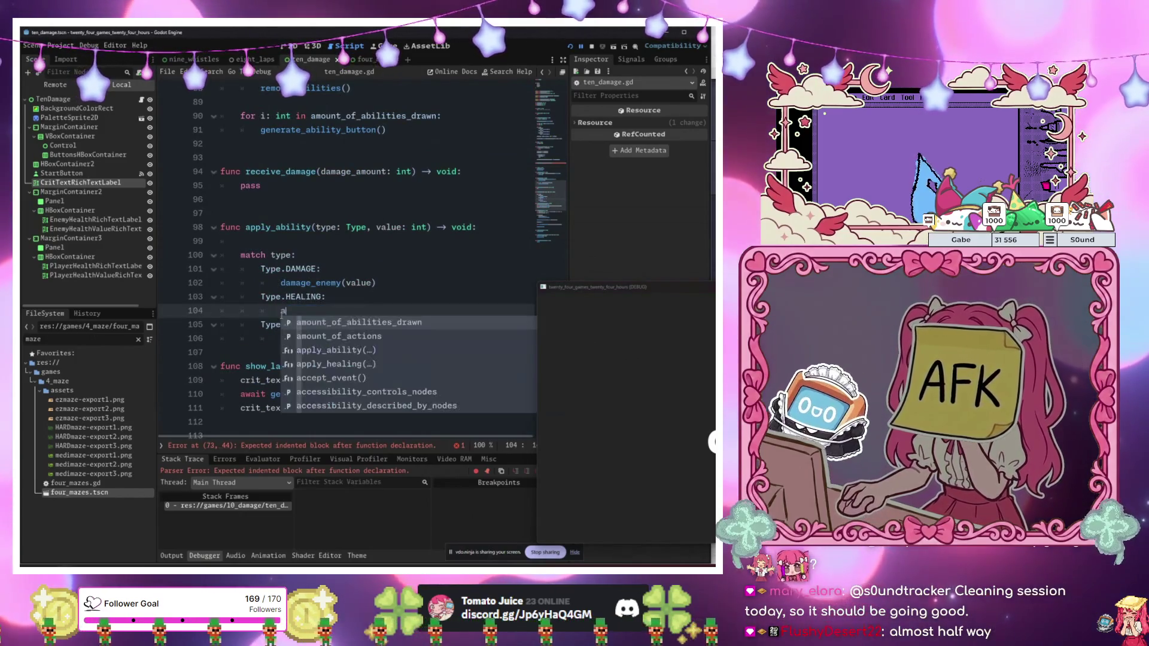
key("Down")
key("Return")
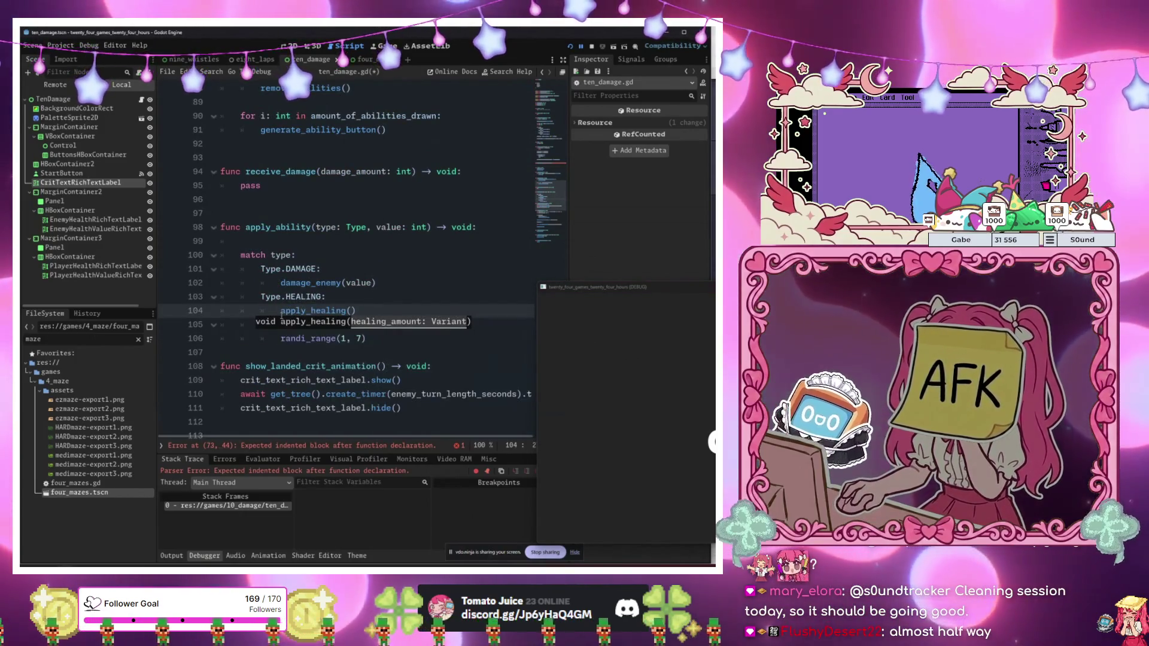
type("va:ie")
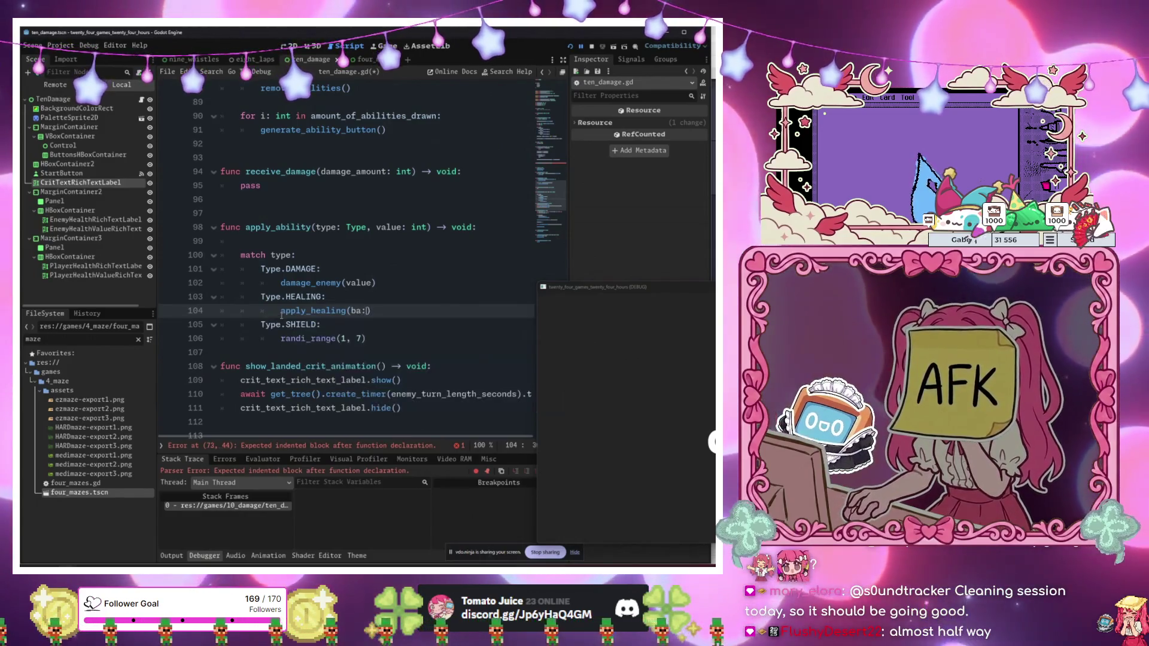
key("BackSpace")
key("BackSpace")
key("BackSpace")
type("lue")
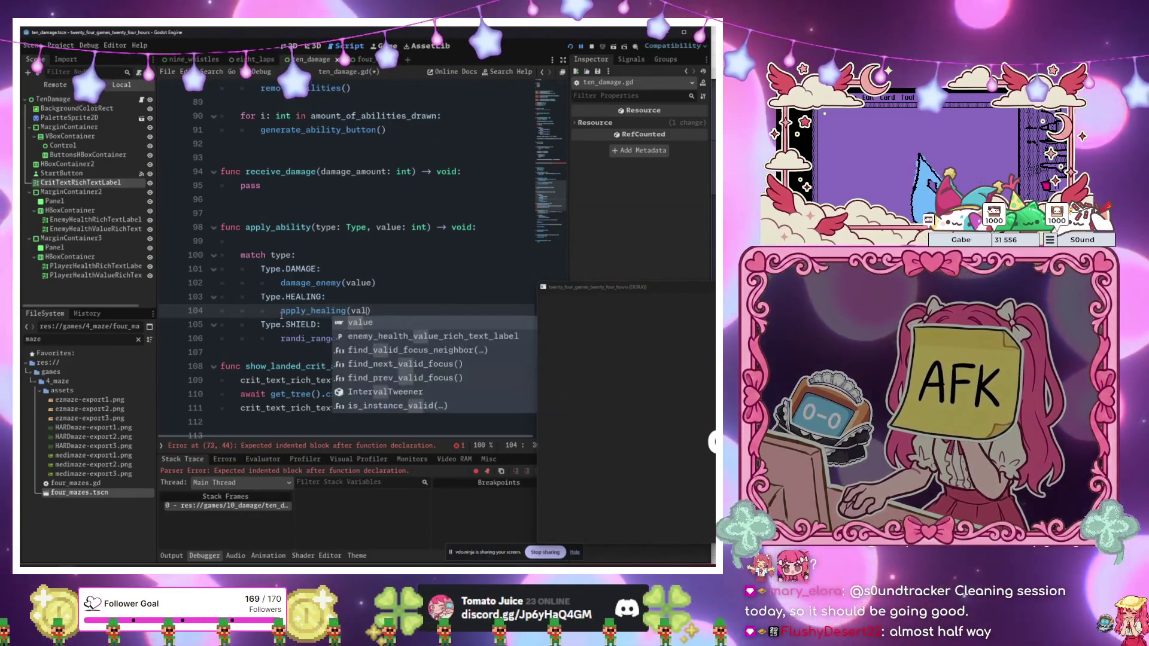
scroll(311, 239, "up", 8)
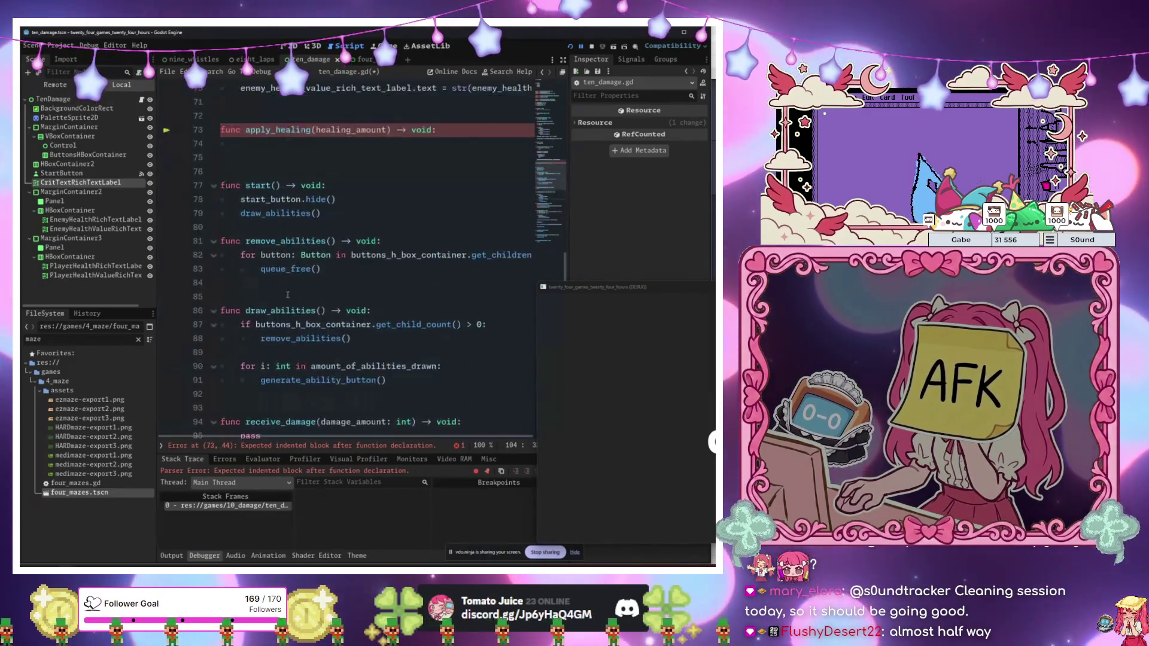
Step: Add healing_amount to player_health in apply_healing and type the healing_amount parameter as int
left_click(311, 232)
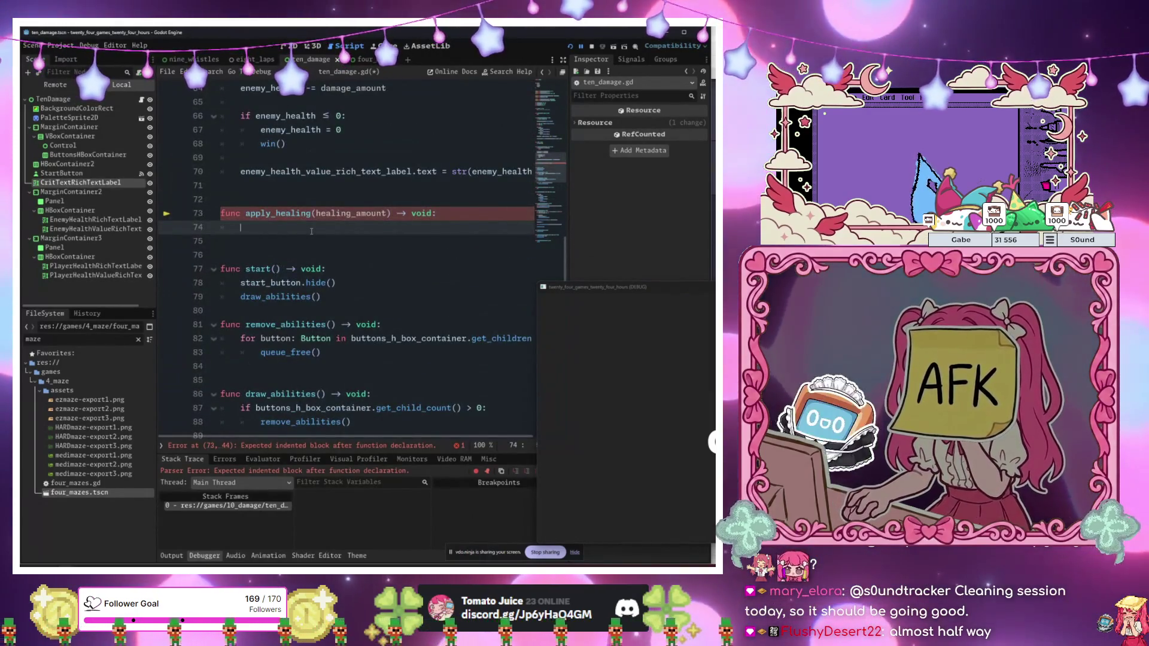
type("pla")
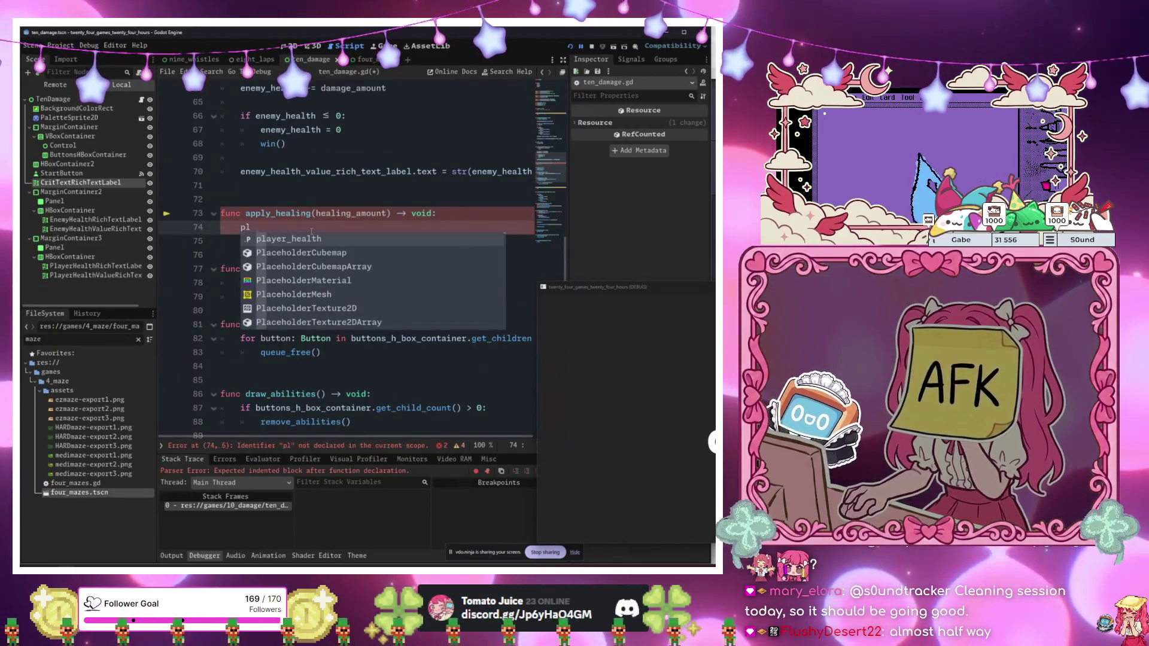
key("Return")
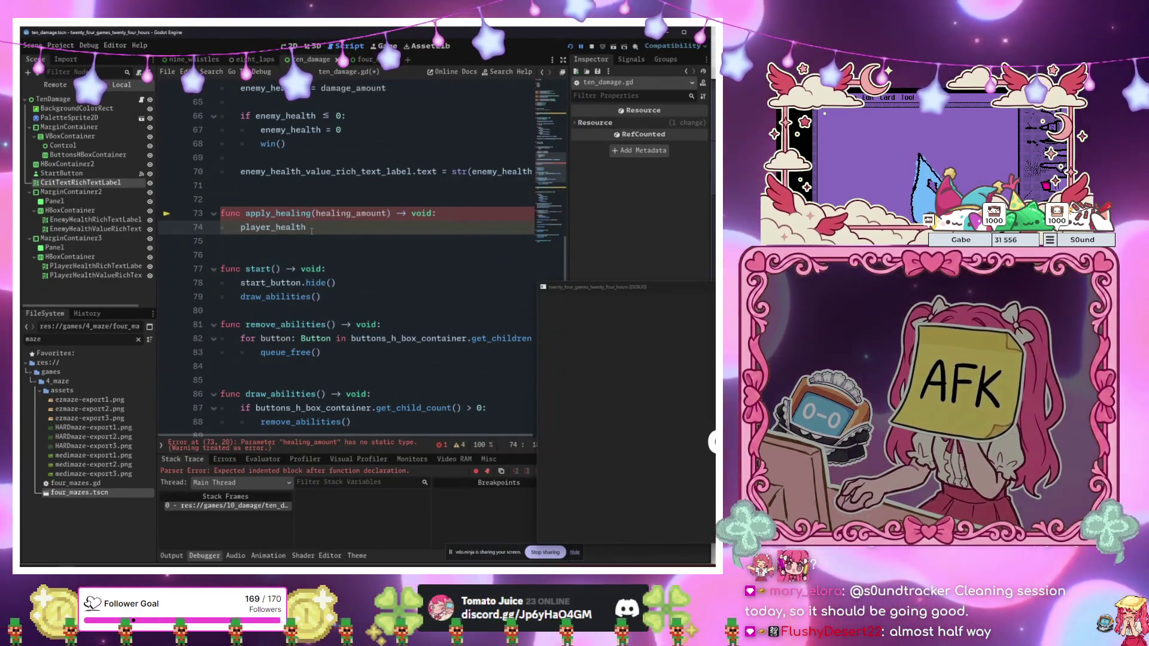
type("= 1")
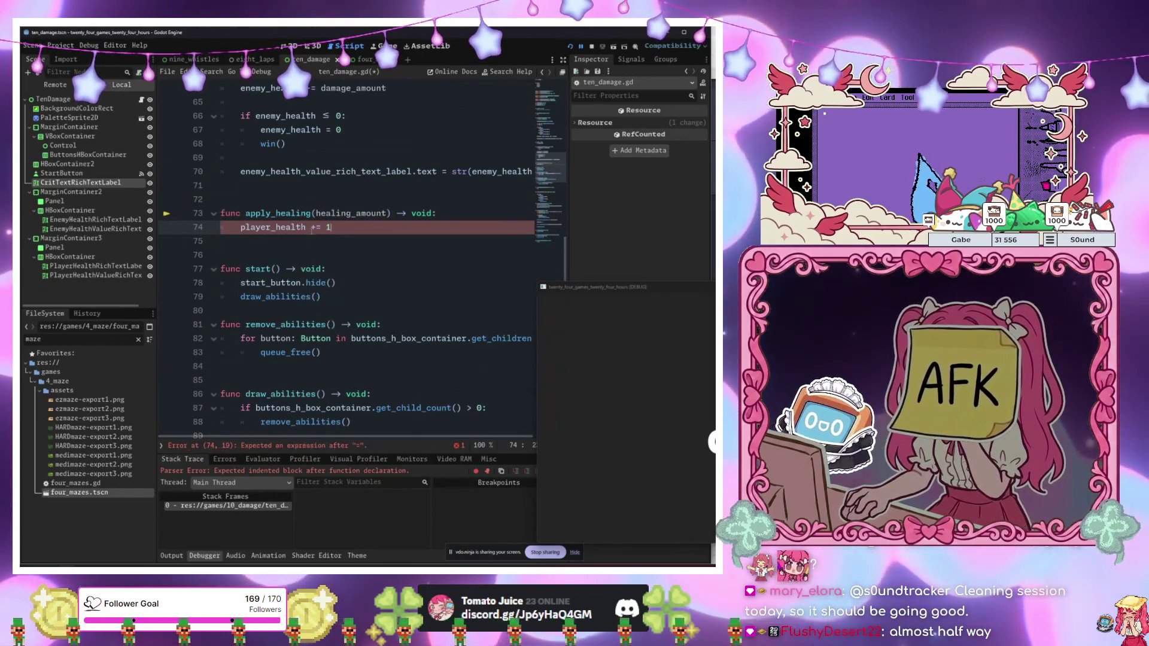
type("heal")
key("Return")
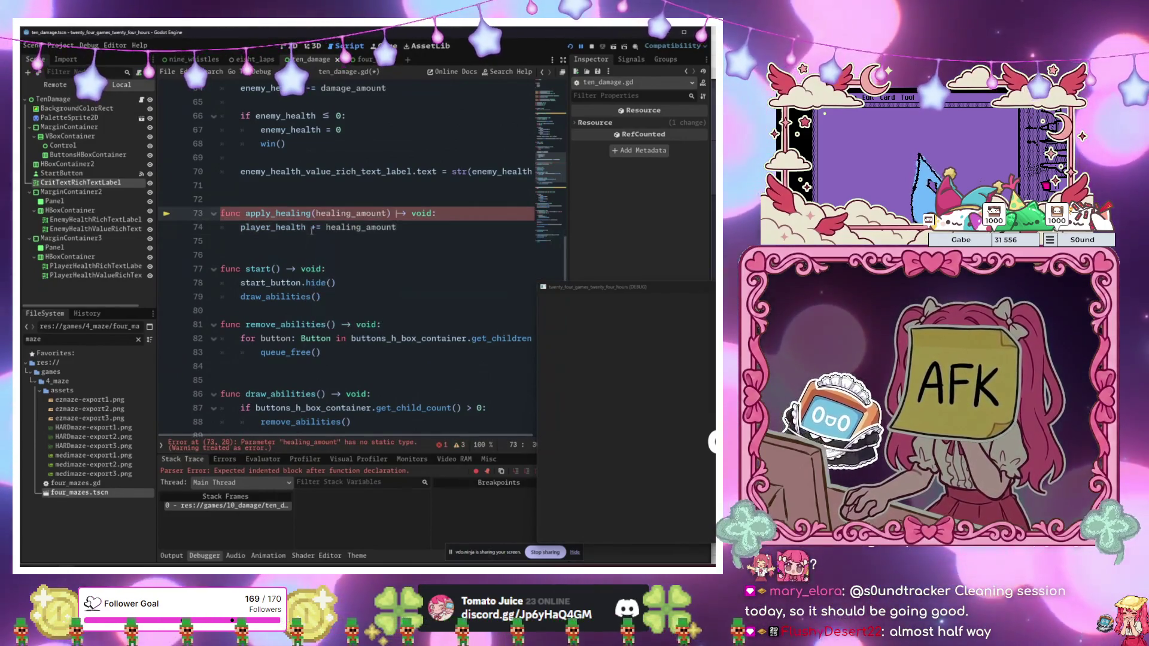
key("Up")
key("Left")
type(": int")
key("Down")
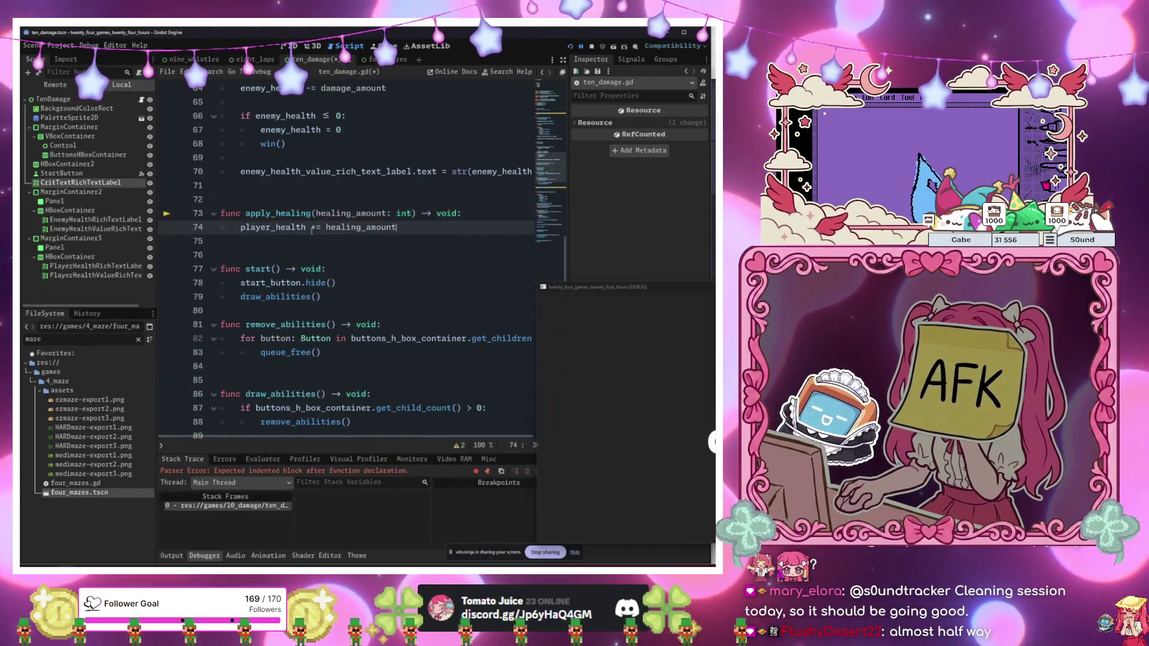
Step: Add an 'if player_health > 10' block that sets player_health back to 10
key("Return")
key("Return")
type("if pl")
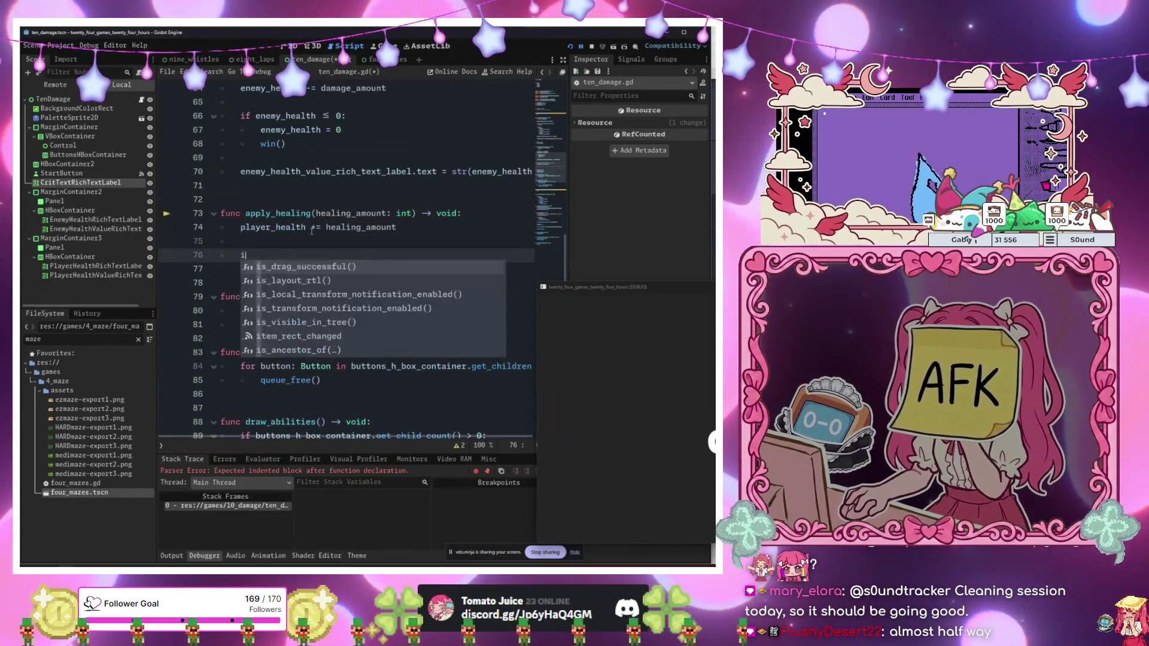
key("Return")
type("= 10:")
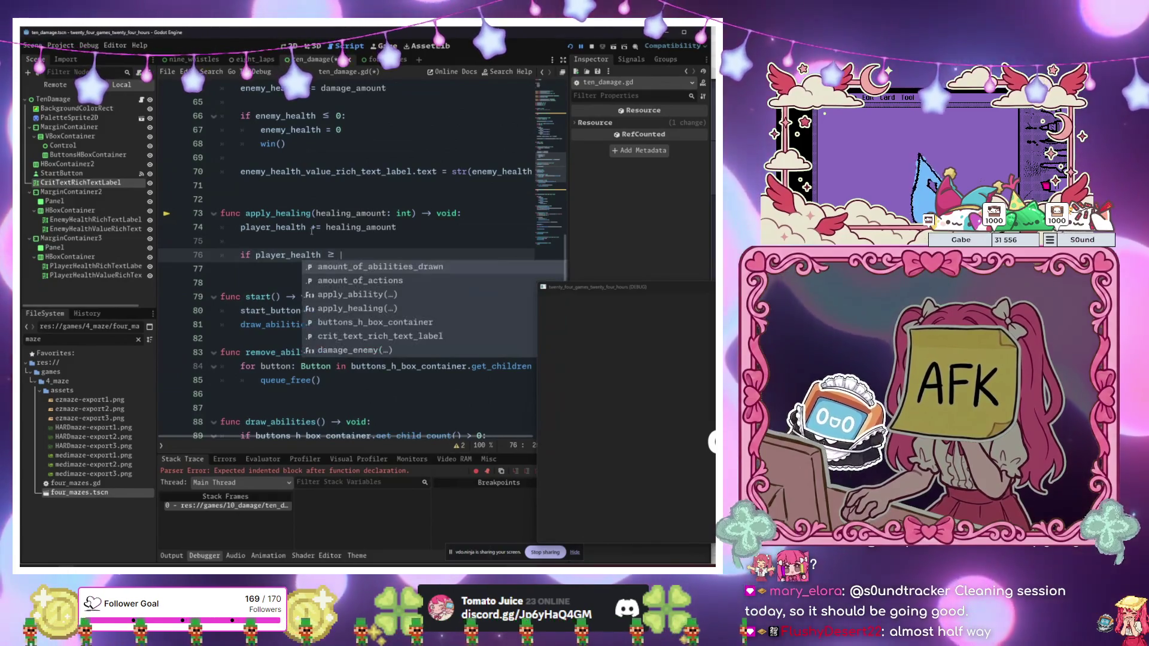
key("Return")
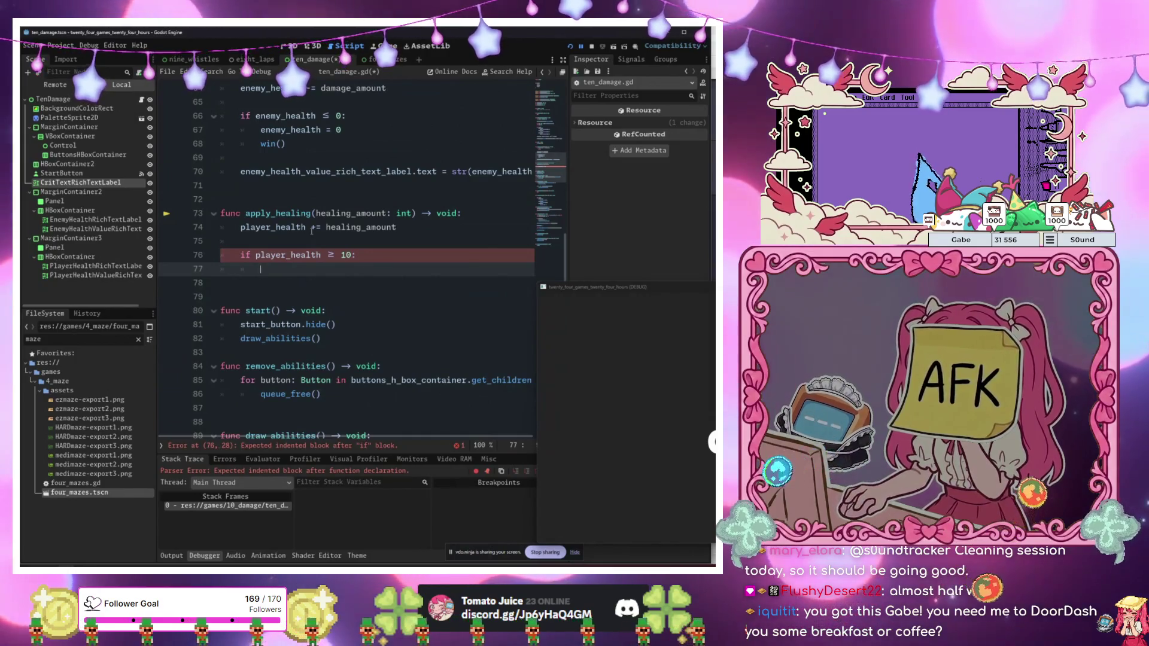
key("Up")
key("BackSpace")
key("Down")
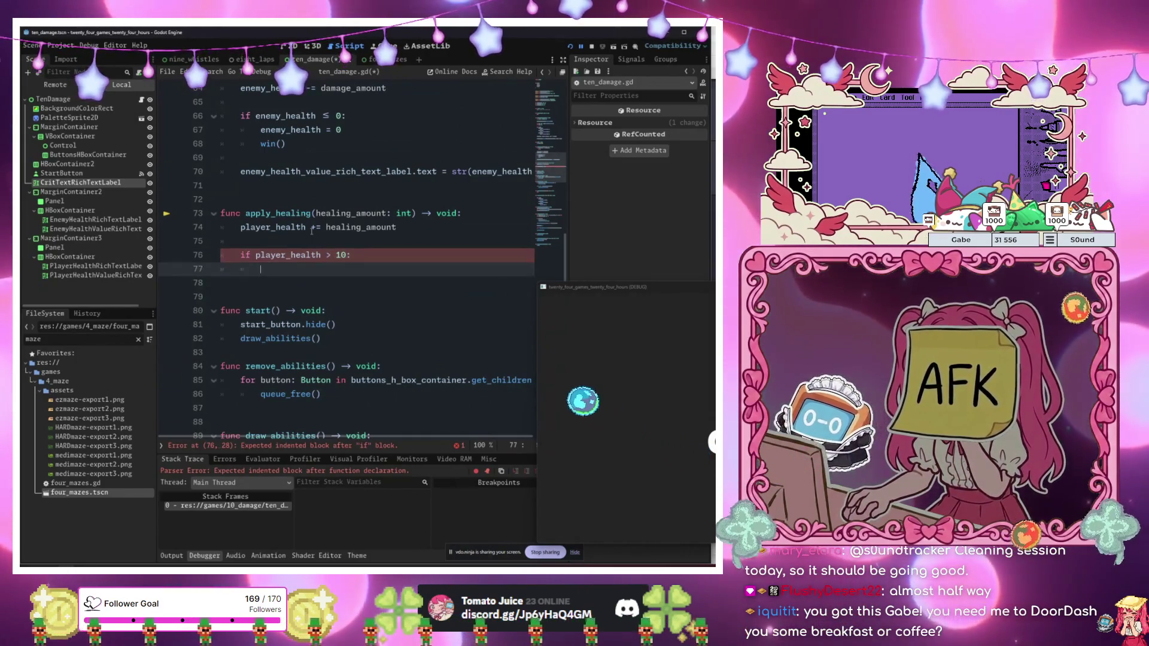
type("player_health = 10")
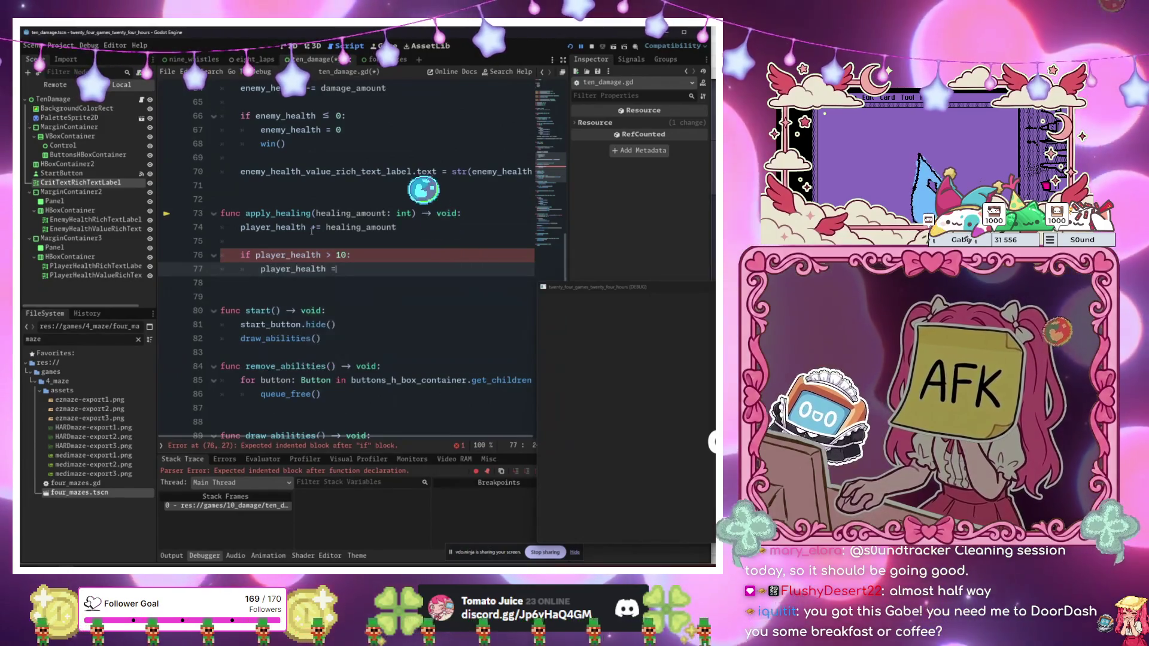
type(":")
key("Return")
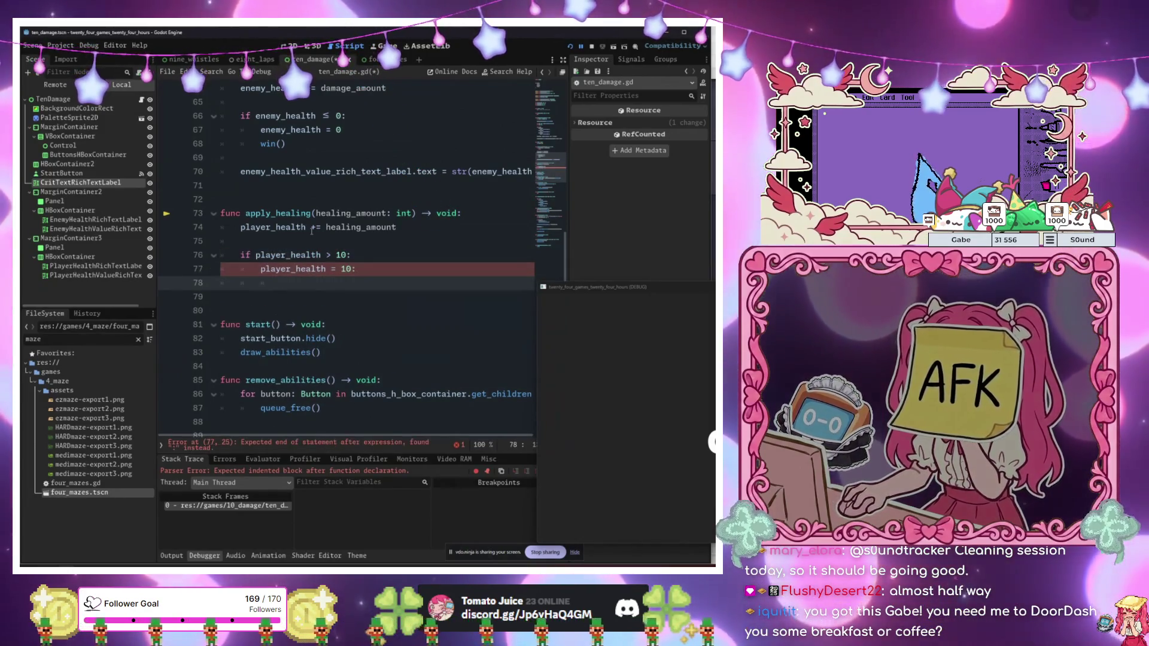
key("Up")
key("End")
key("Left")
key("Left")
key("Left")
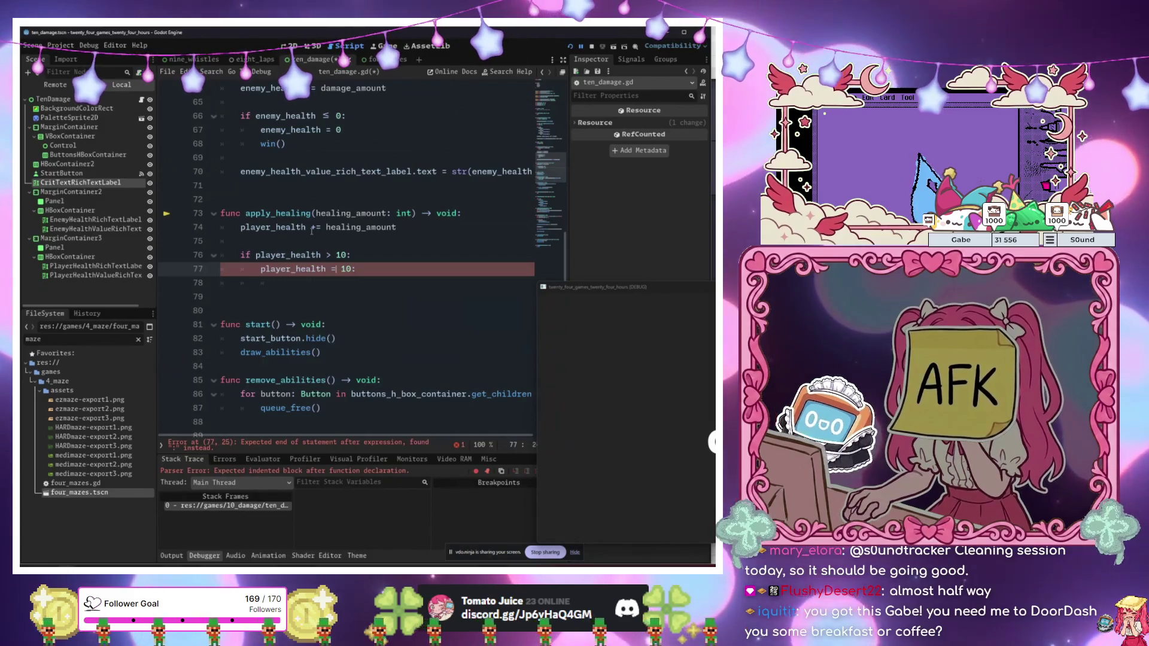
type("=y")
key("BackSpace")
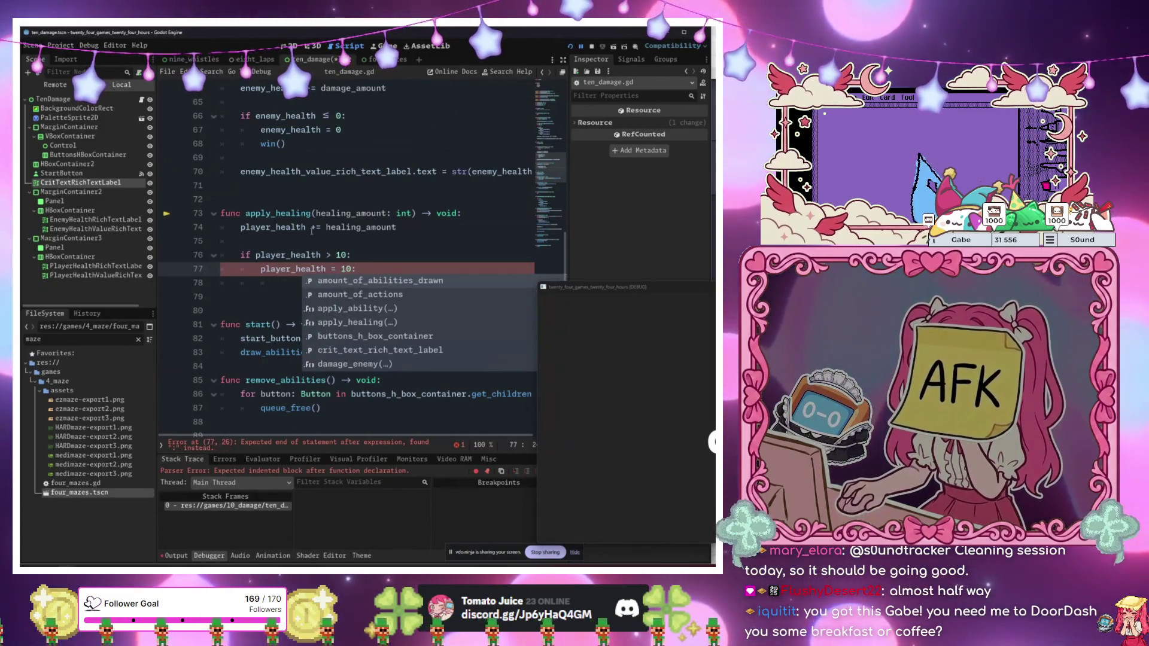
key("Right")
key("Right")
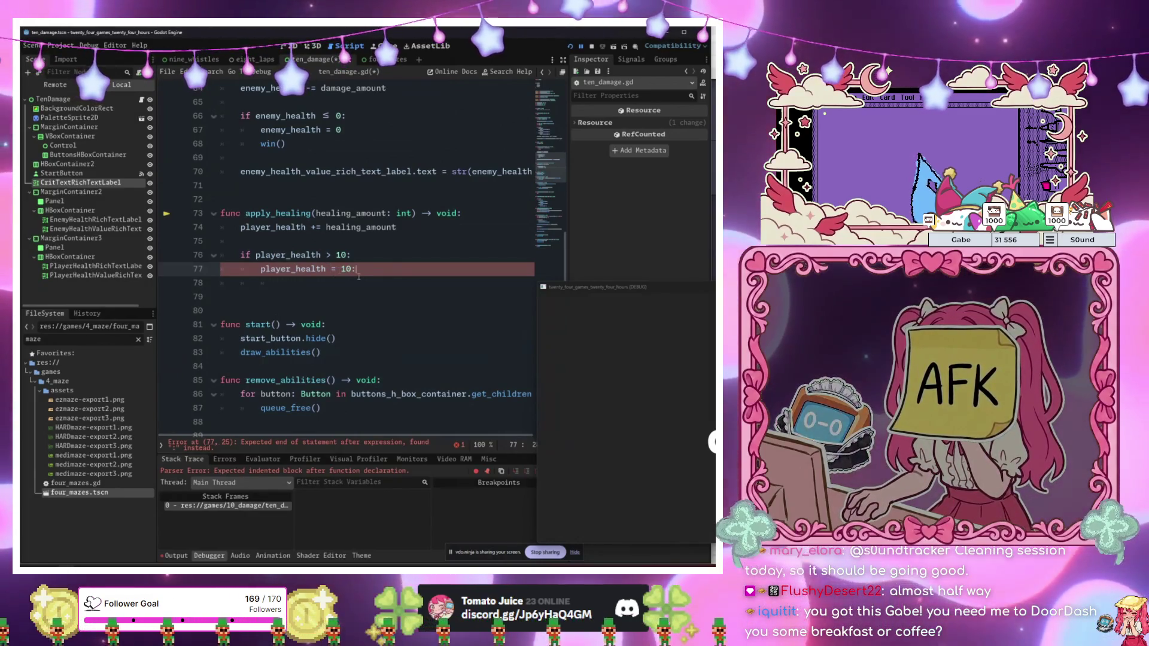
Step: Delete the health-capping lines and the leftover blank line
left_click(244, 262, "shift")
key("BackSpace")
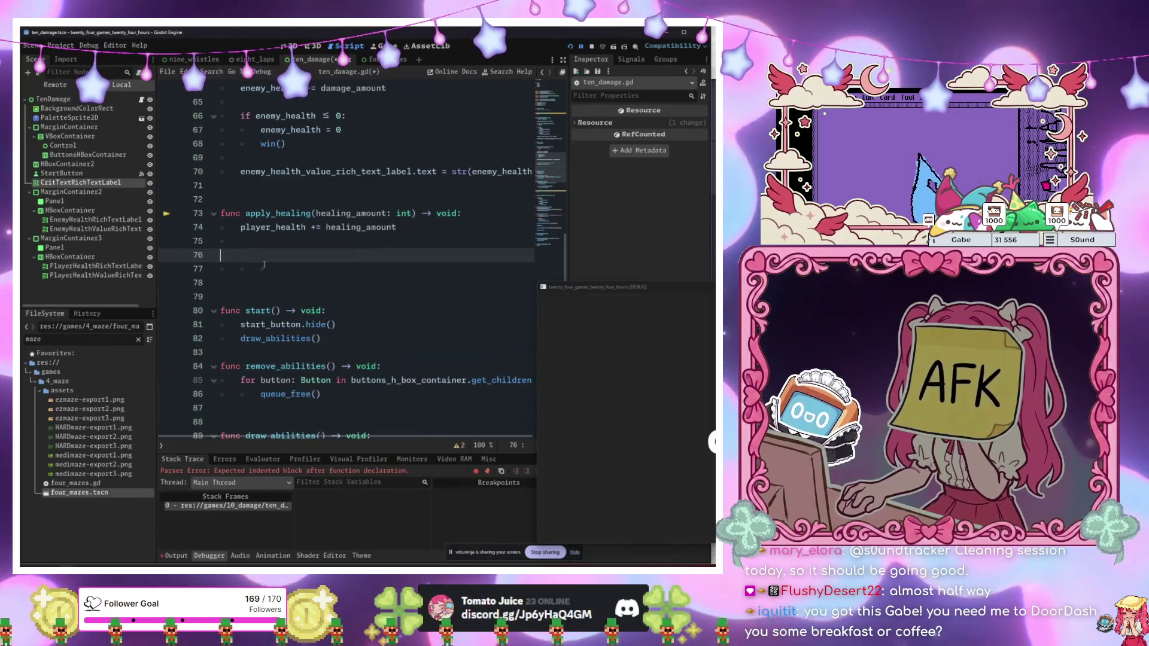
key("ctrl+shift+k")
Step: In apply_healing, set player_health_value_rich_text_label.text to str(player_health)
key("BackSpace")
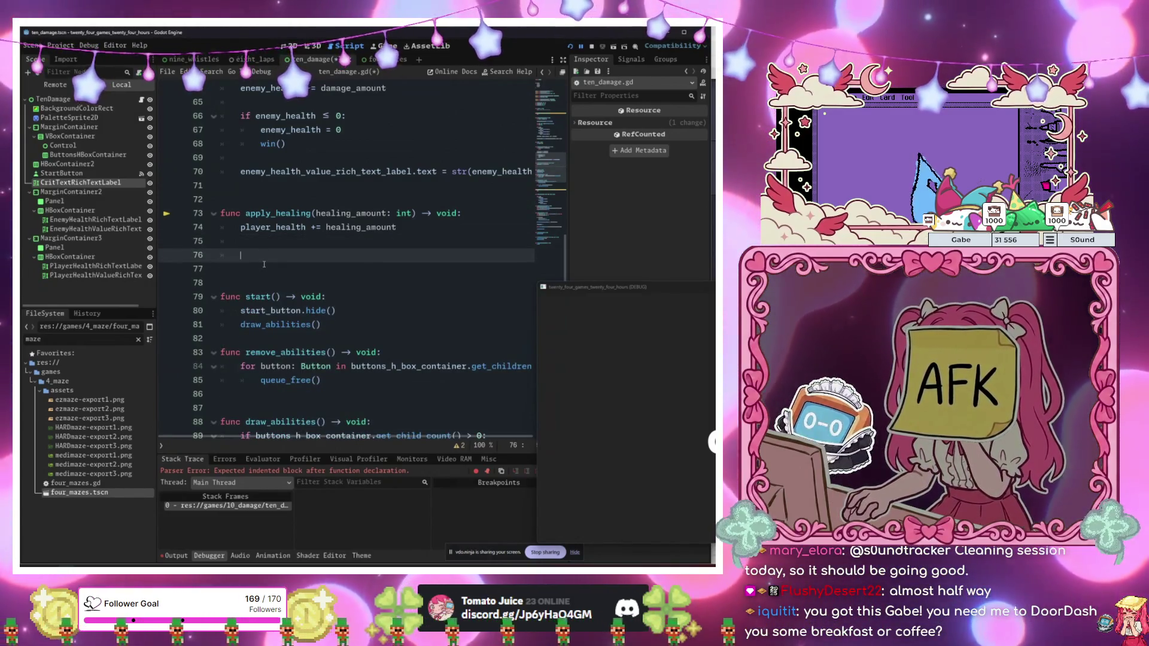
scroll(264, 265, "up", 20)
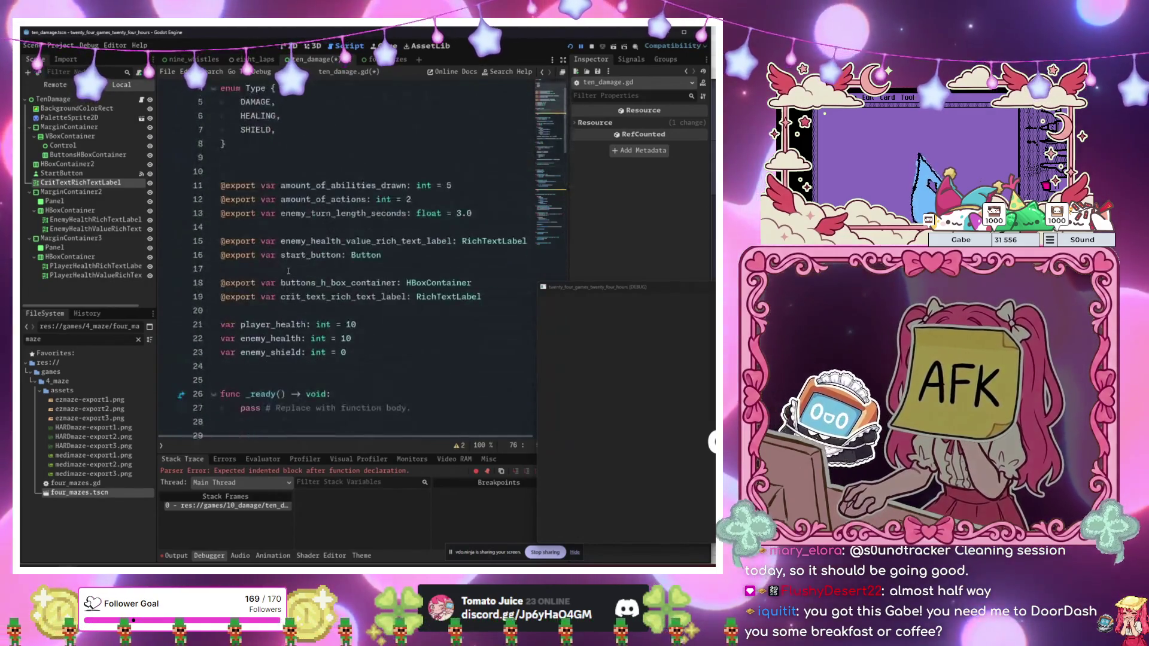
scroll(307, 325, "down", 20)
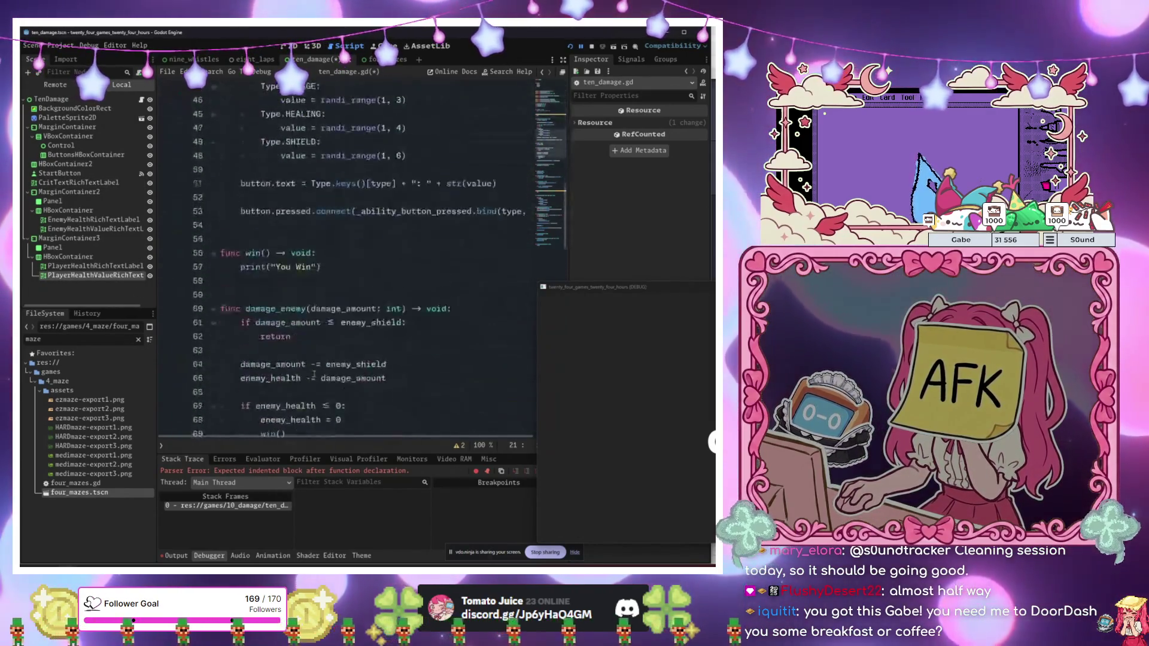
left_click(309, 255)
type("player")
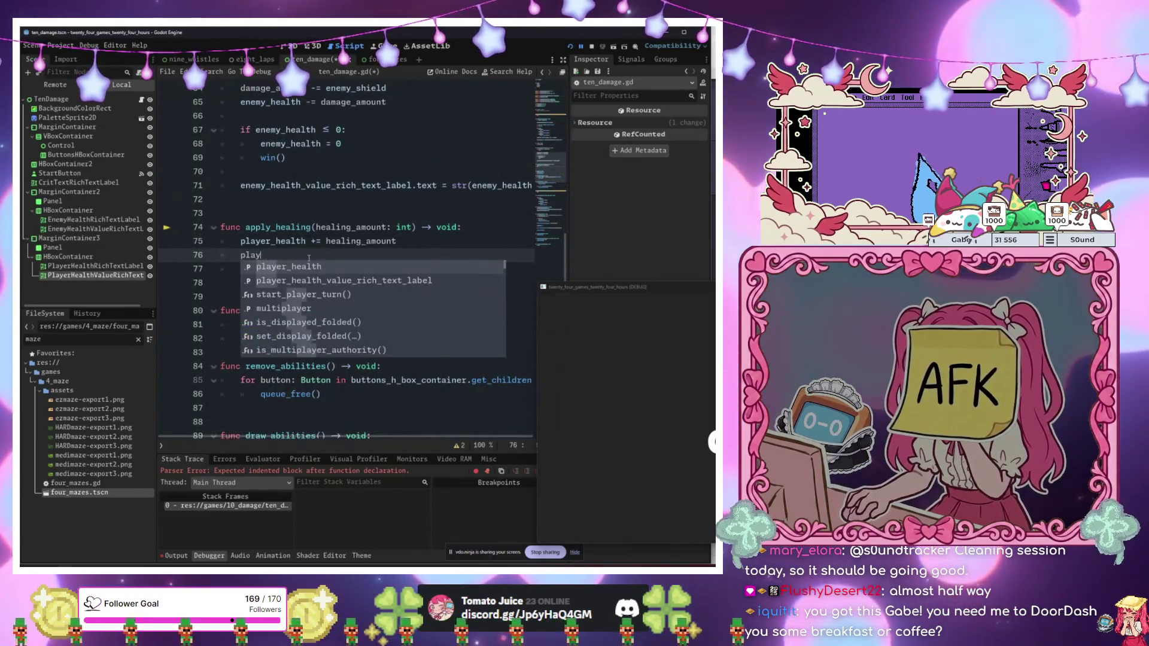
key("Return")
type(".text")
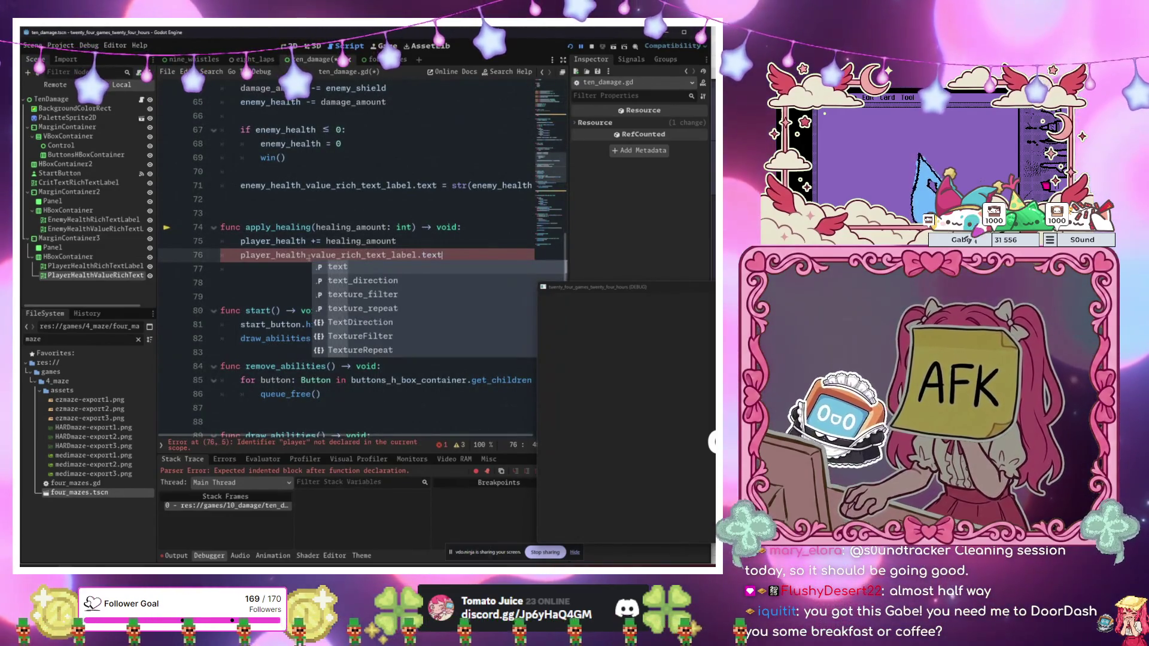
type(" = str(")
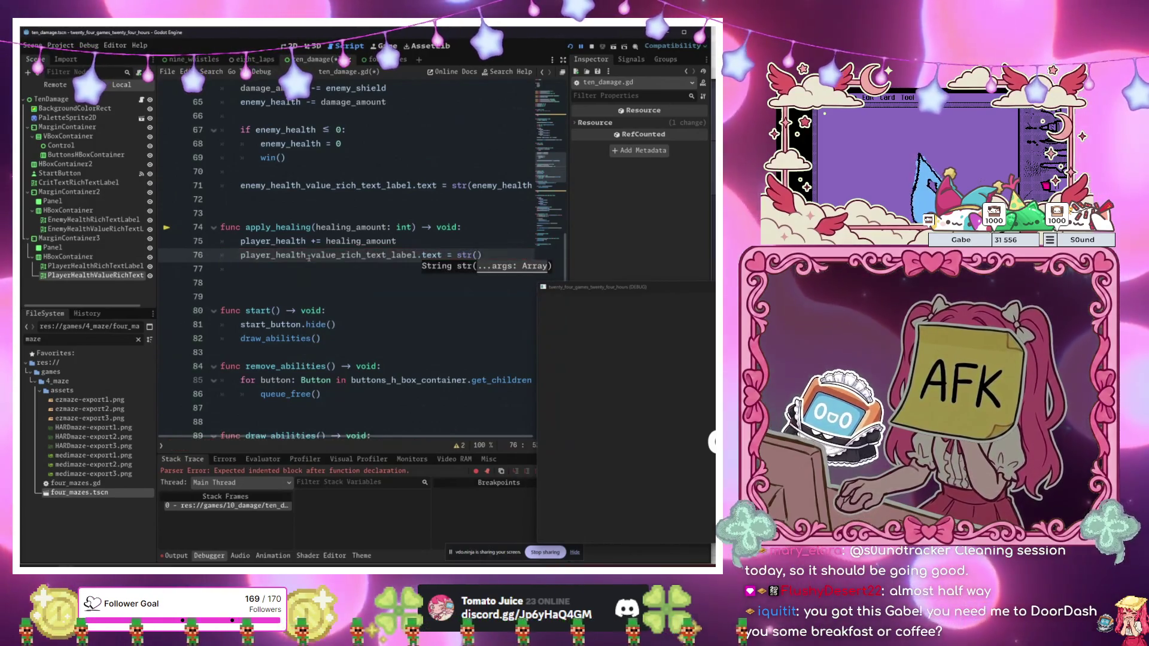
type("hea")
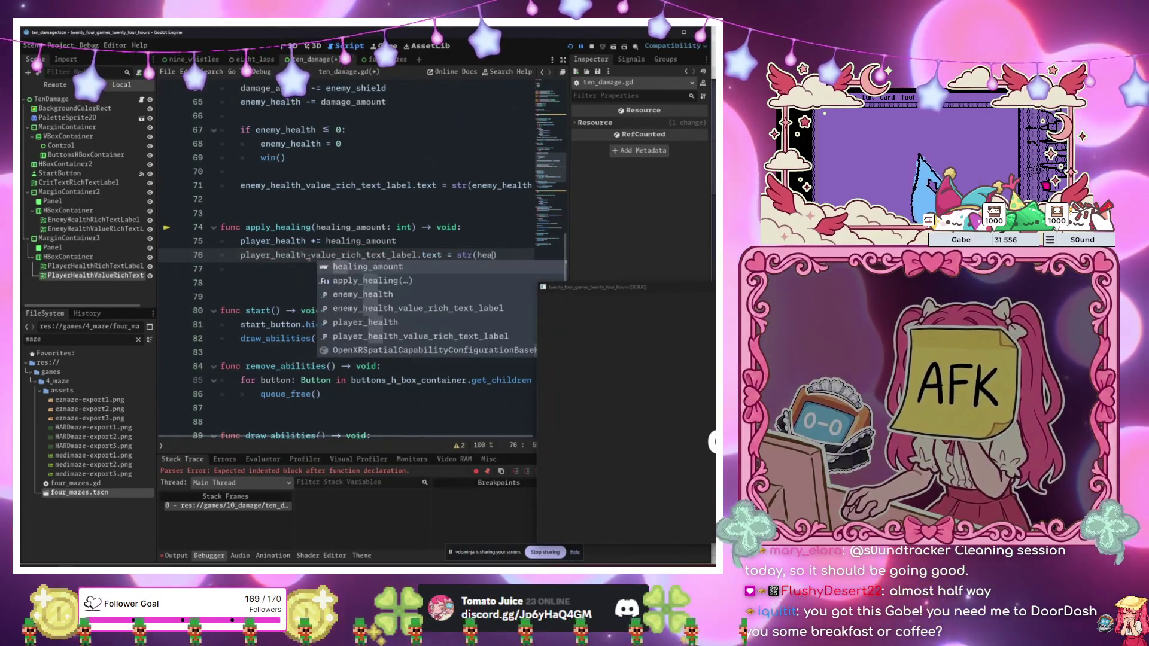
key("BackSpace")
key("BackSpace")
key("BackSpace")
type("pl")
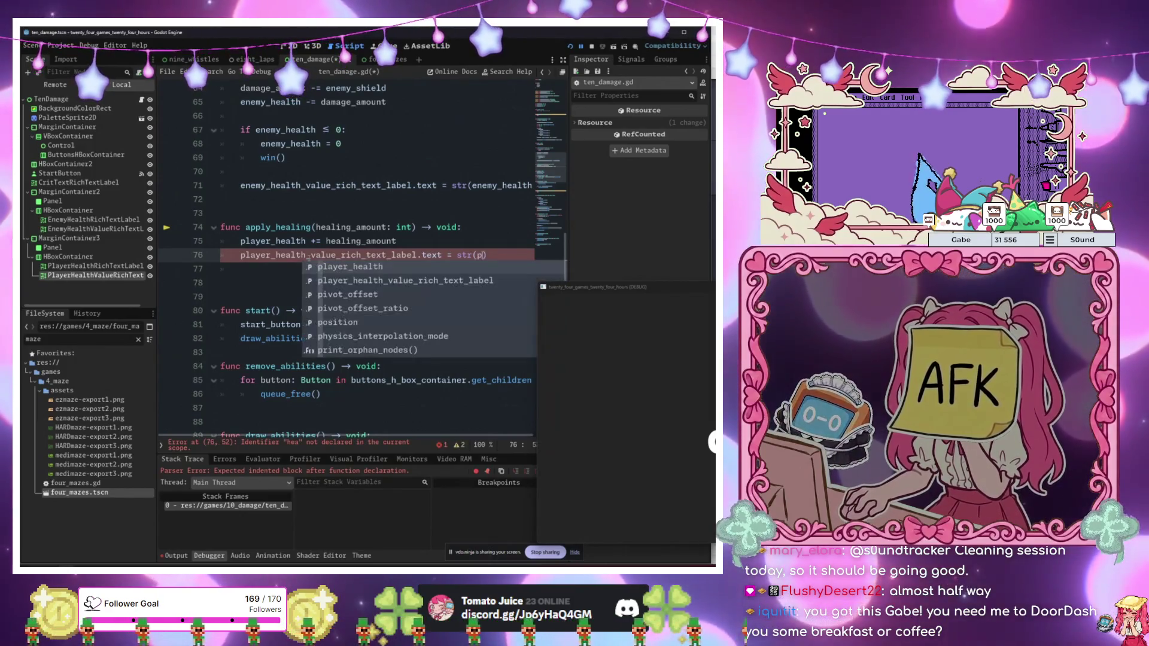
key("Return")
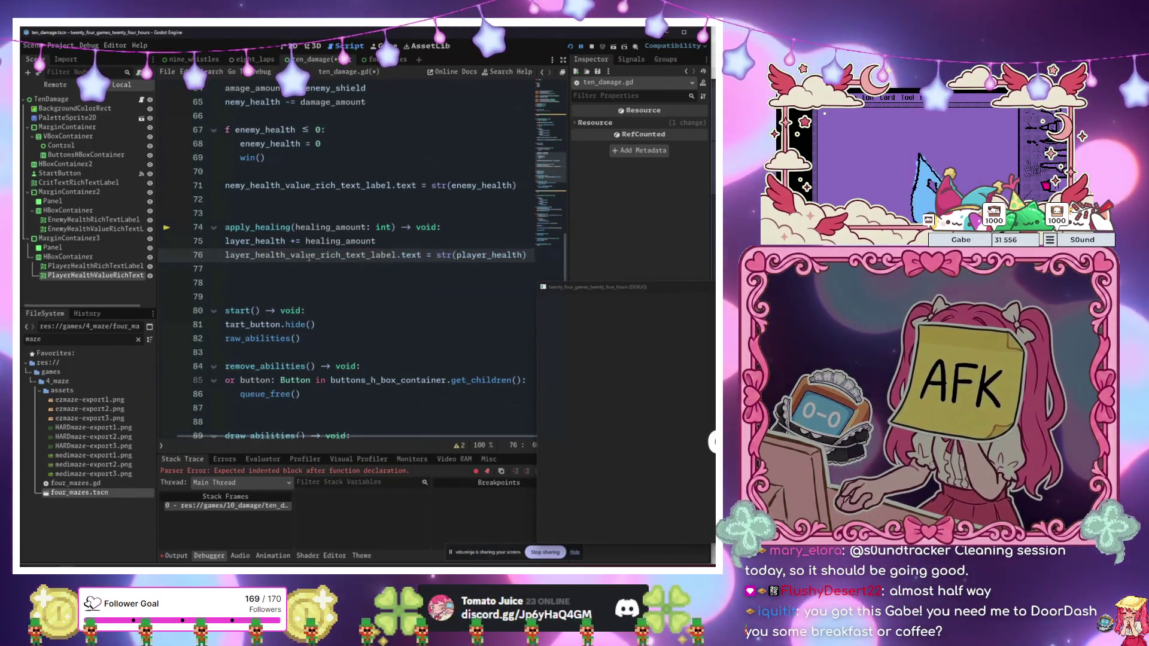
Step: Add blank lines for spacing before the remove_abilities function
scroll(309, 257, "down", 3)
left_click(269, 258)
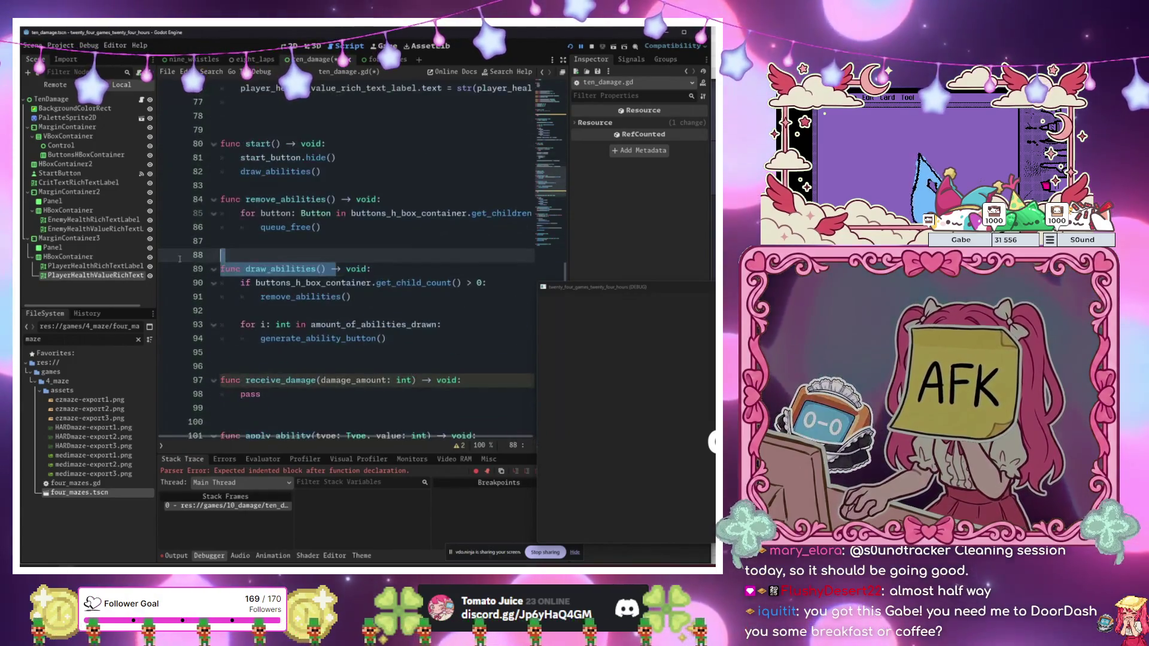
scroll(269, 241, "up", 3)
key("Up")
key("Up")
key("Up")
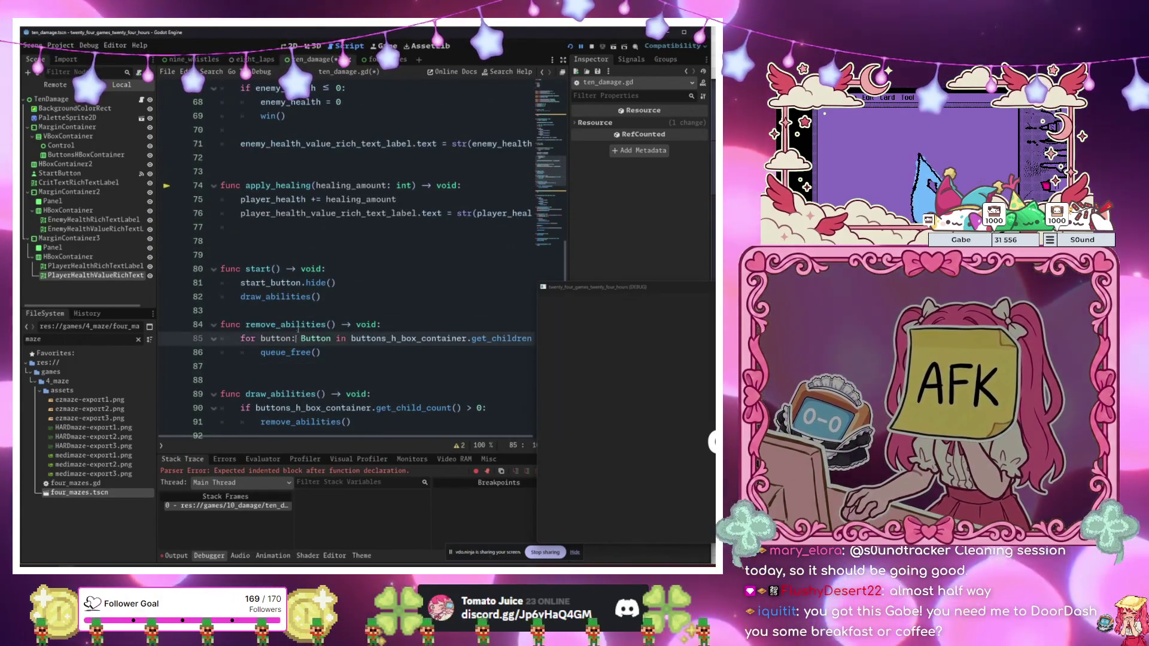
key("Return")
key("Return")
key("Up")
key("Up")
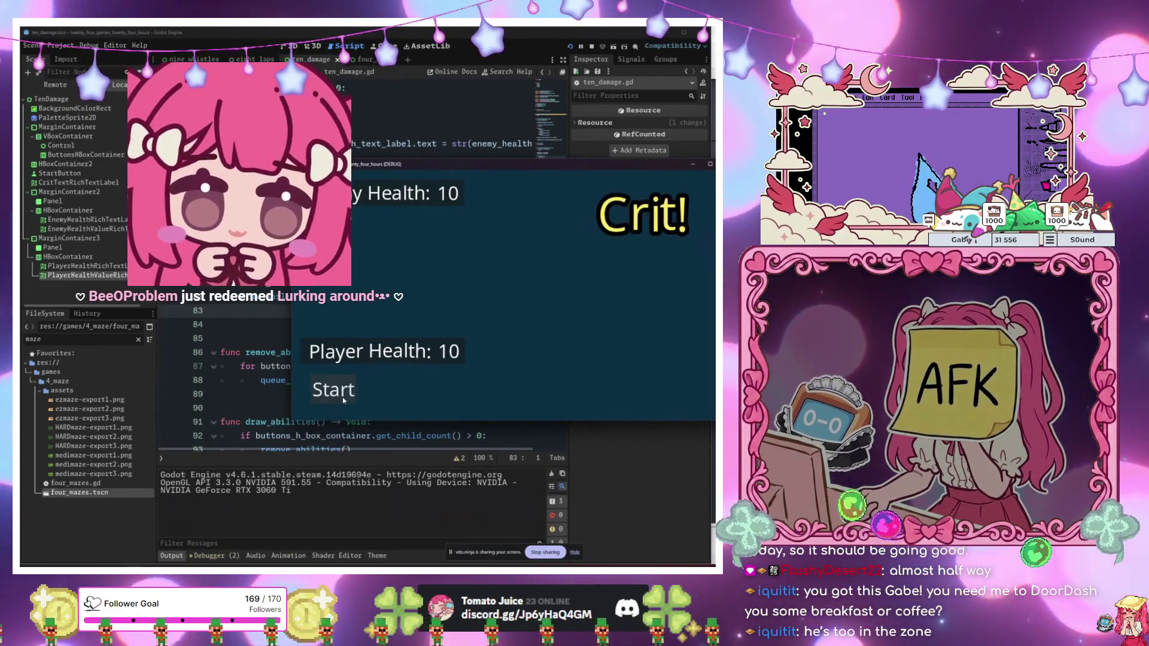
Step: Start the game, move its window aside, and select EnemyHealthRichTextLabel in the ten_damage 2D scene
left_click(333, 389)
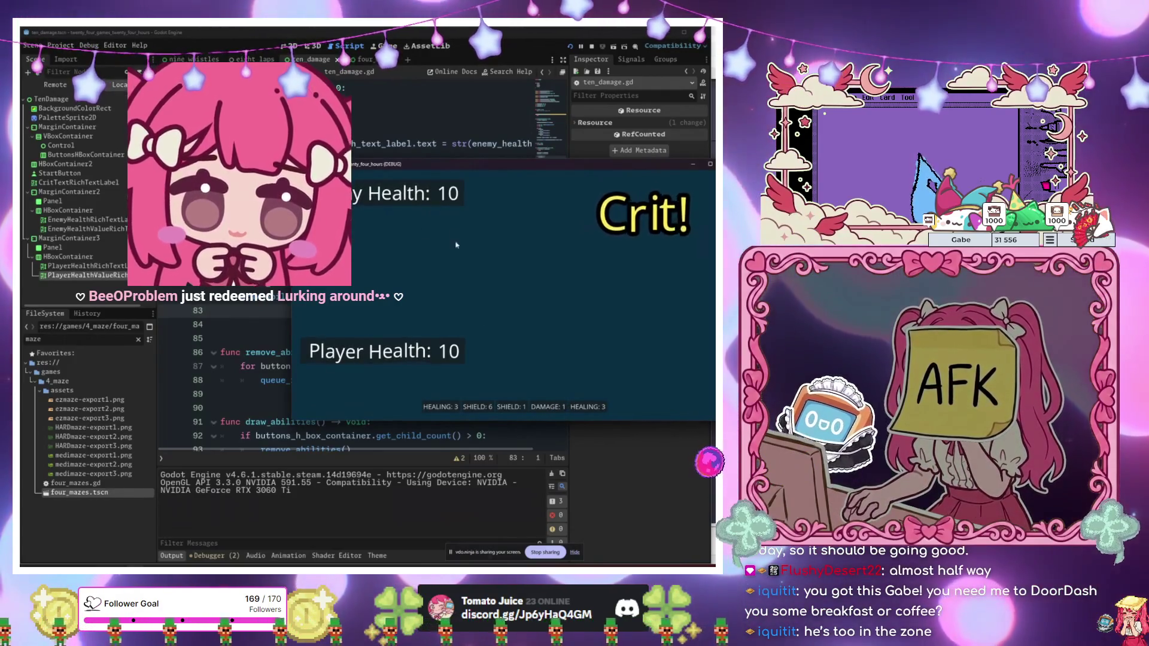
left_click_drag(456, 164, 482, 228)
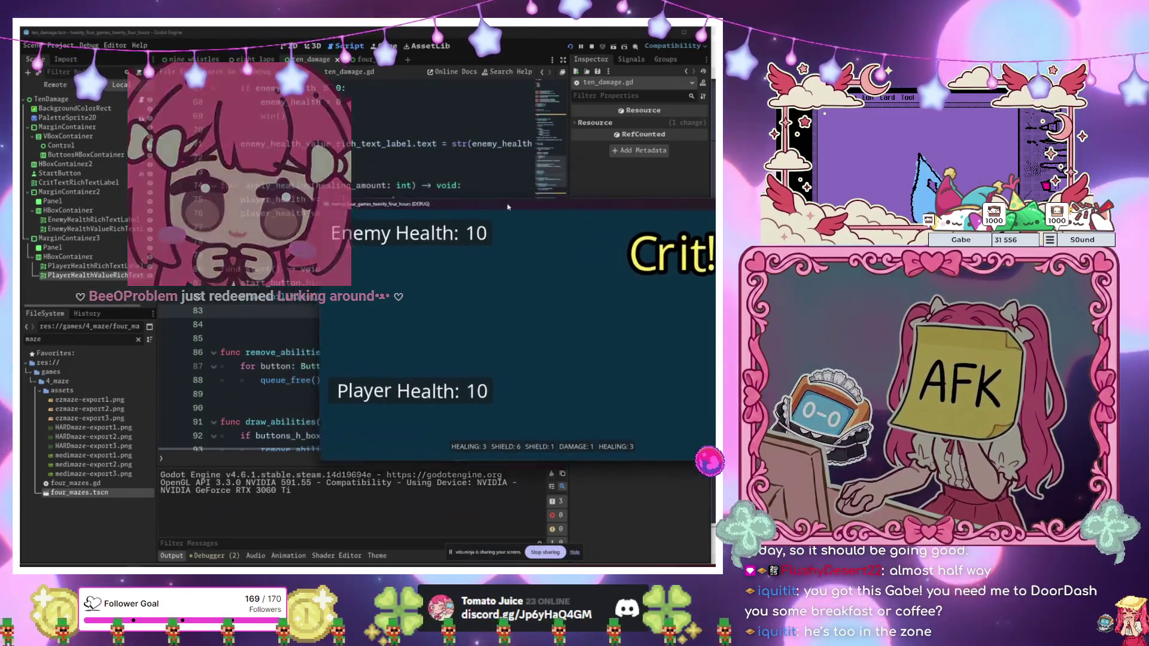
left_click(366, 173)
left_click(286, 60)
left_click(305, 143)
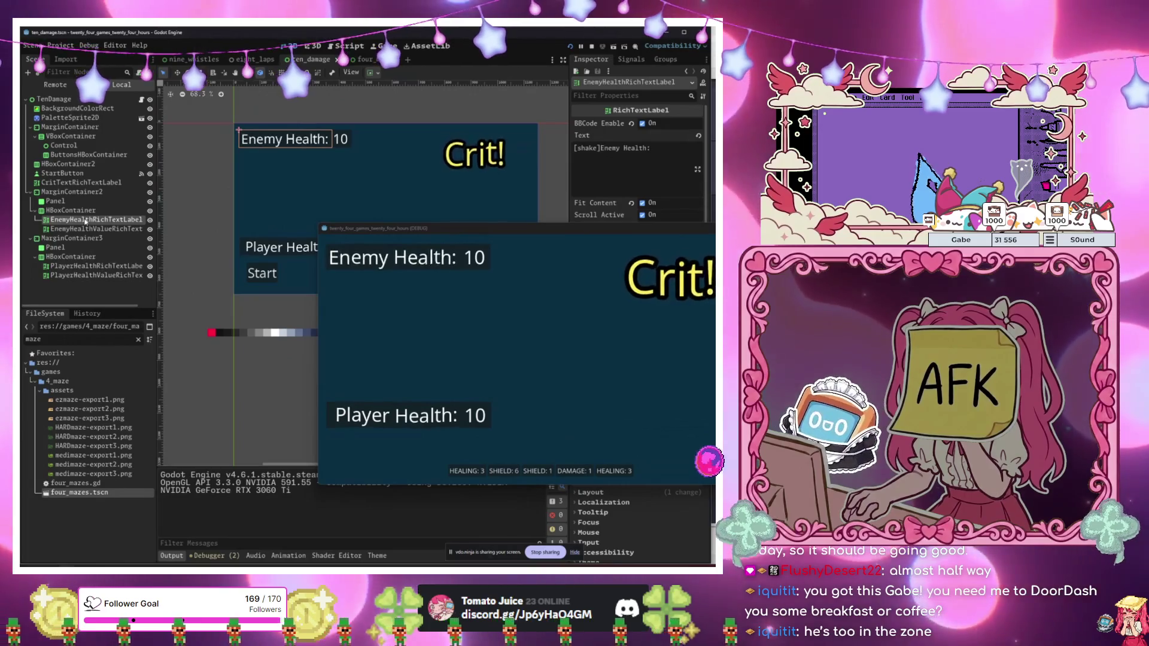
Step: Duplicate the Enemy Health label, move it to the scene tree's end, and place it beside Enemy Health
key("ctrl+d")
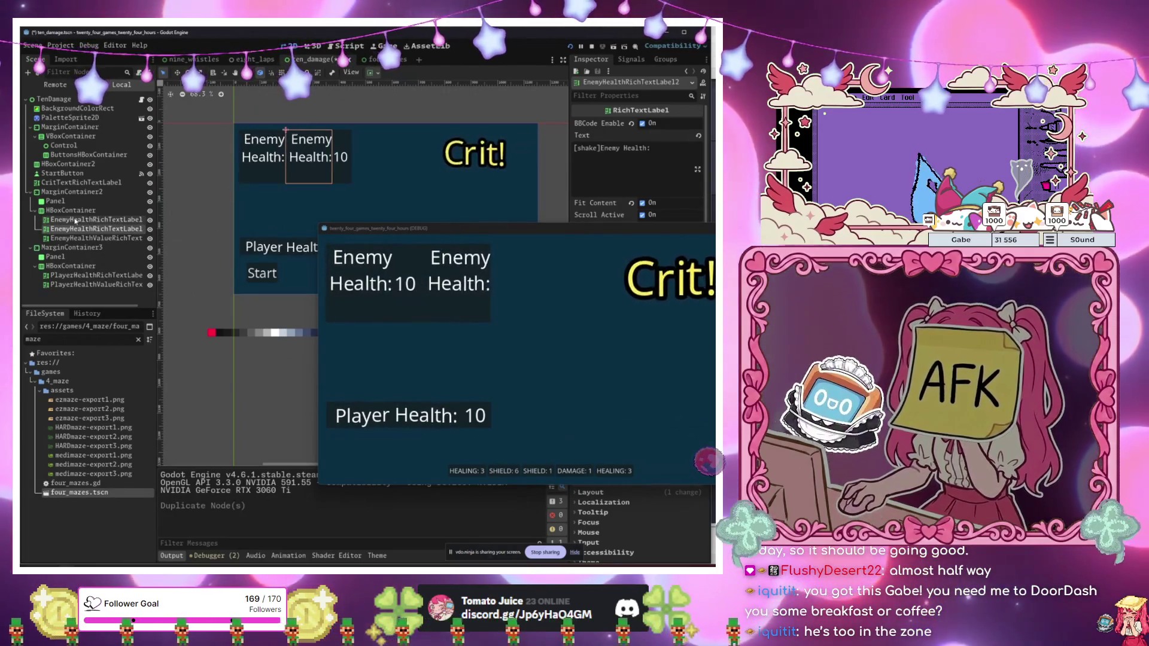
mouse_move(83, 229)
left_mouse_down()
mouse_move(54, 247)
mouse_move(77, 227)
mouse_move(60, 99)
left_mouse_up()
left_click_drag(382, 159, 385, 159)
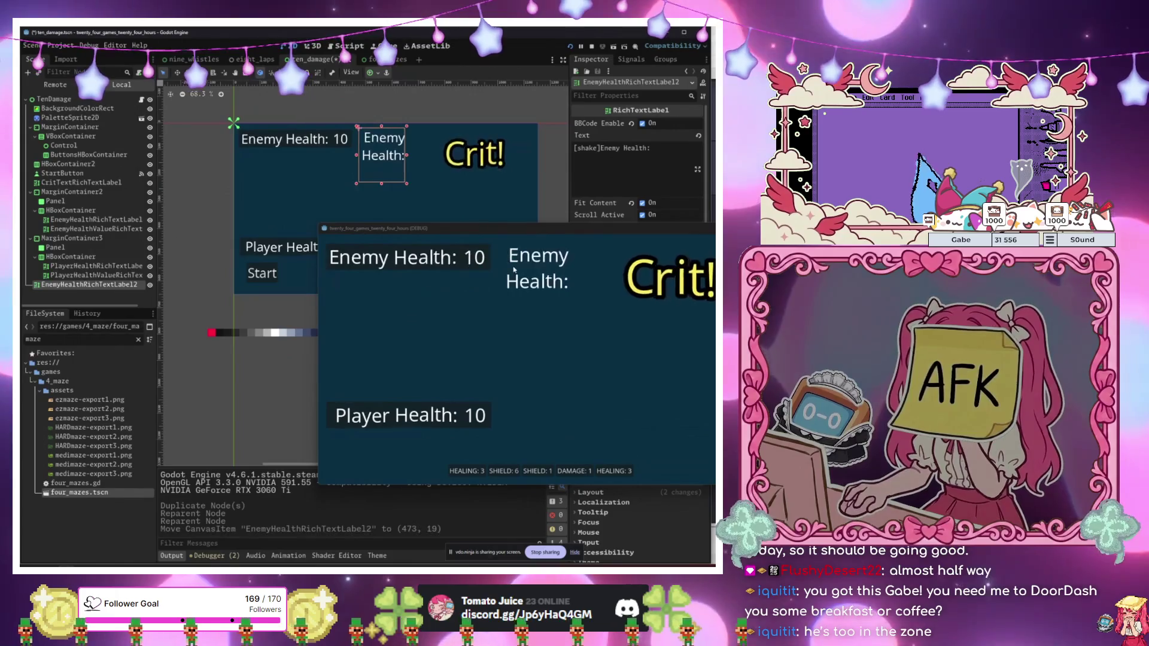
left_click_drag(387, 230, 512, 262)
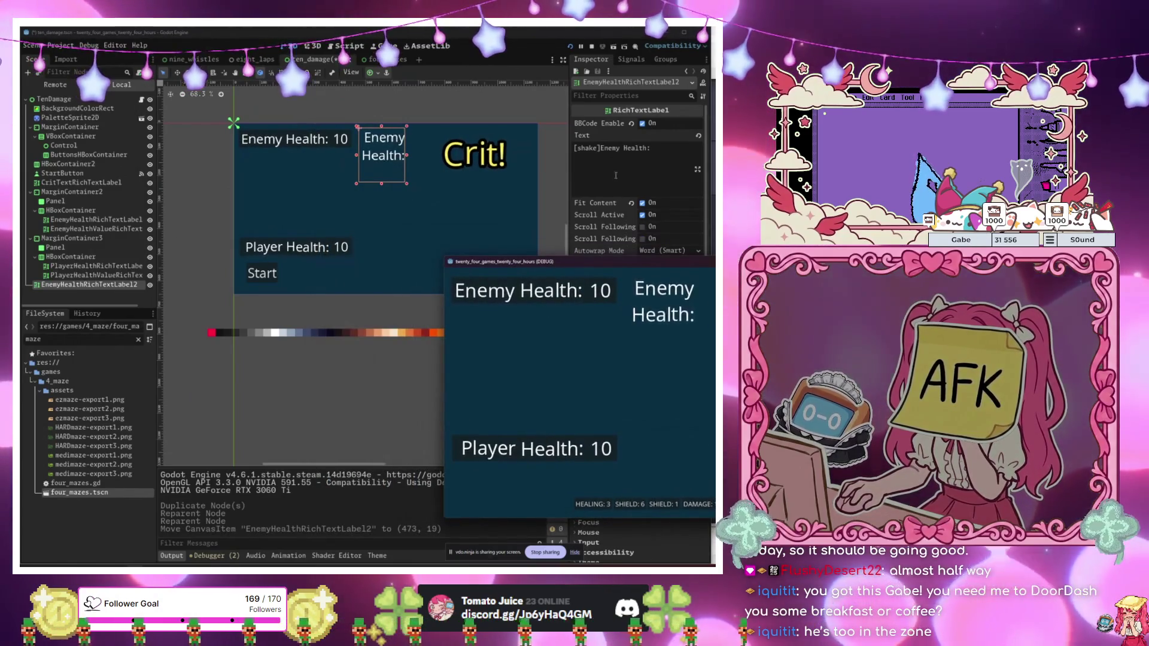
Step: Change the duplicate label's text to [pulse]Always has 2 Shield
left_click(665, 147)
left_click_drag(617, 148, 600, 147)
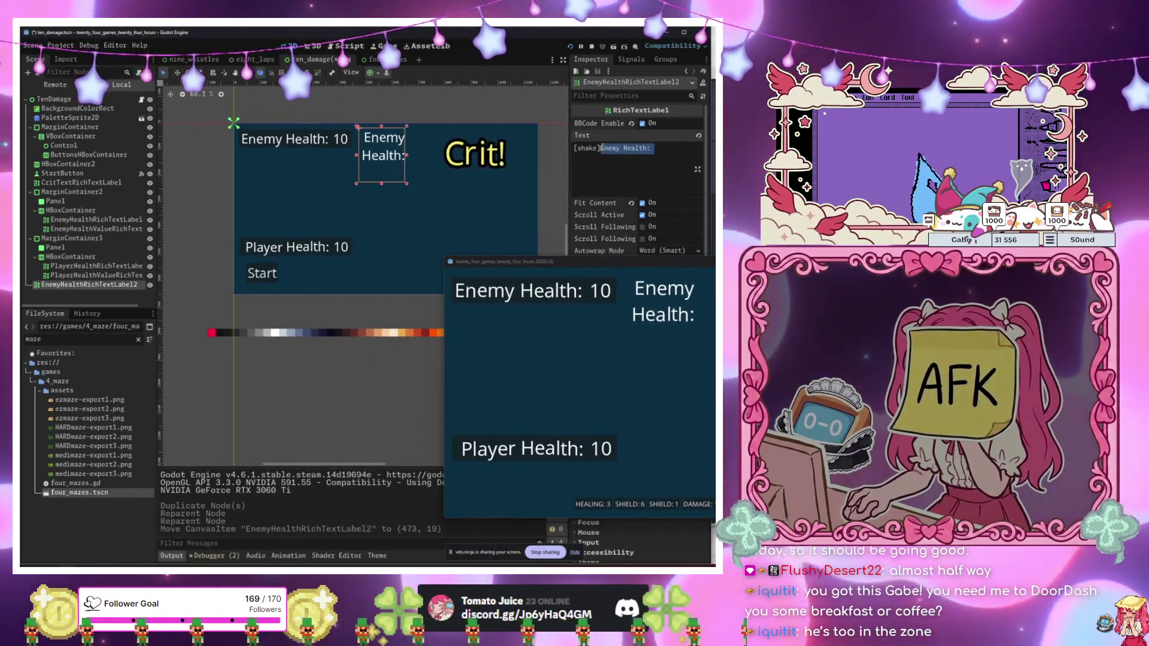
key("BackSpace")
left_click_drag(613, 262, 302, 253)
left_click_drag(600, 147, 578, 147)
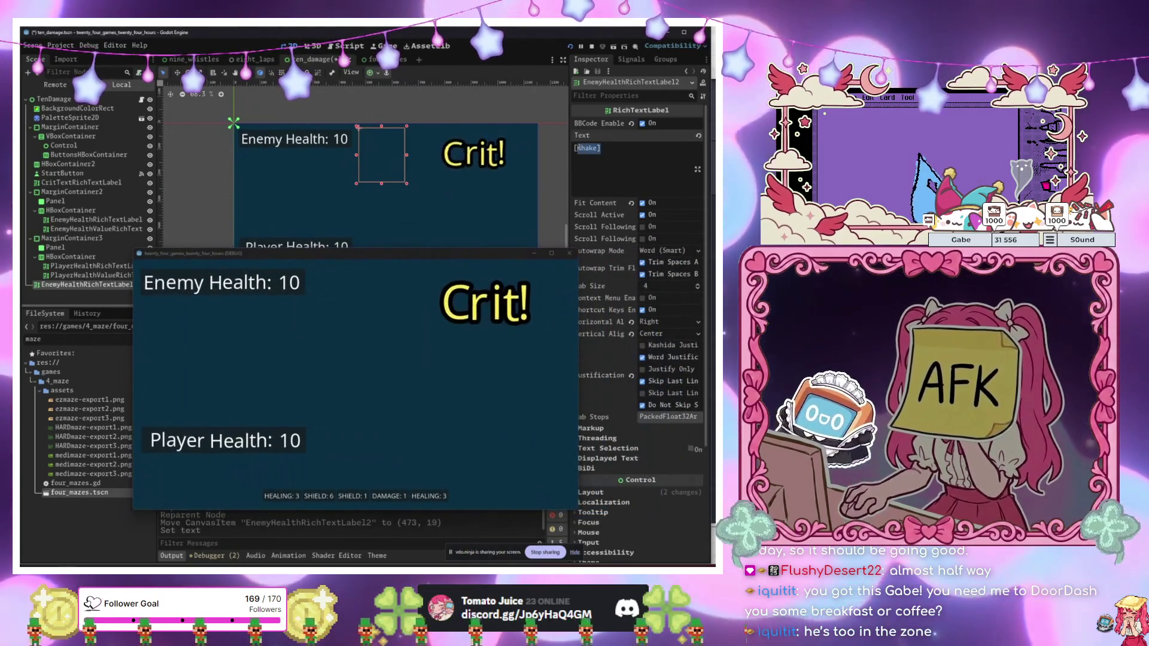
type("pus")
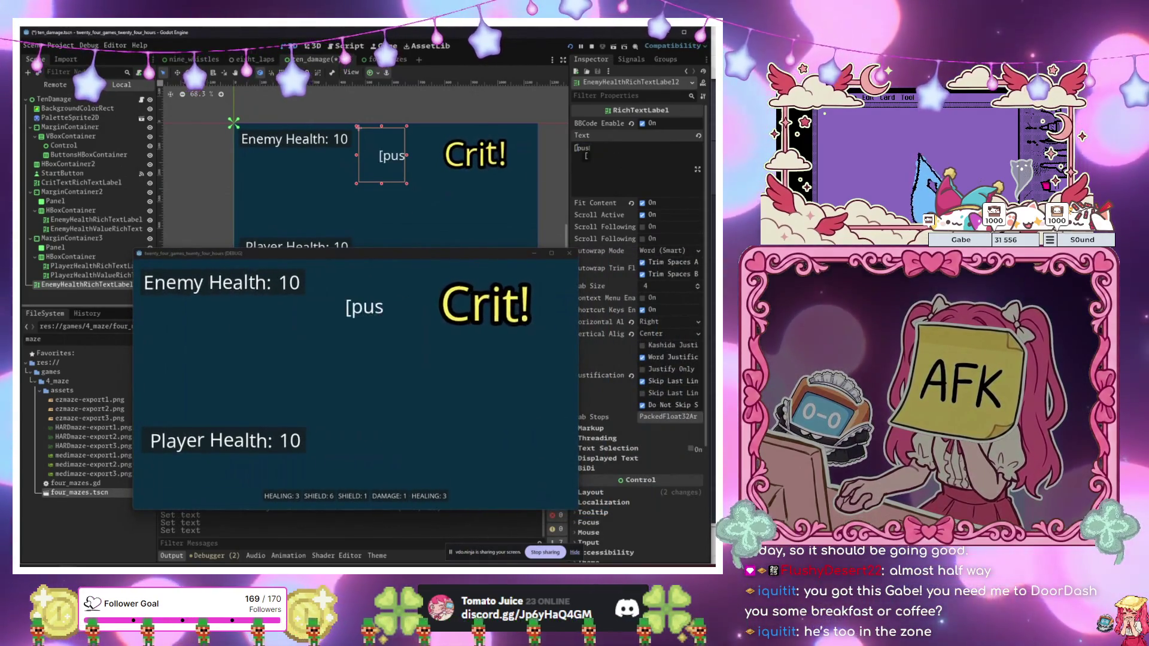
key("BackSpace")
type("lse]Always has 2 Shield")
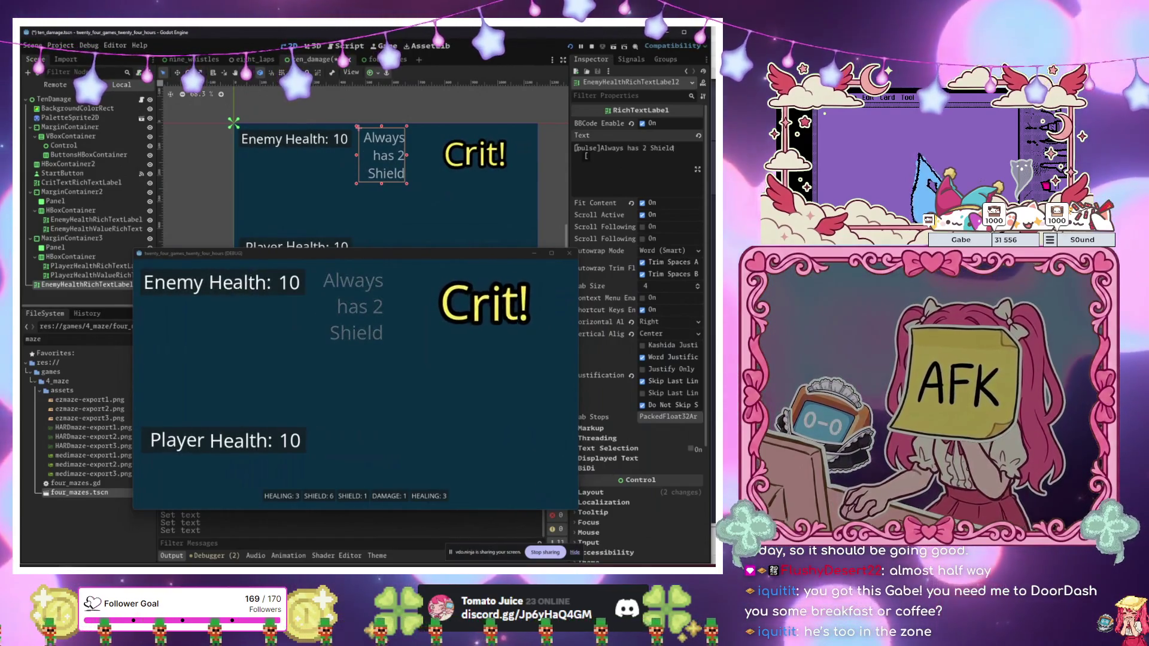
Step: Shrink the shield label's font size override, widen it, centre its text, and position it beside Enemy Health
scroll(646, 324, "down", 5)
left_click(613, 417)
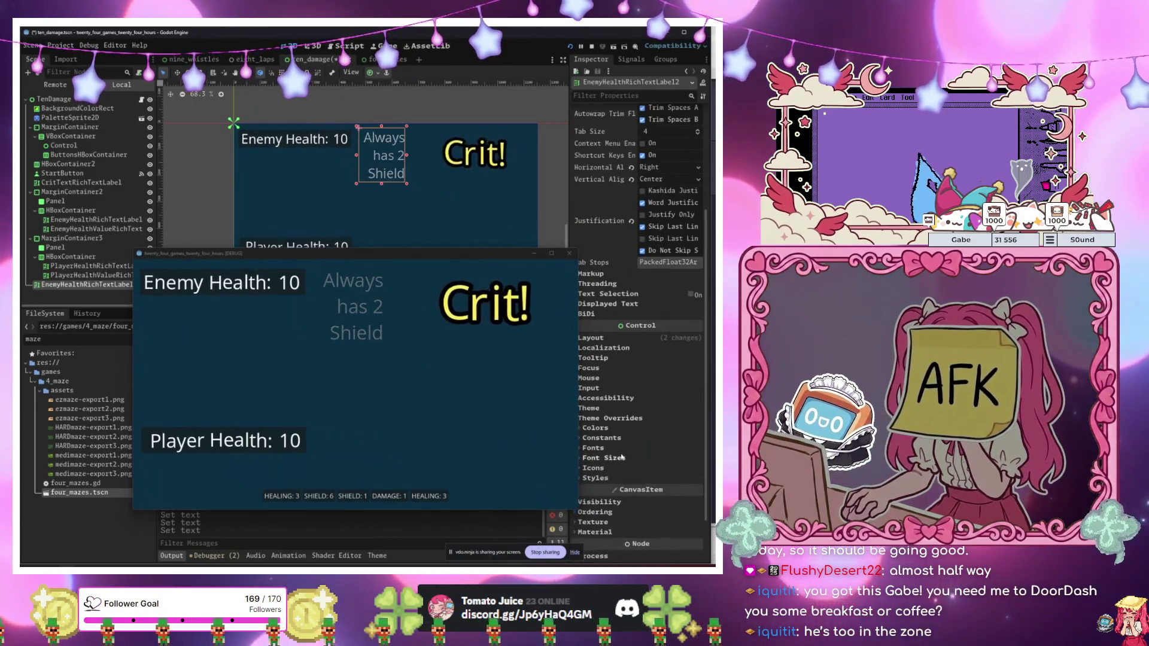
left_click(632, 458)
left_click_drag(662, 471, 640, 471)
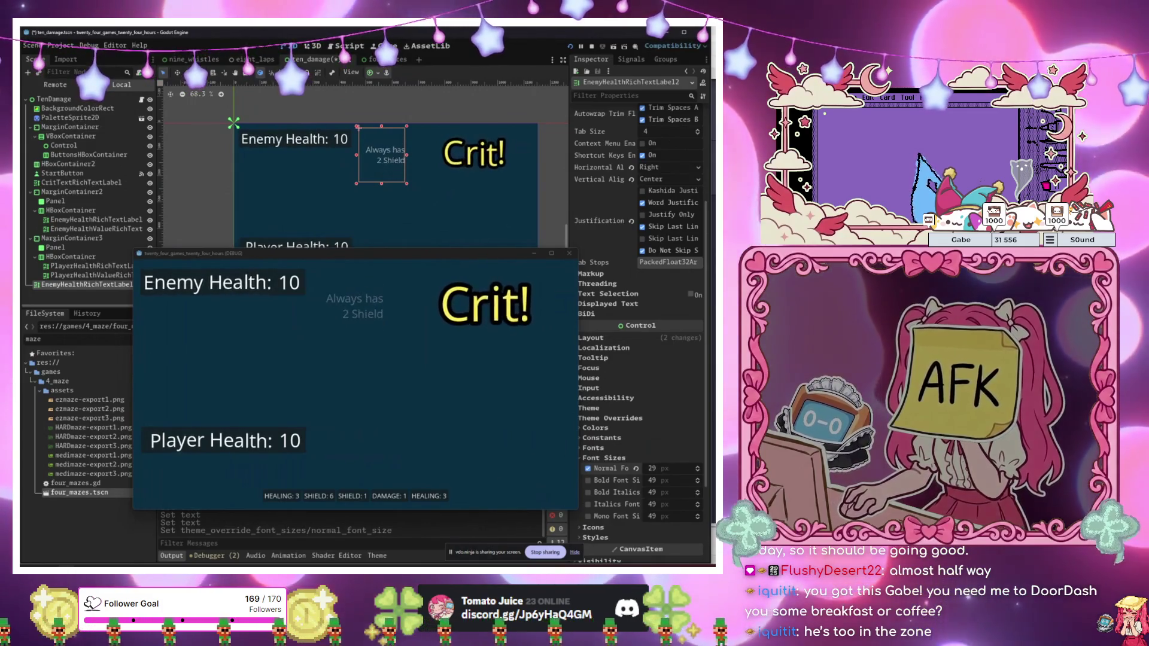
left_click_drag(406, 155, 432, 157)
scroll(662, 265, "up", 2)
left_click(665, 224)
left_click(666, 247)
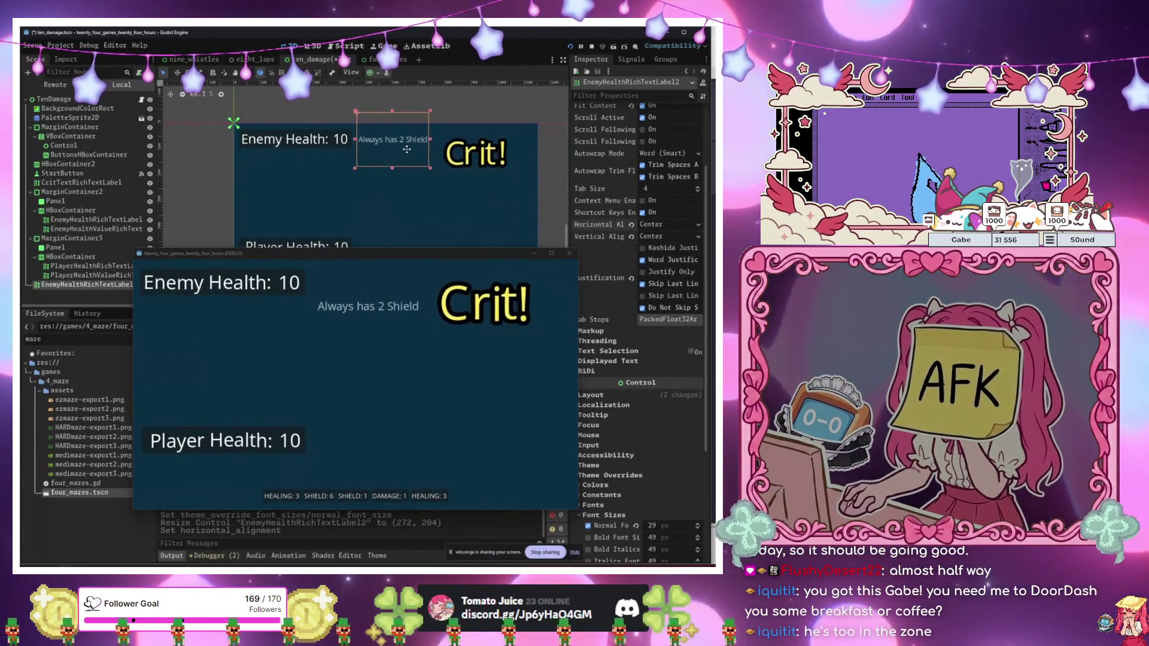
left_click_drag(404, 149, 390, 138)
left_click(477, 104)
Step: Stop the running game, close its window, and open ten_damage.gd
left_click_drag(372, 253, 410, 176)
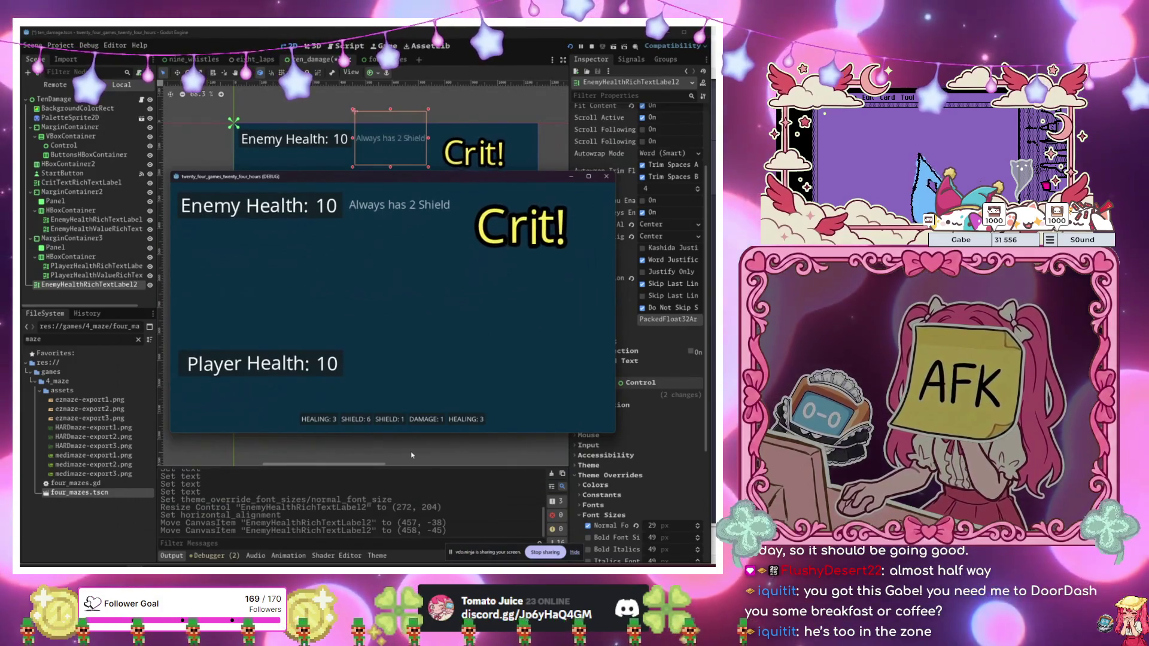
key("F8")
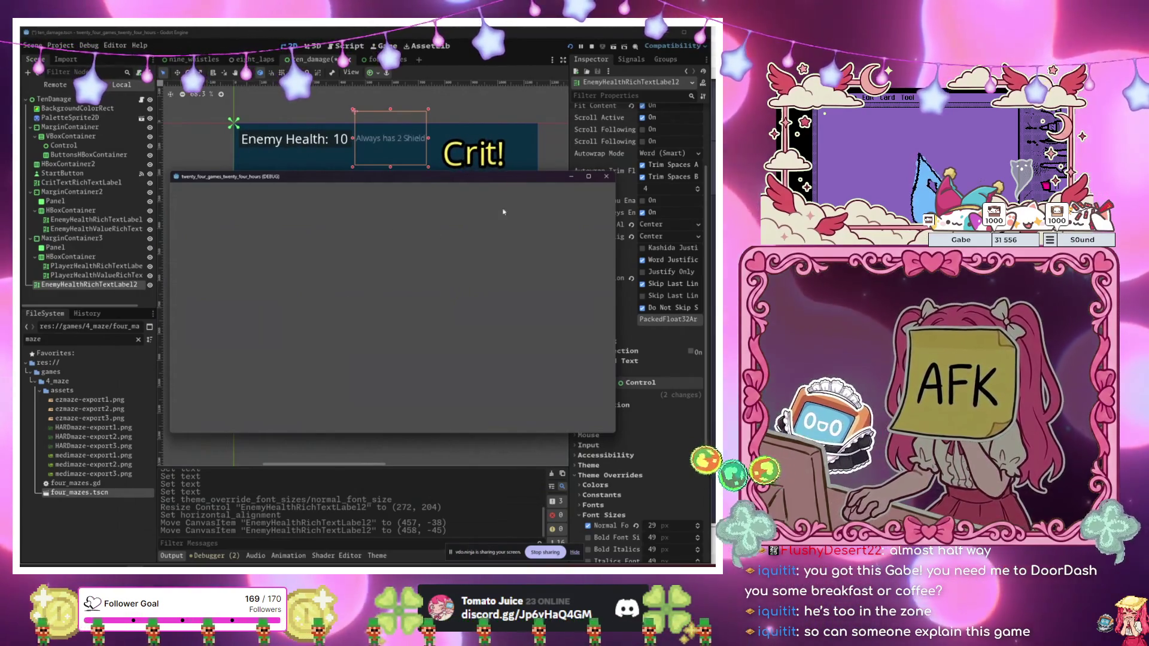
left_click(605, 178)
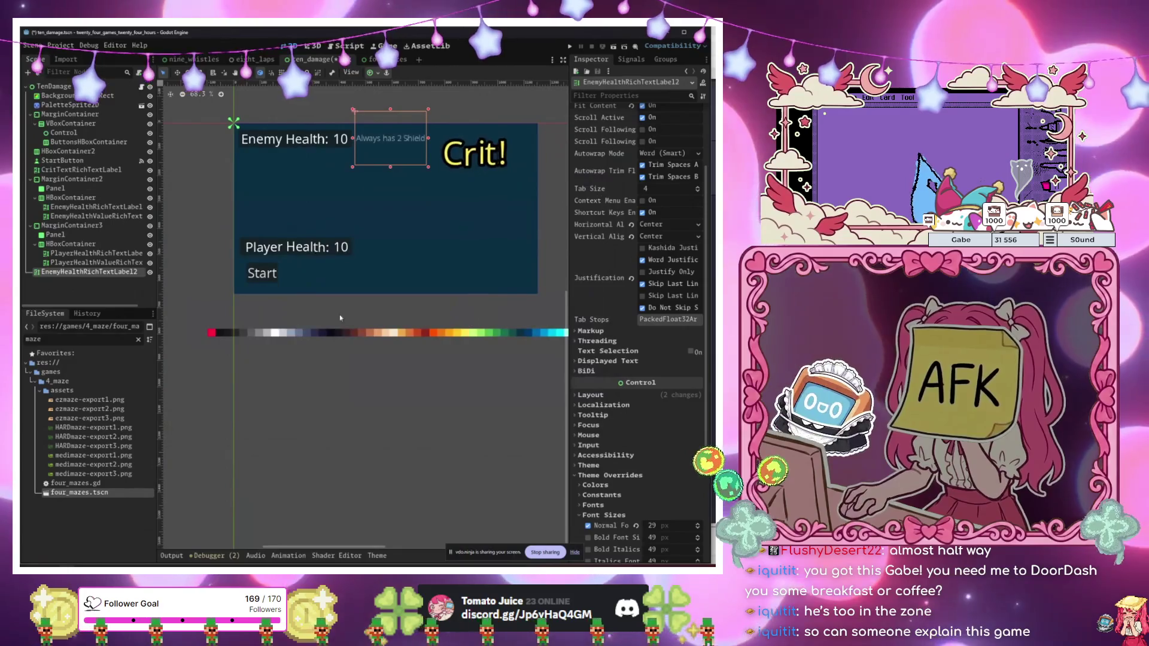
left_click(141, 87)
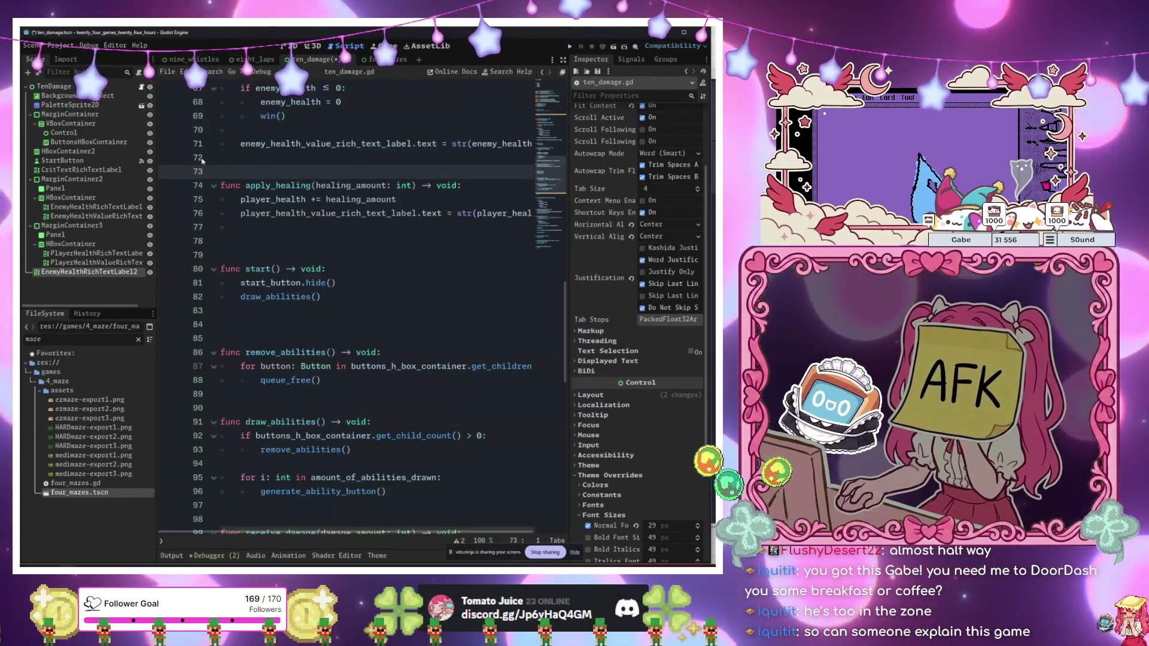
scroll(552, 229, "down", 15)
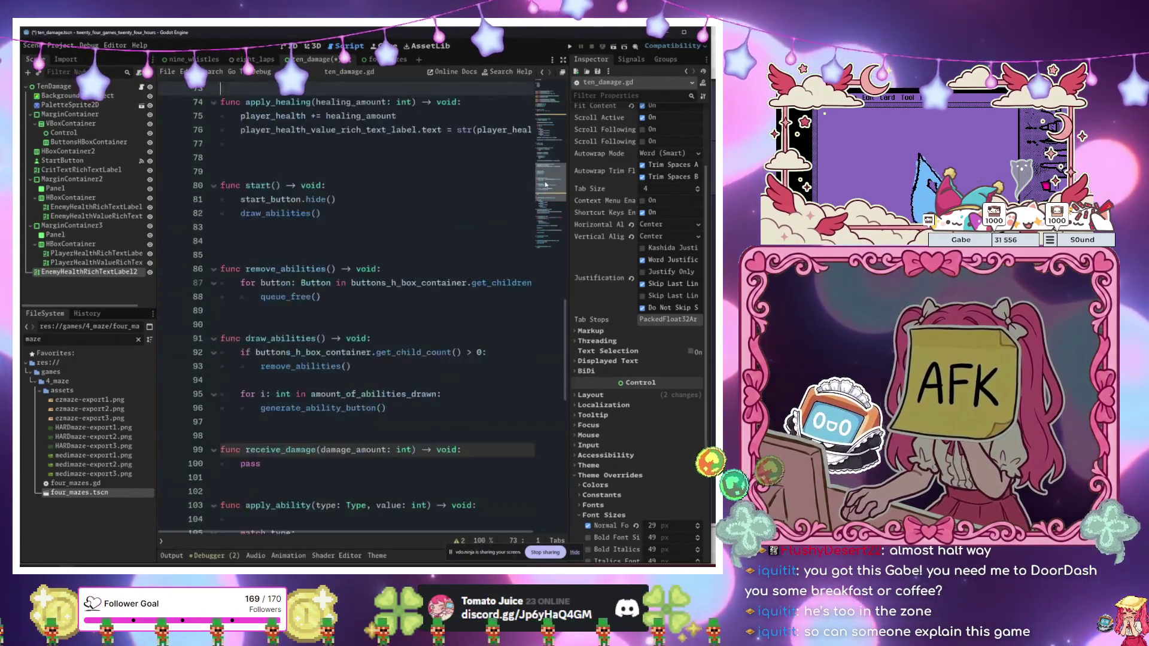
scroll(551, 229, "down", 1)
left_click(359, 368)
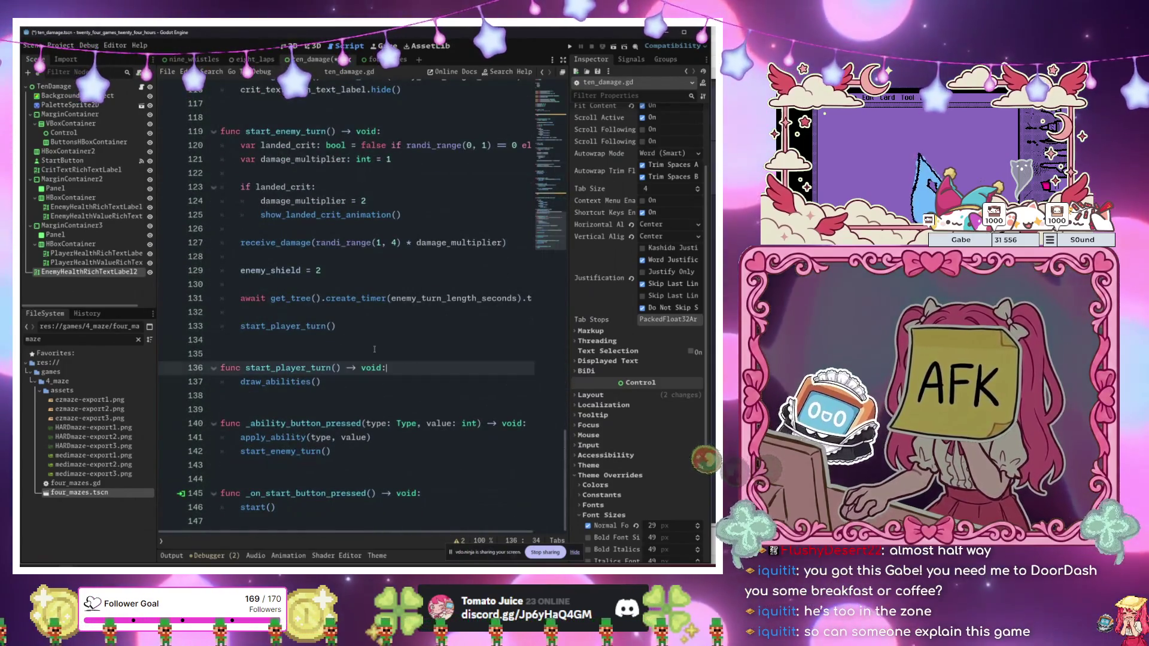
left_click(344, 326)
scroll(339, 310, "up", 2)
left_click(337, 327)
scroll(344, 299, "up", 2)
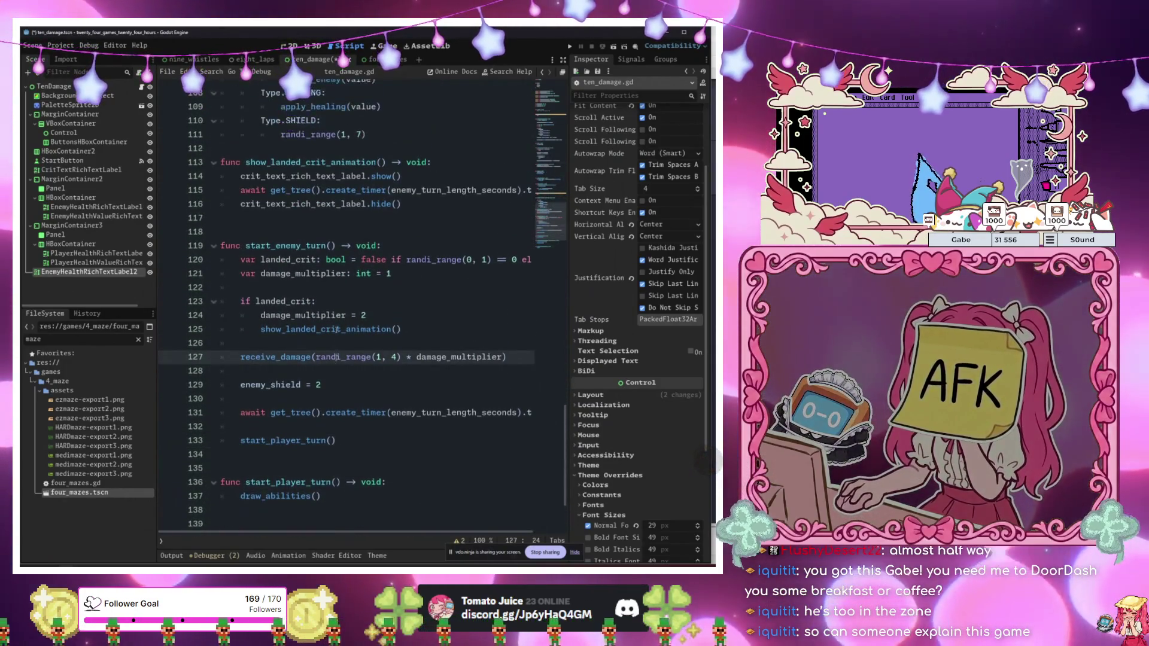
left_click(288, 257)
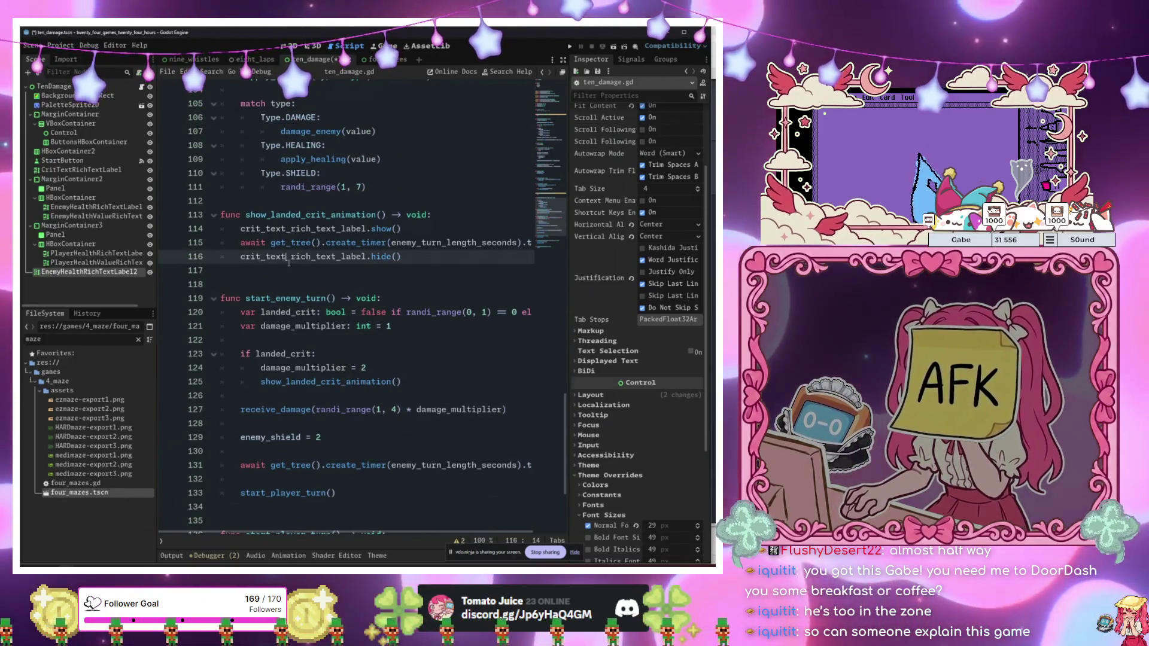
left_click_drag(315, 262, 337, 264)
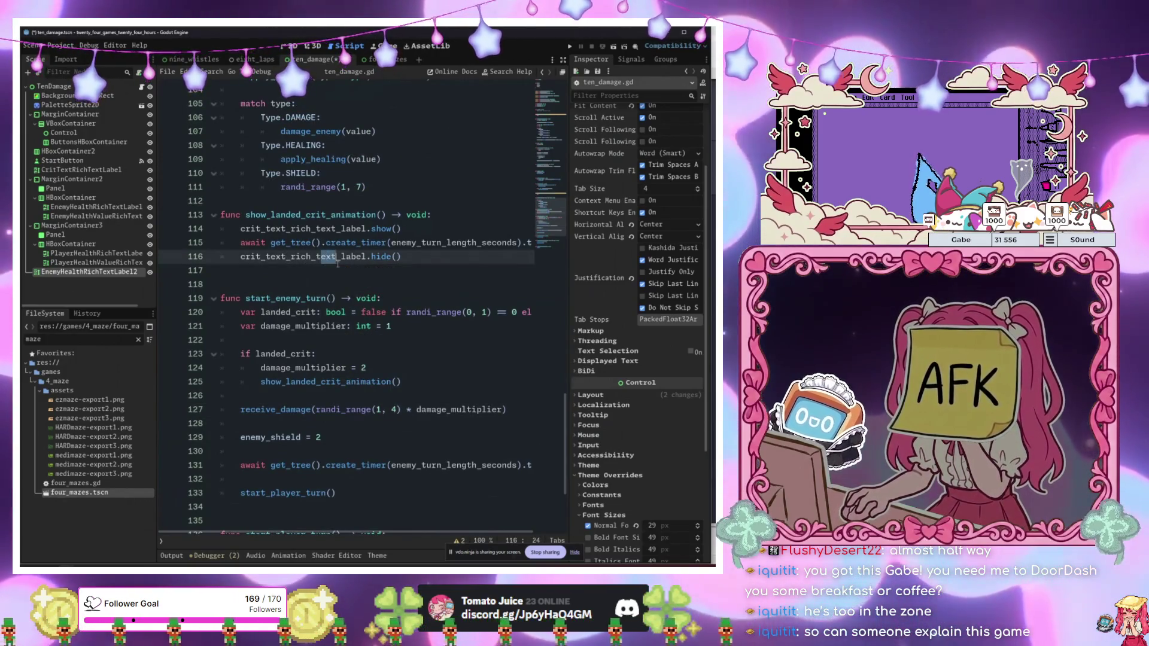
scroll(359, 287, "down", 3)
left_click(396, 353)
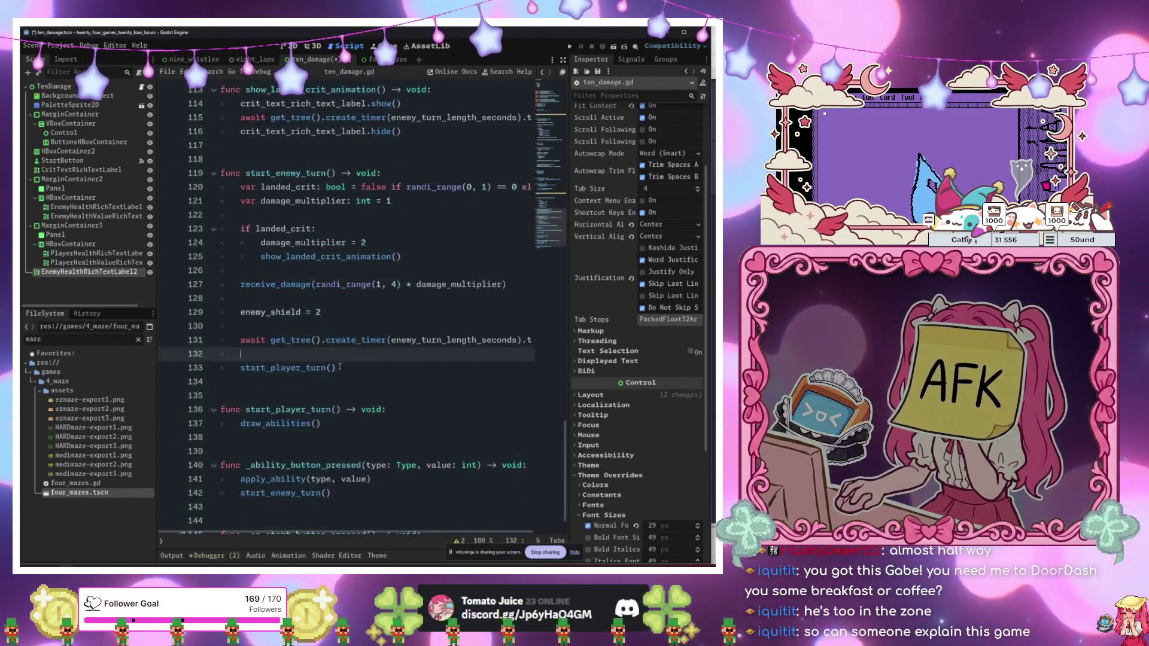
left_click(368, 365)
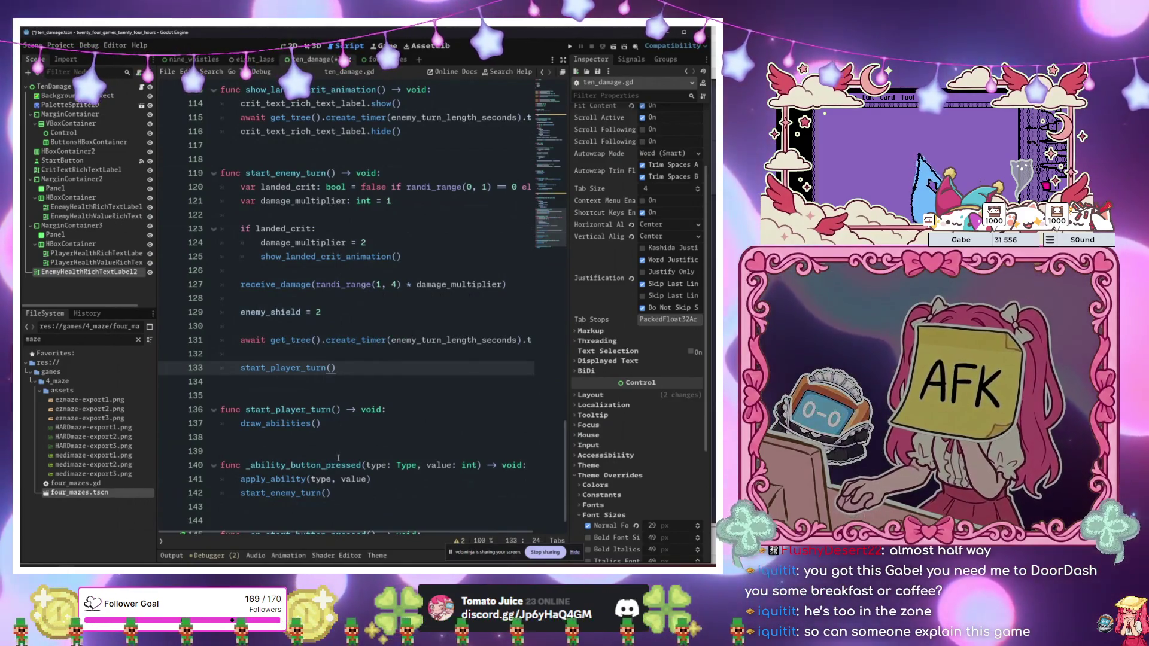
scroll(326, 482, "down", 1)
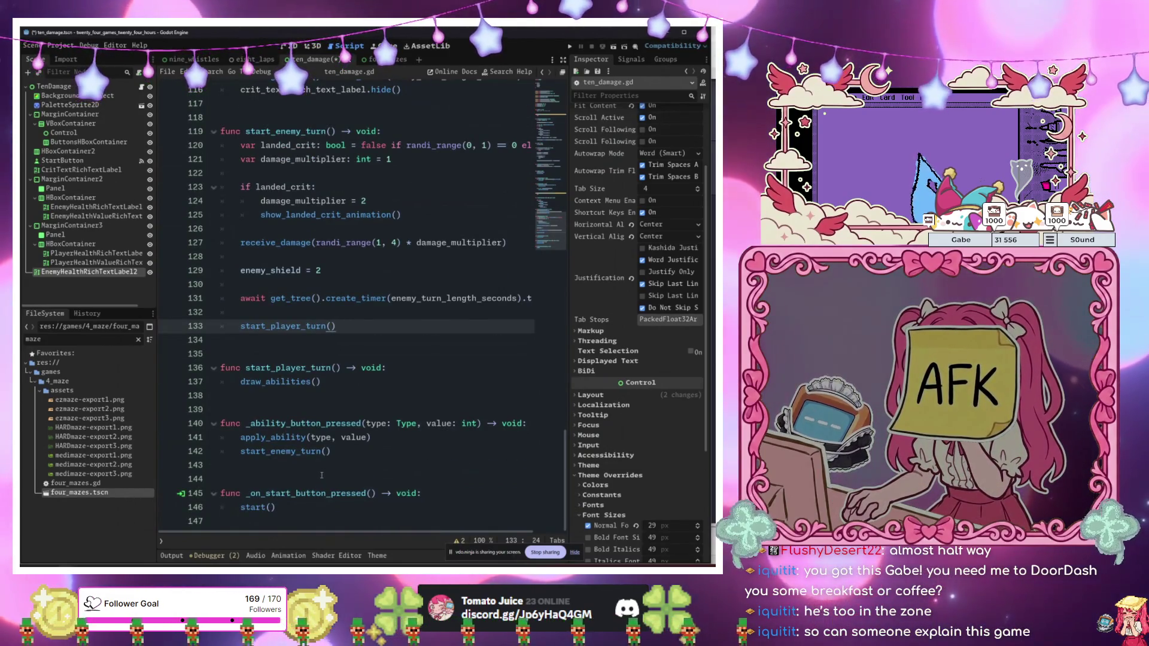
scroll(321, 476, "up", 2)
scroll(321, 468, "down", 2)
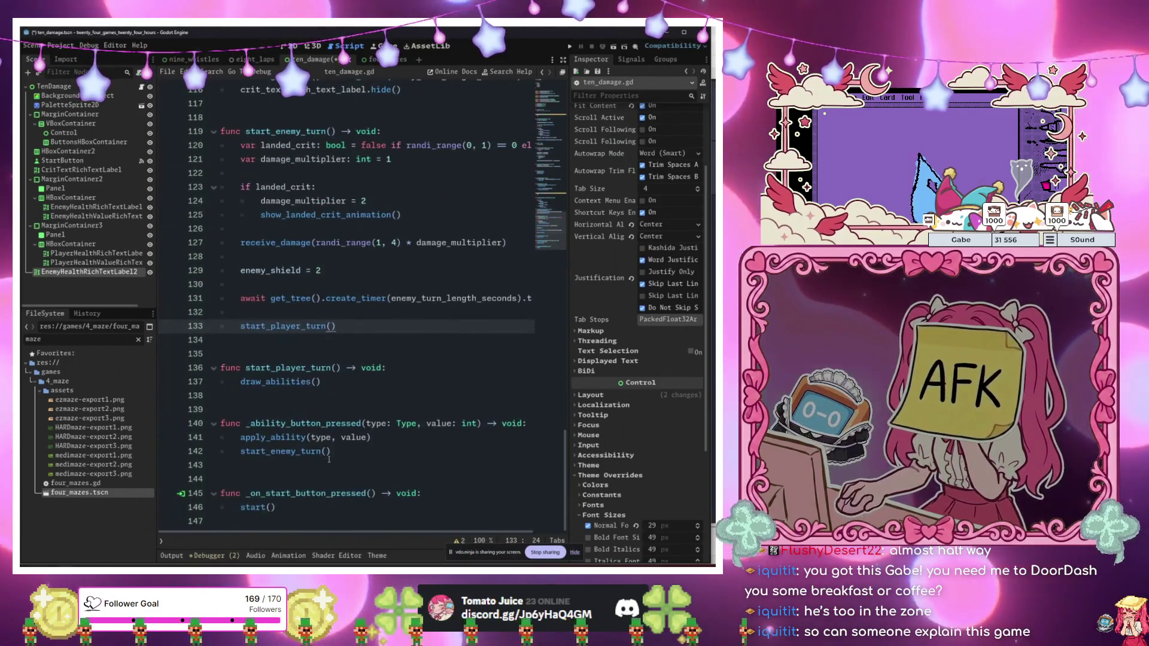
left_click(305, 439, "ctrl")
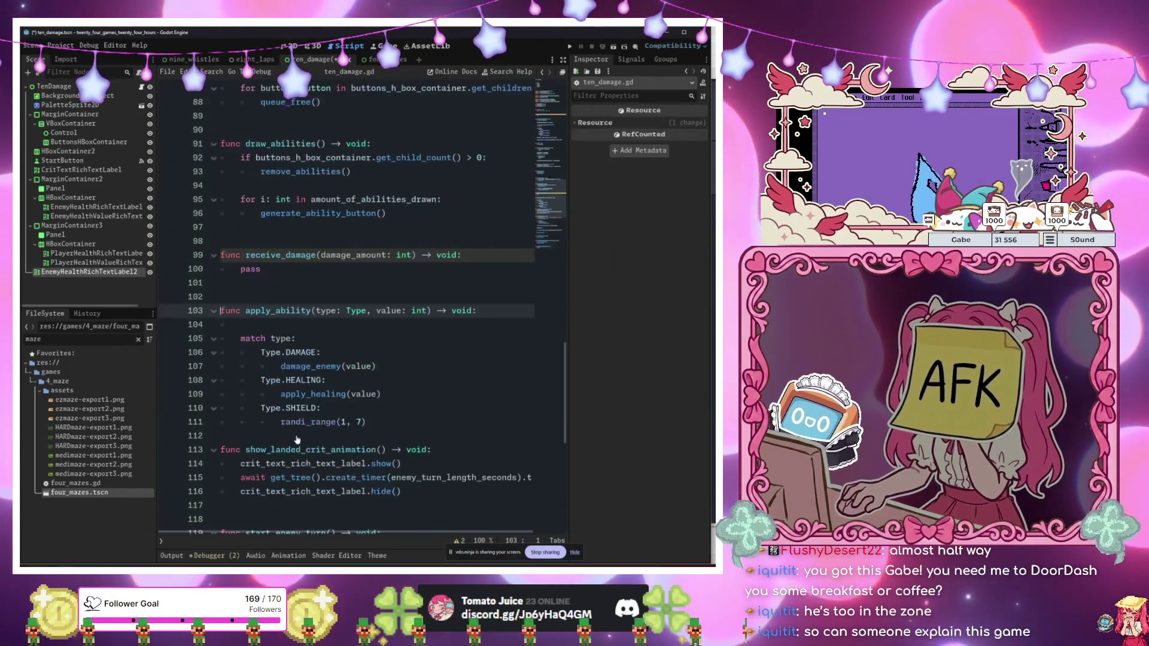
key("Down")
scroll(363, 341, "down", 2)
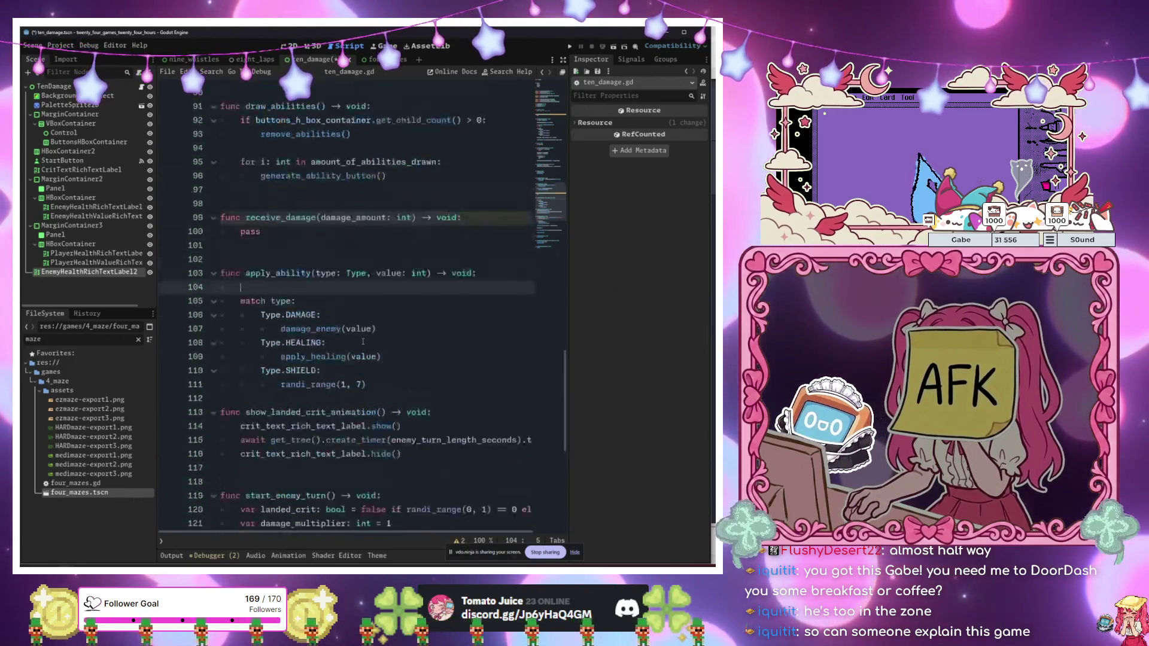
scroll(363, 341, "up", 6)
scroll(363, 341, "down", 5)
left_click(392, 381)
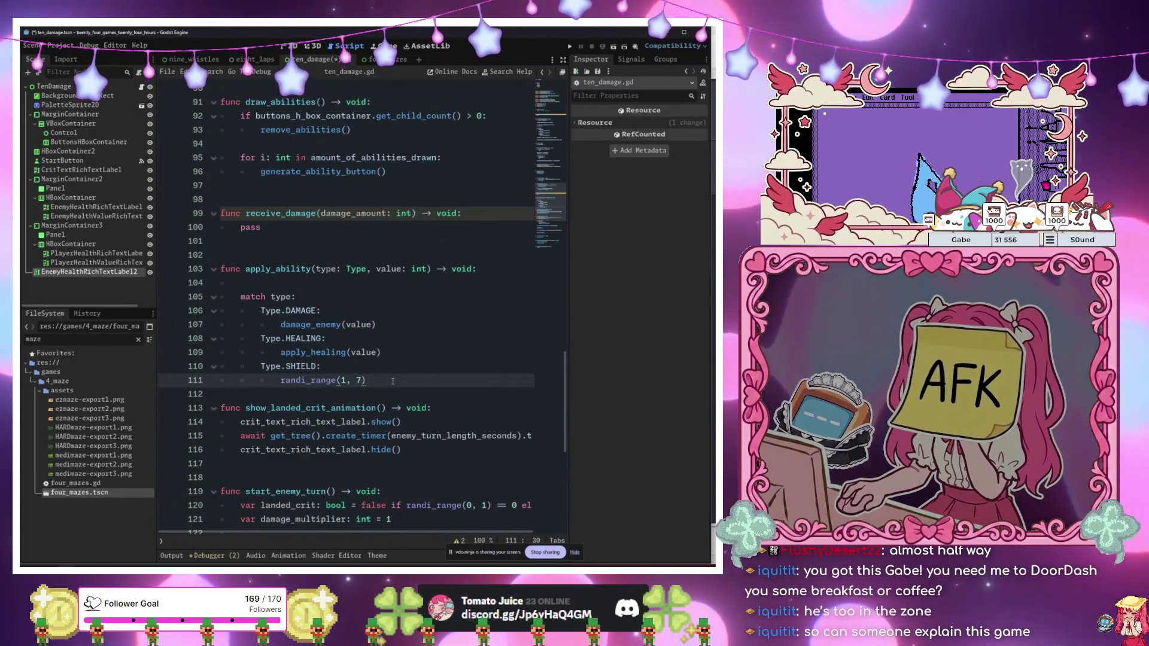
scroll(393, 382, "down", 8)
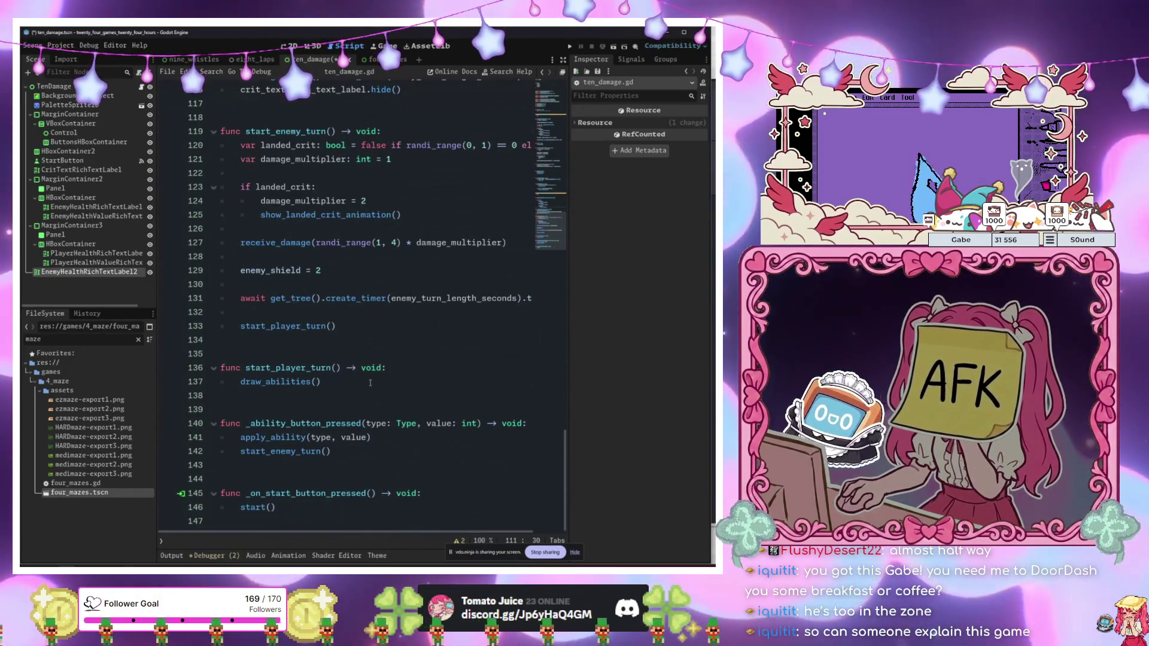
left_click(333, 455)
key("shift+Home")
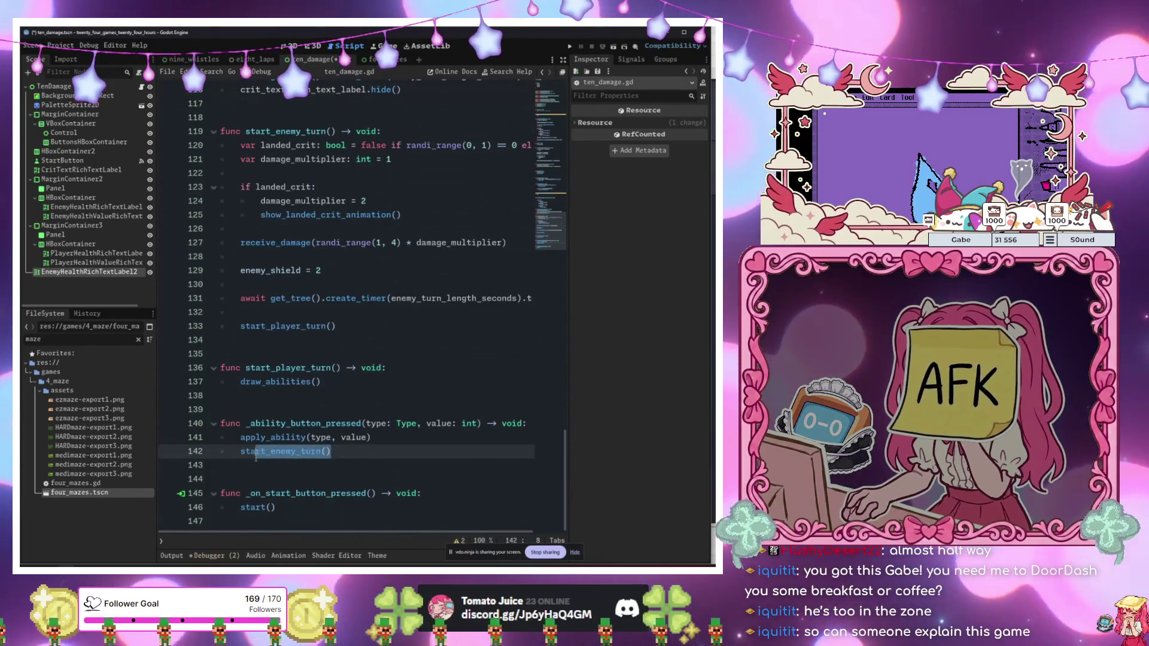
Step: Remove start_enemy_turn() from _ability_button_pressed and open blank lines below the top variables
key("BackSpace")
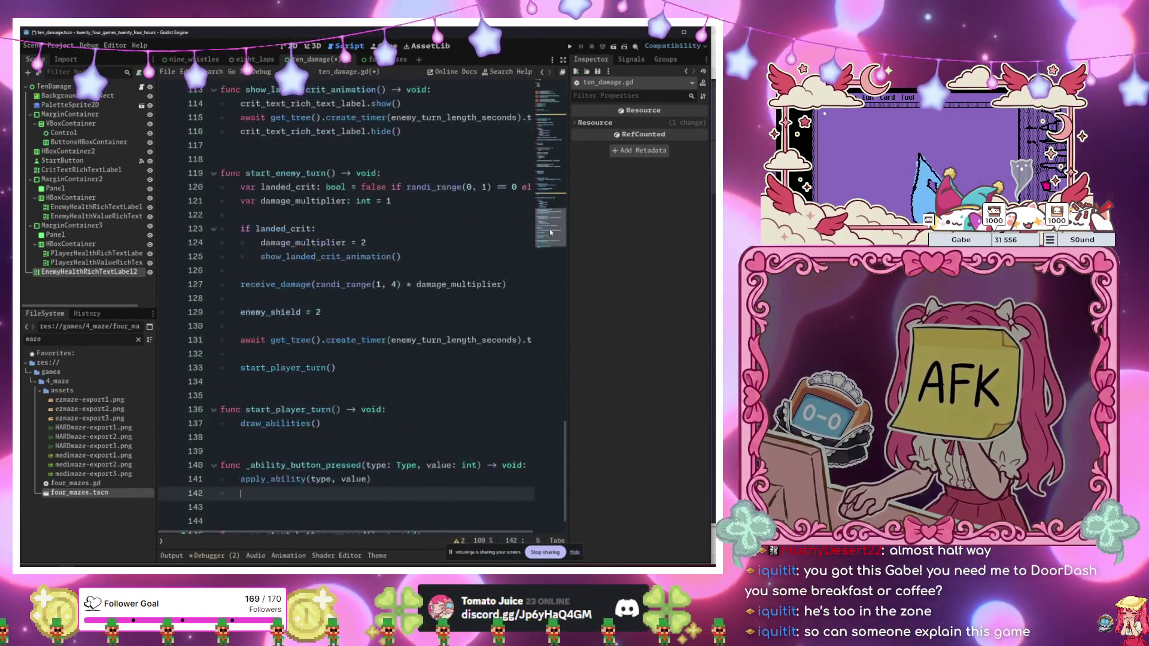
scroll(345, 295, "up", 20)
left_click(345, 339)
key("Up")
key("Up")
key("Up")
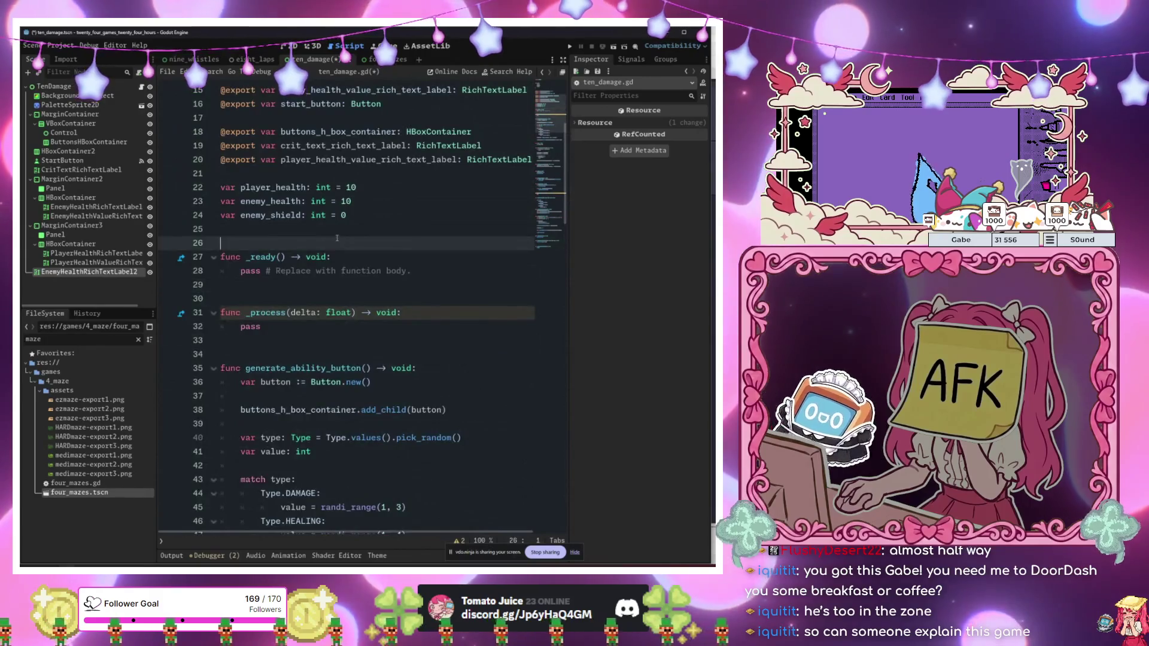
scroll(337, 368, "up", 3)
key("Return")
key("Return")
key("Up")
key("Up")
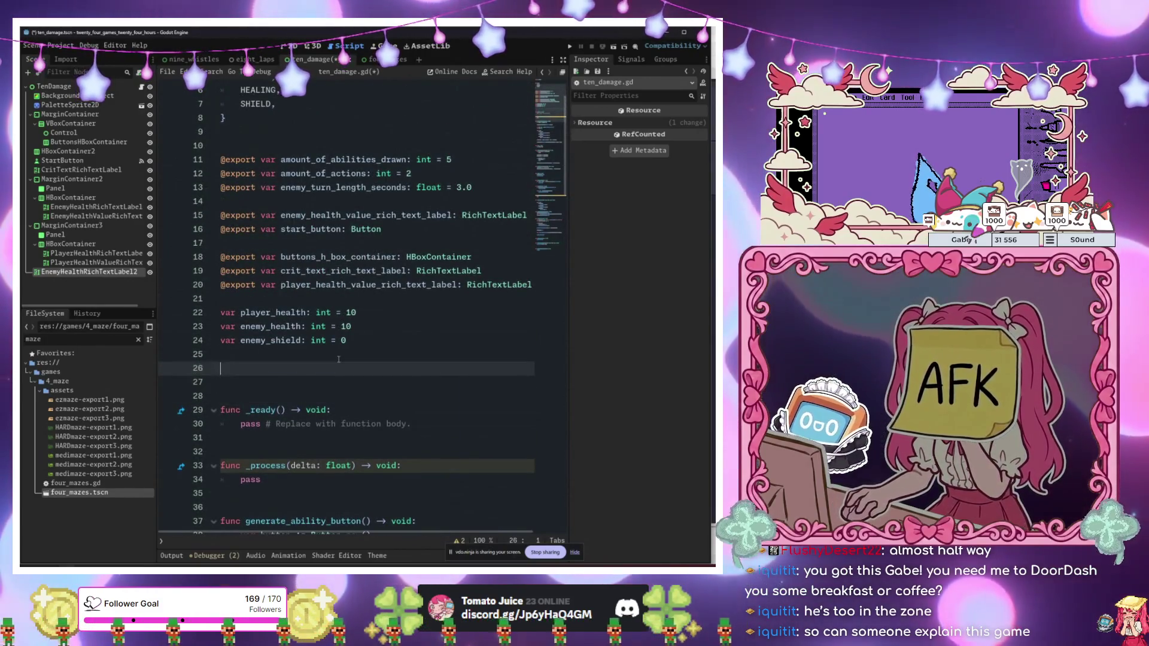
Step: Declare var actions_used: int = 0 below the health and shield variables
type("var actions")
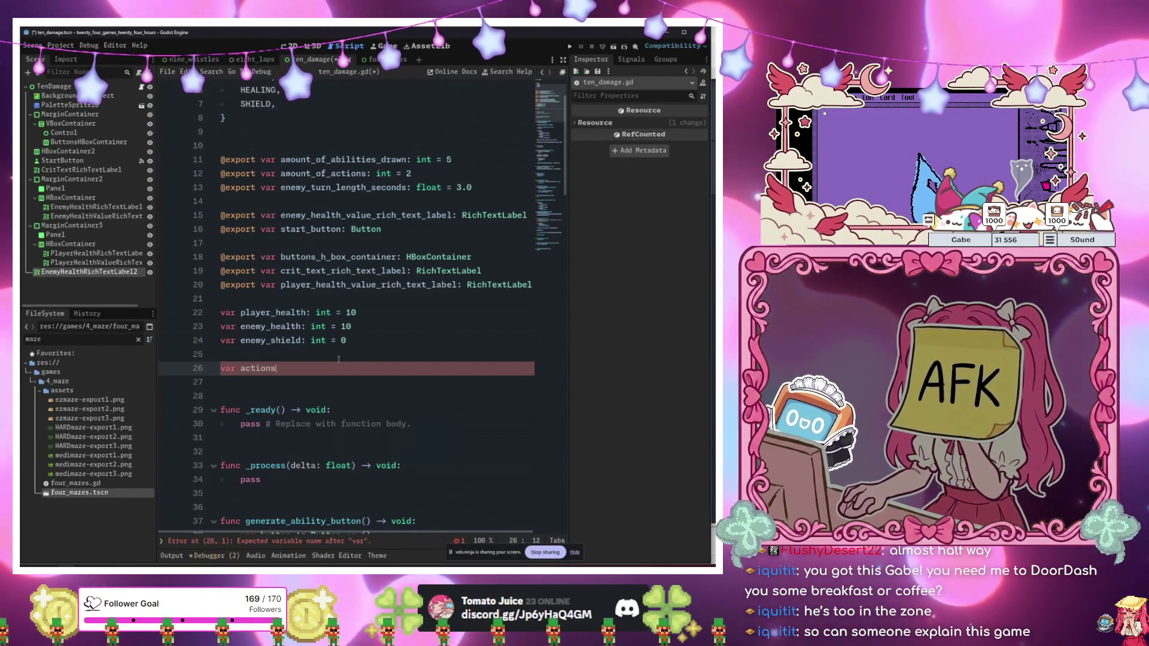
scroll(338, 359, "up", 1)
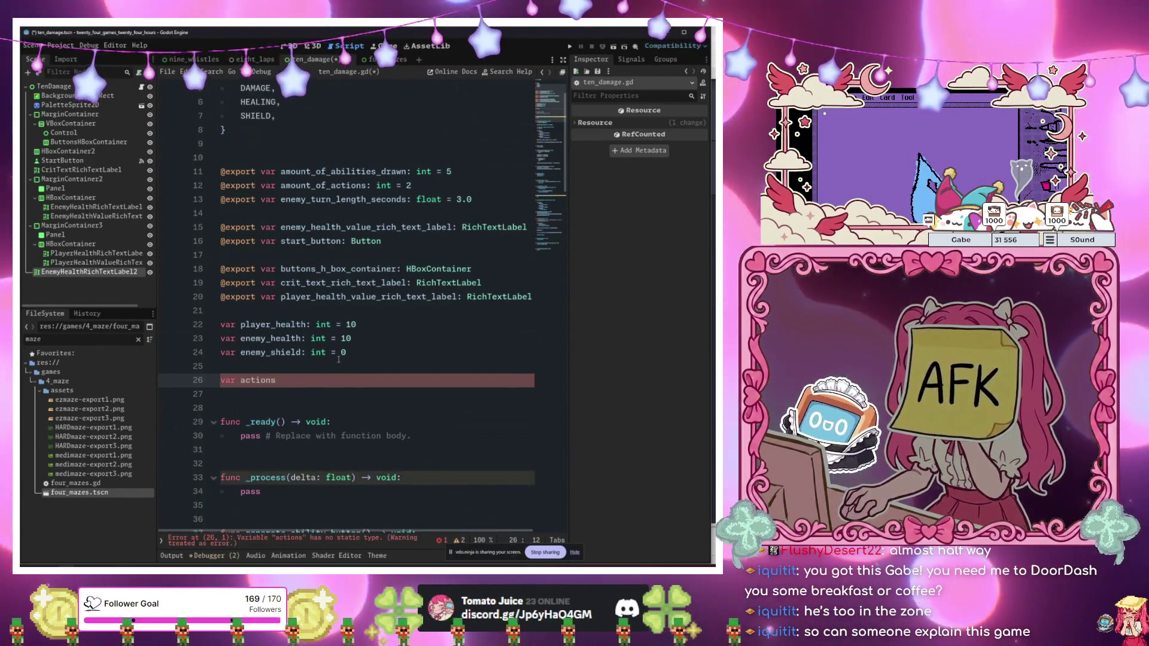
type("int = 0")
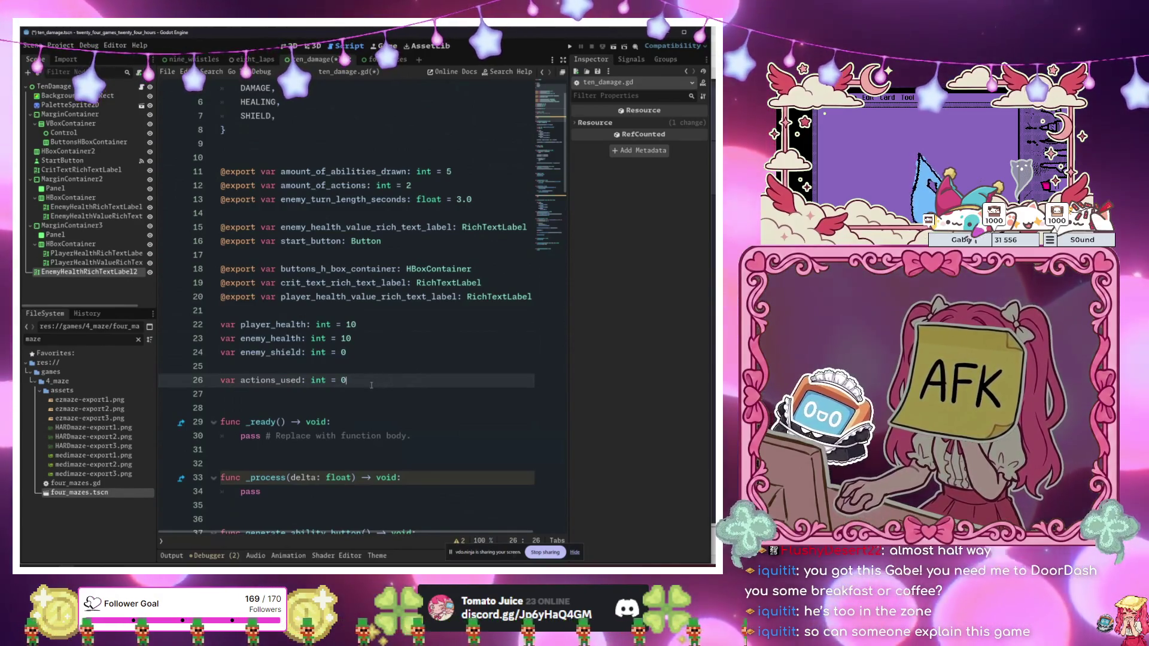
scroll(312, 366, "down", 5)
scroll(431, 243, "up", 8)
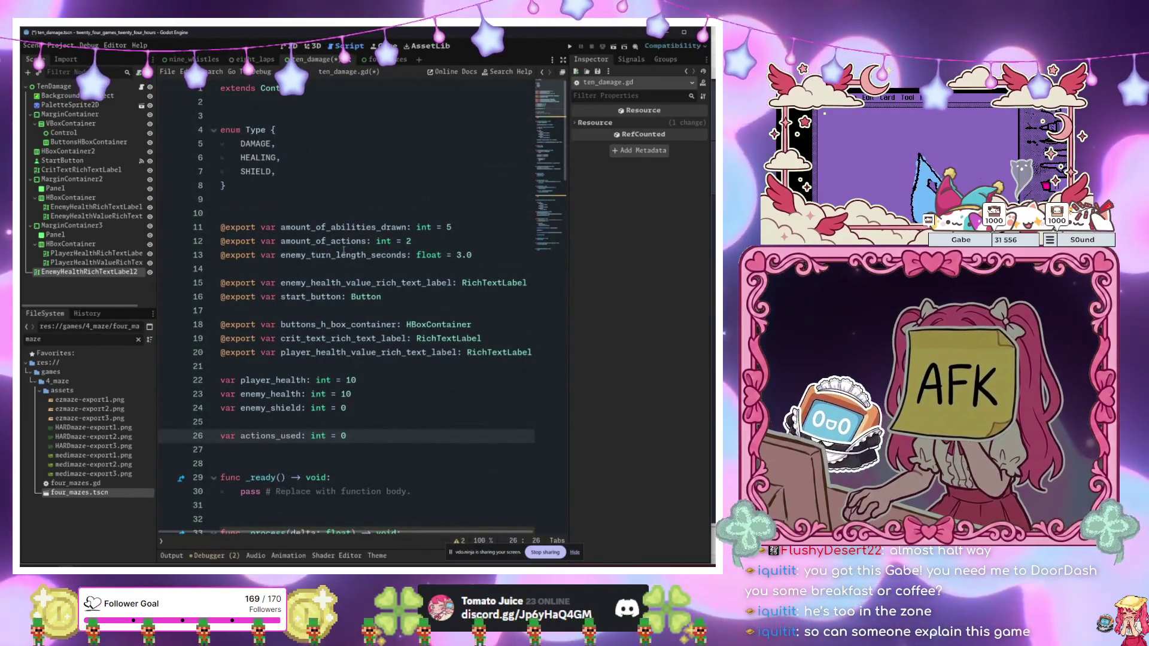
scroll(359, 299, "down", 15)
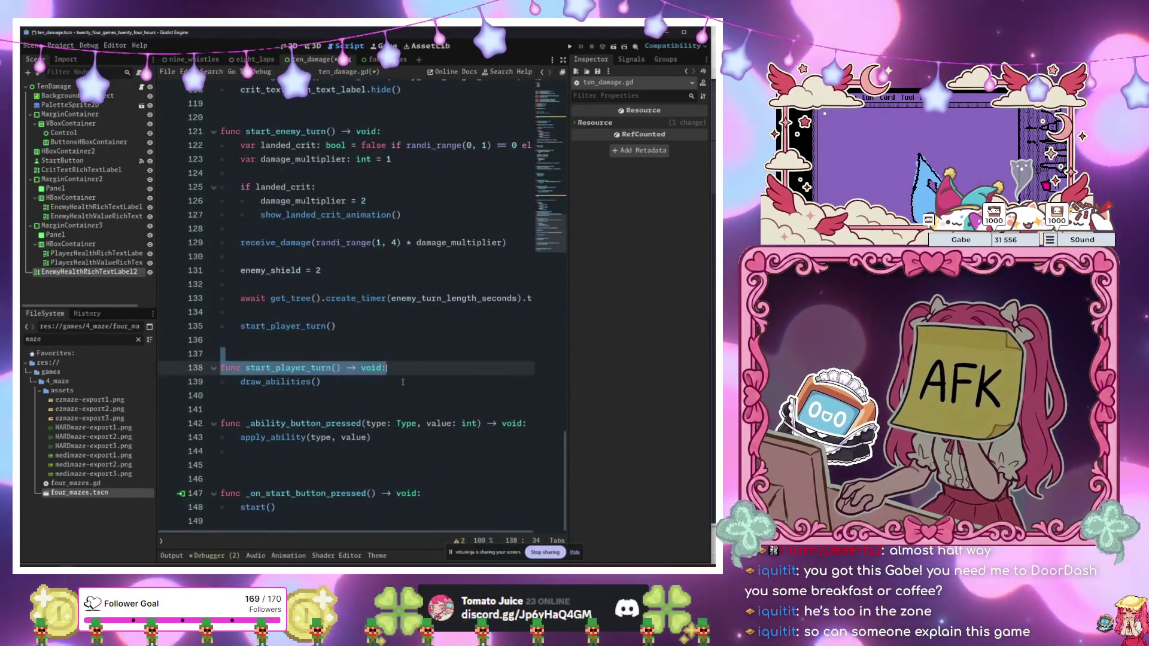
Step: Increment actions_used by 1 after the apply_ability call in _ability_button_pressed
left_click(393, 423)
left_click(402, 436)
key("Return")
key("Return")
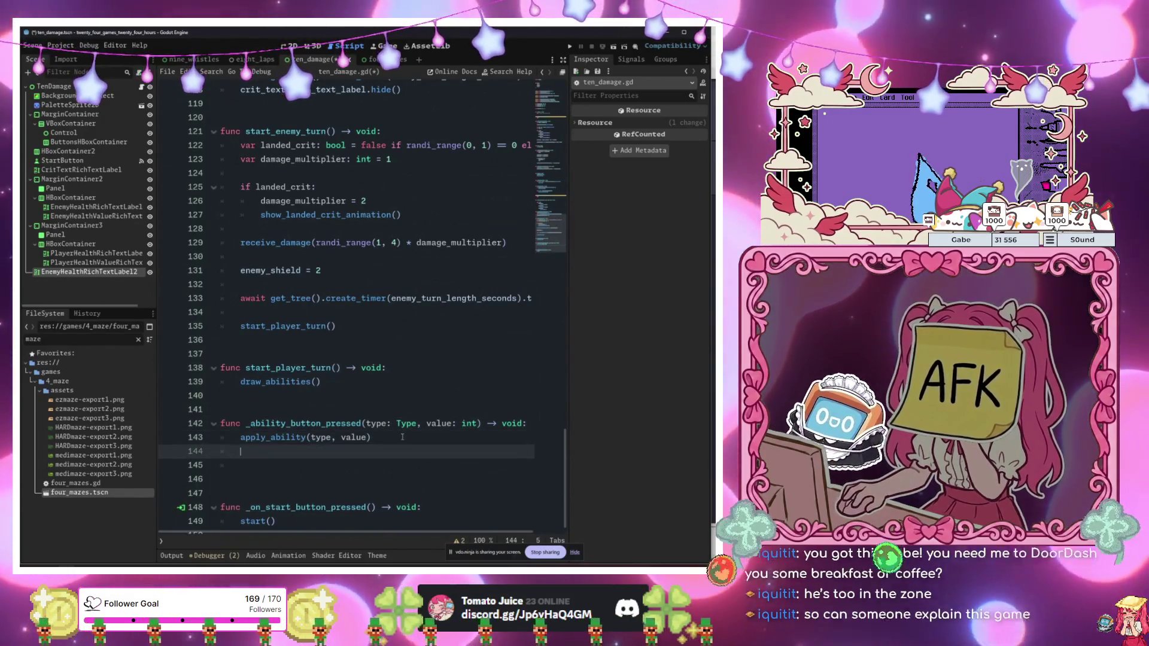
type("a")
key("Return")
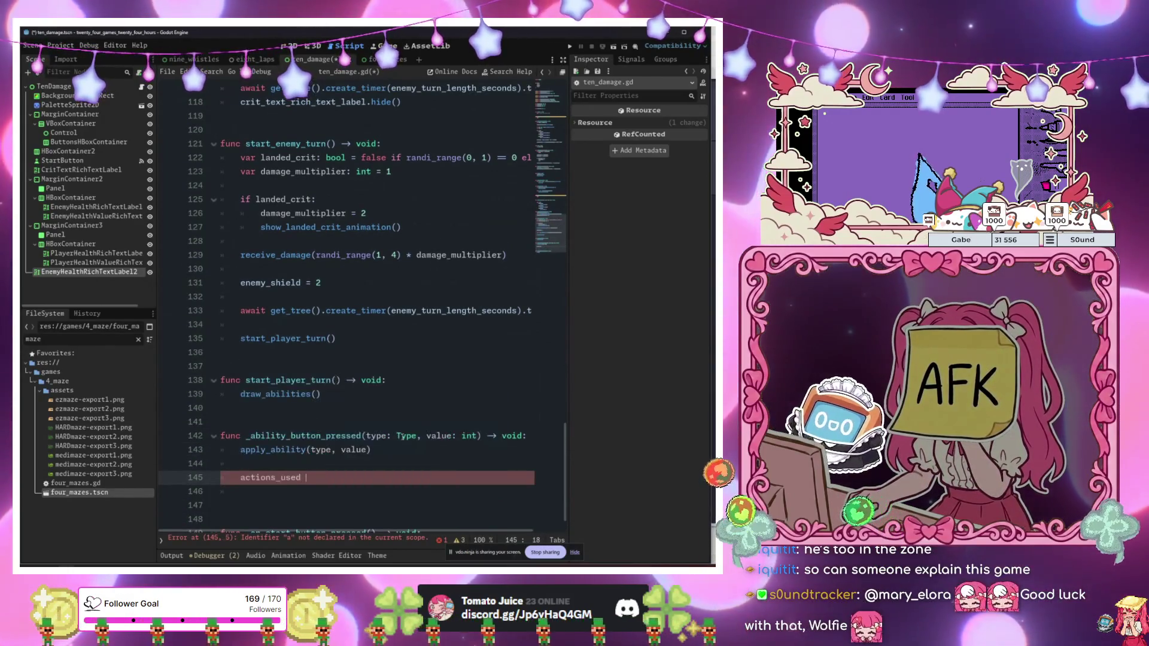
type("= ")
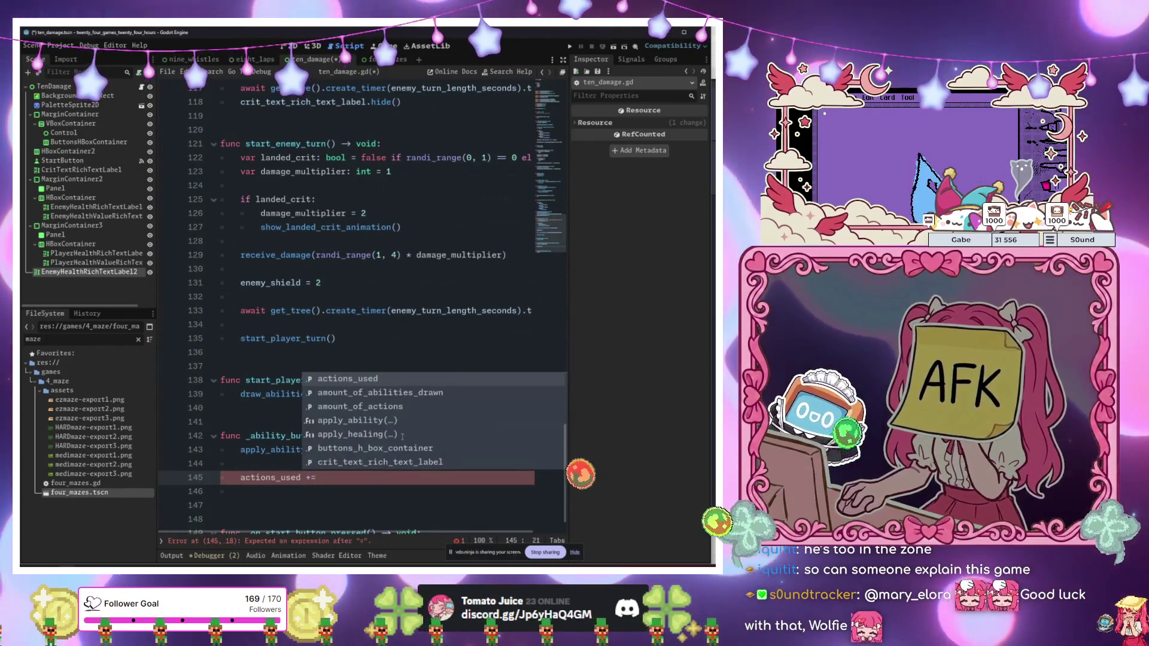
type("1")
key("Return")
key("Return")
Step: Add an 'if actions_used == amount_of_actions' block calling remove_abilities() then start_enemy_turn()
type("if a")
key("Return")
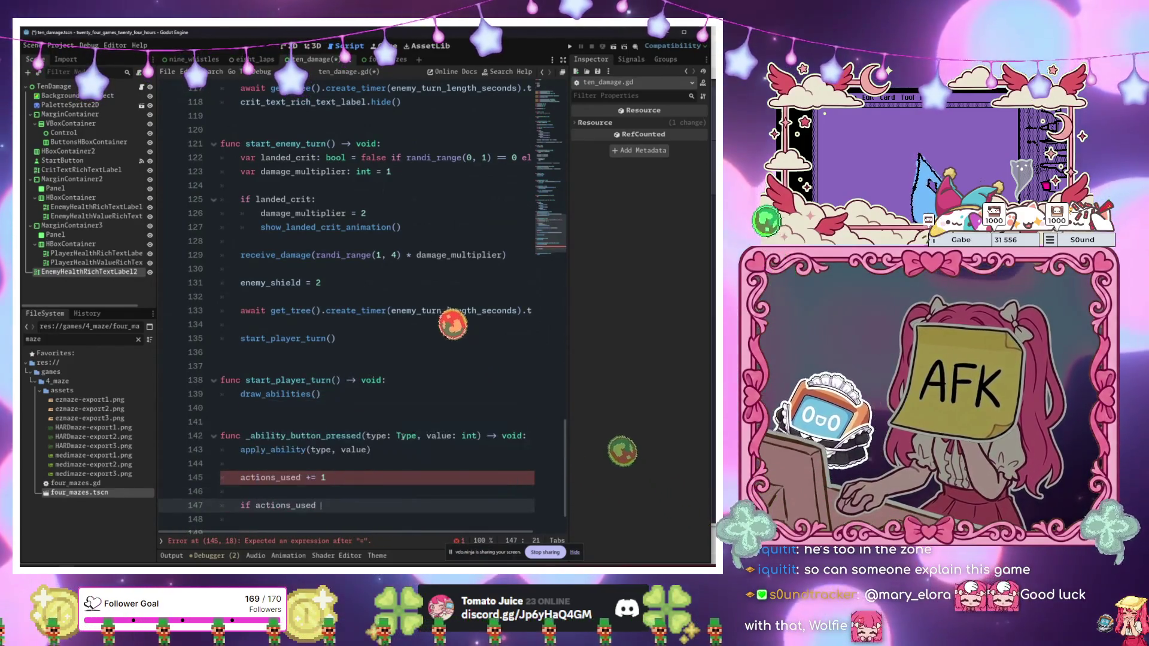
type("== action")
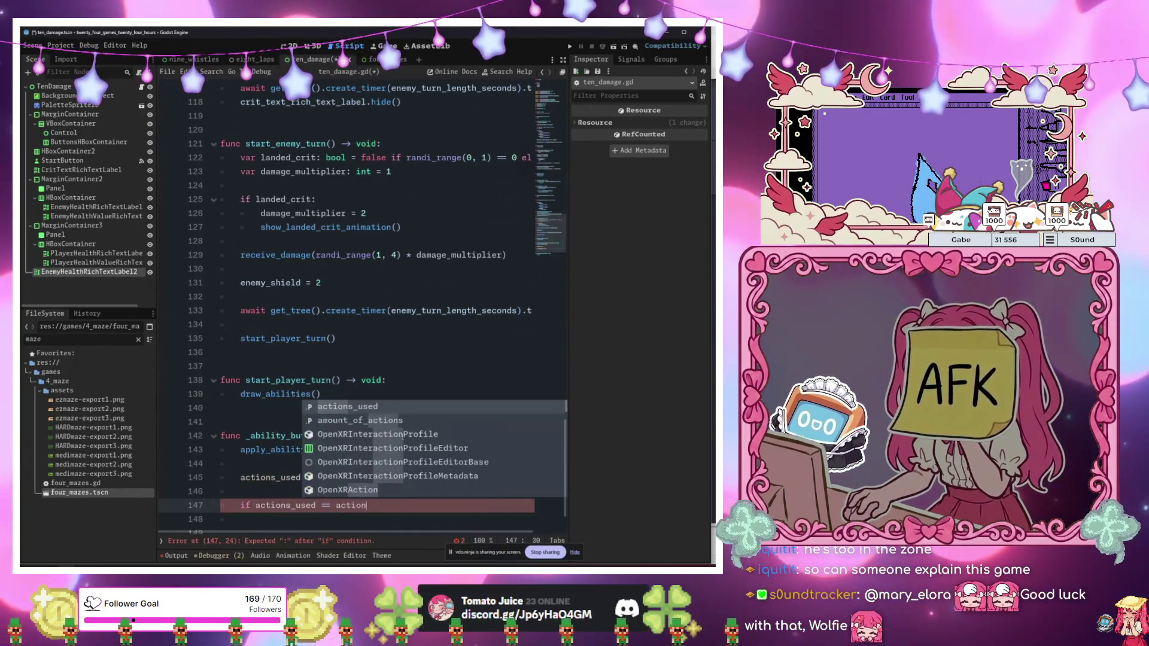
key("Down")
key("Return")
type(":")
key("Return")
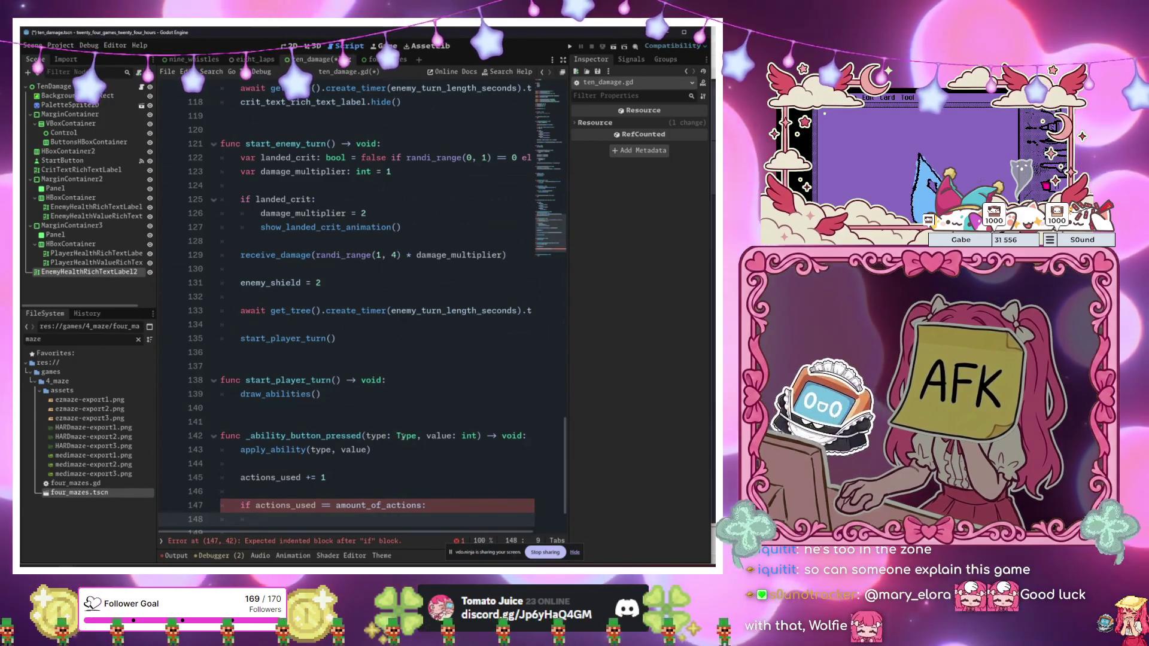
type("ene")
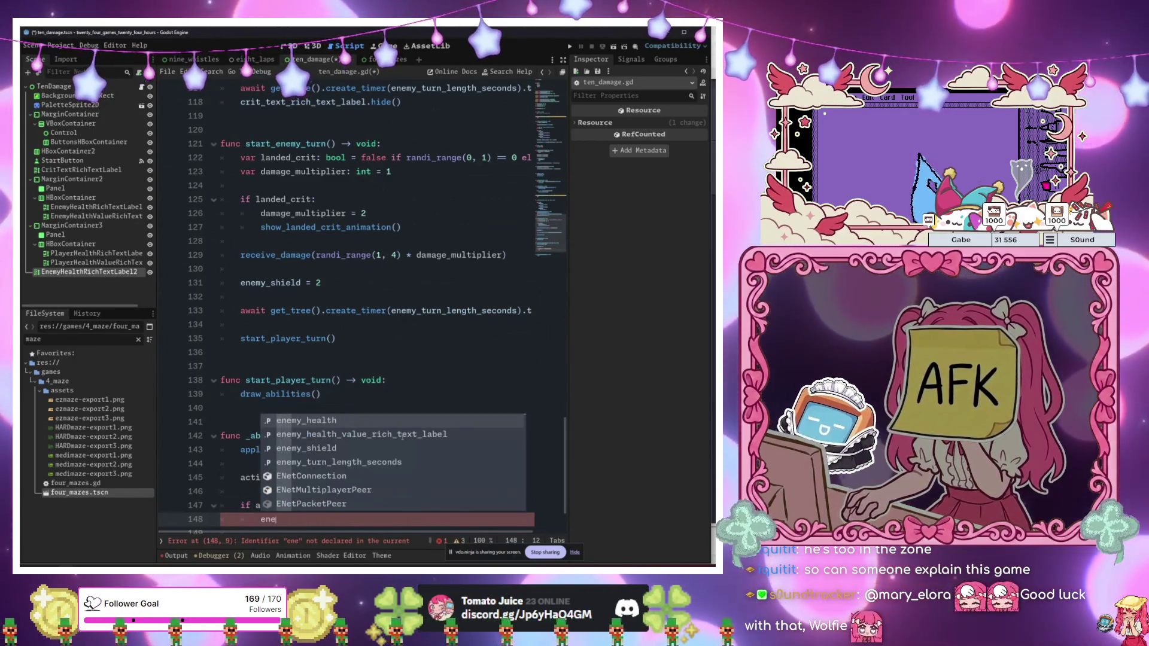
key("BackSpace")
key("BackSpace")
key("BackSpace")
type("star")
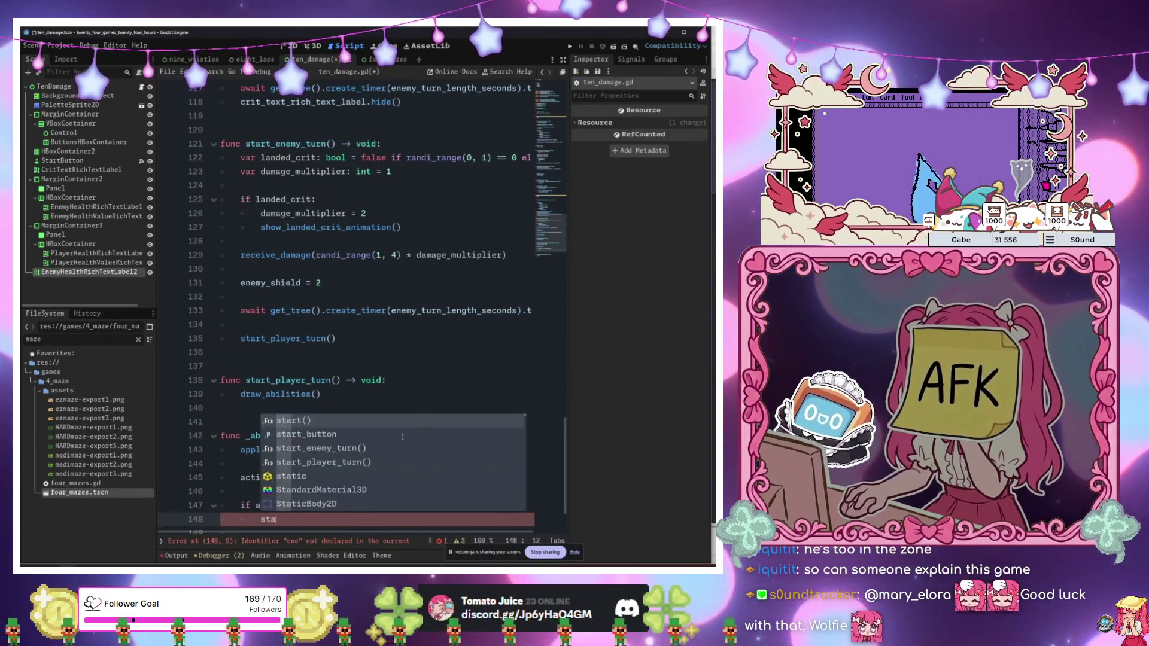
key("Return")
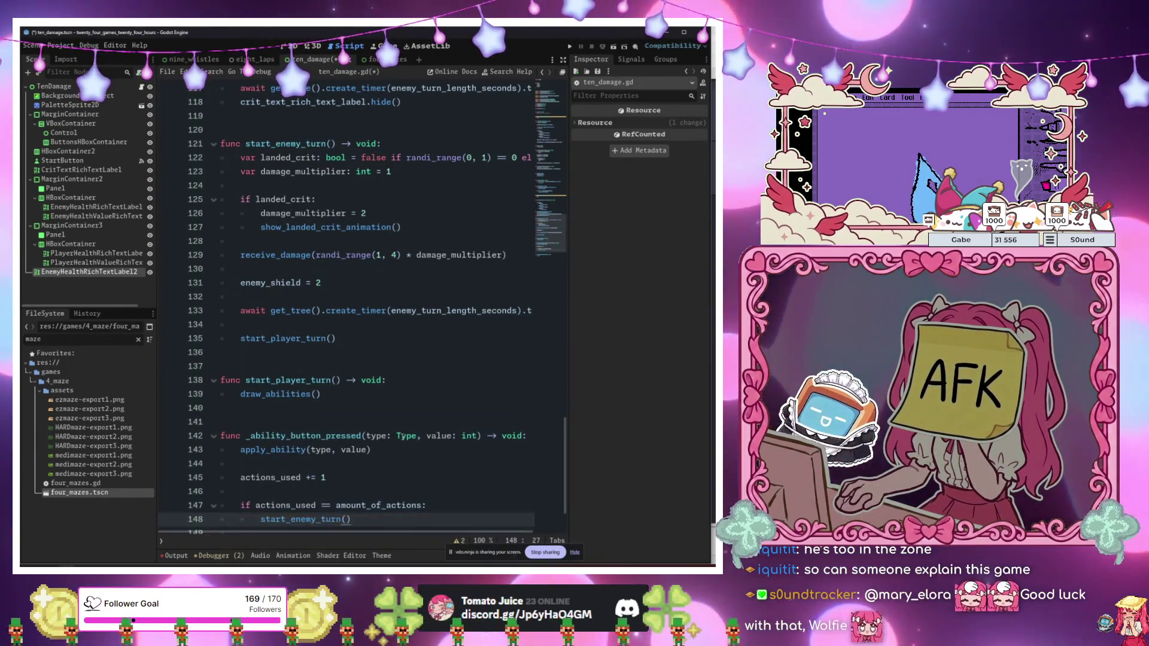
key("Return")
key("Up")
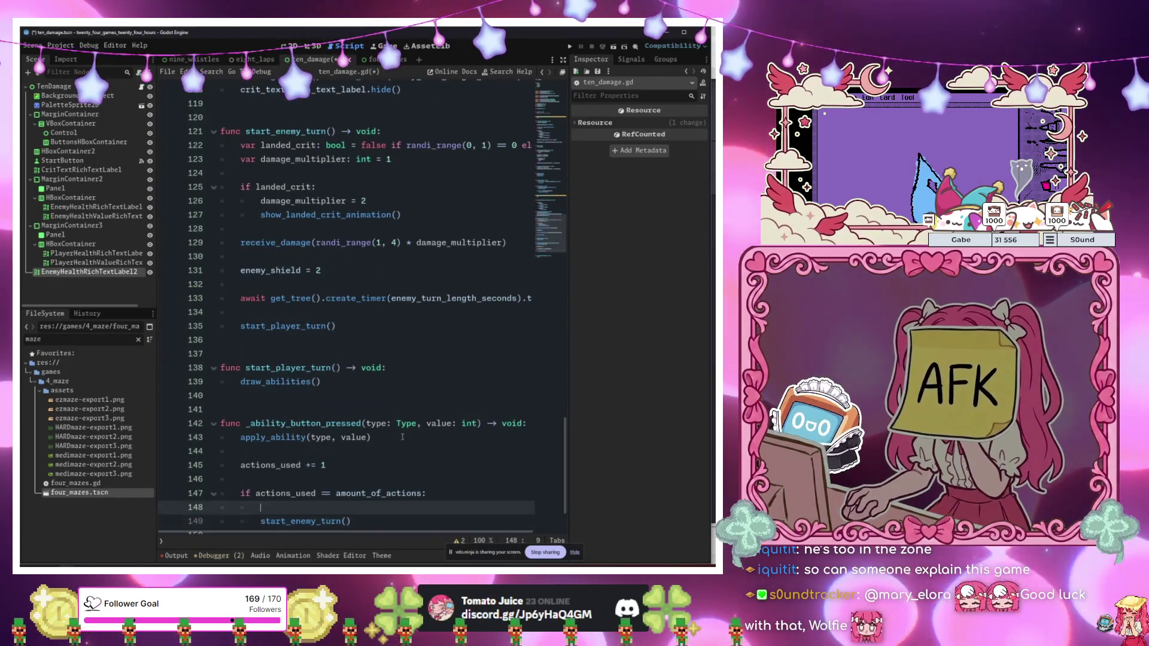
type("rem")
key("Return")
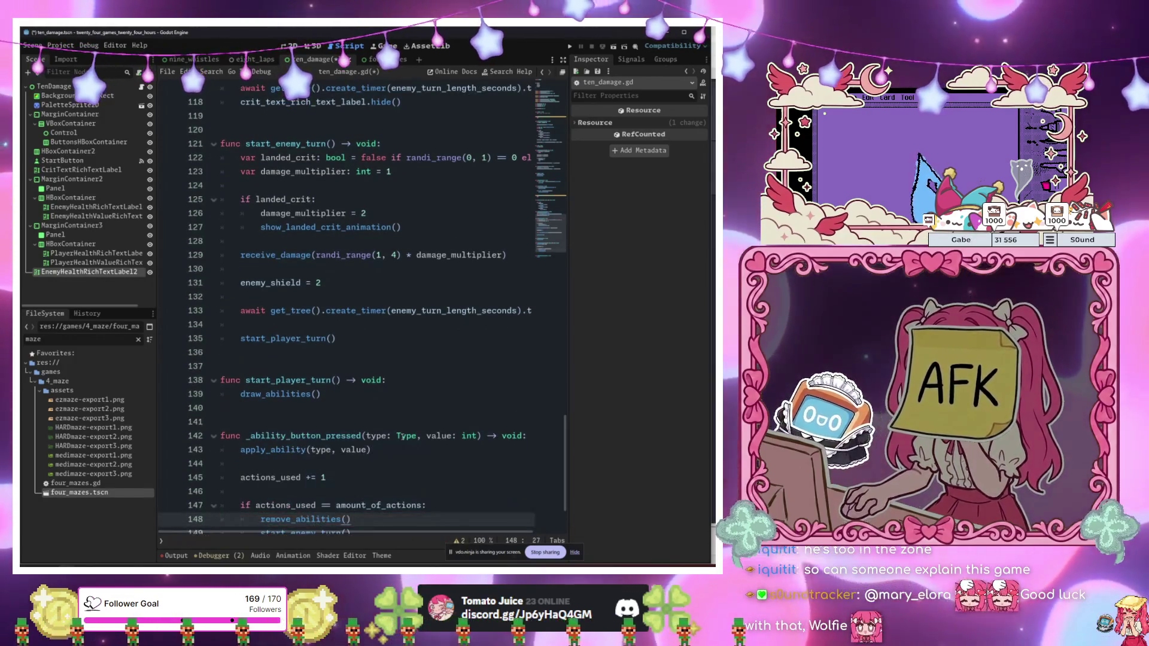
Step: Save the script and run the game with F5
left_click(424, 464)
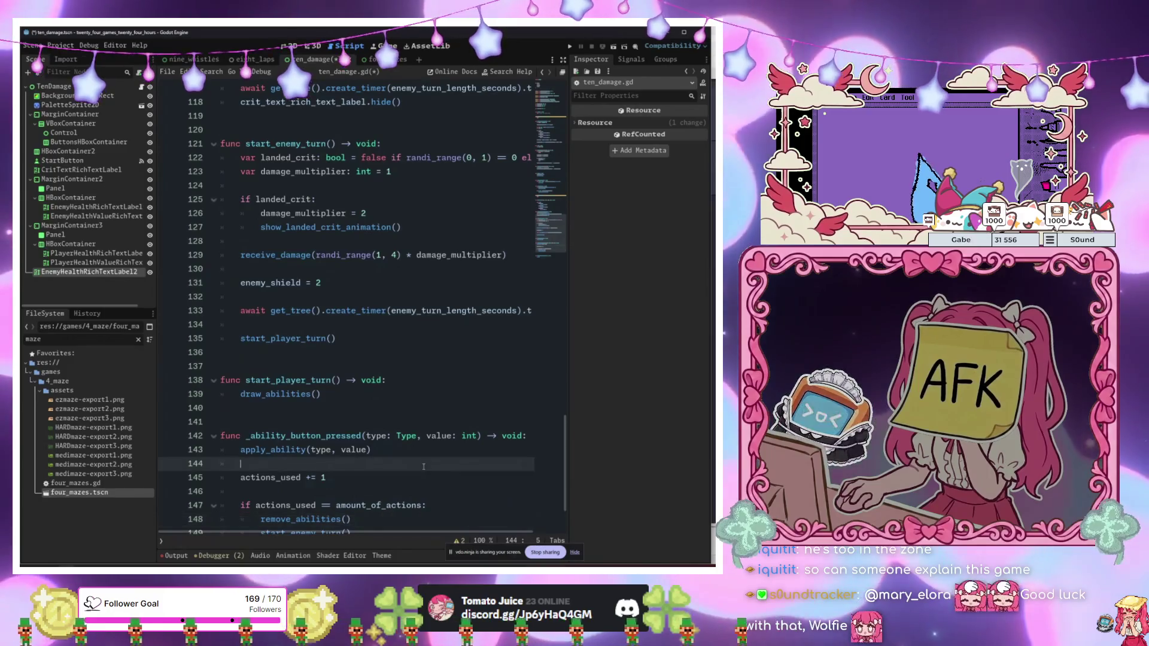
scroll(397, 416, "down", 2)
key("F5")
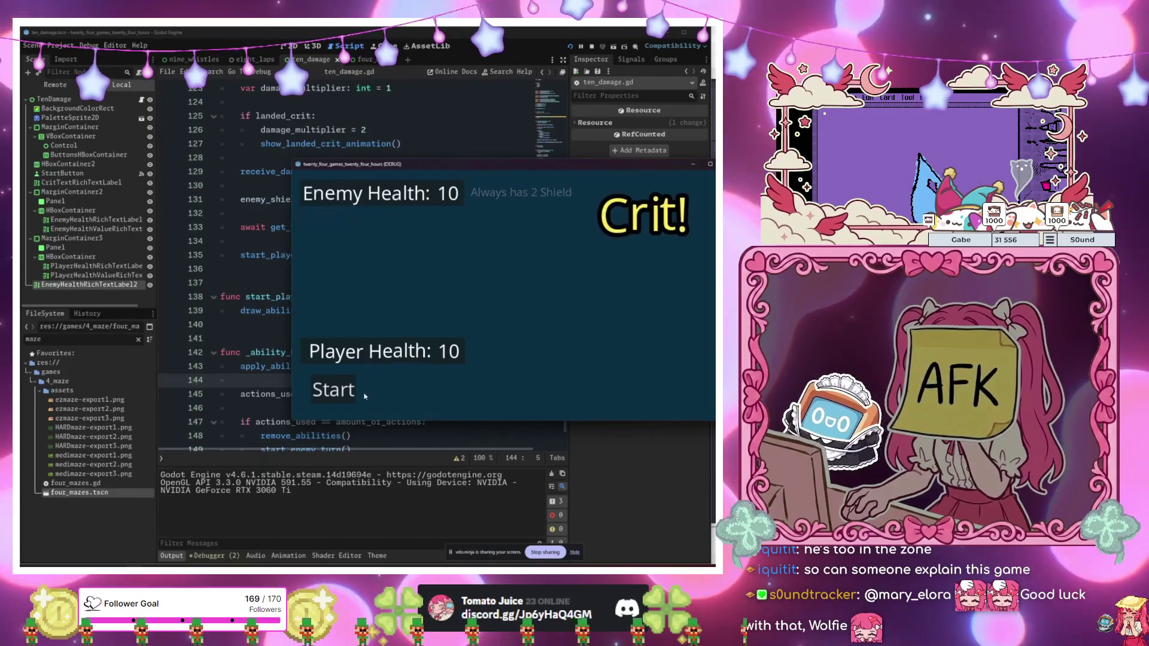
Step: Playtest the game using HEALING: 2 and SHIELD: 3 until it freezes, then move its window aside
left_click(353, 392)
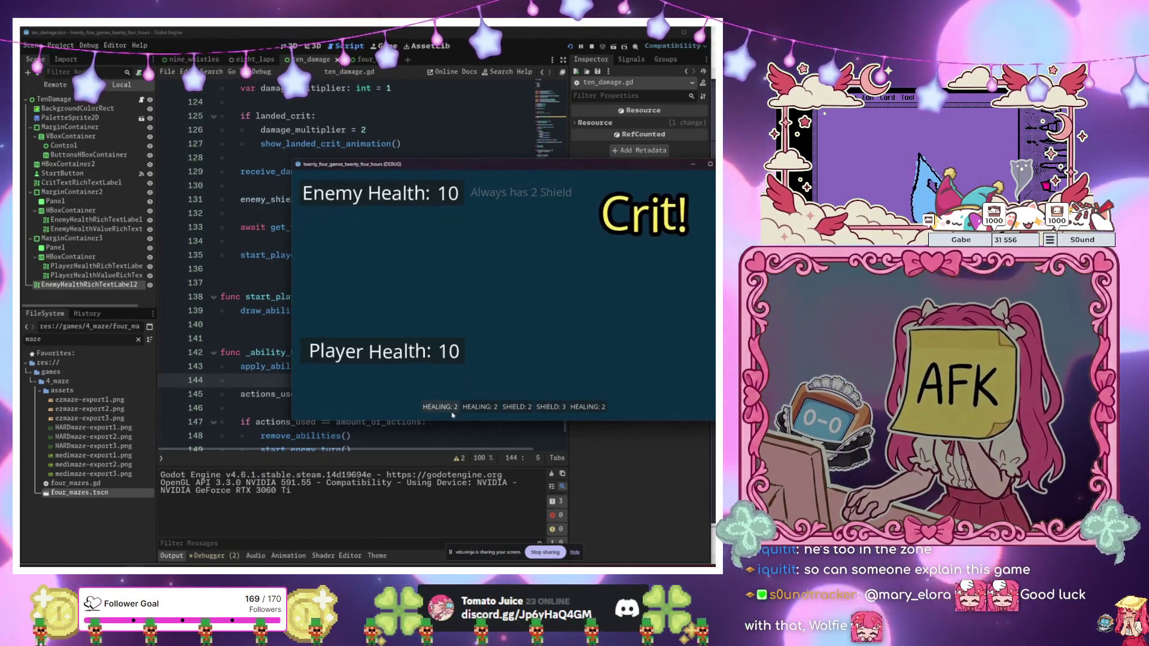
left_click(590, 409)
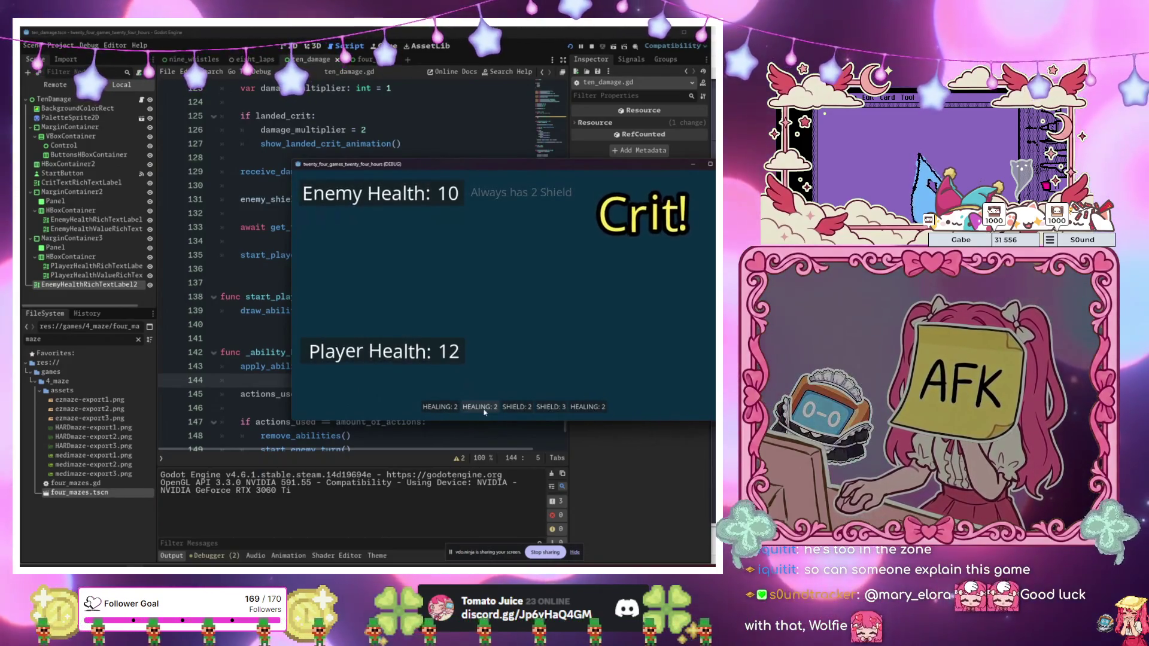
left_click(547, 409)
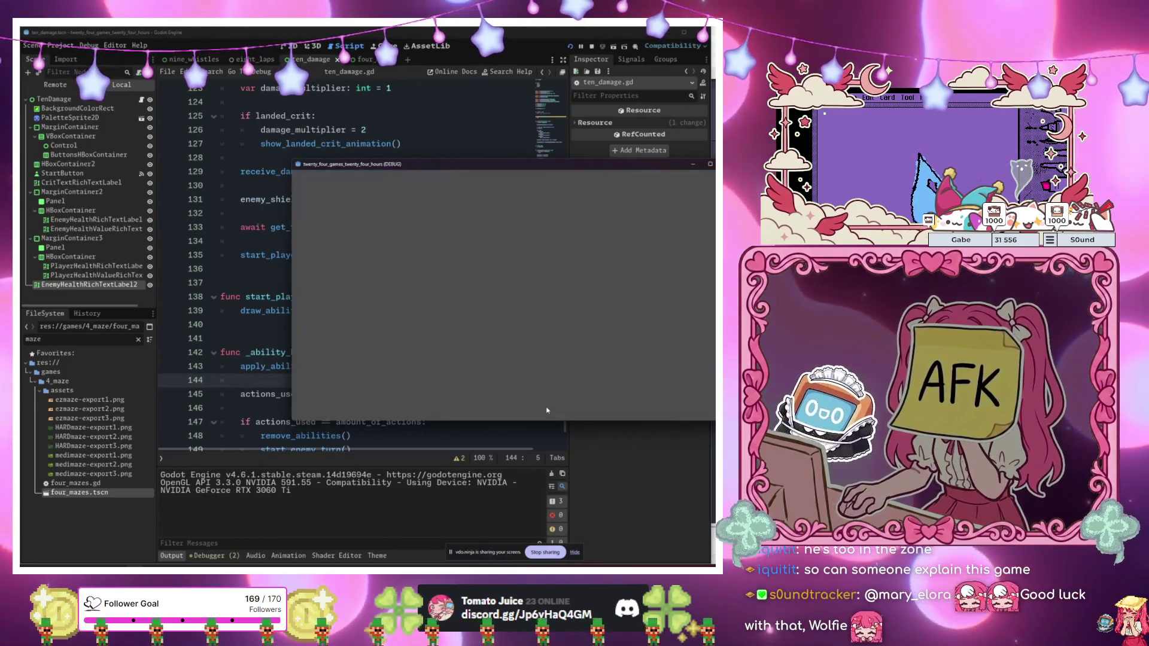
mouse_move(578, 166)
left_mouse_down()
mouse_move(564, 147)
mouse_move(389, 105)
mouse_move(173, 162)
mouse_move(603, 142)
mouse_move(561, 134)
left_mouse_up()
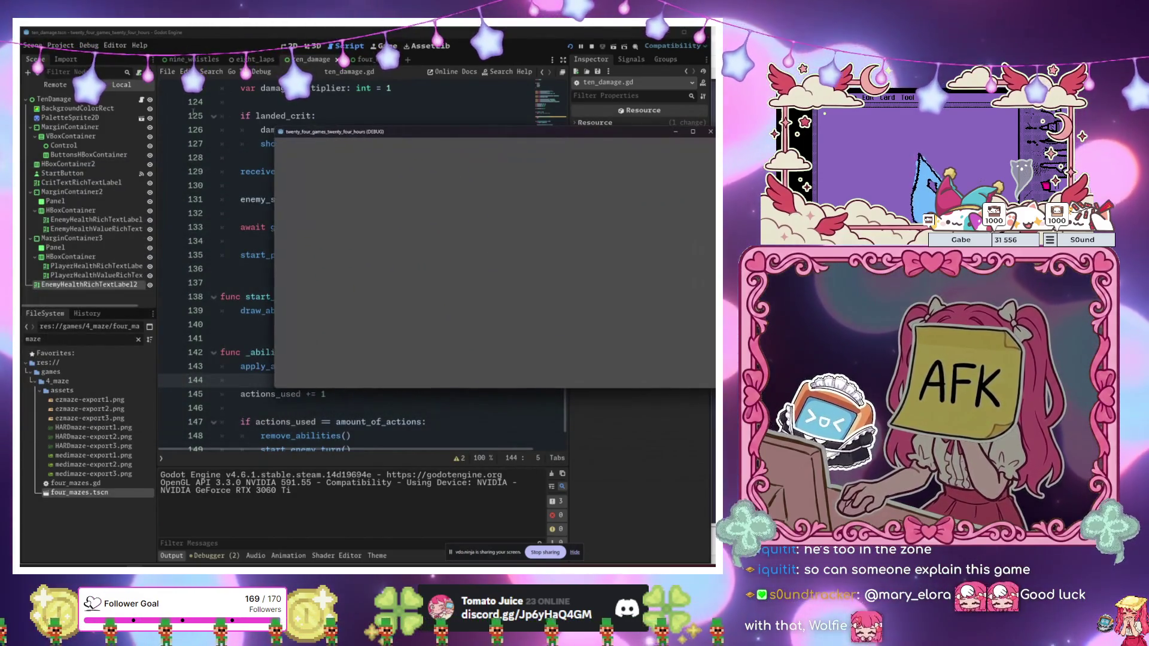
left_click(55, 84)
left_click(55, 105)
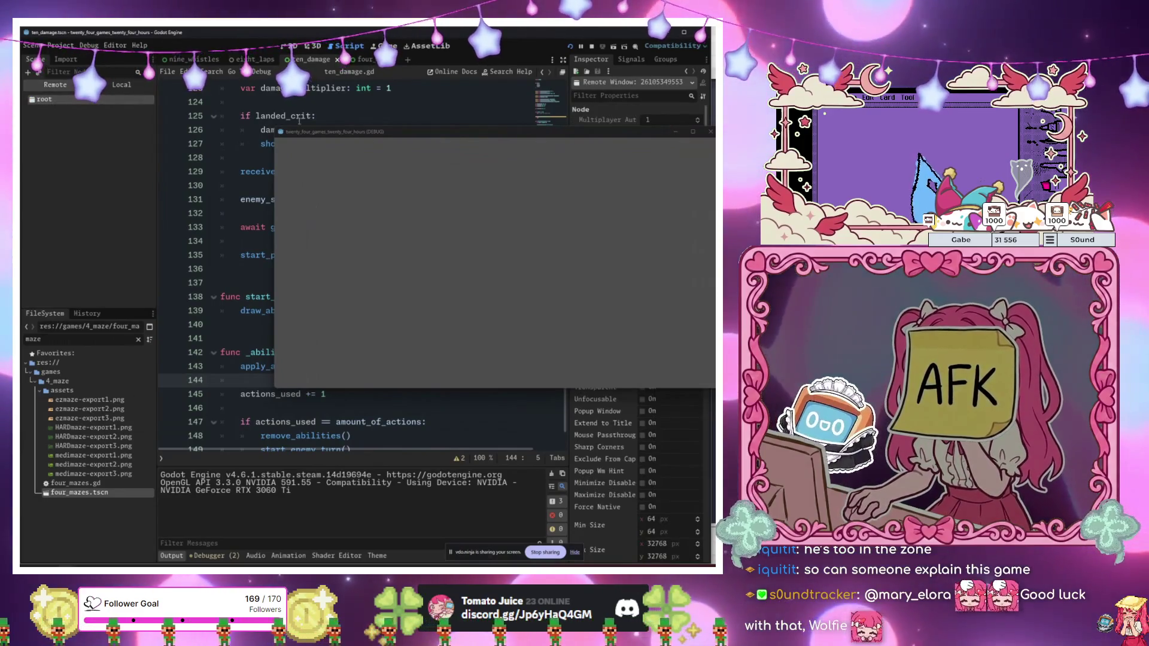
Step: Prefix queue_free() on line 90 with 'button.' and relaunch the game
left_click(351, 297)
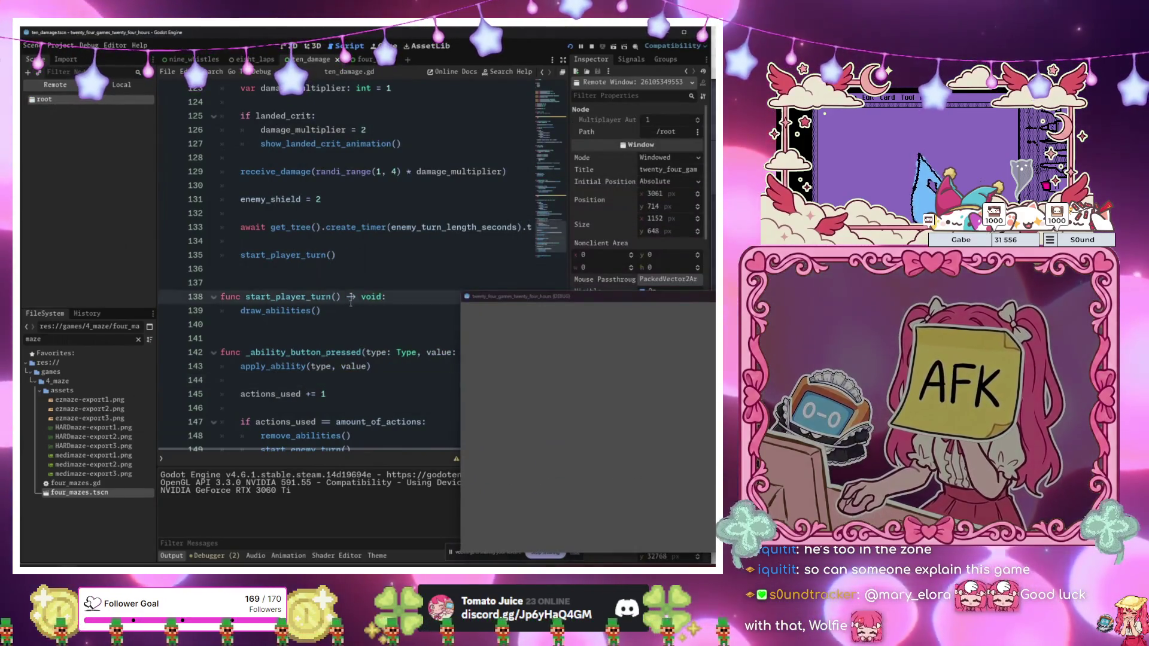
scroll(351, 303, "up", 3)
left_click(351, 302)
scroll(351, 302, "up", 8)
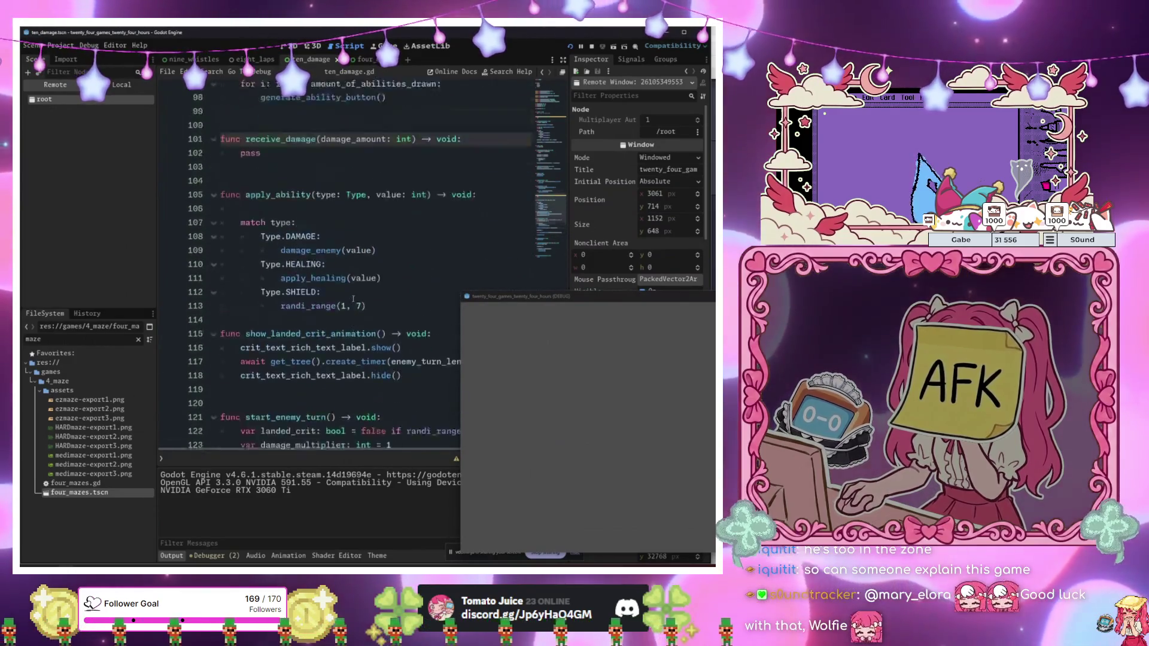
scroll(360, 258, "up", 4)
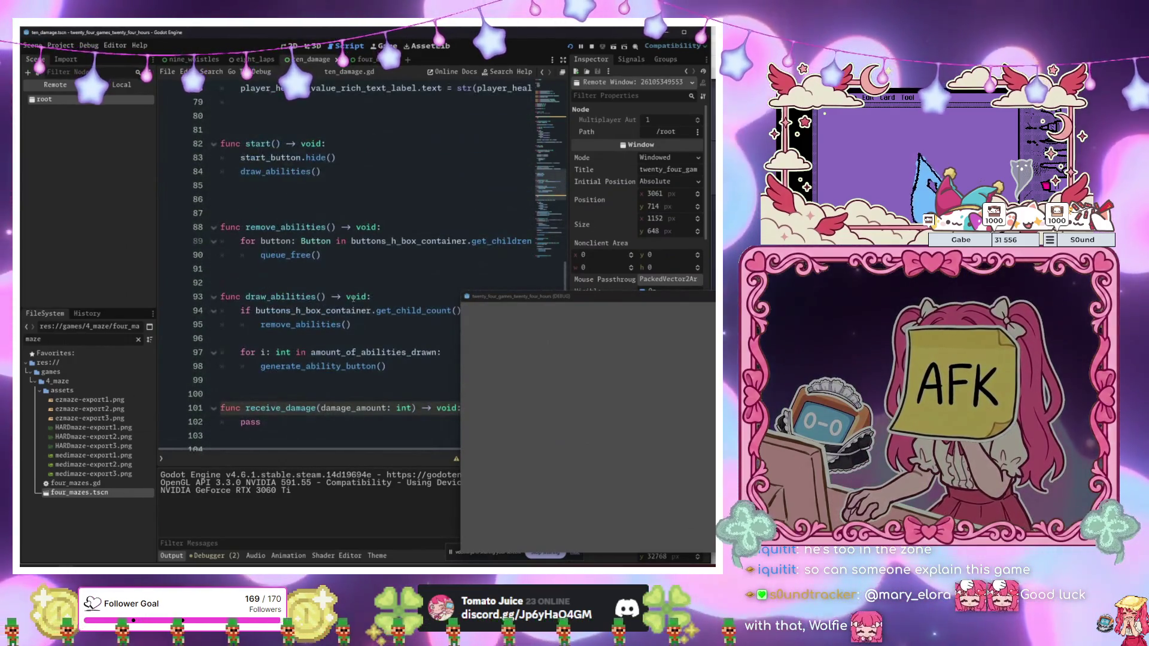
left_click(361, 258)
key("Home")
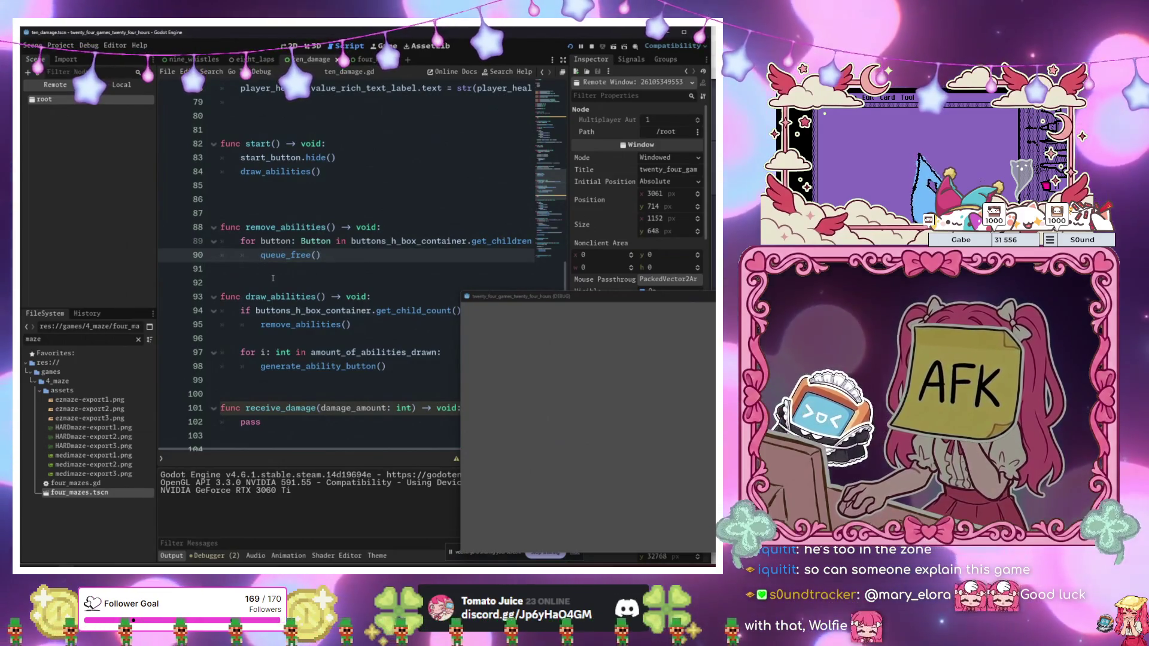
type("button")
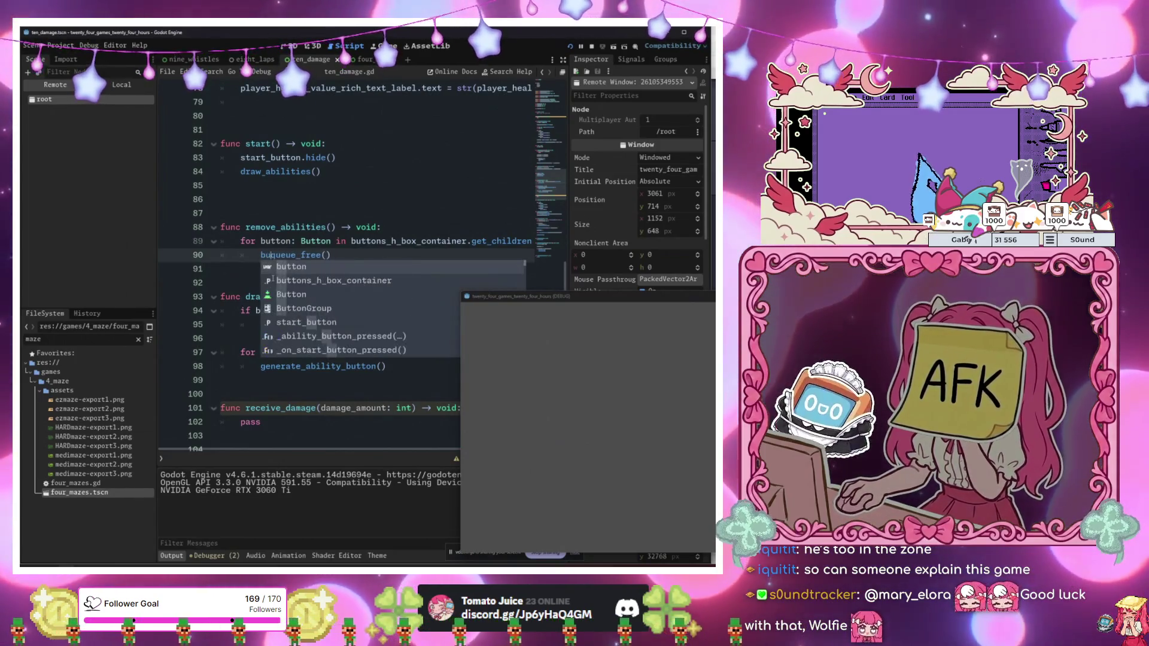
type(".")
left_click(294, 182)
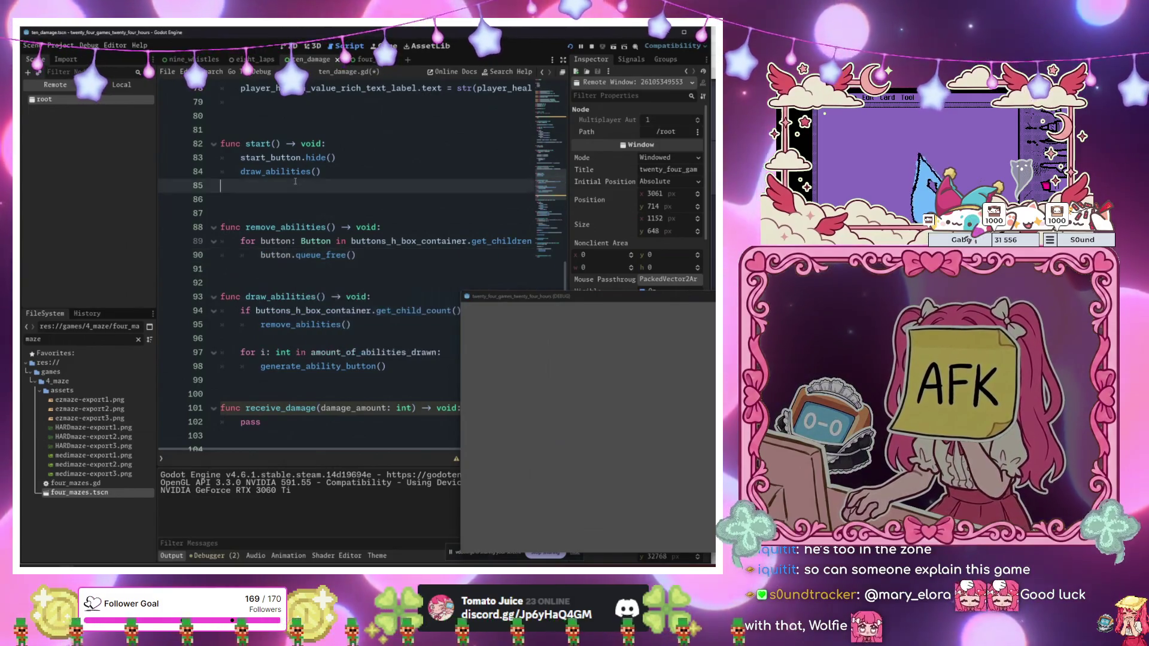
key("F6")
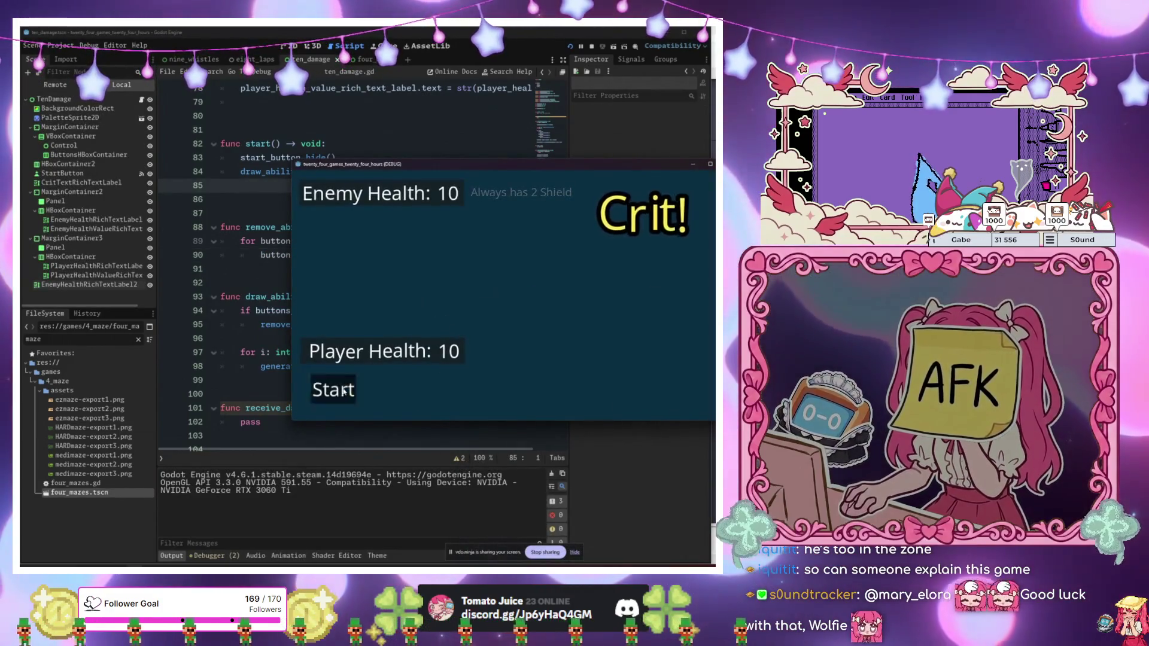
Step: Start the relaunched game, play a round, then return to the script
left_click(330, 389)
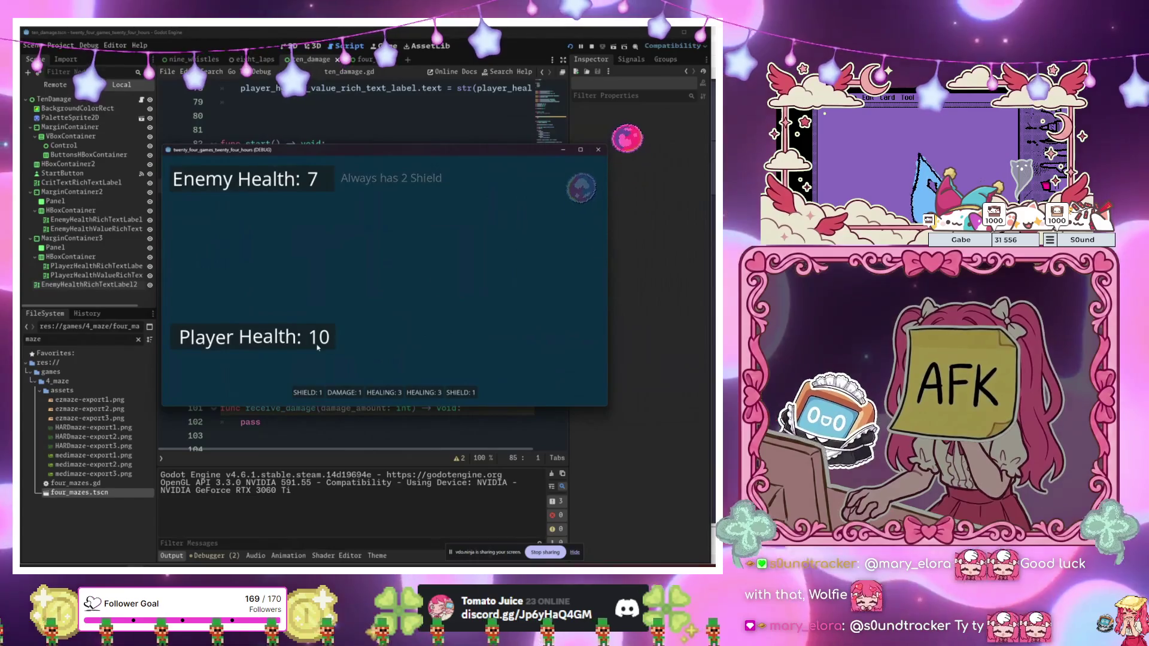
left_click(282, 310)
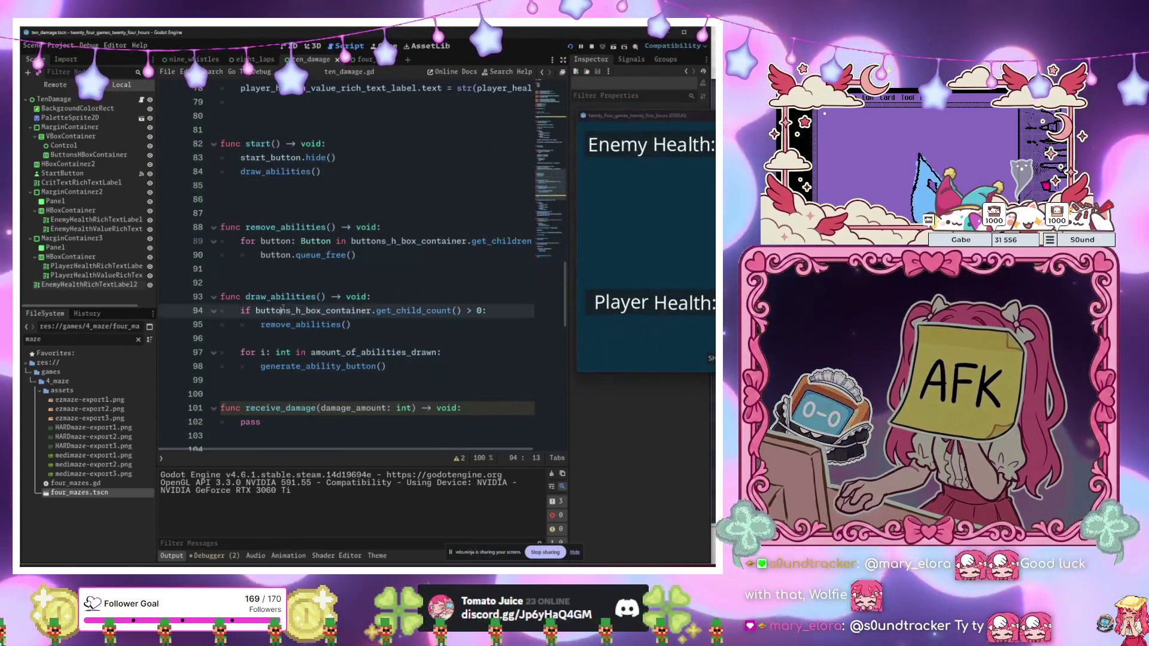
scroll(281, 310, "down", 4)
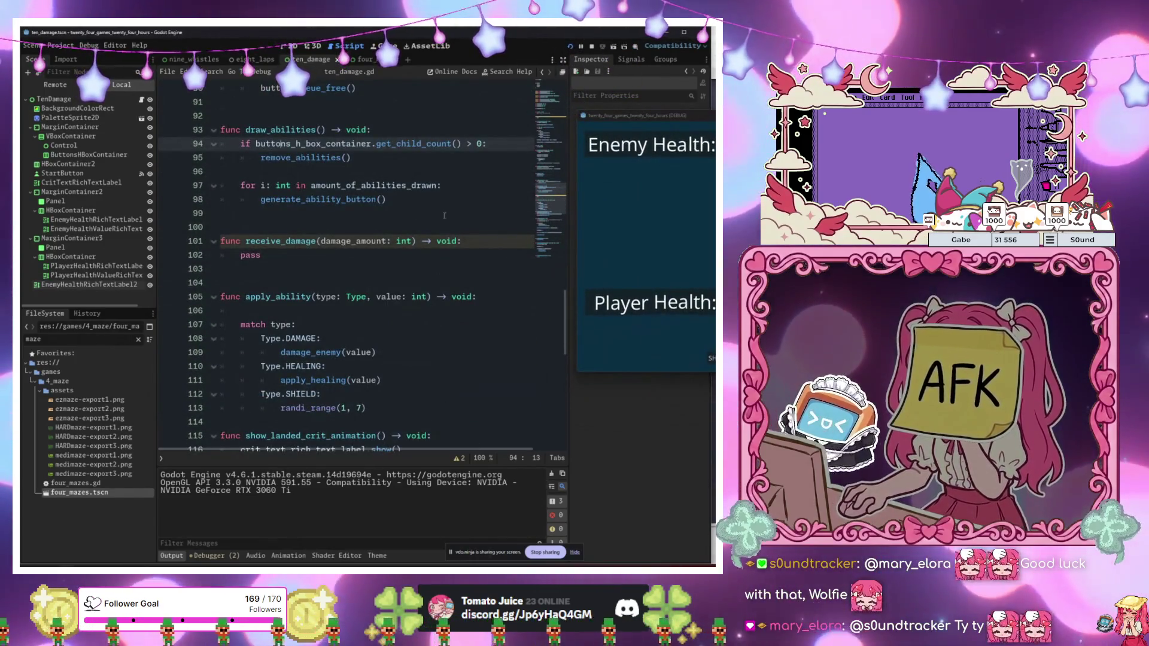
scroll(403, 246, "down", 8)
scroll(402, 246, "down", 3)
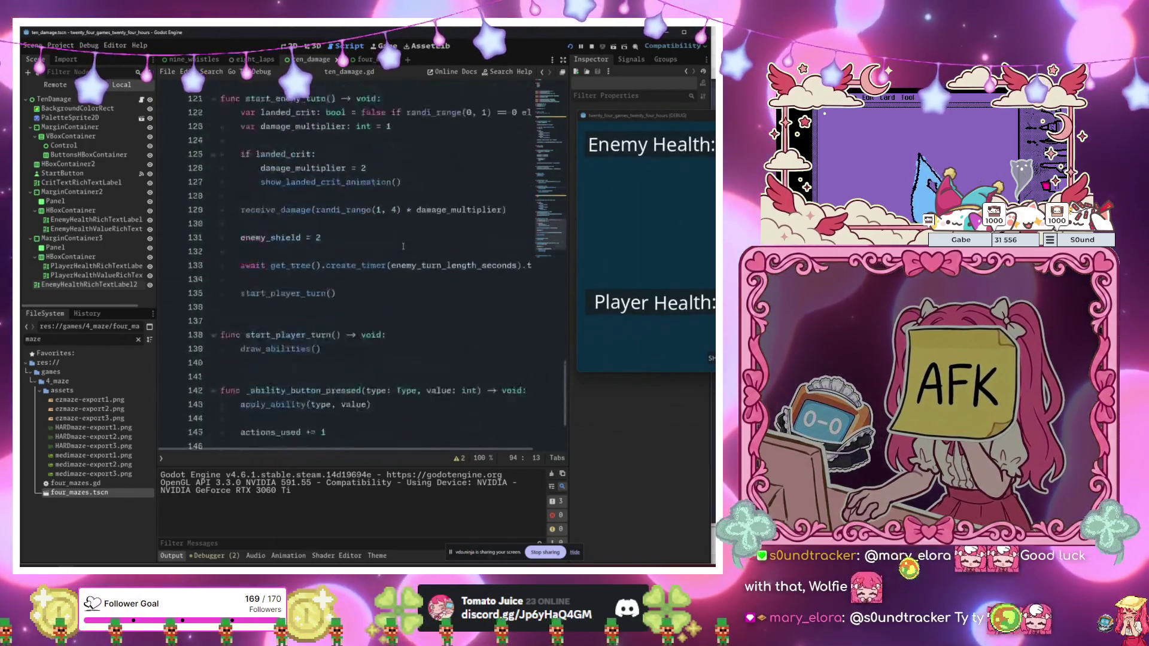
scroll(394, 247, "up", 20)
scroll(384, 248, "up", 10)
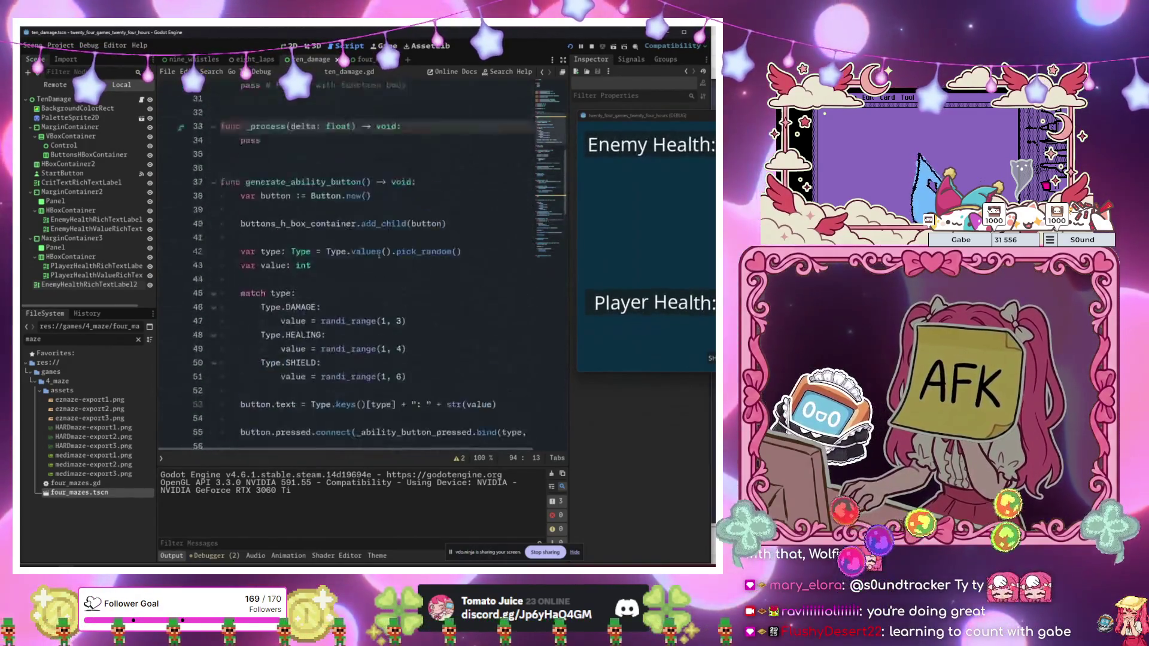
Step: Give enemy_shield a starting value of 2 on line 24, test a round, and stop the game
left_click(384, 249)
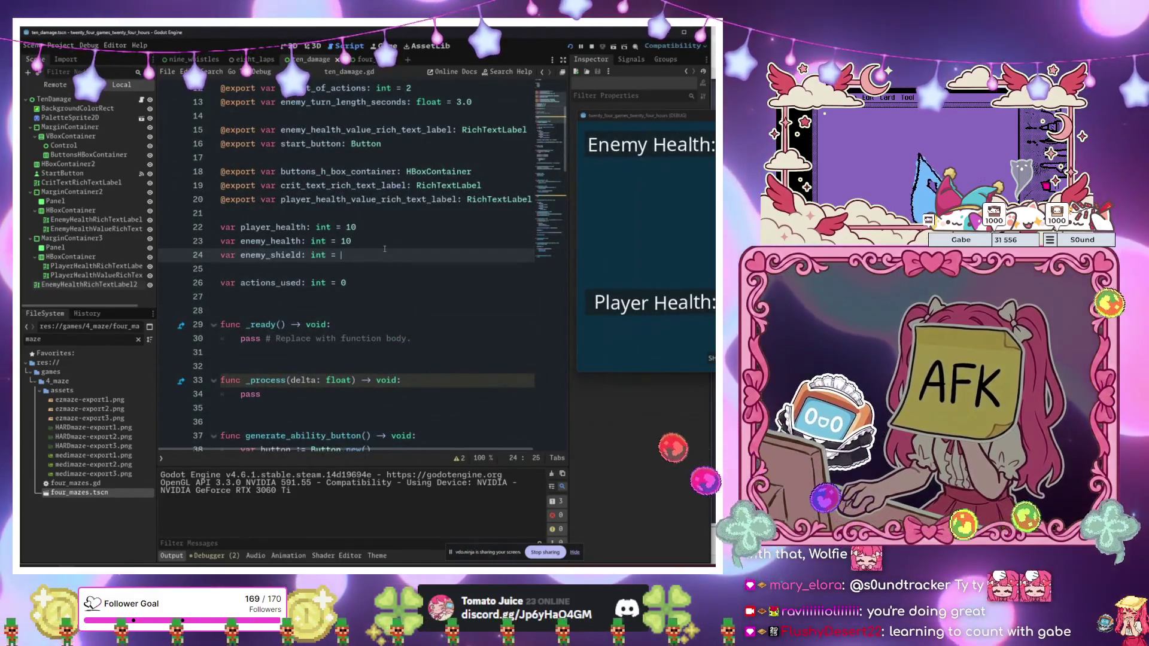
type("2")
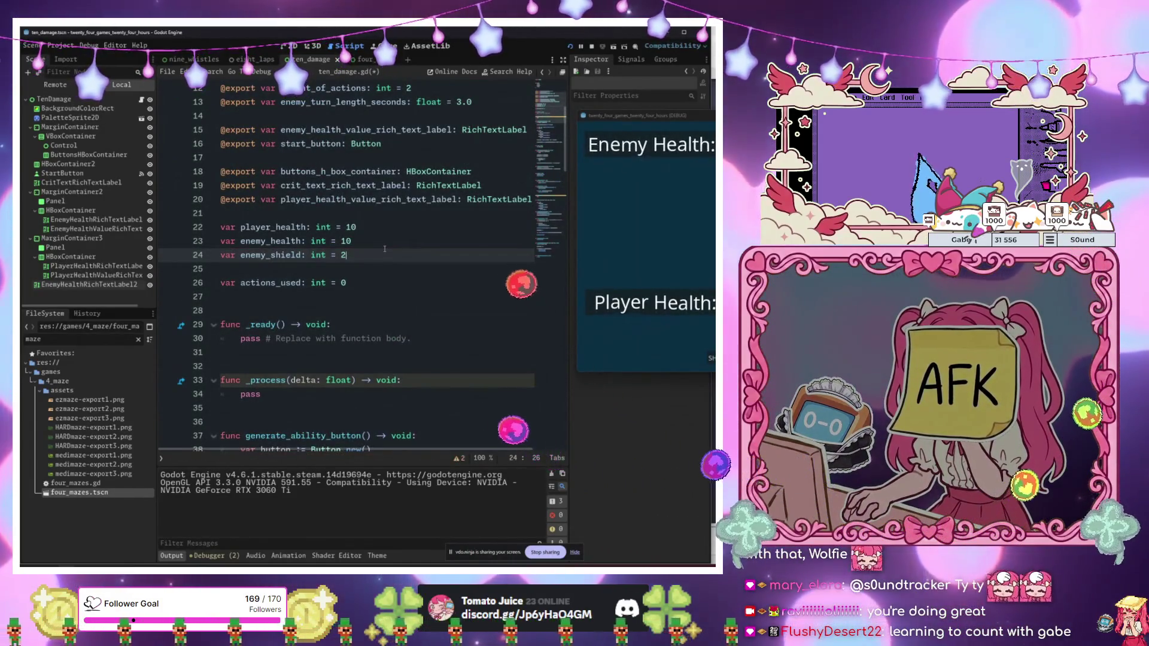
key("F6")
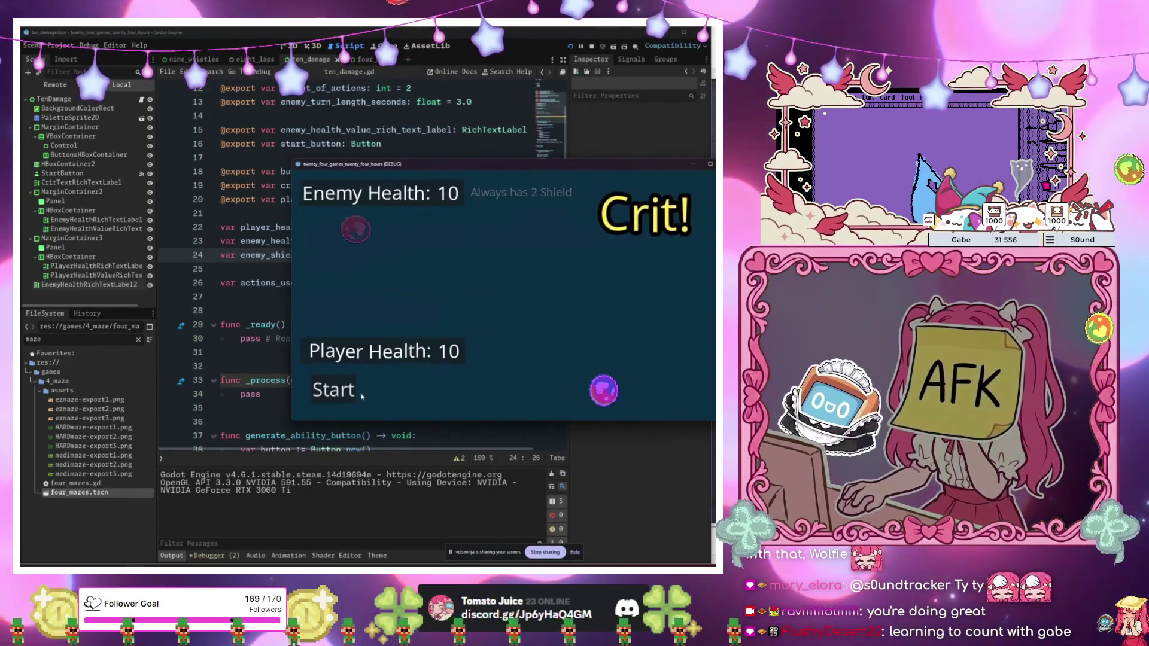
left_click(364, 393)
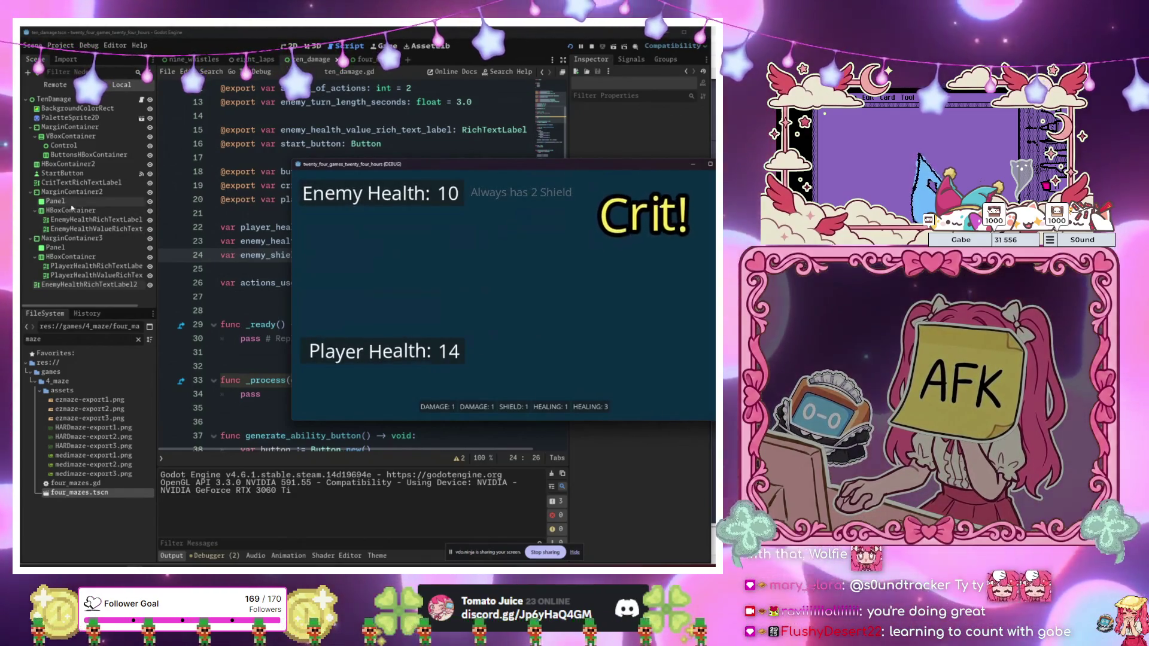
key("F8")
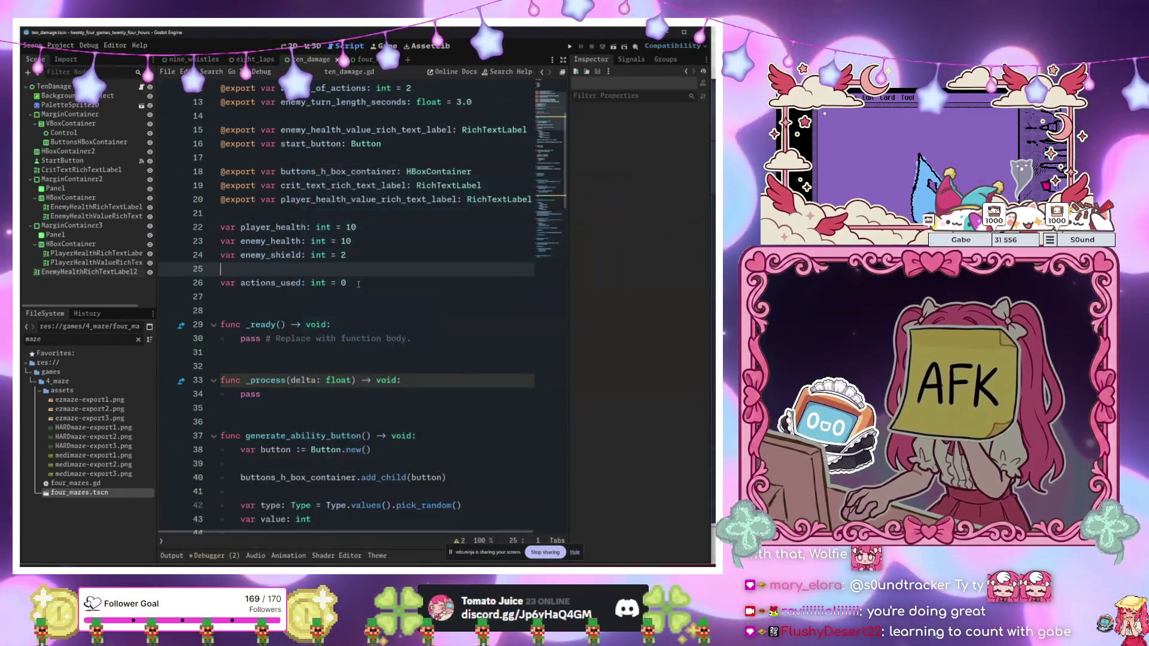
Step: Inspect the _ability_button_pressed lines around line 139
scroll(549, 277, "down", 20)
left_click(418, 340)
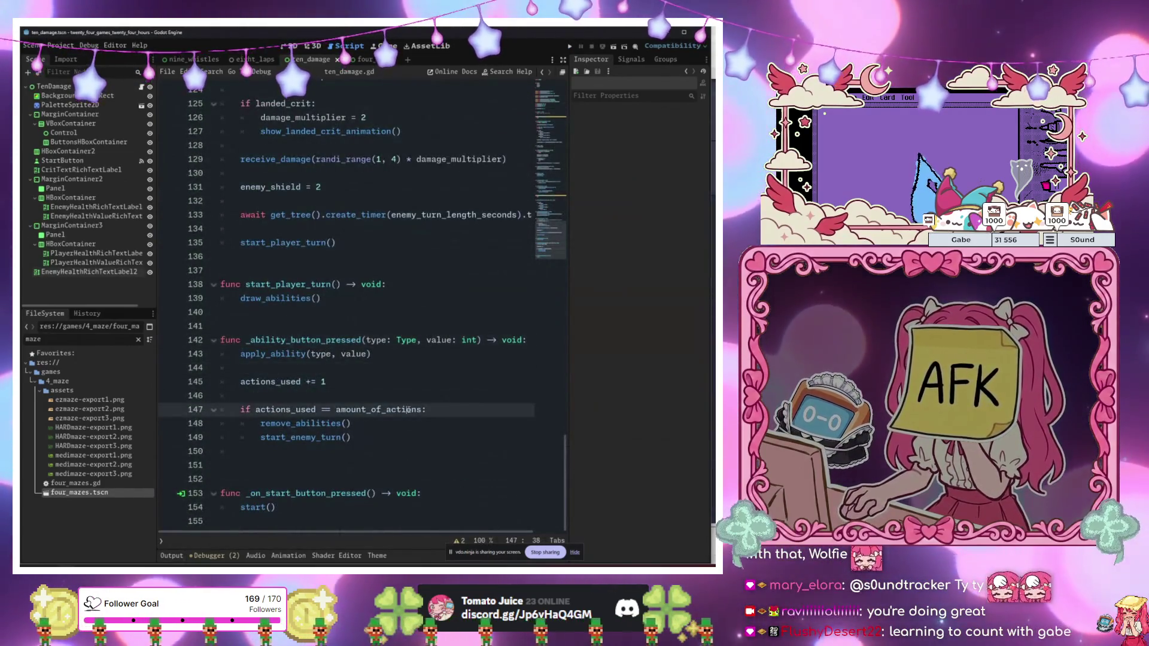
left_click(419, 368)
left_click(419, 409)
left_click(360, 298)
scroll(360, 299, "up", 1)
scroll(360, 299, "up", 2)
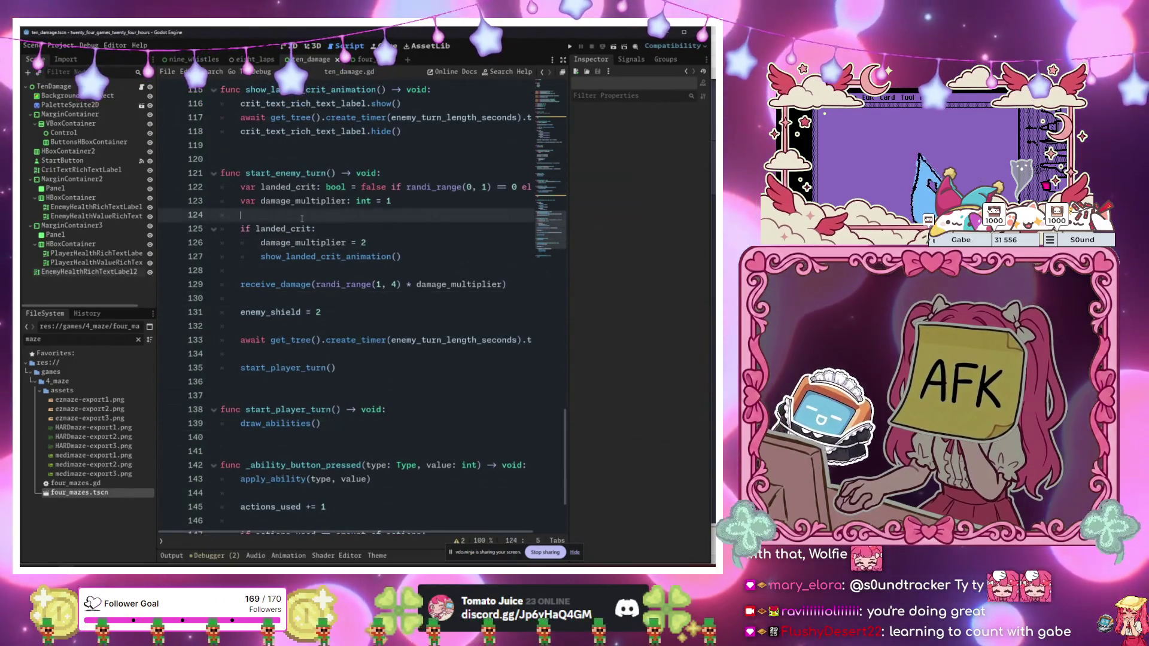
Step: Jump from the receive_damage call to its definition and clear pass from line 102
left_click(295, 285)
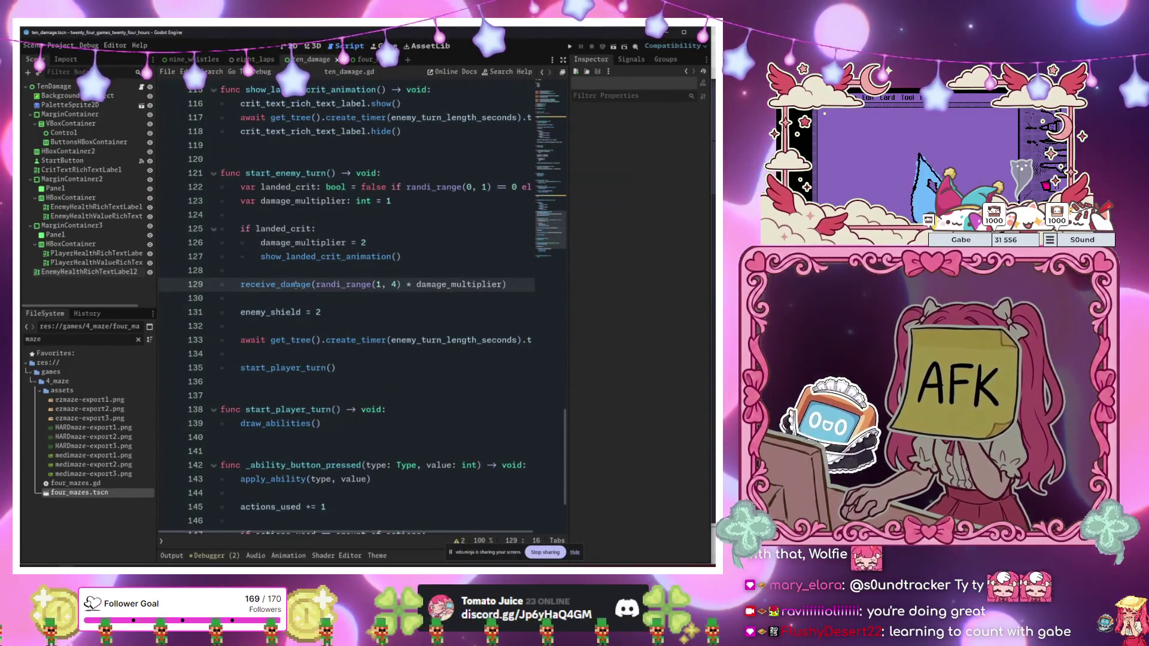
left_click(295, 284, "ctrl")
left_click(330, 321)
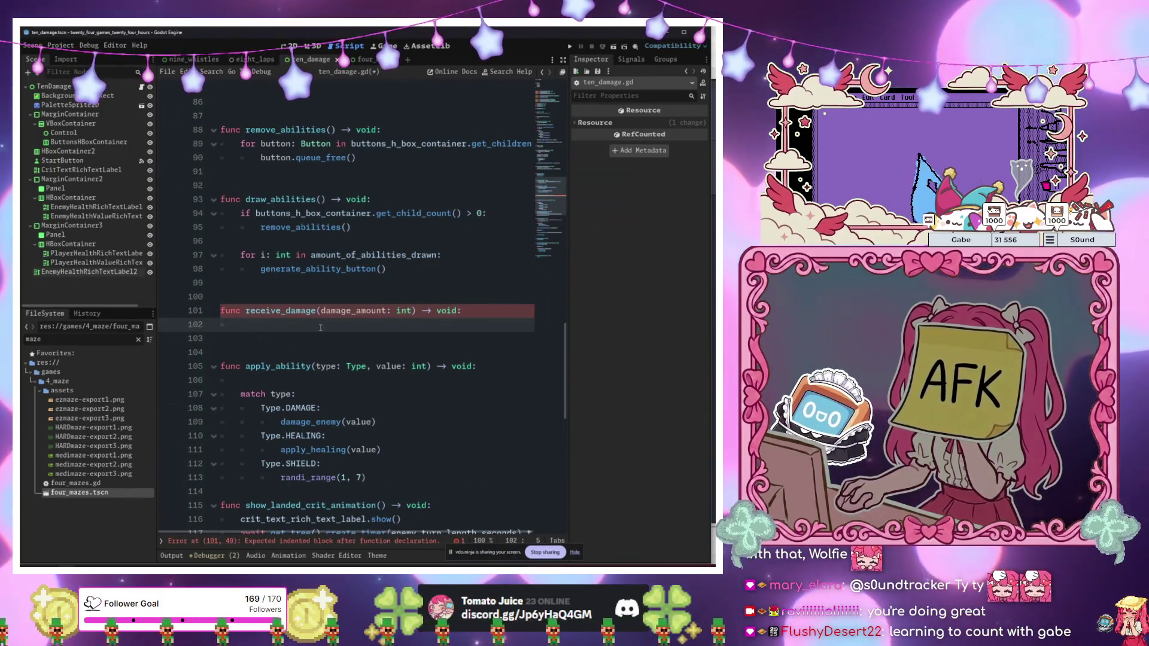
left_click(285, 48)
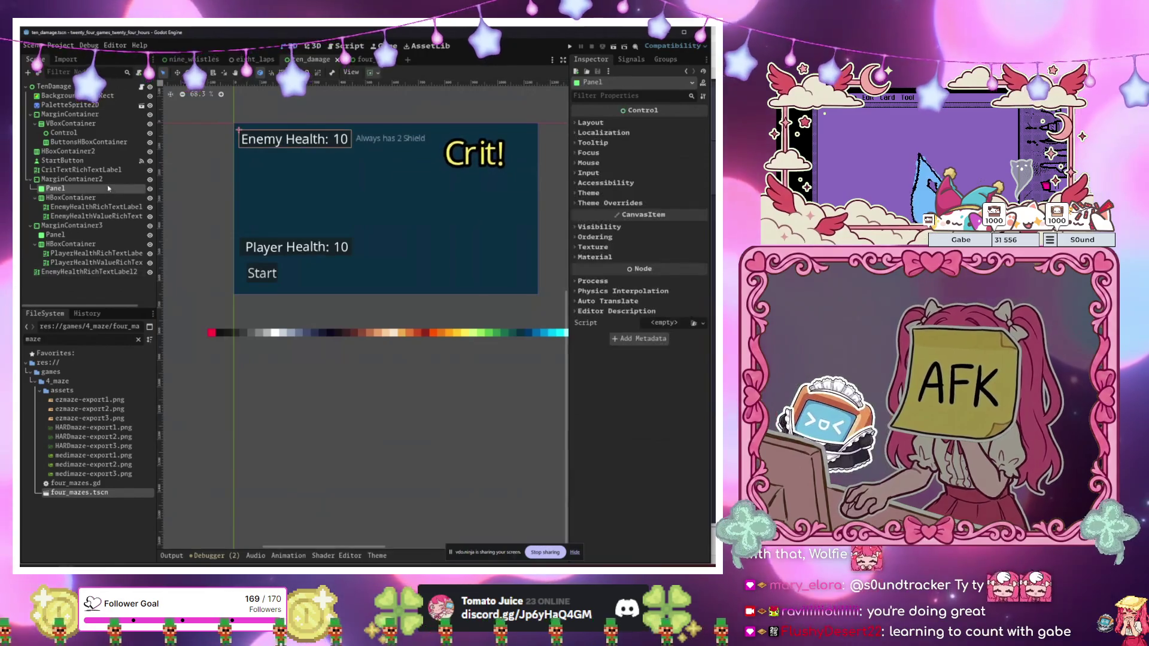
Step: Hide the Crit! label and duplicate it to create the Damage label
left_click(495, 161)
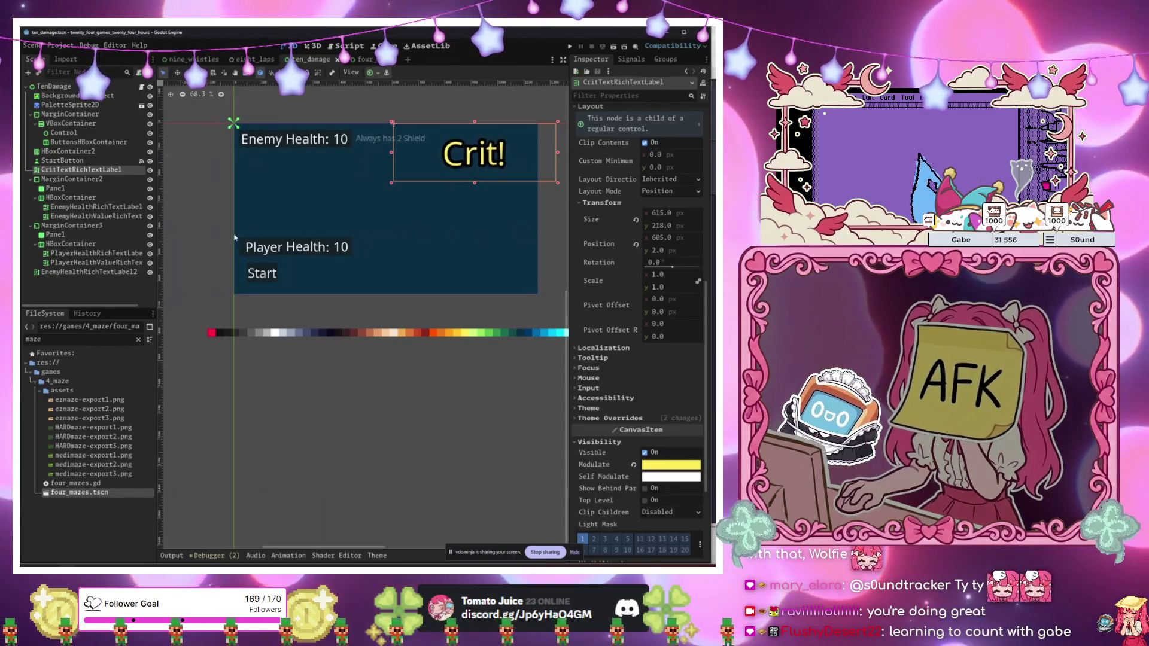
left_click(150, 171)
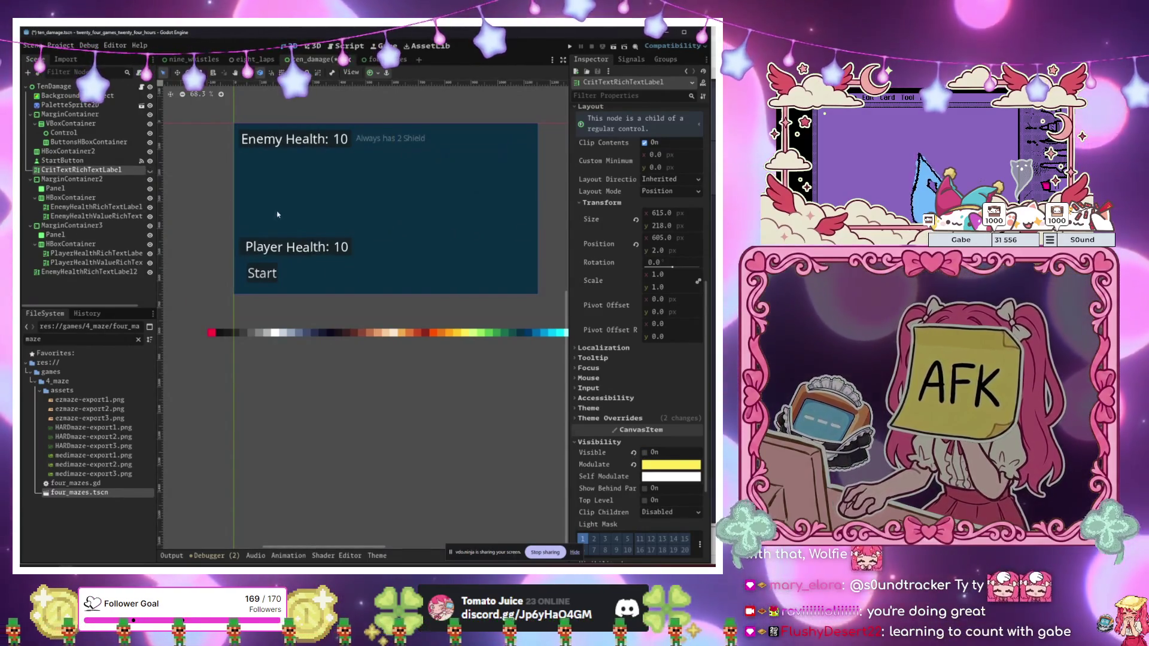
key("ctrl+d")
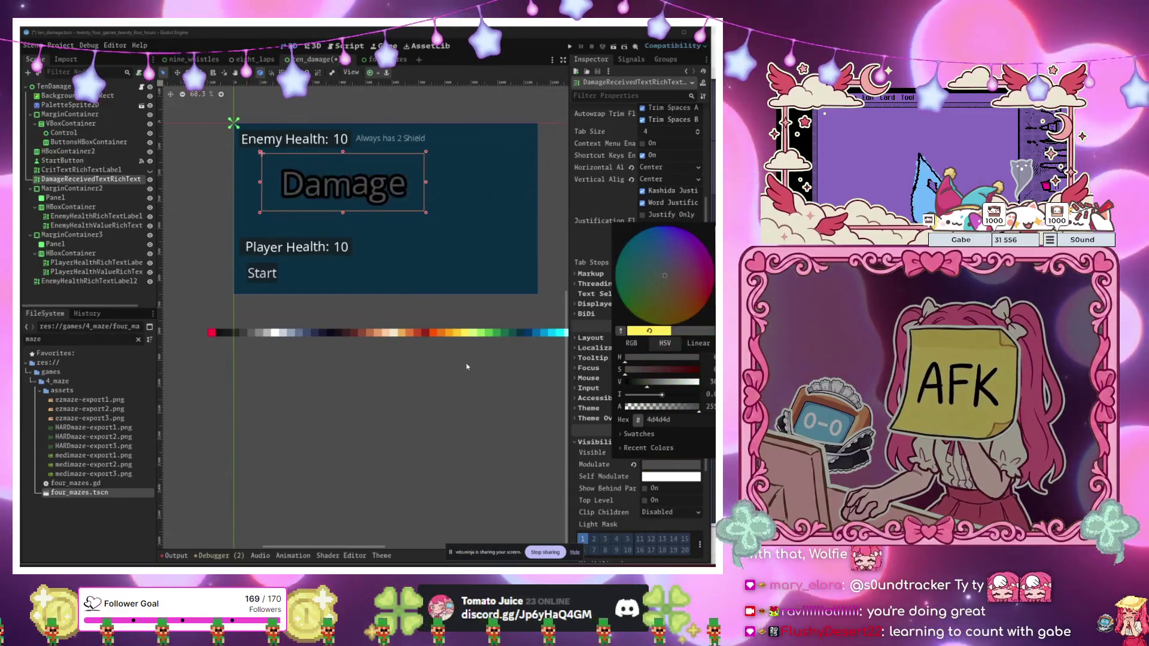
left_click_drag(431, 362, 309, 353)
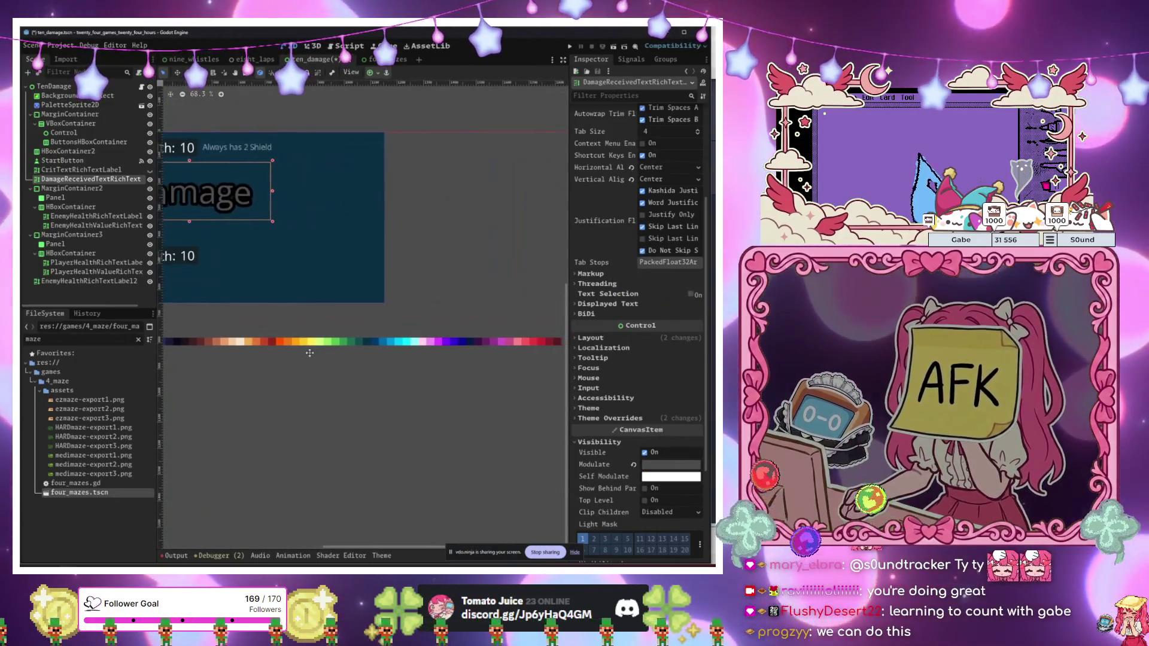
Step: Tint the Damage label red and set its text to '[shake level=40]Damage:'
left_click(651, 468)
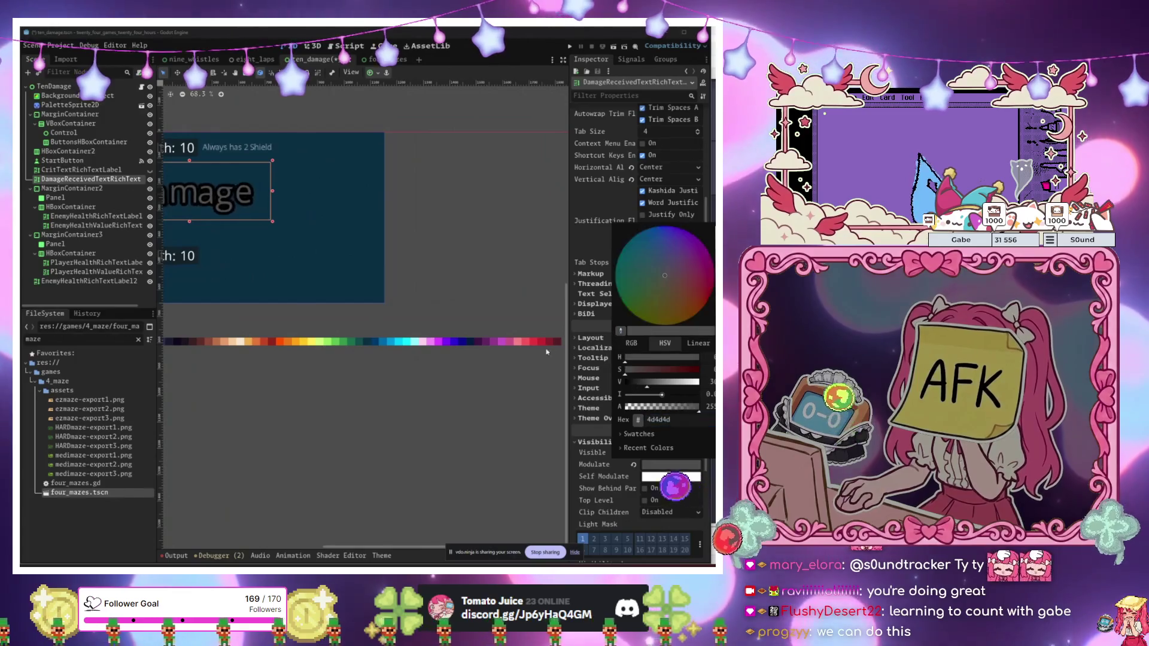
left_click(711, 281)
left_click(351, 387)
left_click_drag(351, 387, 551, 410)
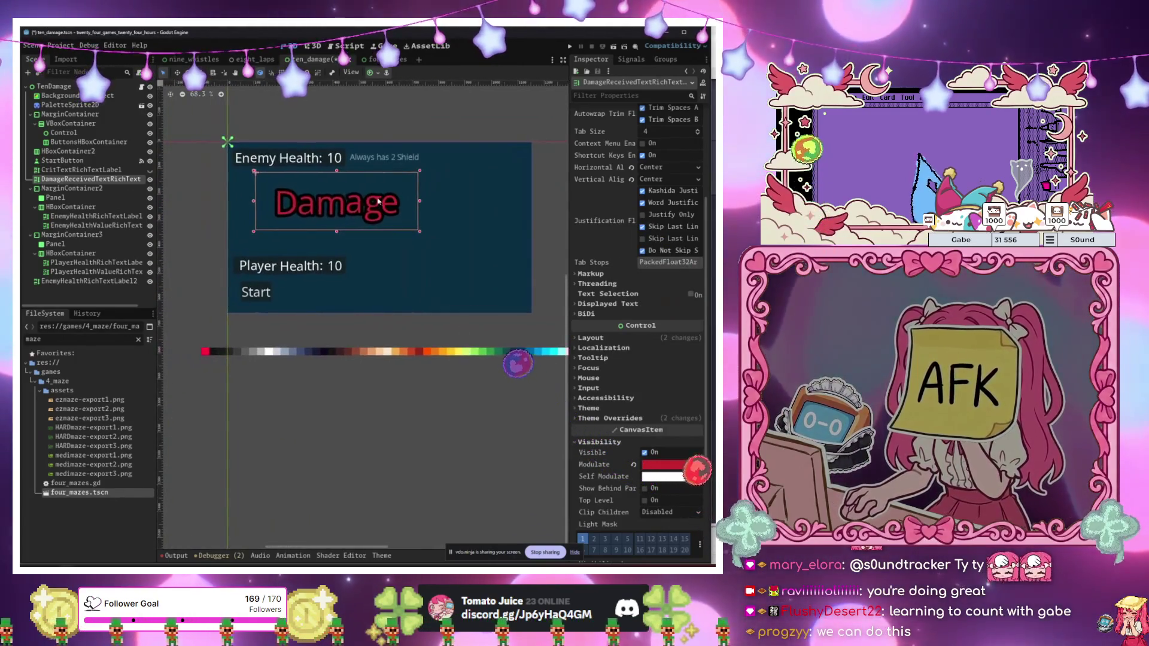
left_click(378, 202)
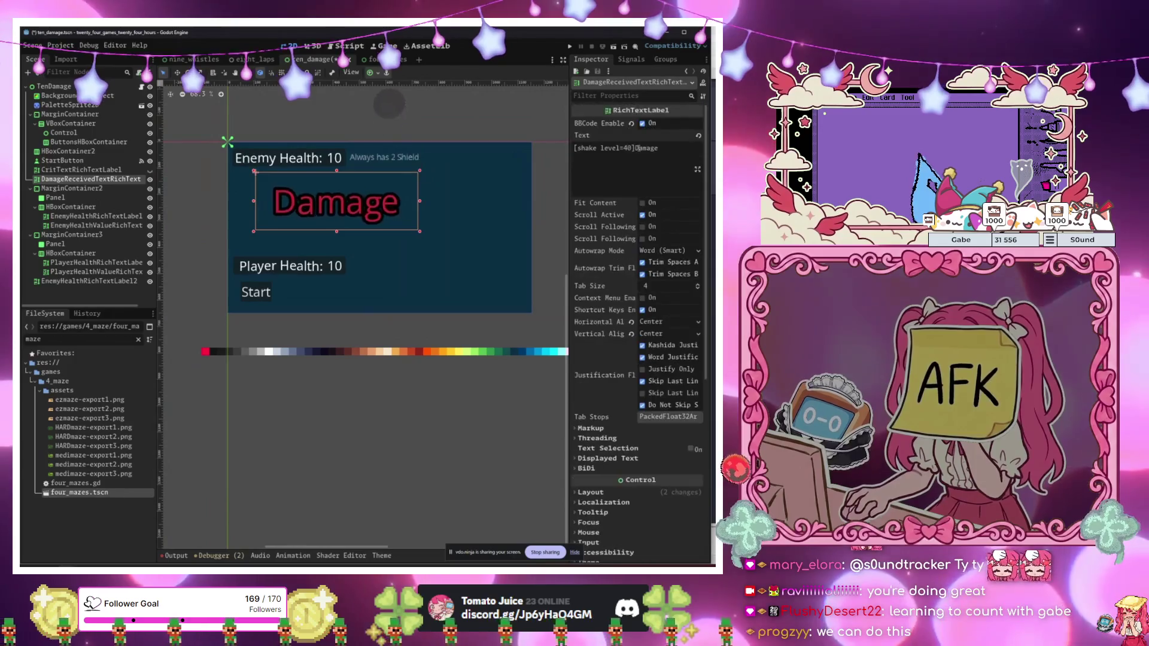
type(":")
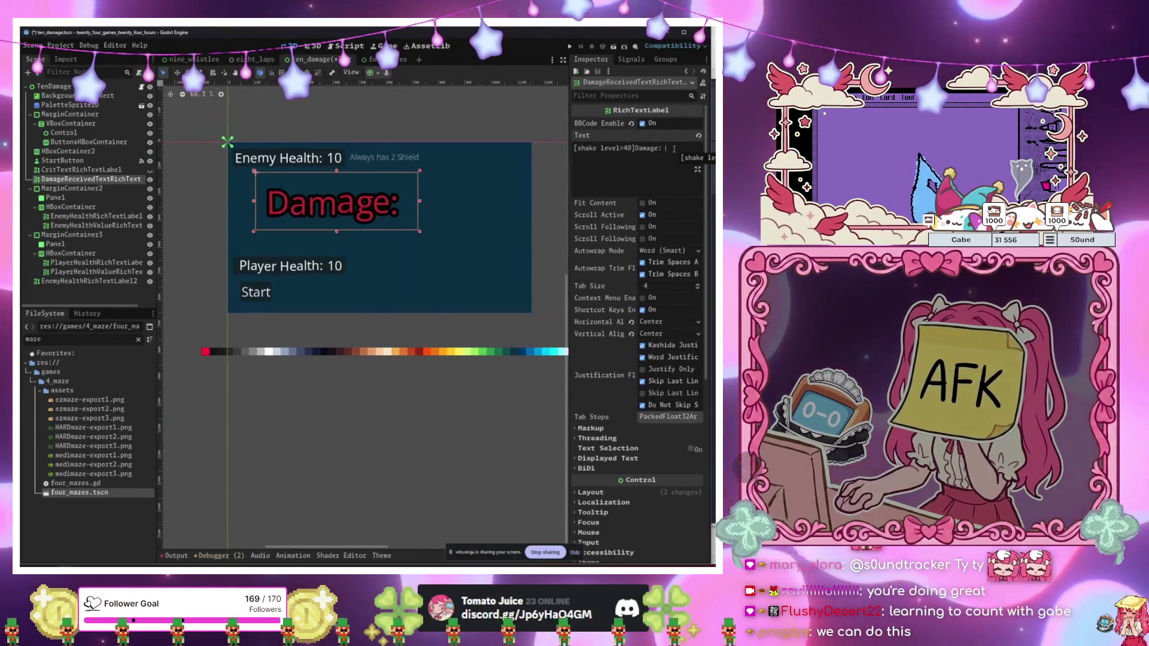
type("3")
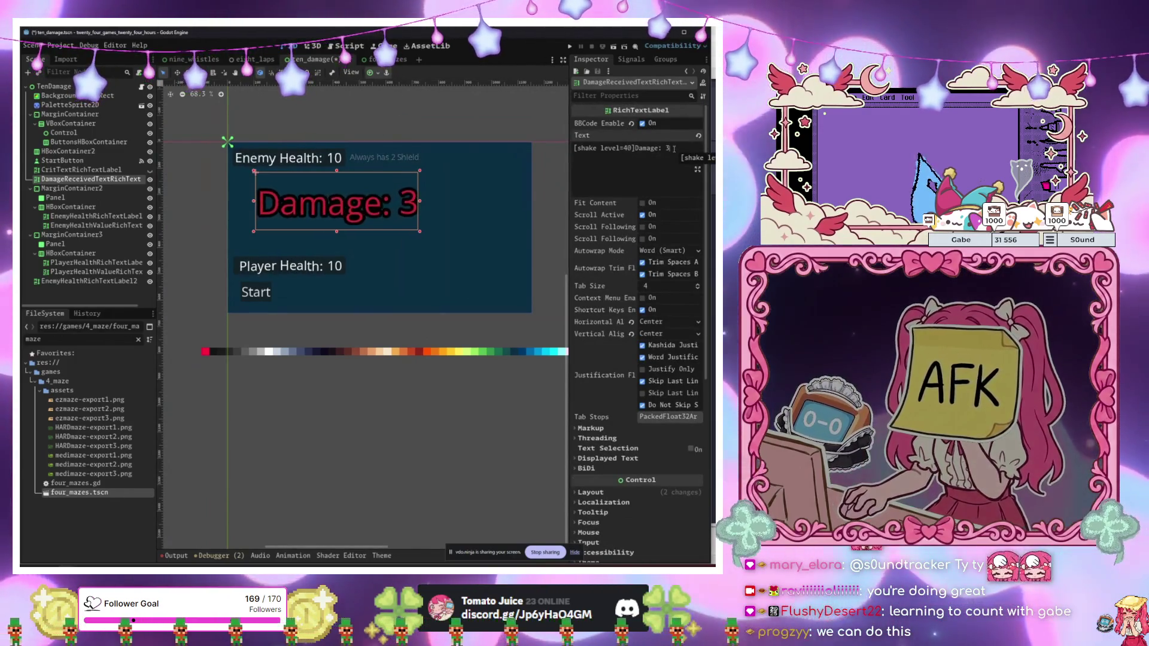
key("BackSpace")
key("BackSpace")
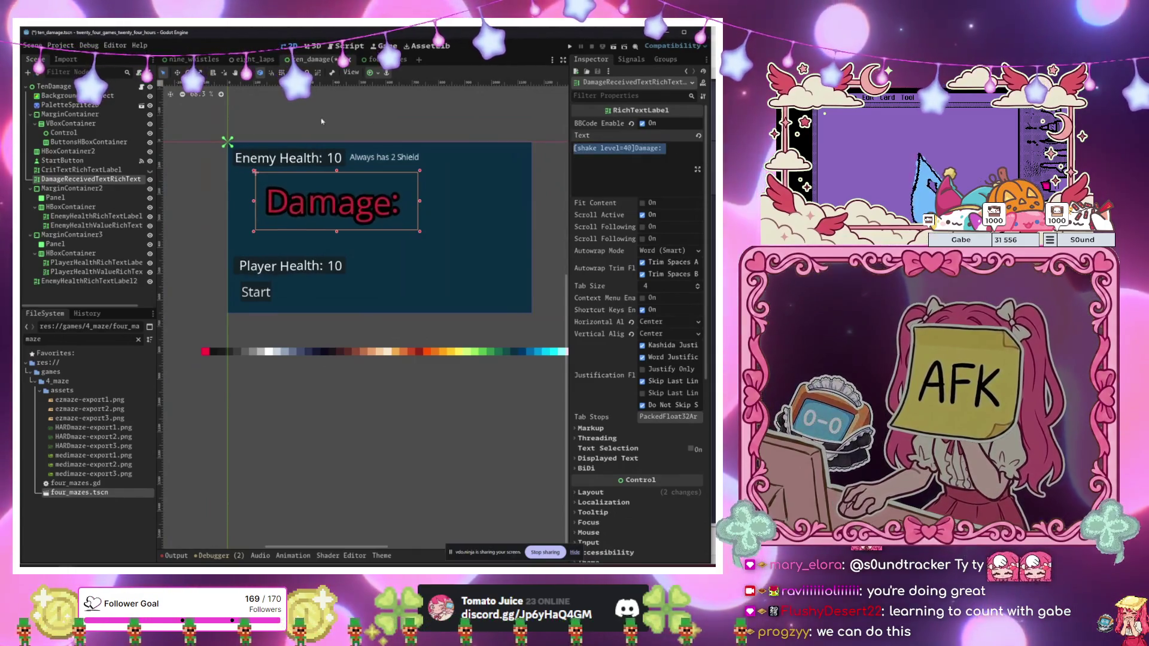
Step: Open ten_damage.gd at the empty receive_damage function
left_click(375, 126)
left_click(350, 46)
left_click(357, 323)
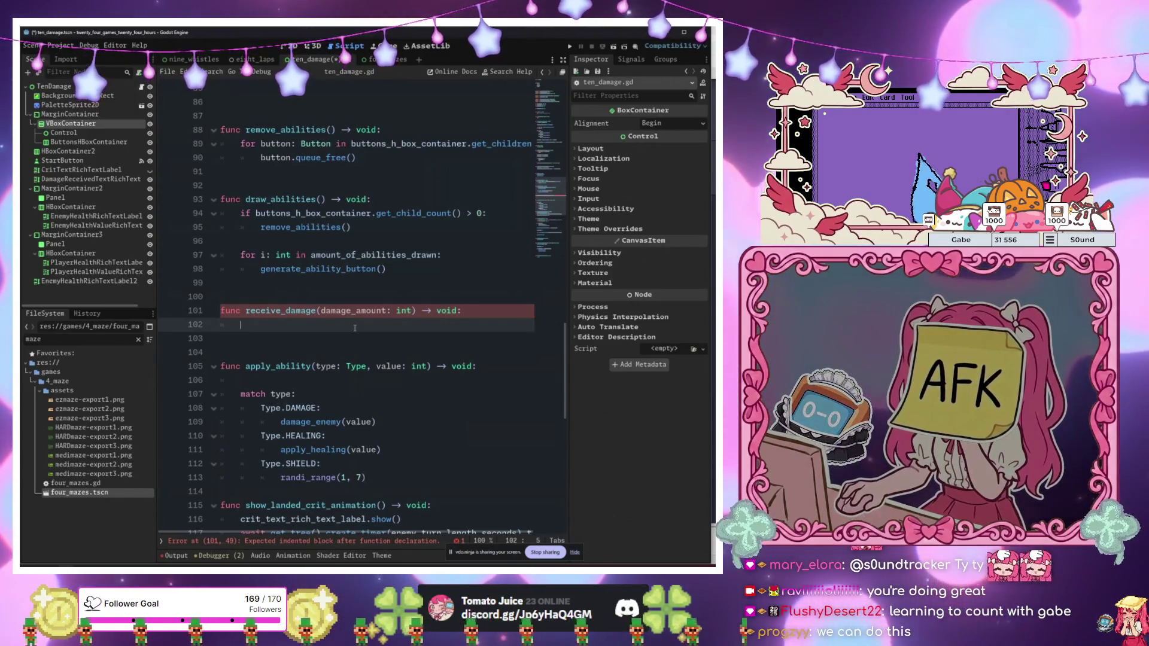
Step: Add an exported damage_received_text_rich_text_label reference to the DamageReceivedTextRichText node
key("Return")
key("Return")
key("Return")
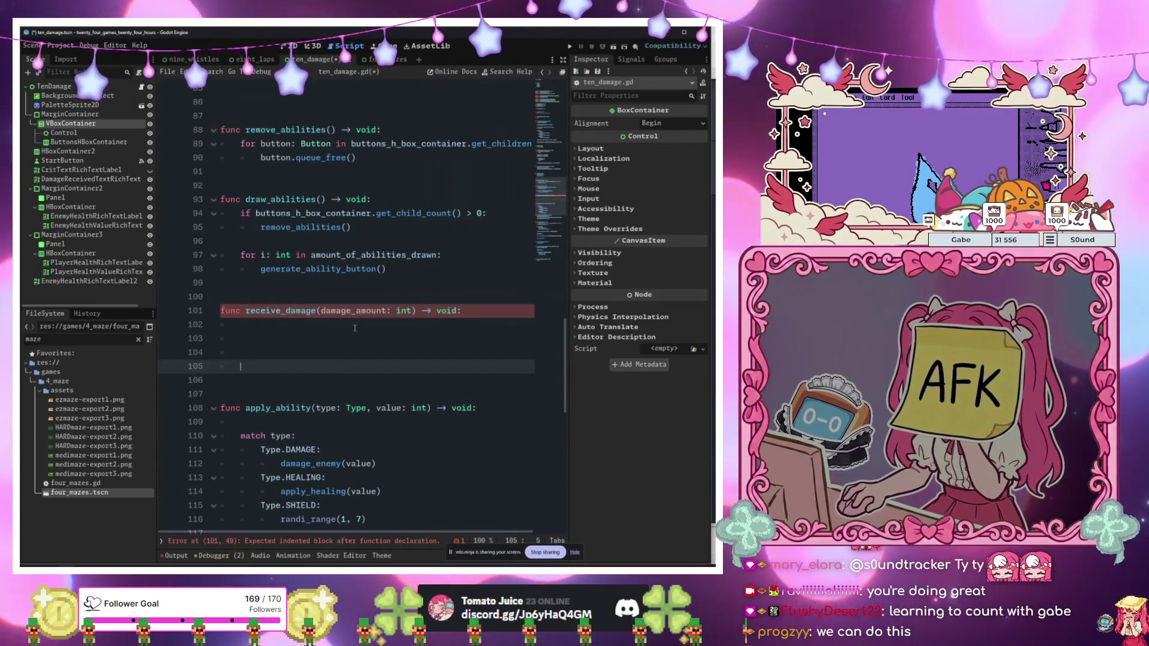
key("BackSpace")
key("BackSpace")
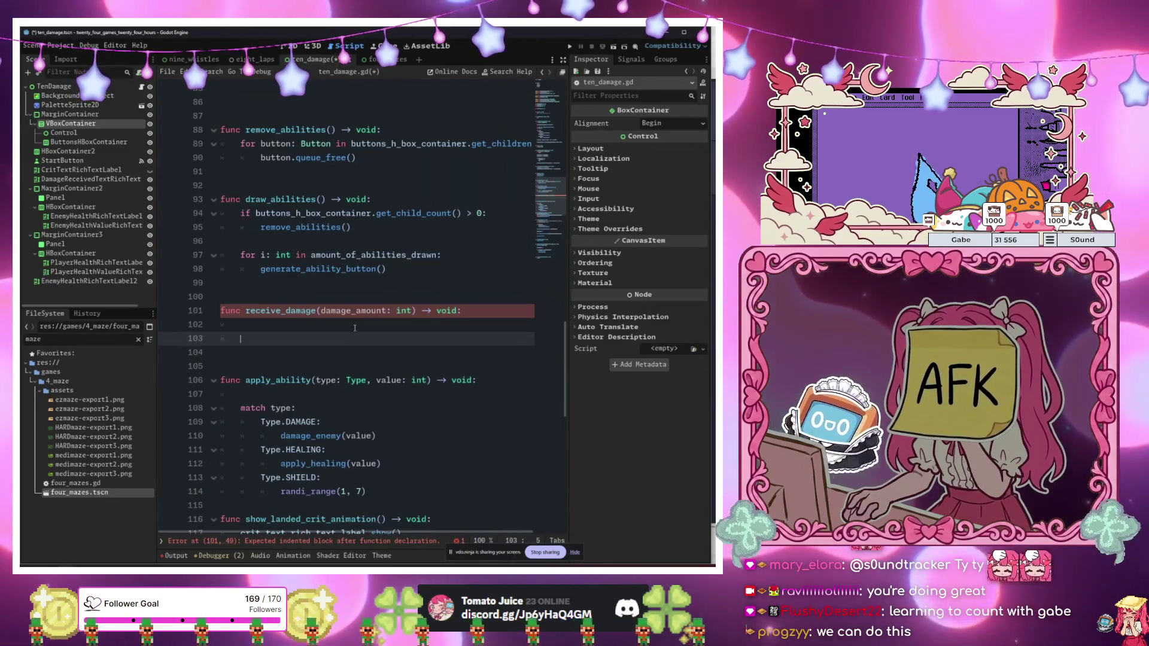
scroll(355, 327, "up", 20)
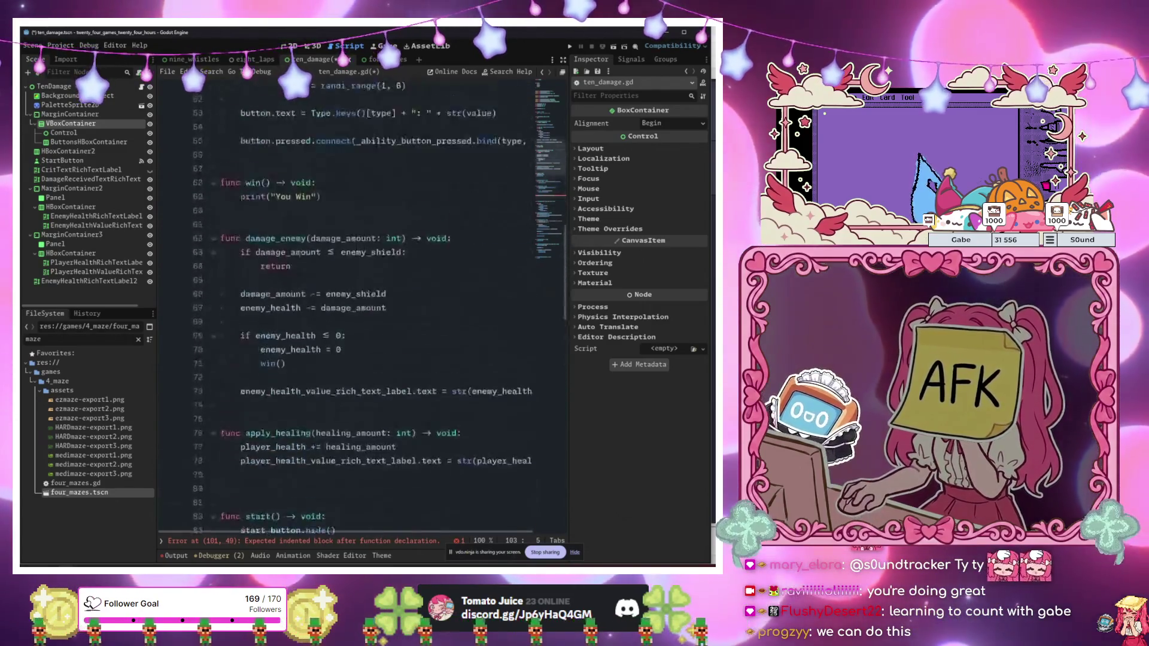
scroll(361, 221, "up", 8)
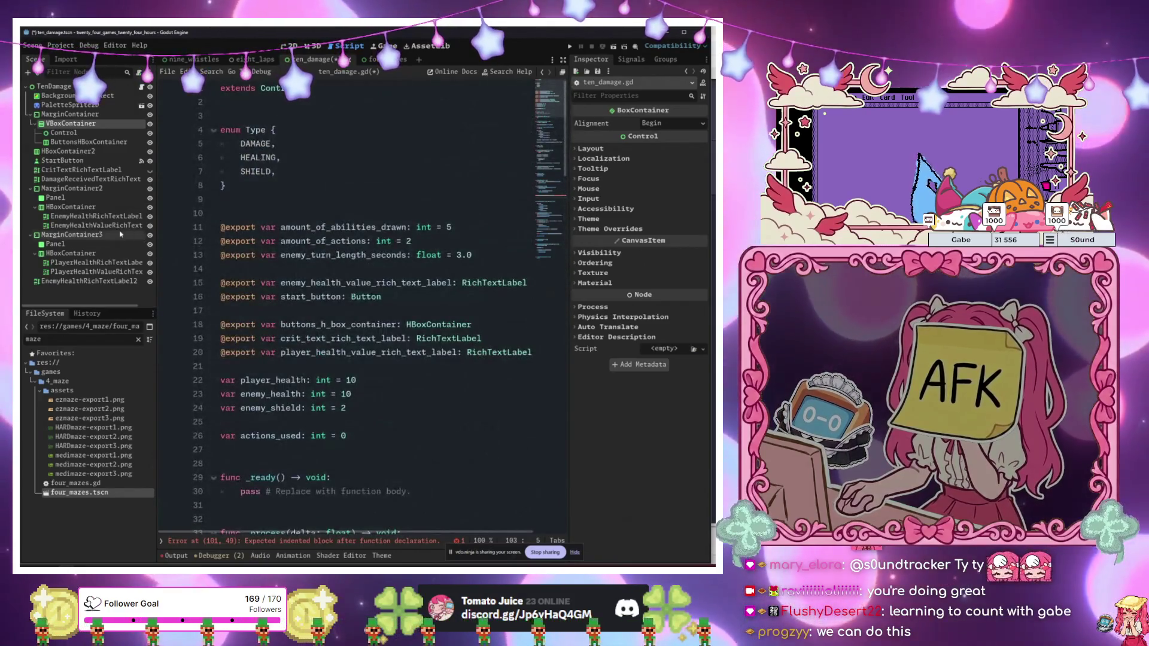
mouse_move(71, 179)
left_mouse_down()
mouse_move(335, 341)
mouse_move(335, 365)
left_mouse_up()
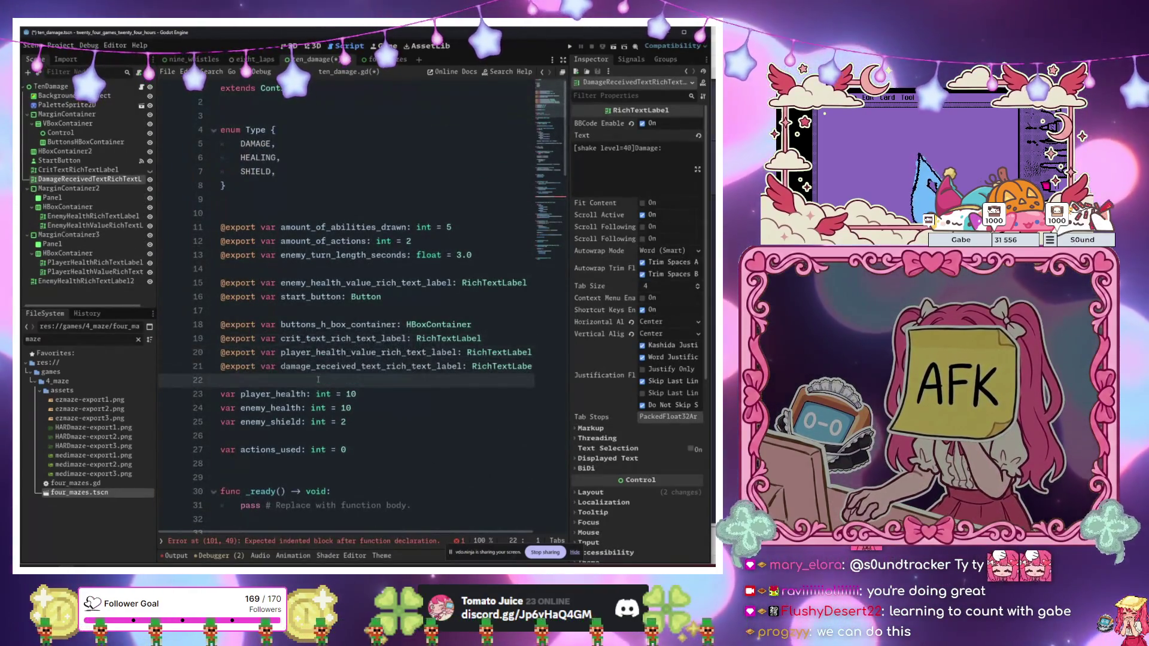
scroll(326, 383, "down", 18)
scroll(326, 383, "down", 10)
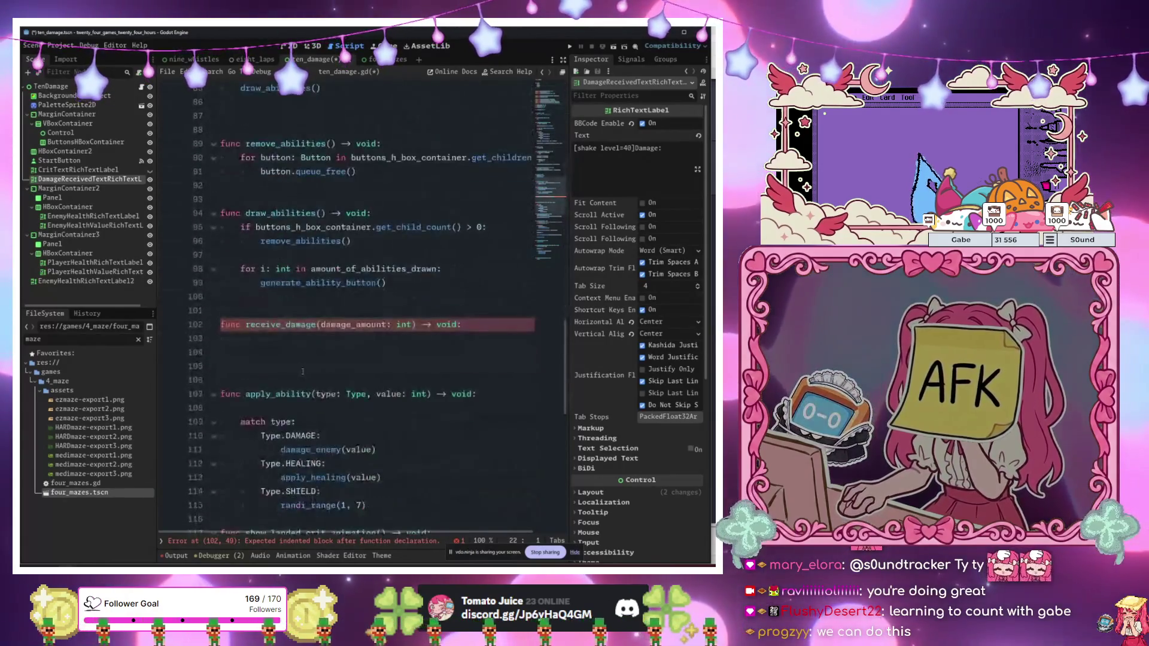
Step: In receive_damage, set the label text to "[shake level=40]Damage: " + str(damage_amount)
left_click(312, 350)
left_click(311, 343)
type("dam")
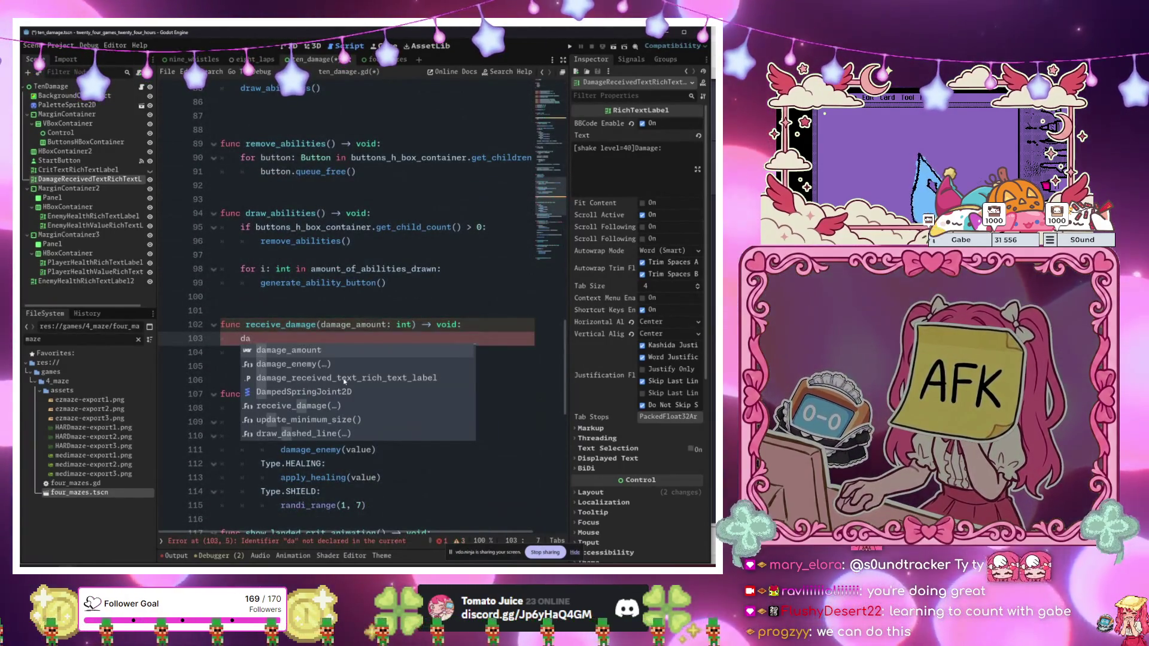
key("Return")
type(".text = [shake level=40]Damage:")
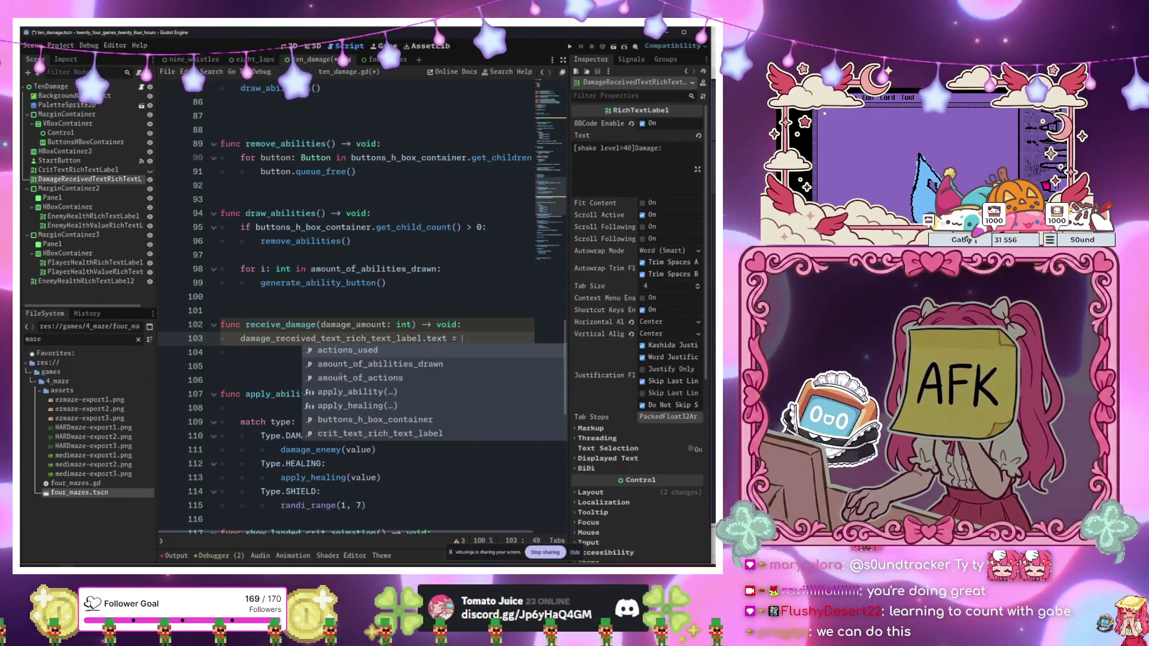
key("Escape")
key("ctrl+shift+Left")
key("ctrl+shift+Left")
key("ctrl+shift+Left")
type("\"[shake level=40]Damage:")
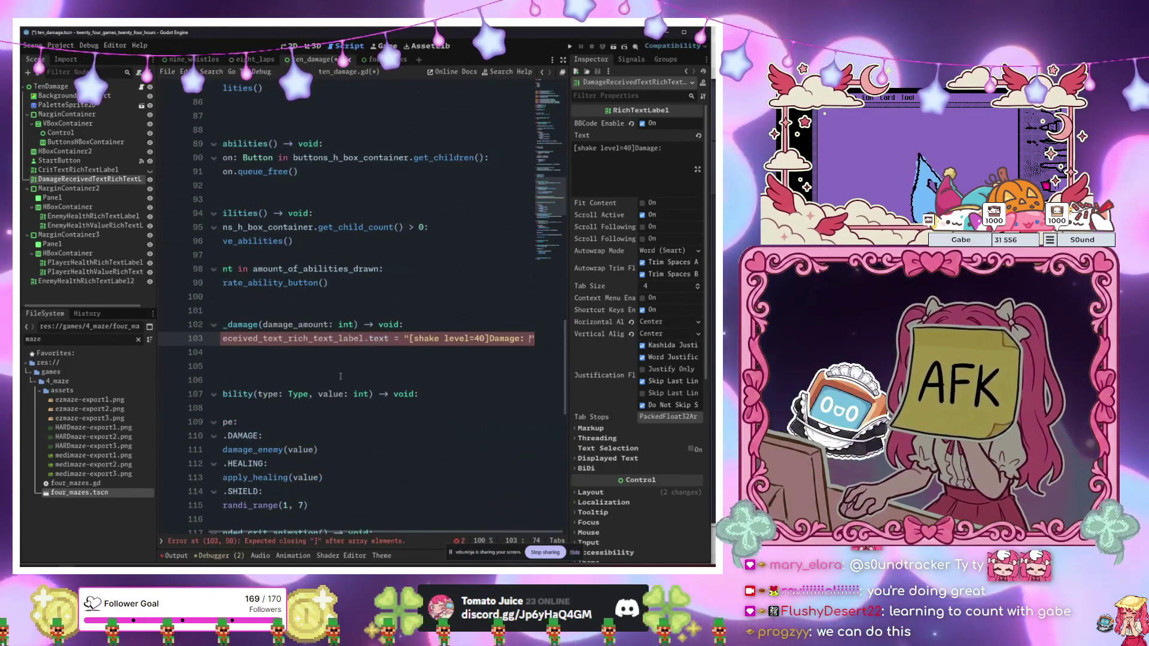
key("End")
type("+ str(dama")
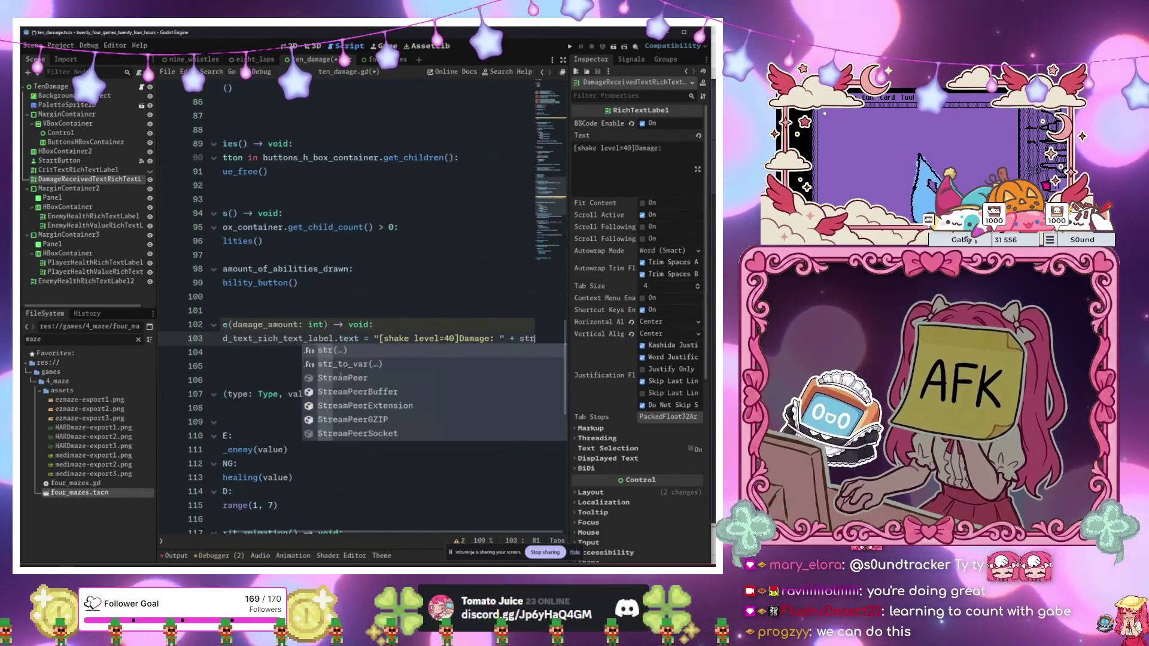
key("Return")
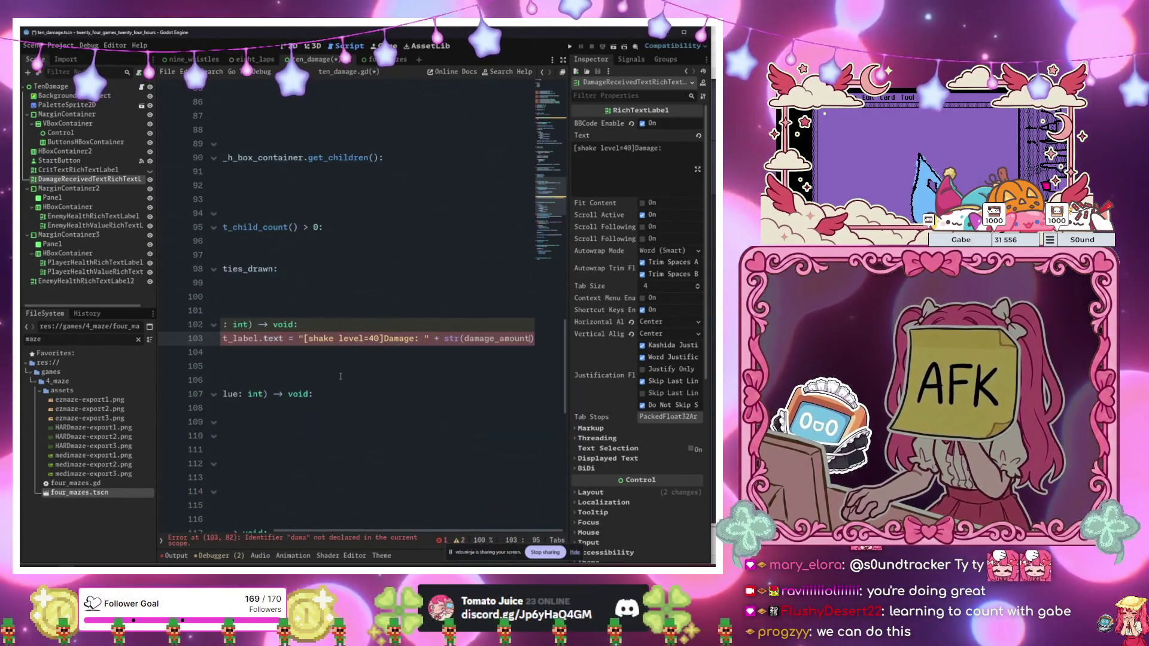
left_click(328, 359)
Step: Run the game and toggle the Damage label's visibility in the Remote tree
key("F6")
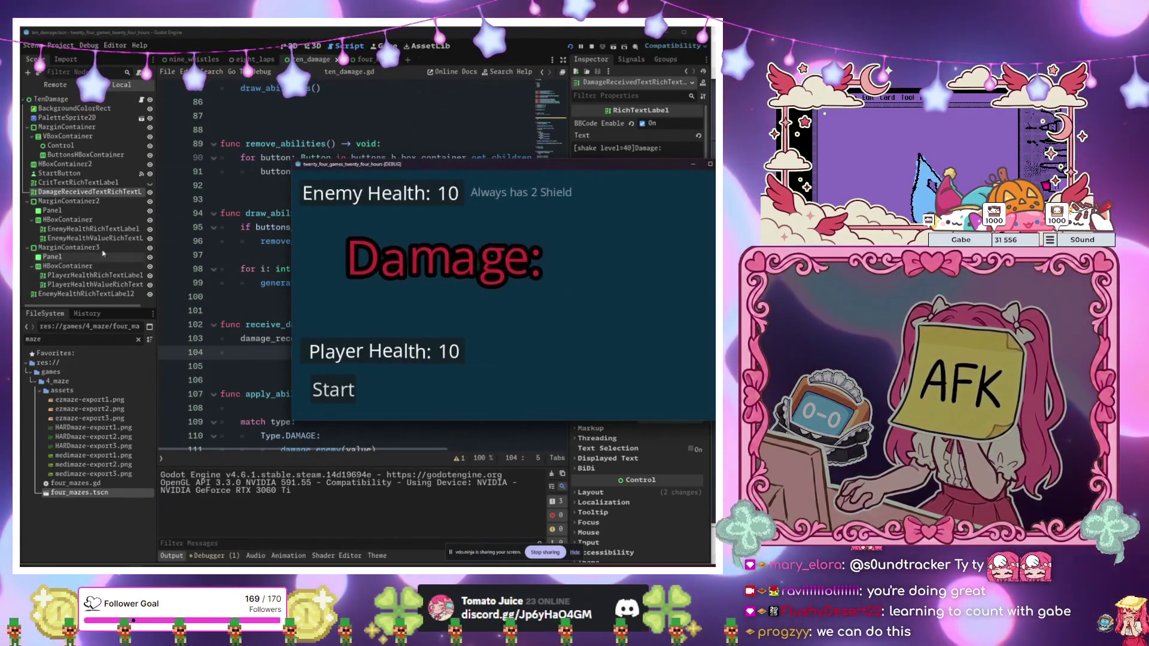
left_click(150, 192)
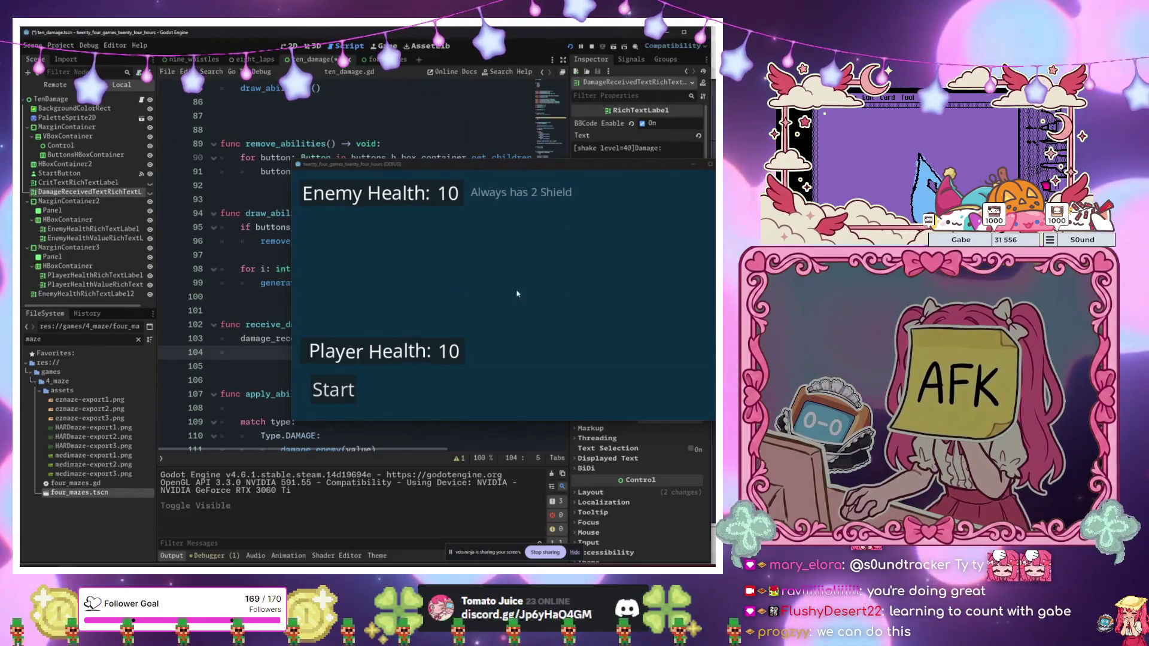
left_click_drag(580, 166, 605, 444)
left_click_drag(359, 339, 534, 339)
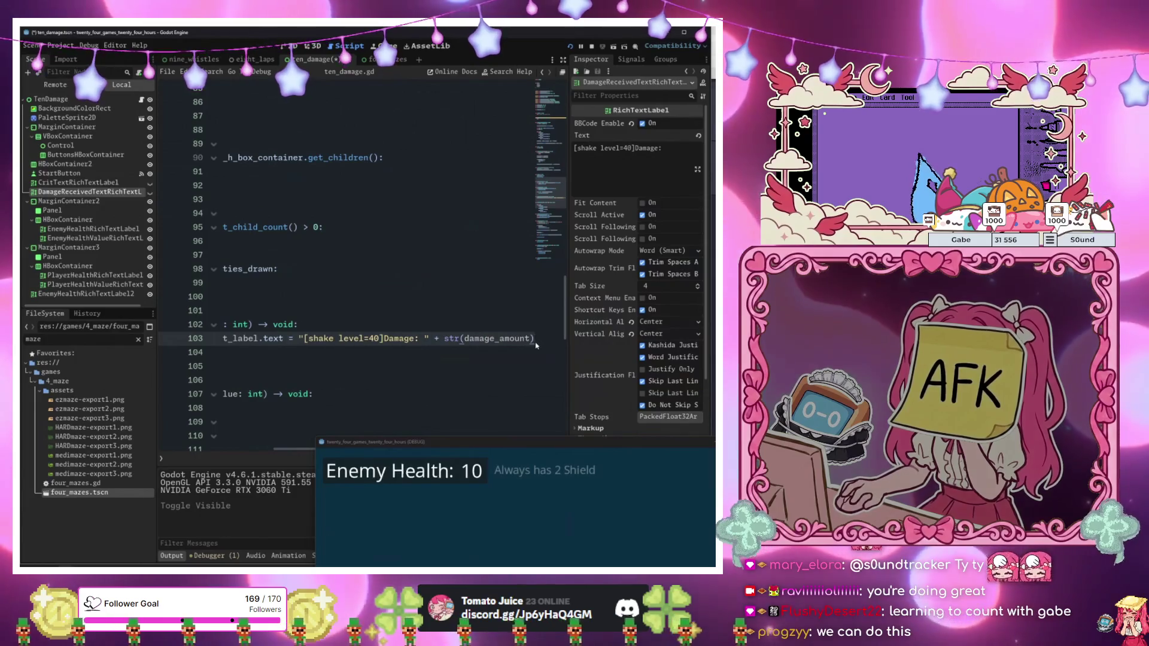
Step: Make receive_damage first call damage_received_text_rich_text_label.show()
type(".")
key("BackSpace")
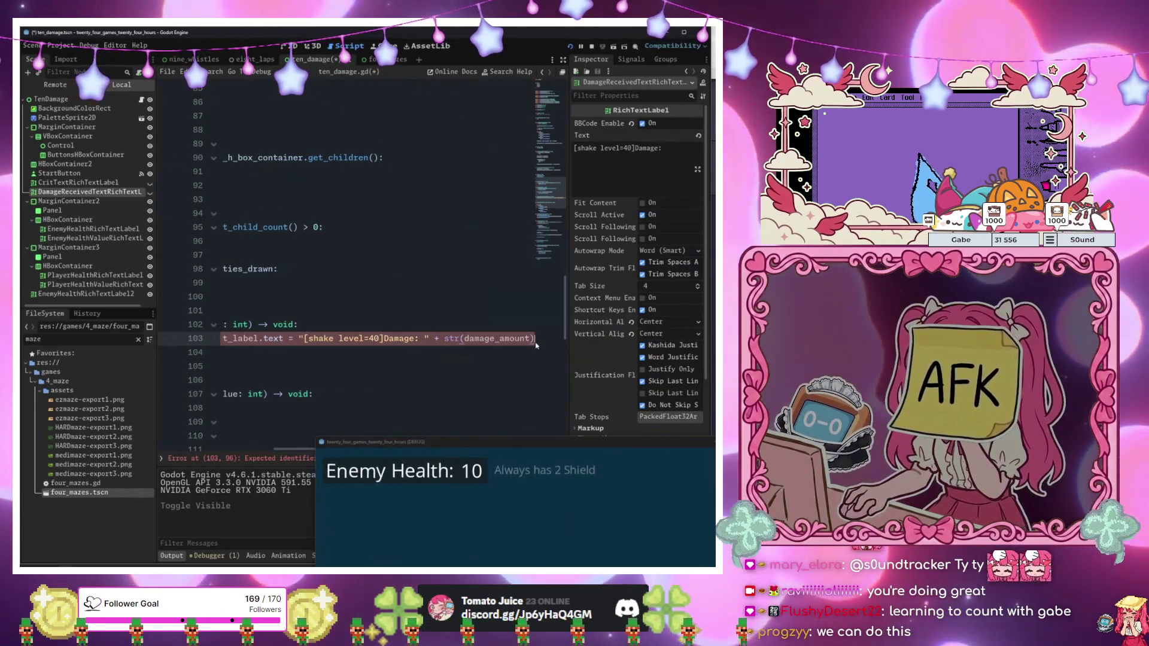
key("Up")
key("Return")
type("da")
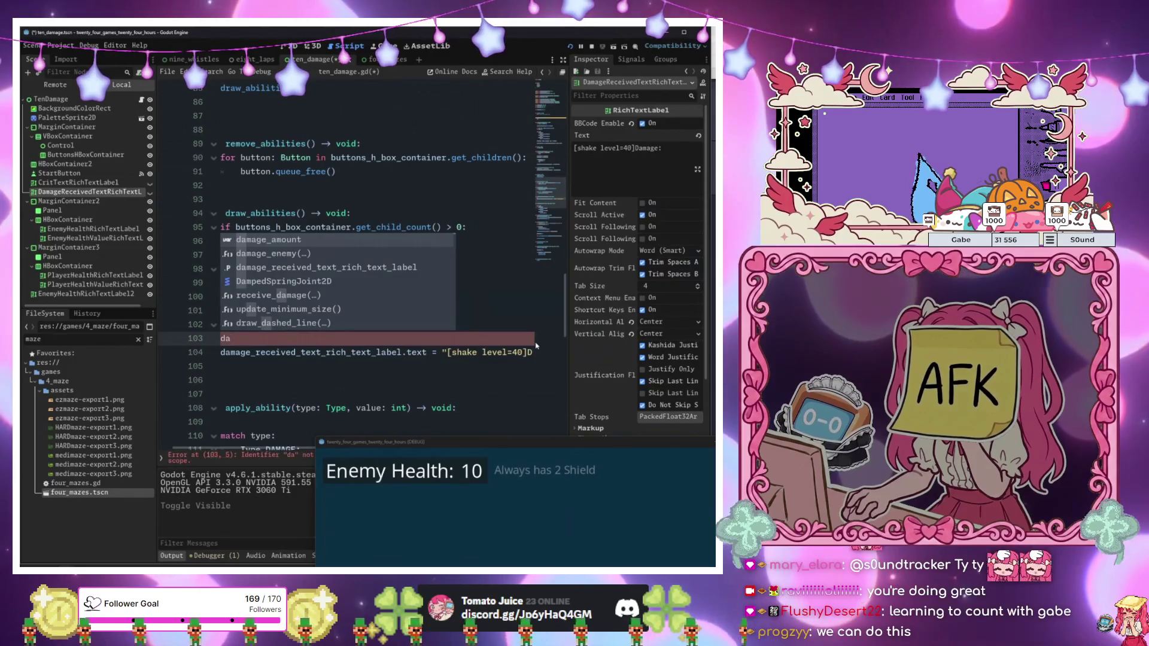
key("Return")
type(".sh")
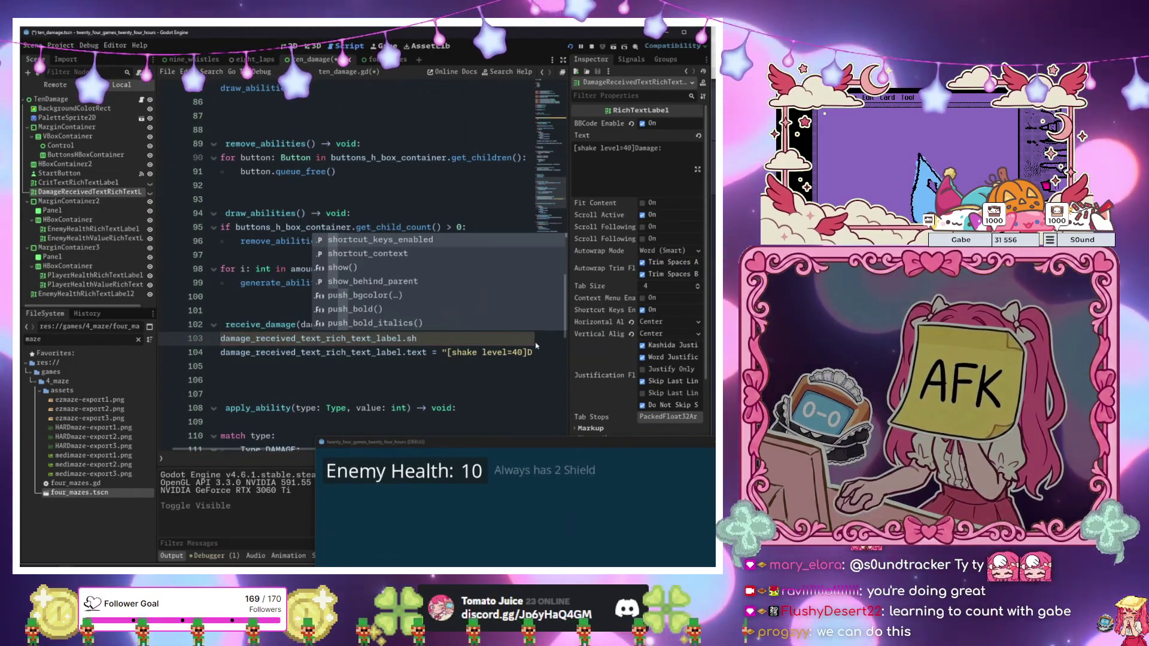
type("o")
key("Return")
Step: After the text line, await a create_timer of enemy_turn_length_seconds
key("Down")
key("Down")
key("Return")
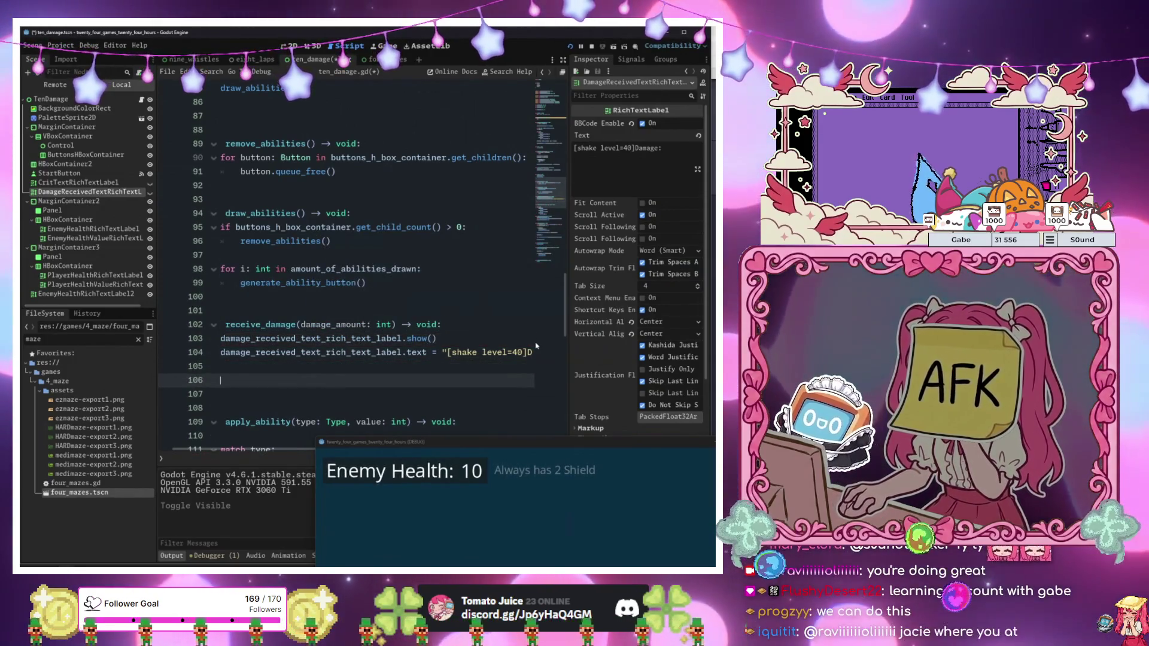
type("await g")
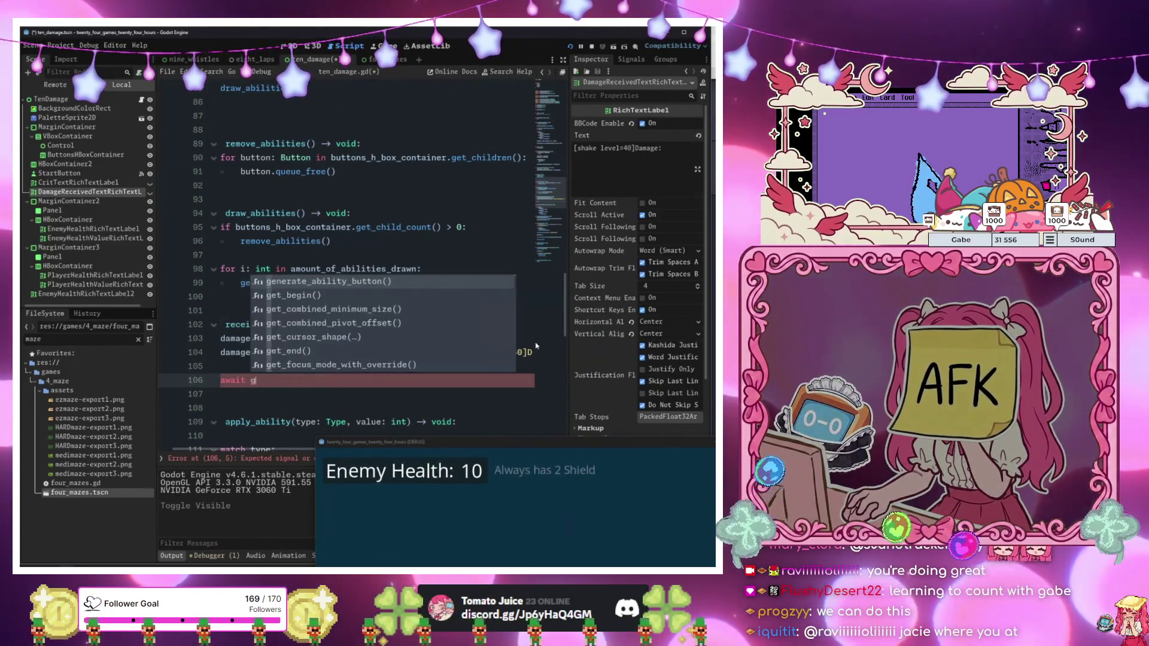
type("et_tree().")
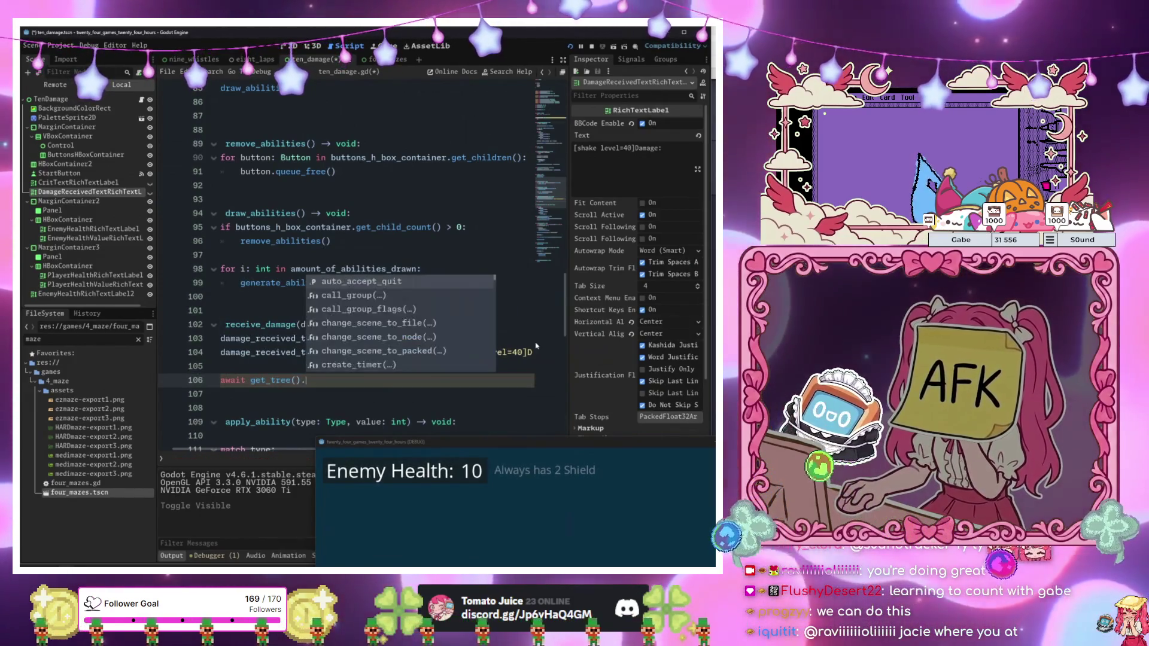
type("cr")
key("Return")
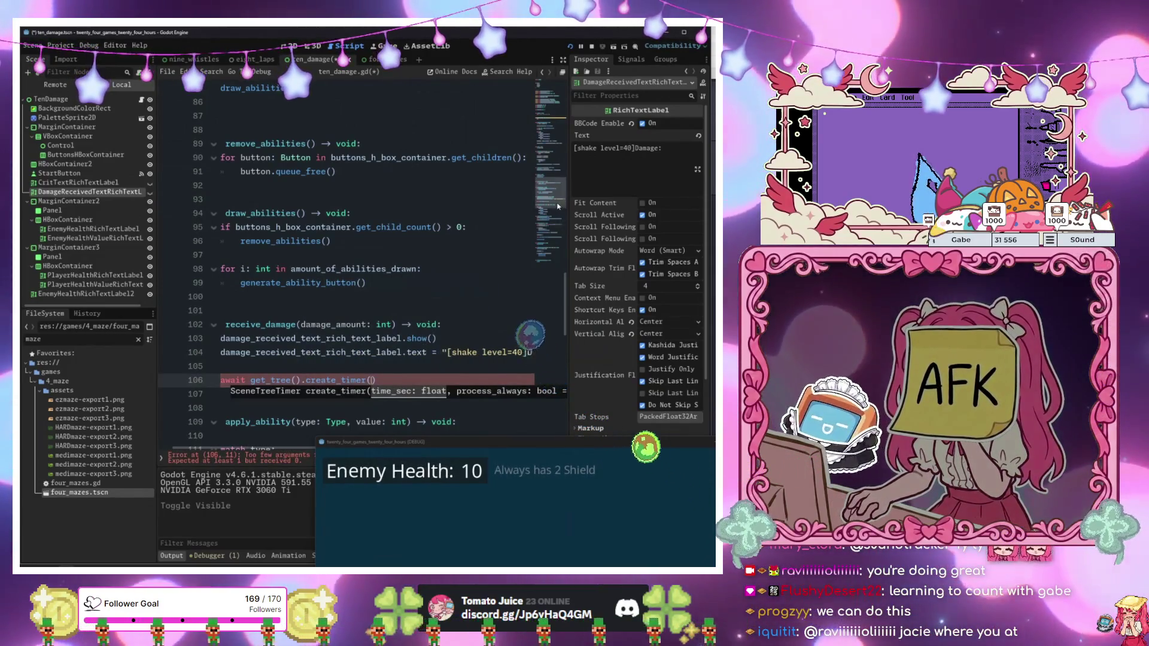
left_click(555, 108)
left_click_drag(555, 108, 558, 95)
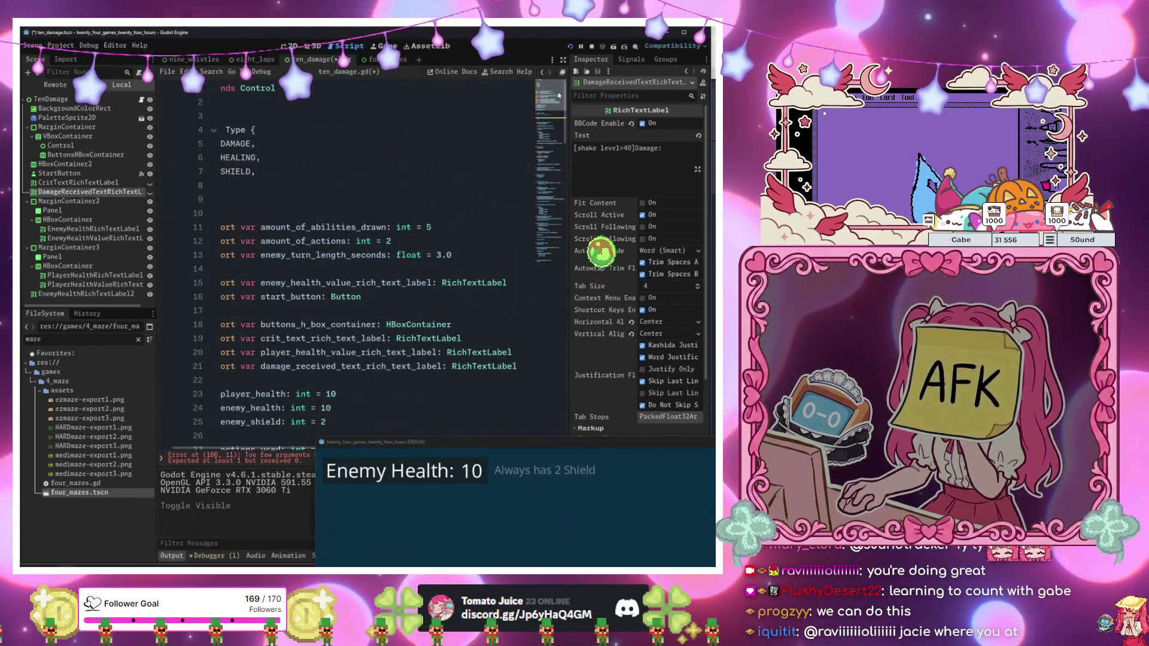
left_click_drag(559, 94, 560, 206)
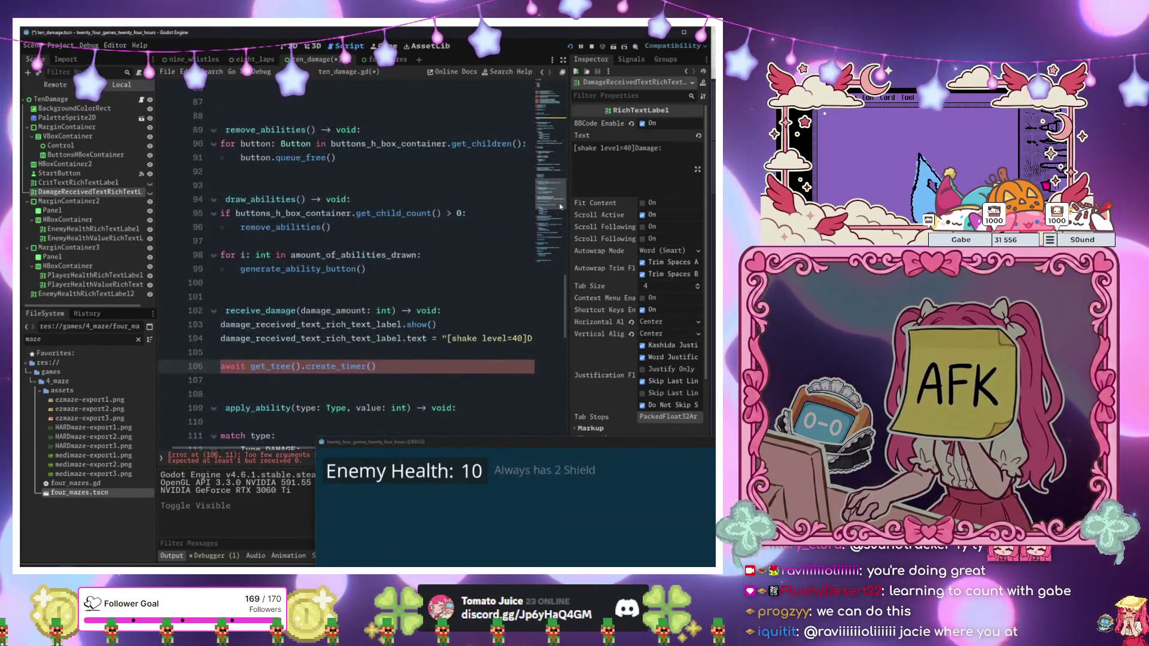
type("enemy_turn_length_seconds")
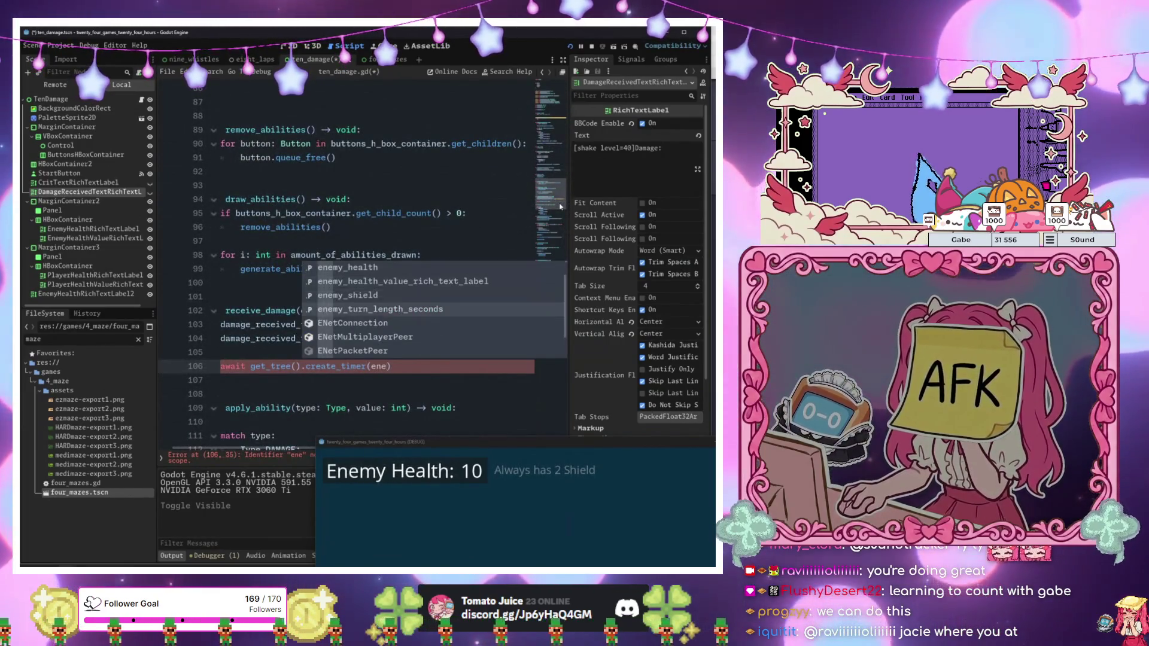
key("Return")
type(".timeout")
key("Return")
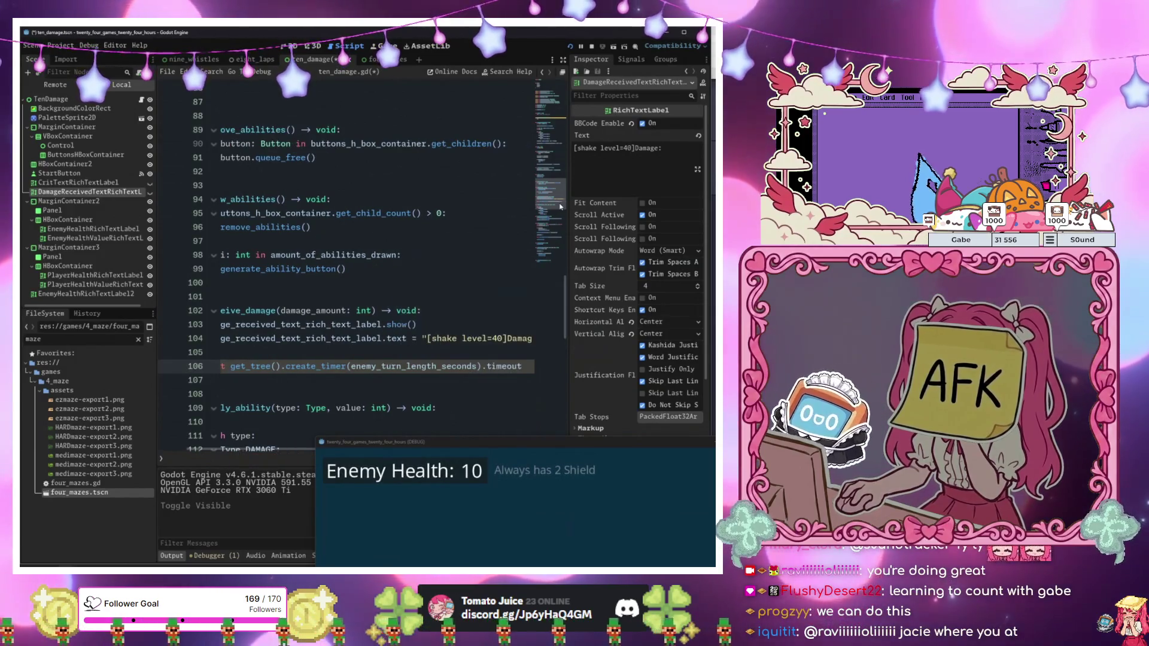
Step: Hide the damage label with hide() after the await
key("Return")
type("da")
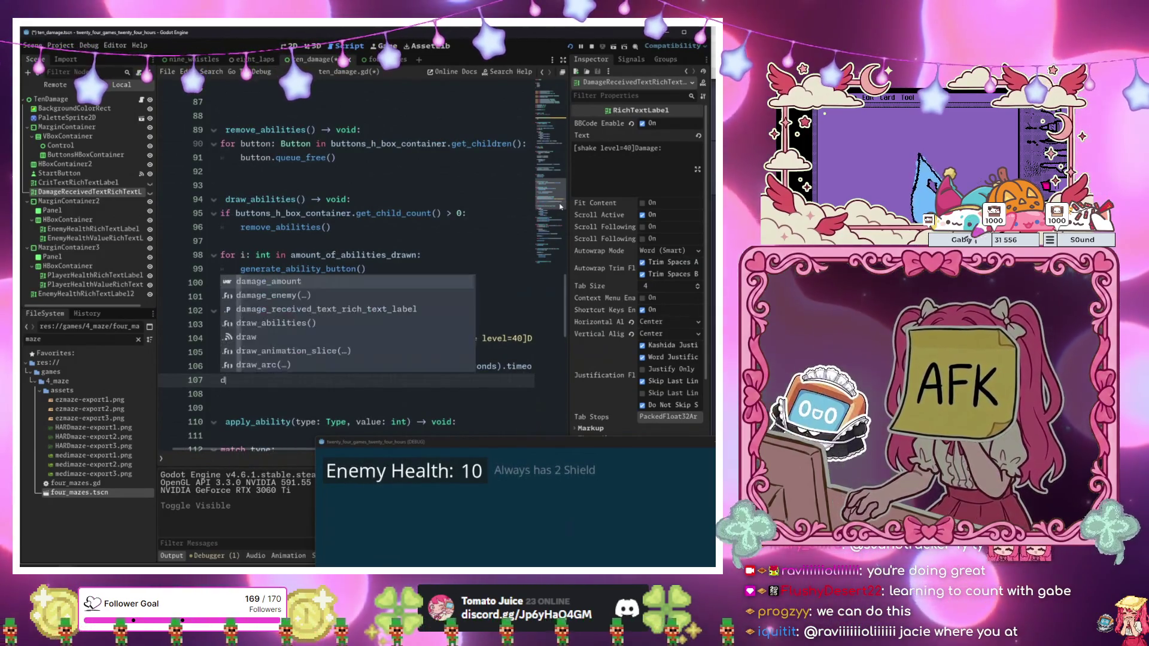
key("Down")
key("Down")
key("Return")
type(".hid")
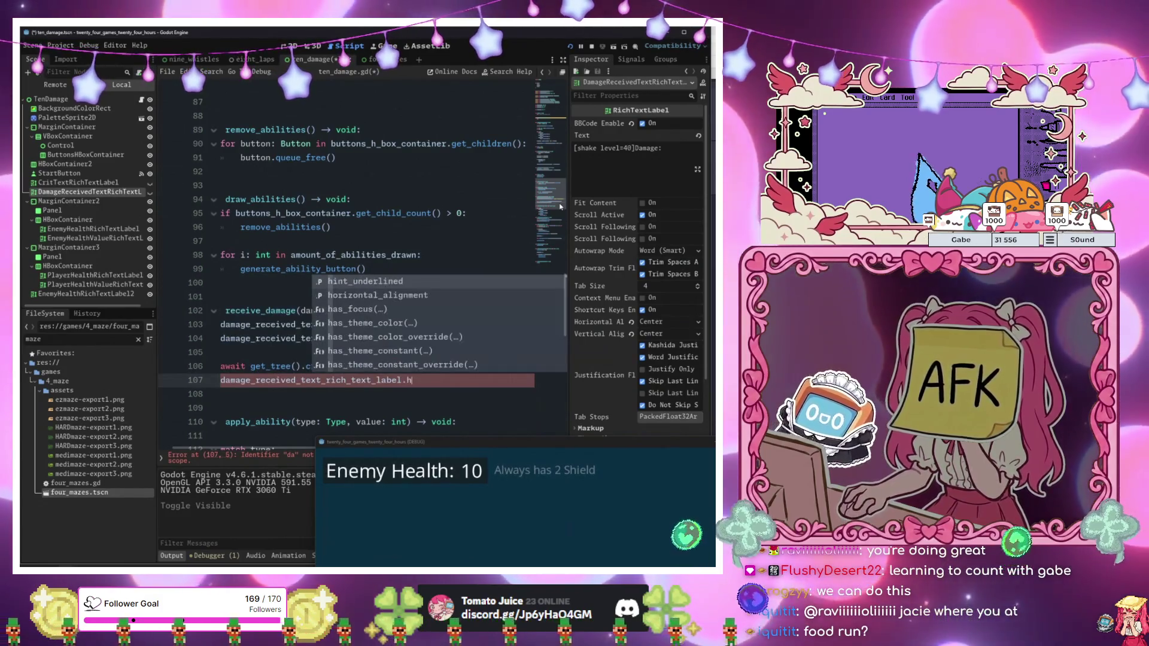
key("Down")
key("Return")
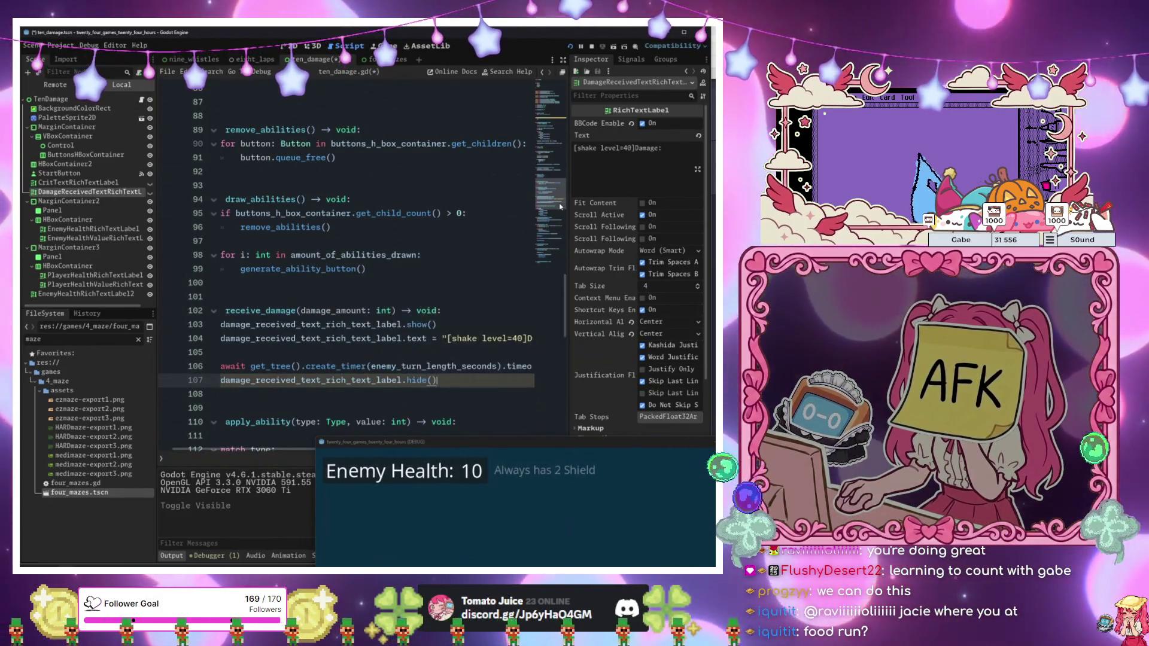
Step: Add blank lines at the top of receive_damage and begin a 'player_health -=' line
key("Up")
key("Up")
key("Up")
key("Up")
key("Up")
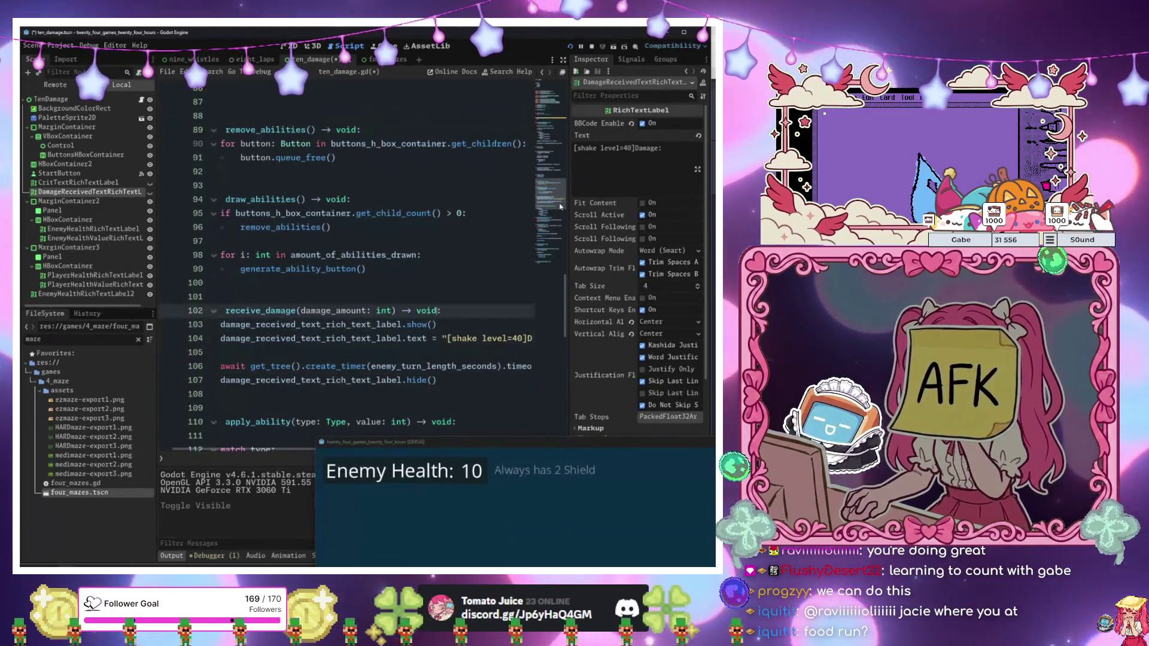
key("Return")
key("Return")
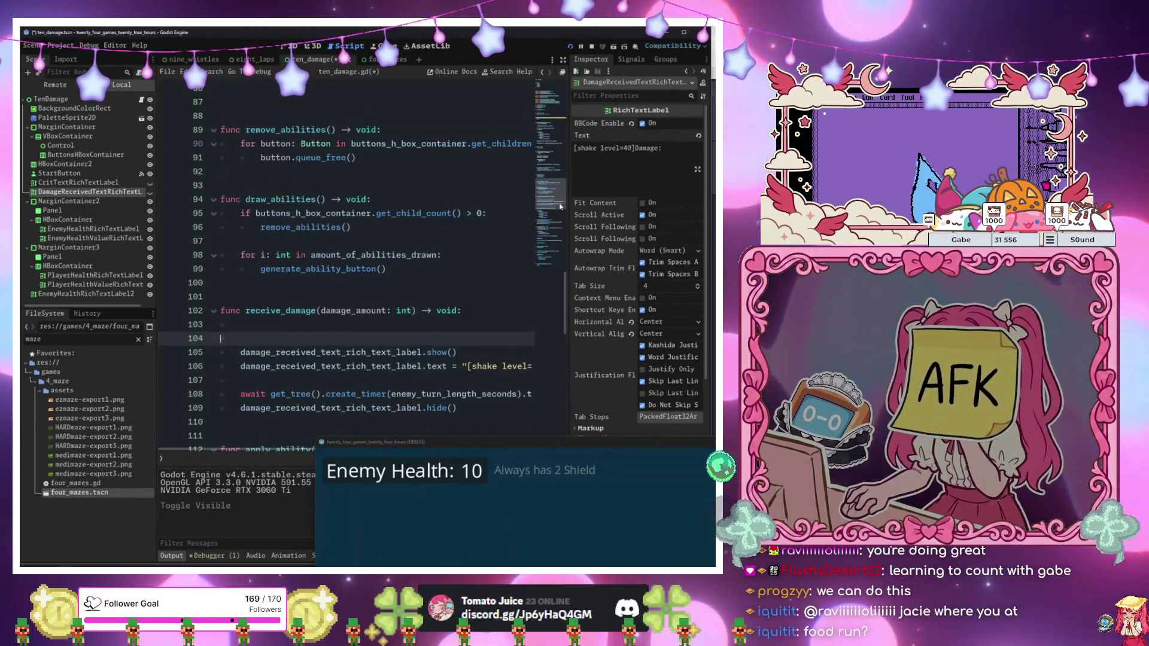
key("Return")
key("Up")
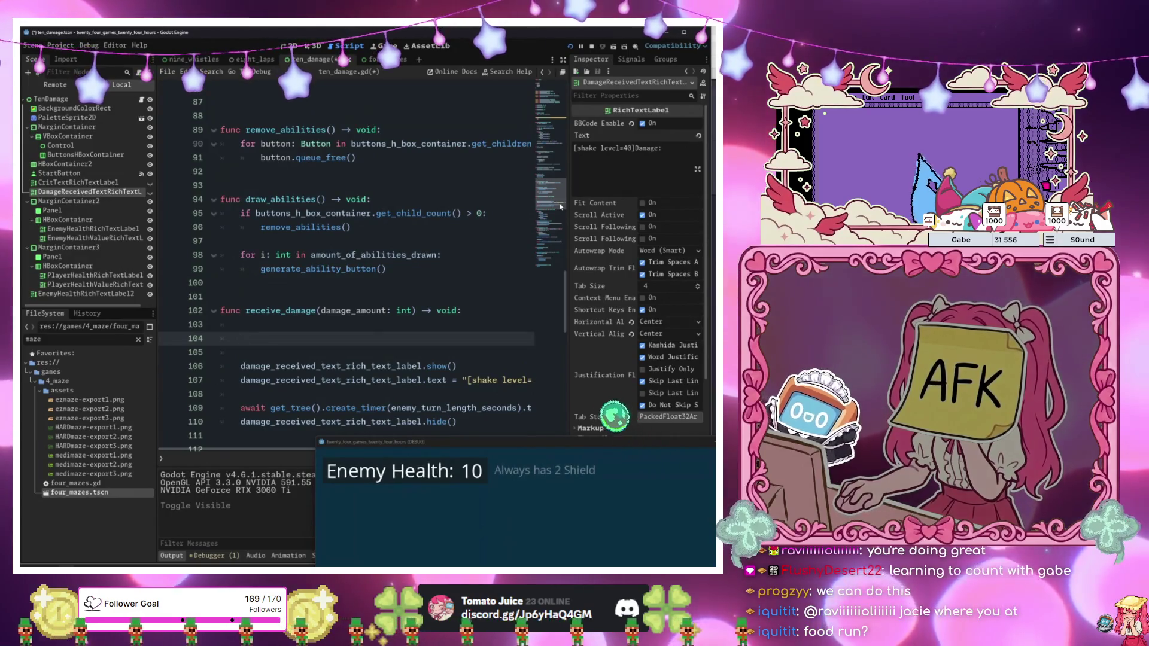
type("player_health -y")
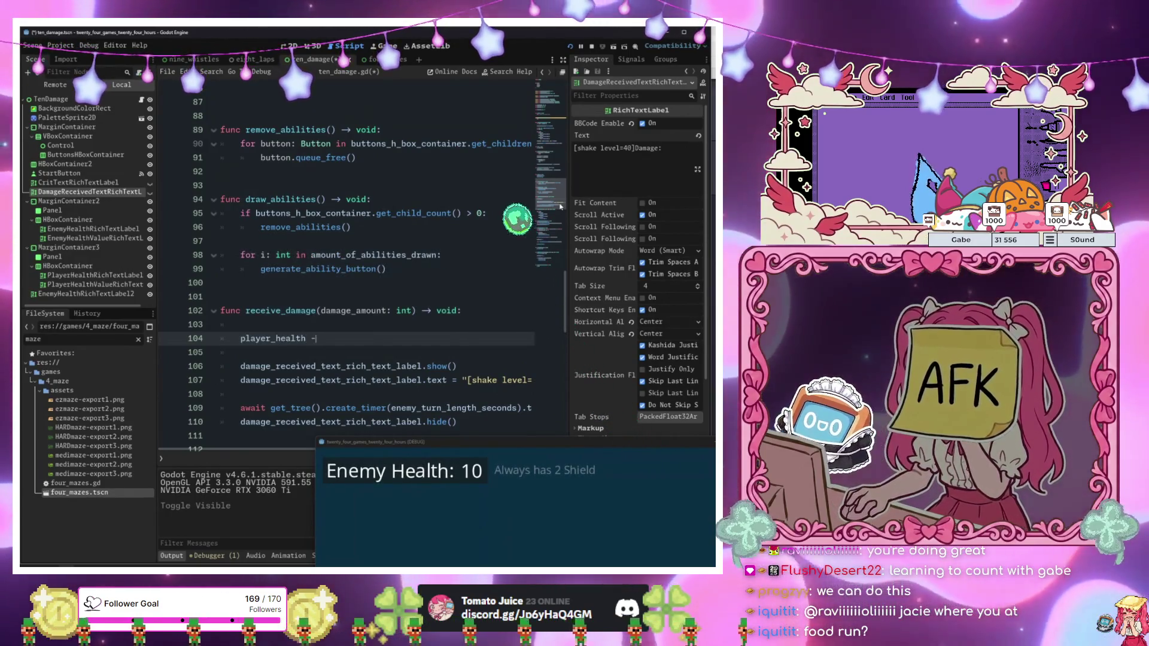
key("BackSpace")
type("= ")
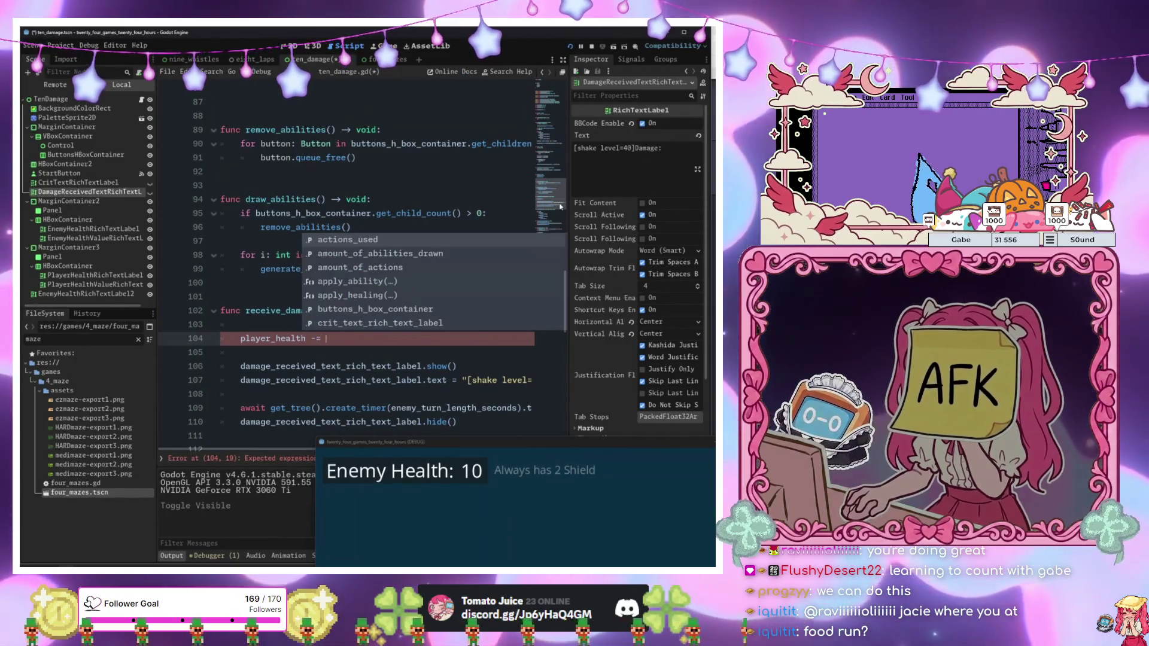
type("Da")
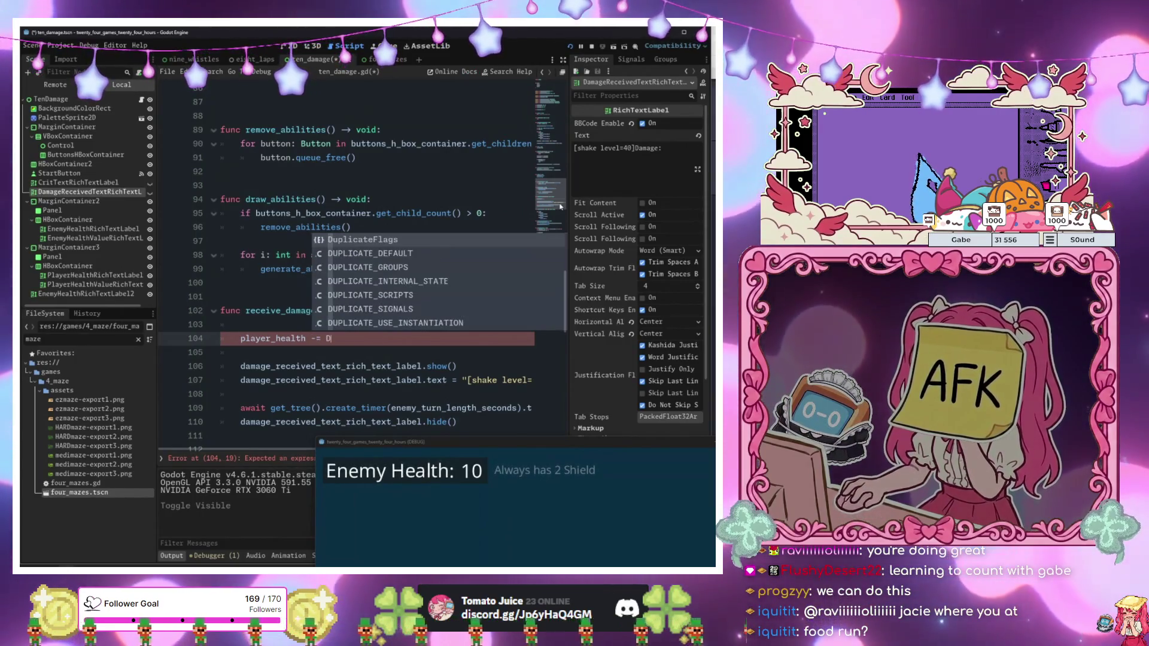
Step: Complete the line as player_health -= damage_amount
key("BackSpace")
key("BackSpace")
type("da")
key("Return")
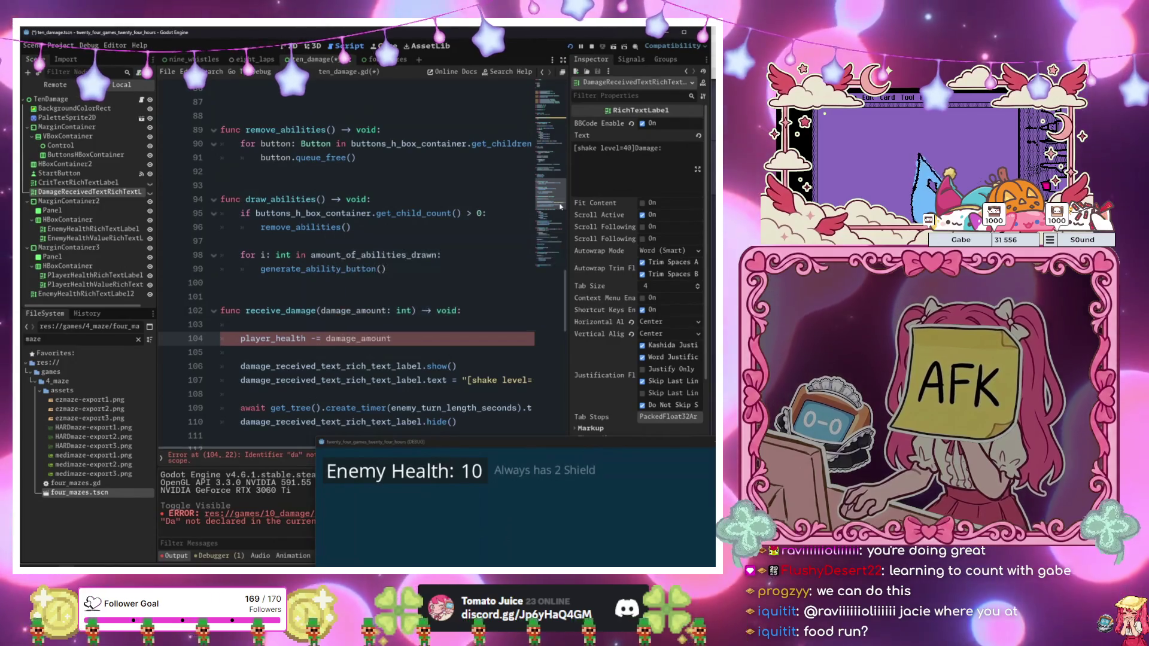
key("Return")
key("Return")
type("f")
key("BackSpace")
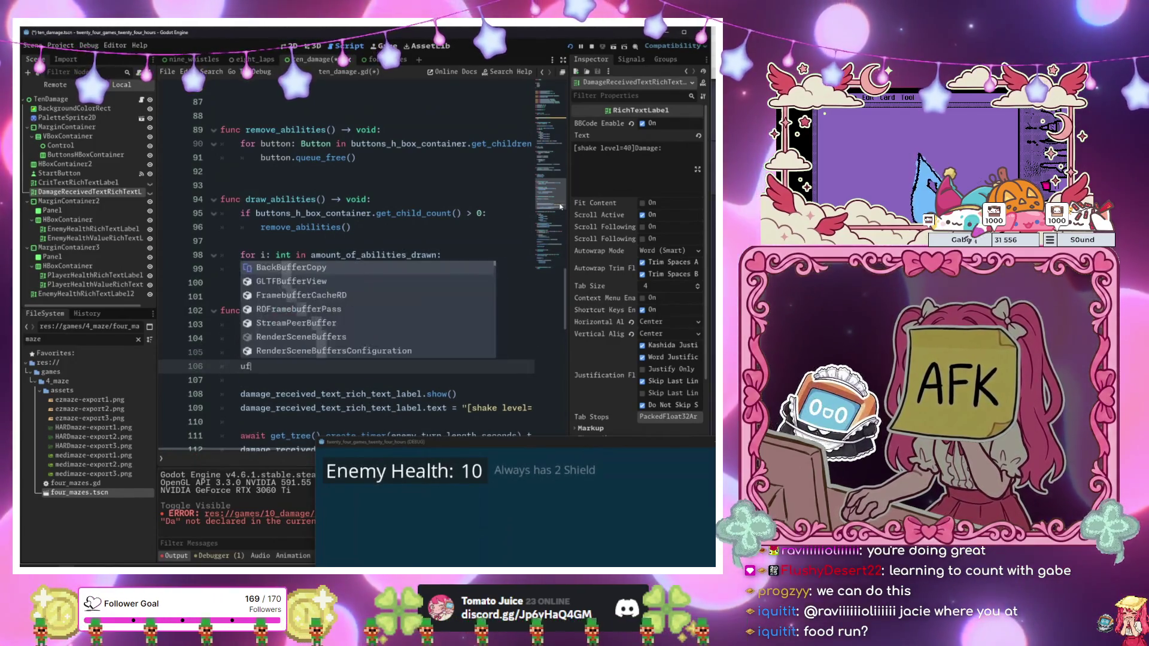
Step: Add 'if player_health <= 0:' that calls lose()
type("if pla")
key("Return")
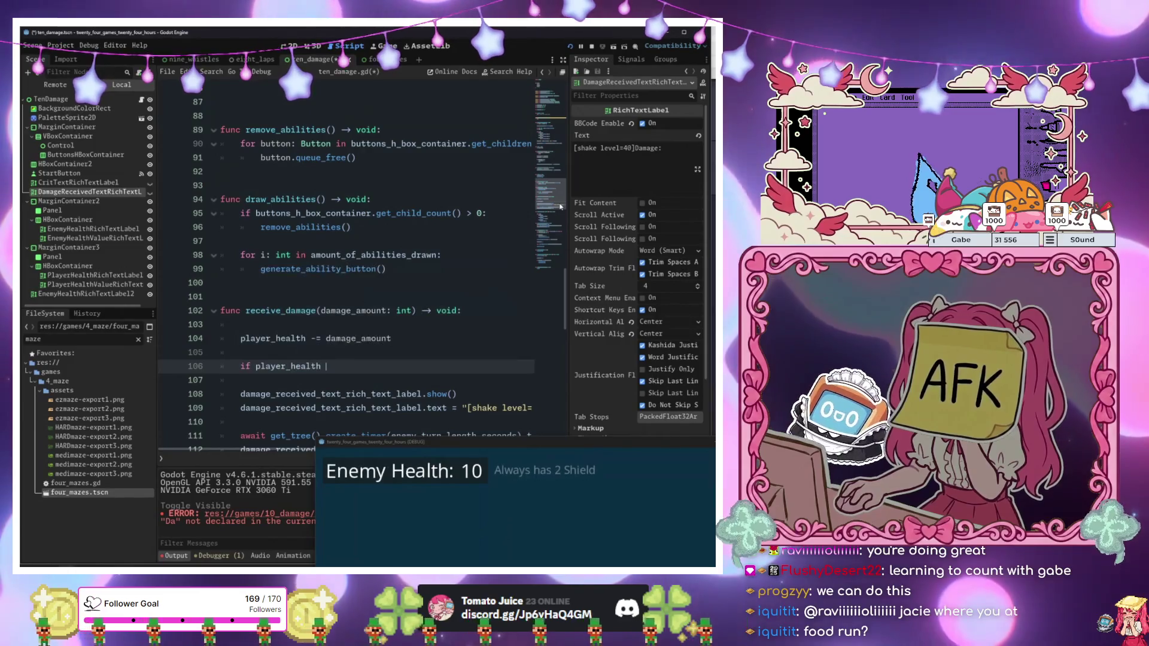
key("BackSpace")
type("<")
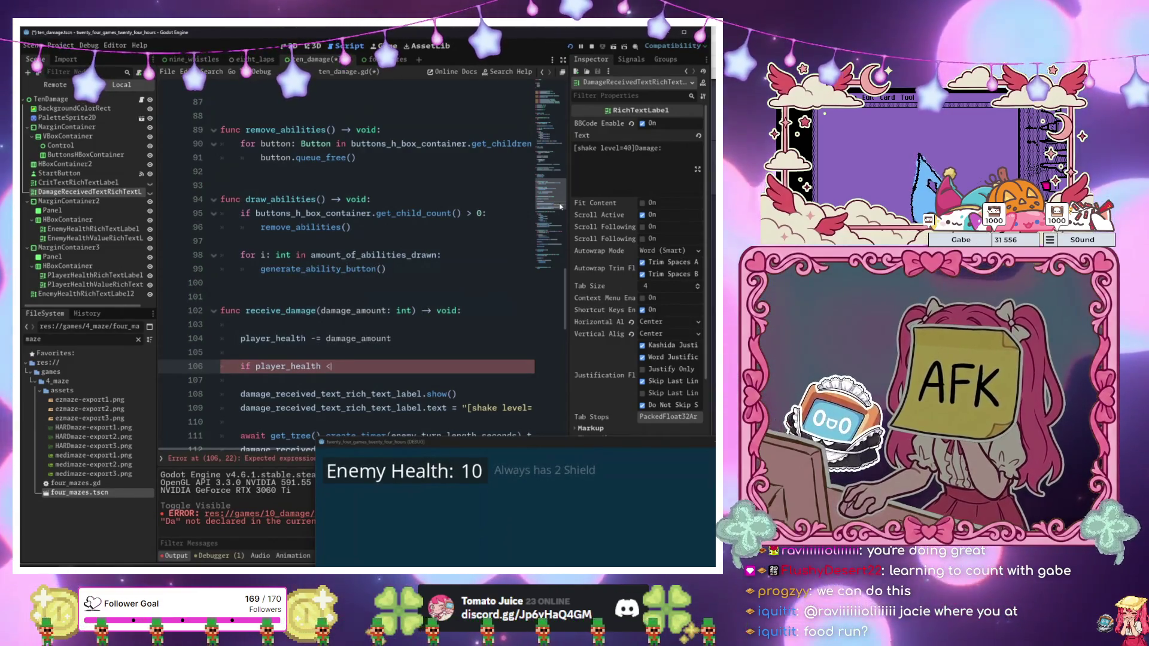
type("= 0:")
key("Return")
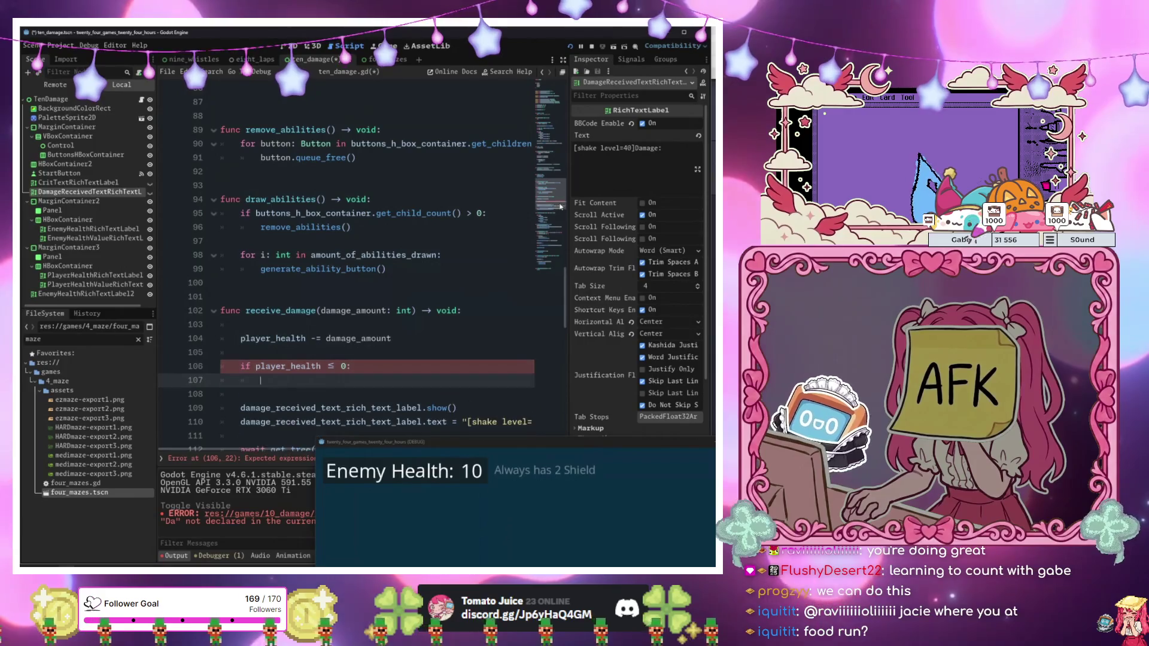
type("lose")
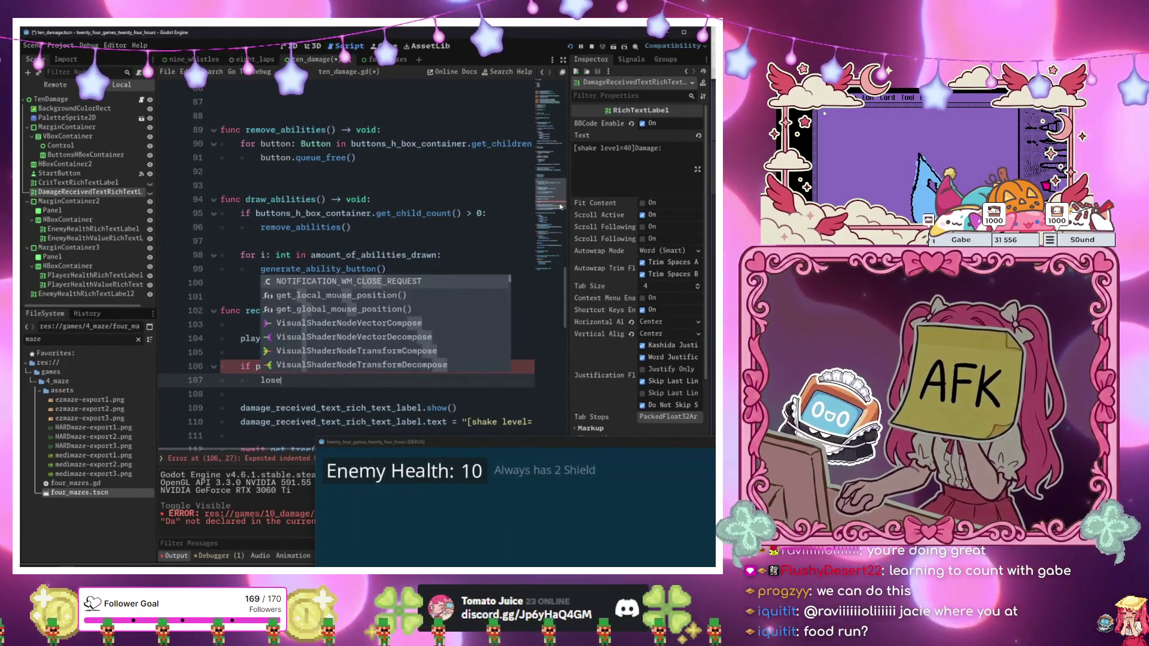
key("Return")
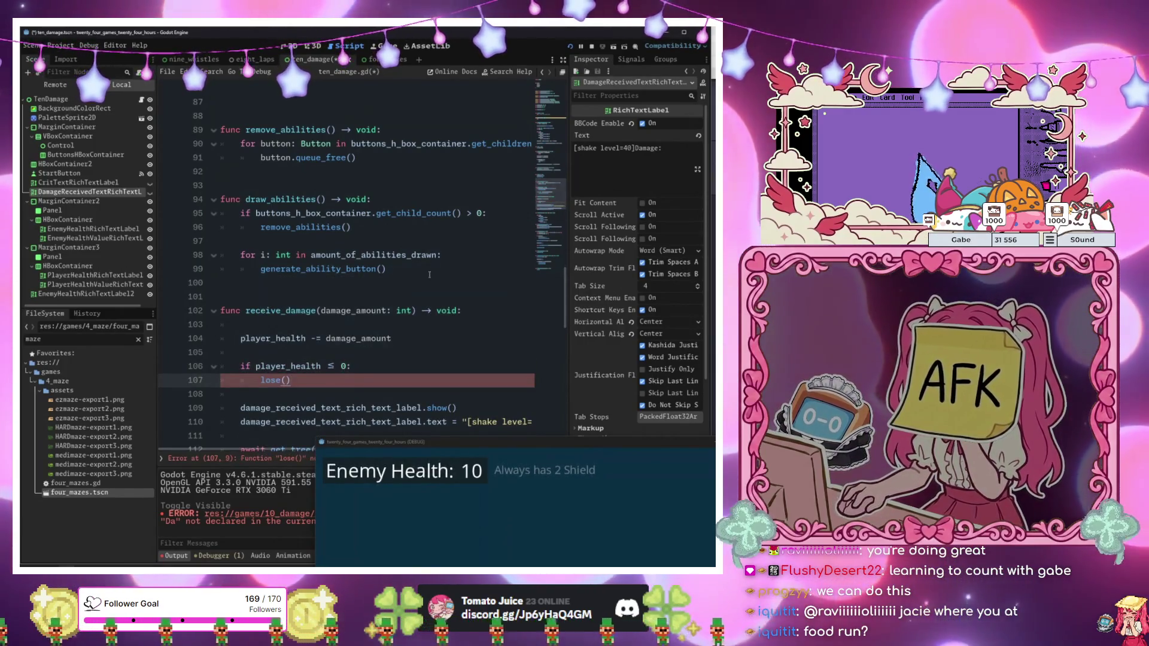
Step: Define a stub 'func lose() -> void: pass' above receive_damage
left_click(415, 282)
key("Return")
key("Return")
type("func l")
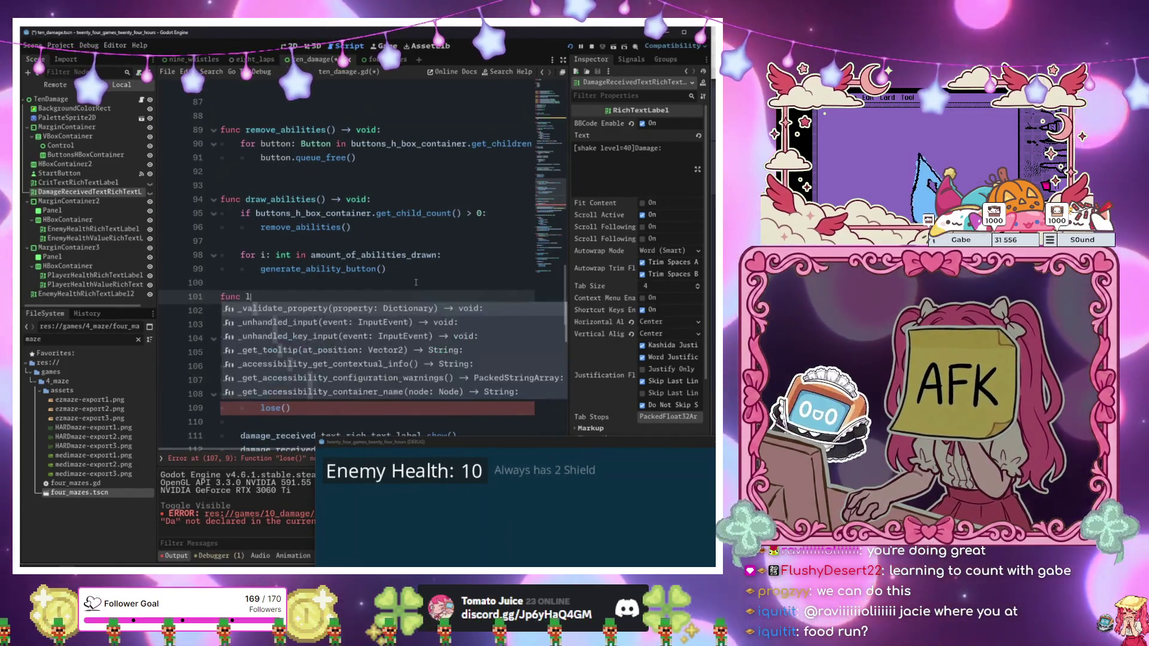
type("ose() -> void:")
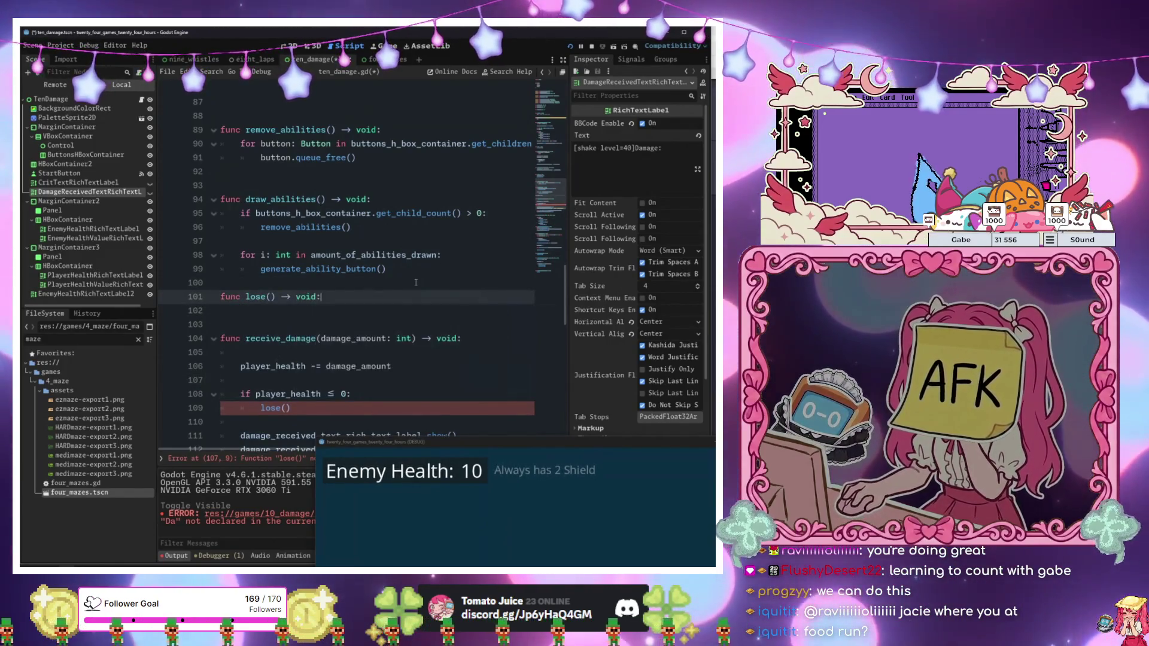
key("Return")
type("pass")
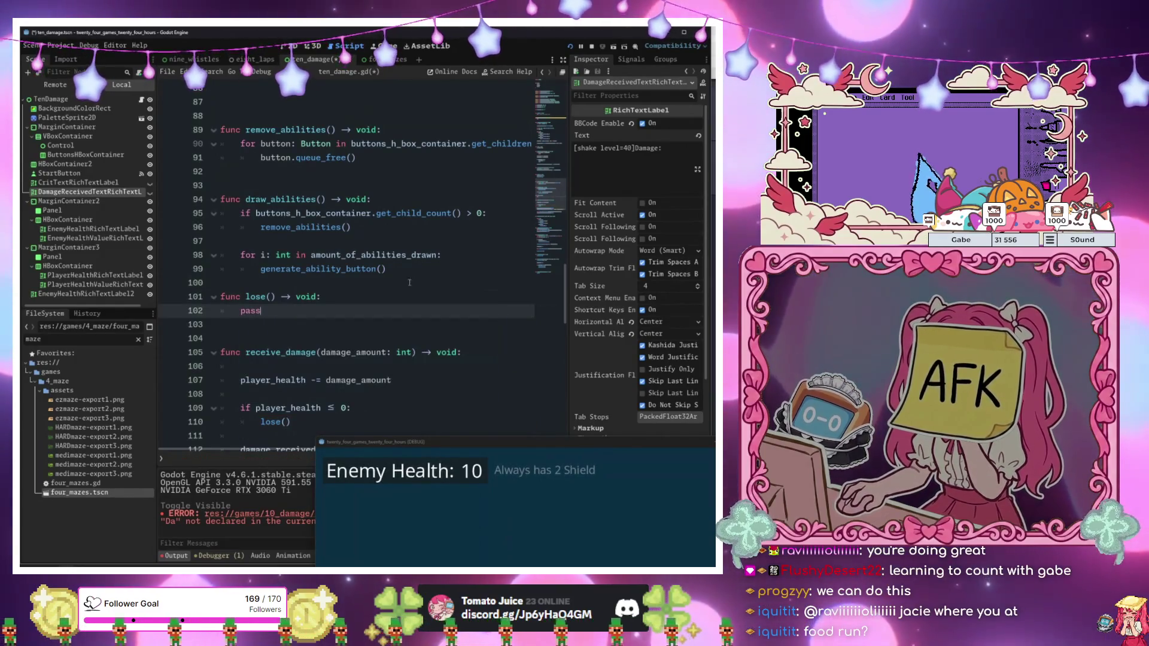
scroll(415, 281, "down", 5)
left_click(367, 212)
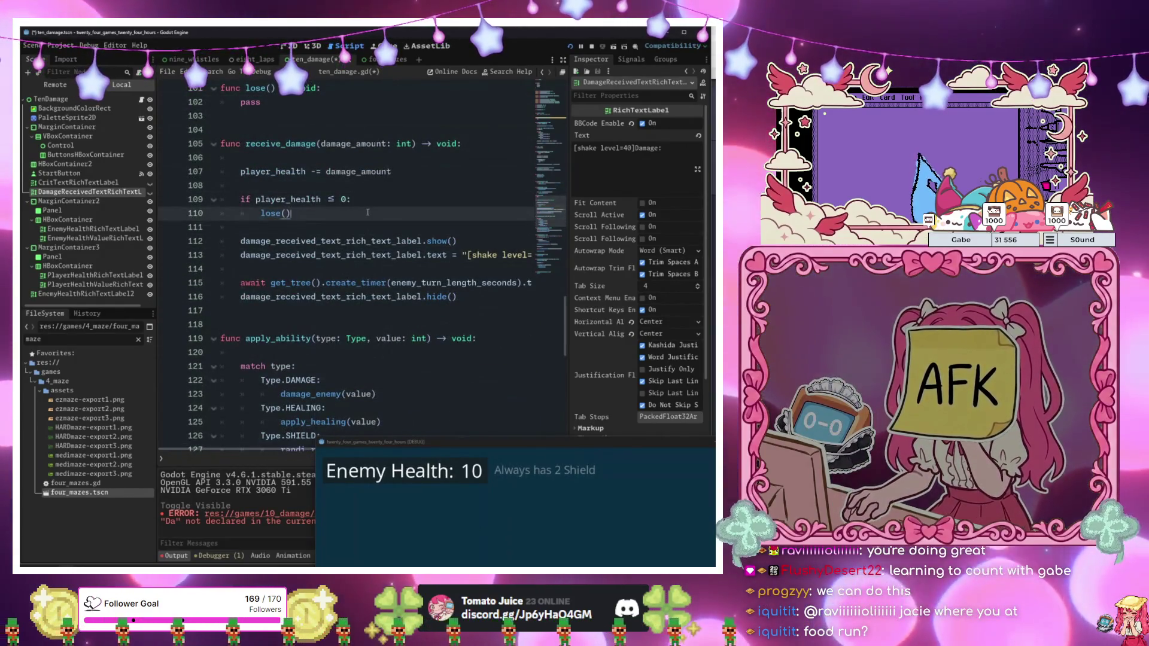
Step: Open a blank line after the lose() call, outside the if block in receive_damage
key("Return")
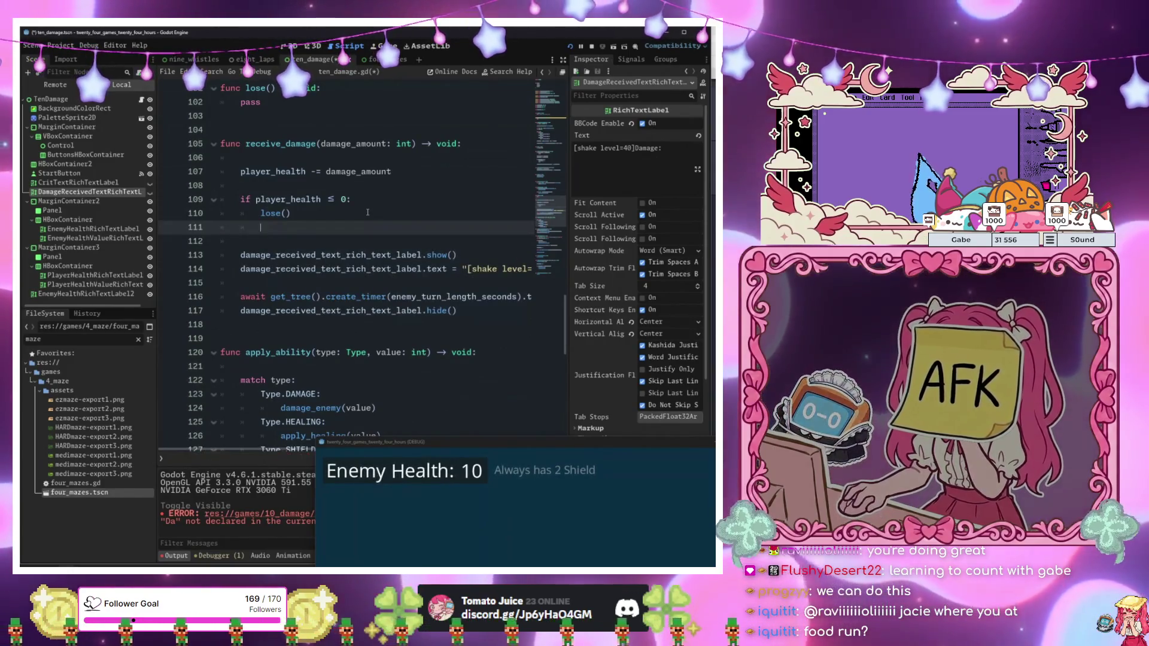
key("Return")
key("BackSpace")
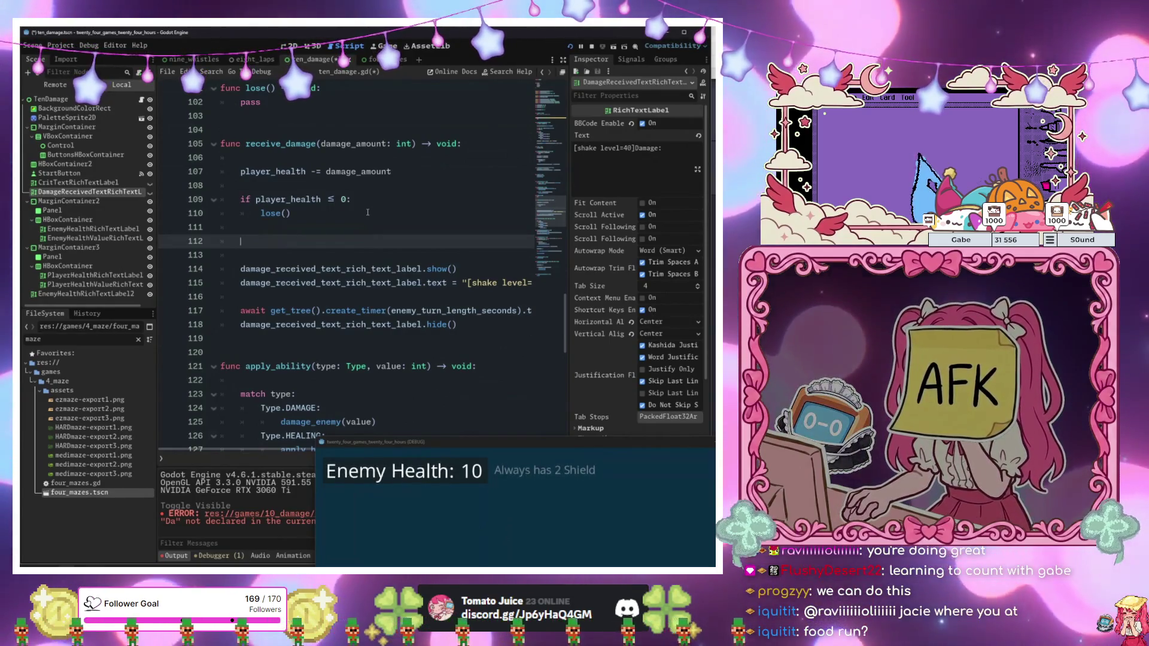
left_click(433, 283)
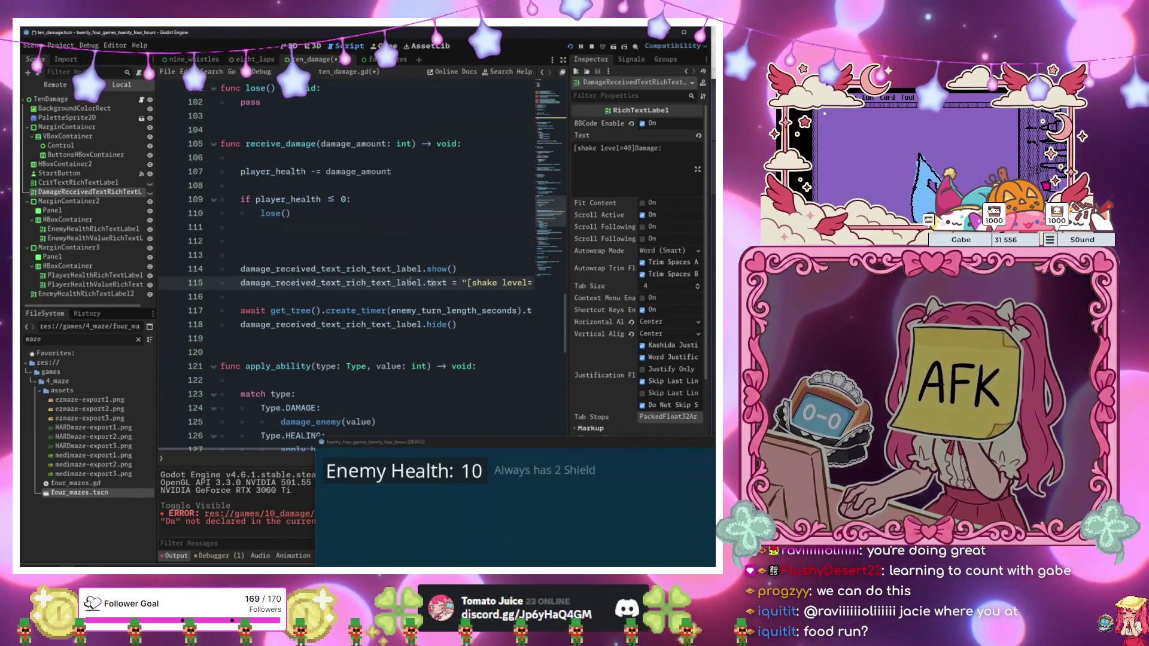
key("Down")
key("Up")
key("Up")
key("Up")
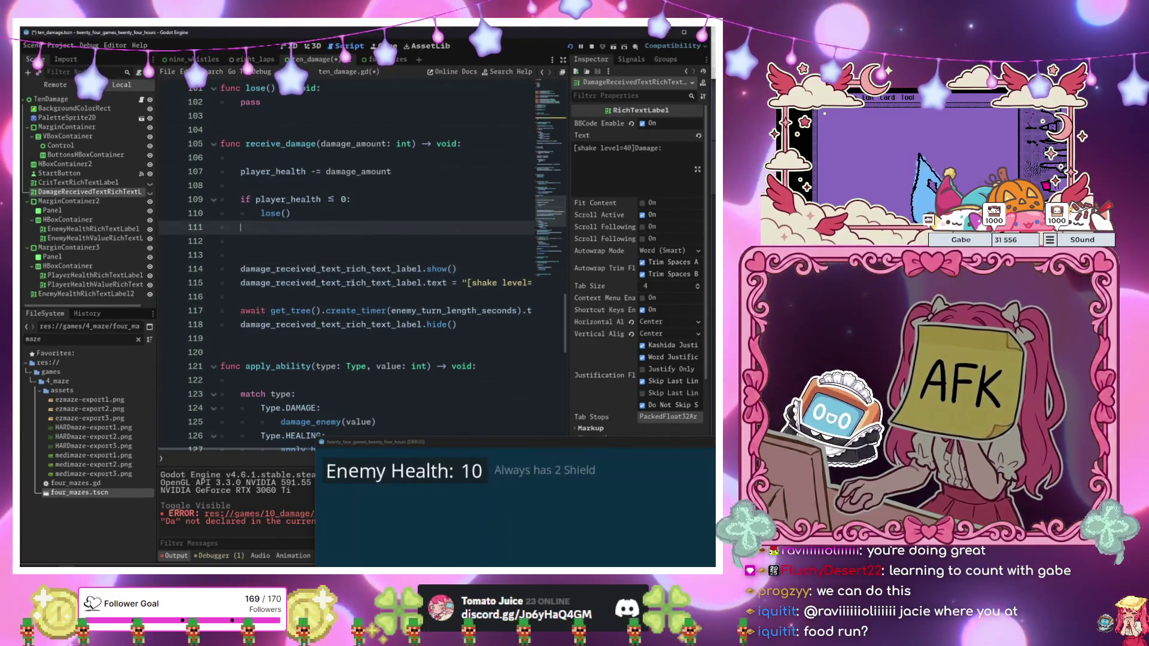
key("Down")
key("Down")
key("Down")
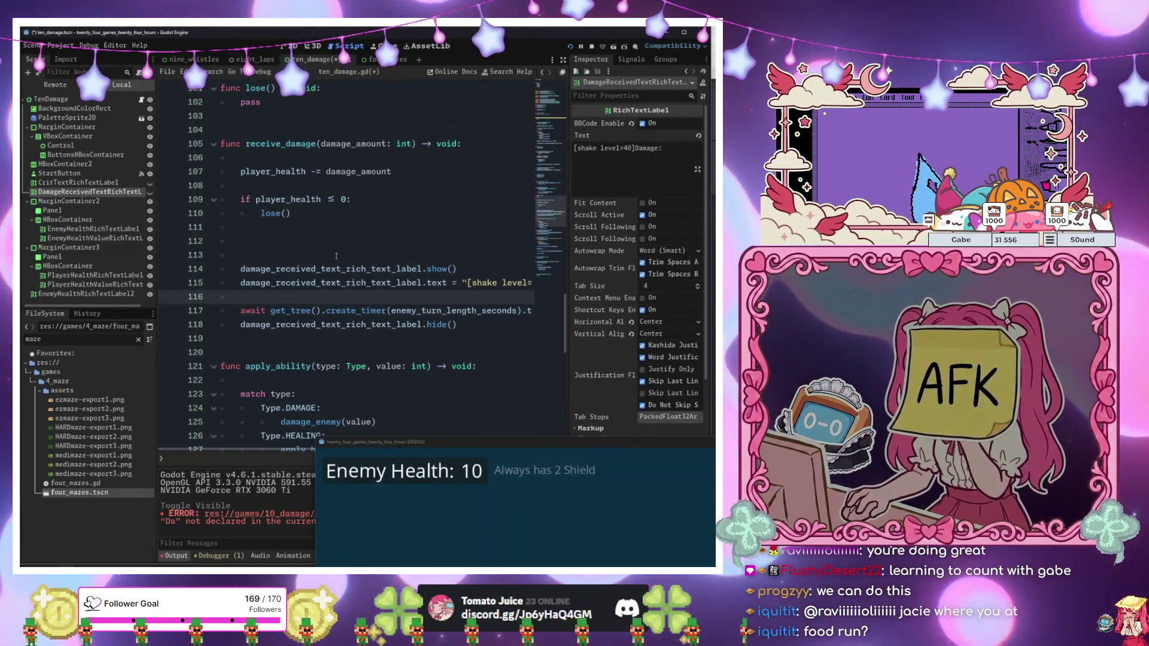
key("Up")
key("Up")
key("Up")
key("Down")
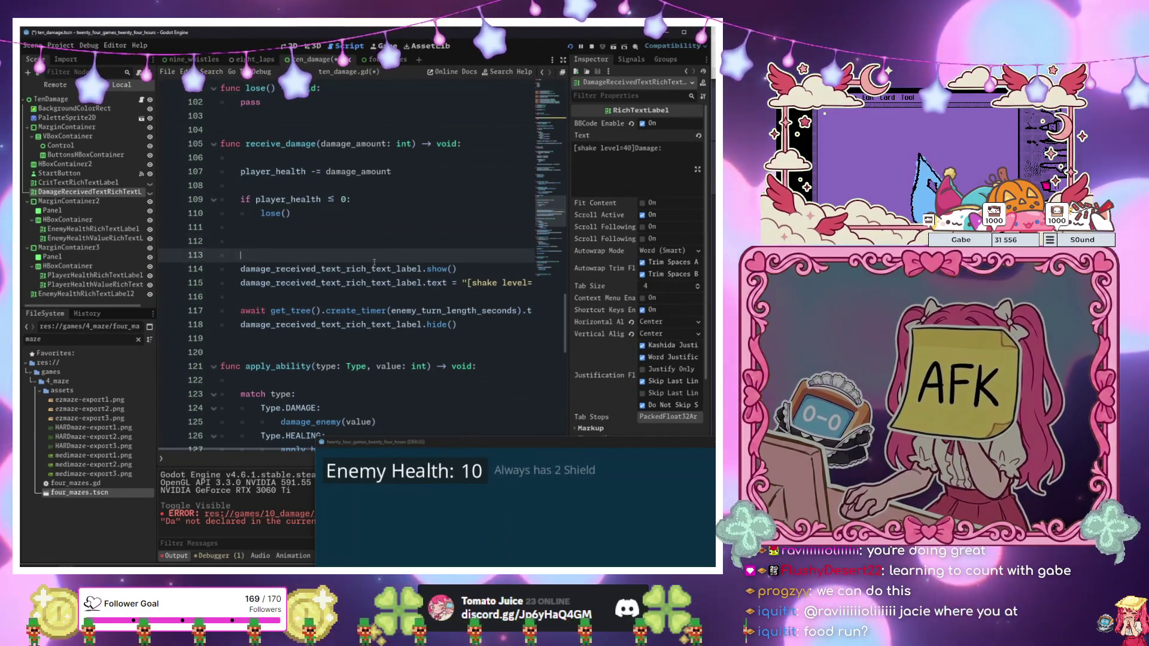
Step: Set player_health_value_rich_text_label.text to str(player_health), then save and run the game
type("o")
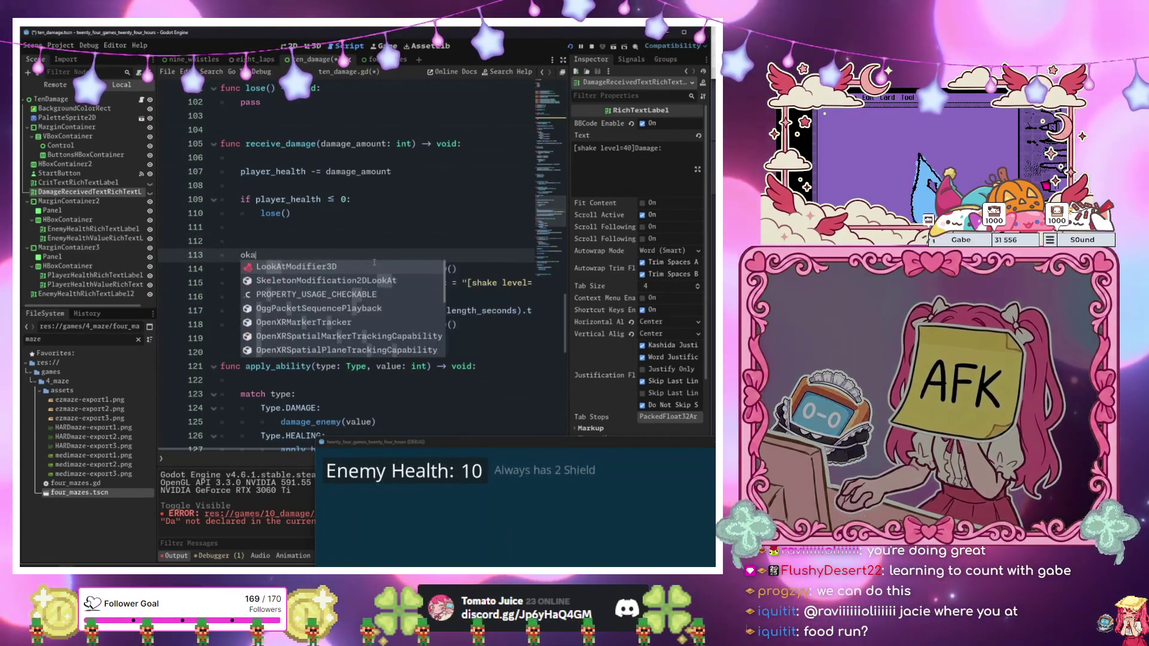
key("BackSpace")
type("pla")
key("Return")
type(".text = ")
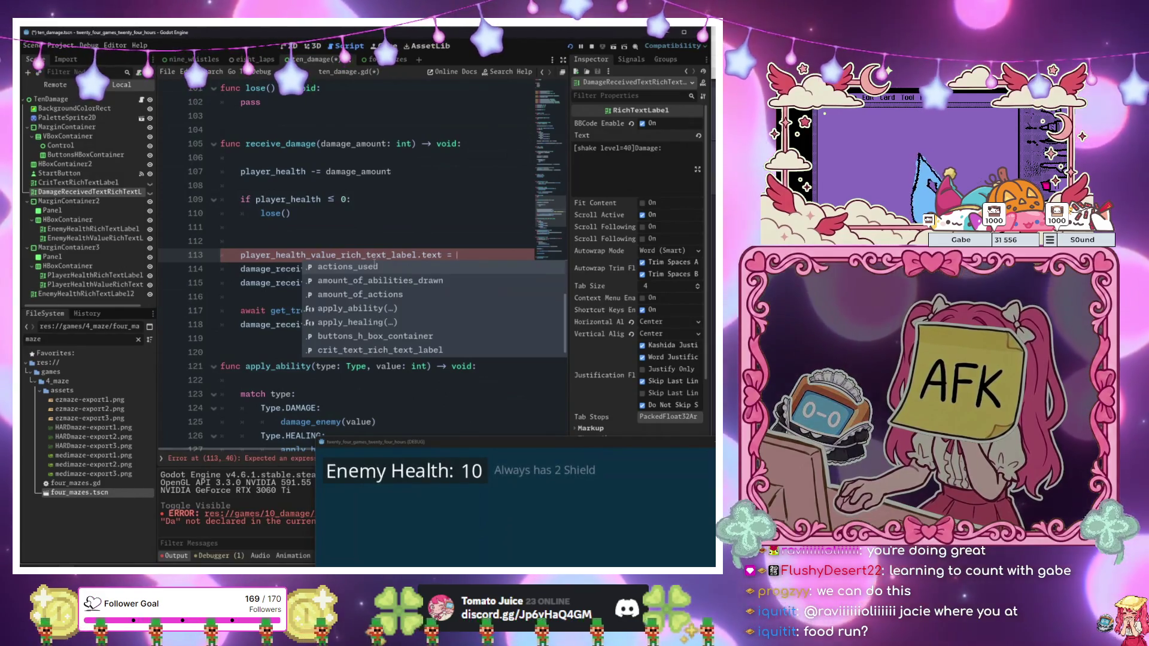
type("s")
type("tr(pla")
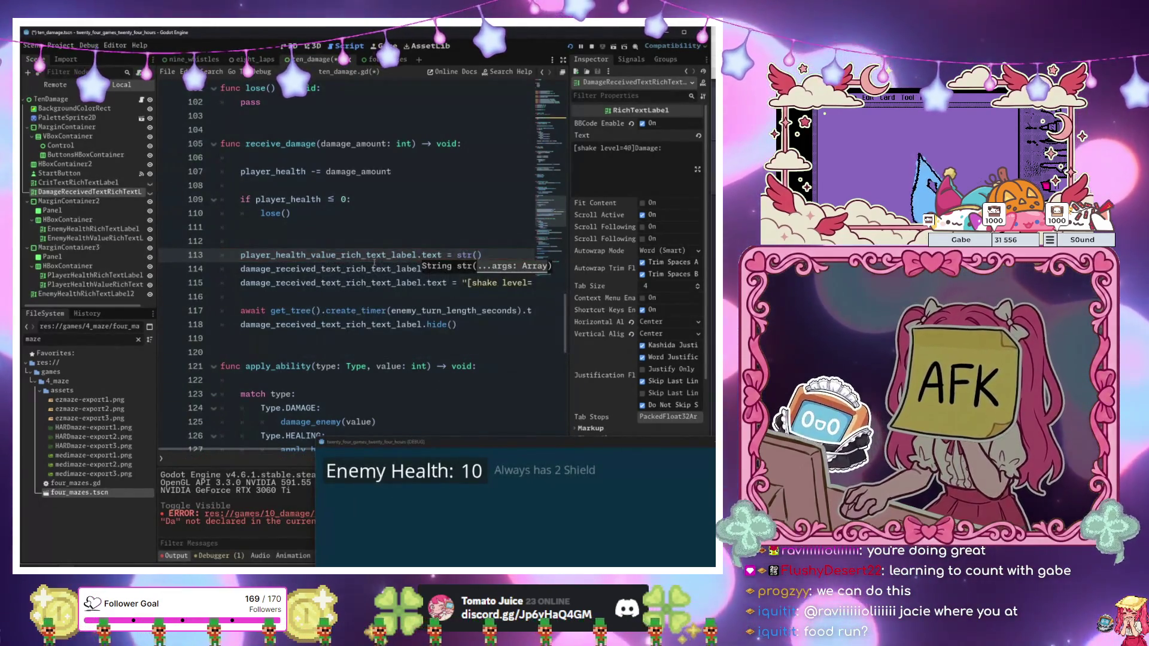
key("Return")
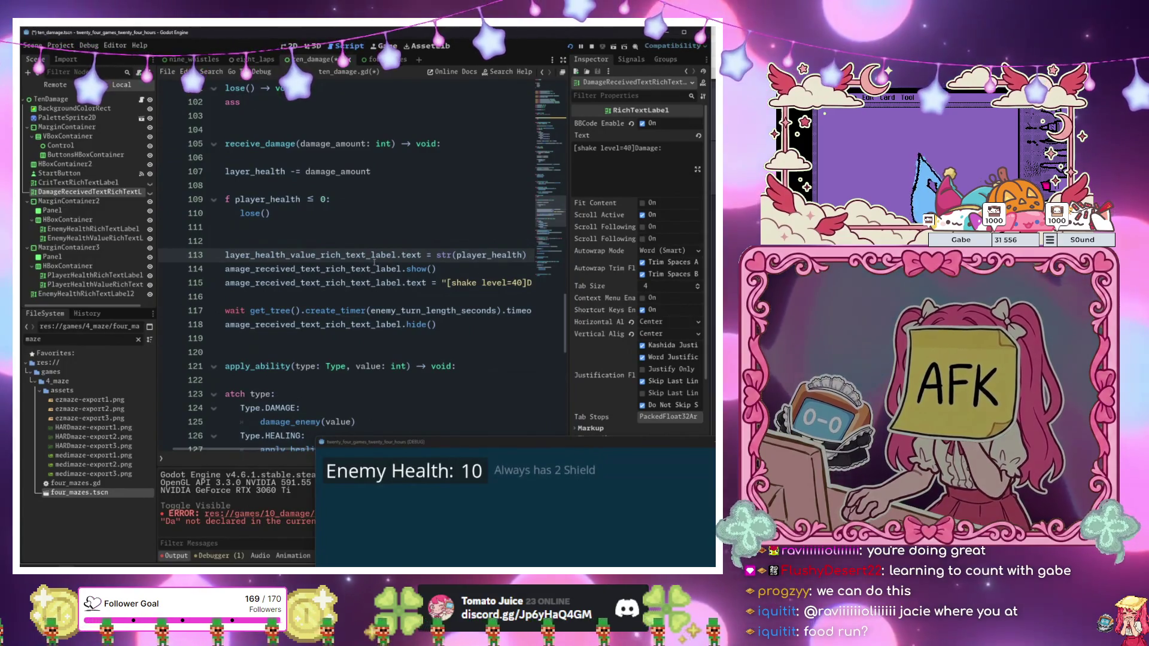
key("F6")
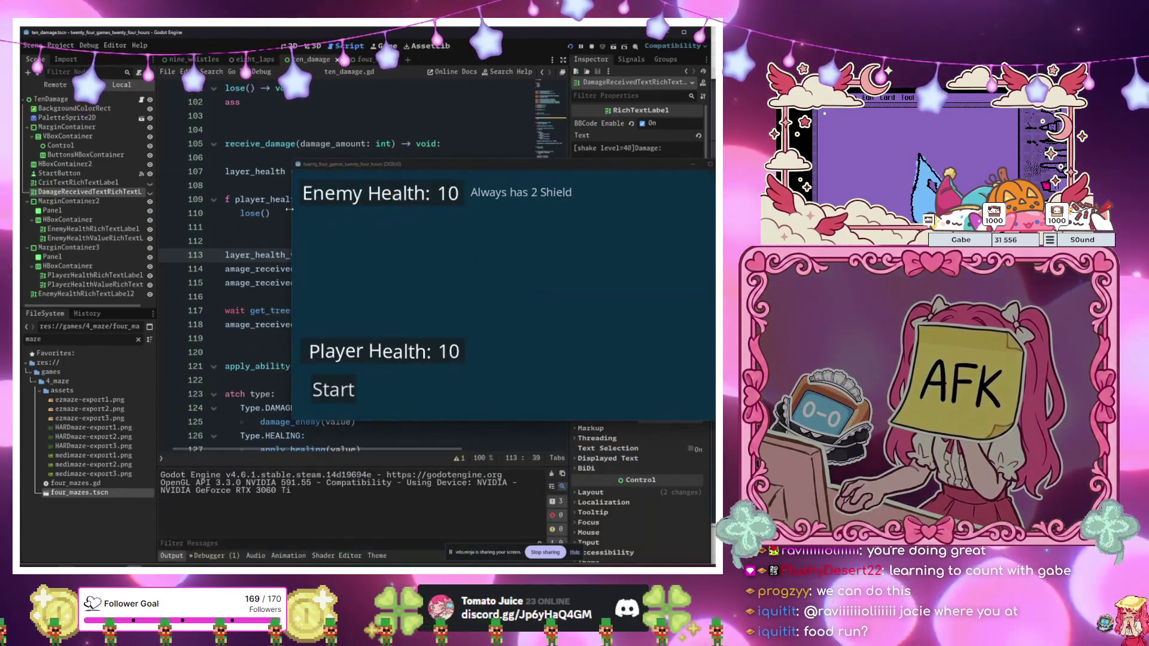
Step: Start the test game, use a SHIELD ability, and take the enemy's 3 damage, leaving health at 7
left_click(344, 402)
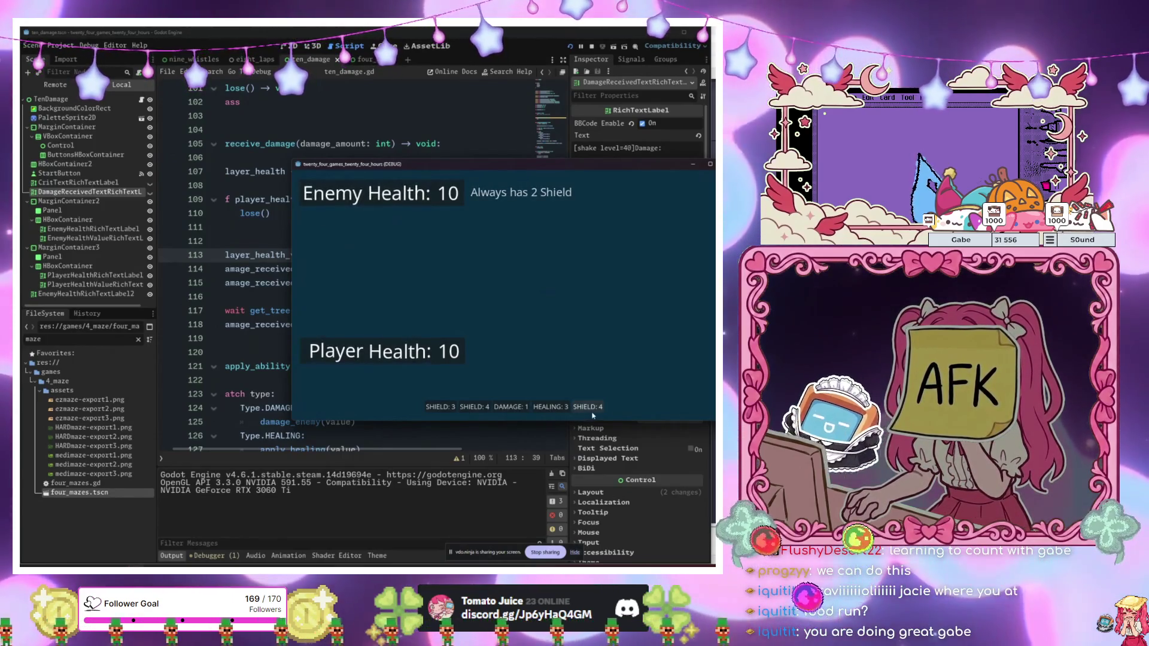
left_click(551, 406)
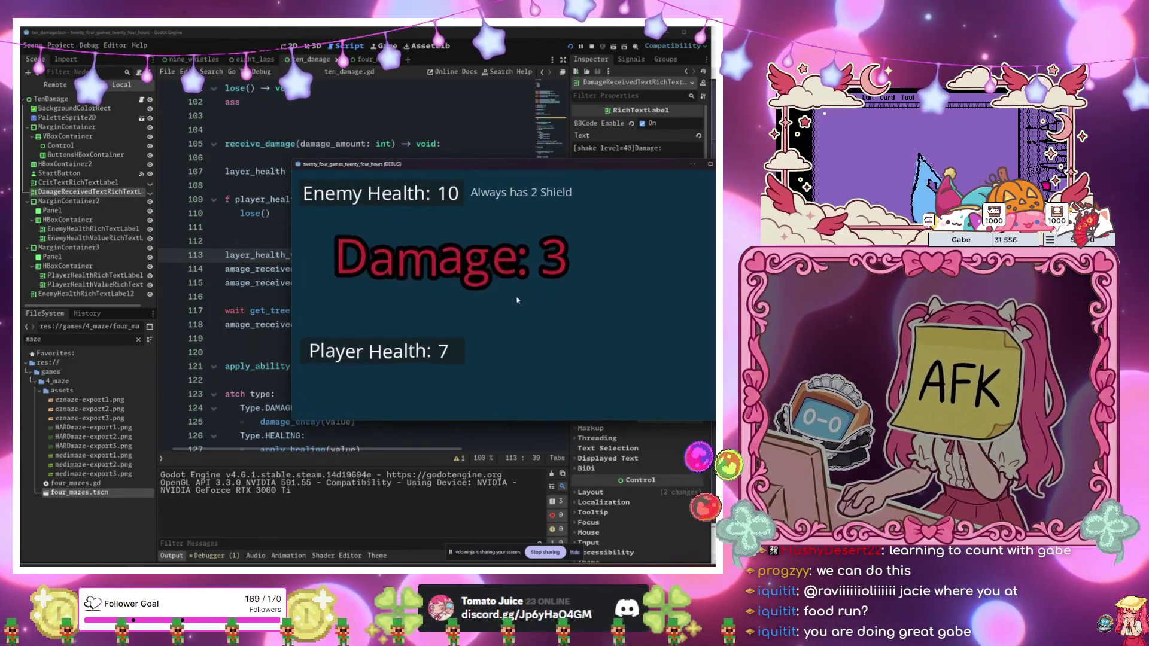
left_click(433, 296)
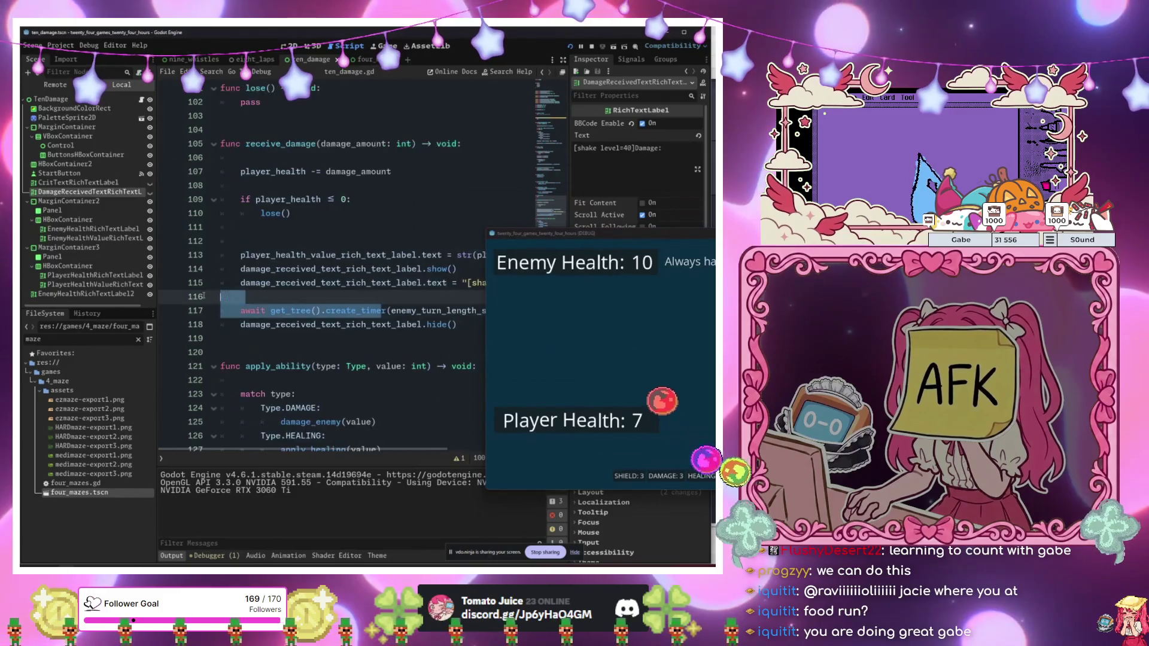
Step: Declare var player_shield: int = 0 on a new line directly below player_health
scroll(433, 296, "down", 5)
left_click_drag(366, 268, 311, 269)
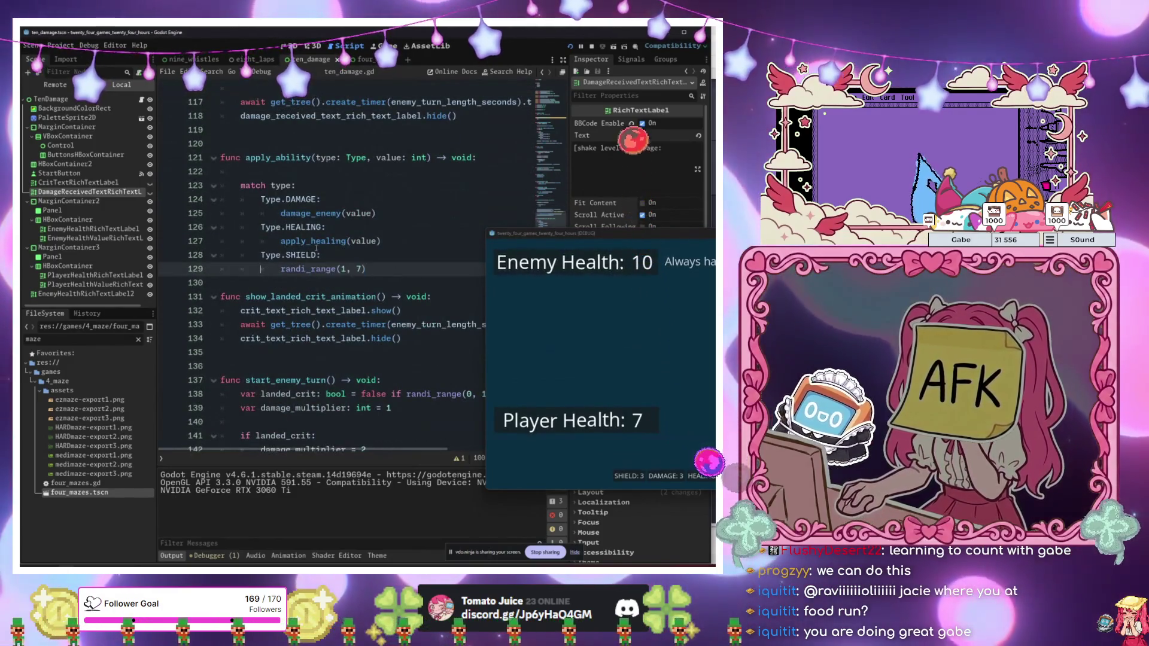
scroll(359, 239, "up", 20)
scroll(389, 198, "up", 10)
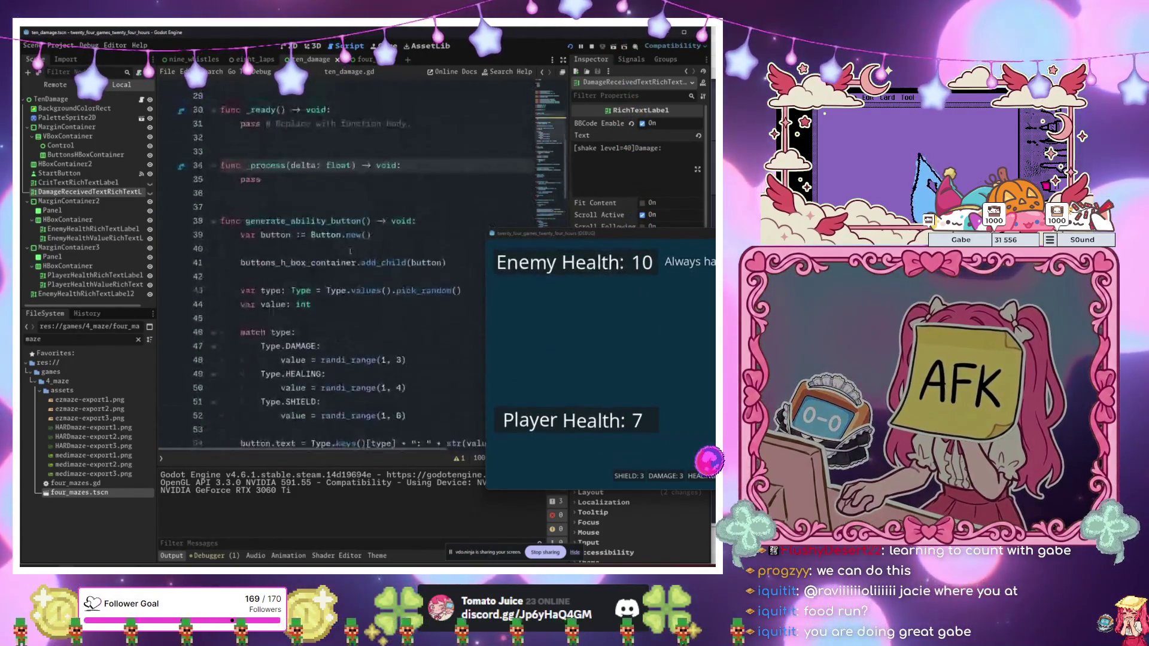
left_click(384, 258)
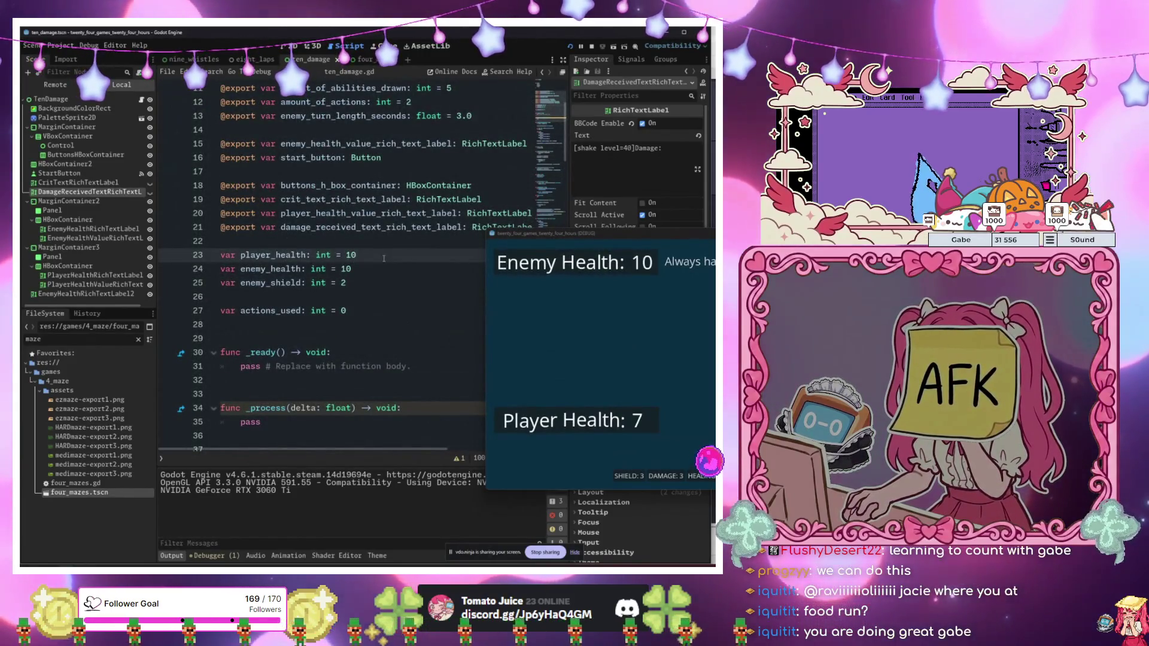
key("Return")
type("var player_shield:")
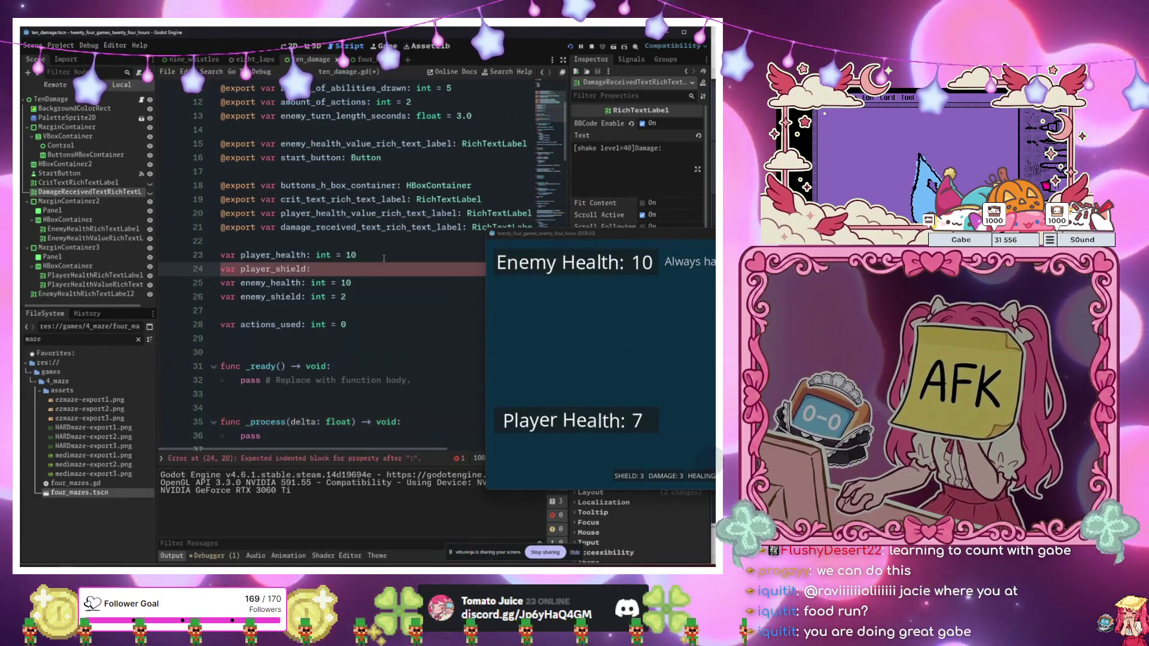
type("nt = ")
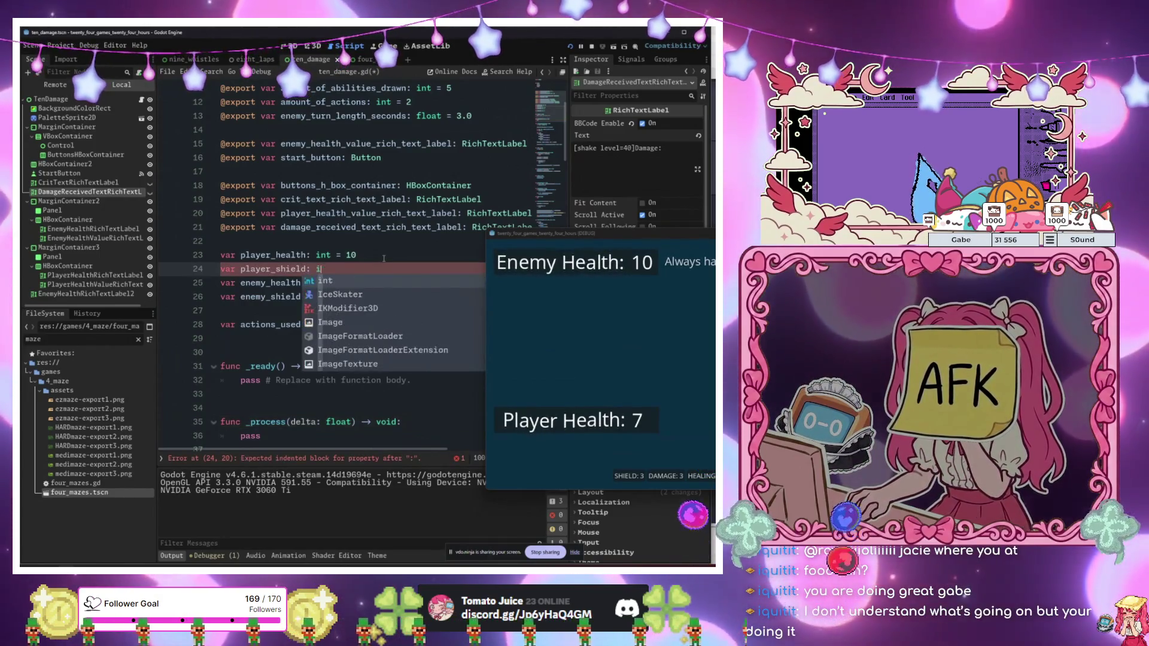
type("0")
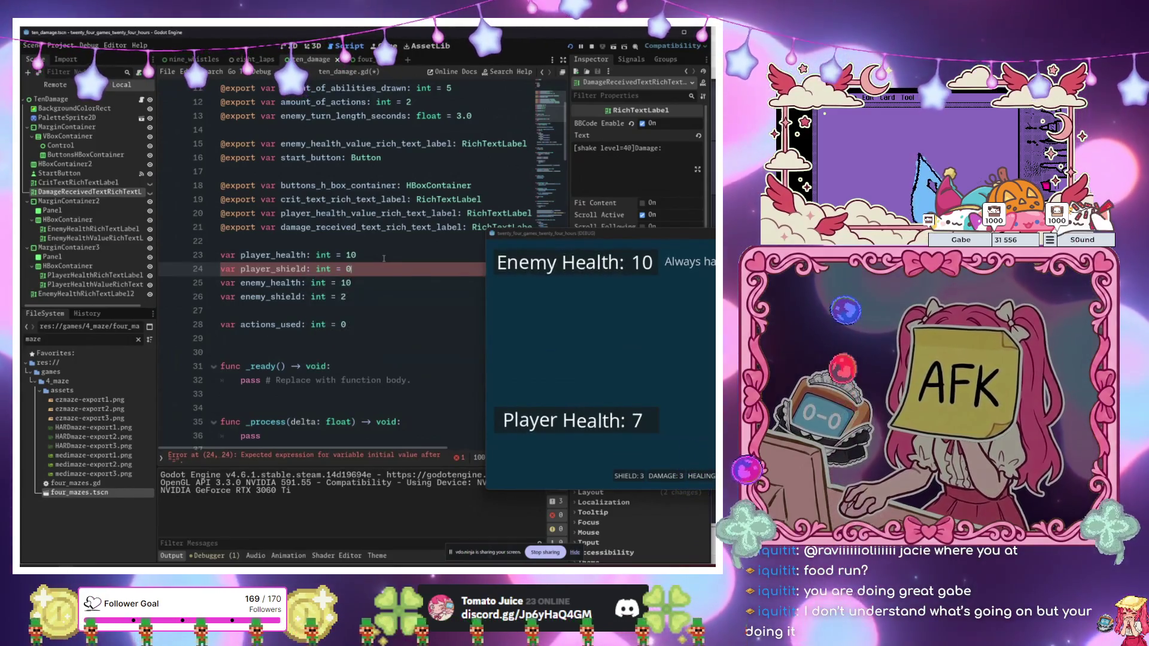
scroll(566, 151, "down", 12)
scroll(348, 235, "down", 14)
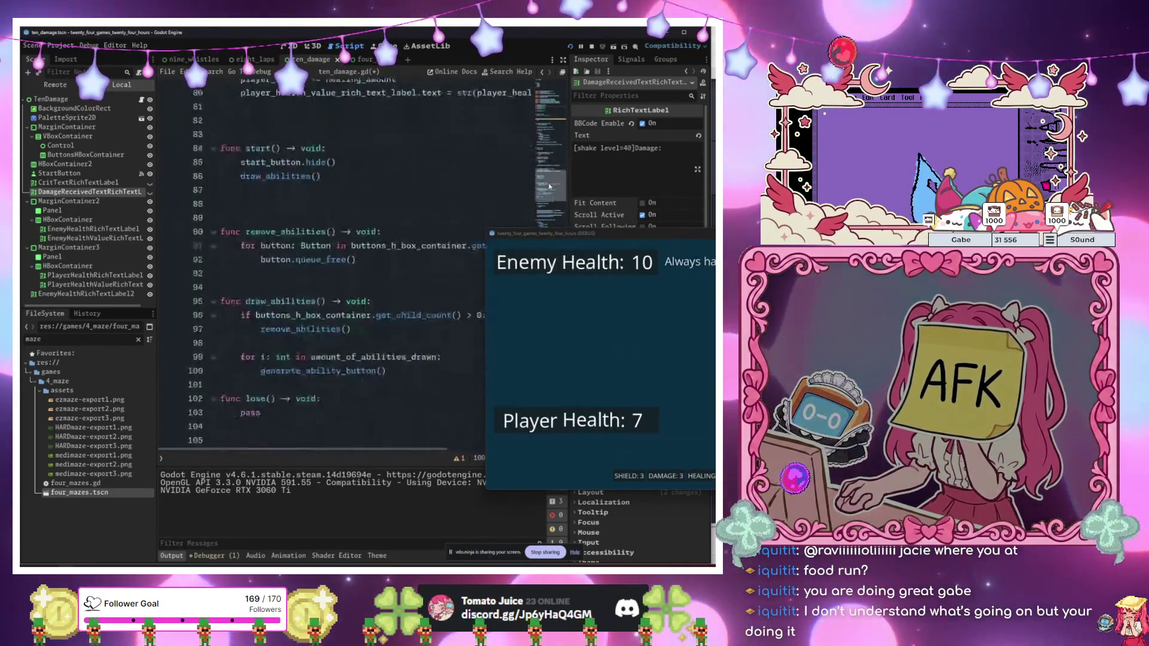
Step: Replace randi_range(1, 7) under Type.SHIELD with apply_shield(value)
scroll(347, 234, "down", 7)
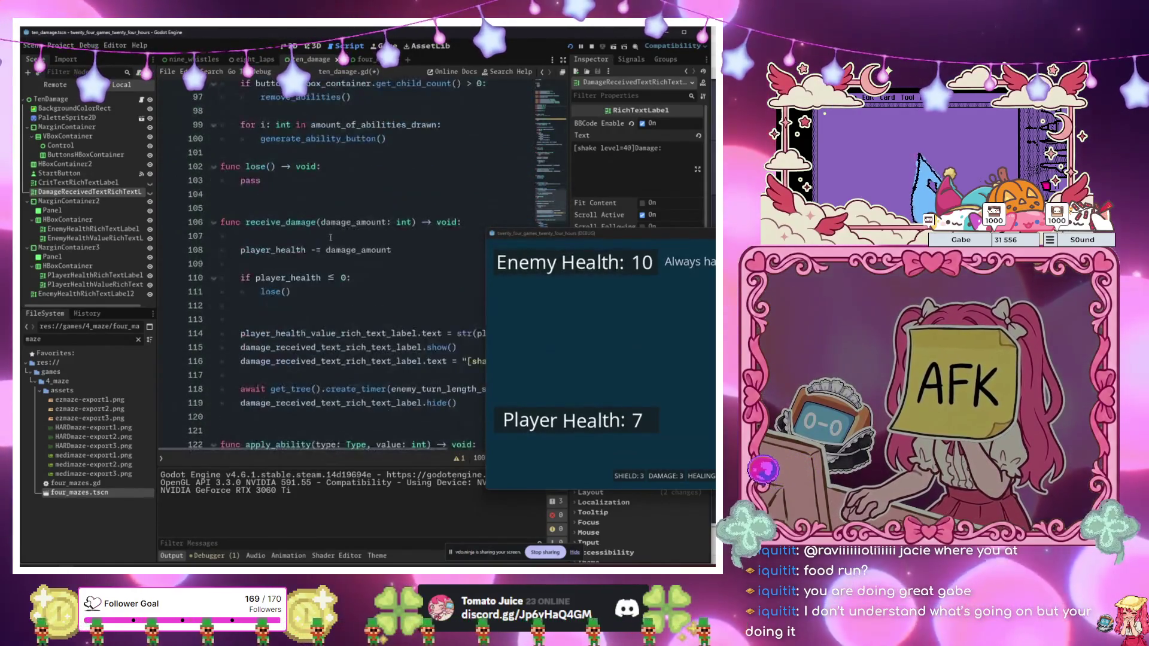
scroll(329, 238, "down", 3)
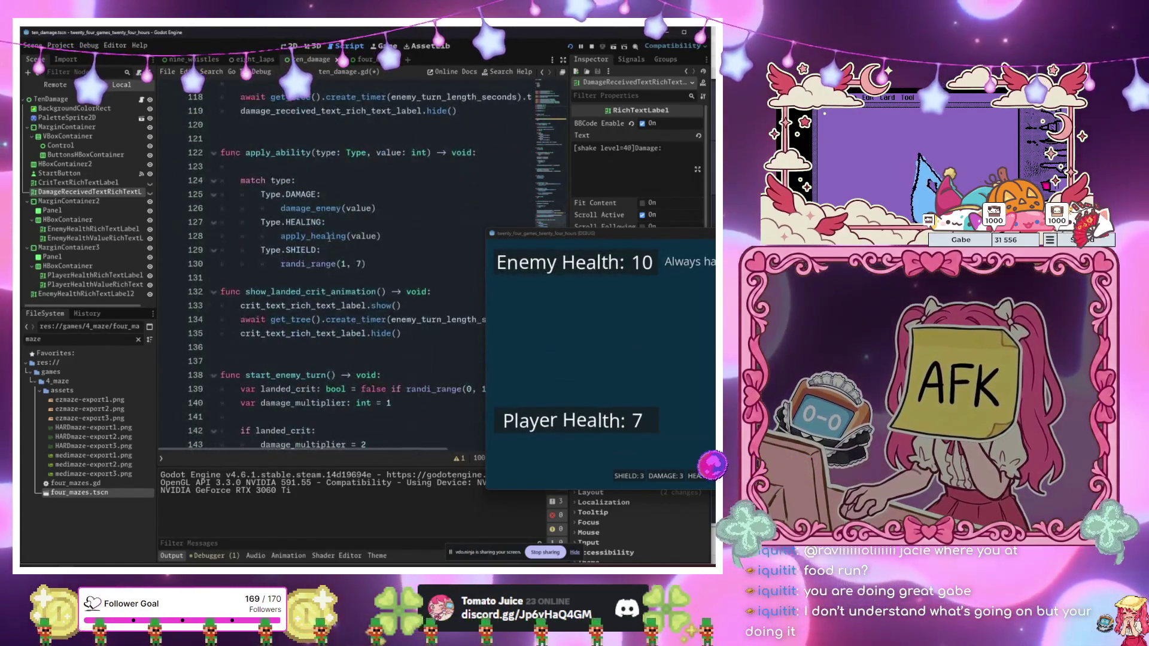
left_click_drag(365, 264, 289, 264)
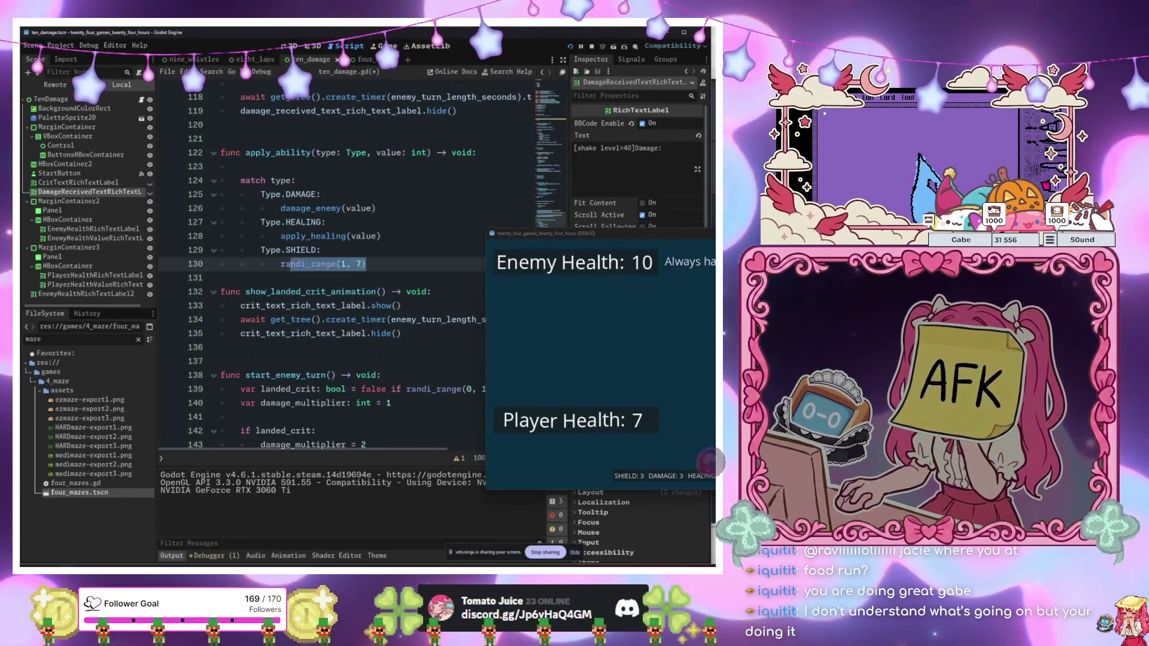
type("appl")
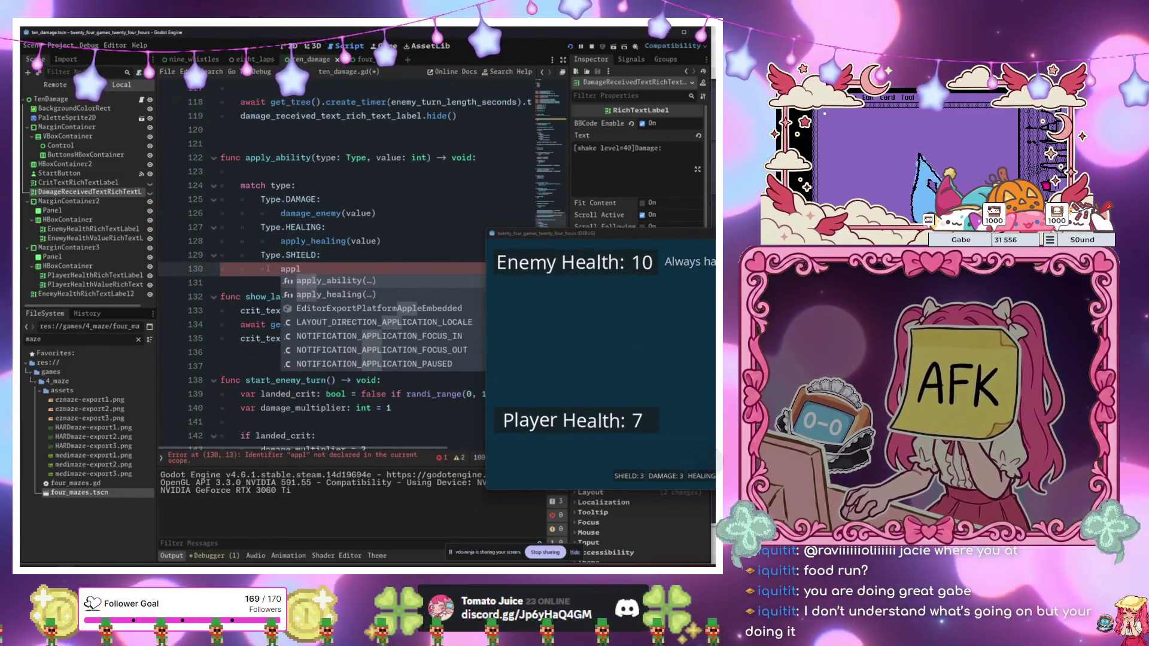
type("y_shield")
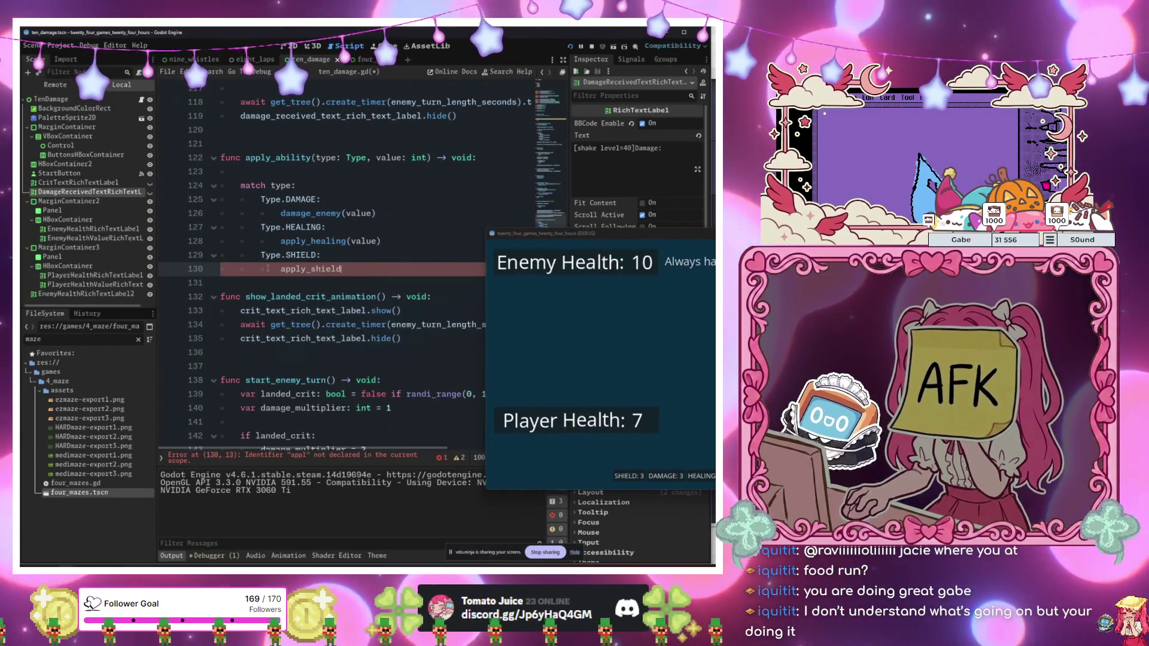
type("(value")
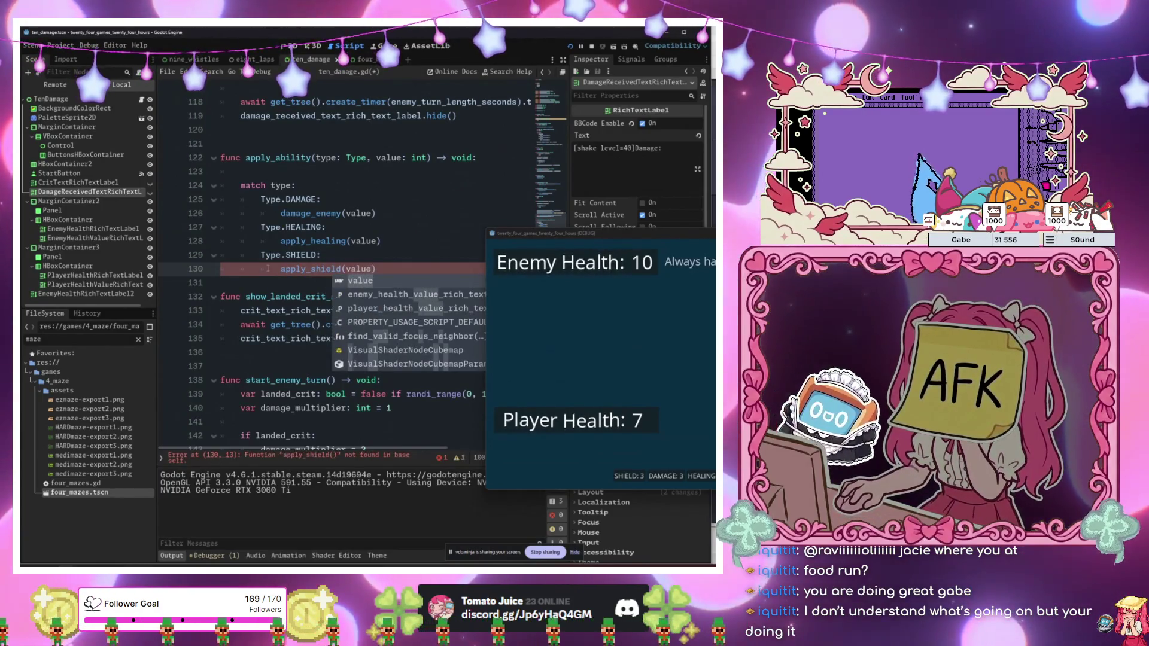
Step: Declare func apply_shield(shield_amount: int) -> void: below receive_damage
scroll(268, 269, "up", 5)
left_click(280, 339)
key("Return")
key("Return")
key("Return")
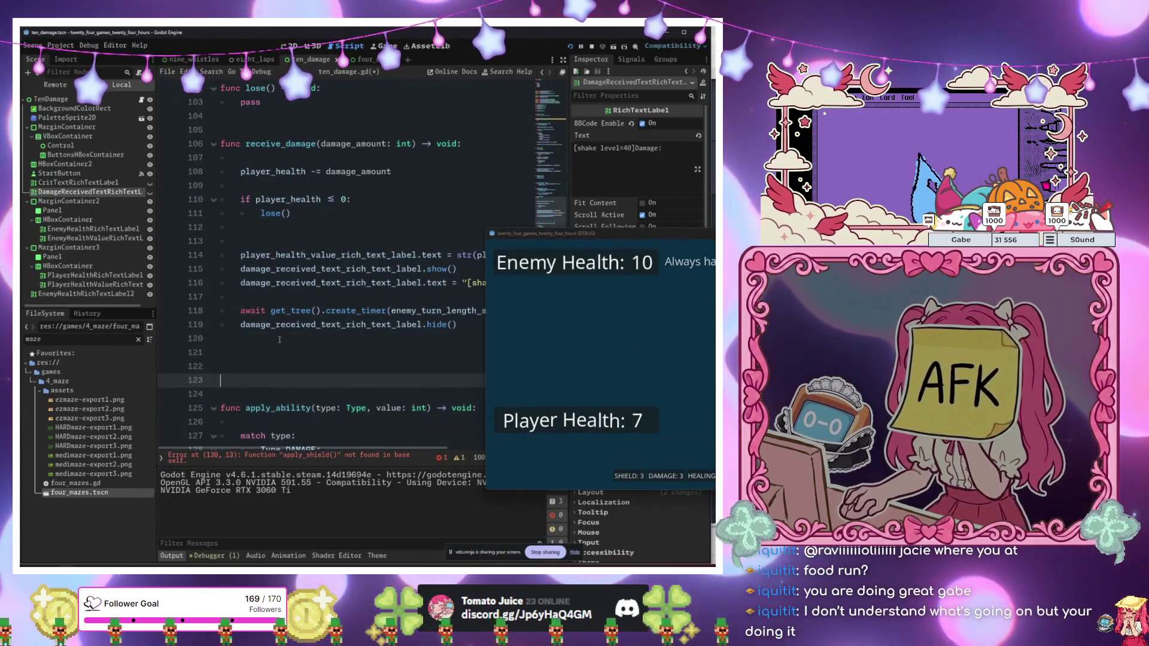
key("Up")
type("func apply_shield")
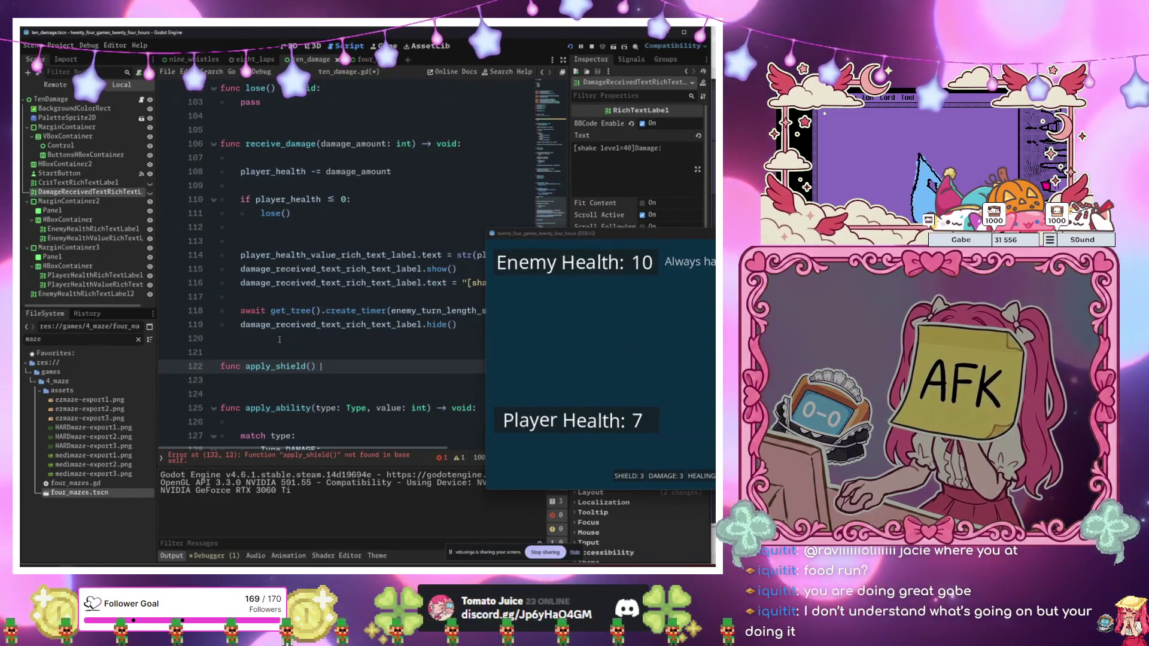
type("(")
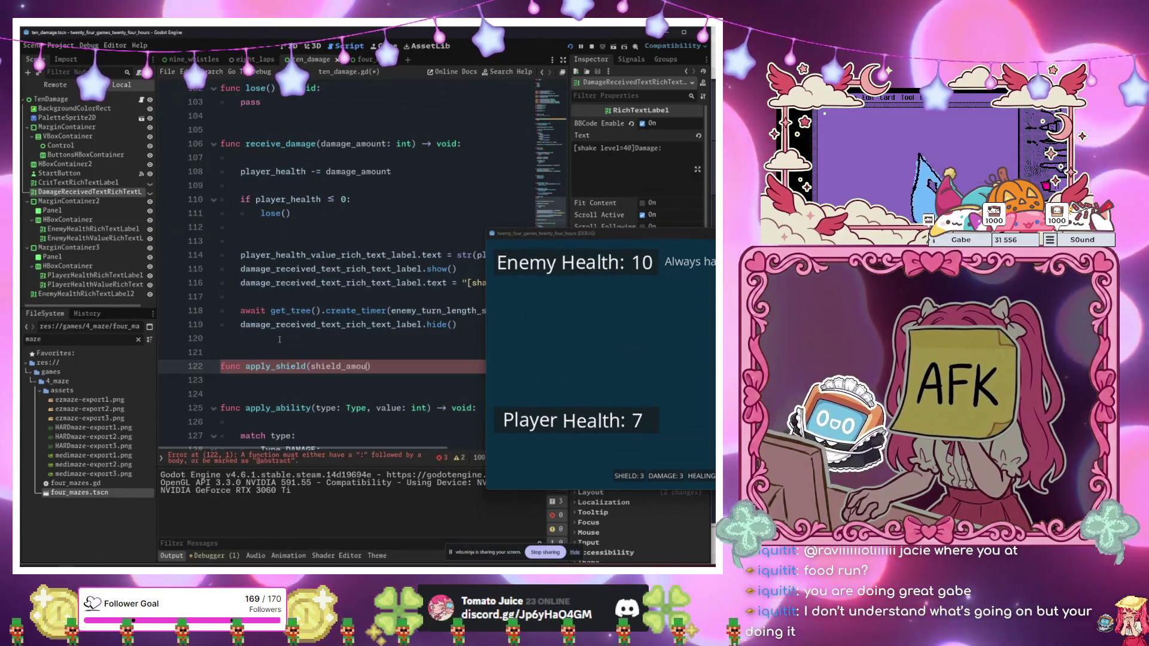
key("BackSpace")
key("BackSpace")
type("nt: int) -> ")
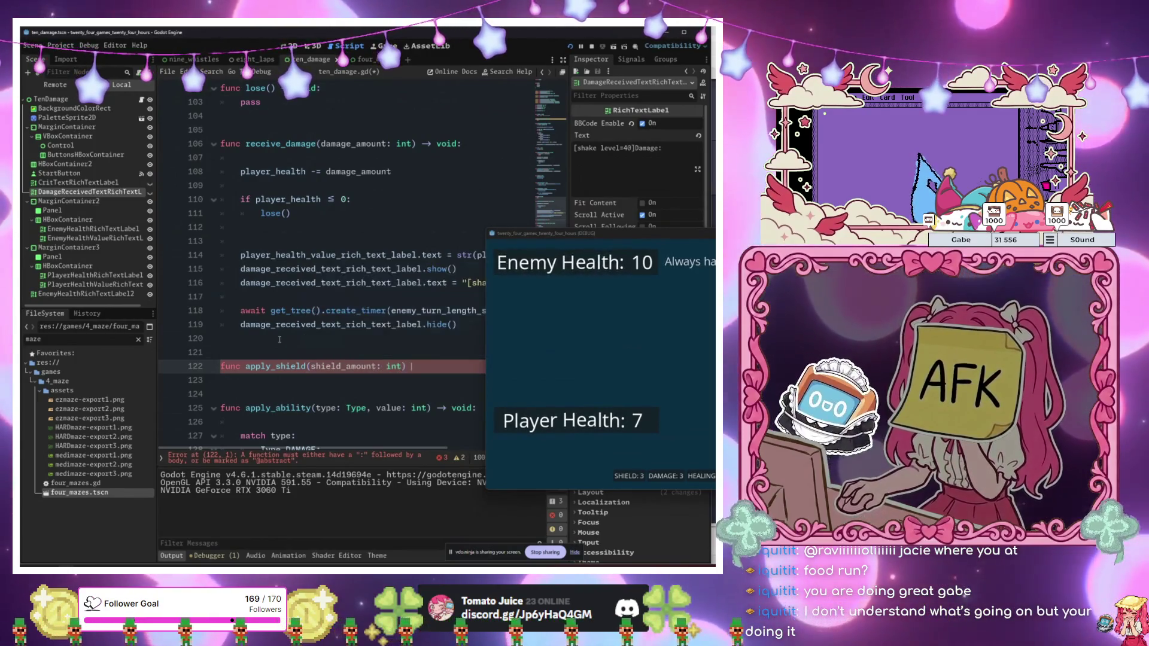
type("void:")
key("Return")
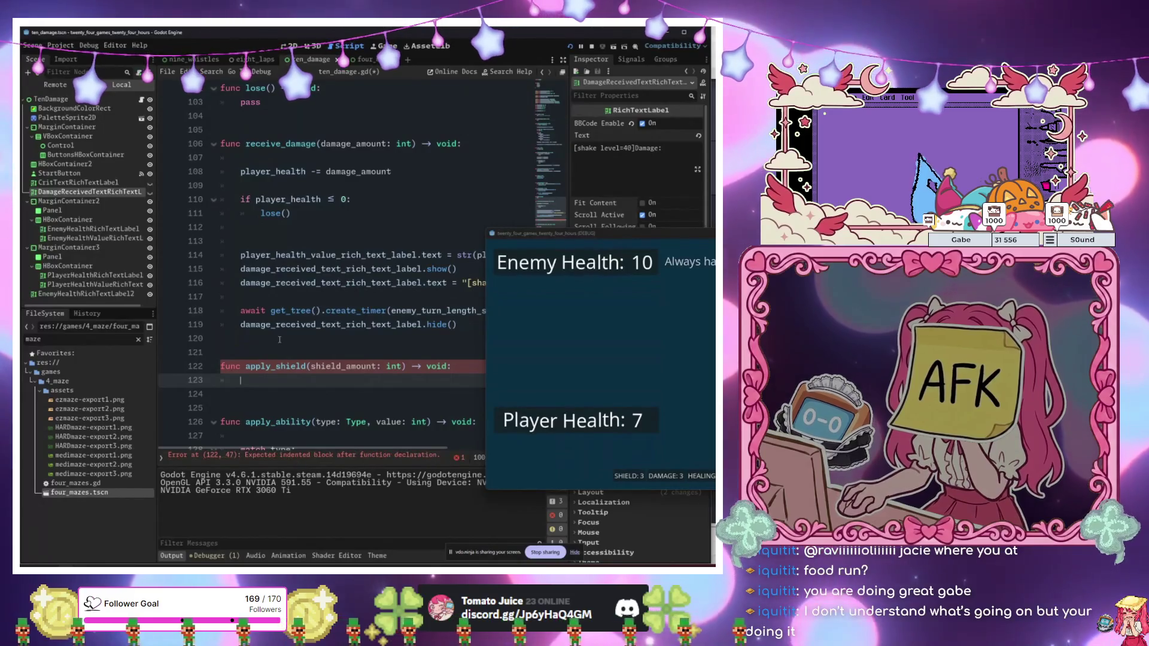
Step: Make the apply_shield body add shield_amount to player_shield
key("Return")
type("player_shield 1")
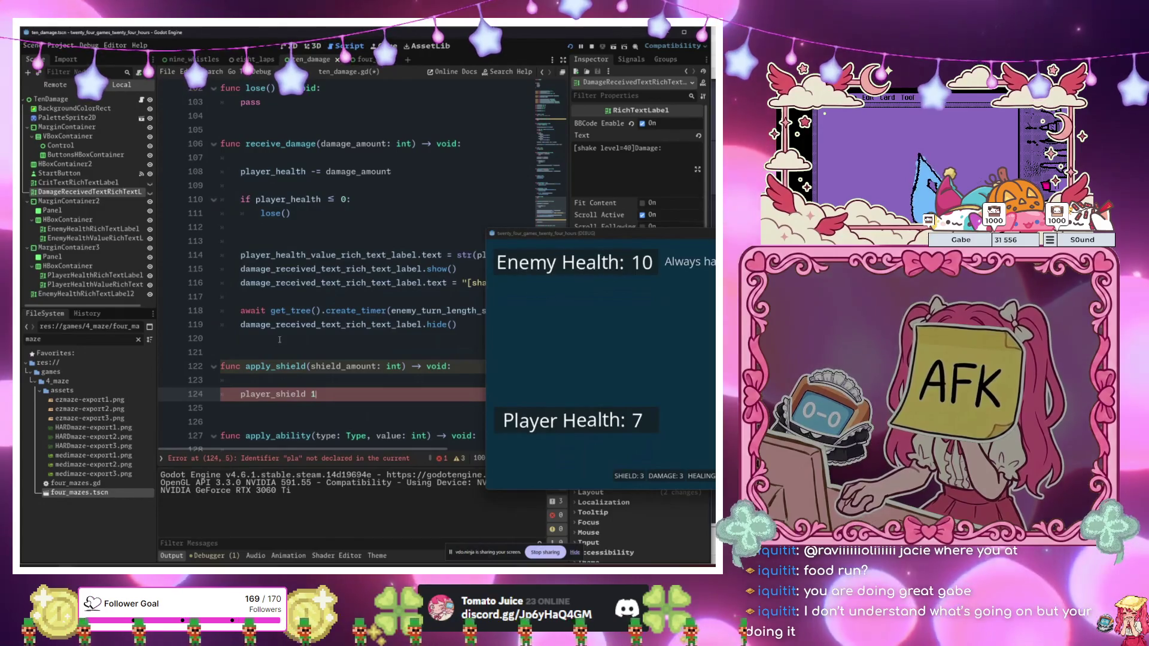
key("BackSpace")
type("+=")
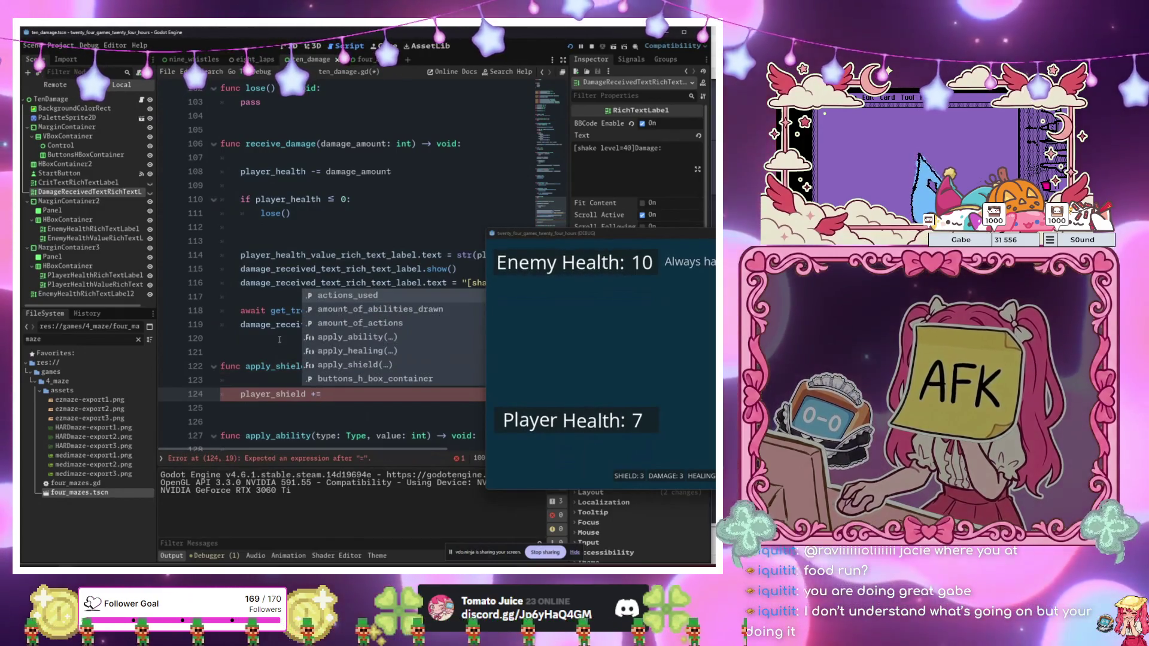
type(" dama")
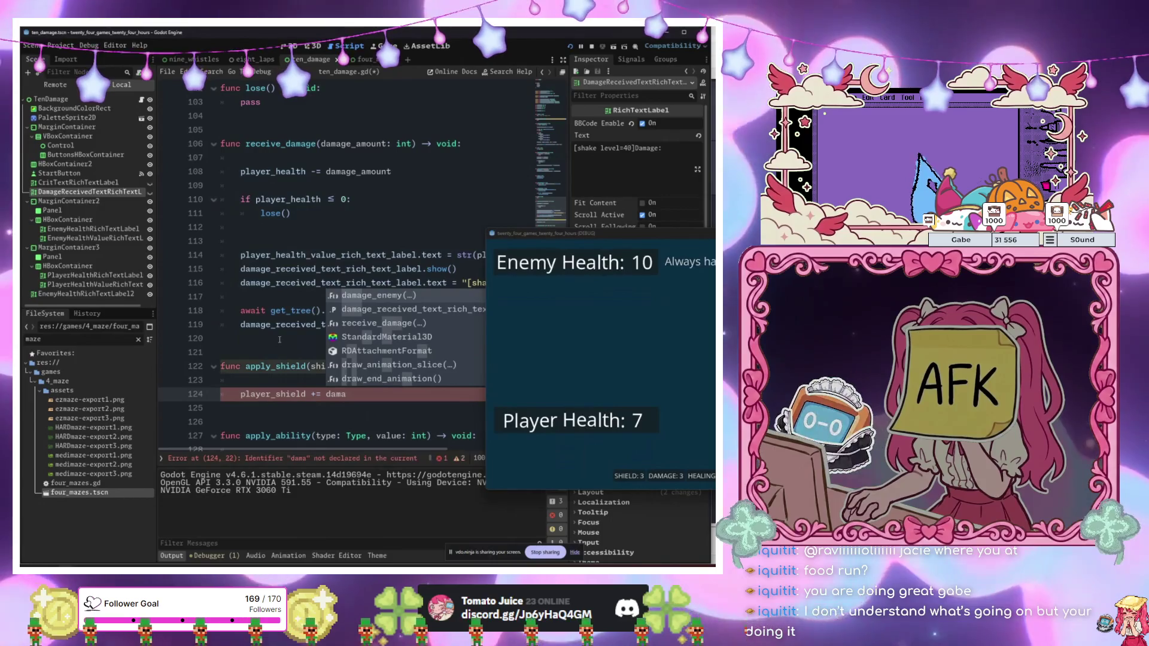
key("BackSpace")
key("BackSpace")
key("BackSpace")
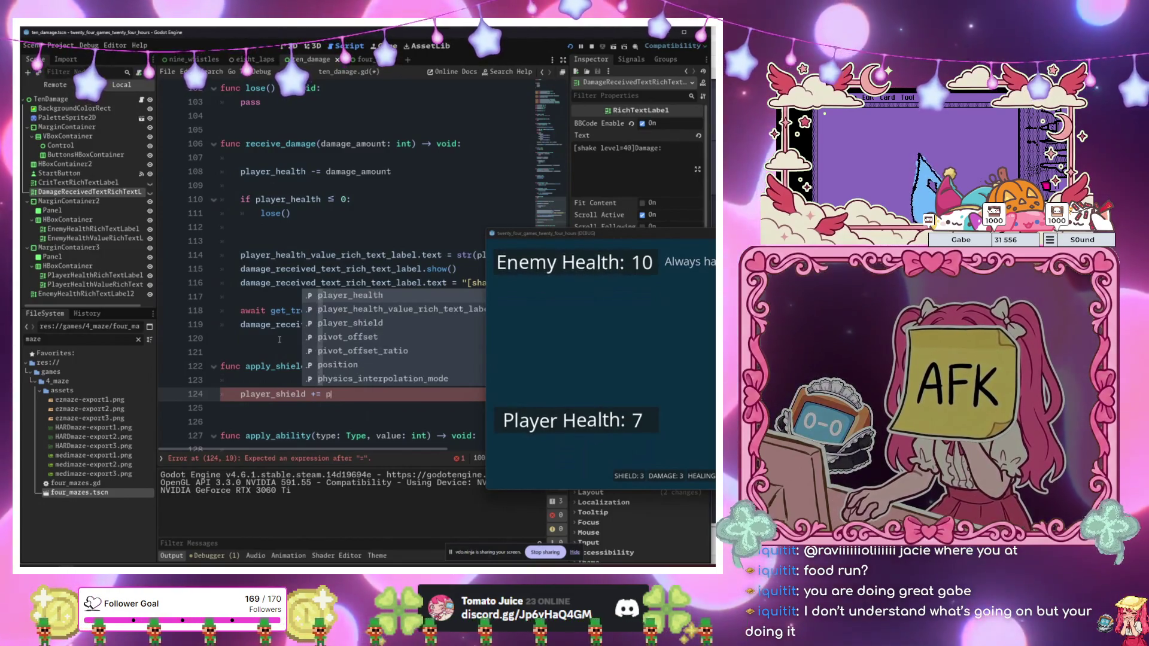
type("am")
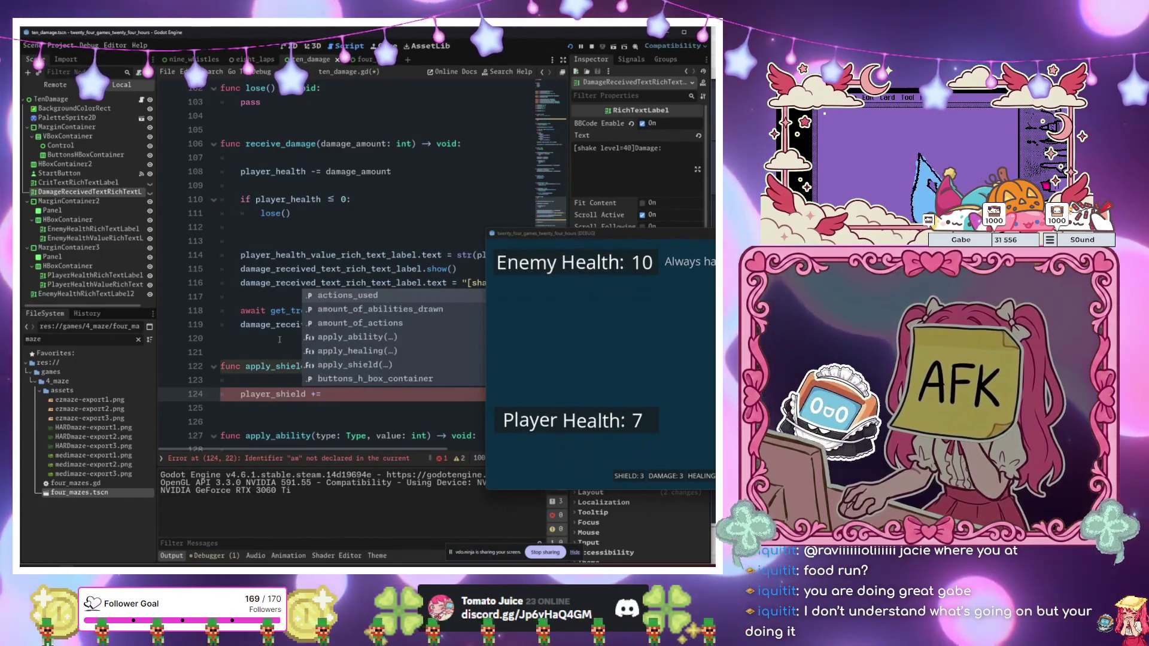
type("ou")
key("Down")
key("Down")
key("Return")
key("Return")
key("Return")
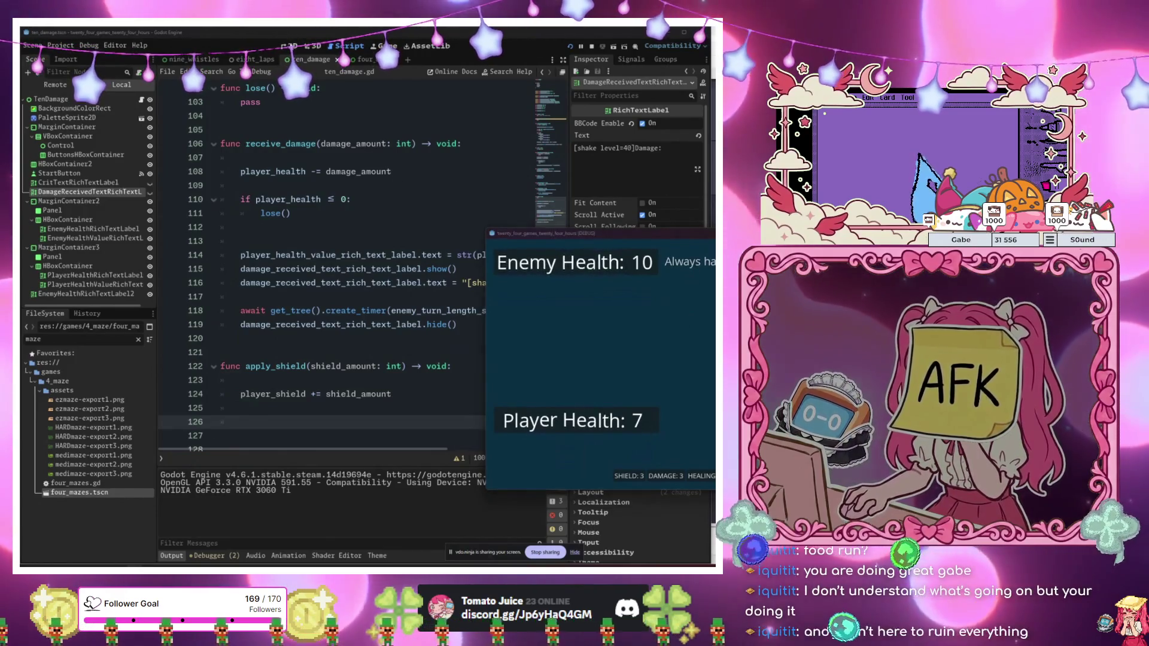
key("ctrl+F1")
Step: Duplicate the 'Always has 2 Shield' label and position the copy beside Player Health
left_click(375, 159)
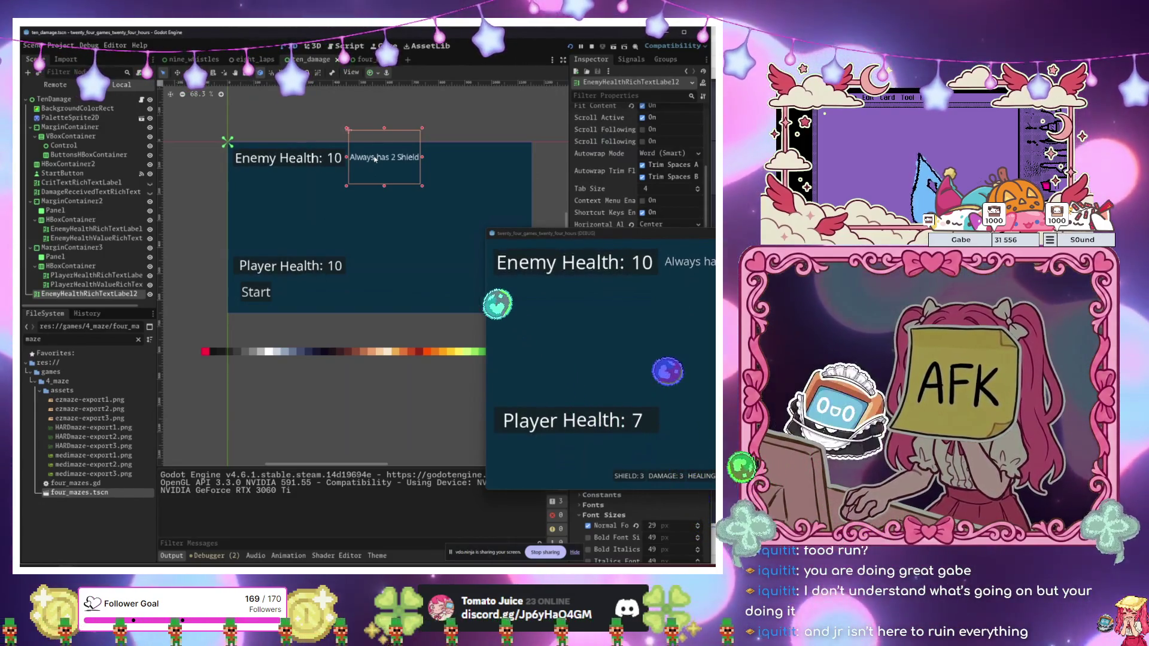
key("ctrl+v")
key("ctrl+z")
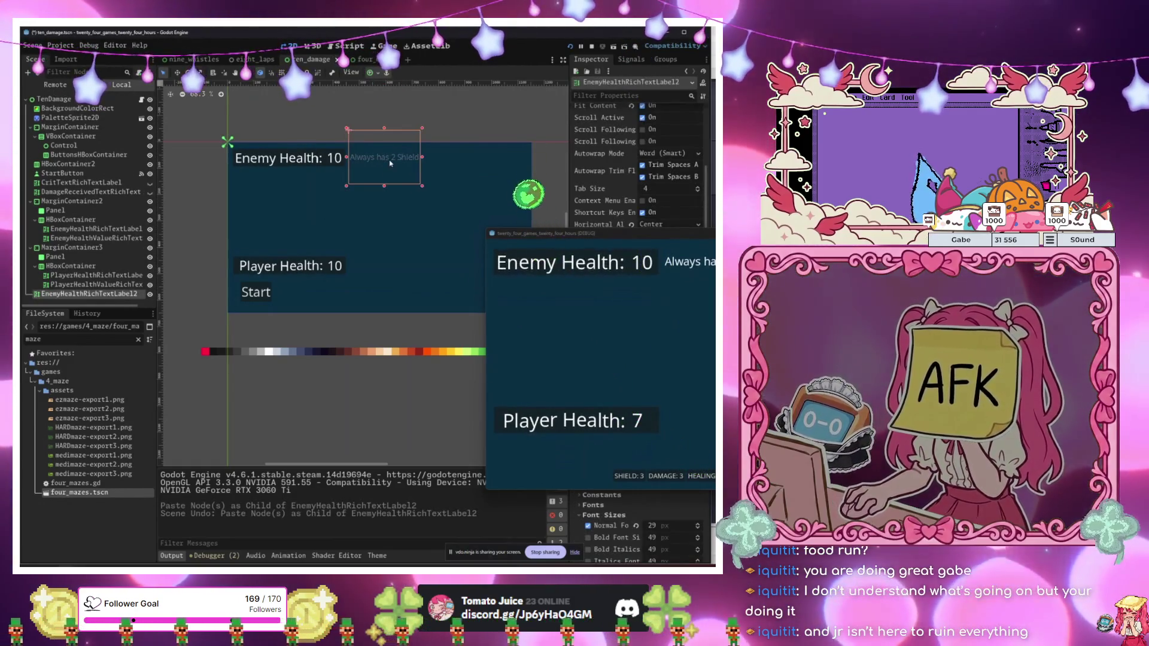
key("ctrl+d")
left_click_drag(390, 163, 389, 274)
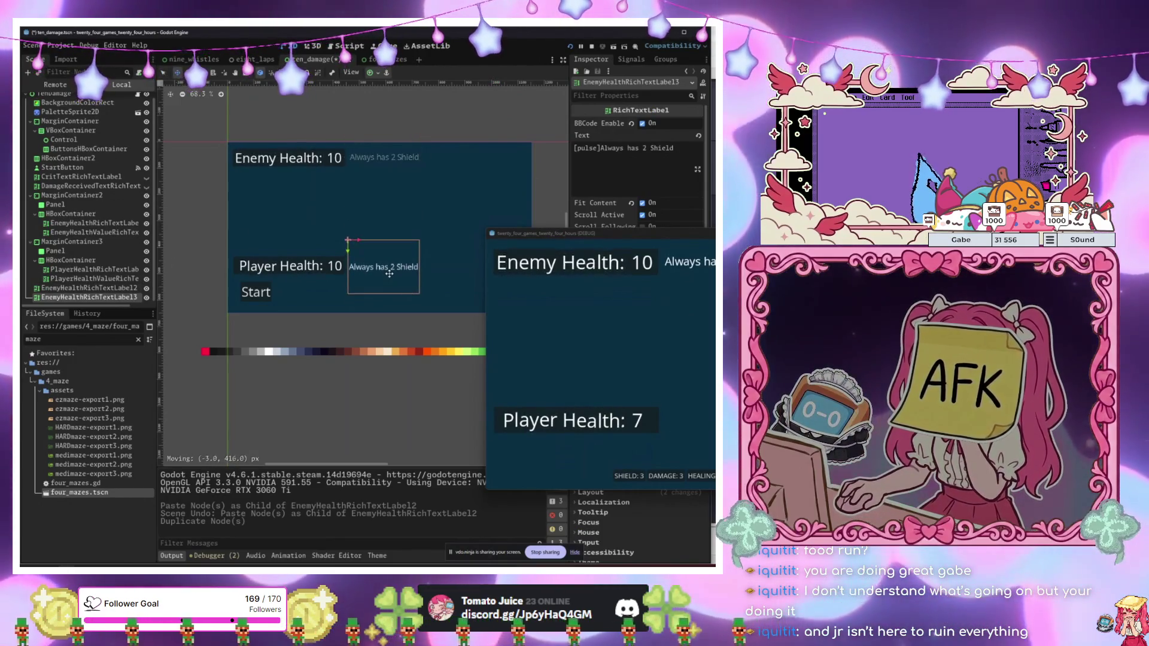
left_click_drag(560, 236, 252, 371)
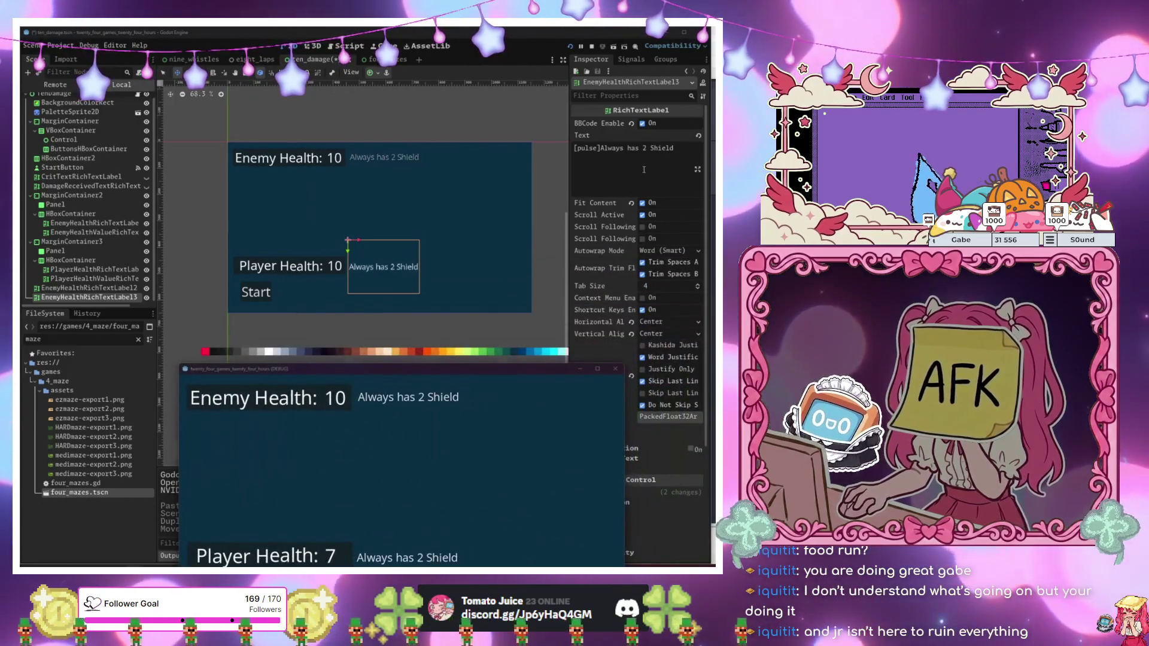
left_click_drag(609, 157, 602, 148)
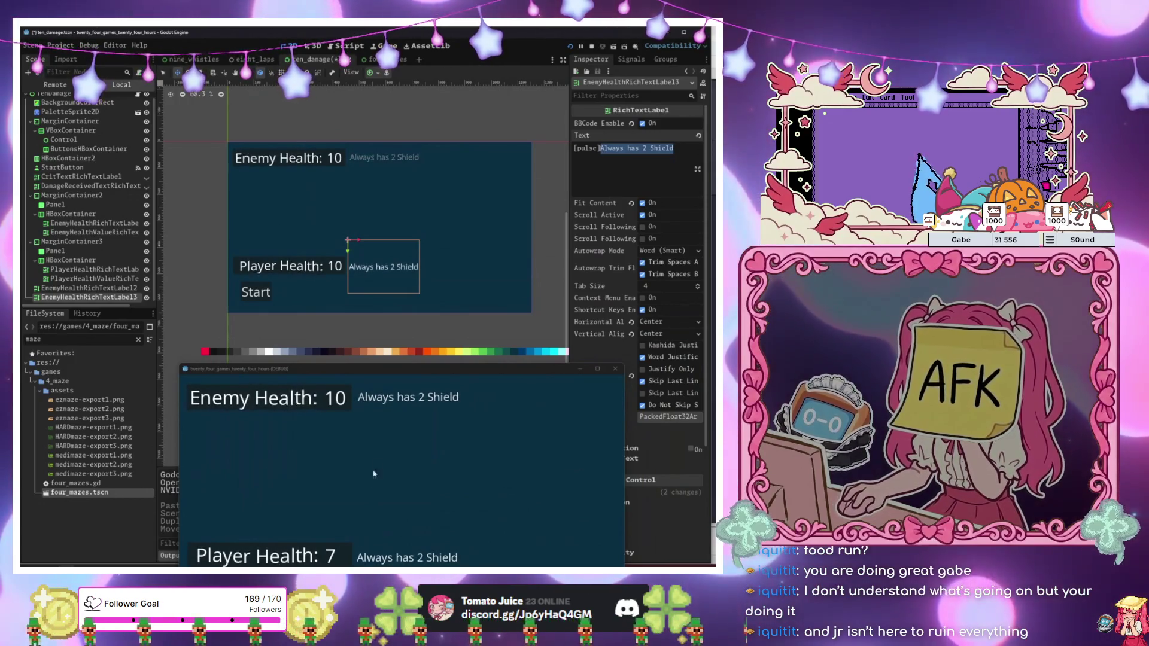
left_click_drag(362, 374, 427, 357)
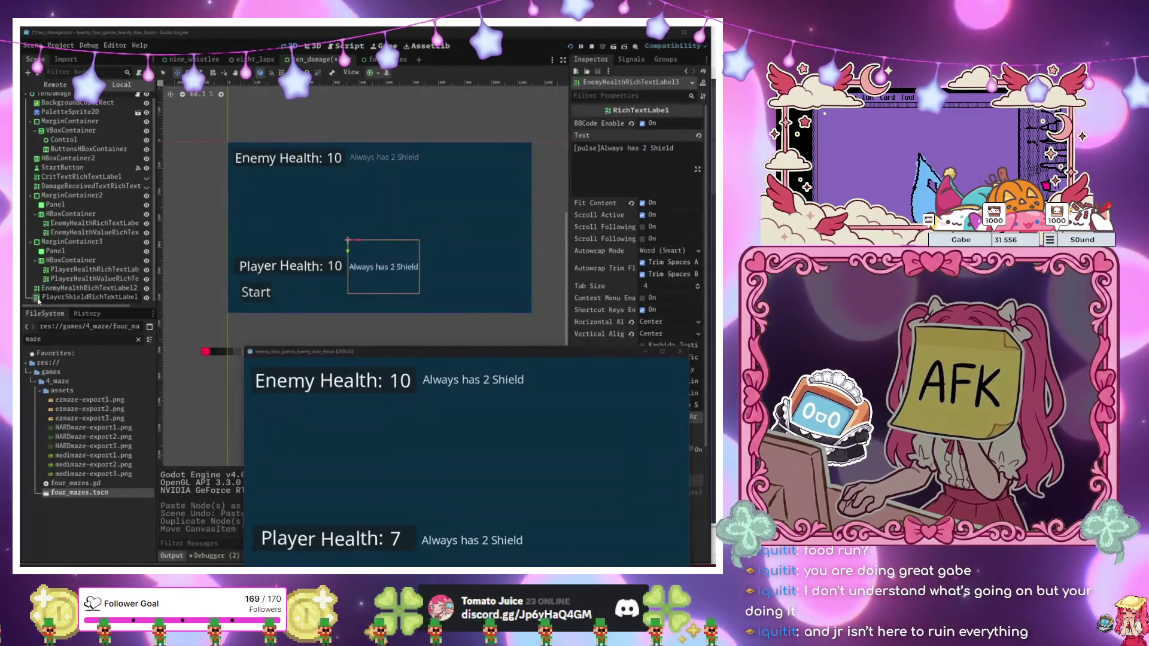
Step: Name the copy PlayerShieldRichTextLabel and return to the ten_damage.gd script
type("PlayerShieldRichTextLabel")
key("Return")
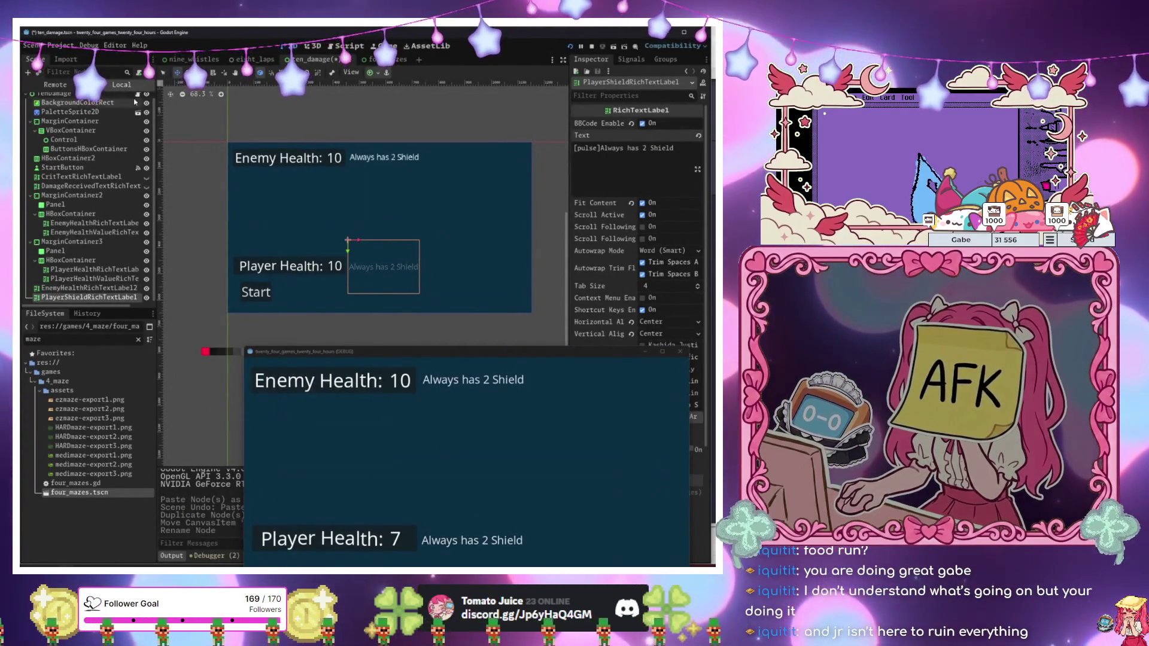
left_click(138, 94)
scroll(549, 124, "up", 15)
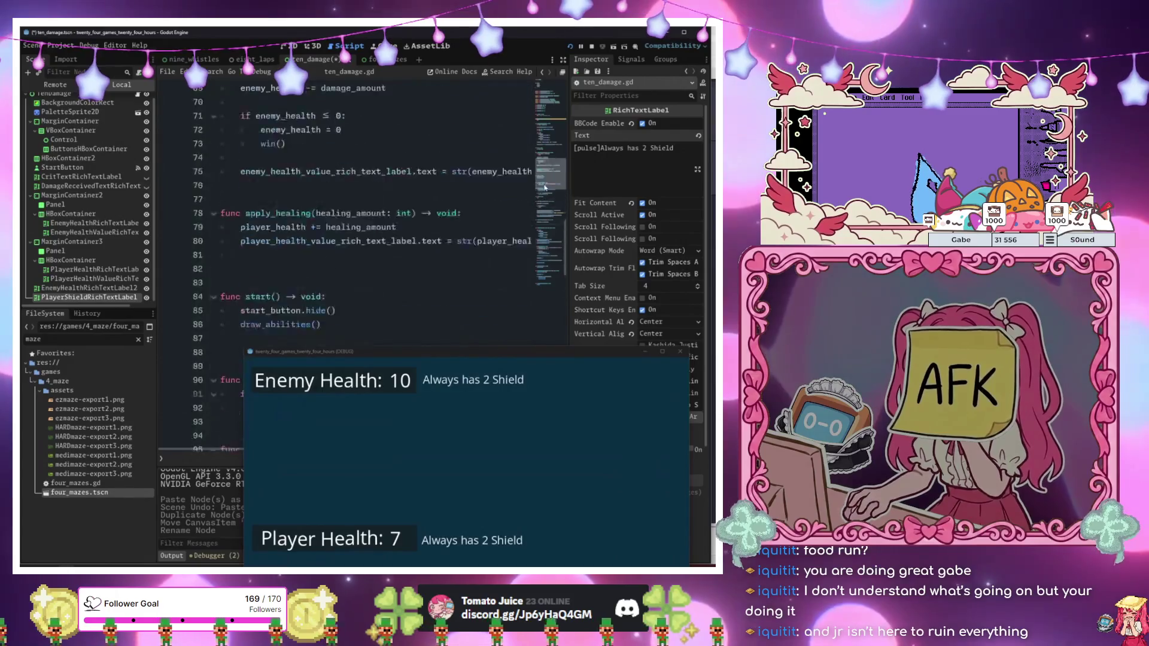
Step: Add the player_shield_rich_text_label export variable and close the running game window
left_click(247, 222)
key("ctrl+v")
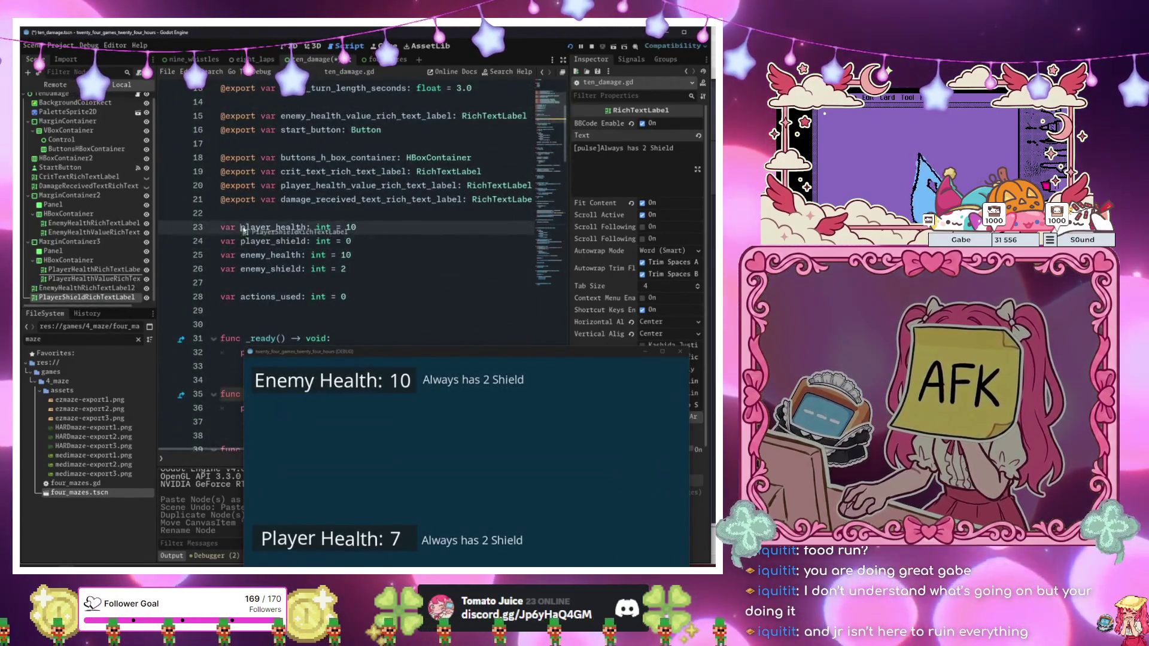
scroll(308, 216, "down", 11)
left_click_drag(675, 351, 713, 295)
left_click(713, 295)
scroll(258, 362, "down", 12)
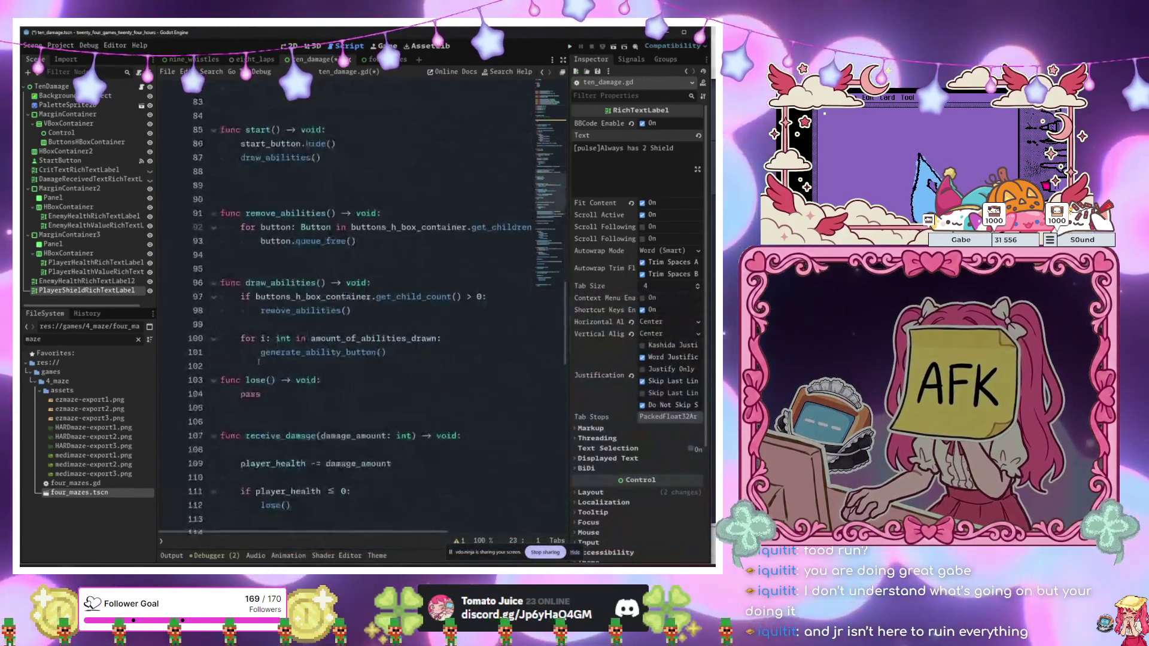
Step: In apply_shield, set player_shield_rich_text_label.text to str(player_shield) + " Shield"
left_click(160, 545)
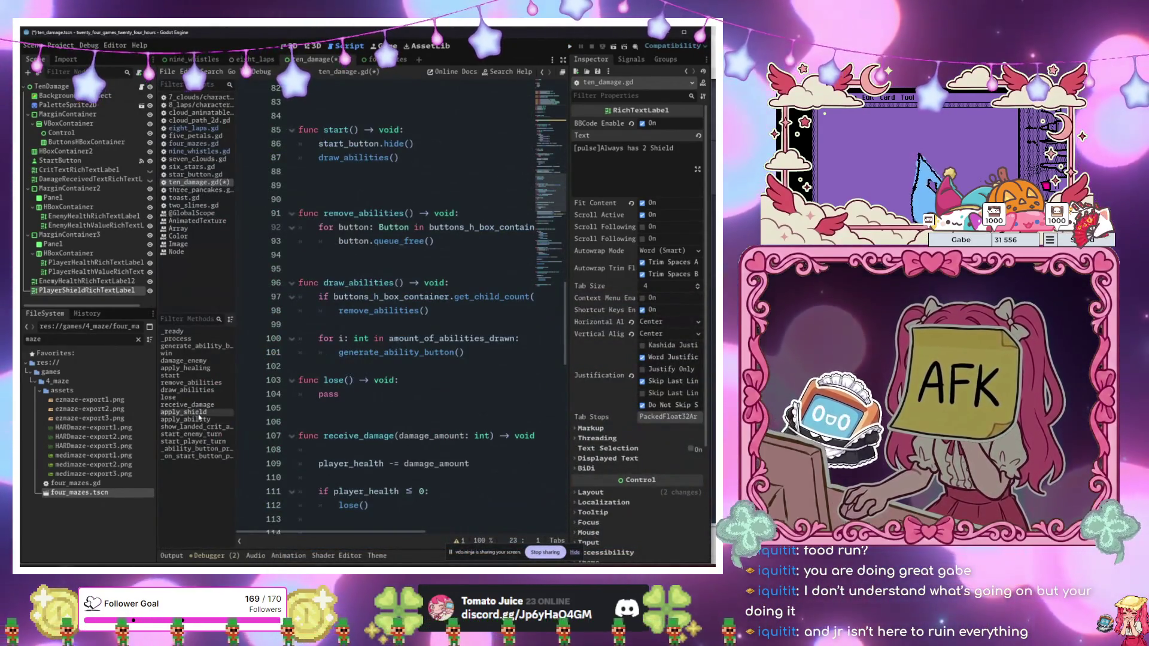
left_click(183, 412)
left_click(236, 542)
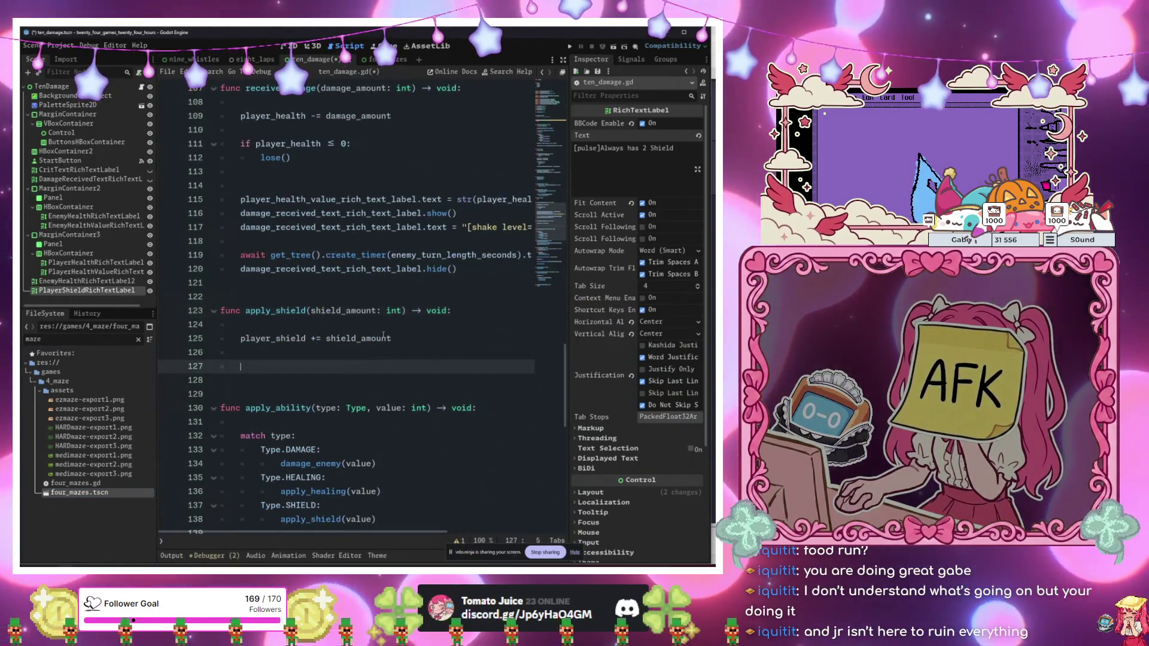
left_click(384, 355)
key("Return")
type("play")
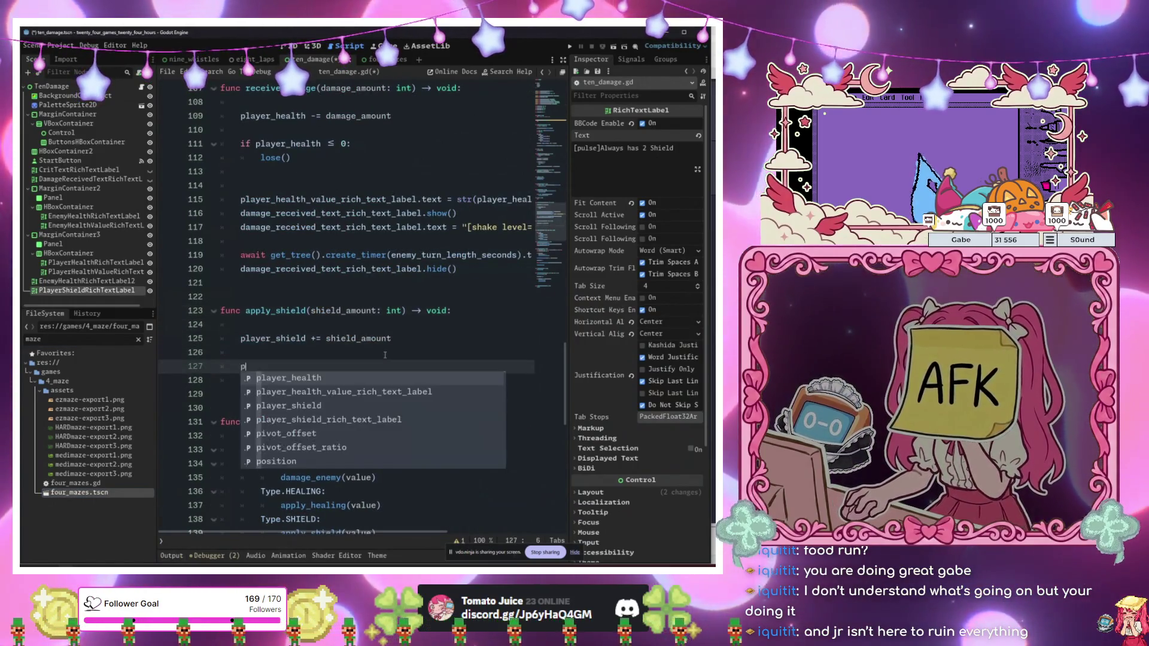
key("Return")
type(".text = ")
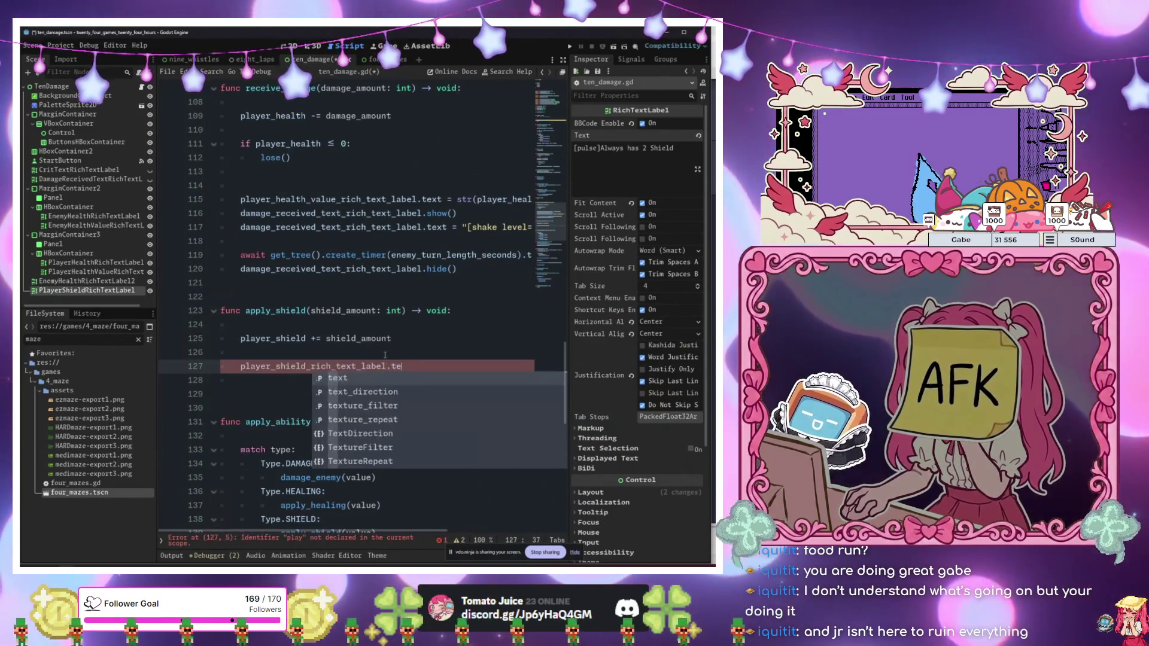
type("str(p")
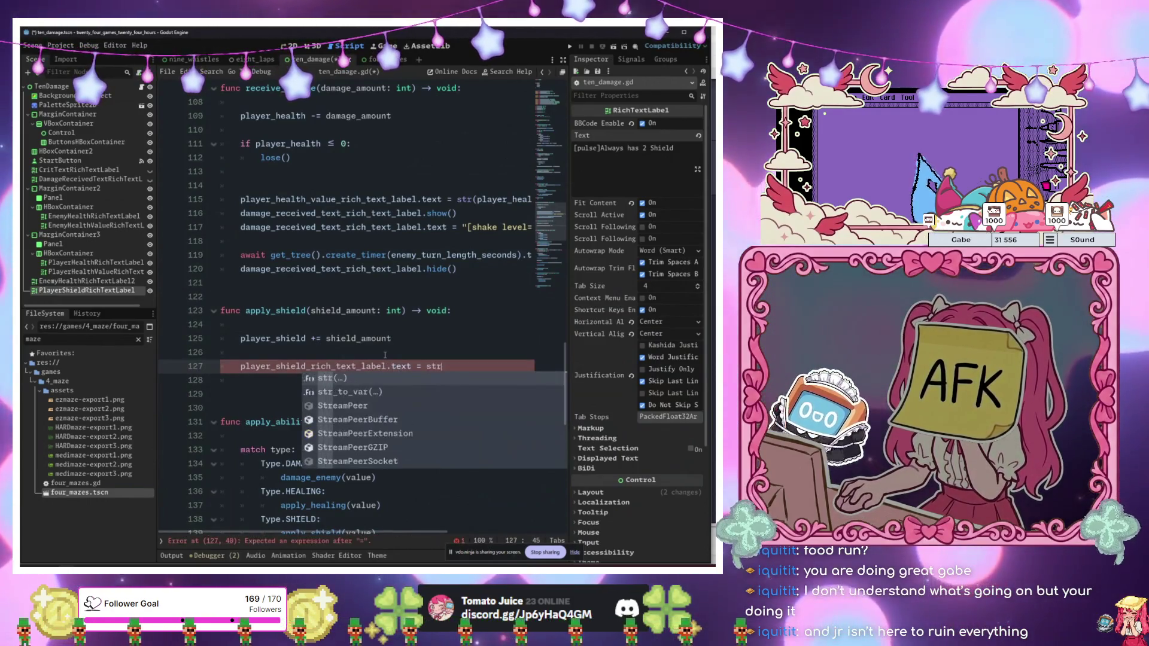
key("Down")
key("Down")
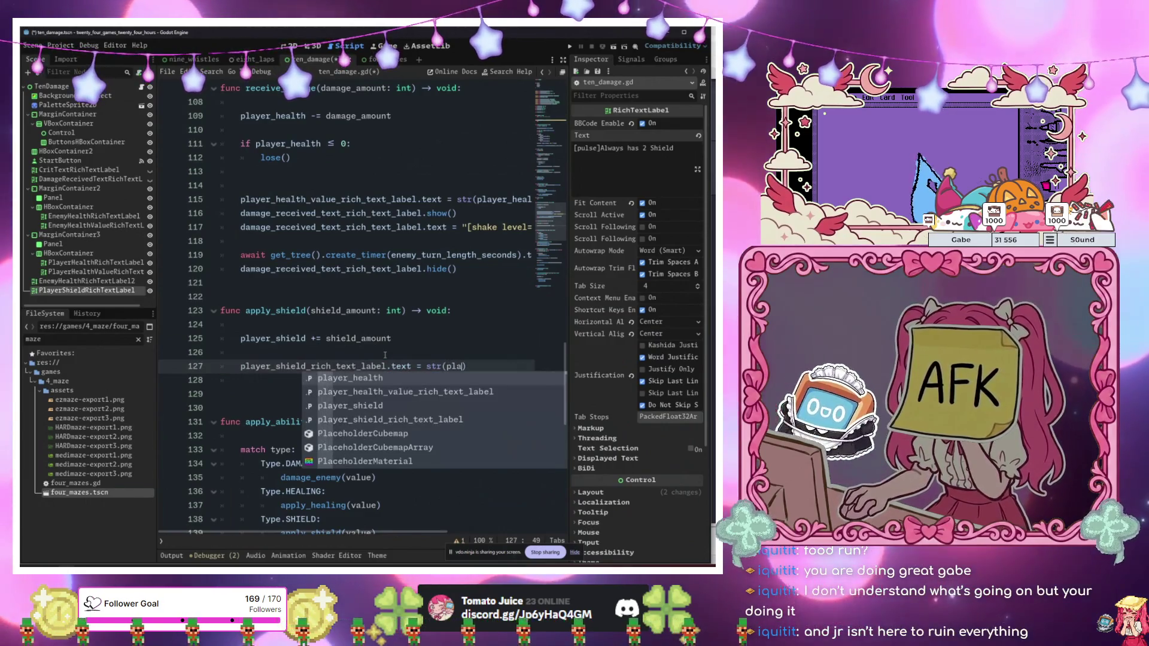
key("Return")
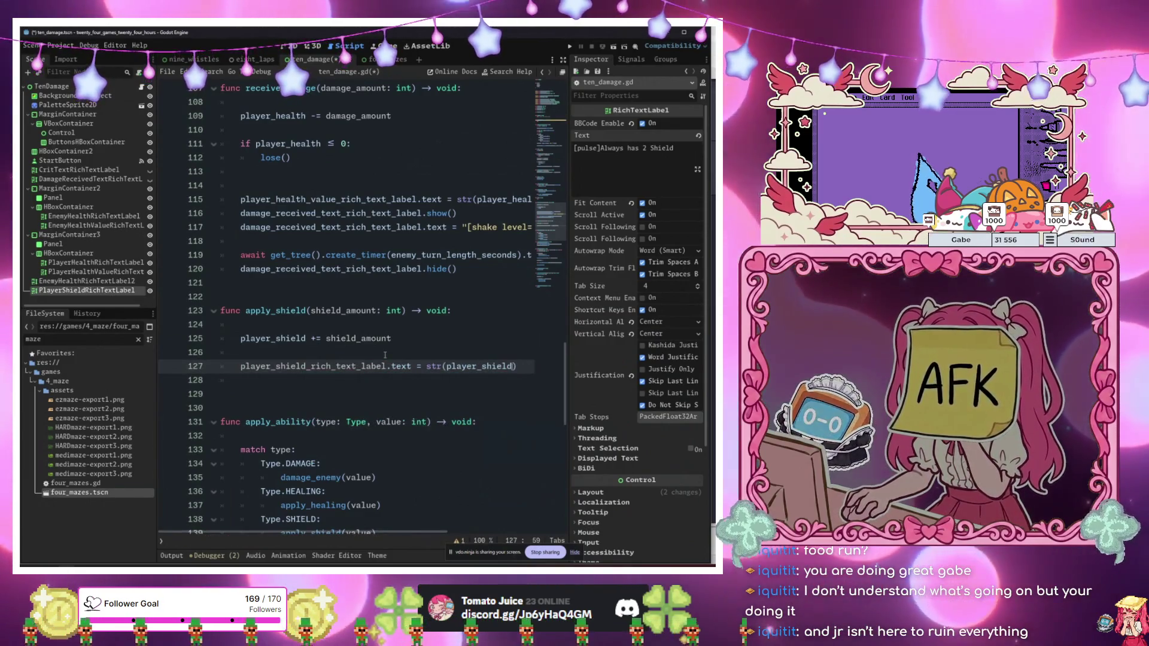
type("1")
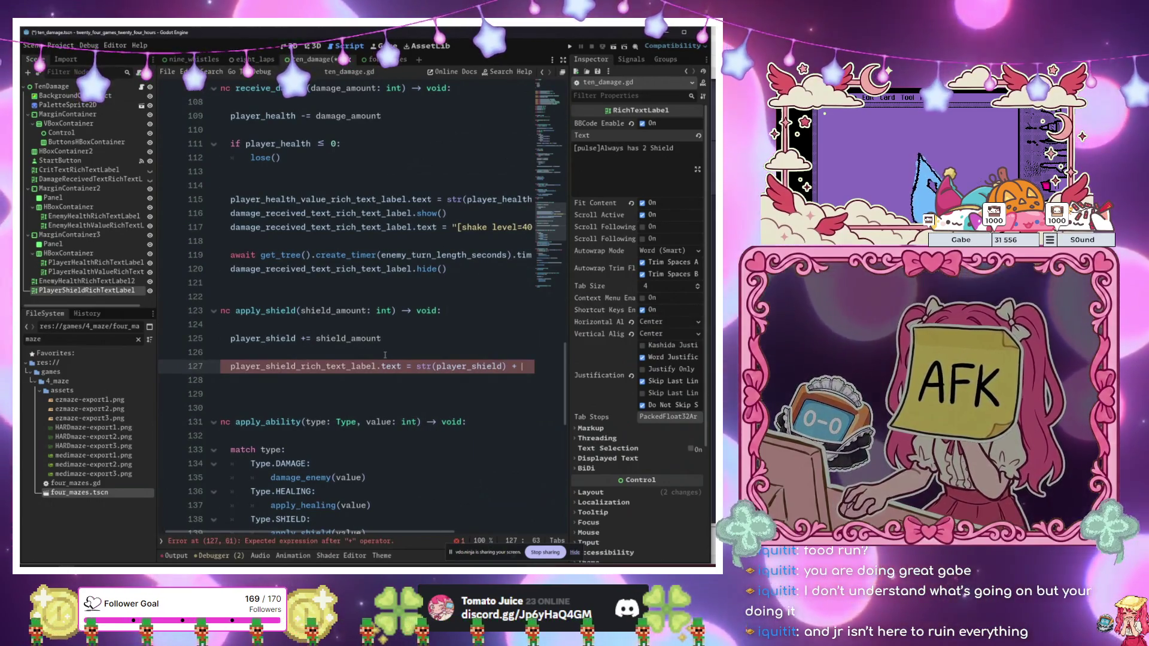
type(" \" S")
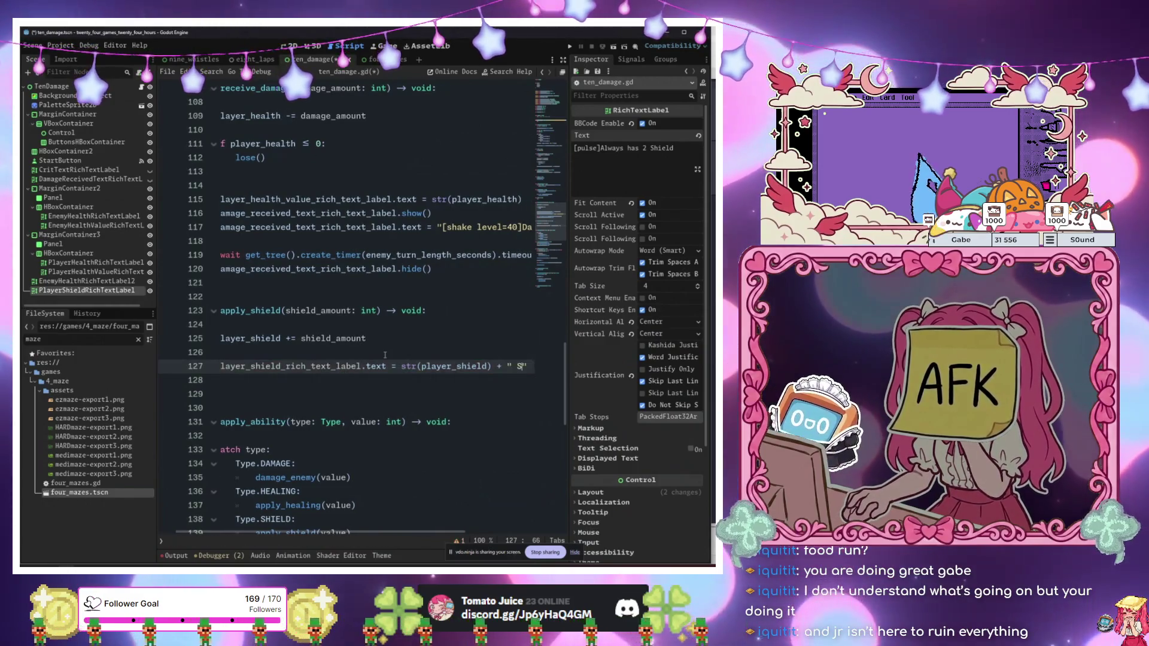
type("hield")
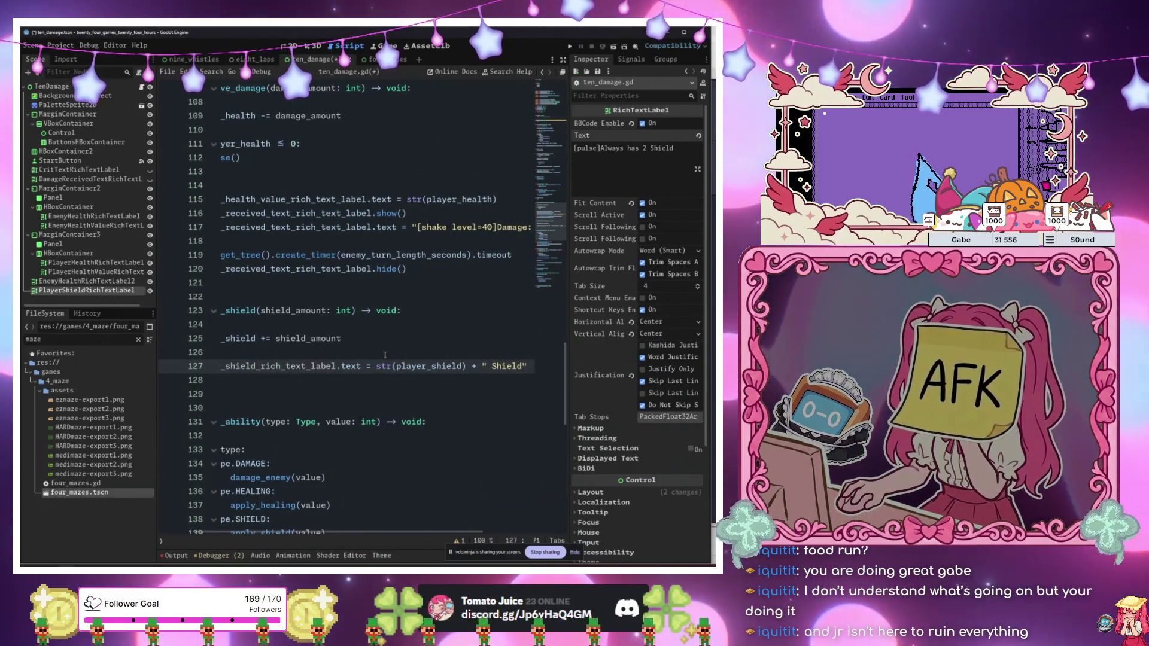
Step: Prefix the shield label text with "[pulse]", fix the stray quote, and save the script
left_click(351, 366)
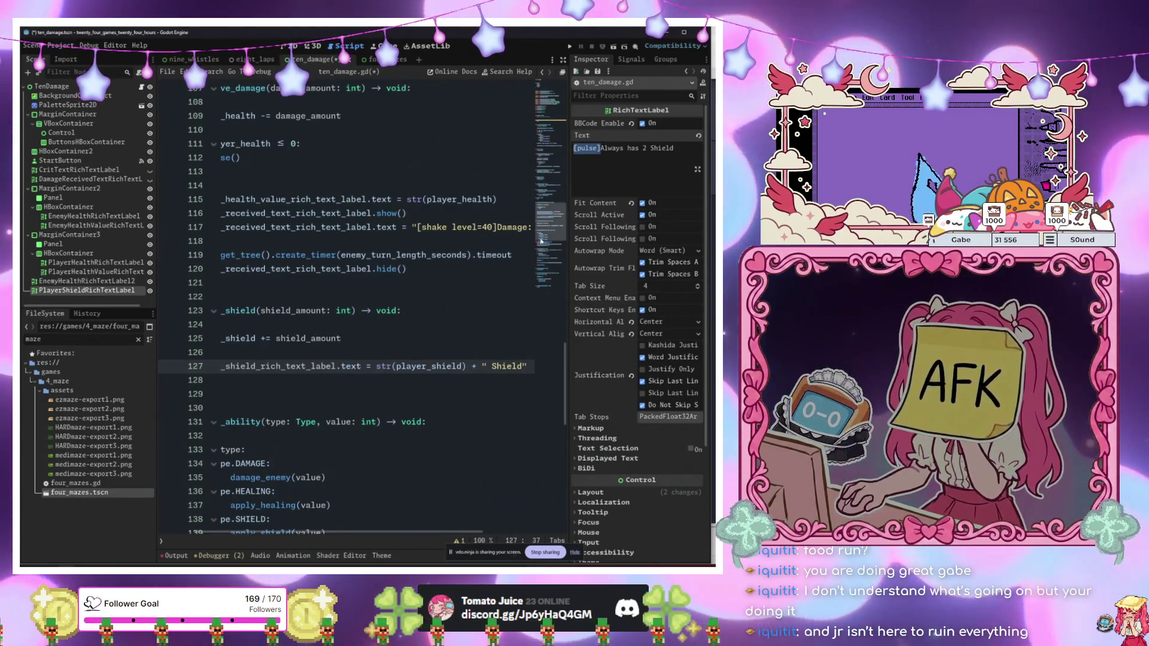
left_click(407, 367)
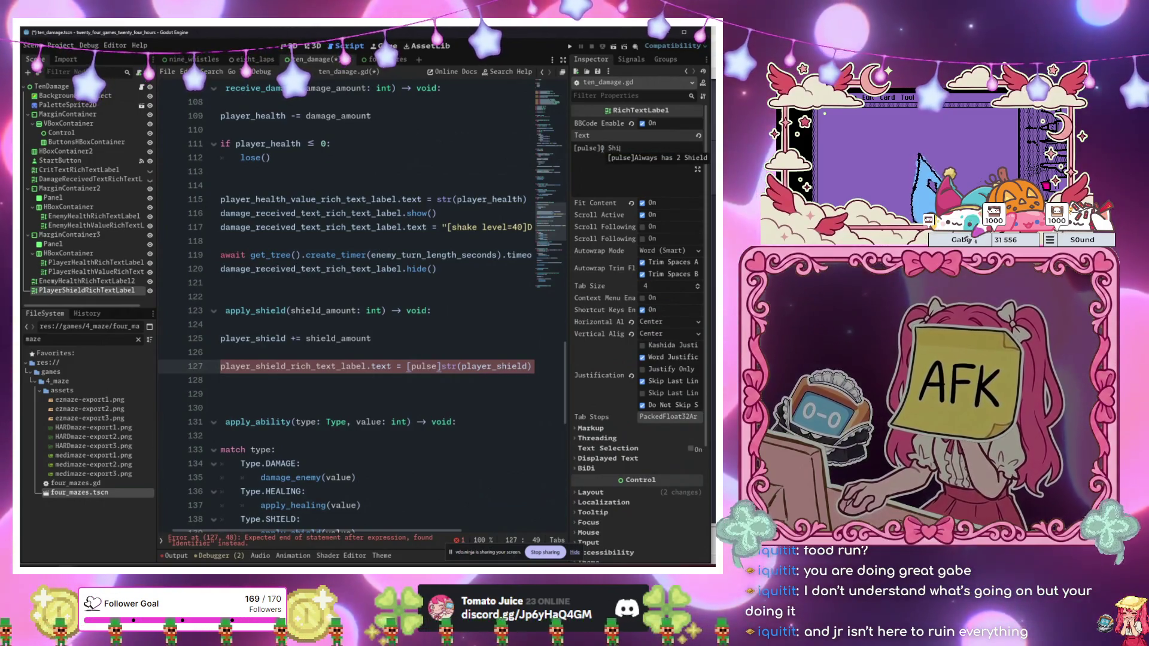
left_click(530, 366)
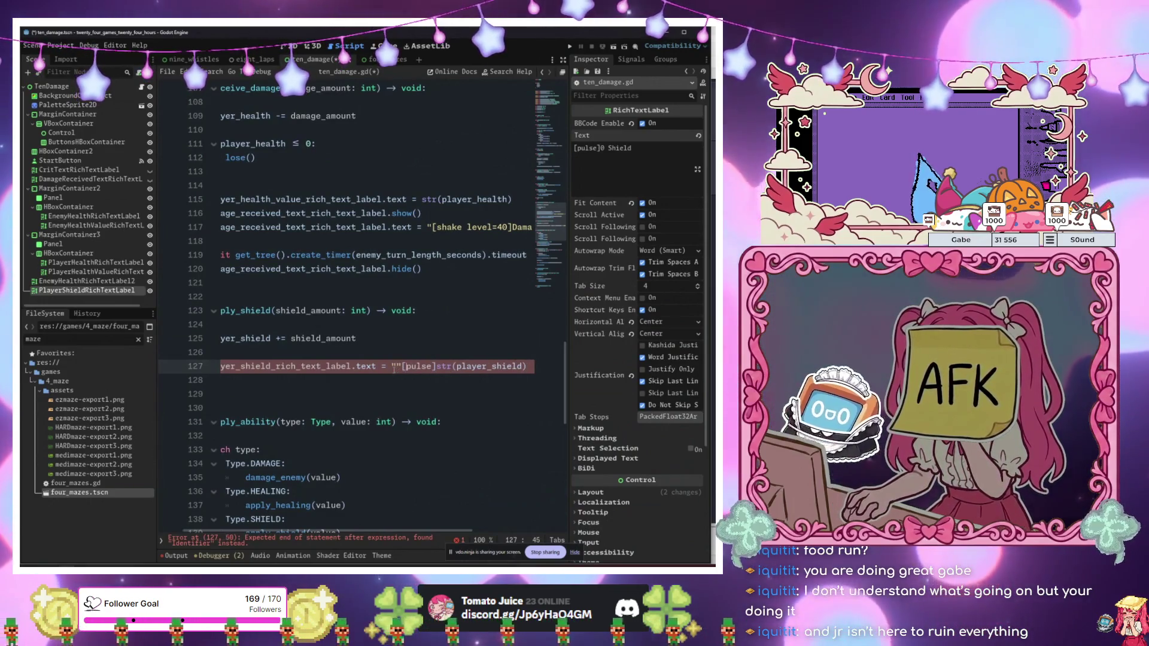
key("BackSpace")
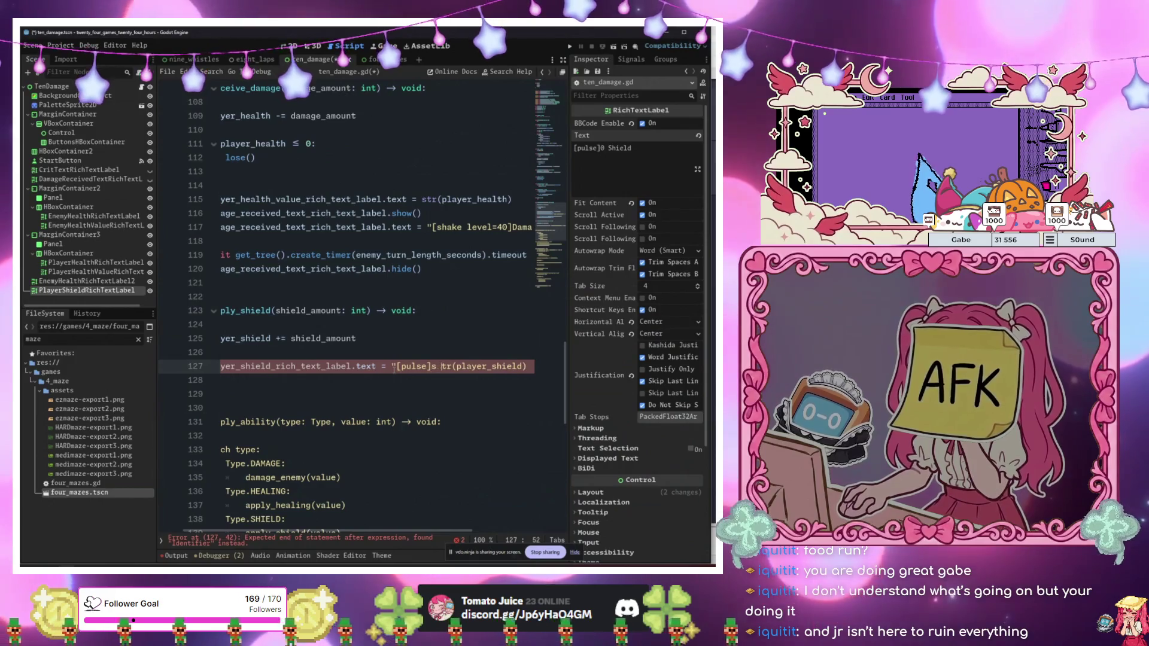
type("\" +")
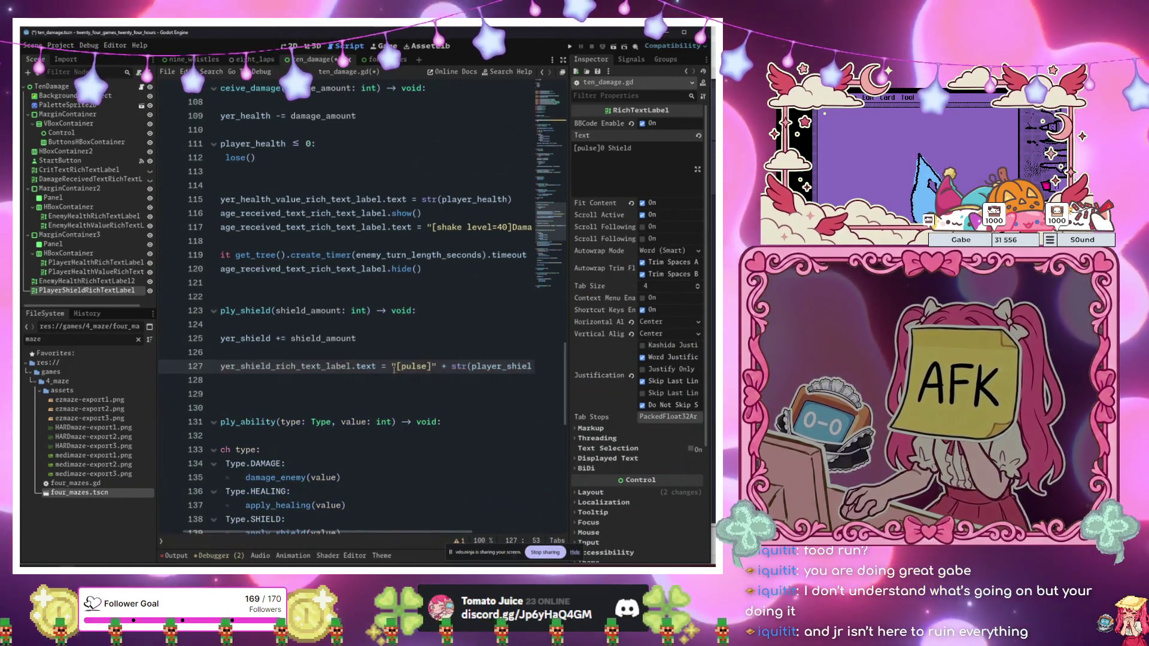
key("Up")
key("Up")
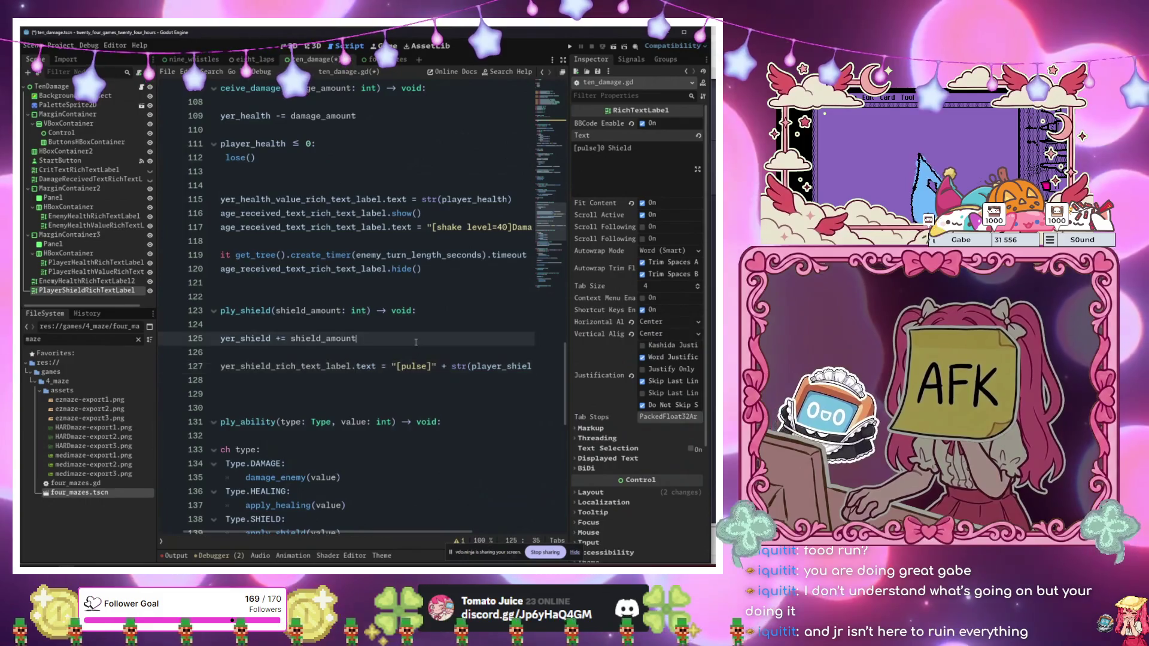
key("ctrl+s")
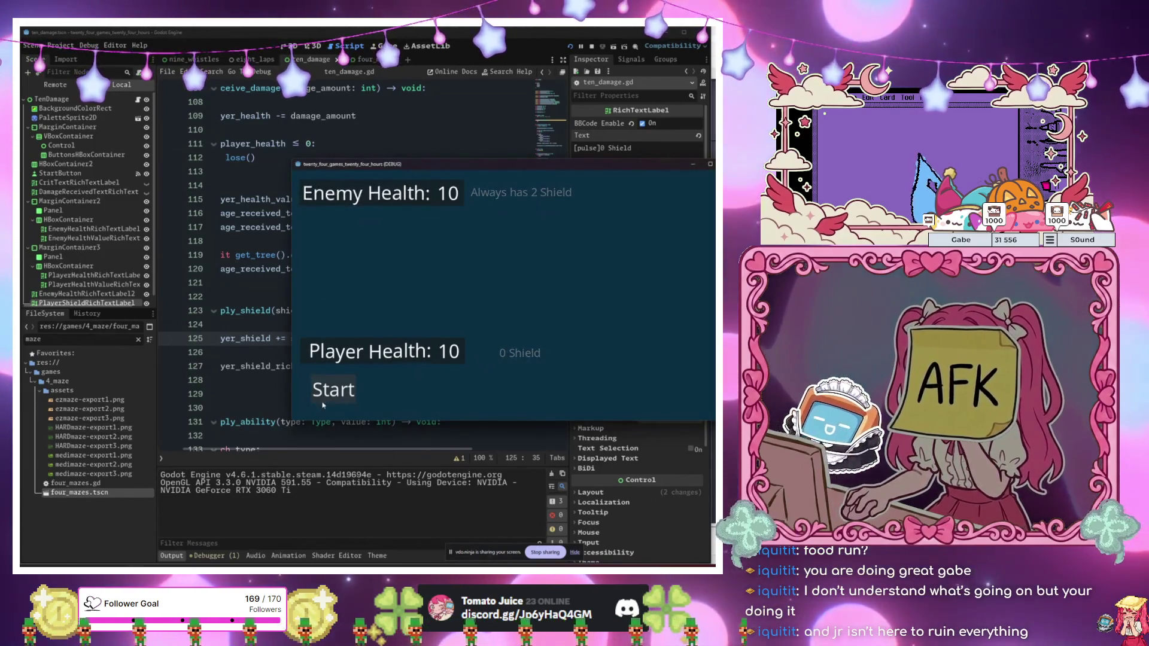
Step: Start a test battle in the running game, then close the game window
left_click(333, 390)
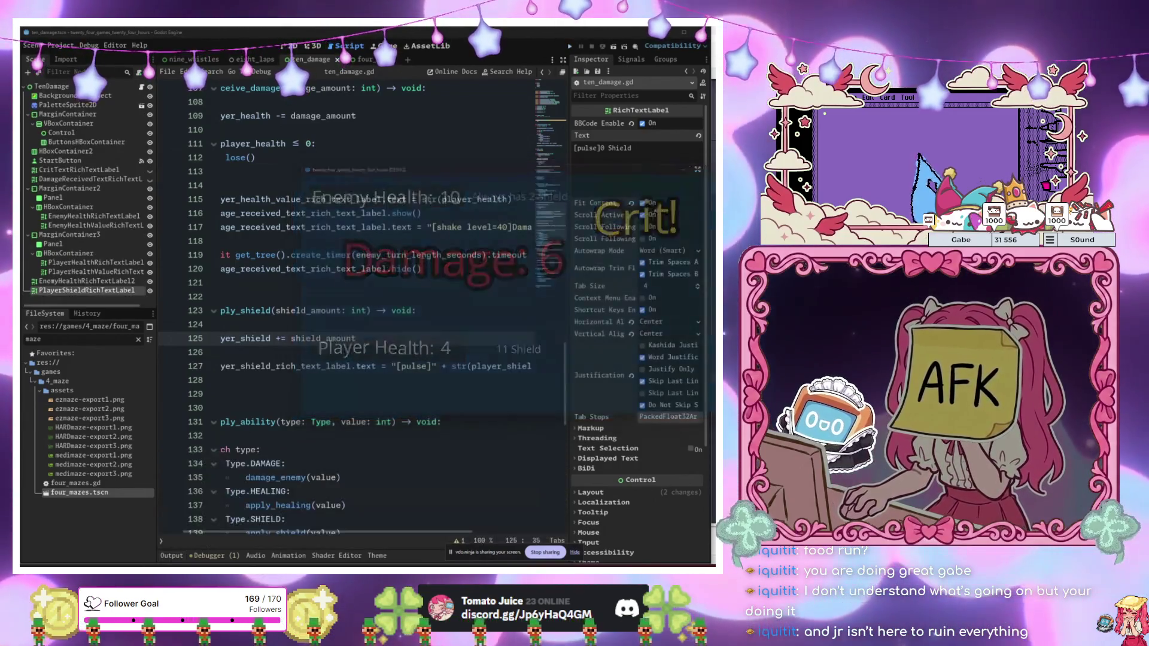
left_click(341, 287)
scroll(341, 286, "up", 3)
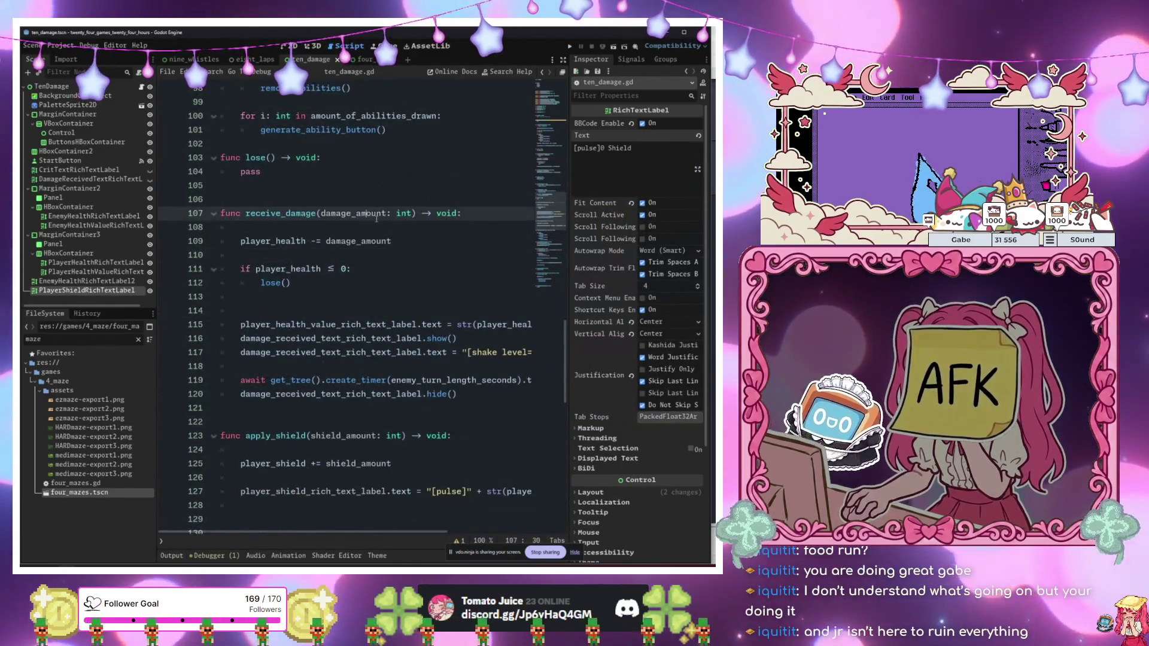
Step: Insert a blank line at the top of receive_damage and begin an if condition
left_click(423, 226)
key("Return")
key("Return")
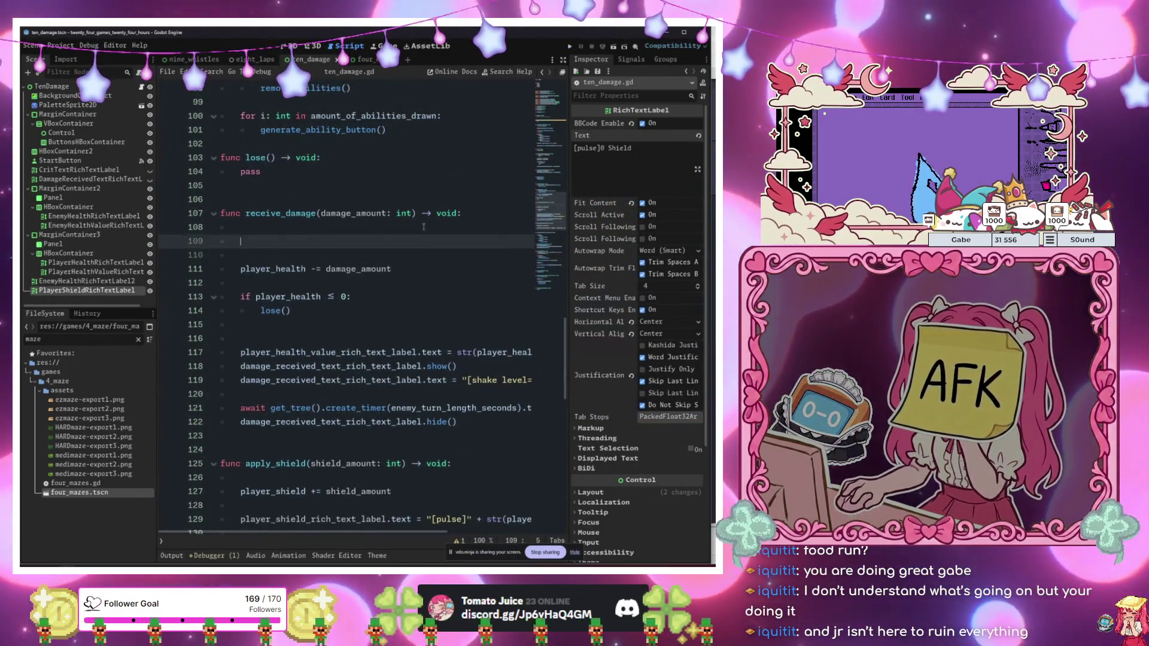
key("Up")
key("Up")
type("if shi")
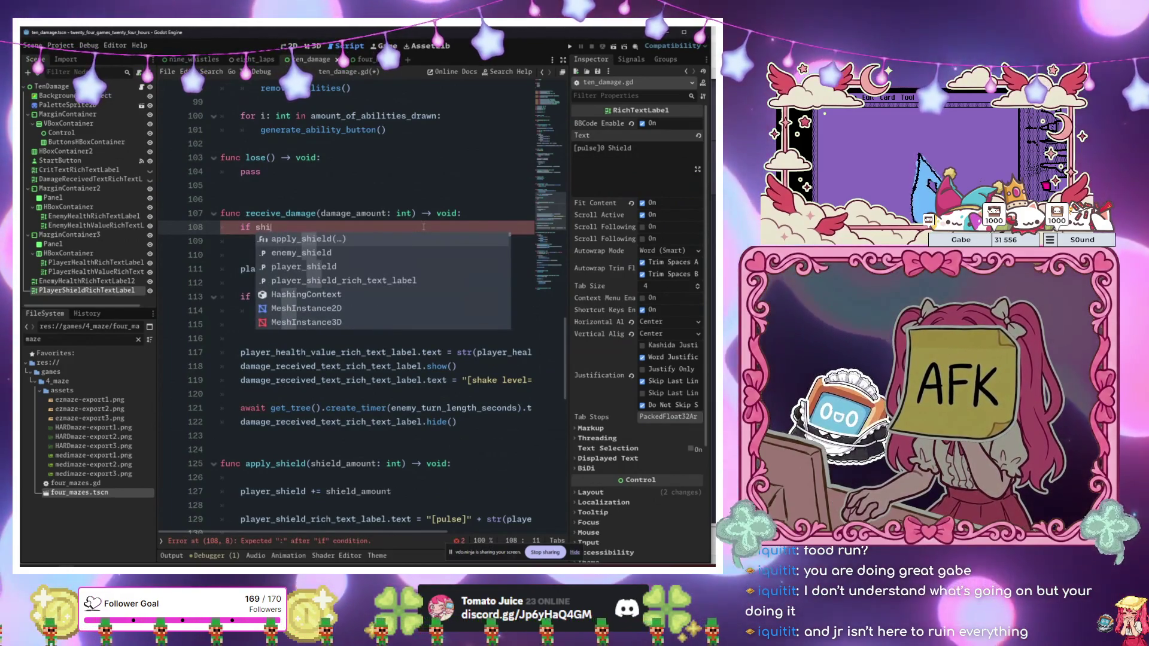
key("BackSpace")
key("BackSpace")
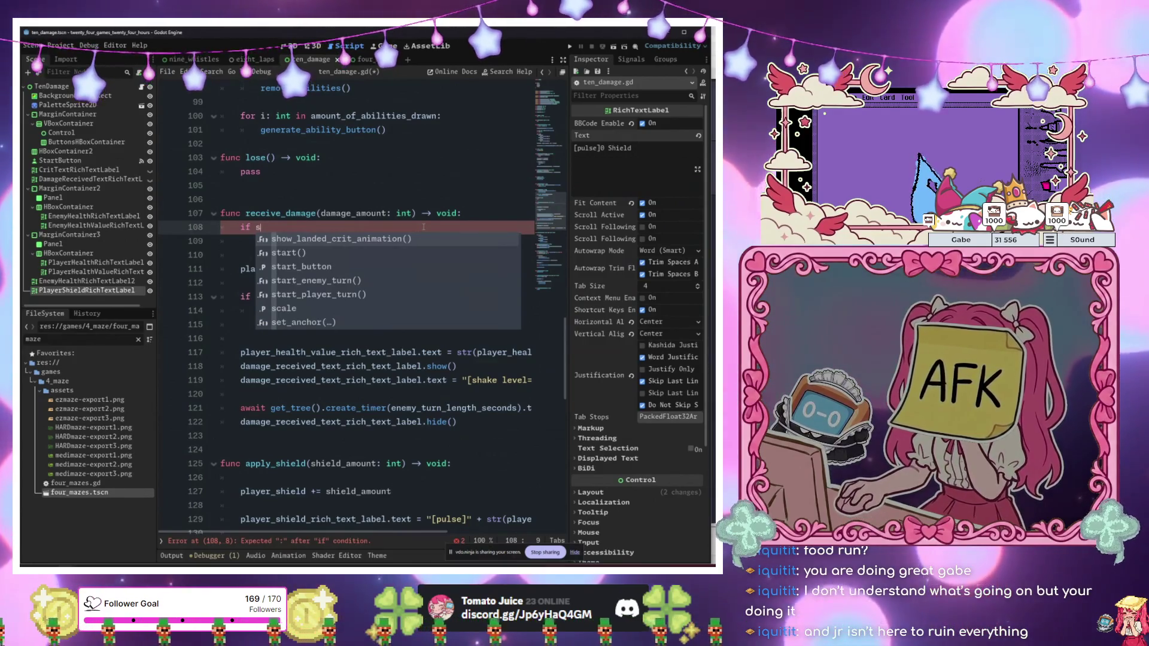
key("BackSpace")
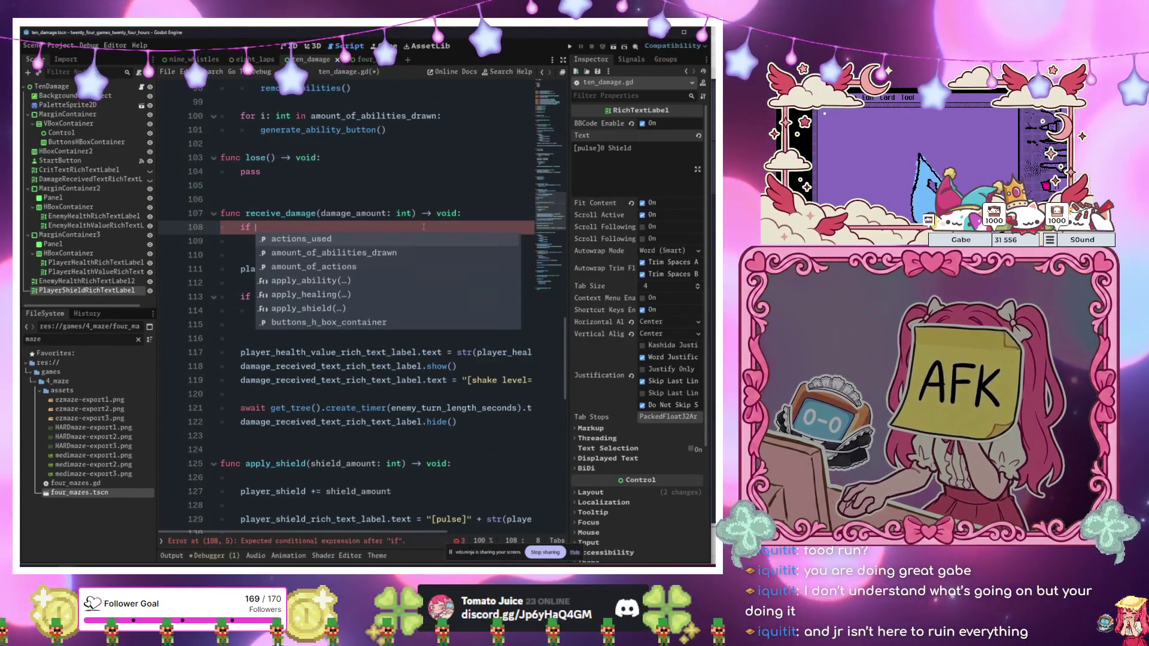
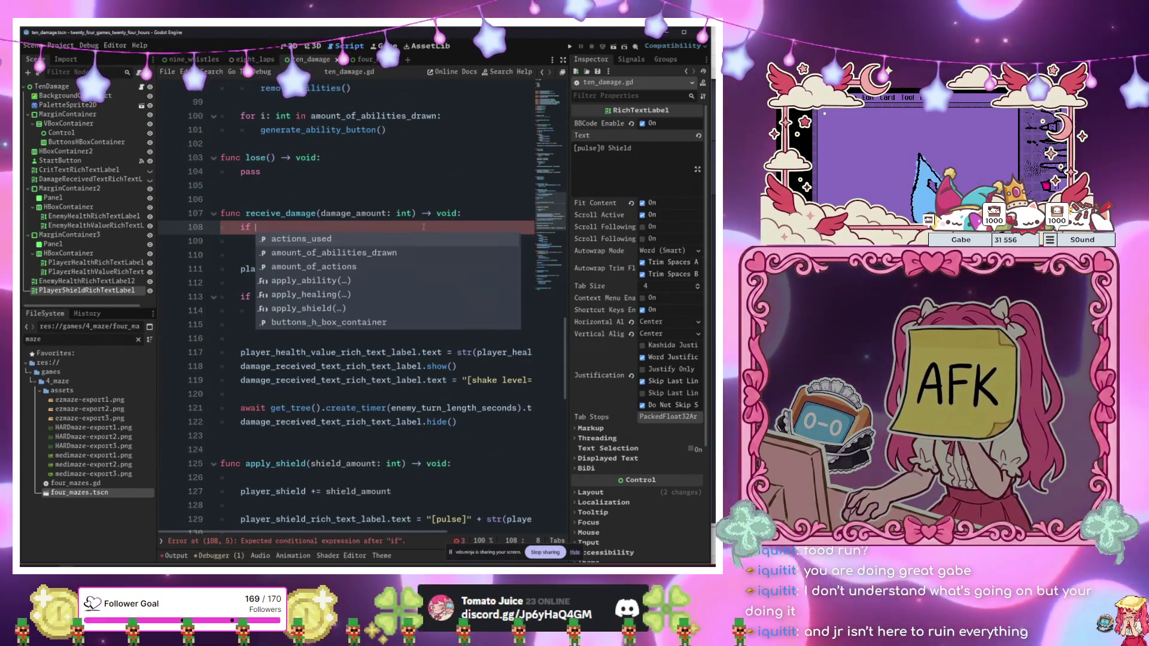
Step: Write the condition 'if not damage_amount >= player_shield:' in receive_damage
type("if")
key("BackSpace")
key("BackSpace")
key("BackSpace")
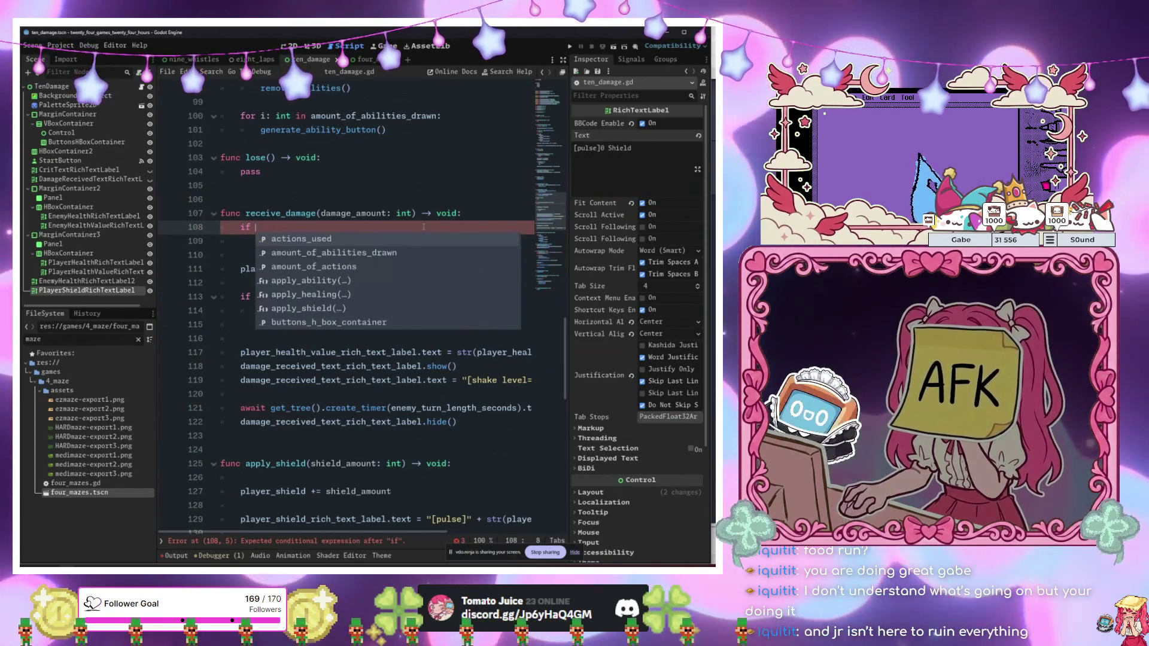
type("dam")
key("Return")
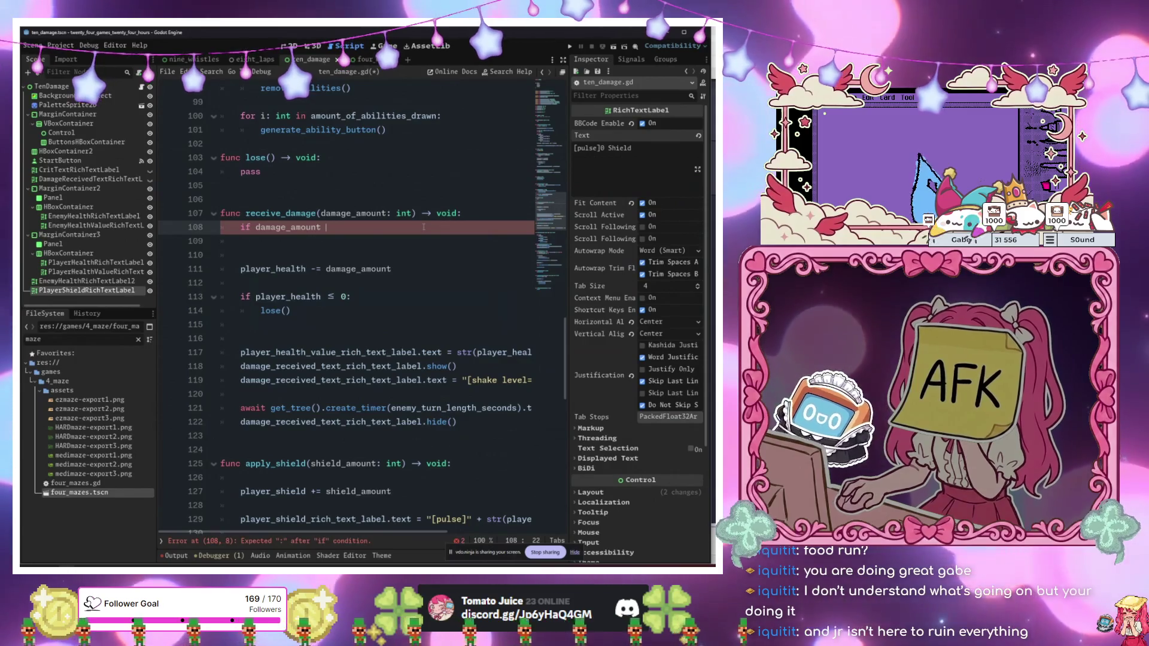
type(">= player_")
type("s")
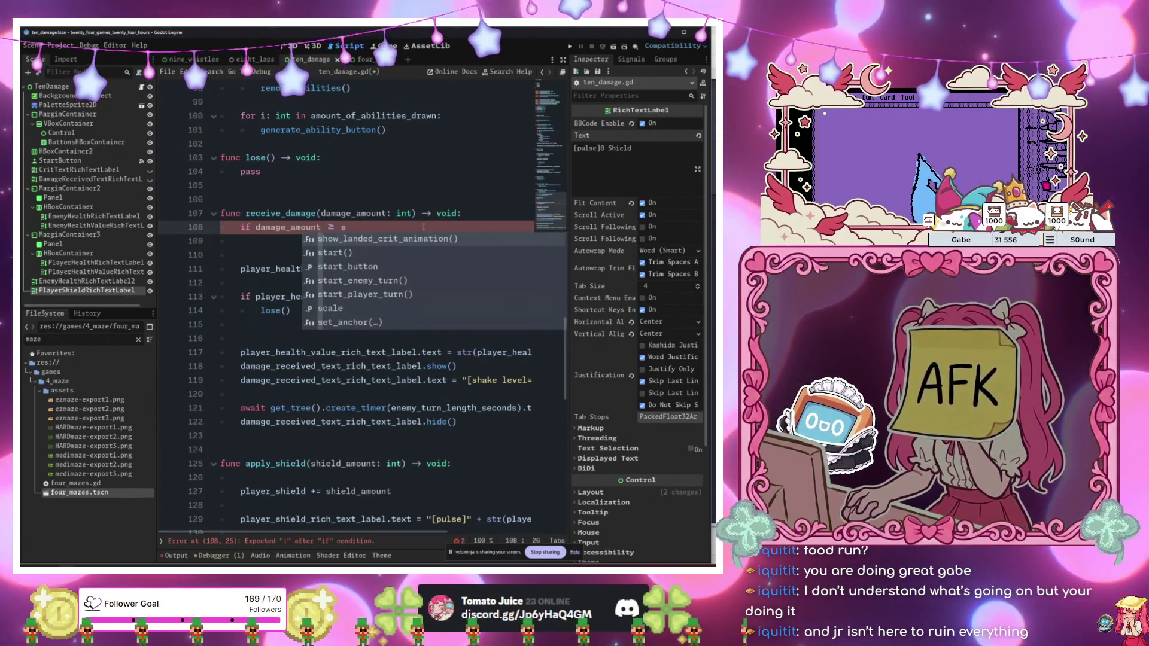
type("hi")
key("Return")
type(":")
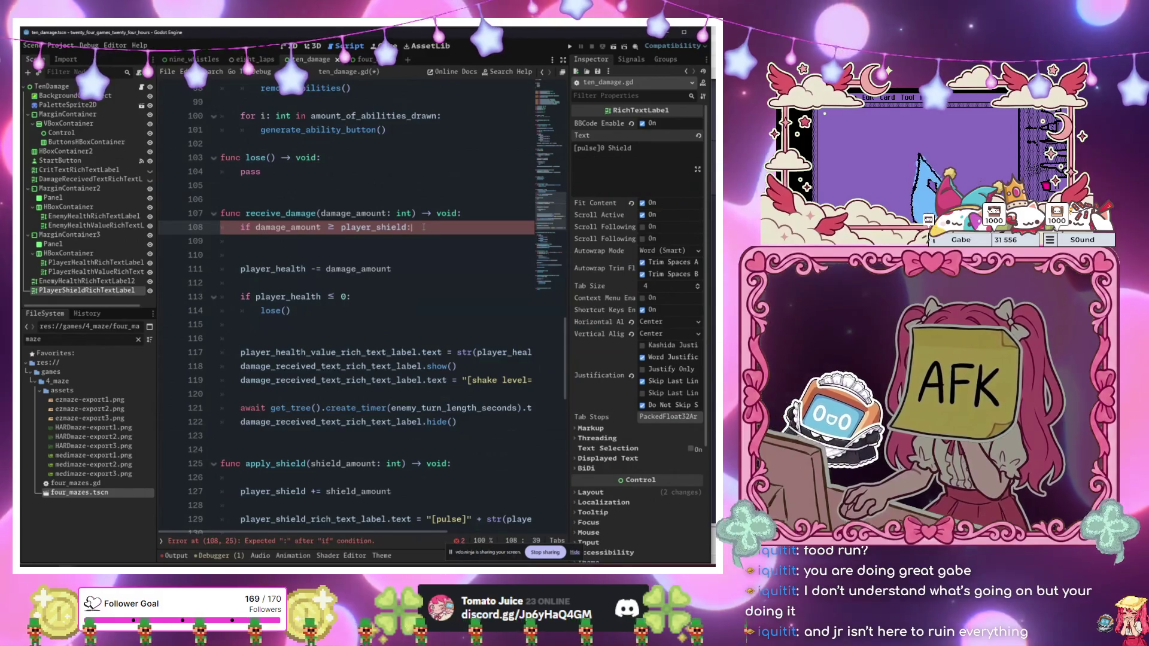
key("Return")
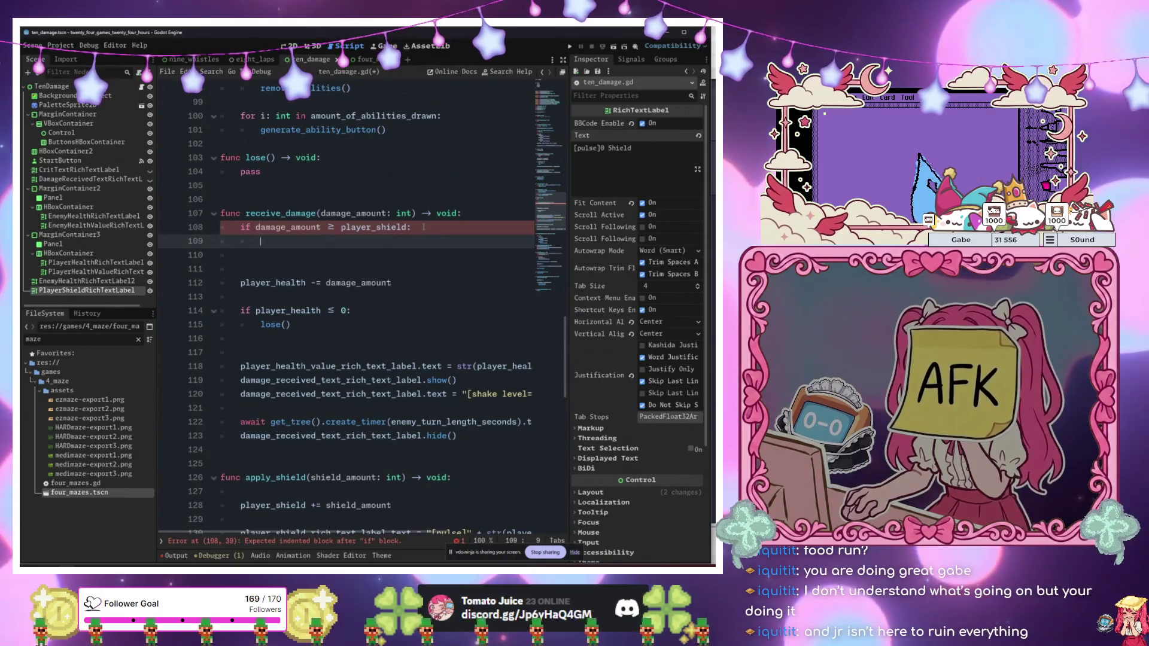
key("Up")
type("not")
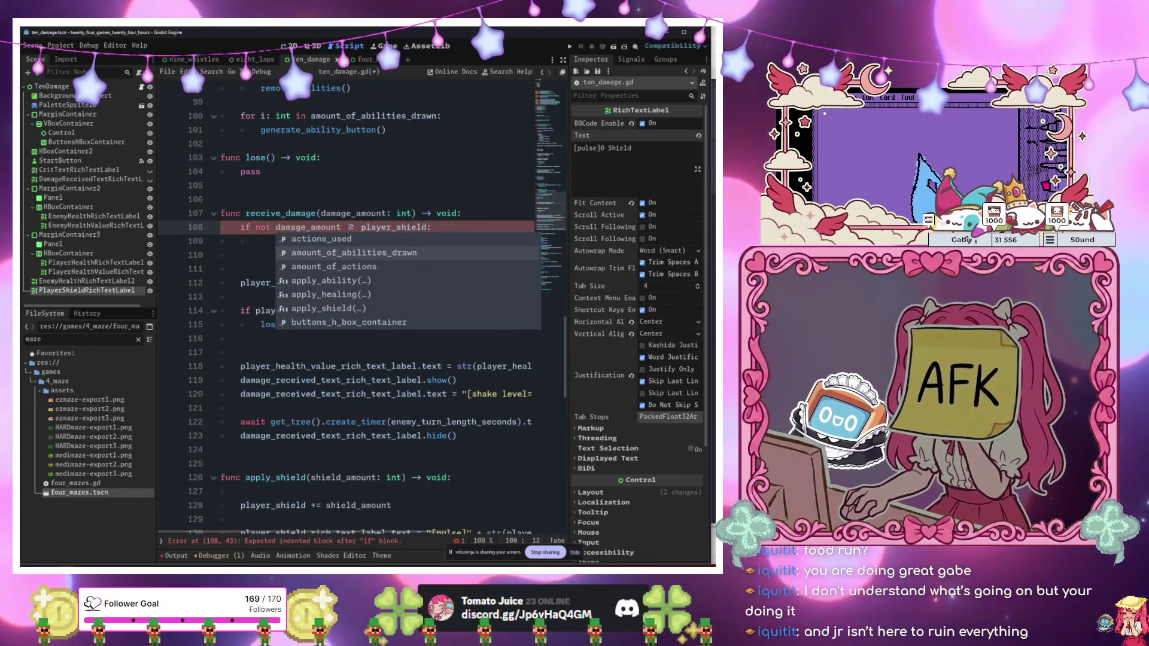
key("Escape")
key("Down")
Step: Inside the if block, call apply_shield(-damage_amount) to reduce only the shield
key("Return")
type("return")
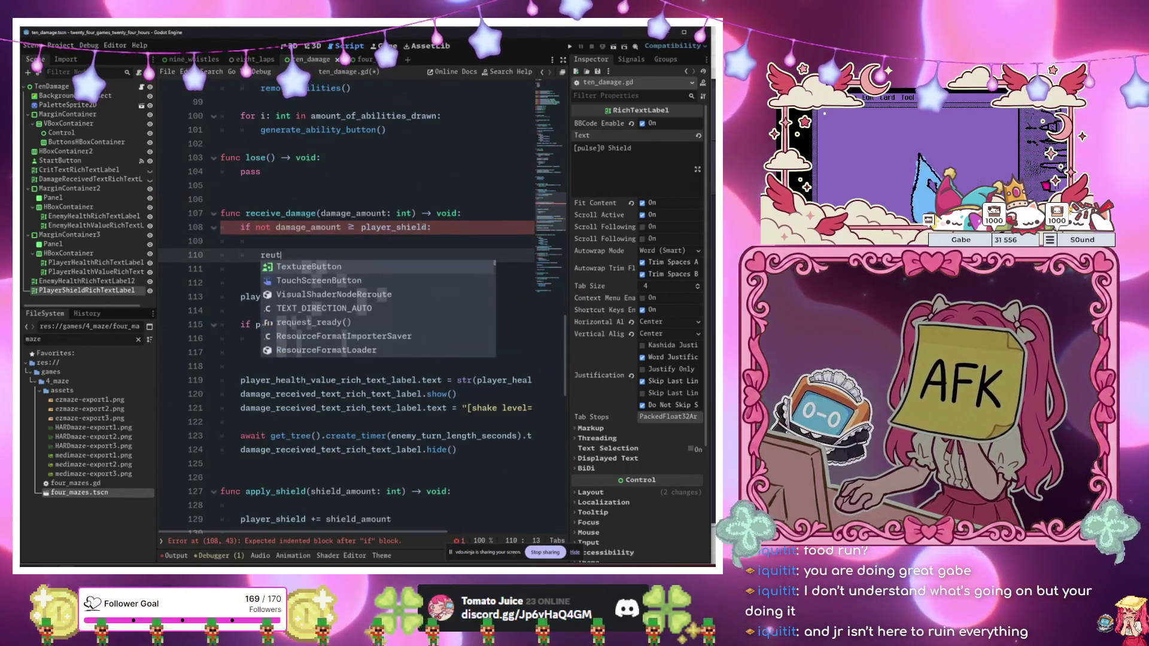
key("Up")
key("Tab")
type("app")
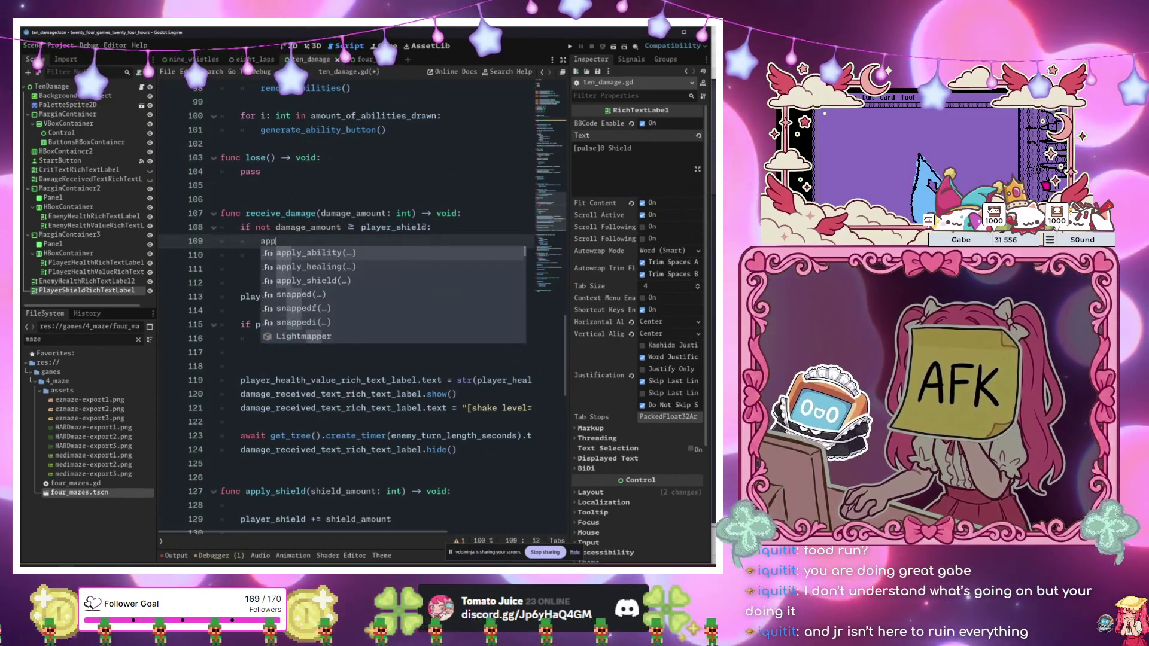
key("Down")
key("Down")
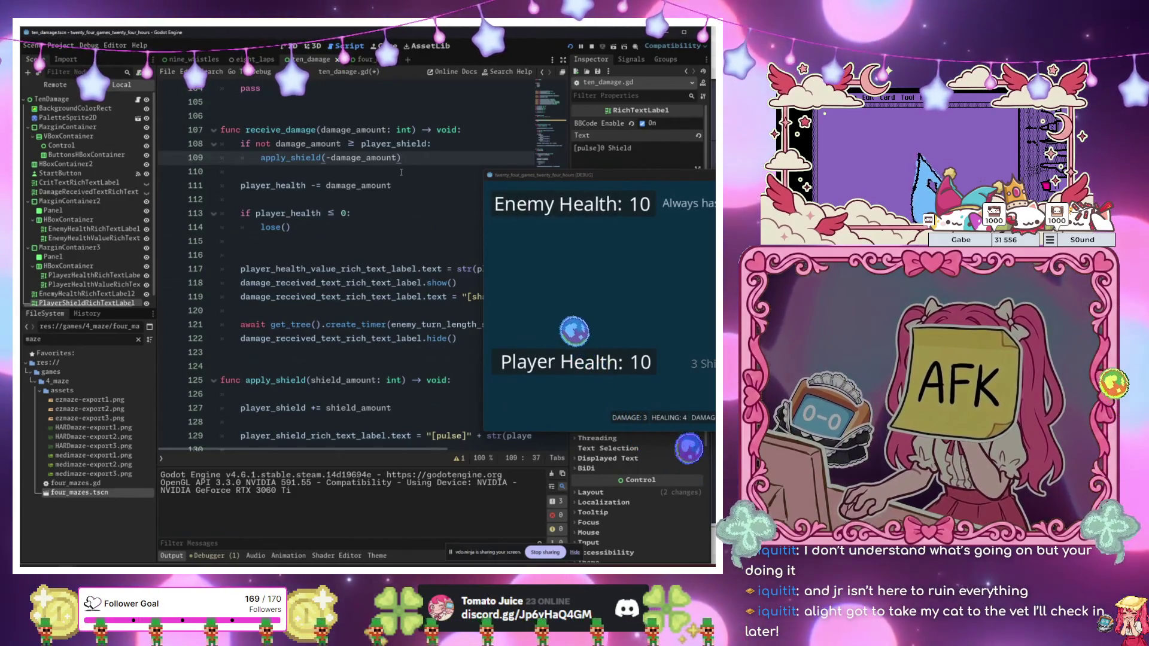
Step: Add an else branch with the player_health subtraction indented beneath it
key("Return")
type("else:")
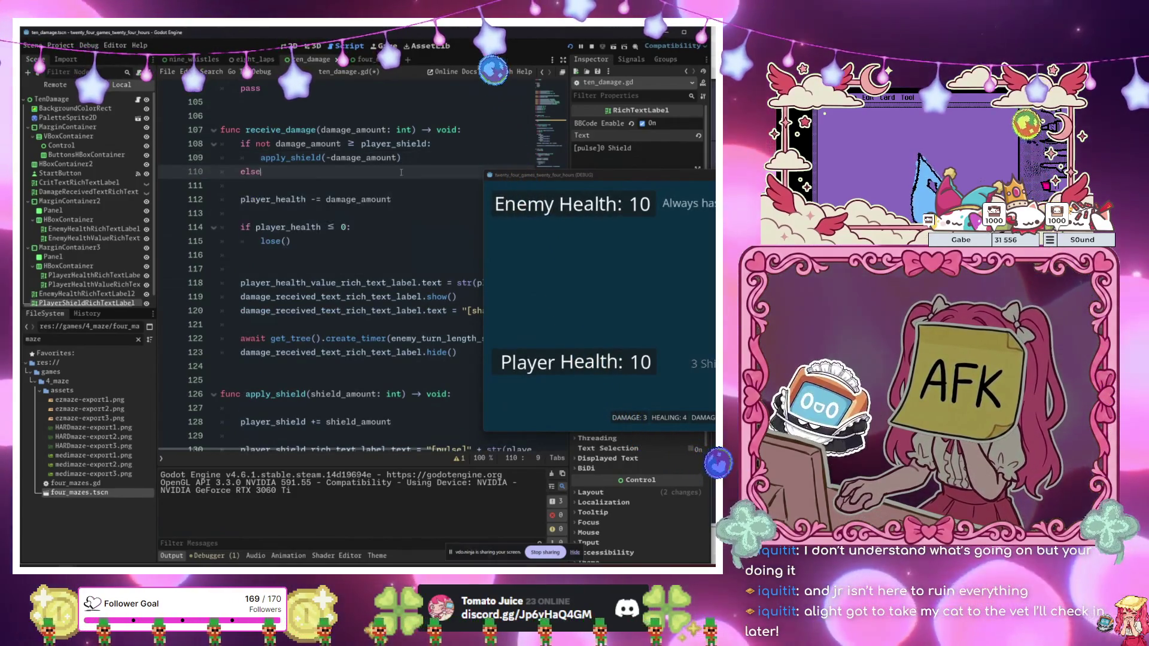
key("Return")
key("Down")
key("BackSpace")
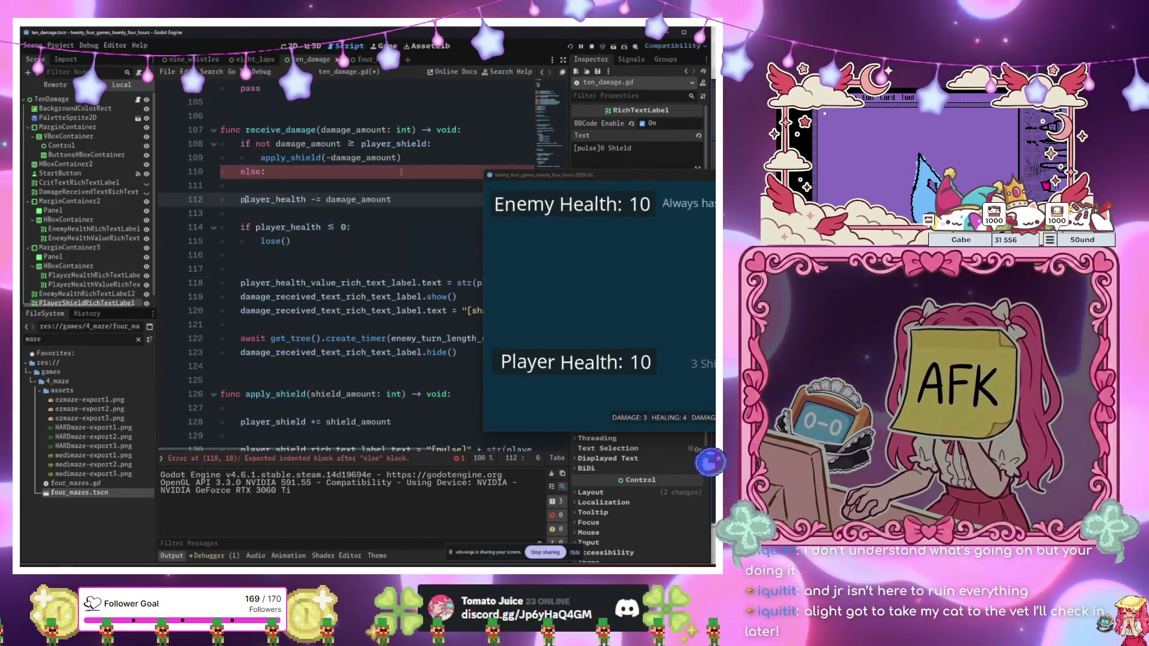
key("BackSpace")
key("BackSpace")
key("Return")
Step: Follow the health subtraction in the else branch with apply_shield(-player_shield)
left_click(401, 172)
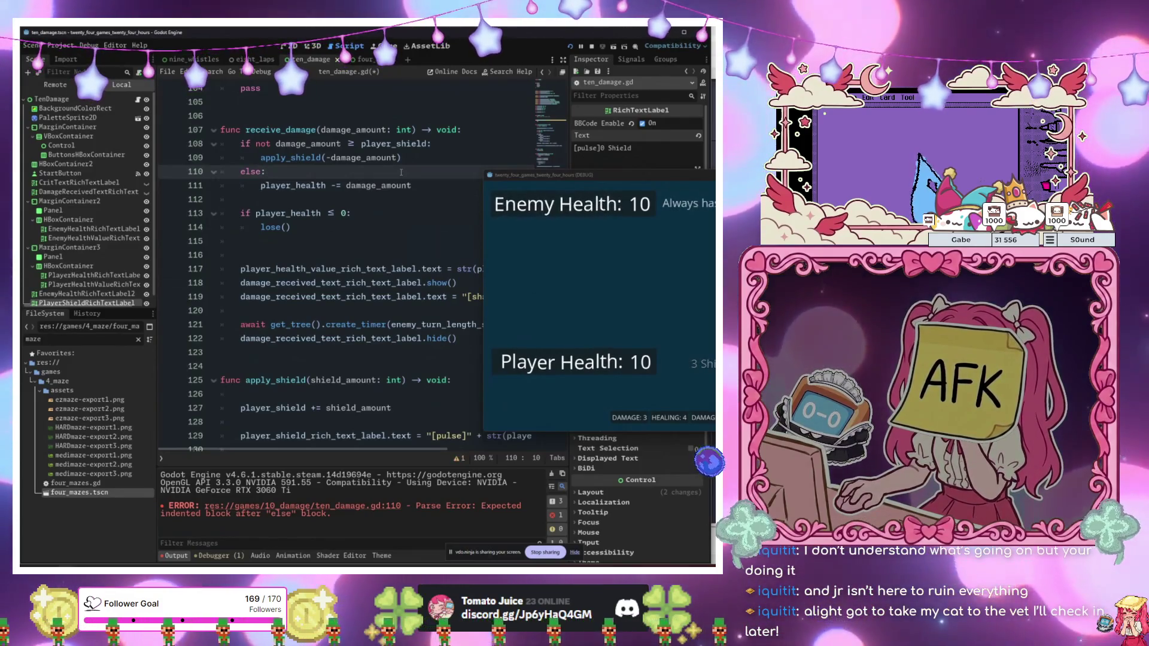
left_click(437, 180)
key("Return")
type("ap")
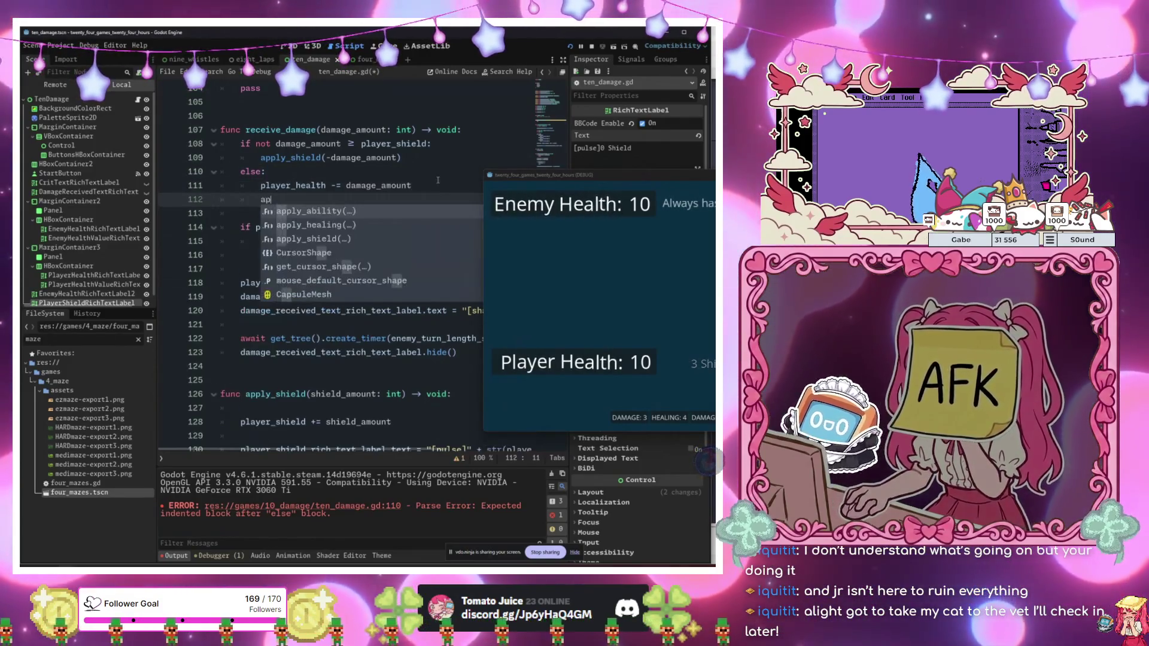
key("Down")
key("Down")
key("Return")
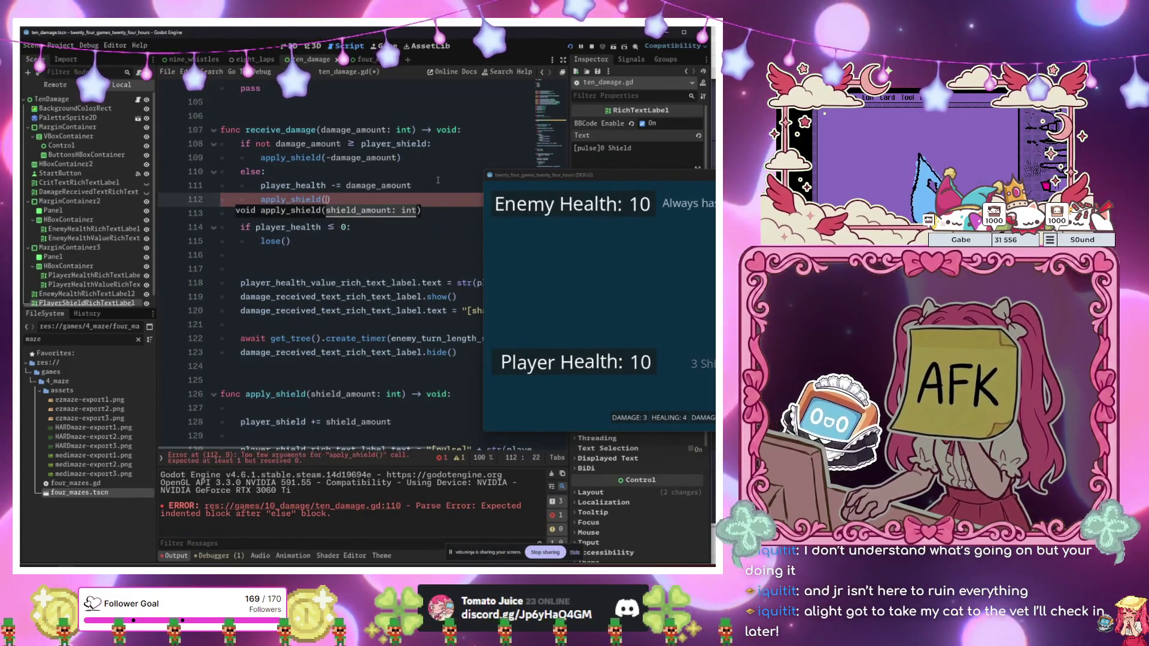
type("-p")
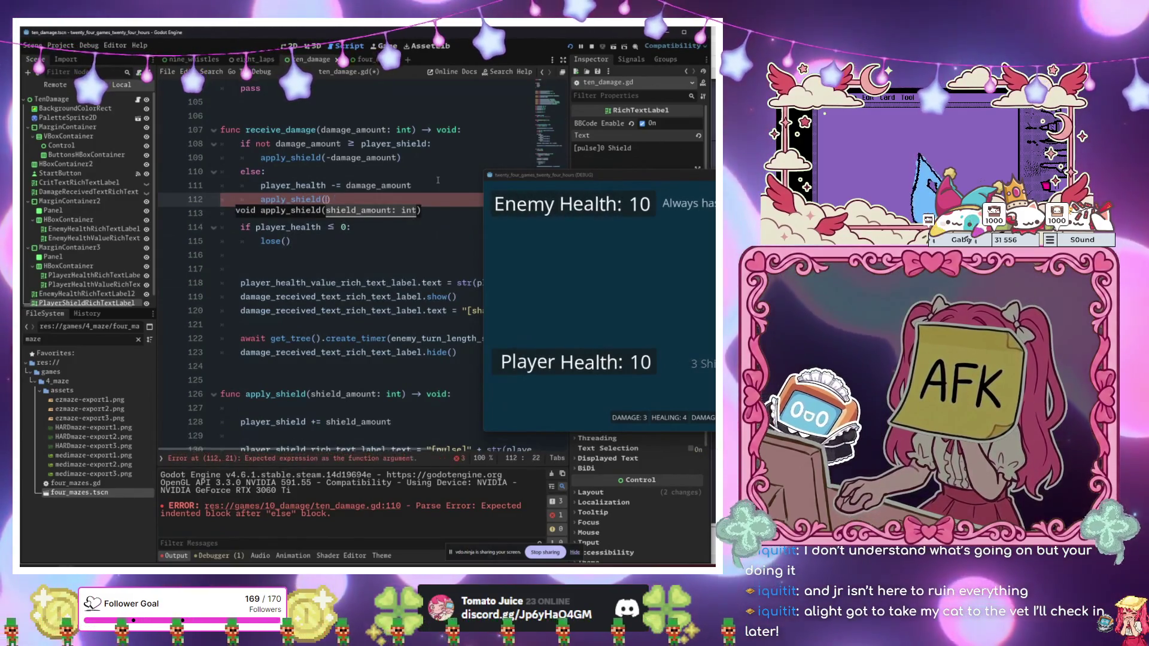
key("Down")
key("Down")
key("Return")
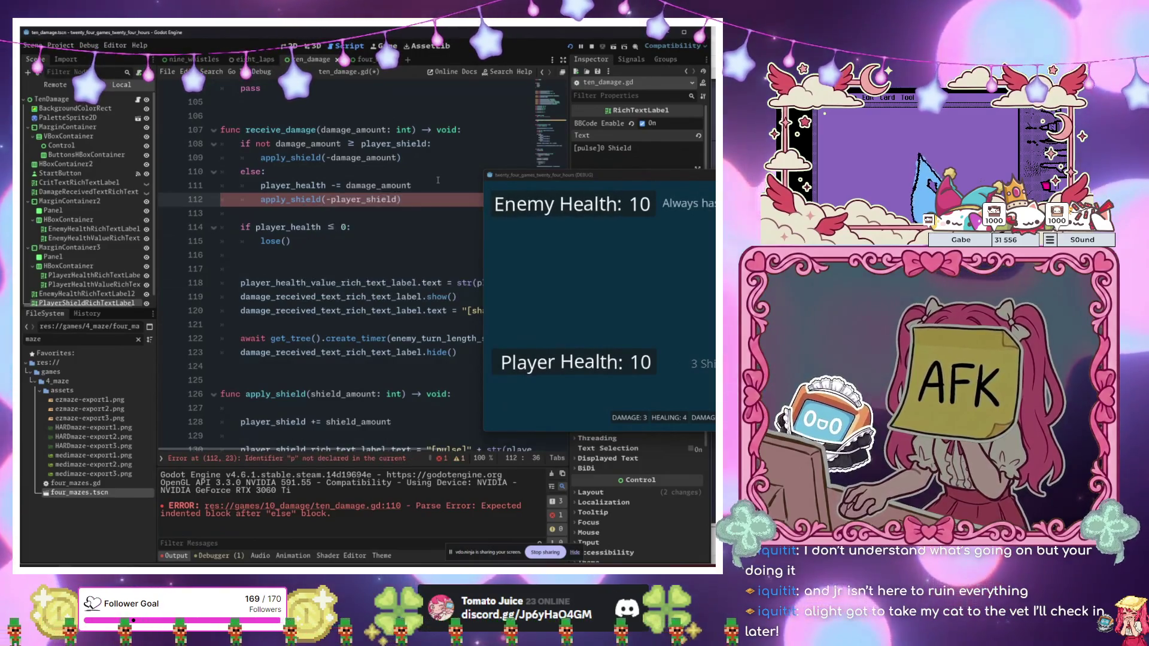
Step: Save the script, run the game and start the battle
left_click(438, 179)
key("F5")
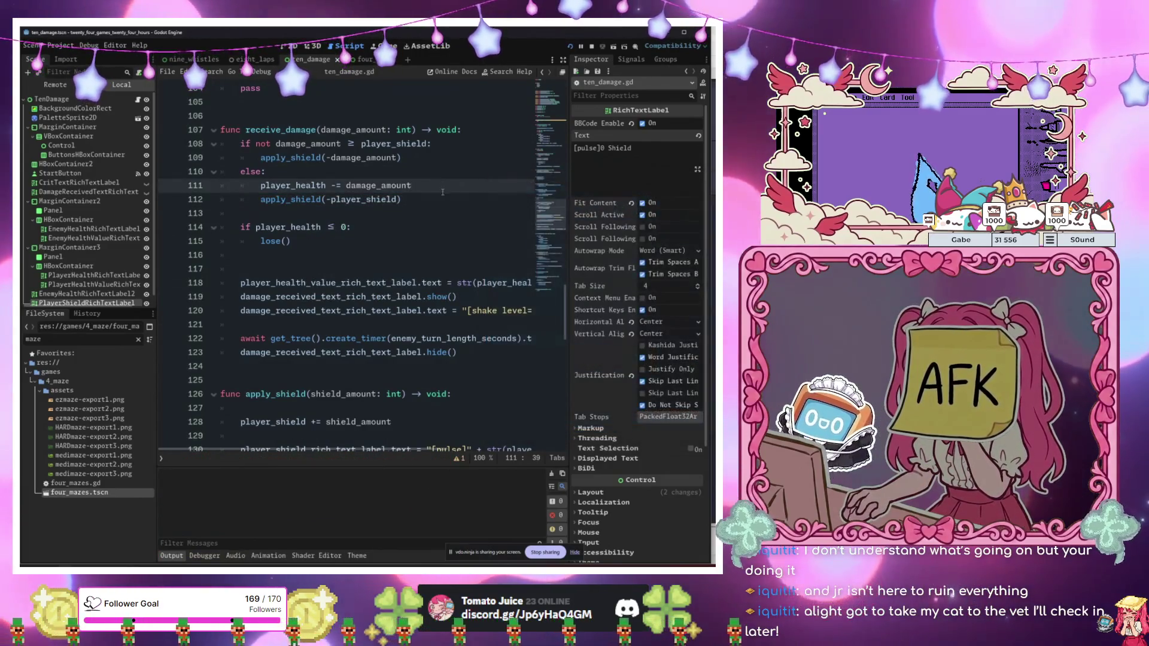
left_click(341, 392)
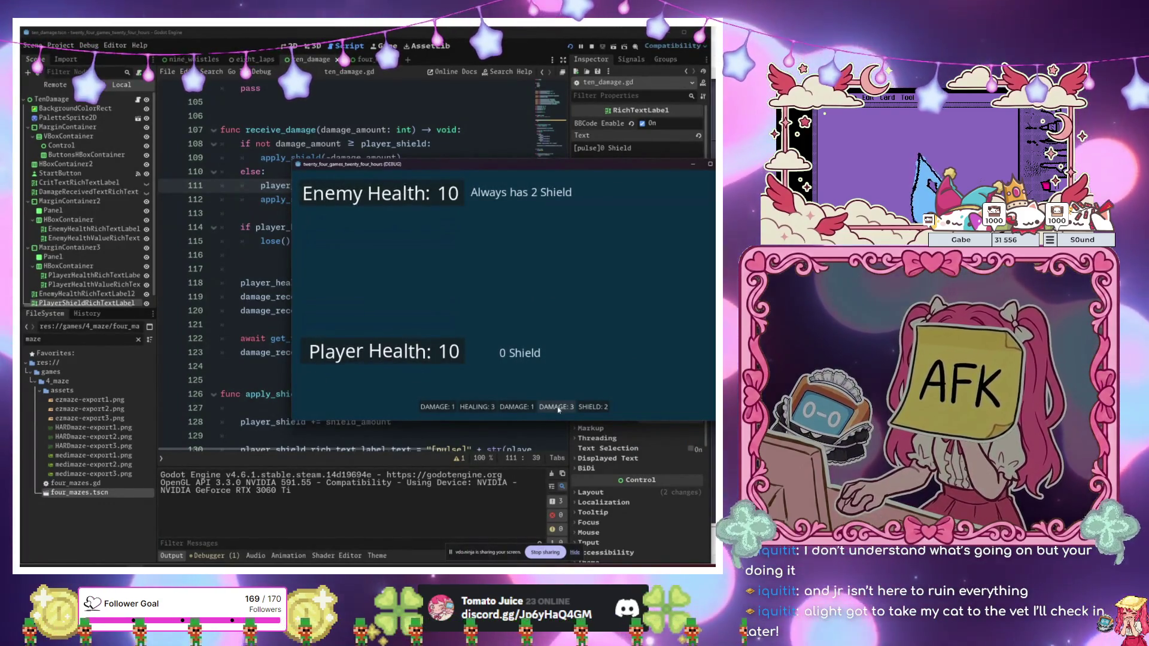
Step: Play damage and healing cards until Enemy Health 1 and Player Health 6, then move the game window lower right
left_click(556, 408)
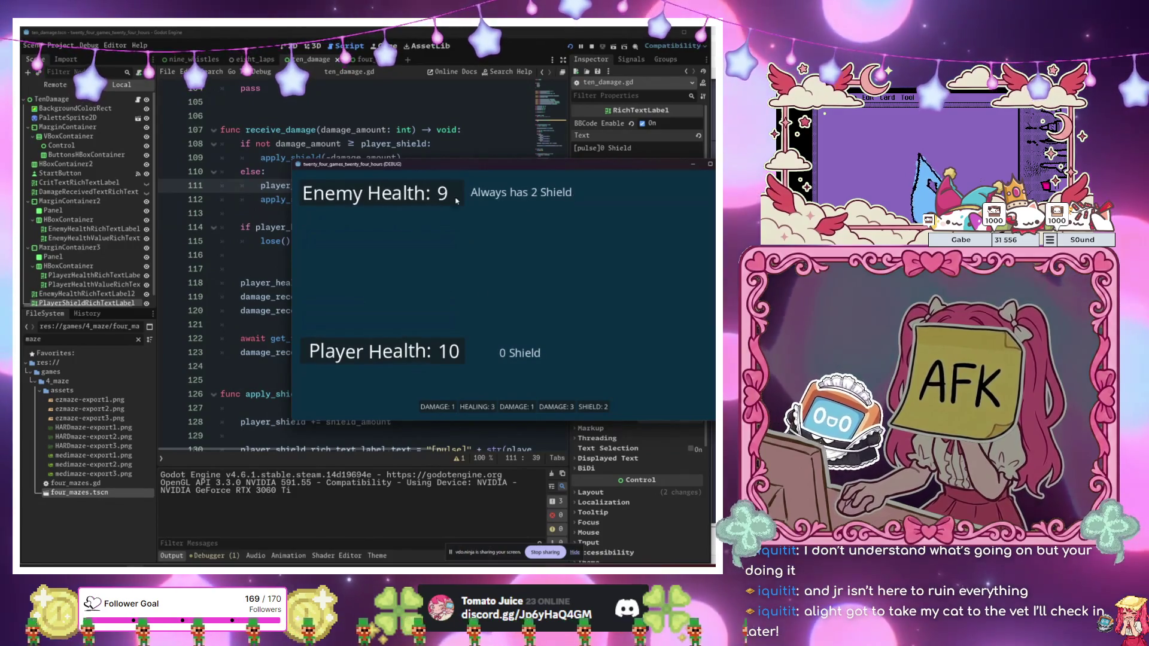
left_click(454, 407)
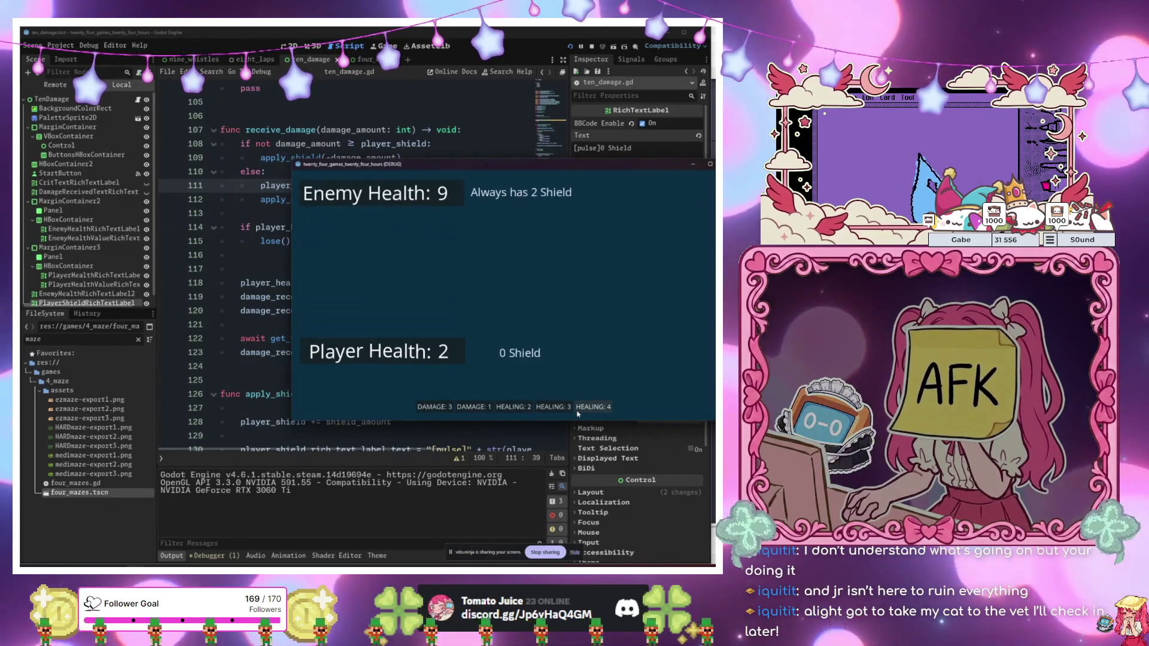
left_click(581, 408)
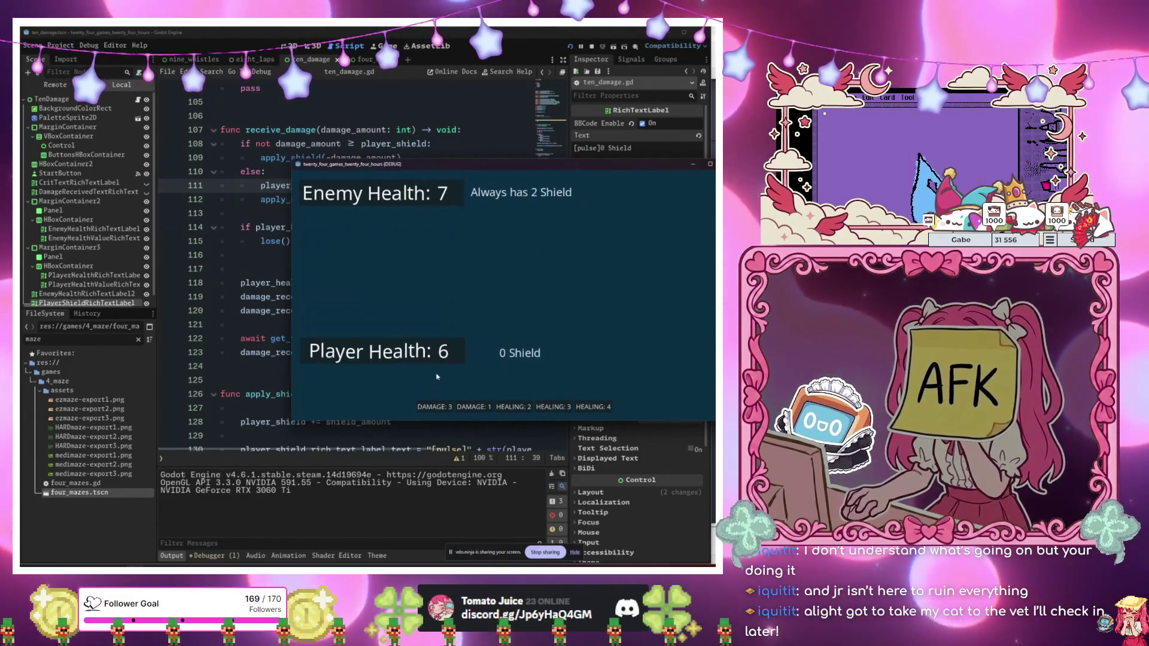
left_click(441, 409)
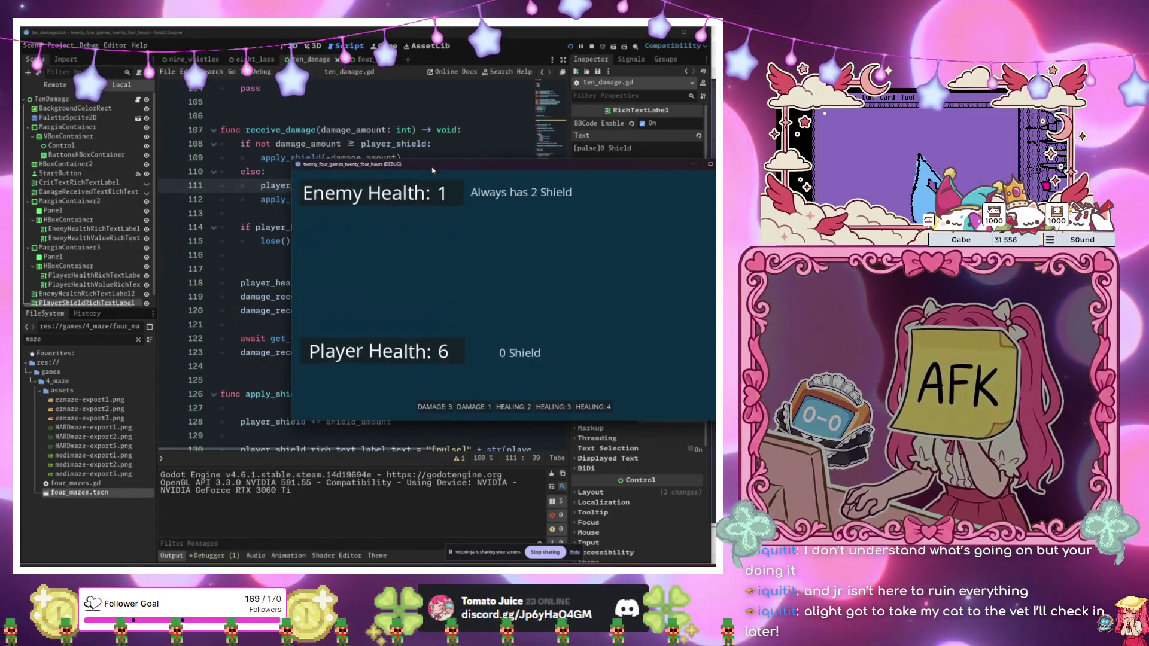
left_click_drag(433, 170, 676, 339)
left_click(388, 267)
scroll(407, 335, "down", 15)
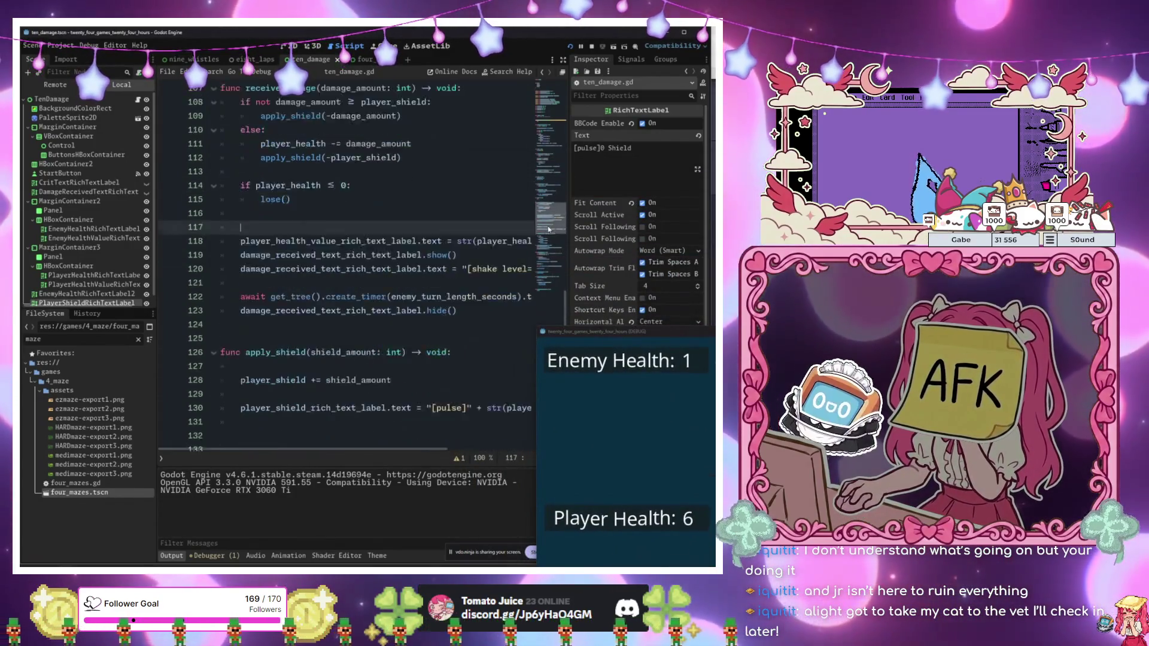
Step: Change the actions_used comparison on line 176 to greater-or-equal (>=)
left_click(426, 410)
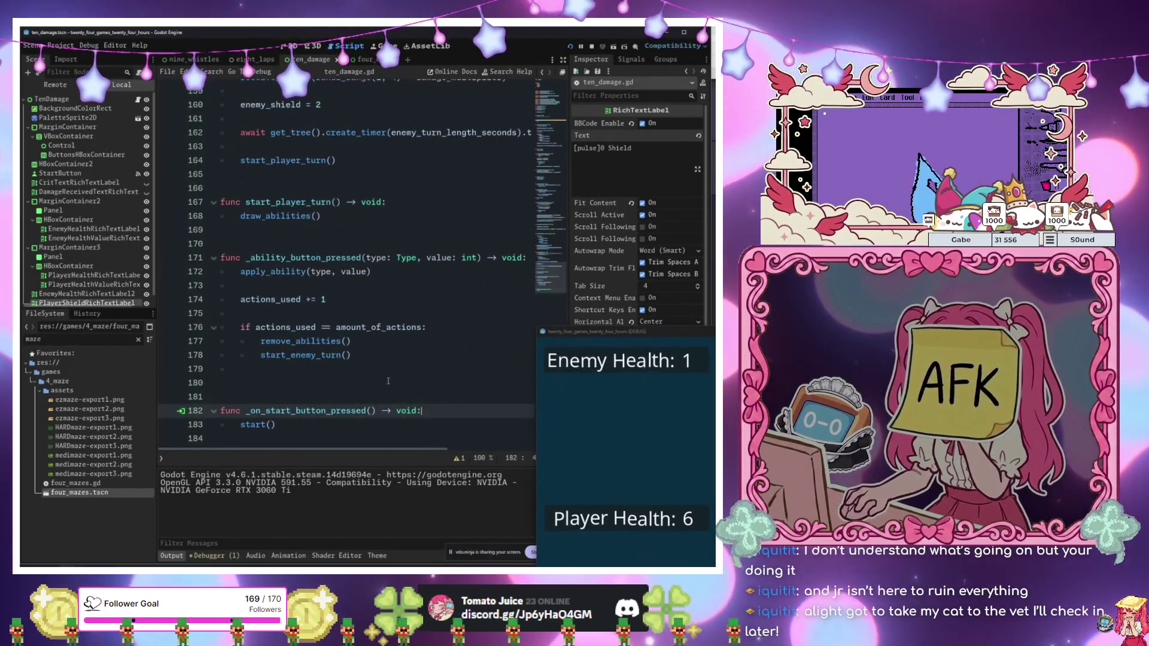
left_click(418, 341)
left_click(443, 327)
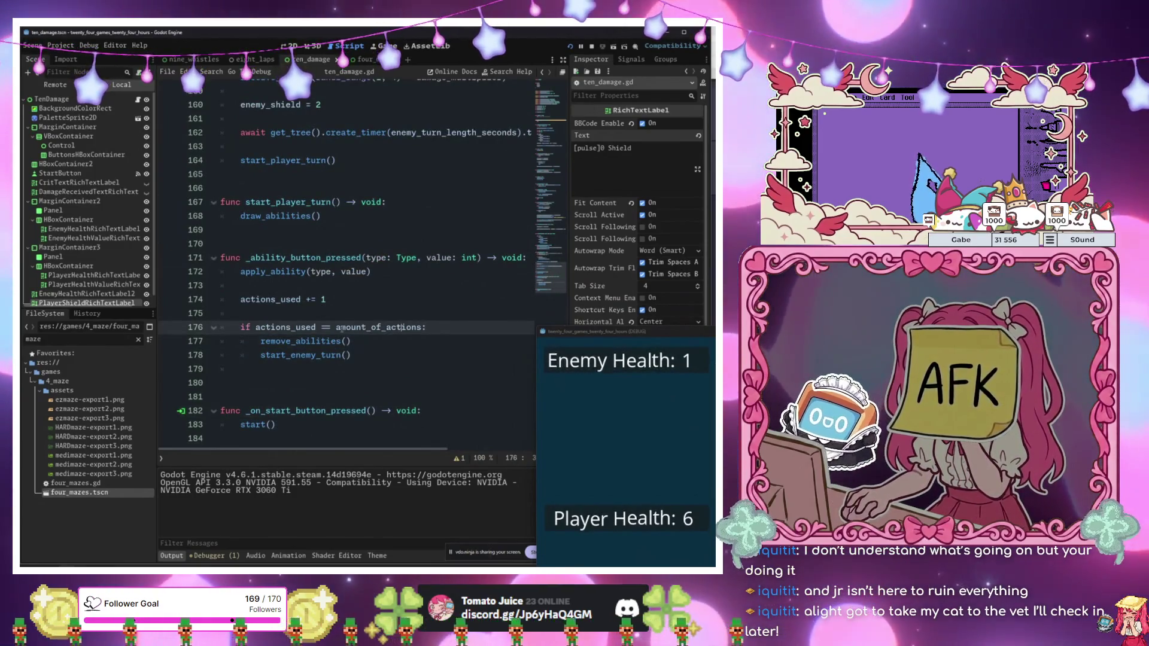
type("!")
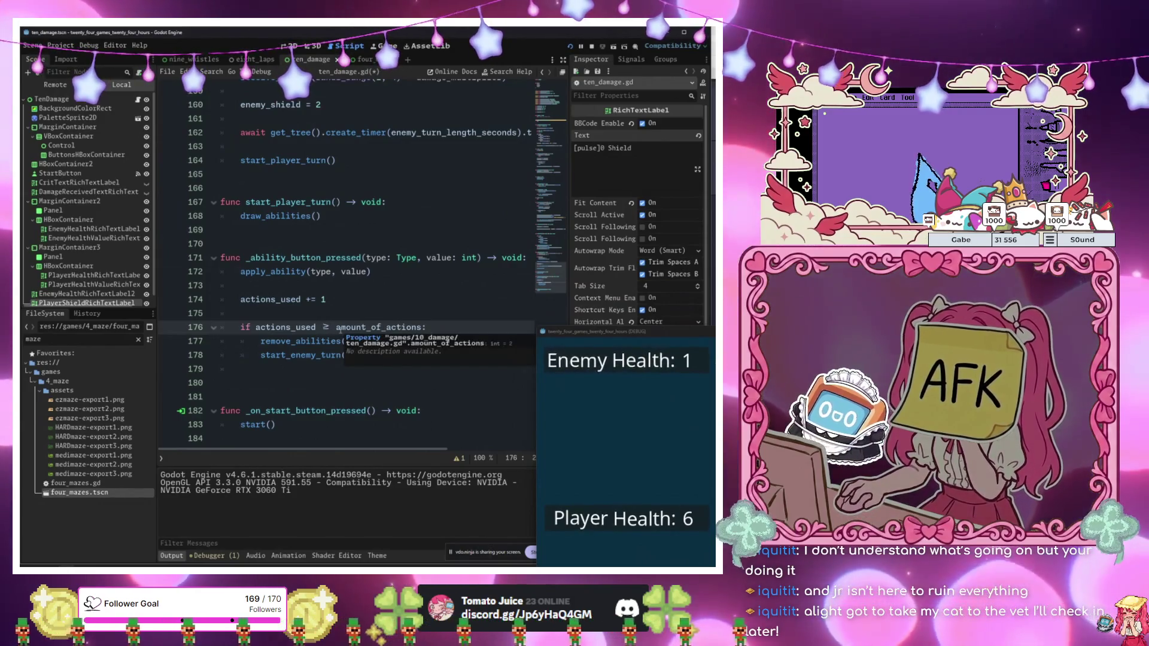
key("BackSpace")
type(">")
scroll(343, 299, "up", 2)
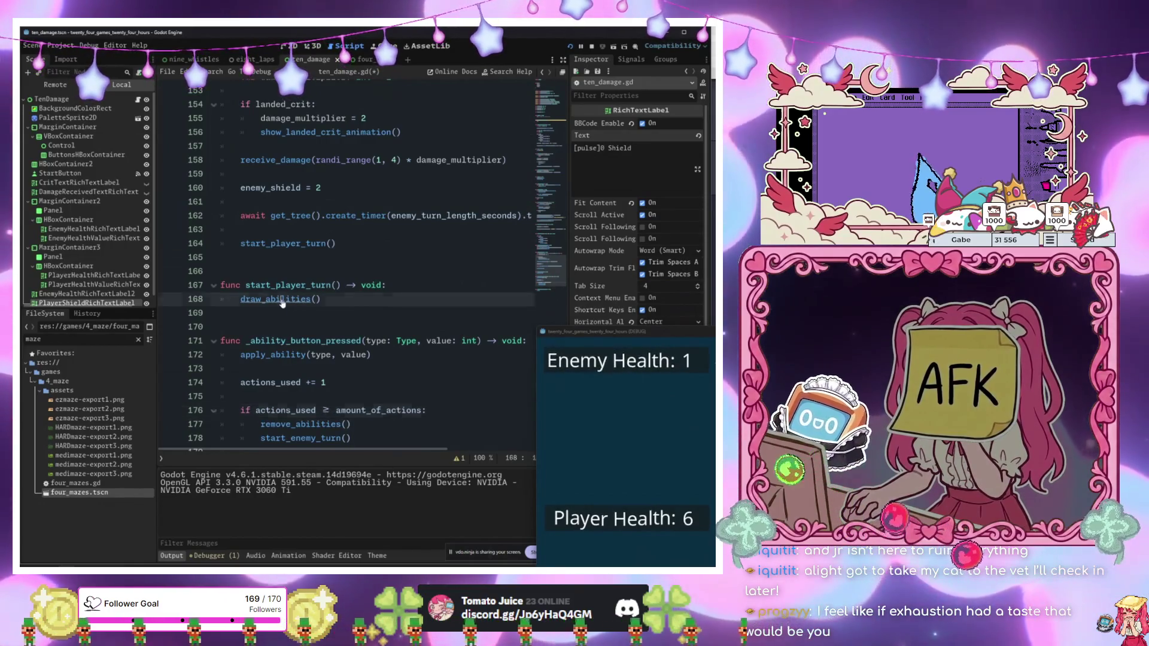
Step: Start draw_abilities with 'actions_used = 0', then save and run the game again
left_click(289, 301, "ctrl")
key("Return")
key("Return")
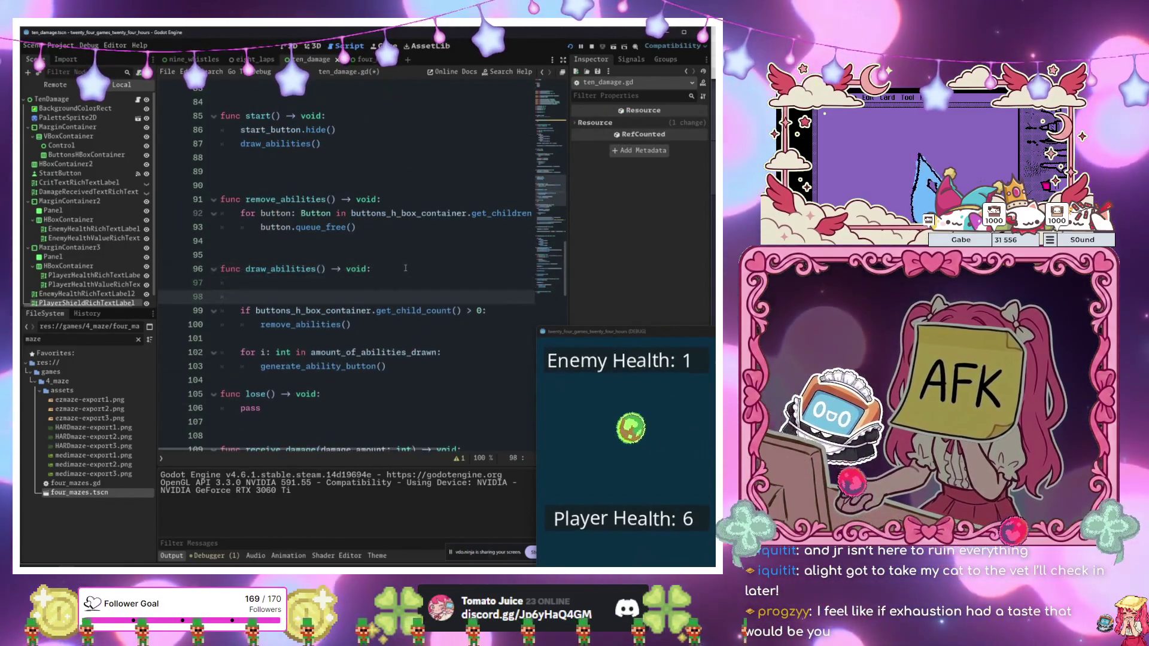
key("Up")
type("amou")
key("Down")
key("Return")
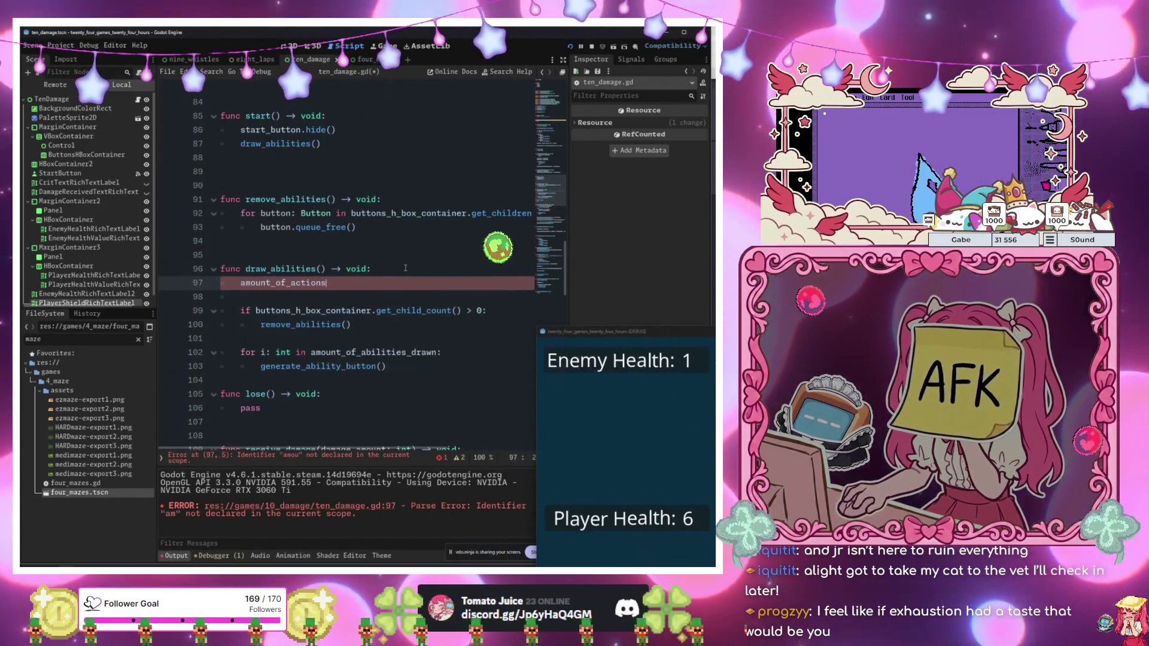
type("=")
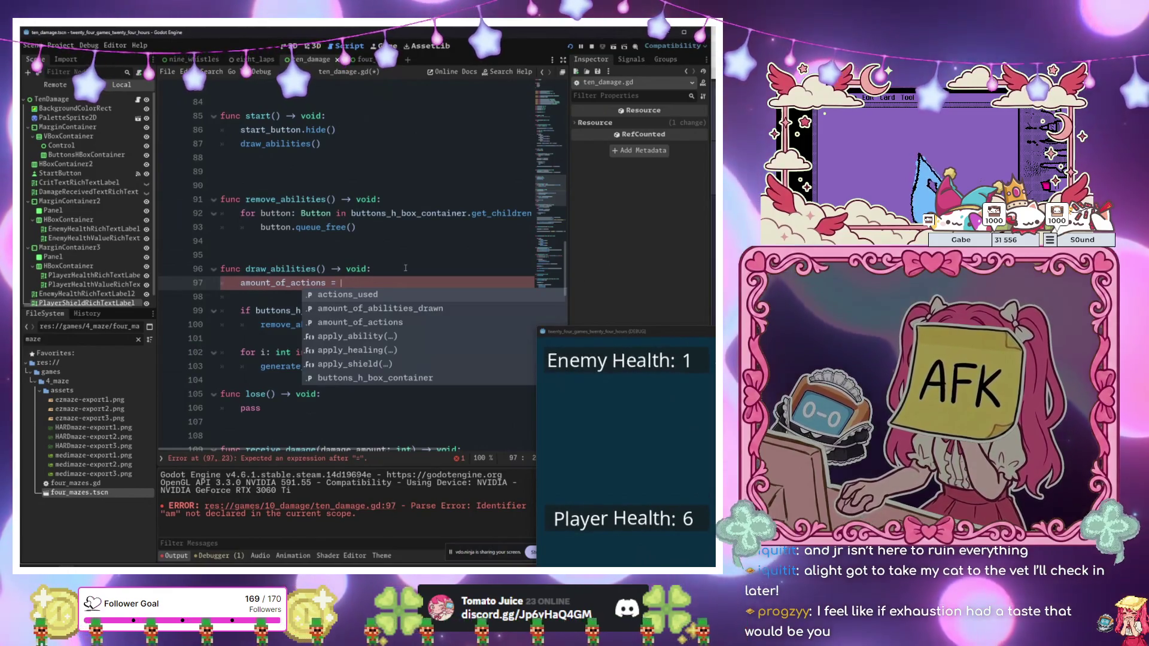
key("Return")
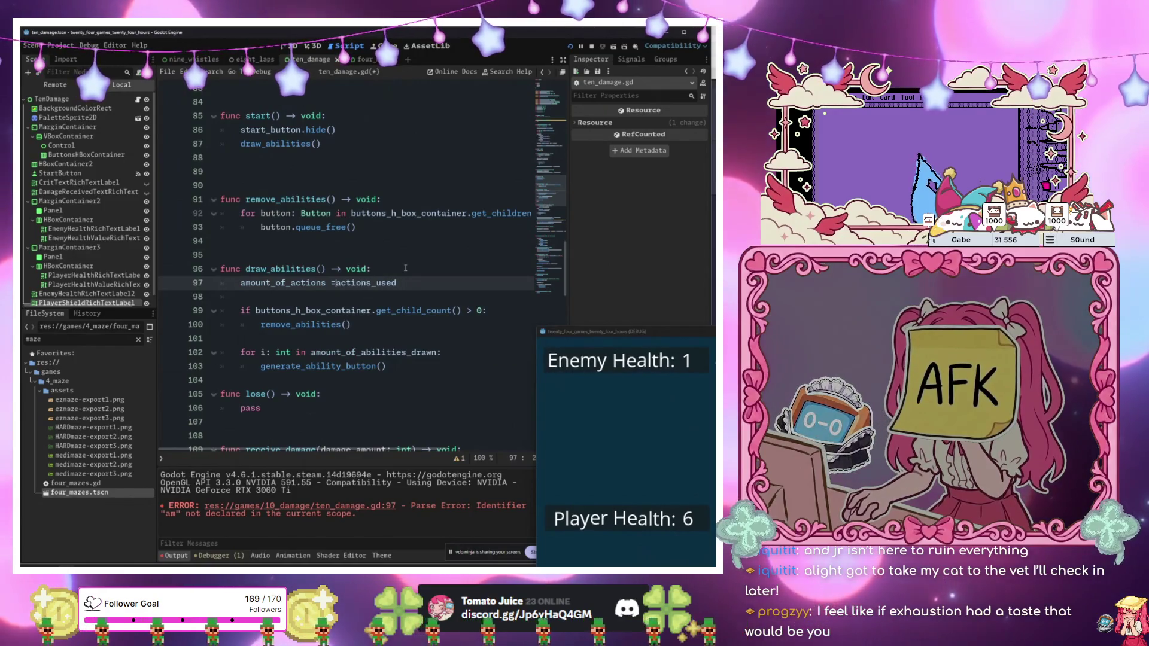
key("End")
type("= 0")
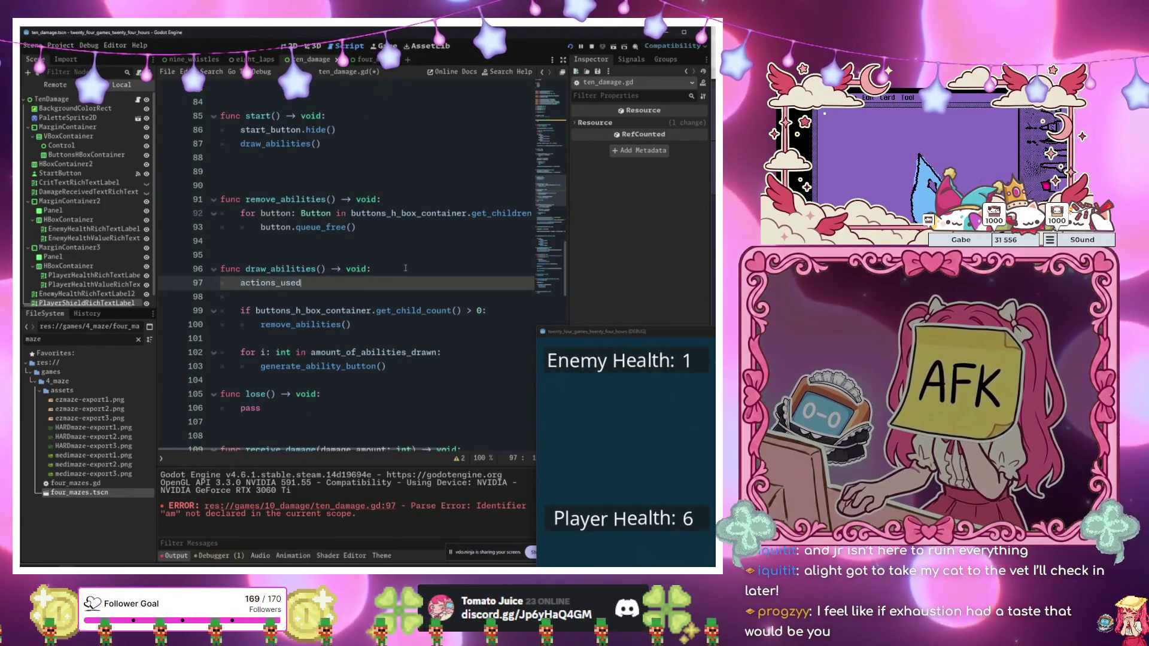
left_click(406, 268)
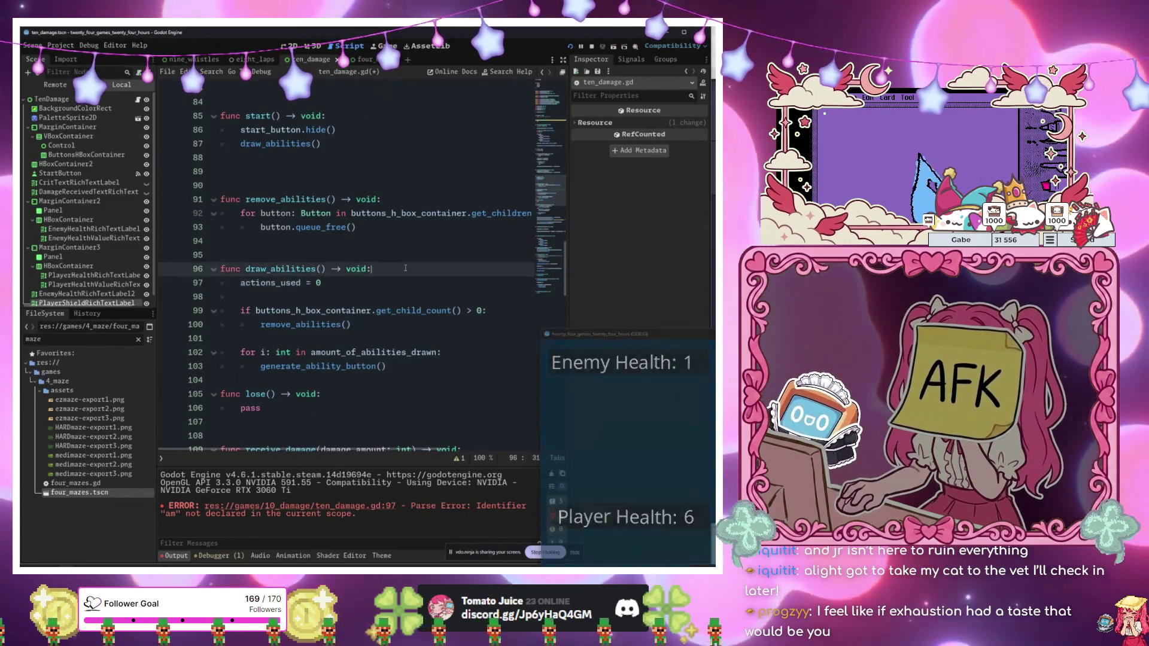
key("F6")
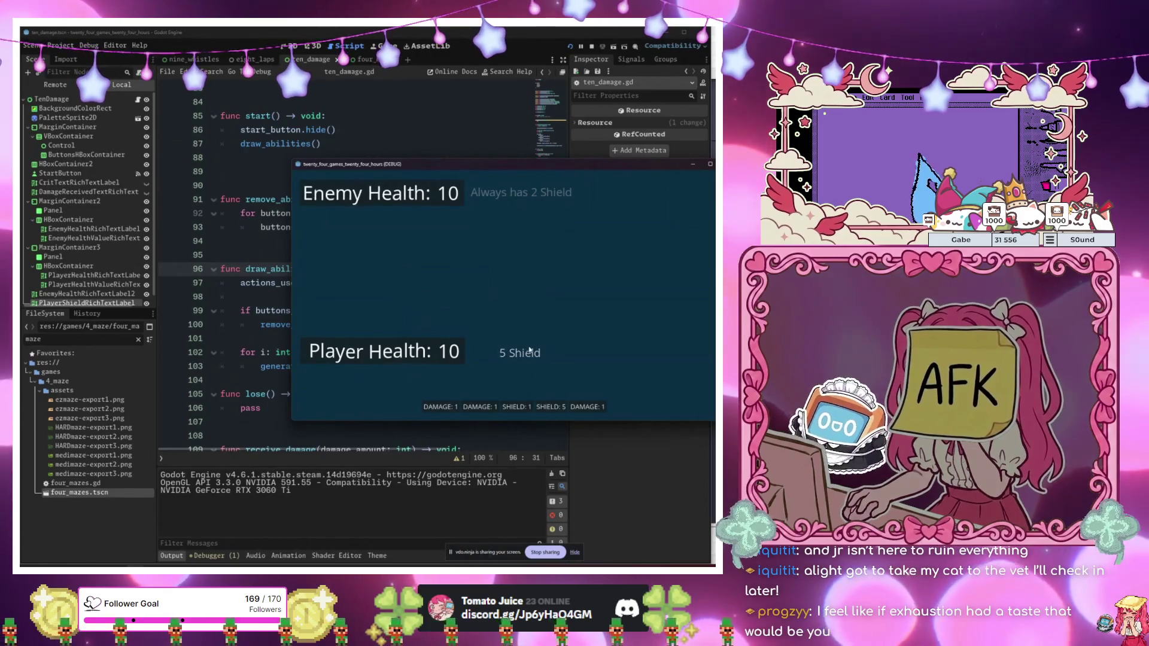
Step: Play the SHIELD: 1 card to end the turn; the enemy's hit drops the shield from 5 to 4
left_click(520, 407)
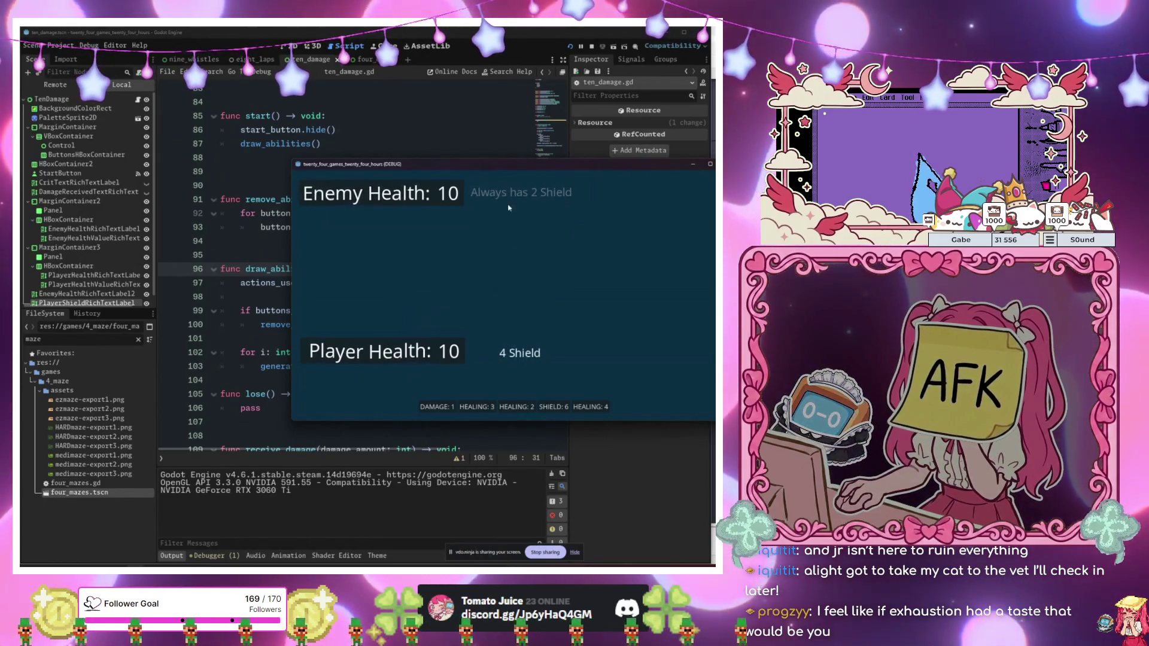
left_click_drag(512, 164, 699, 349)
scroll(419, 269, "down", 5)
scroll(556, 205, "up", 8)
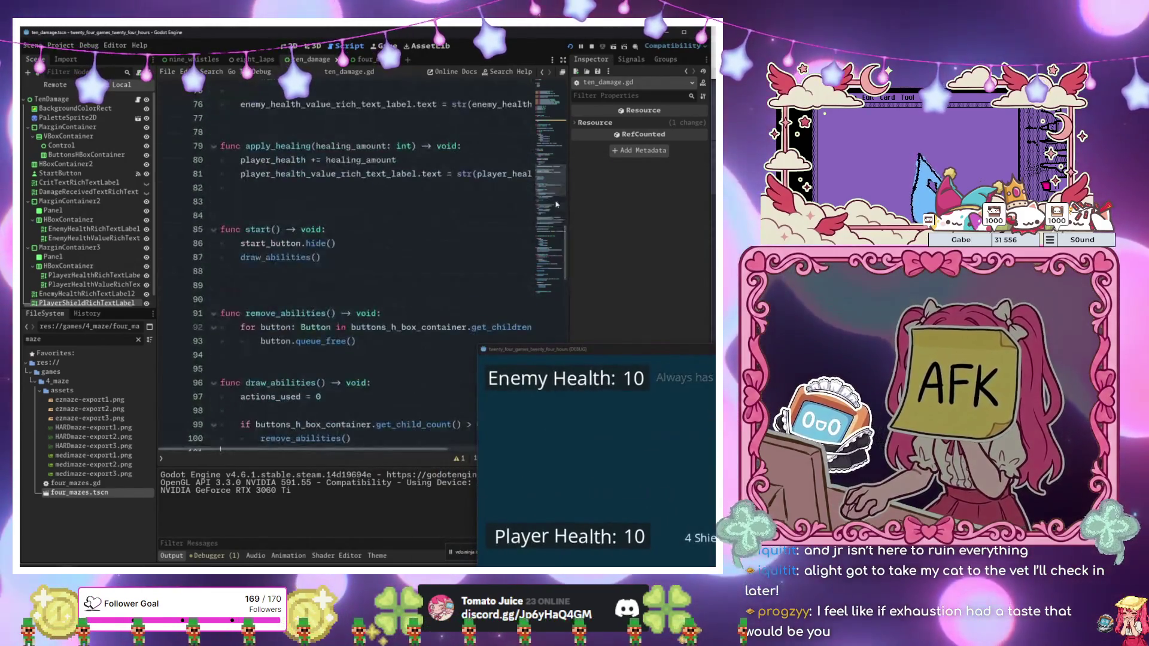
Step: Insert apply_shield(-player_shield) as the first line of start_player_turn, then save and run
scroll(555, 205, "down", 7)
mouse_move(540, 209)
left_mouse_down()
mouse_move(536, 242)
mouse_move(370, 287)
left_mouse_up()
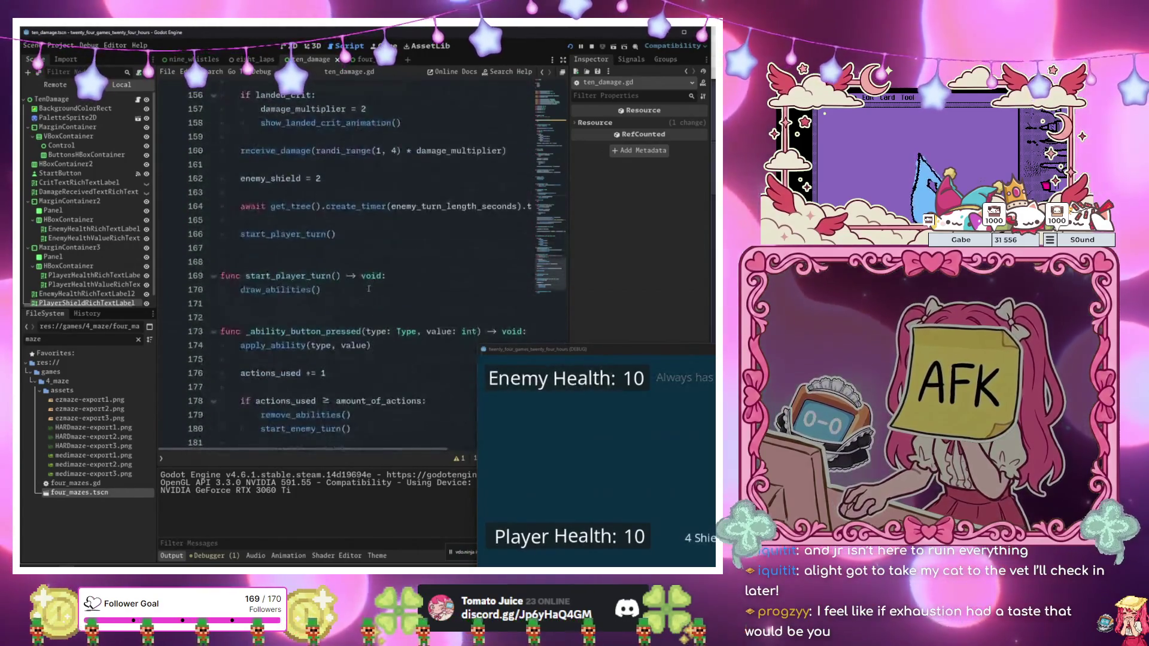
left_click(440, 274)
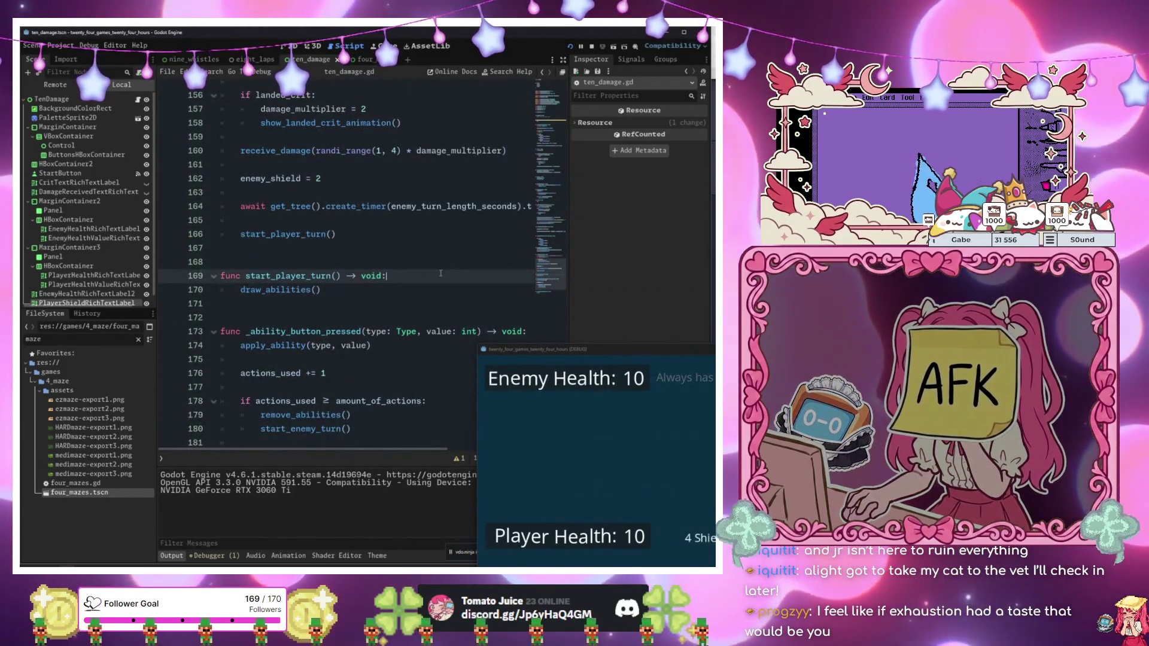
key("Return")
type("ap")
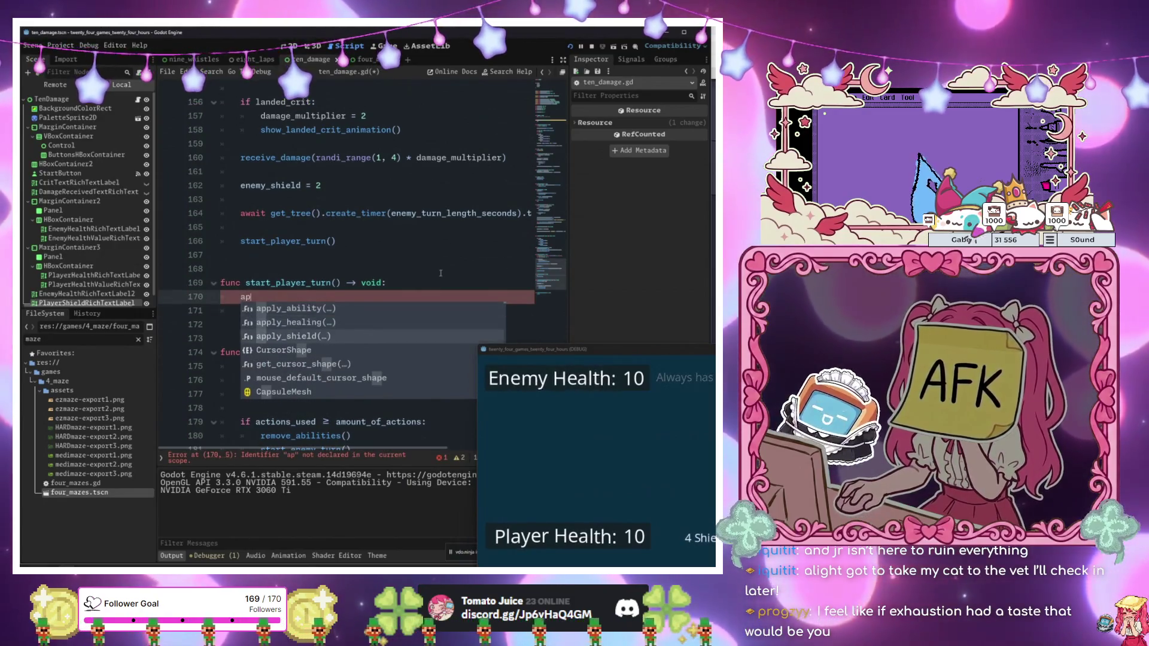
key("Return")
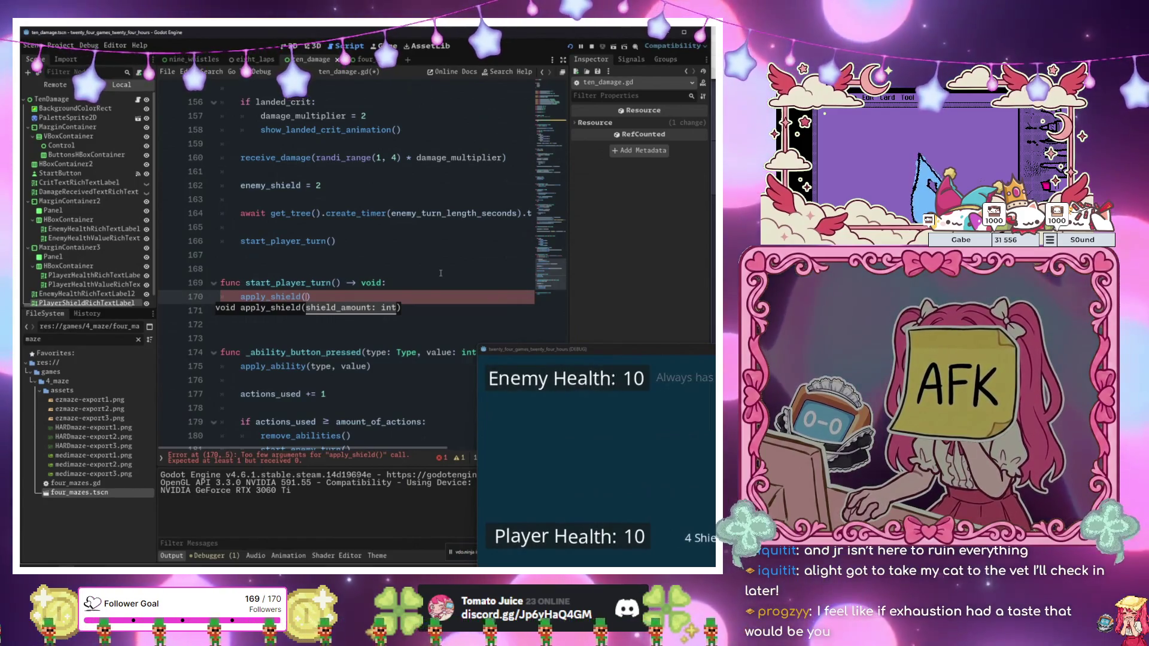
type("-pl")
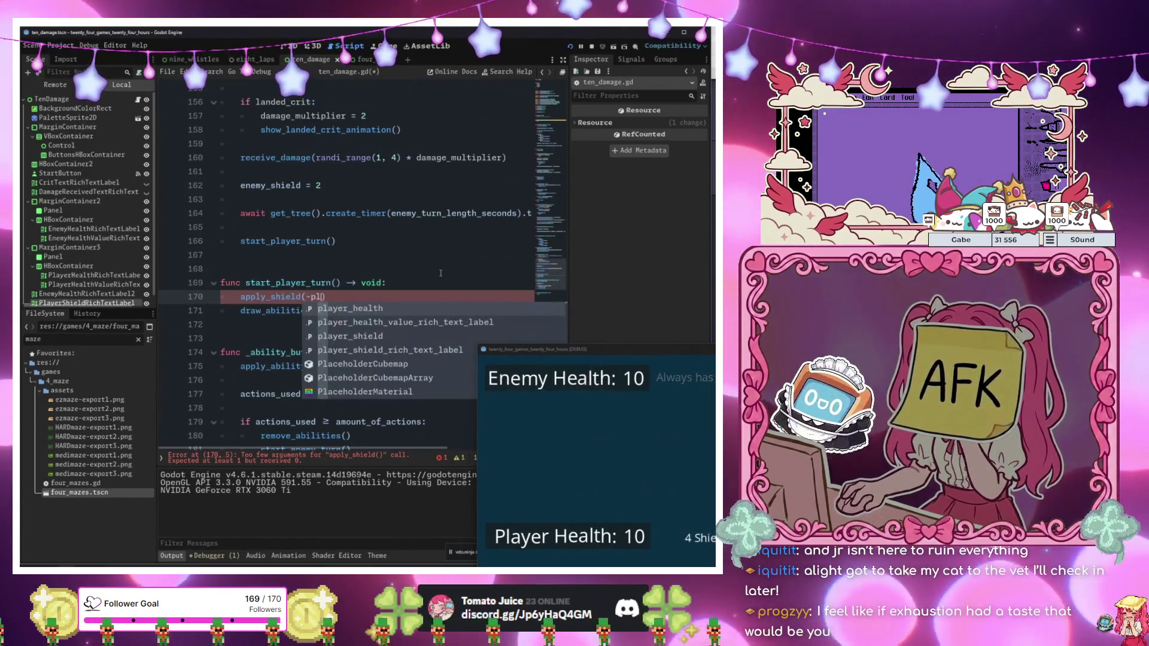
key("Down")
key("Down")
key("Return")
key("ctrl+s")
left_click(414, 264)
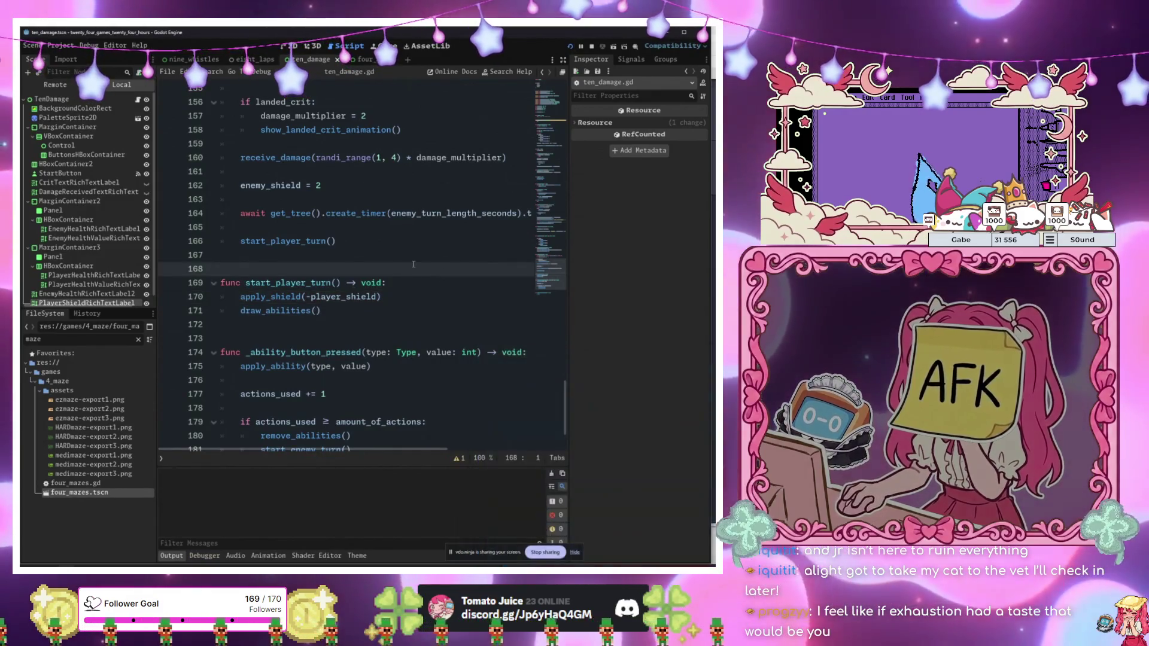
key("F6")
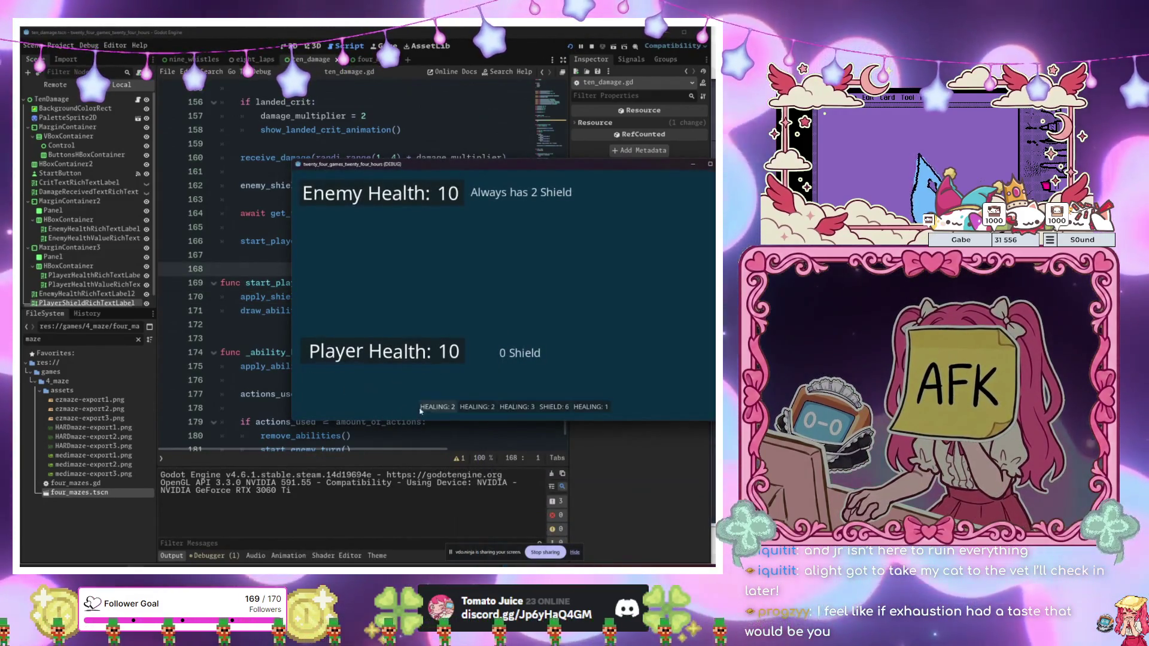
Step: Play shield, heal and damage cards over several turns, reaching Enemy Health 9 and Player Health 13
left_click(554, 406)
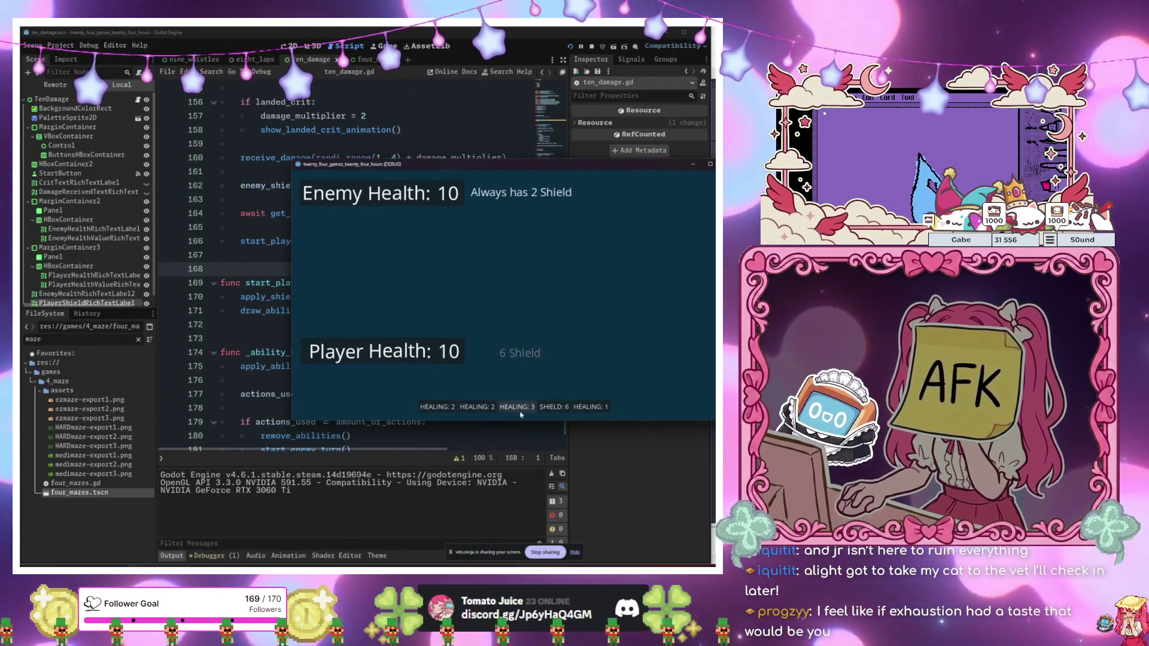
left_click(516, 407)
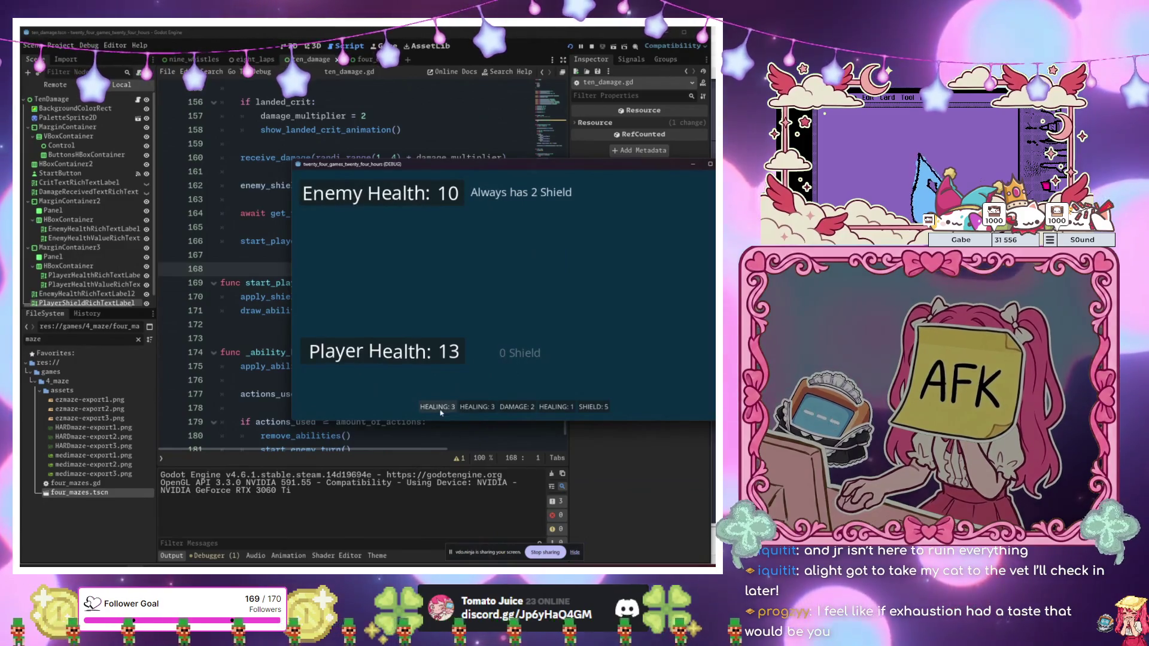
left_click(593, 407)
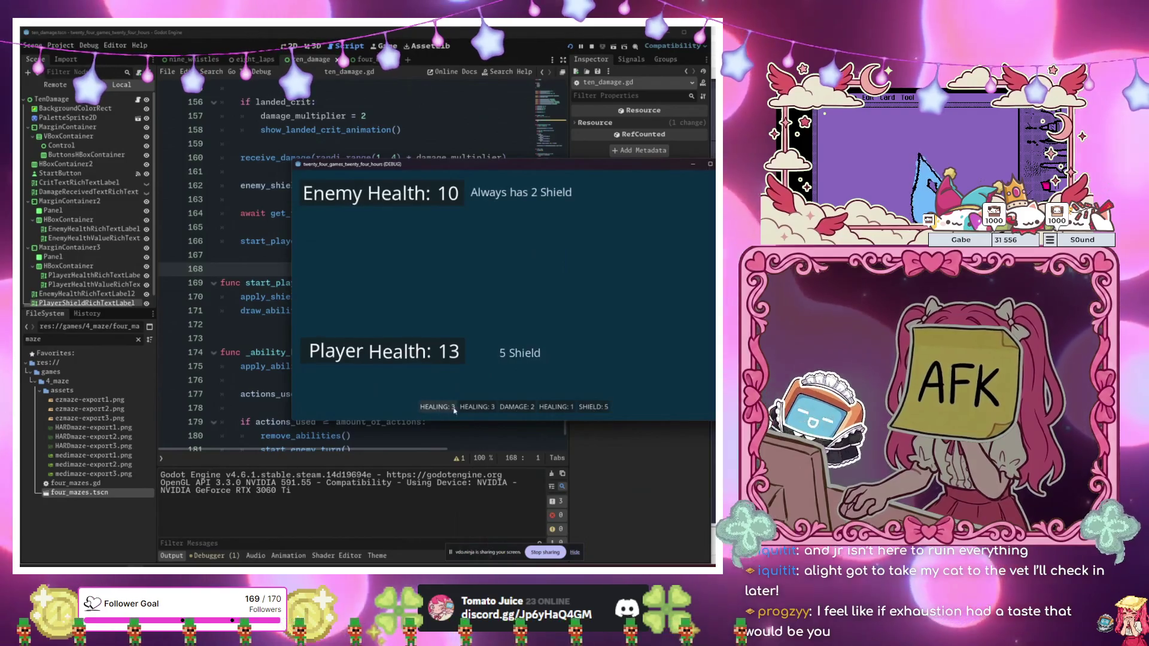
left_click(441, 409)
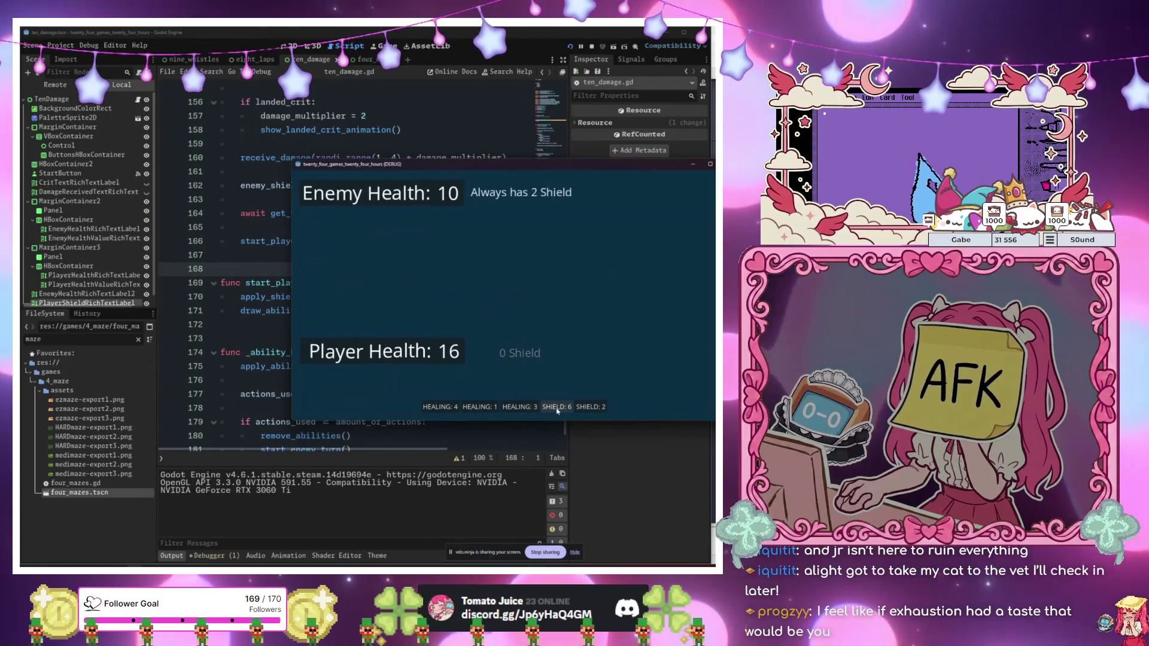
left_click(442, 407)
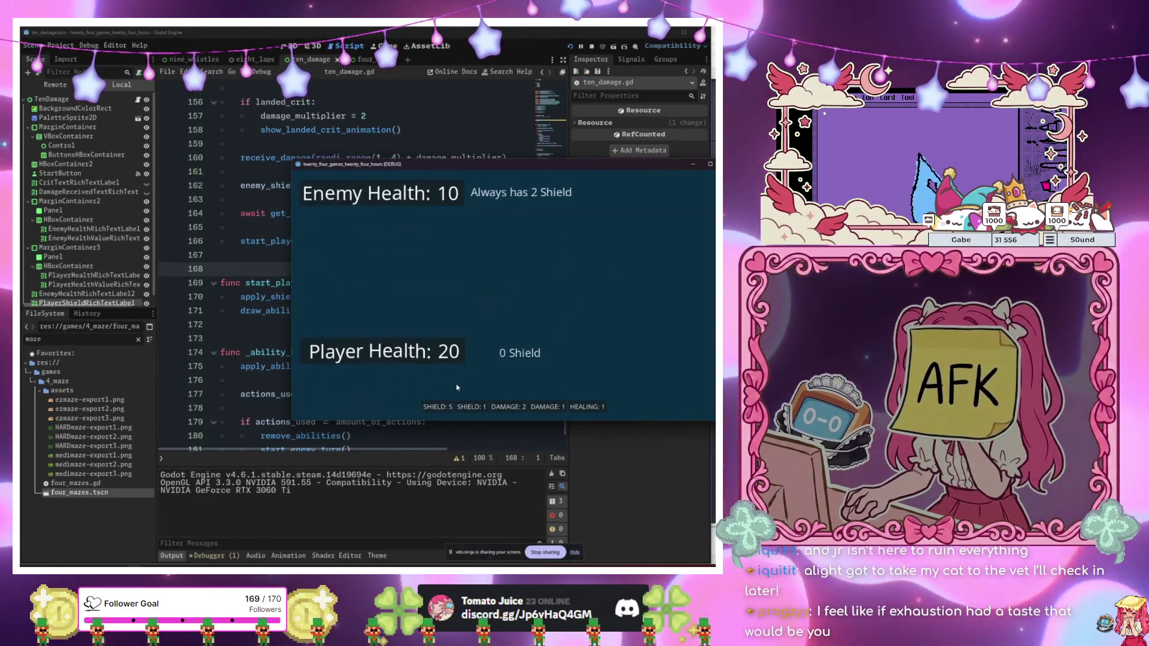
left_click(521, 407)
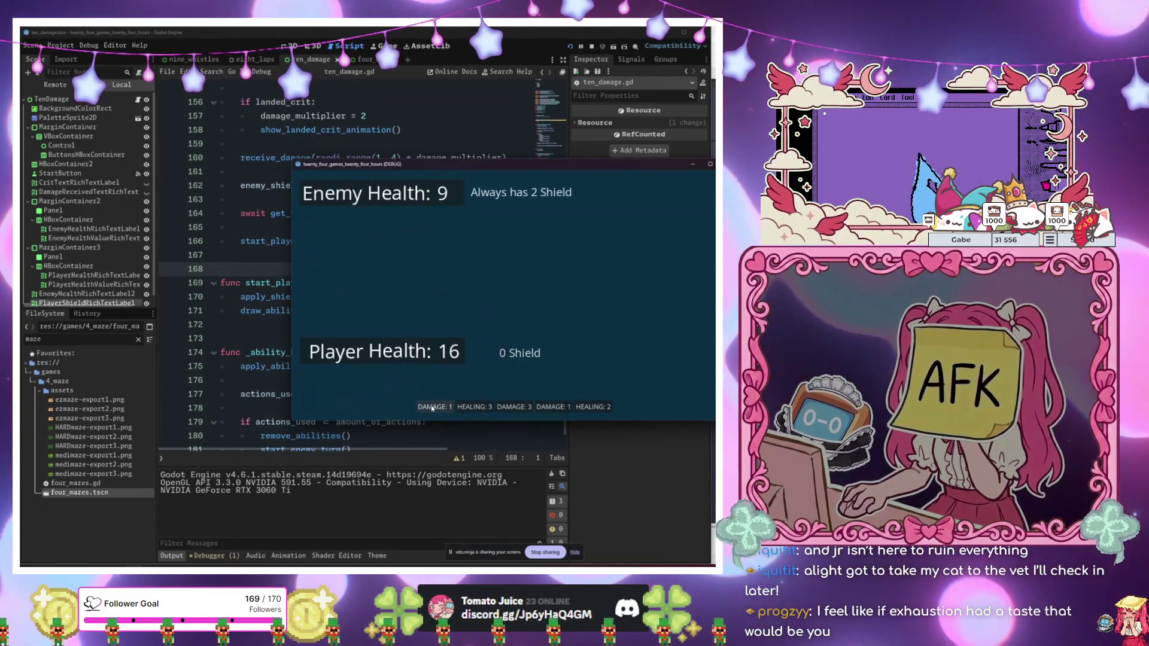
left_click(432, 407)
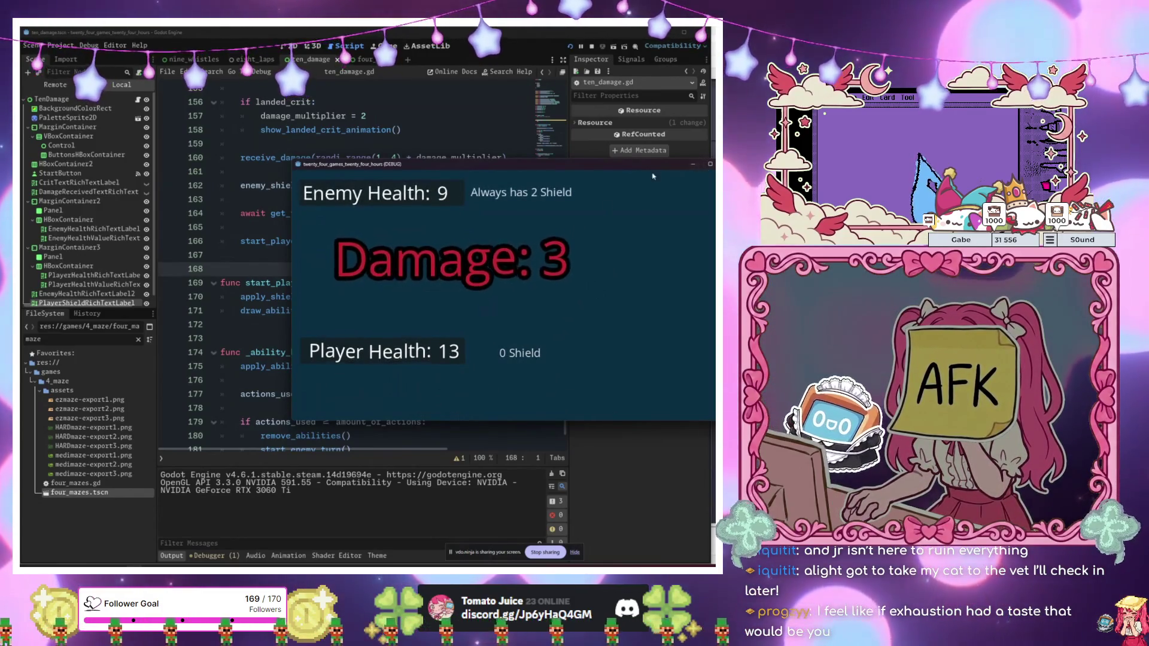
mouse_move(595, 168)
left_mouse_down()
mouse_move(515, 232)
mouse_move(557, 362)
left_mouse_up()
left_click(532, 324)
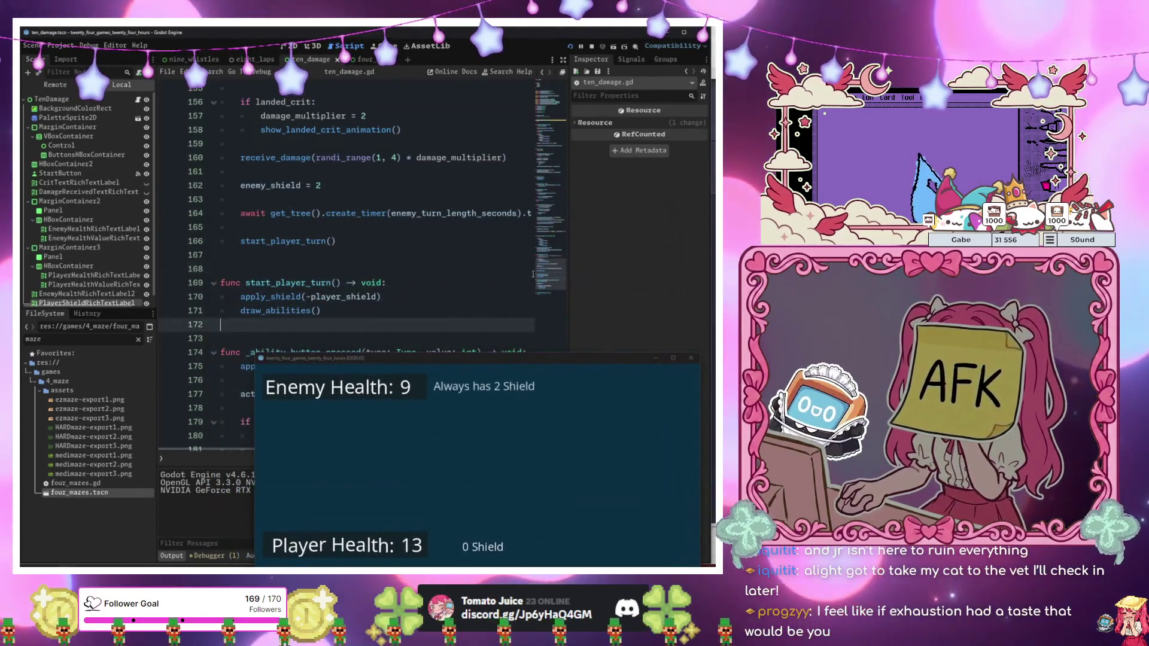
Step: Close the running game and locate the enemy_shield subtraction line in damage_enemy
left_click(688, 358)
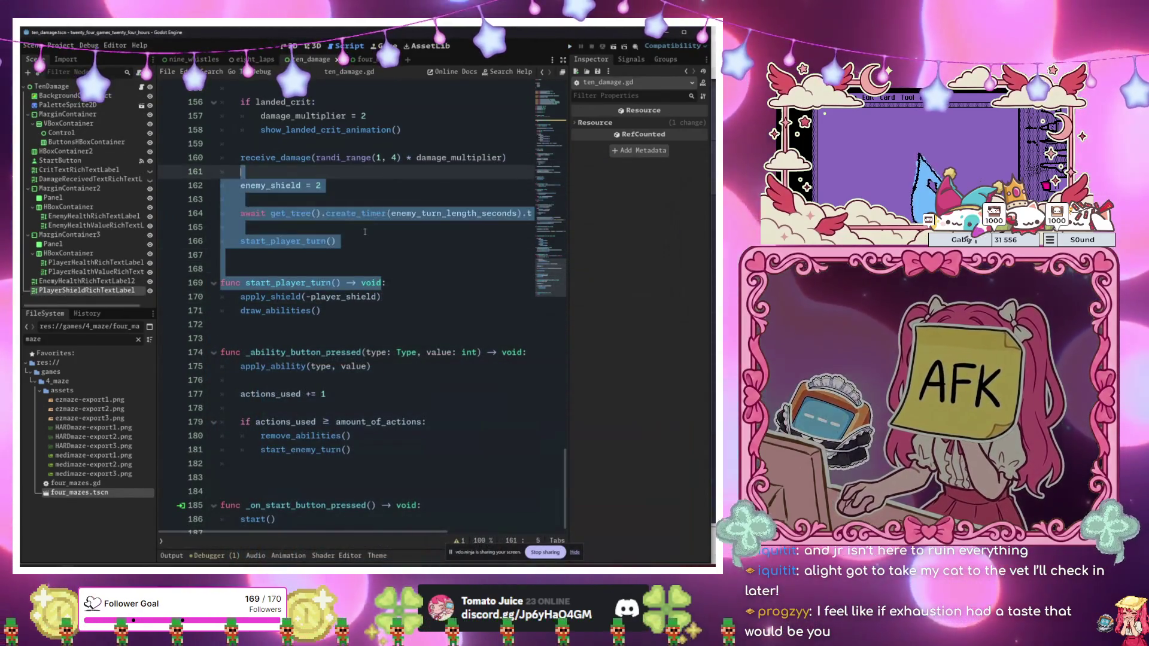
scroll(364, 289, "up", 12)
scroll(363, 289, "up", 3)
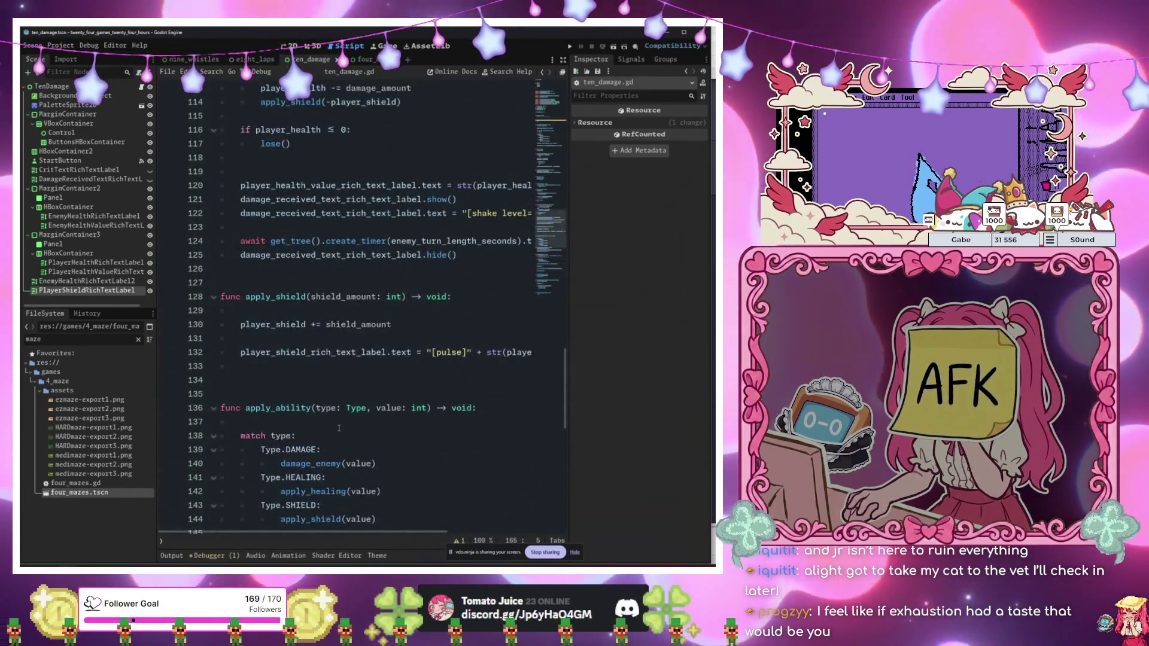
scroll(339, 428, "up", 9)
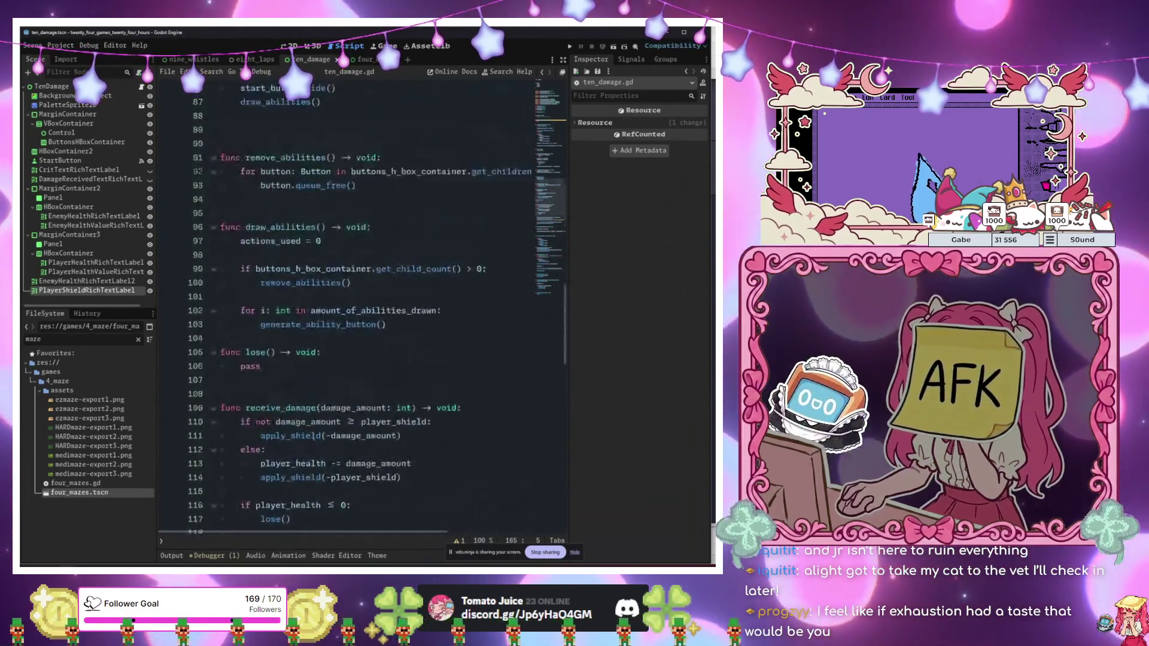
scroll(308, 326, "up", 11)
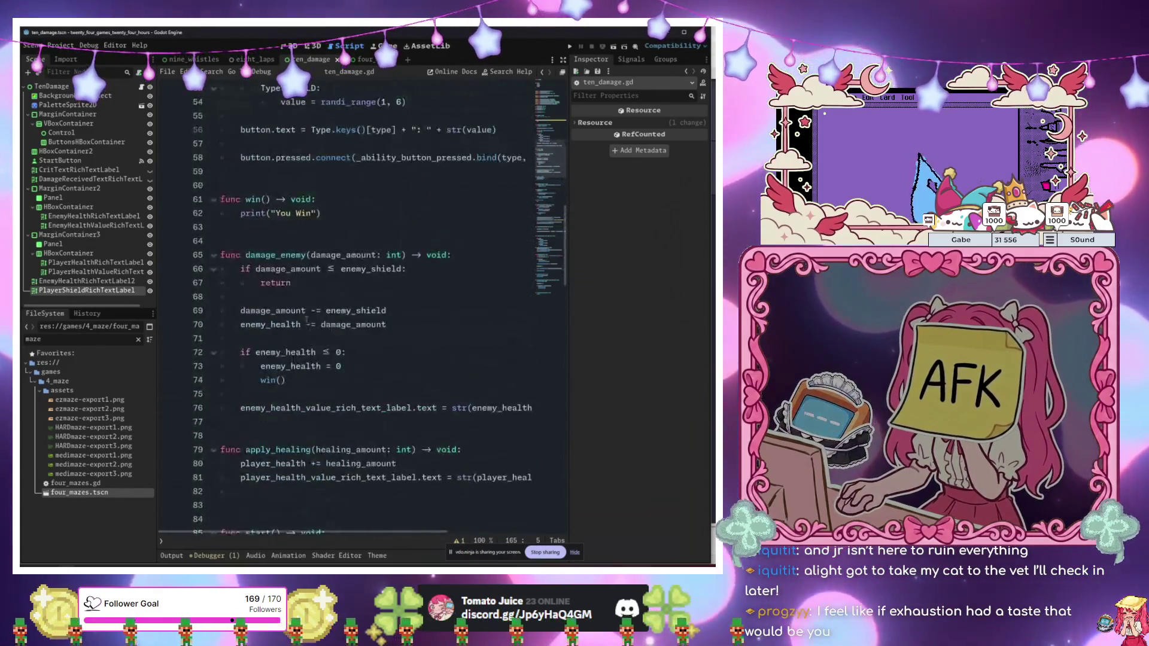
left_click(371, 308)
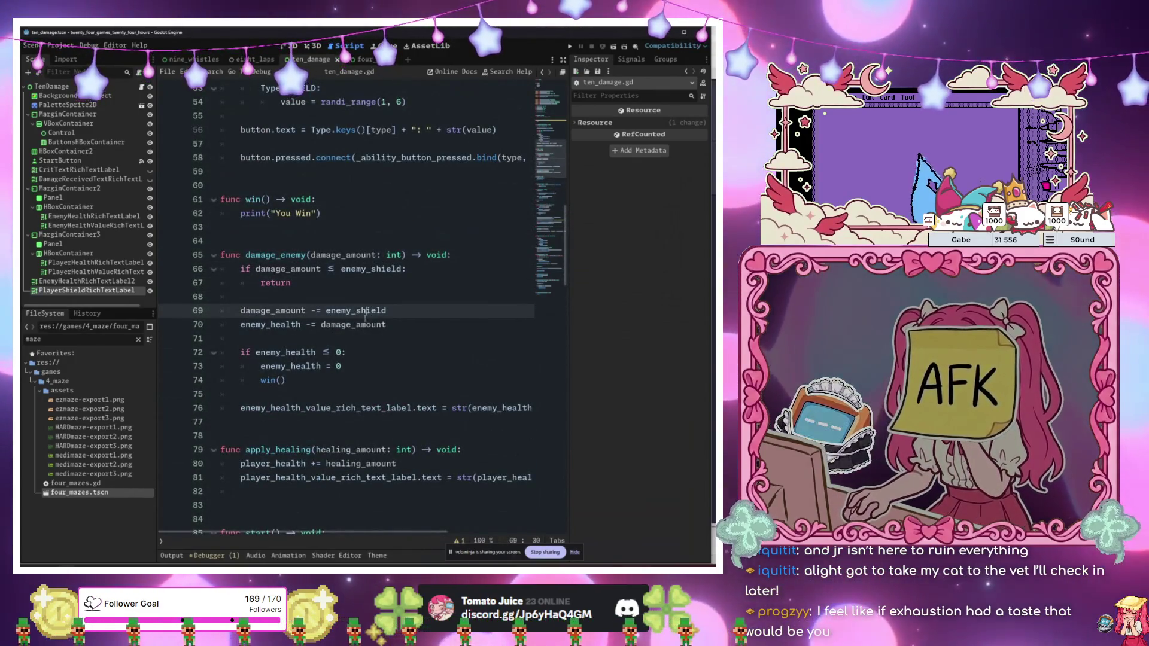
left_click(363, 323)
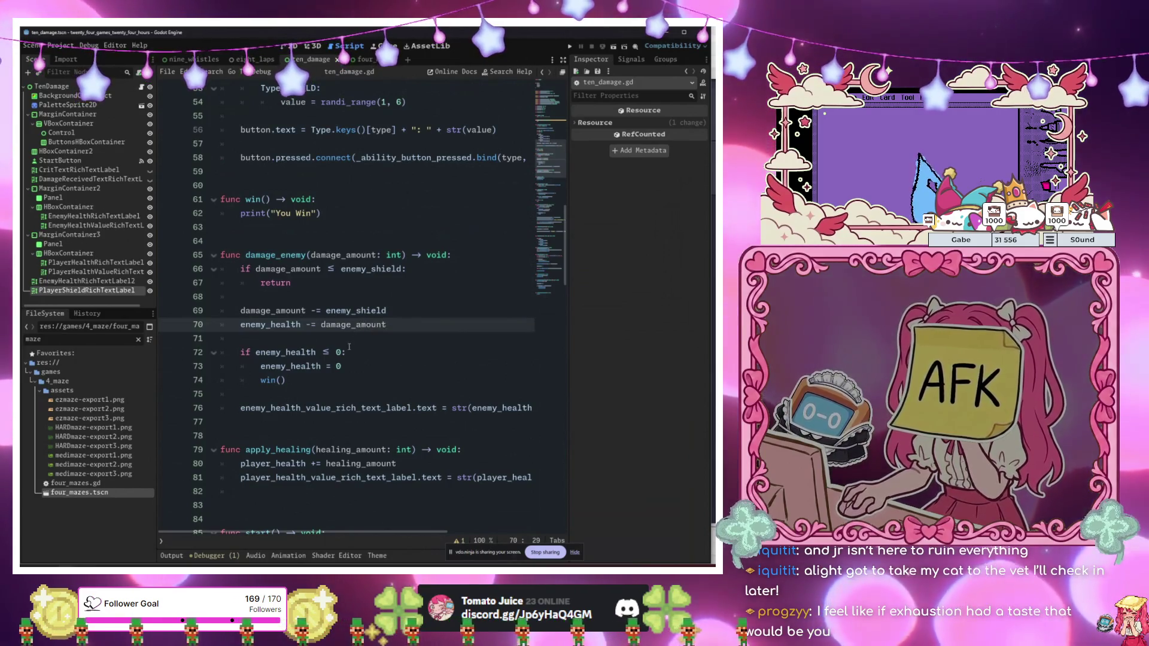
left_click(413, 311)
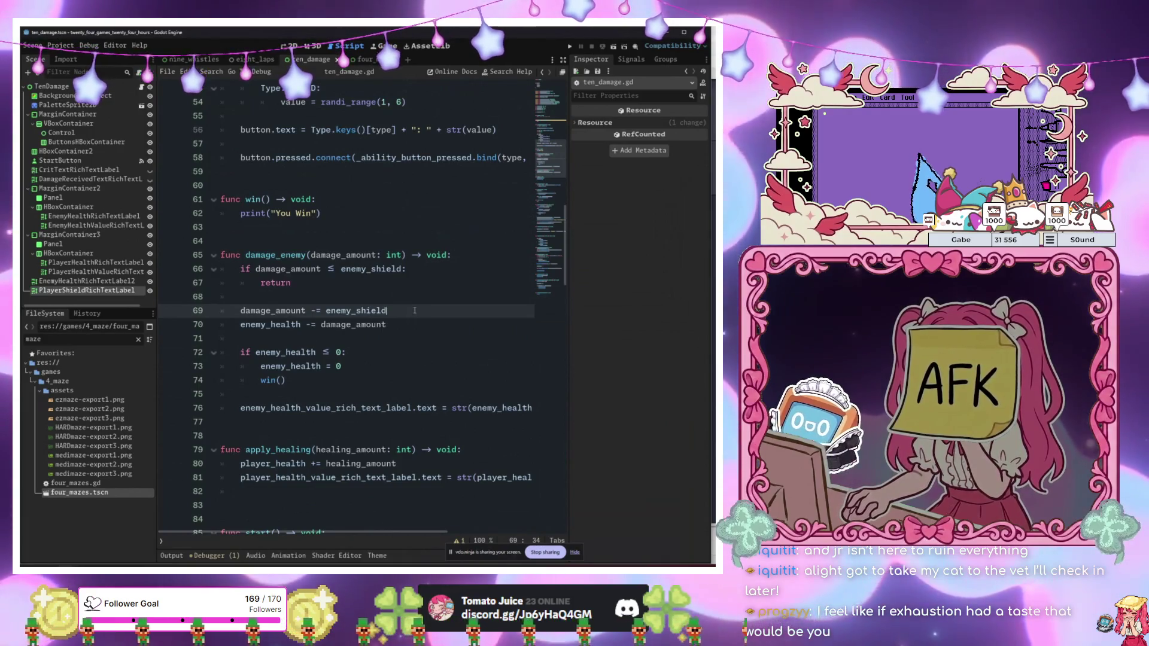
Step: Add 'enemy_shield = 0' after the shield subtraction, then save and relaunch the game
key("Return")
type("em")
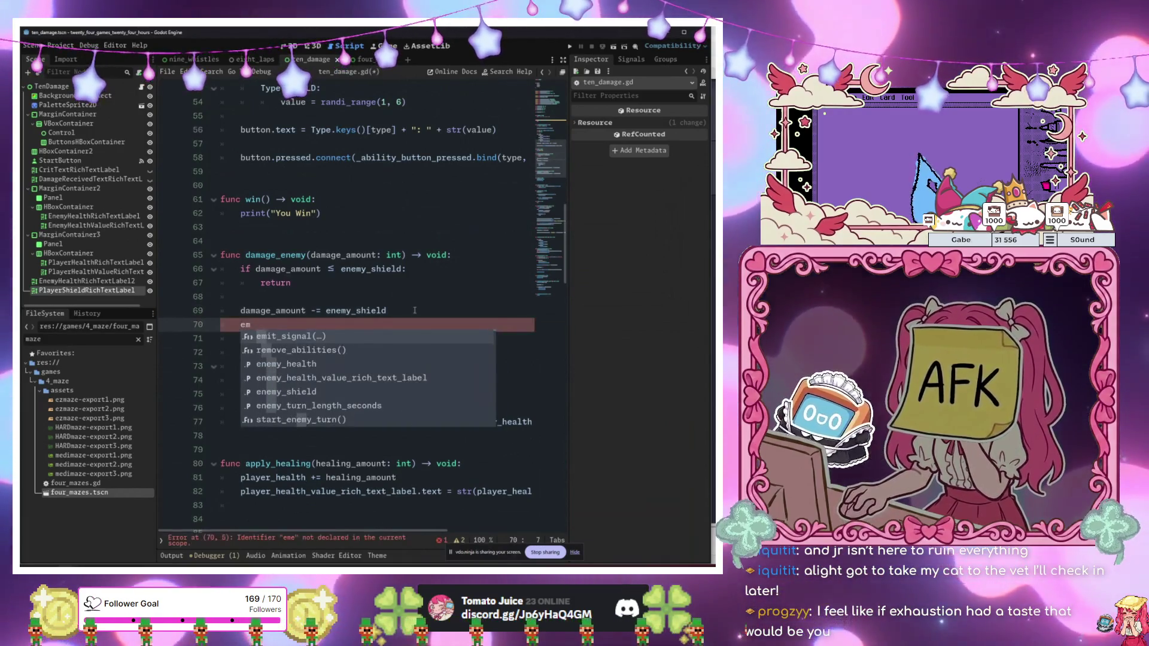
key("BackSpace")
type("ne")
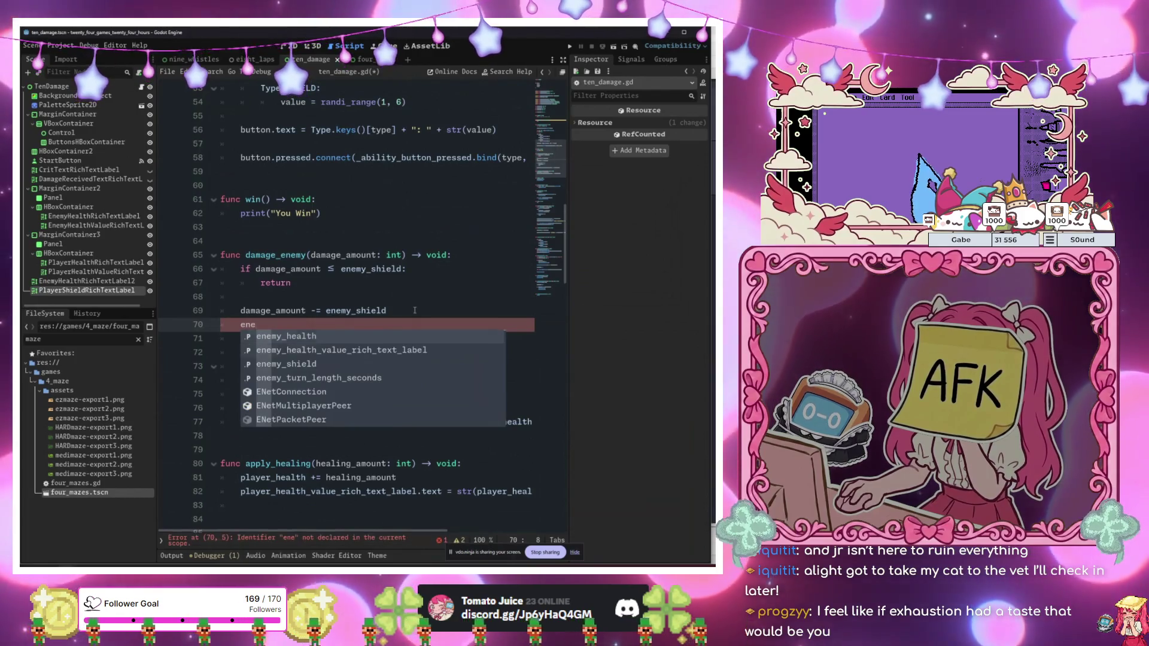
key("Down")
key("Down")
key("Return")
type("= 9")
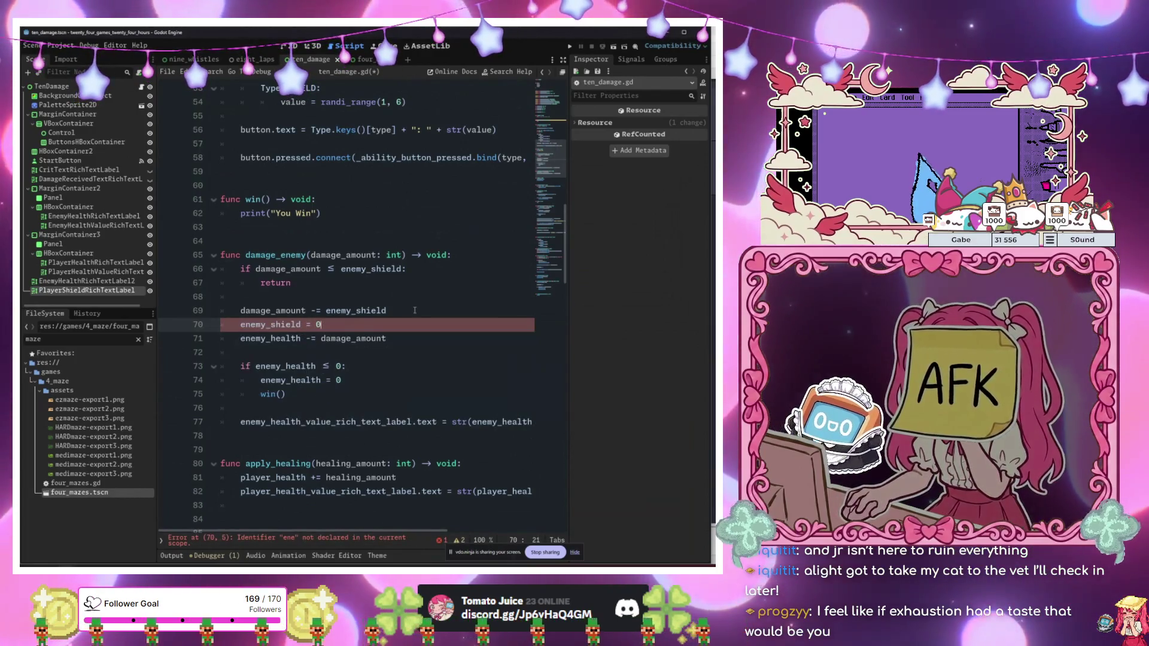
left_click(413, 310)
key("F6")
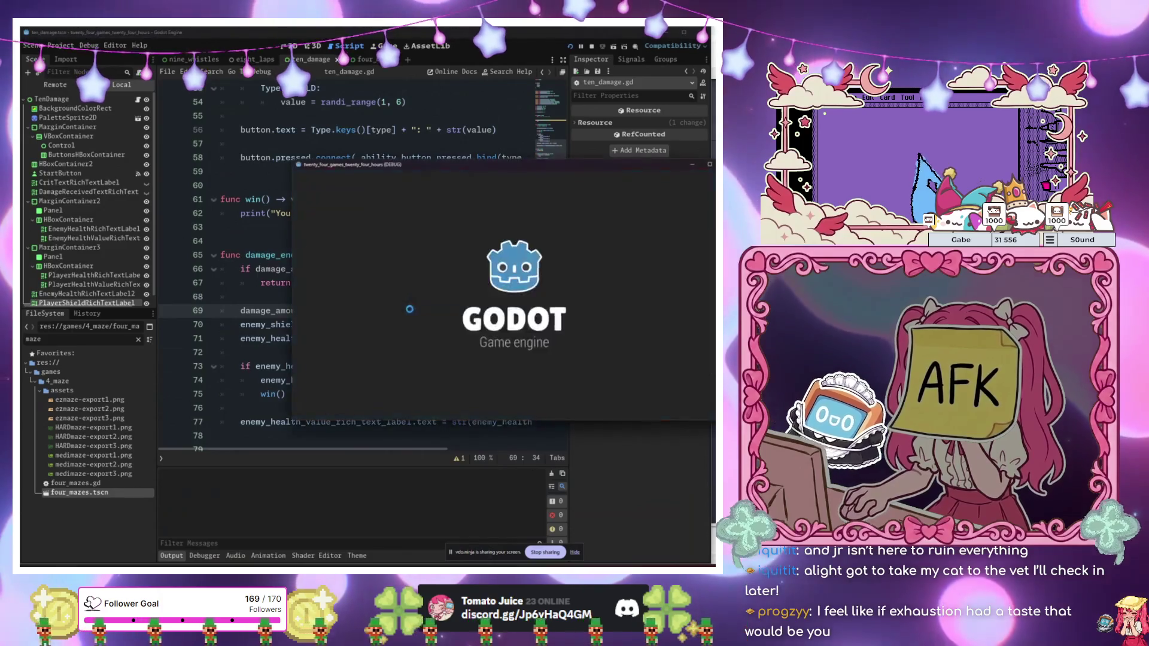
Step: Start the battle and play ability cards until Player Health hits 0 while Enemy Health stays 9
left_click(546, 389)
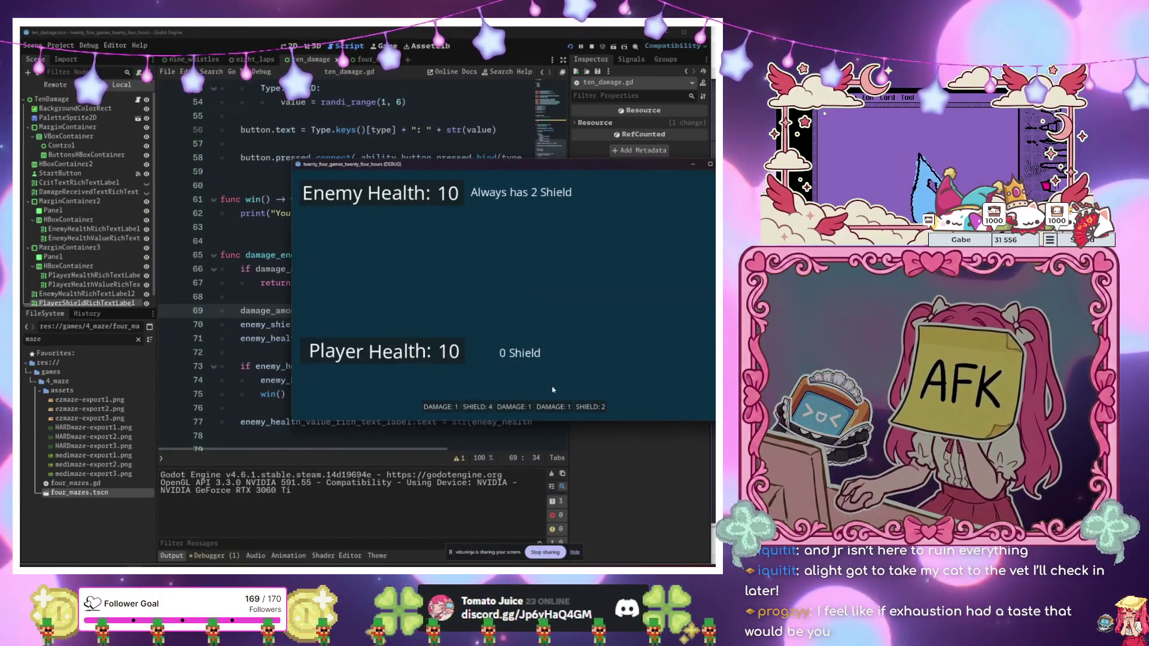
left_click(480, 408)
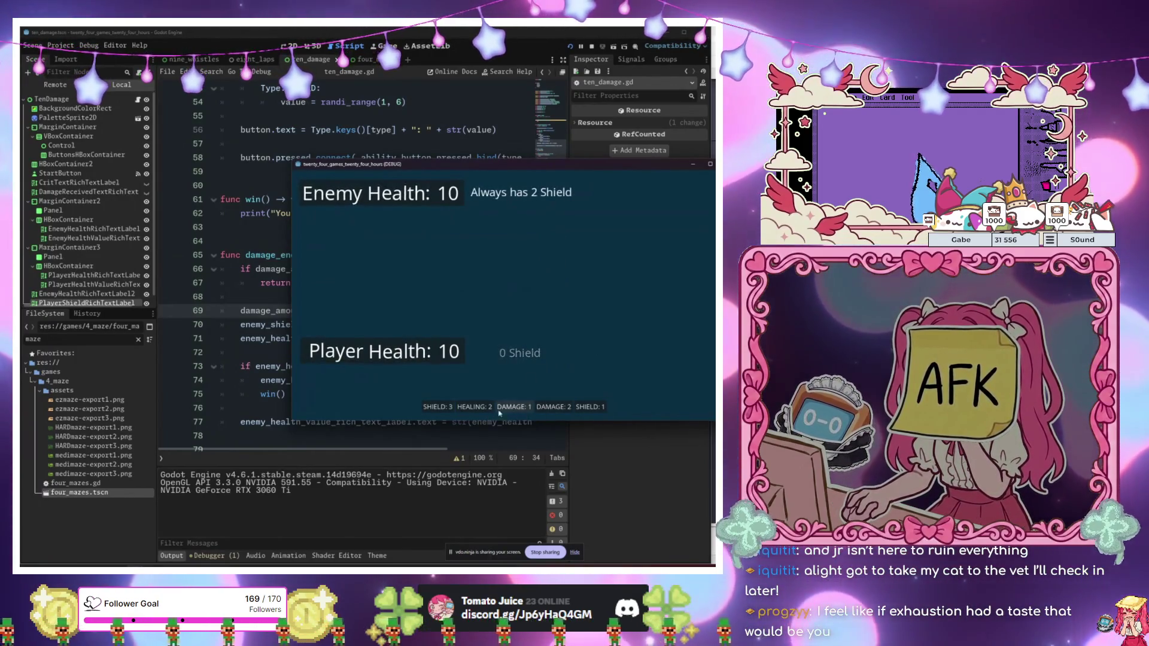
left_click(553, 408)
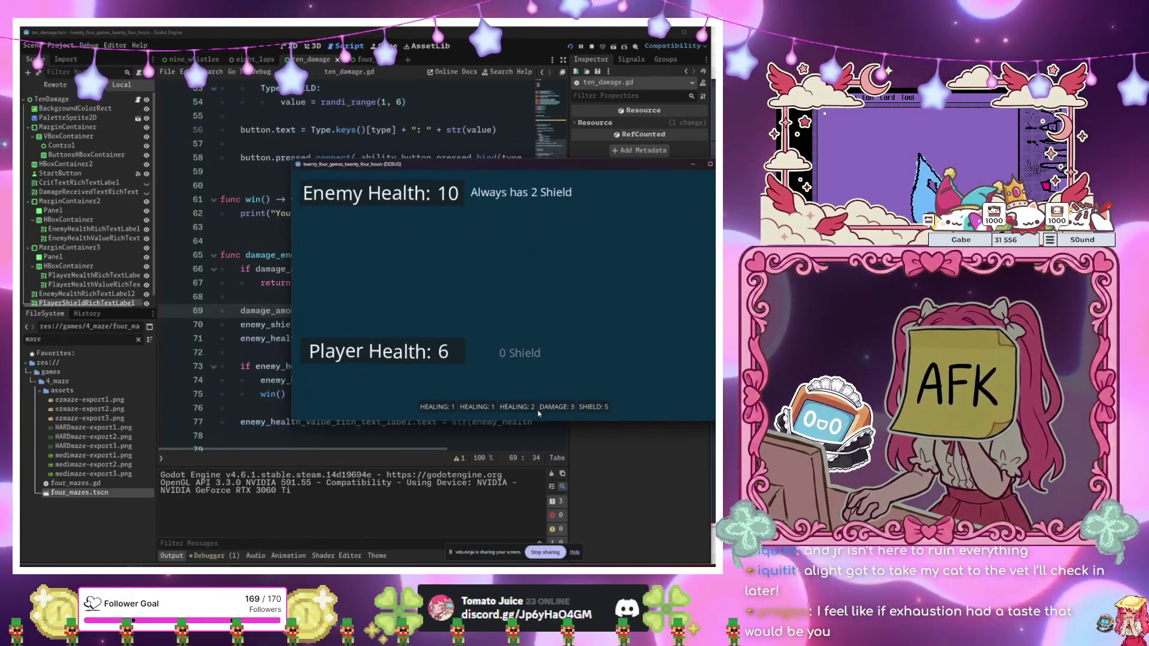
left_click(554, 407)
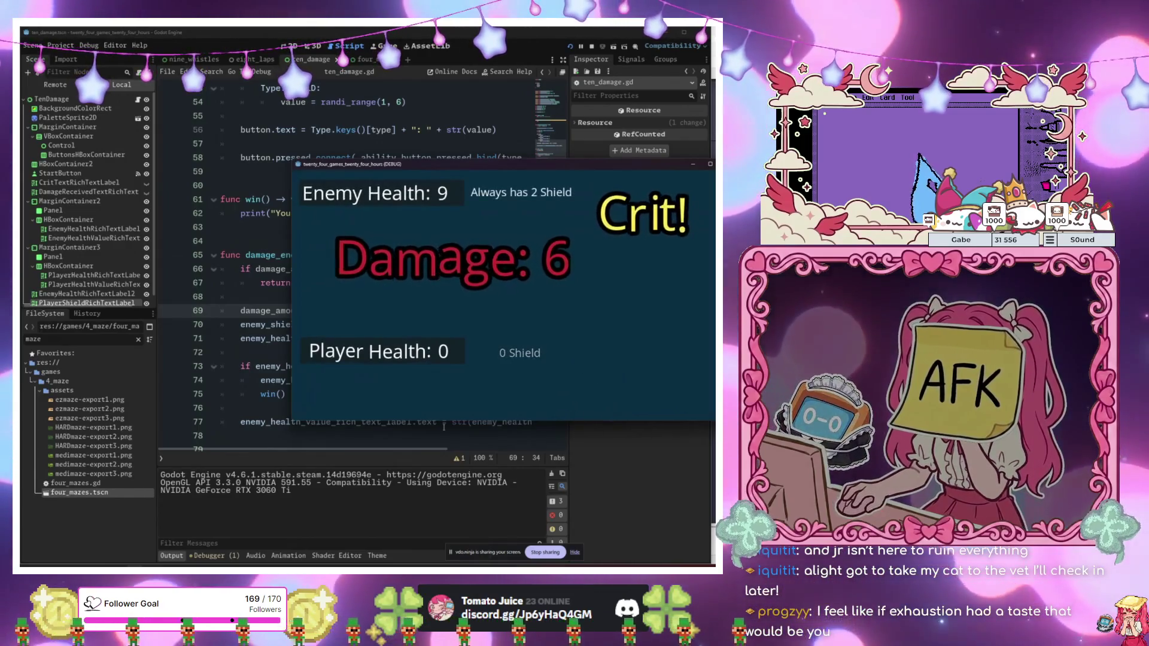
mouse_move(424, 171)
left_mouse_down()
mouse_move(647, 125)
mouse_move(674, 202)
left_mouse_up()
scroll(366, 322, "up", 7)
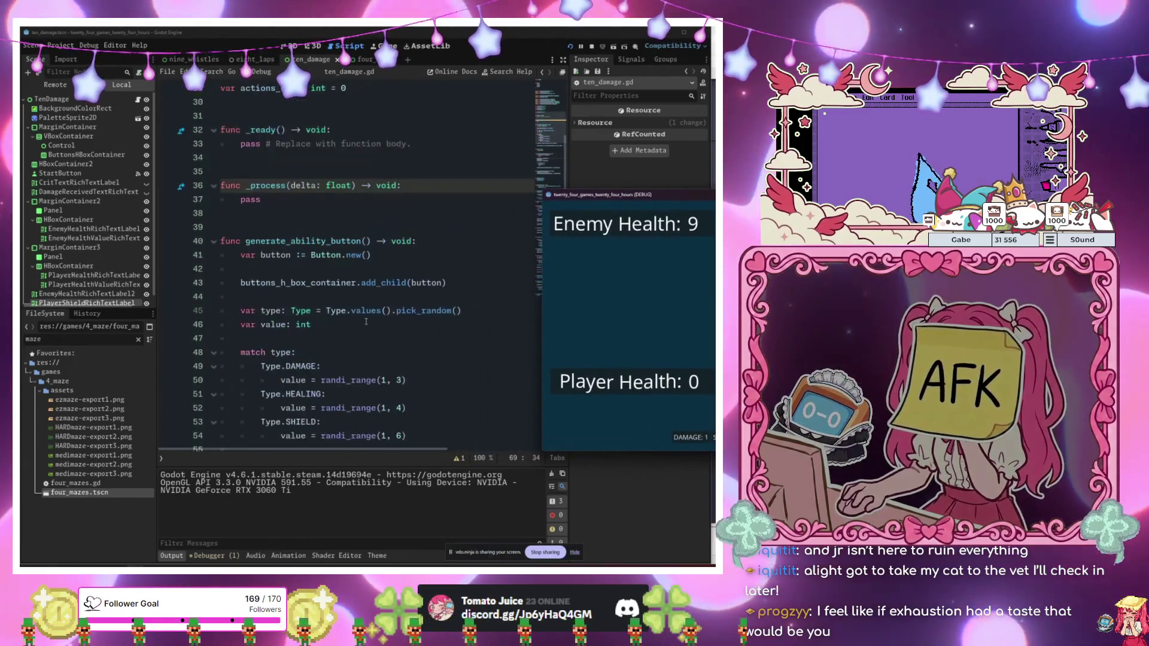
Step: Write print("Game Over") in the body of the lose() function
scroll(365, 321, "down", 11)
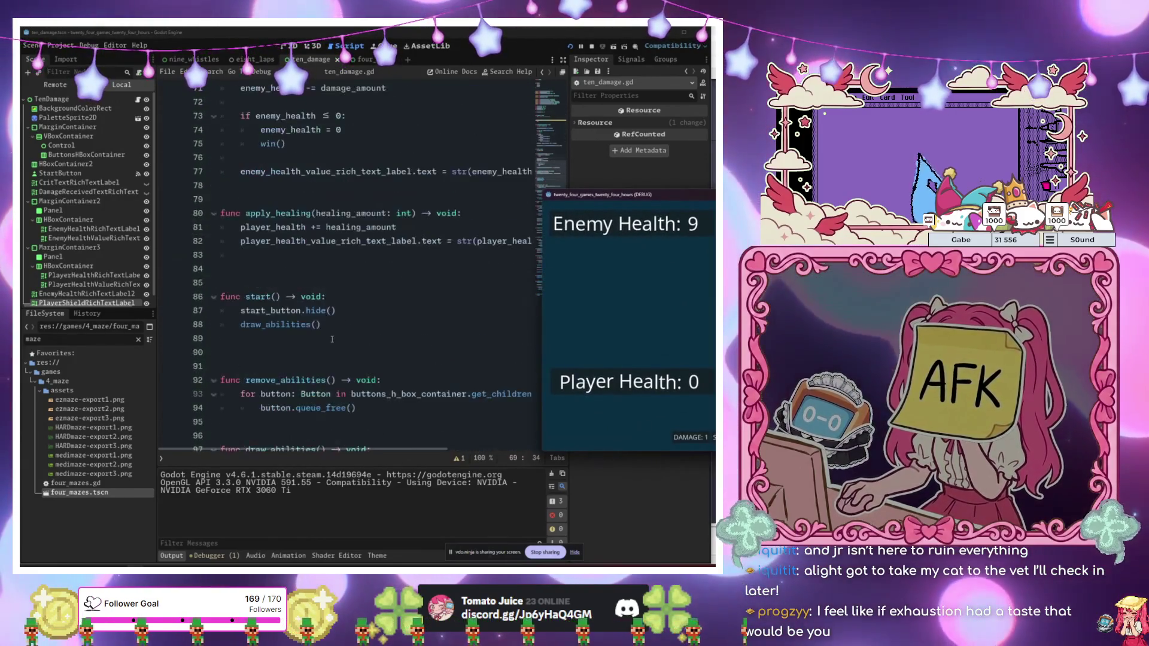
scroll(332, 339, "down", 10)
left_click(302, 215)
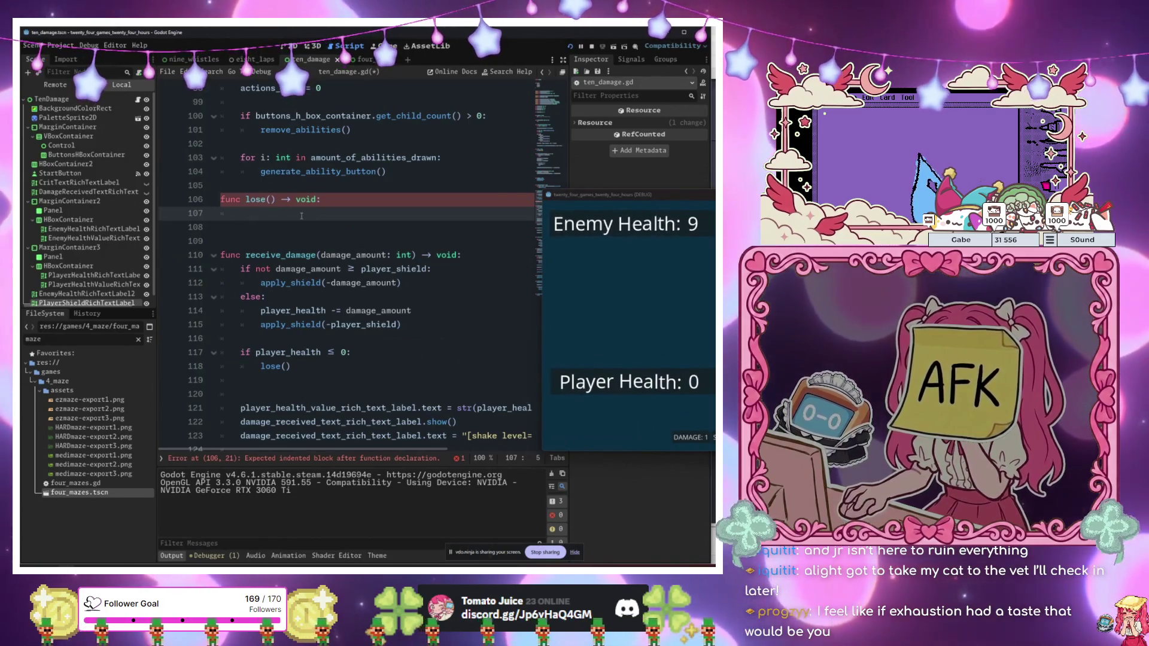
type("print(")
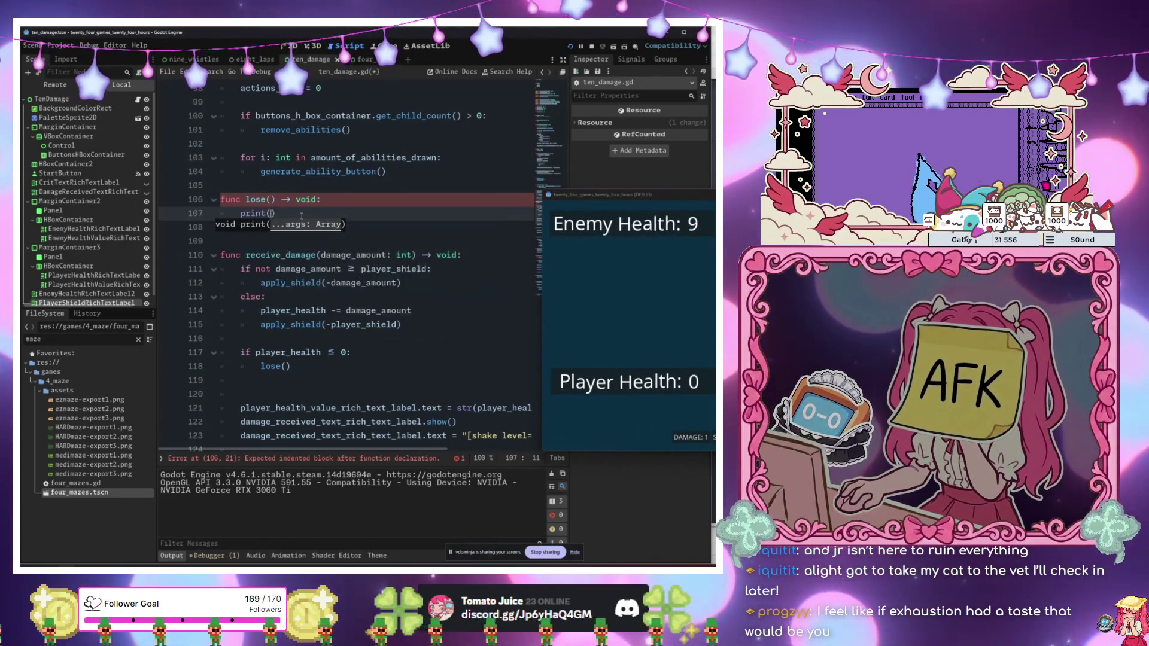
type("lo")
key("BackSpace")
key("BackSpace")
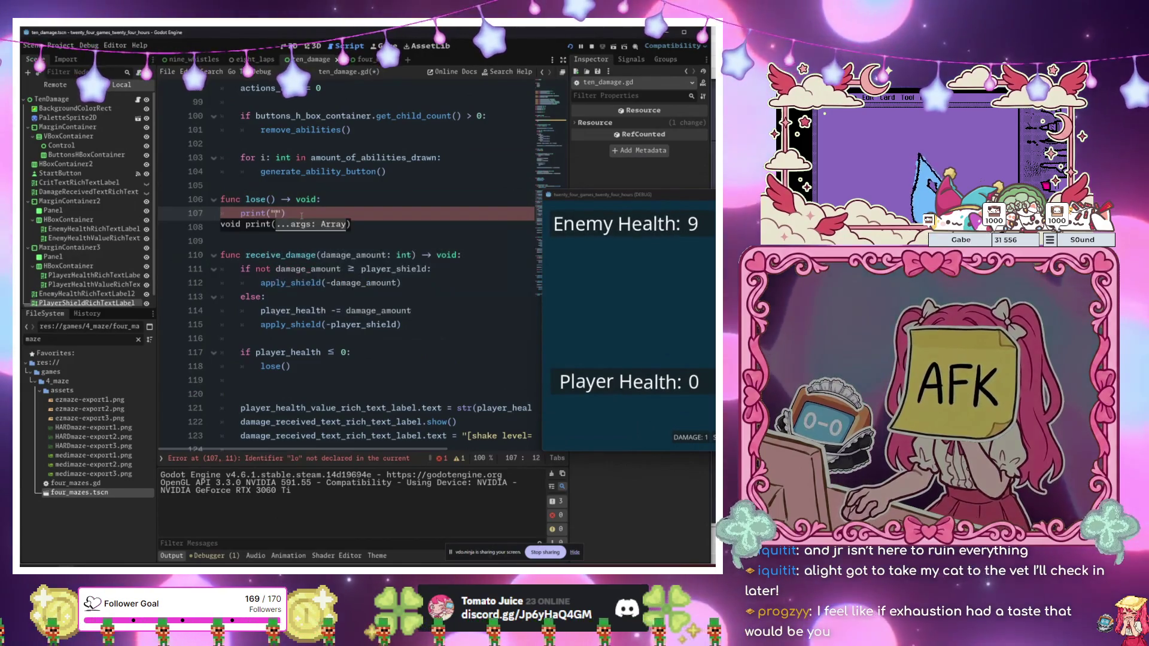
type("\"")
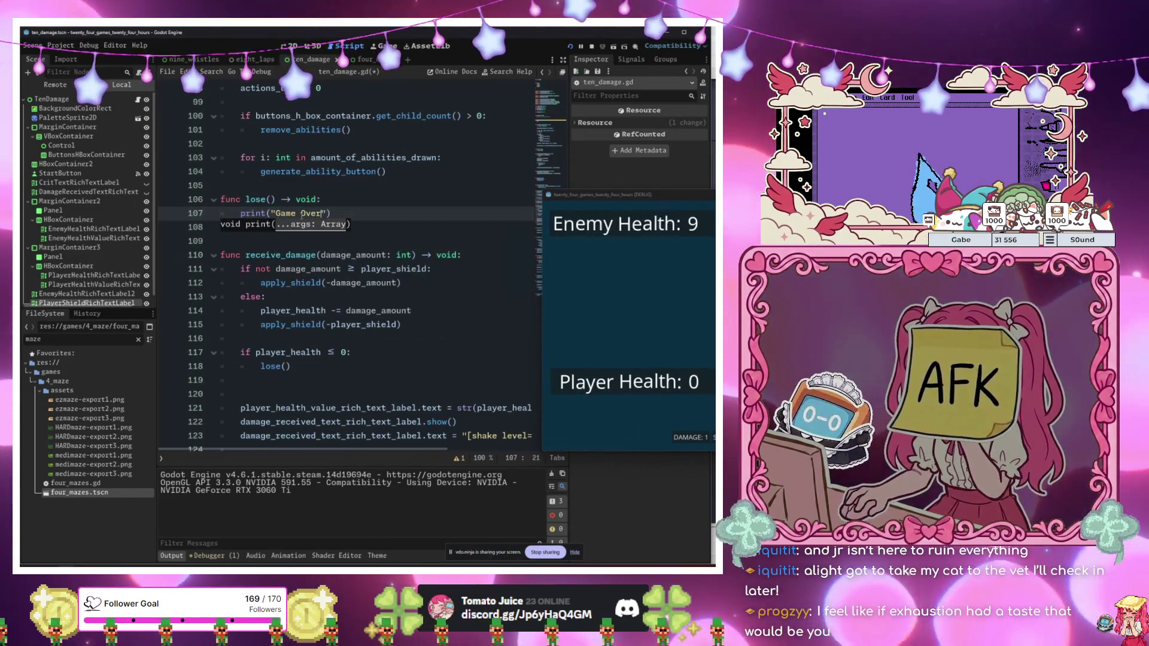
left_click(365, 216)
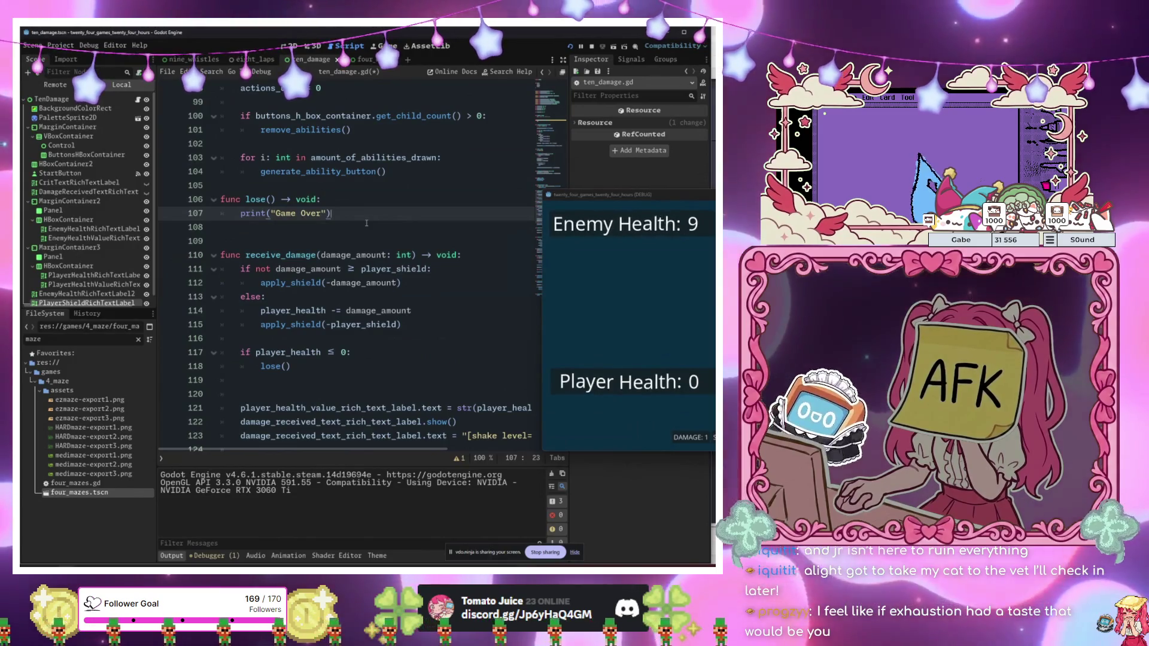
left_click(90, 286)
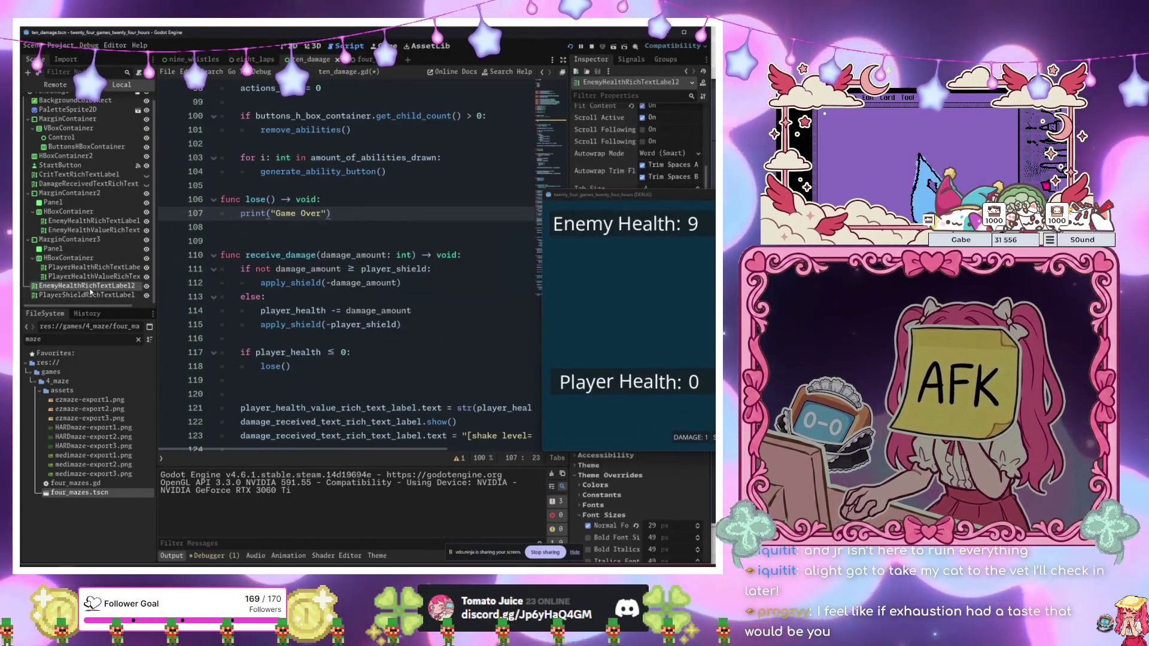
Step: Duplicate DamageReceivedTextRichTextLabel as a visible LostTextRichTextLabel
left_click(291, 45)
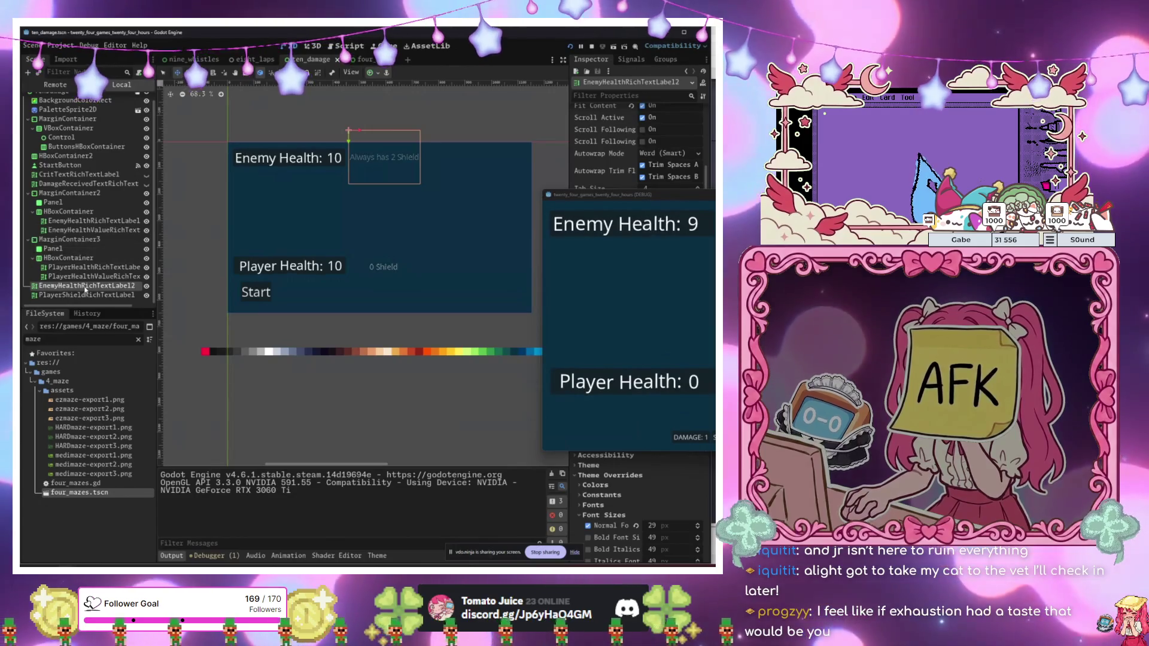
left_click(89, 275)
left_click(142, 183)
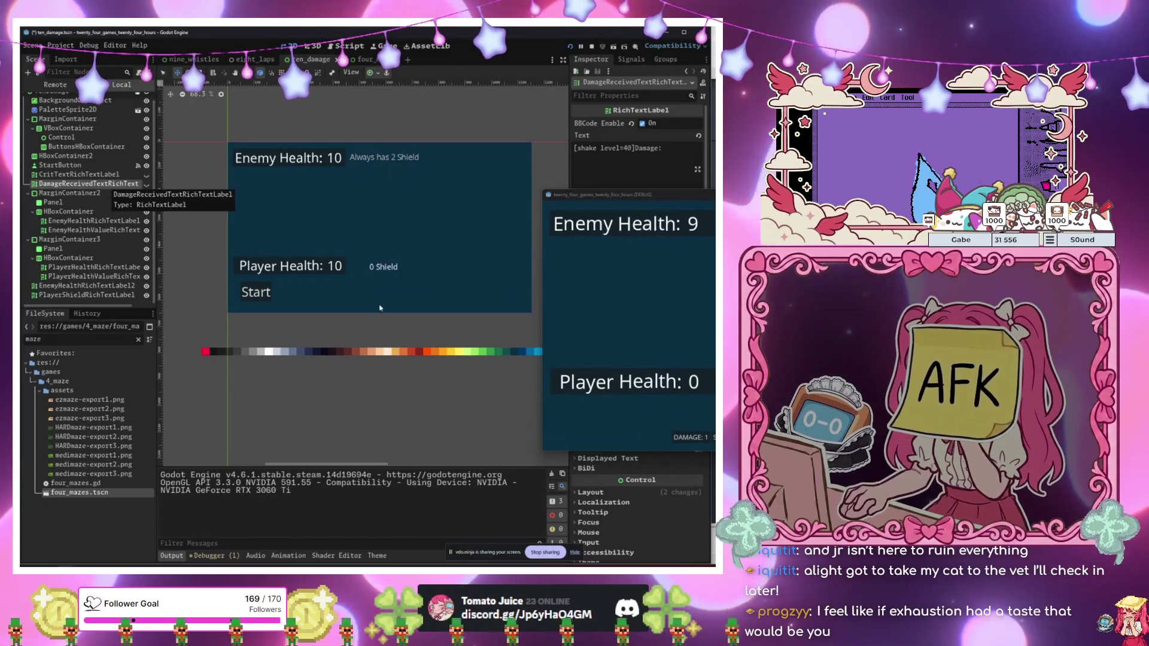
key("ctrl+d")
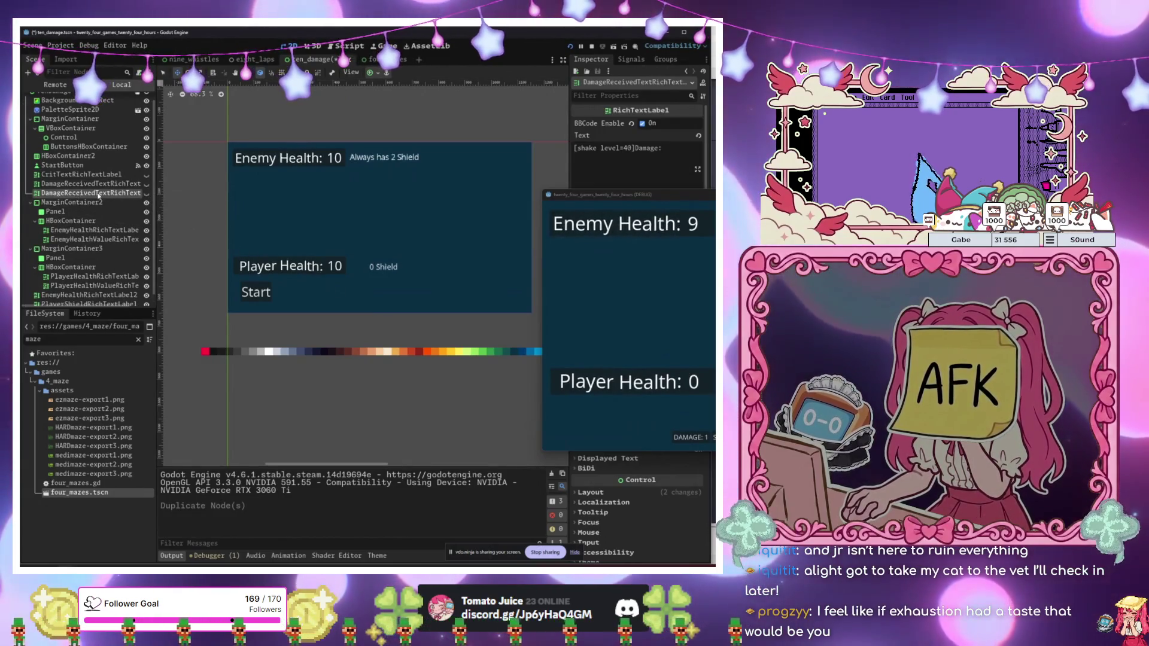
double_click(113, 195)
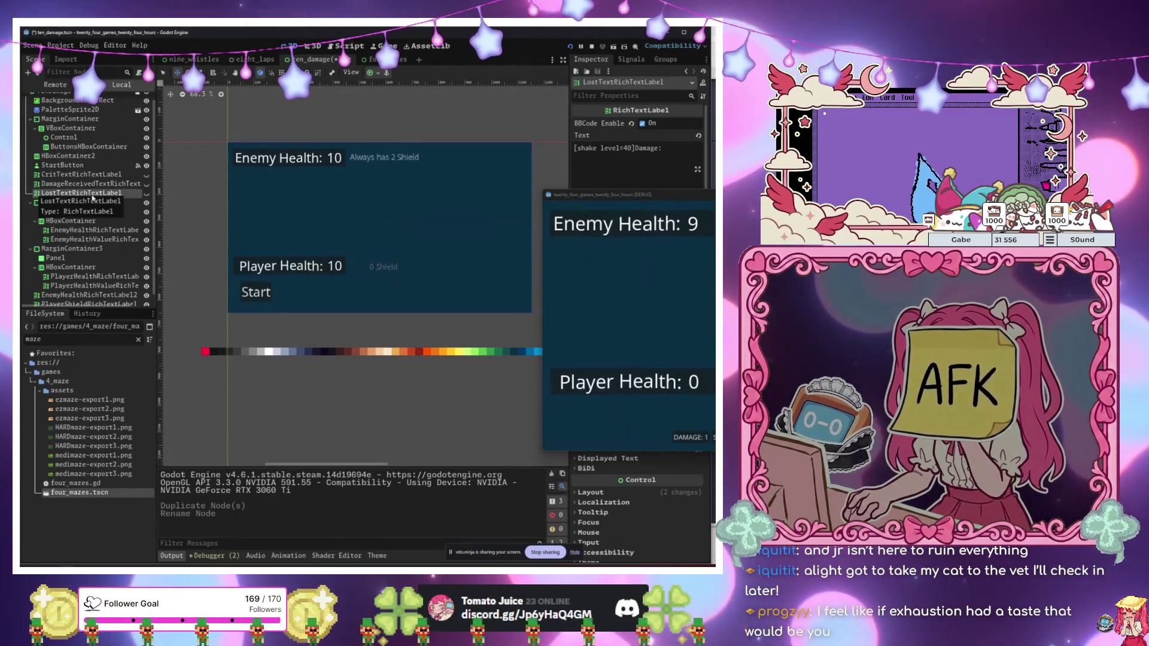
left_click(146, 193)
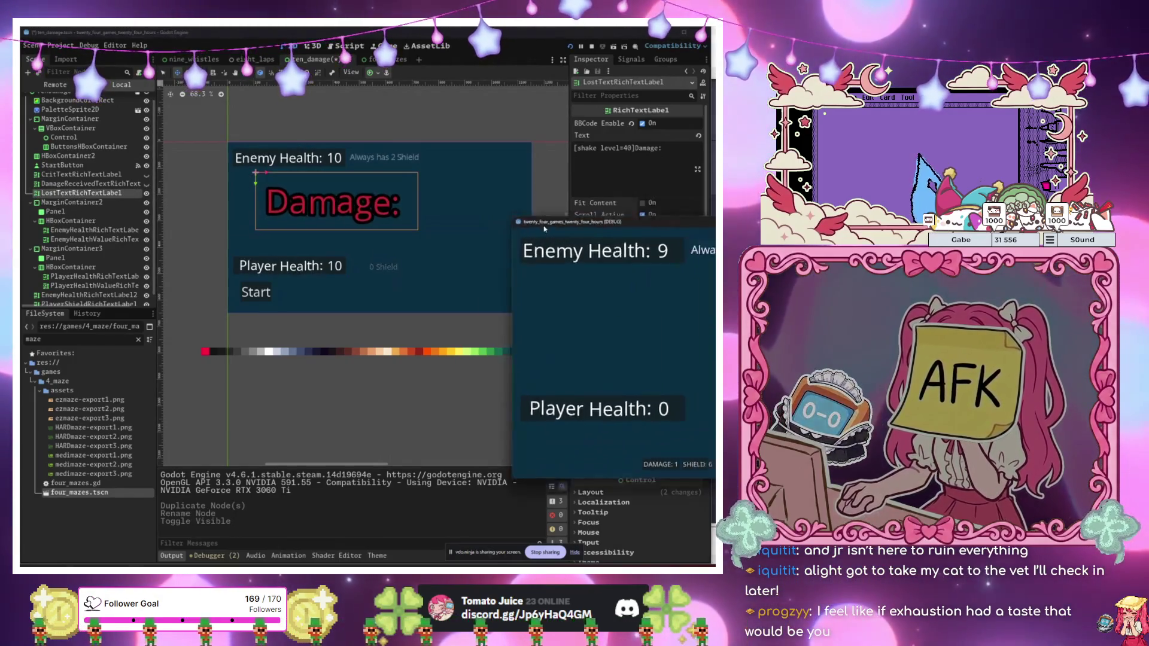
Step: Set the new label's text to '[shake level=40]DED'
left_click(668, 151)
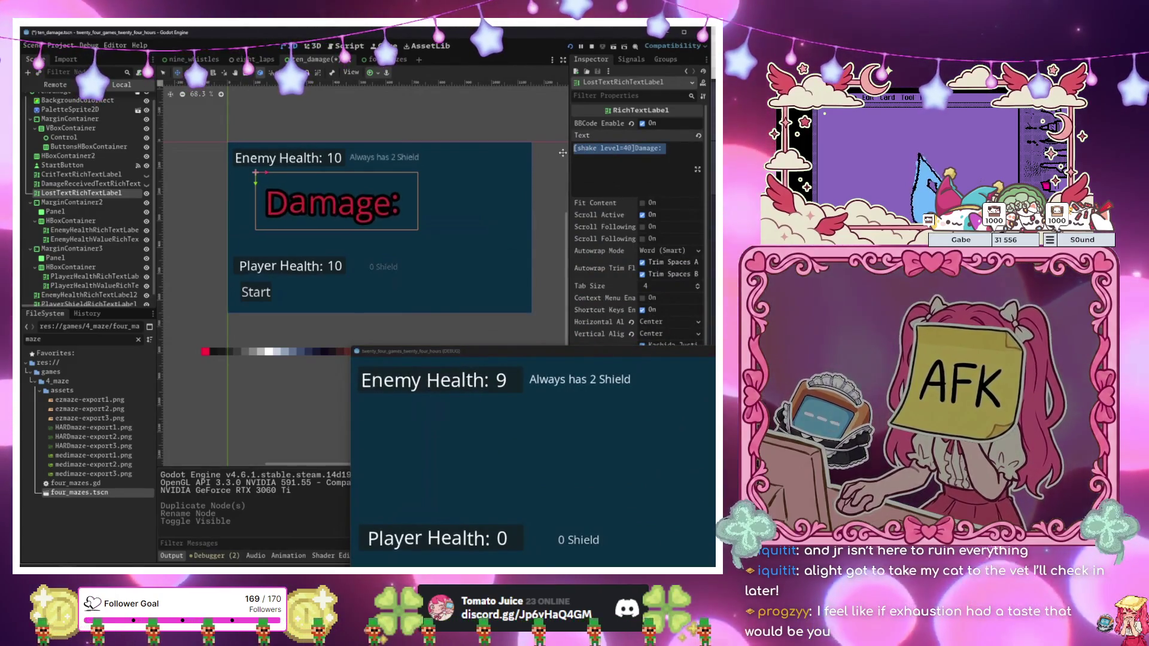
type("DED")
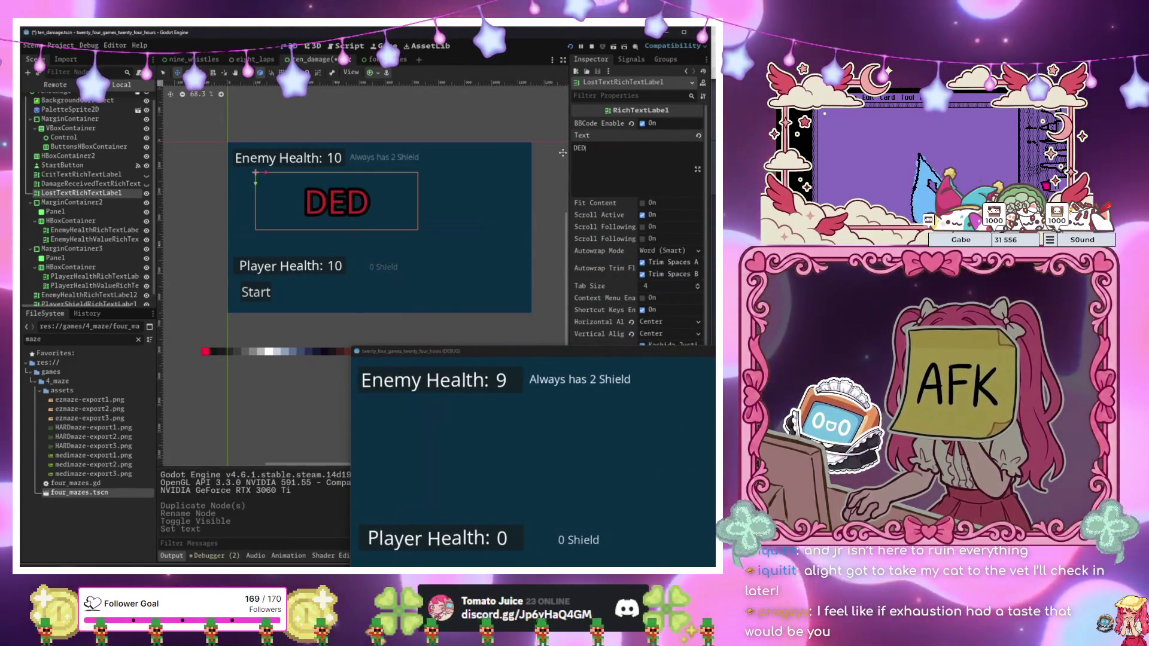
key("BackSpace")
key("BackSpace")
key("BackSpace")
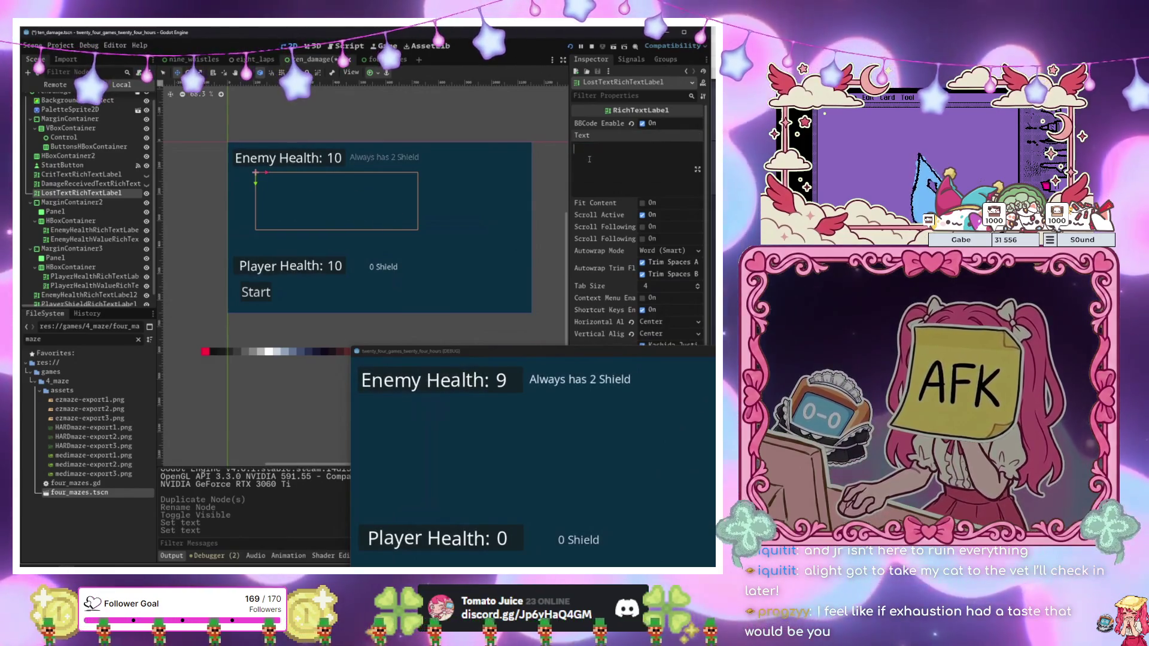
type("DED")
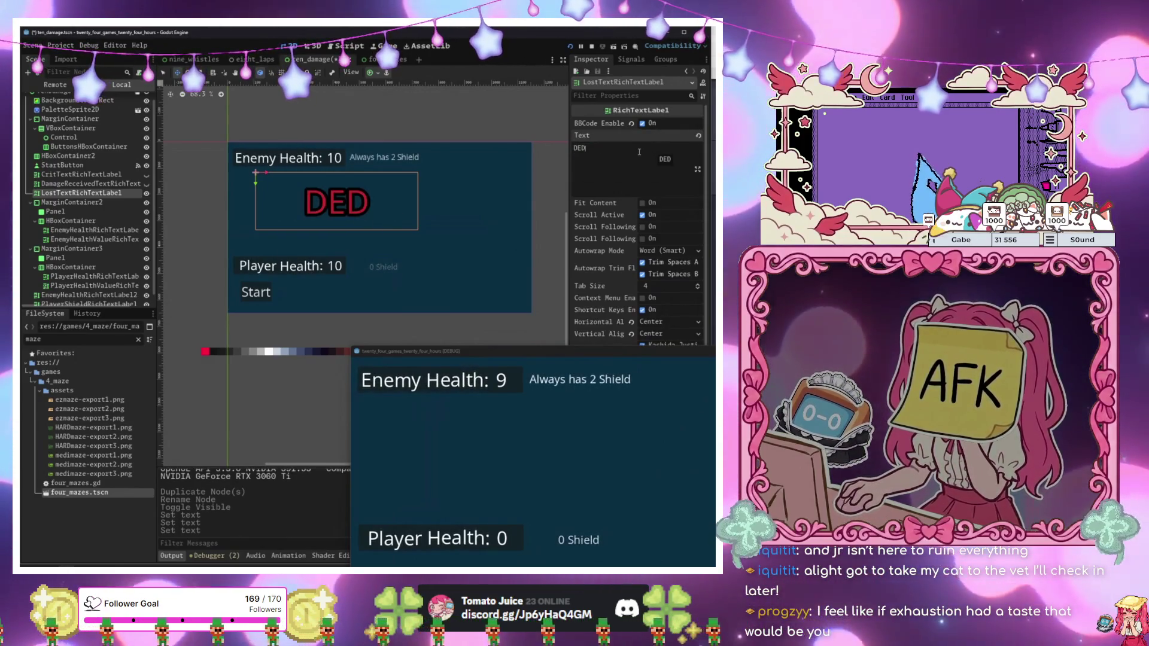
key("BackSpace")
key("BackSpace")
key("BackSpace")
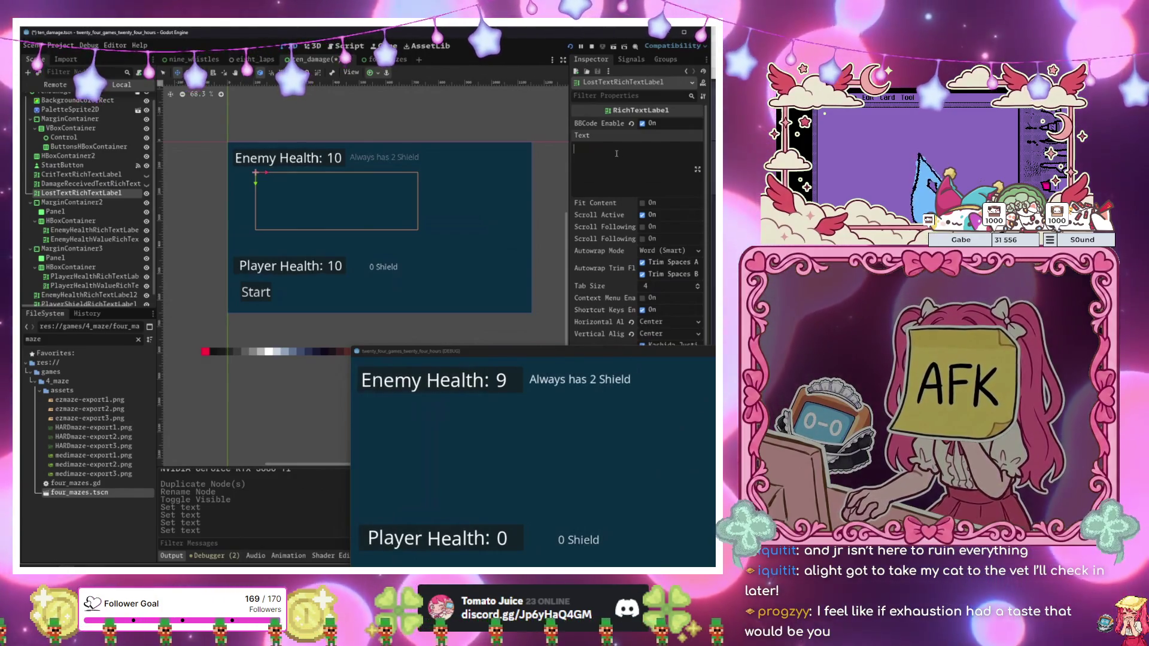
type("DED")
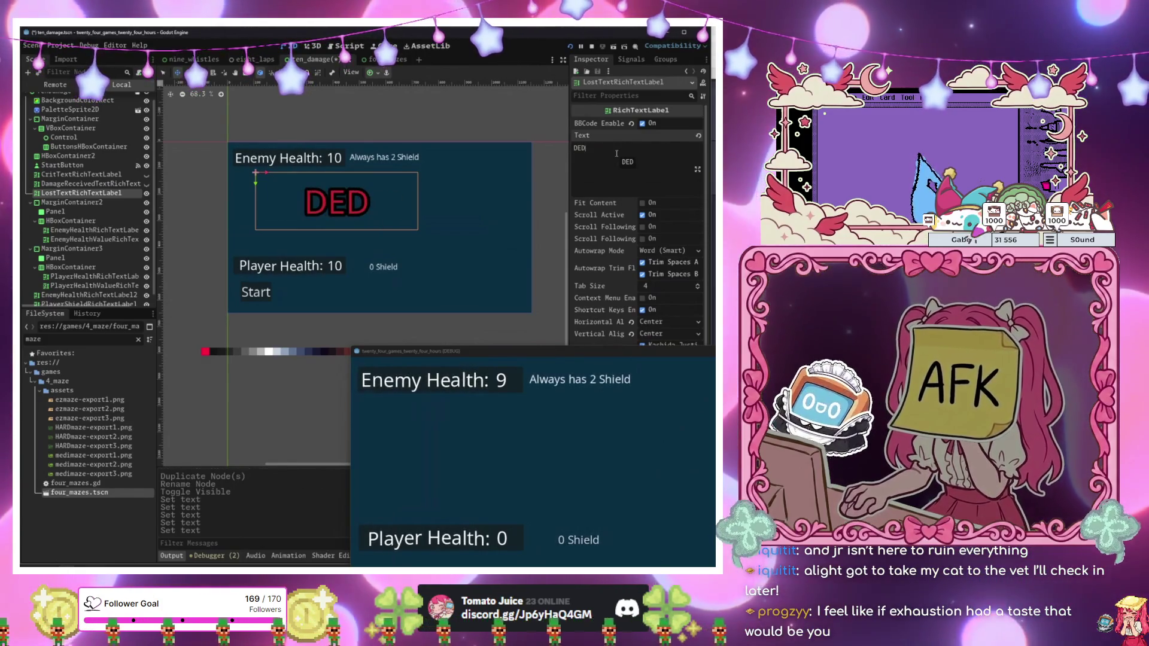
key("BackSpace")
key("BackSpace")
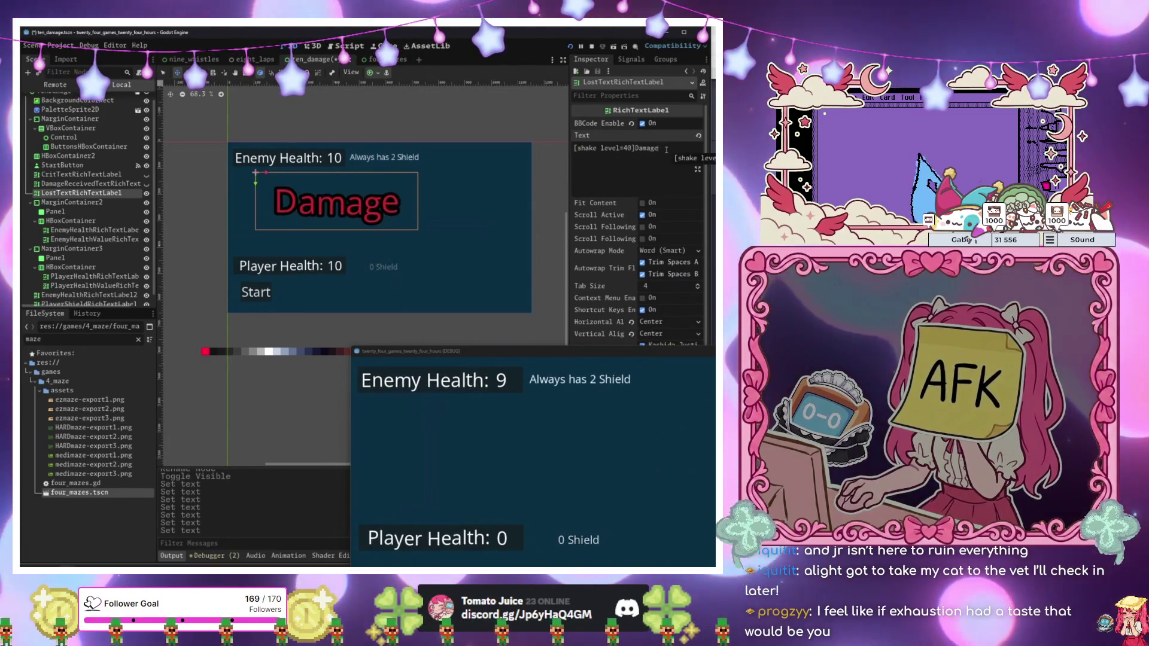
type("D")
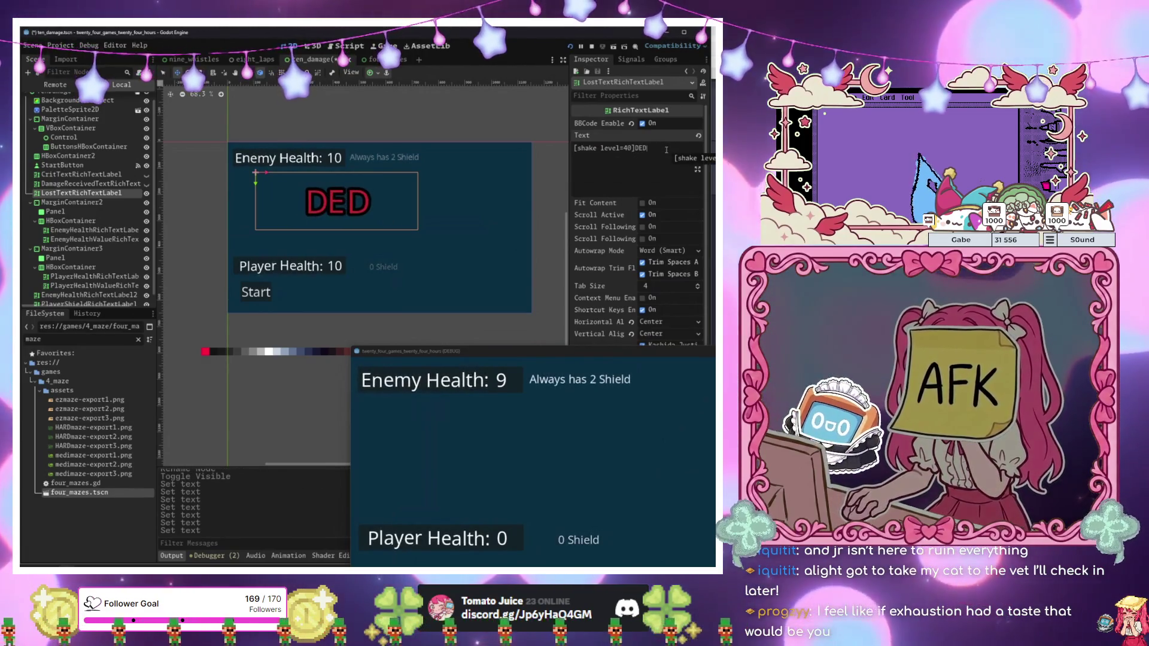
Step: Move the DED label beside Player Health and return to the ten_damage.gd script
mouse_move(365, 227)
left_mouse_down()
mouse_move(448, 283)
mouse_move(480, 286)
left_mouse_up()
mouse_move(477, 353)
left_mouse_down()
mouse_move(532, 285)
mouse_move(545, 303)
left_mouse_up()
scroll(105, 248, "down", 1)
scroll(105, 248, "up", 1)
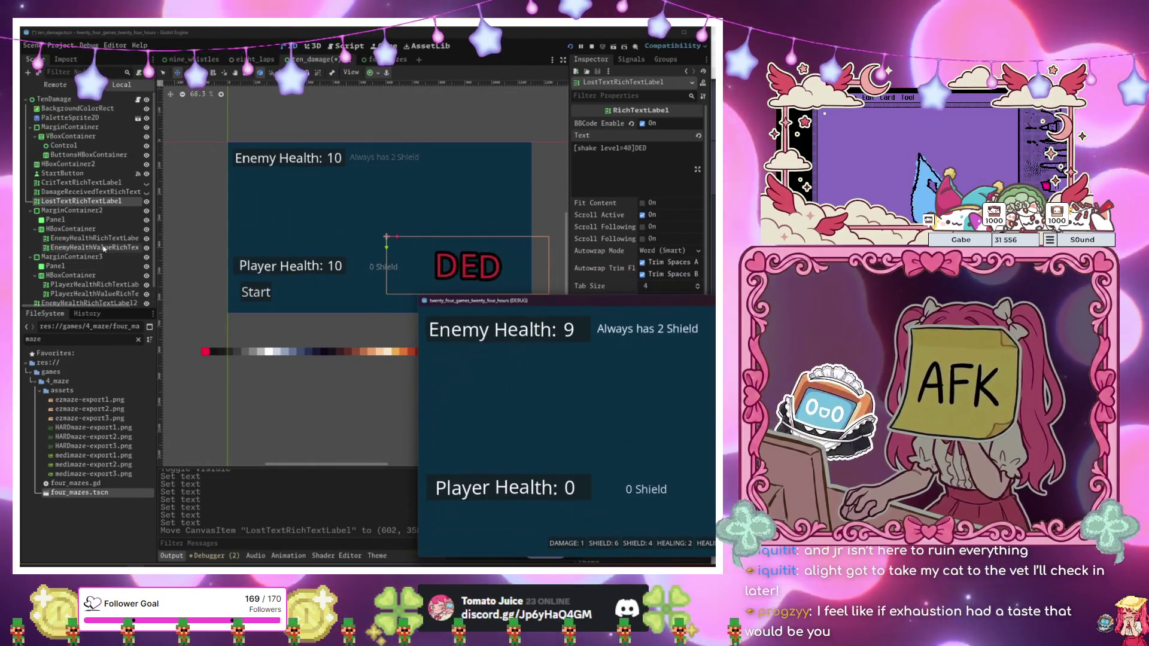
left_click(138, 99)
scroll(328, 259, "up", 15)
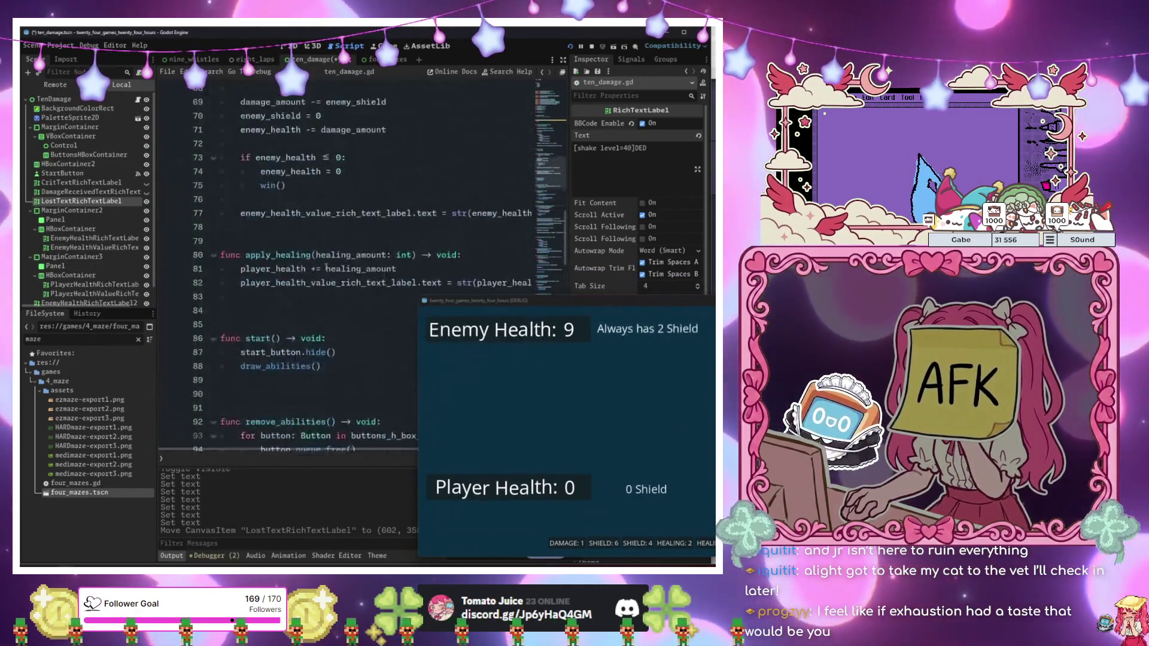
Step: Declare 'var if_ded: bool = false' below the variable declarations
scroll(325, 268, "down", 20)
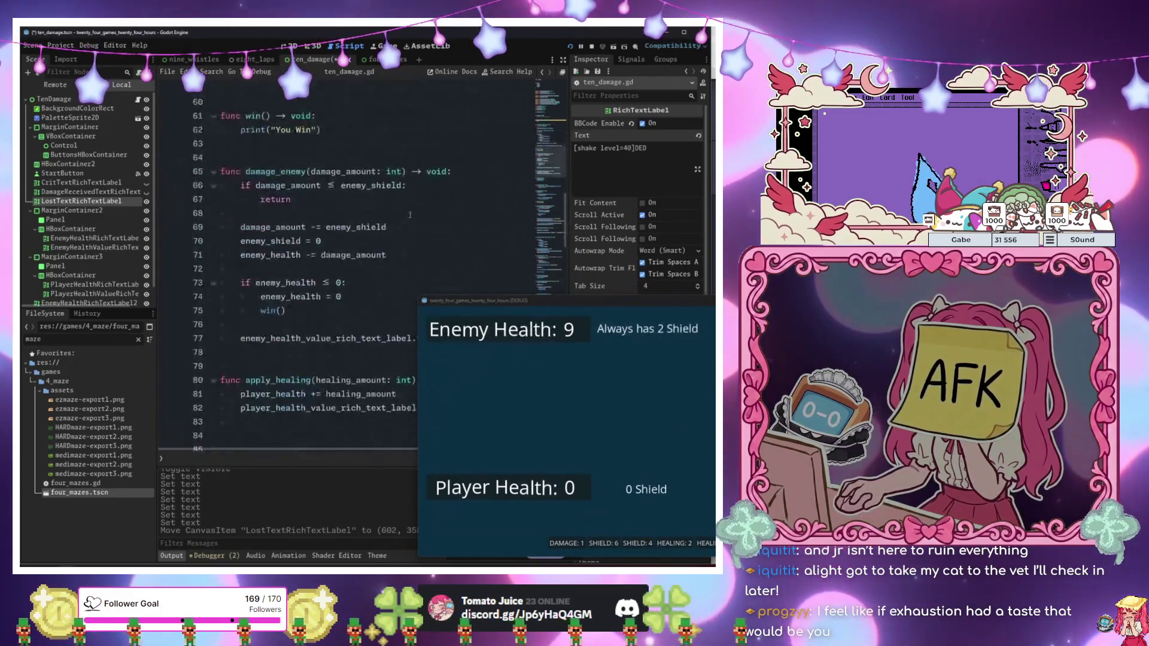
mouse_move(530, 317)
left_mouse_down()
mouse_move(618, 329)
mouse_move(763, 286)
left_mouse_up()
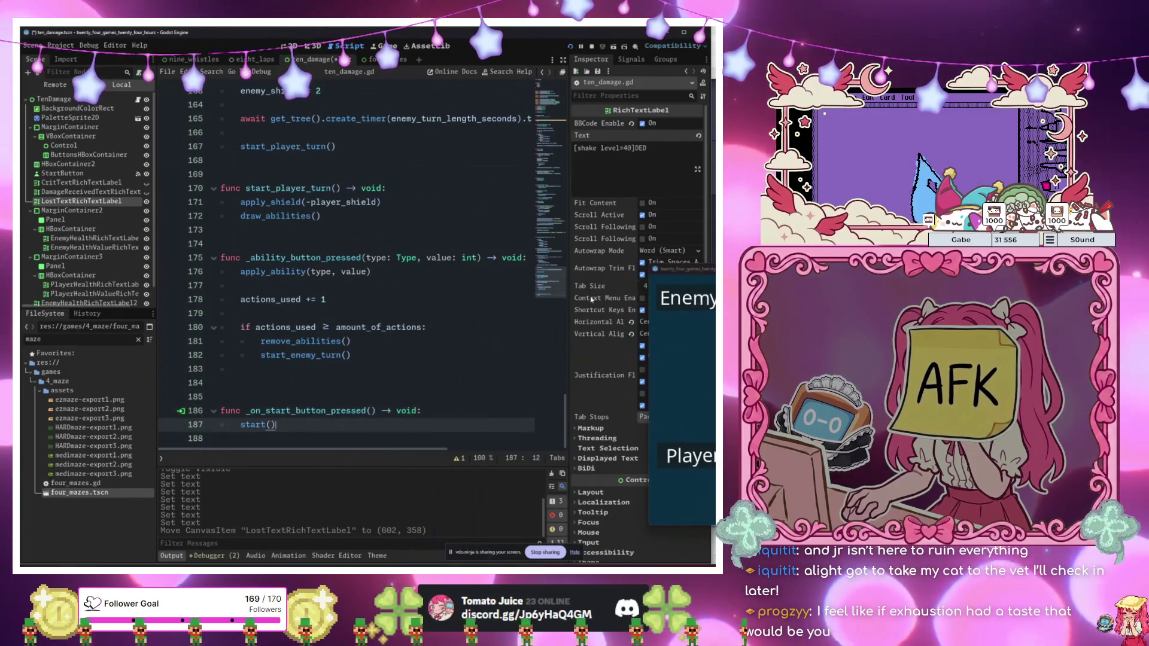
scroll(329, 388, "up", 20)
left_click(322, 362)
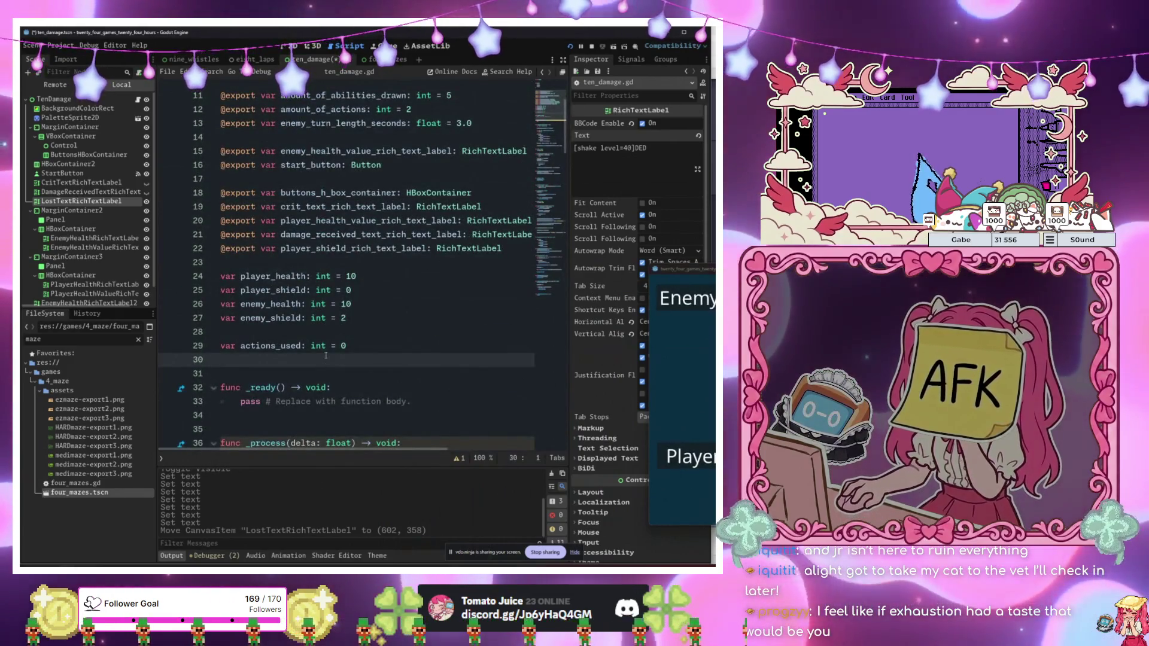
key("Return")
key("Return")
type("var if lo")
key("BackSpace")
key("BackSpace")
key("BackSpace")
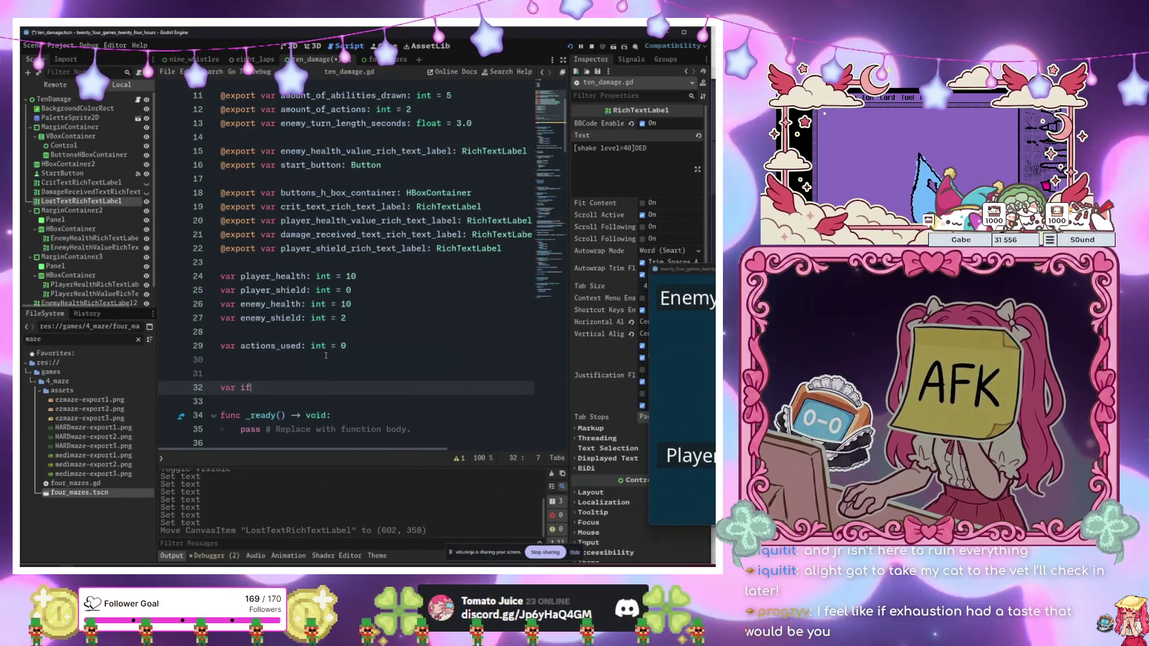
type("bool = ")
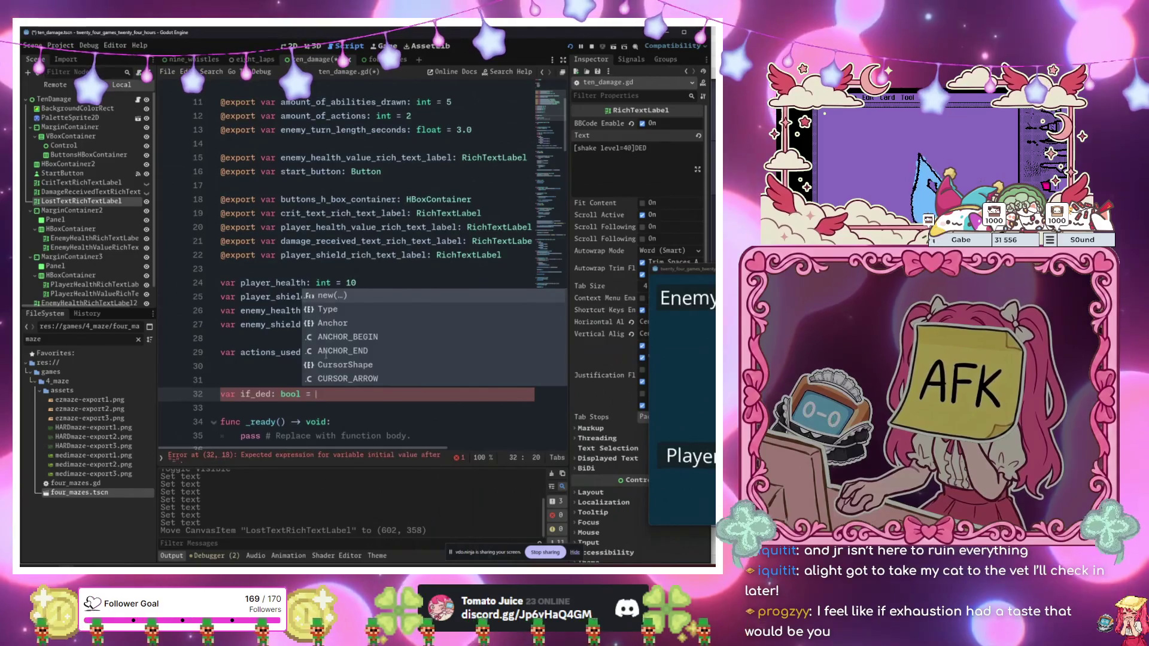
type("tr")
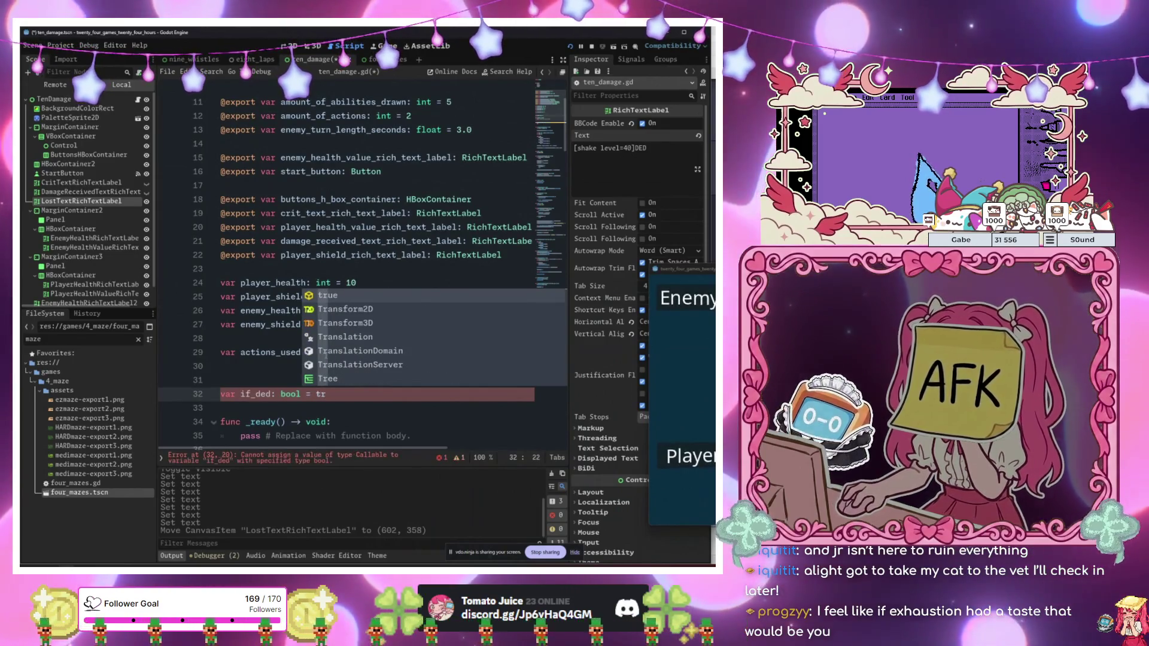
type("false")
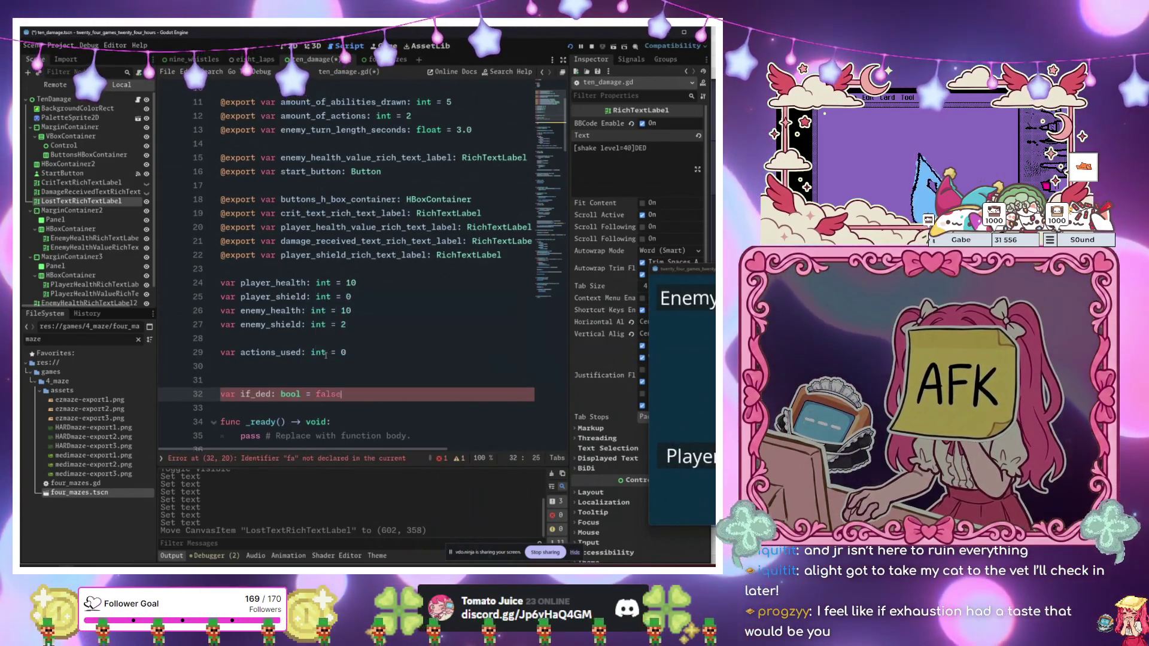
Step: Add an 'if if_ded: return' guard at the top of start_player_turn()
scroll(326, 356, "down", 20)
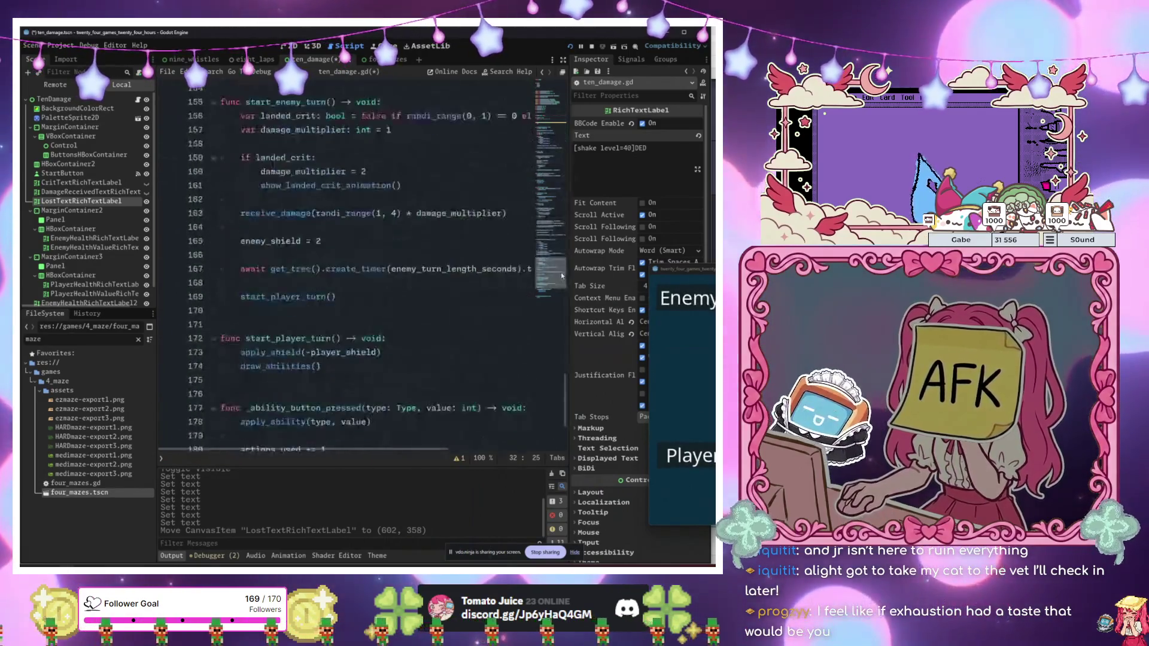
scroll(401, 307, "down", 1)
left_click(438, 296)
key("Return")
key("Return")
key("Up")
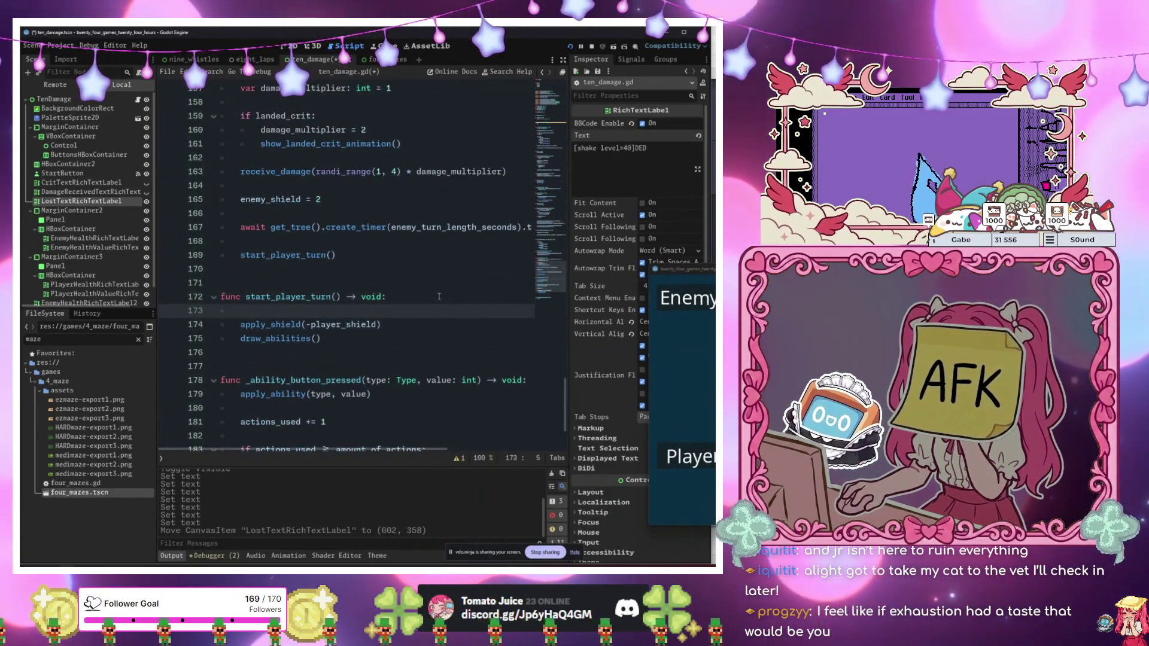
type("if_ded")
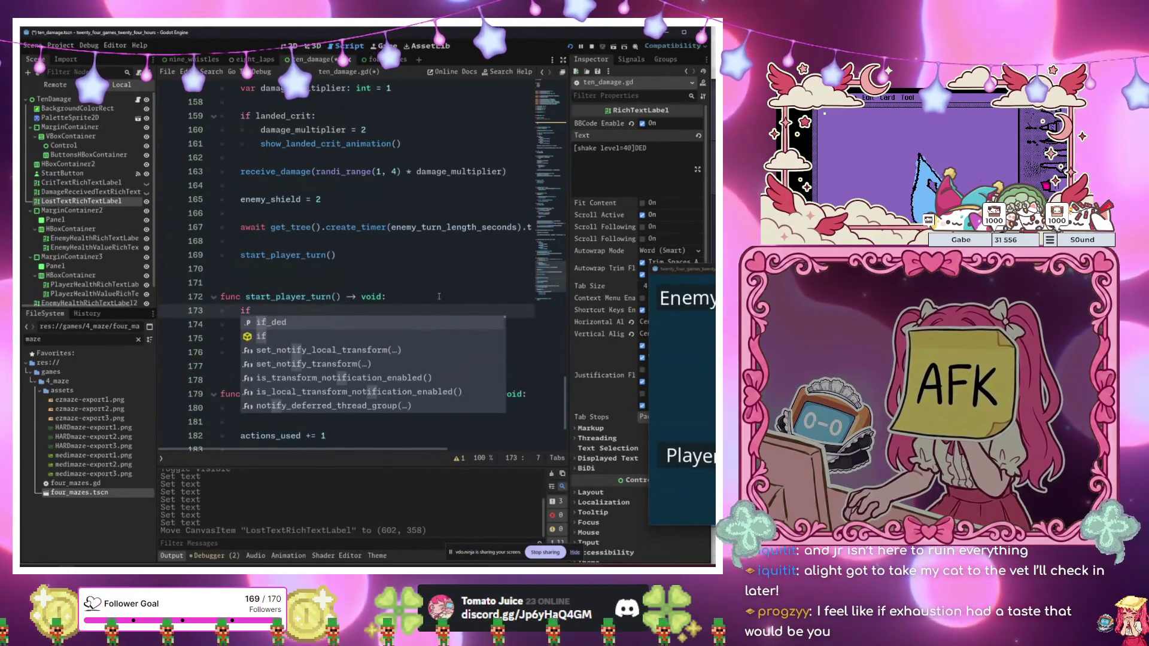
key("BackSpace")
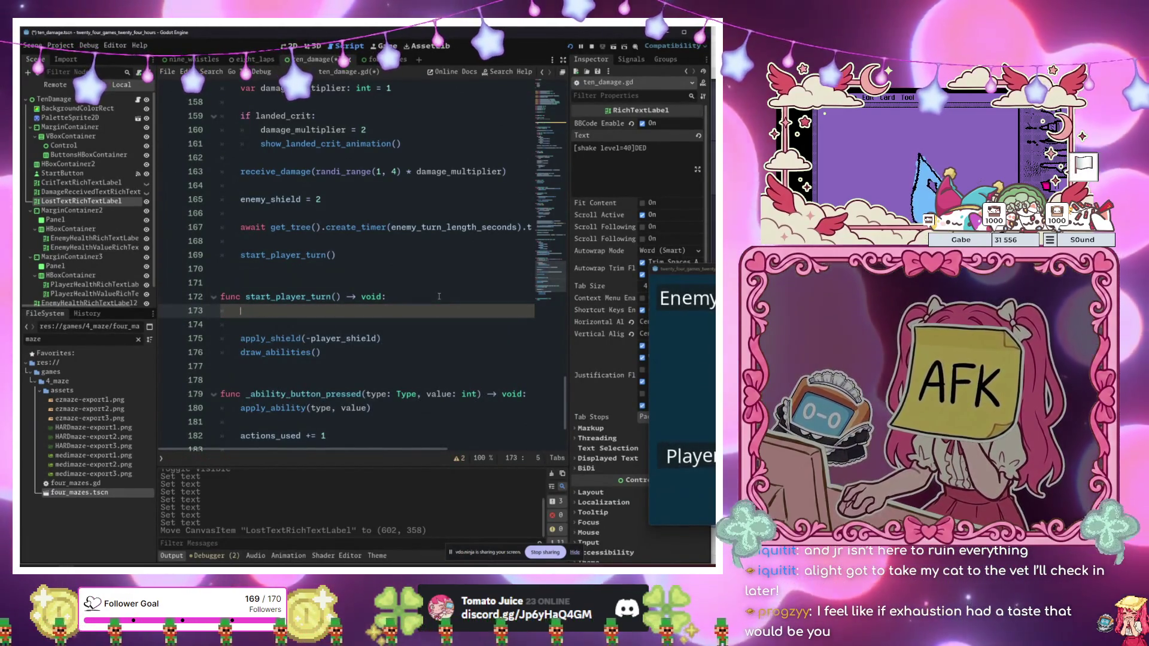
type("if ded")
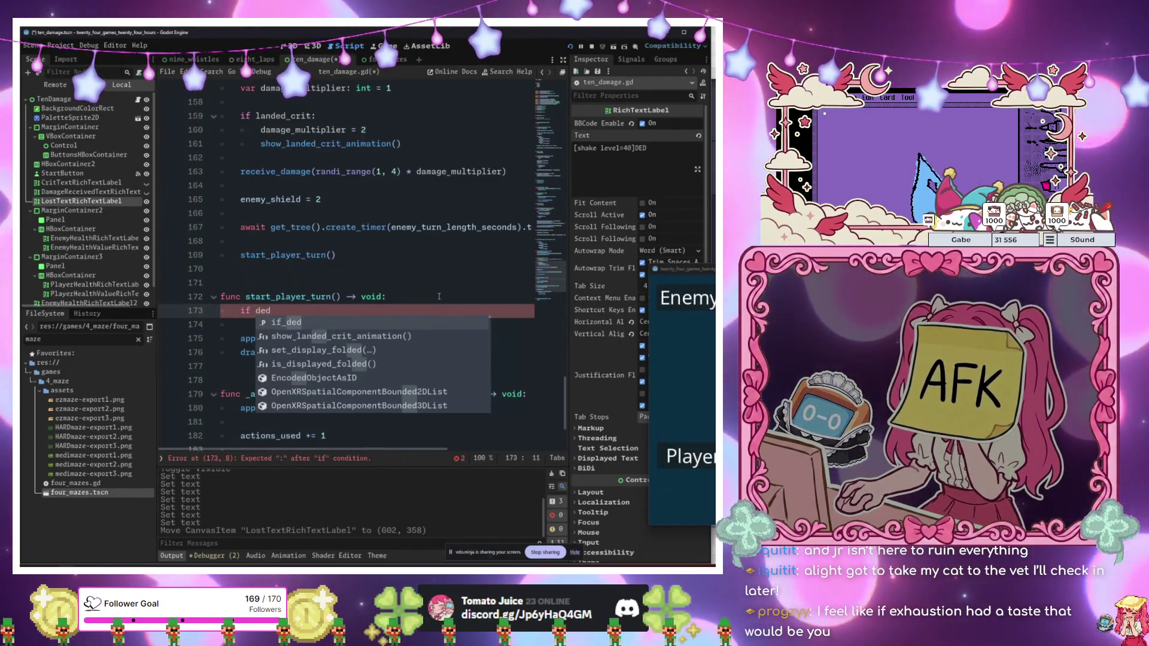
key("Return")
type(":")
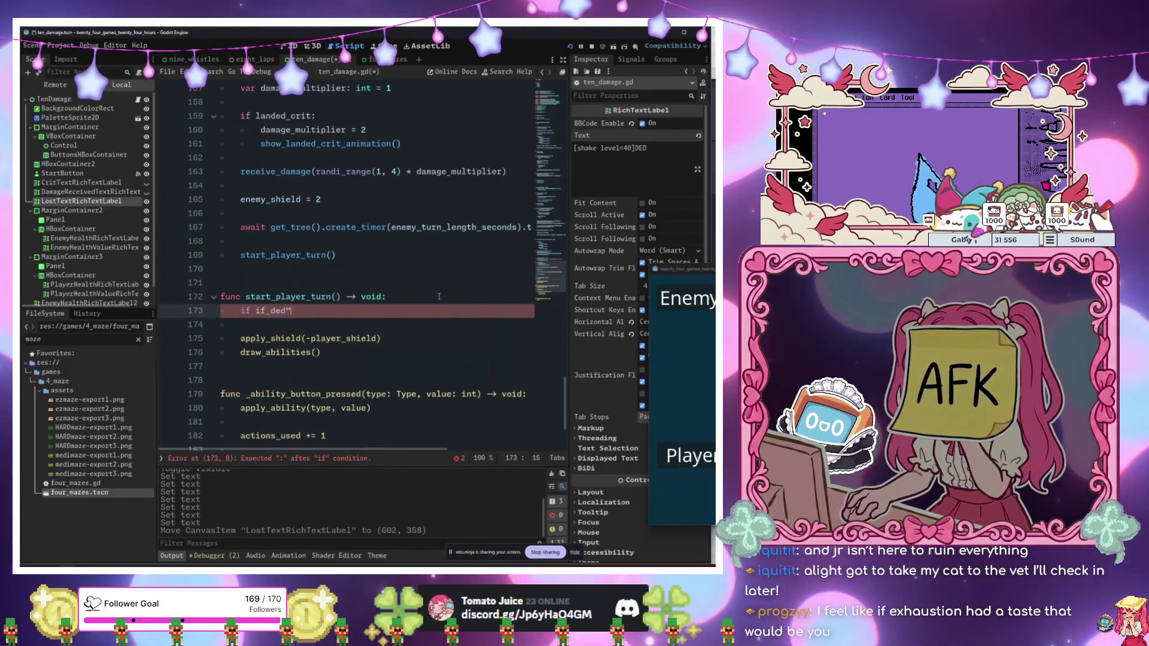
key("Return")
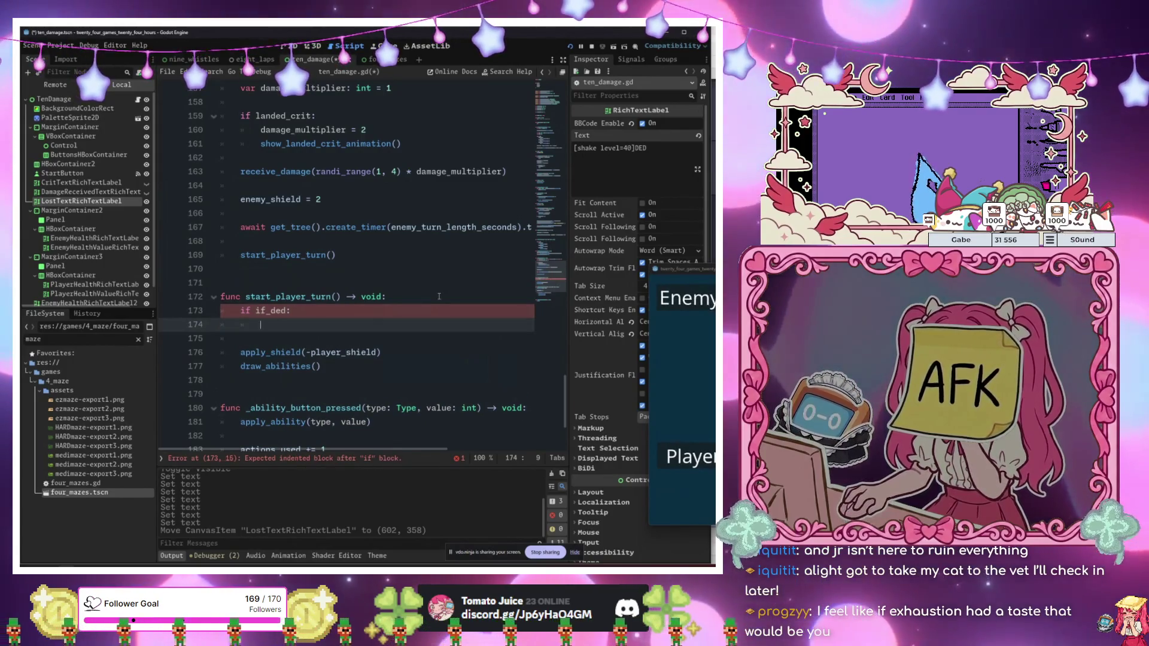
type("return")
left_click(272, 311)
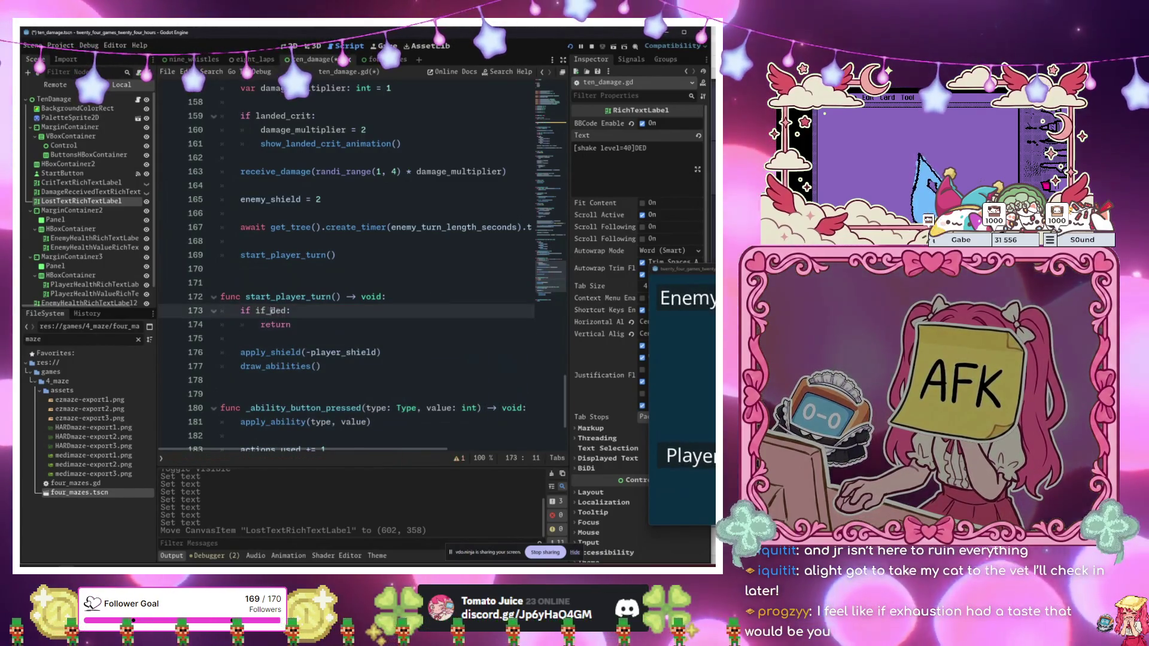
Step: Rename the if_ded flag declaration on line 32 to ded
scroll(341, 320, "up", 20)
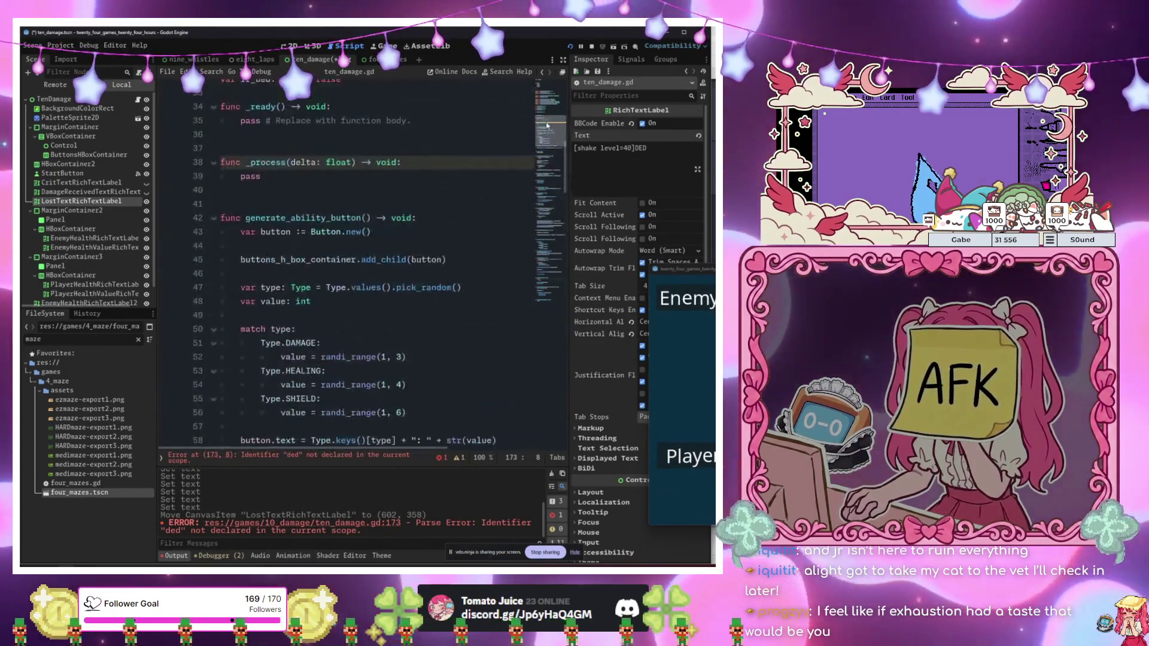
left_click(259, 329)
key("BackSpace")
key("BackSpace")
key("BackSpace")
left_click(310, 385)
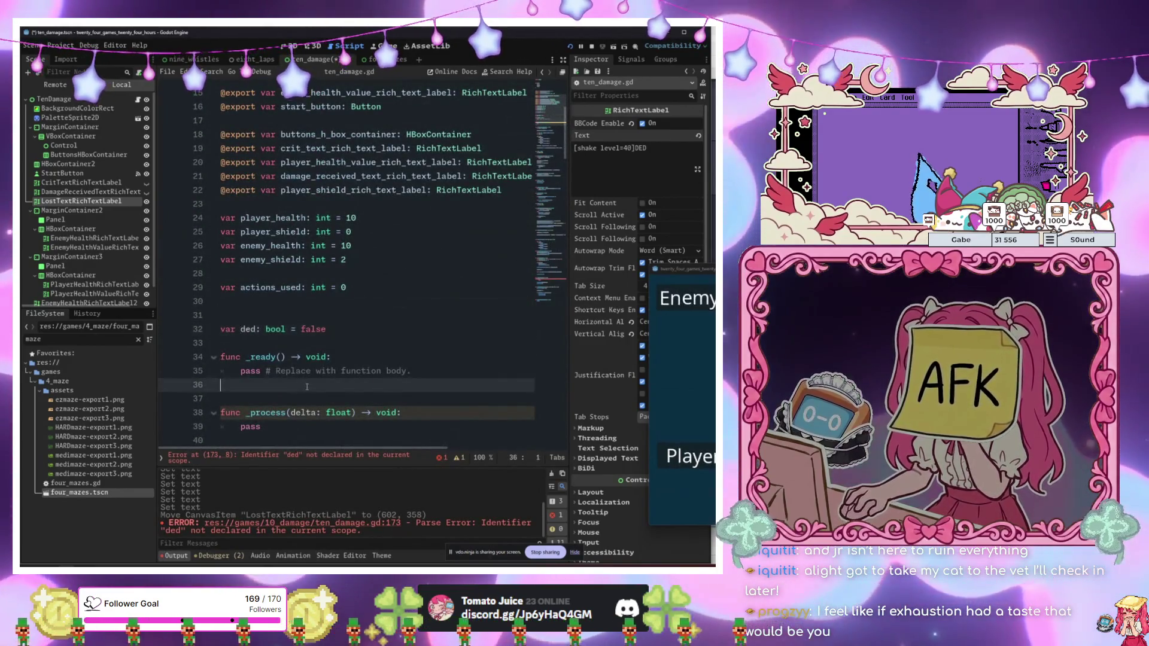
scroll(310, 369, "down", 2)
scroll(310, 369, "down", 20)
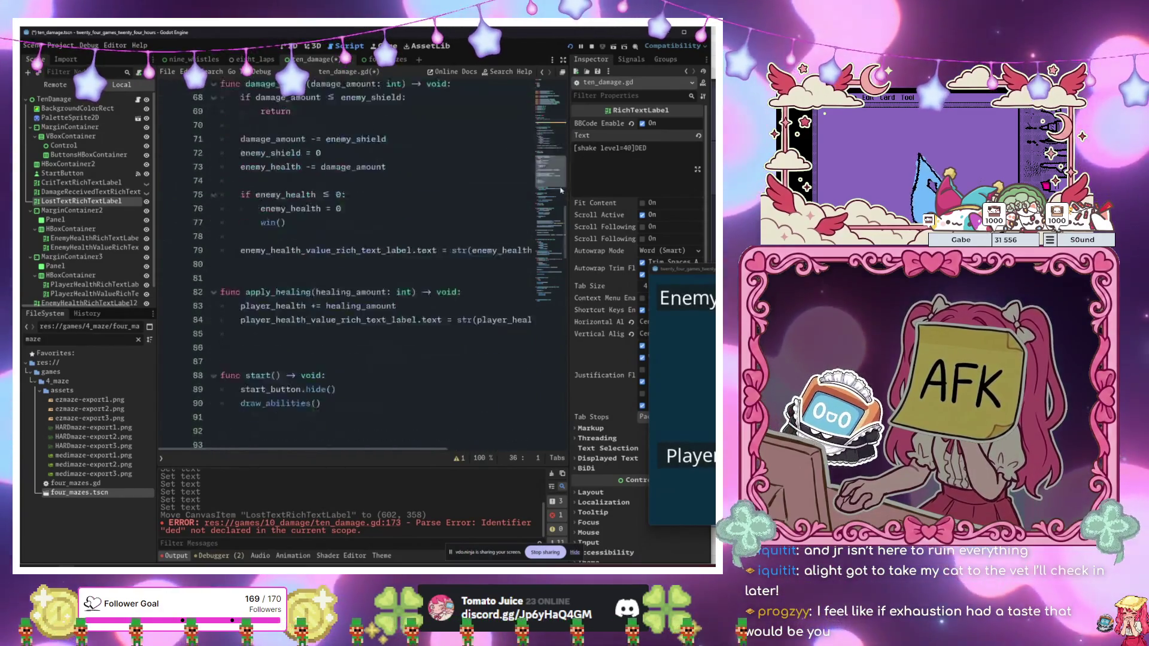
left_click(396, 410)
left_click(365, 424)
mouse_move(545, 278)
left_mouse_down()
mouse_move(539, 134)
mouse_move(538, 183)
left_mouse_up()
Step: In start(), set enemy_health = 10, player_health = 10 and player_shield = 0
left_click(401, 228)
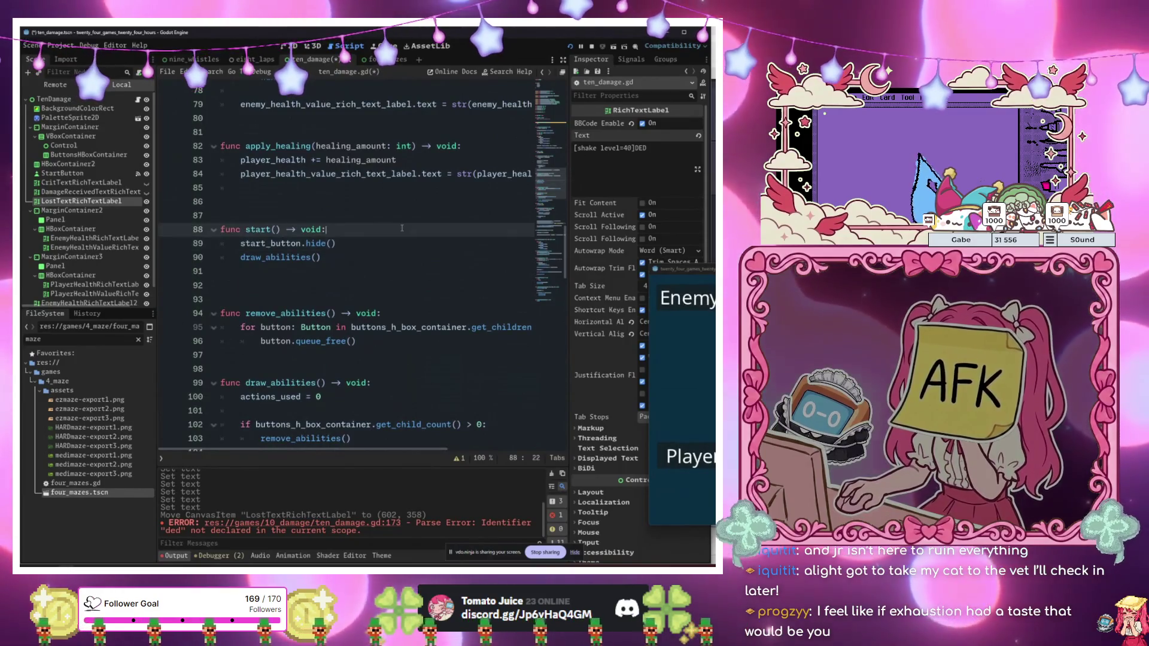
key("Return")
type("ene")
key("Return")
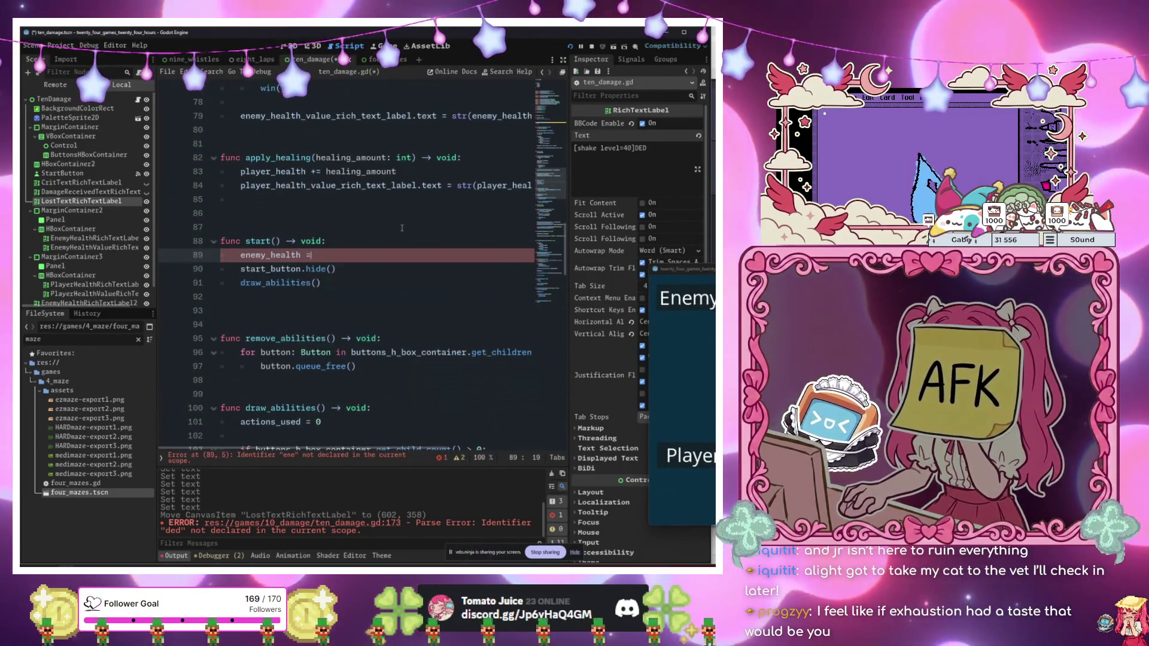
type("= ")
type("10")
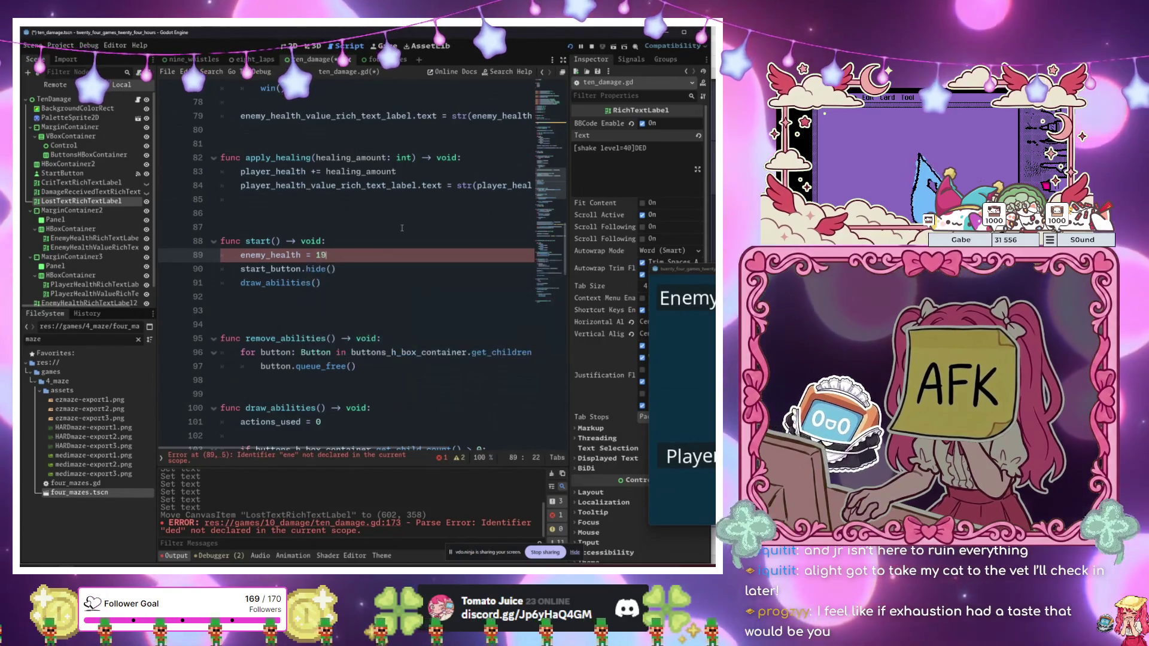
key("Return")
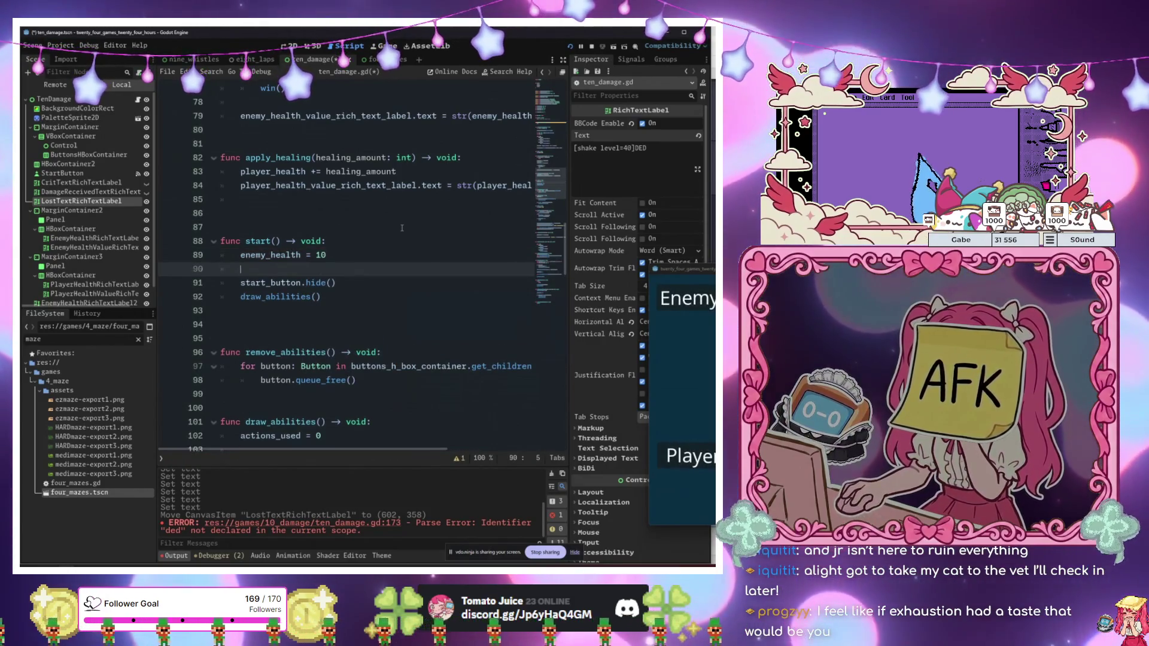
type("ene")
key("BackSpace")
key("BackSpace")
key("BackSpace")
type("pl")
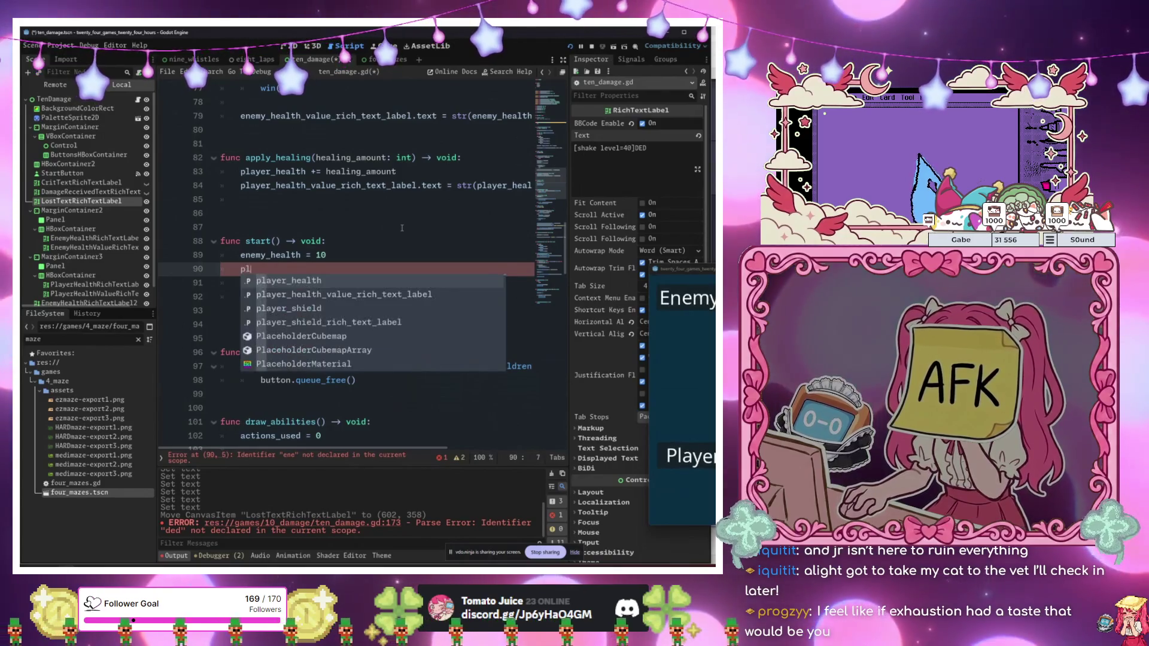
key("Return")
type("= 19")
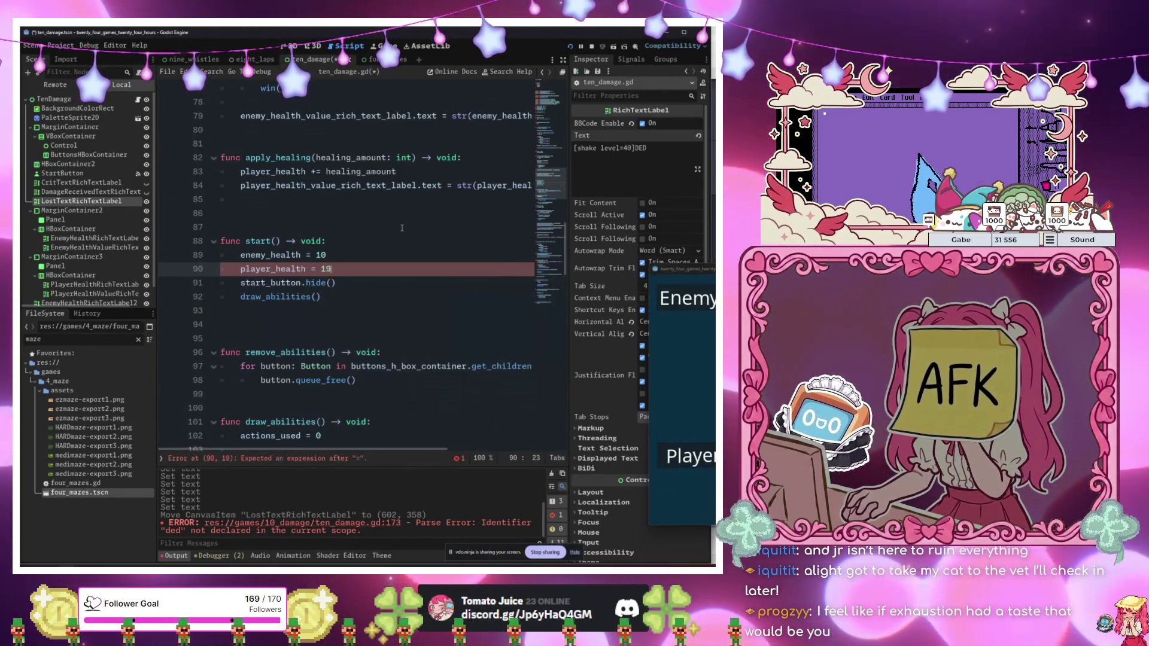
key("BackSpace")
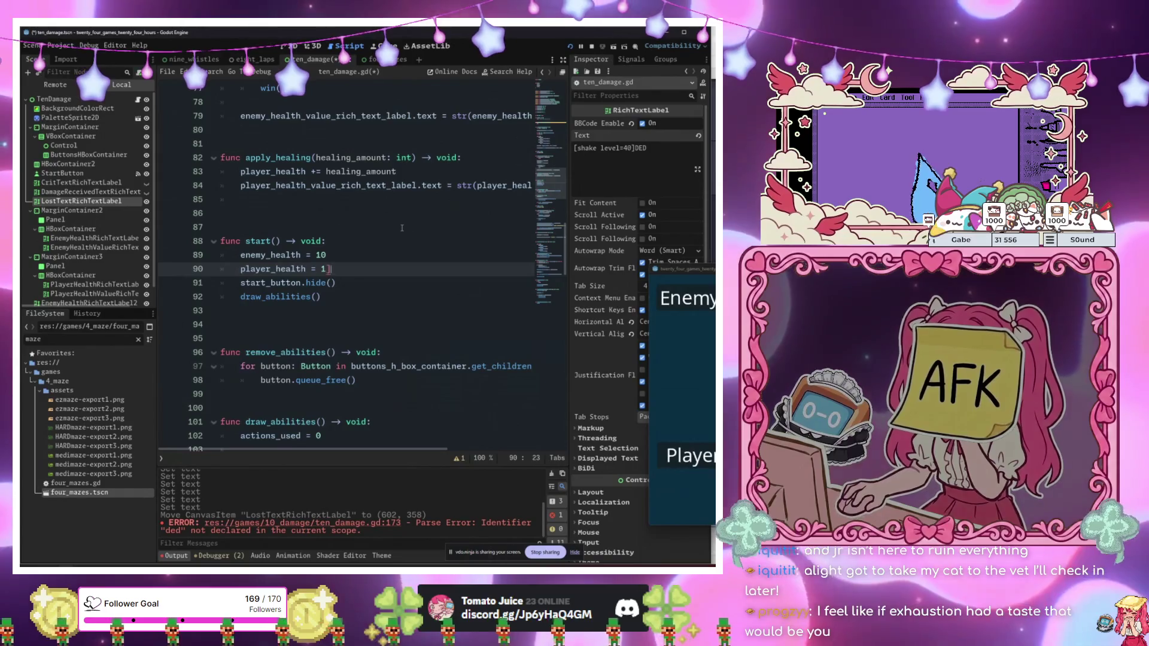
key("Return")
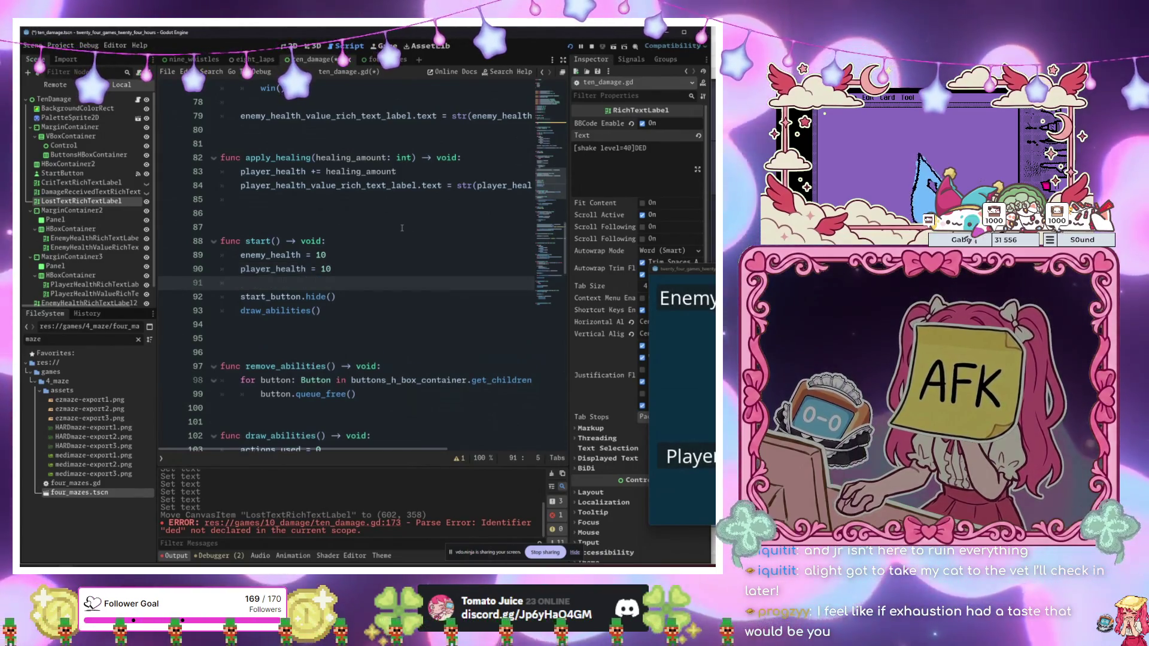
type("player_shield = 0")
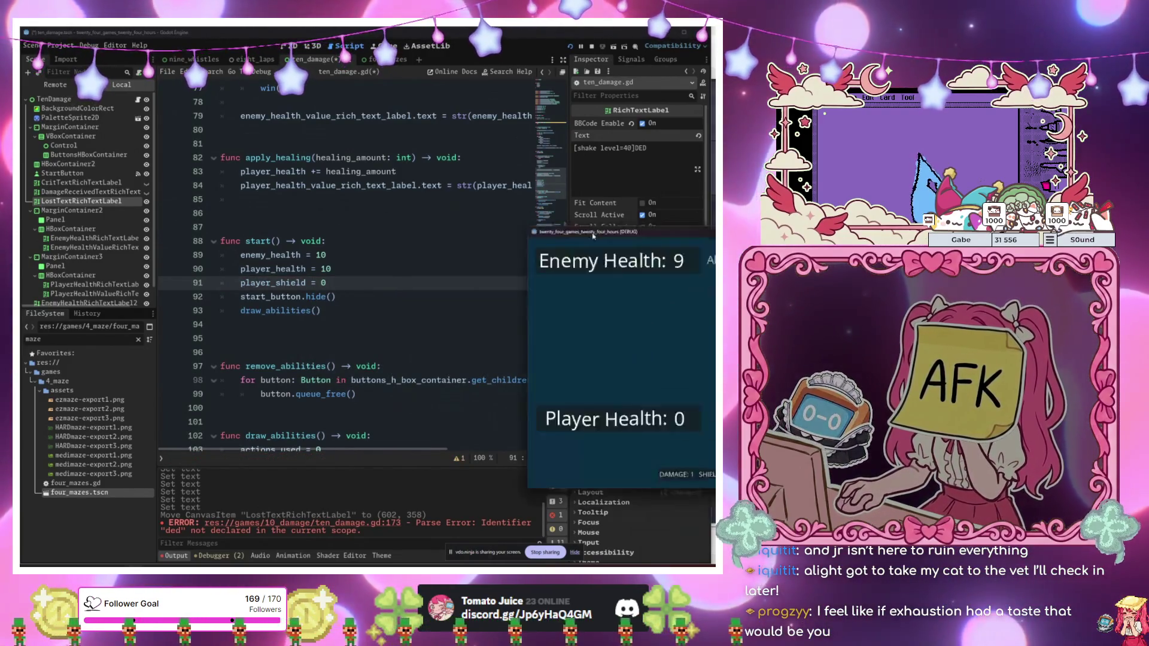
Step: Move the running game window aside and bring lose()'s Game Over print line into view
left_click(266, 311)
mouse_move(462, 145)
left_mouse_down()
mouse_move(540, 161)
mouse_move(600, 217)
left_mouse_up()
left_click(359, 255)
left_click(554, 263)
mouse_move(554, 263)
left_mouse_down()
mouse_move(543, 287)
mouse_move(540, 207)
left_mouse_up()
left_click(417, 280)
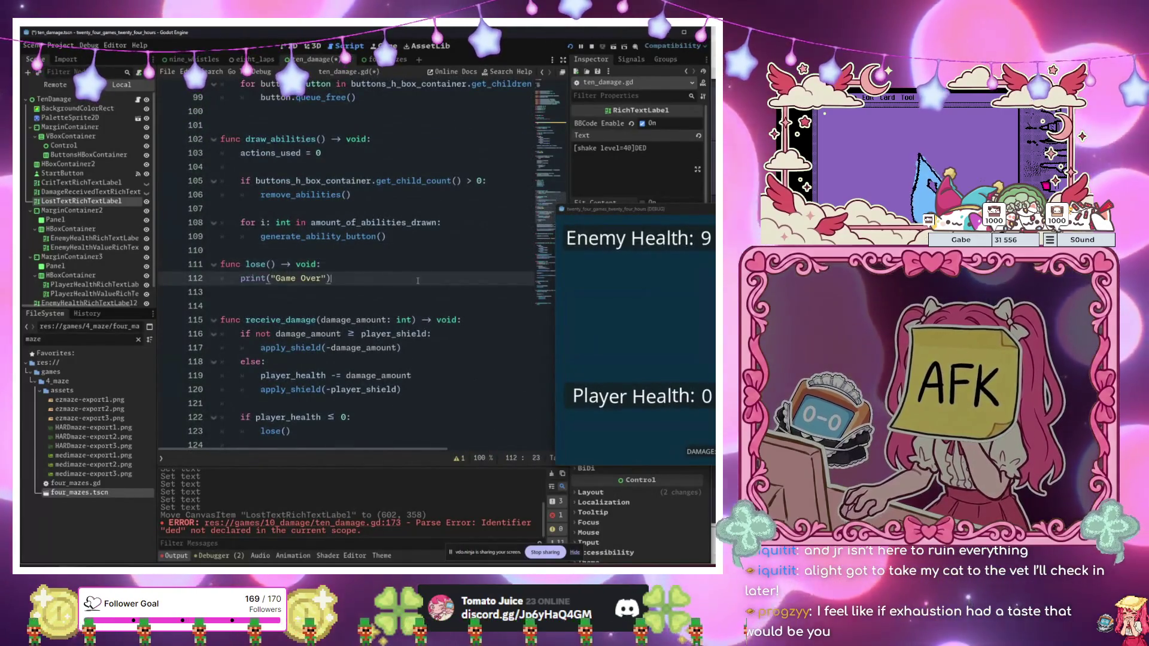
Step: Make lose() set start_button.text to "Reset" and call start_button.show()
key("Return")
type("start_button.text ")
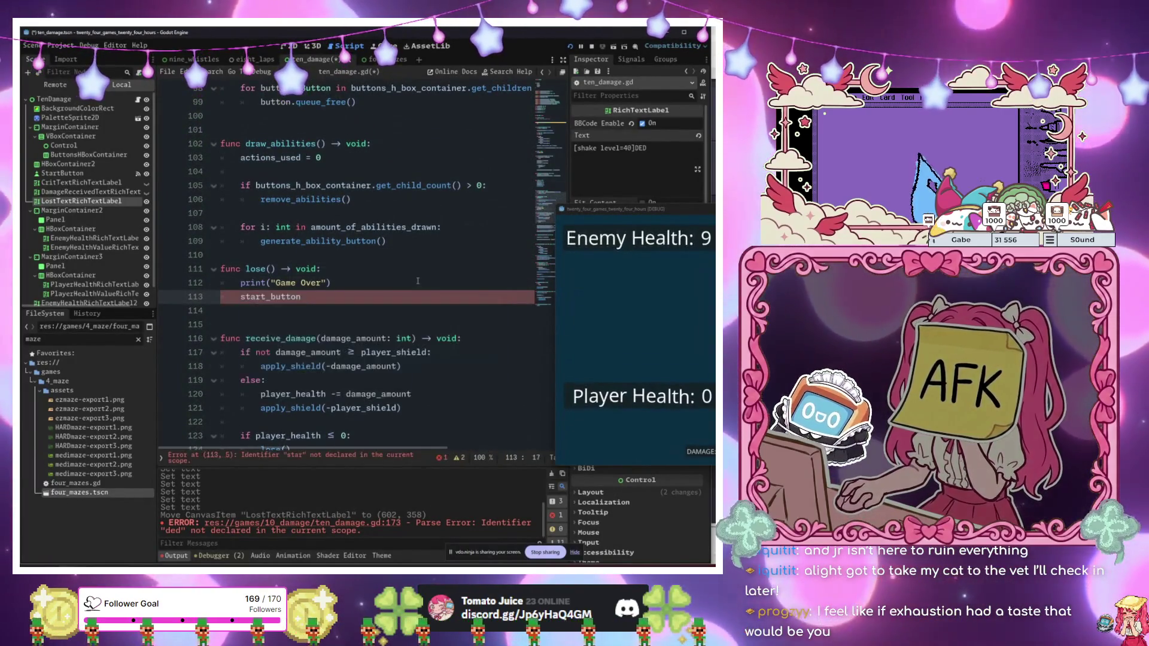
type("= \"Reset")
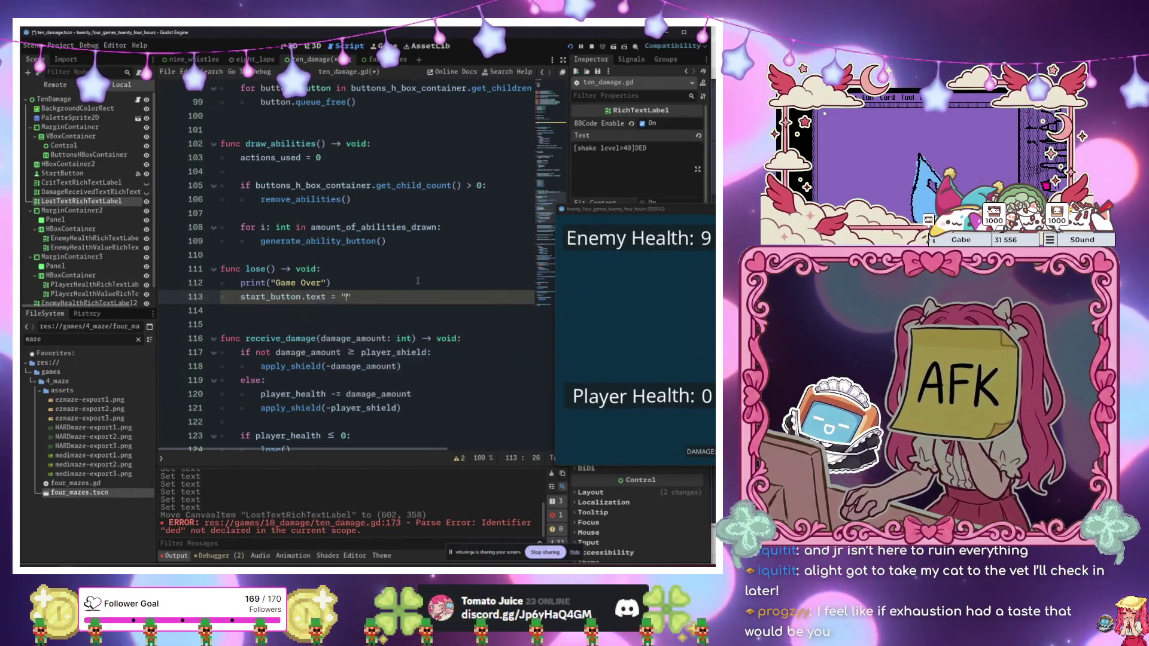
type("\"")
key("Return")
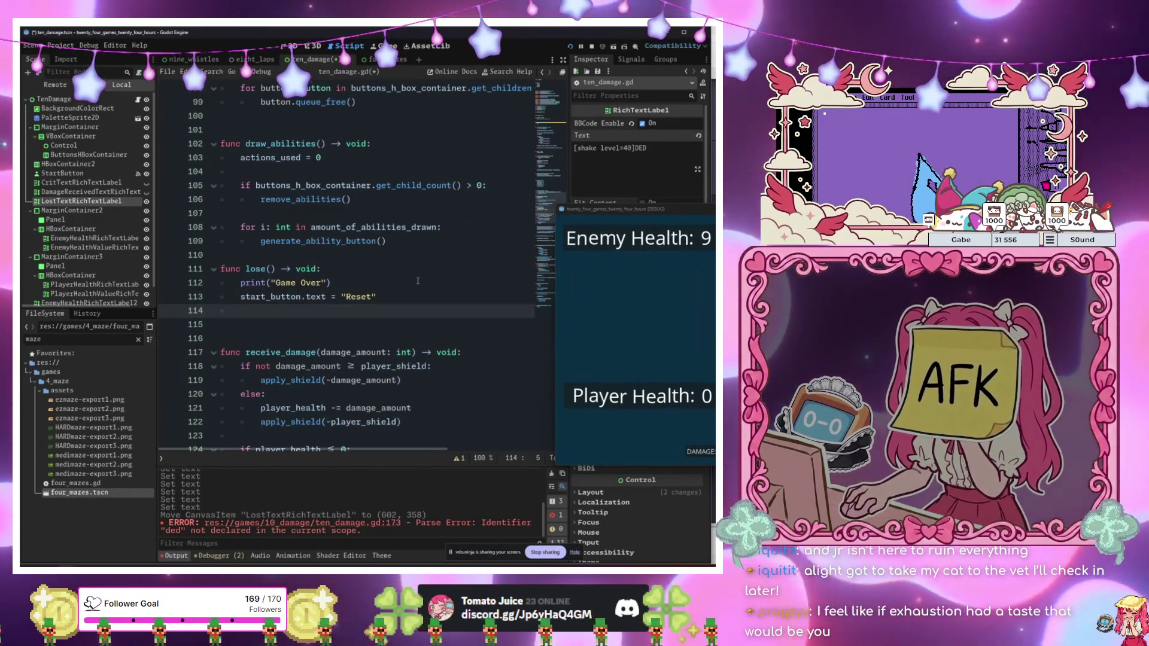
type("start_button.")
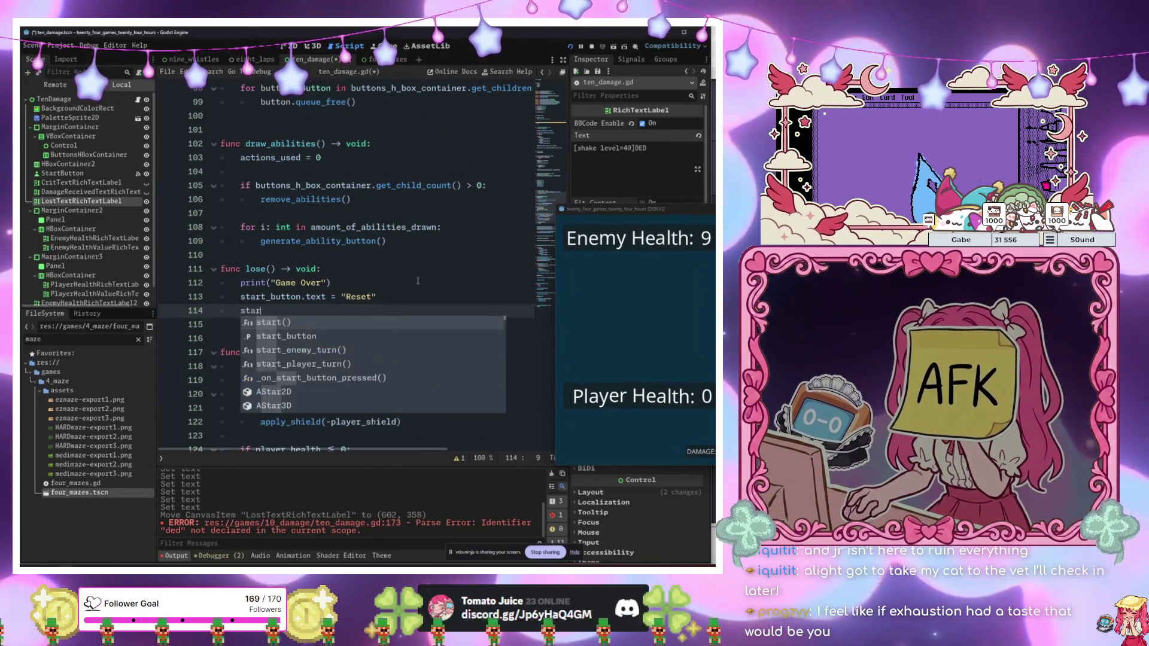
type("sho")
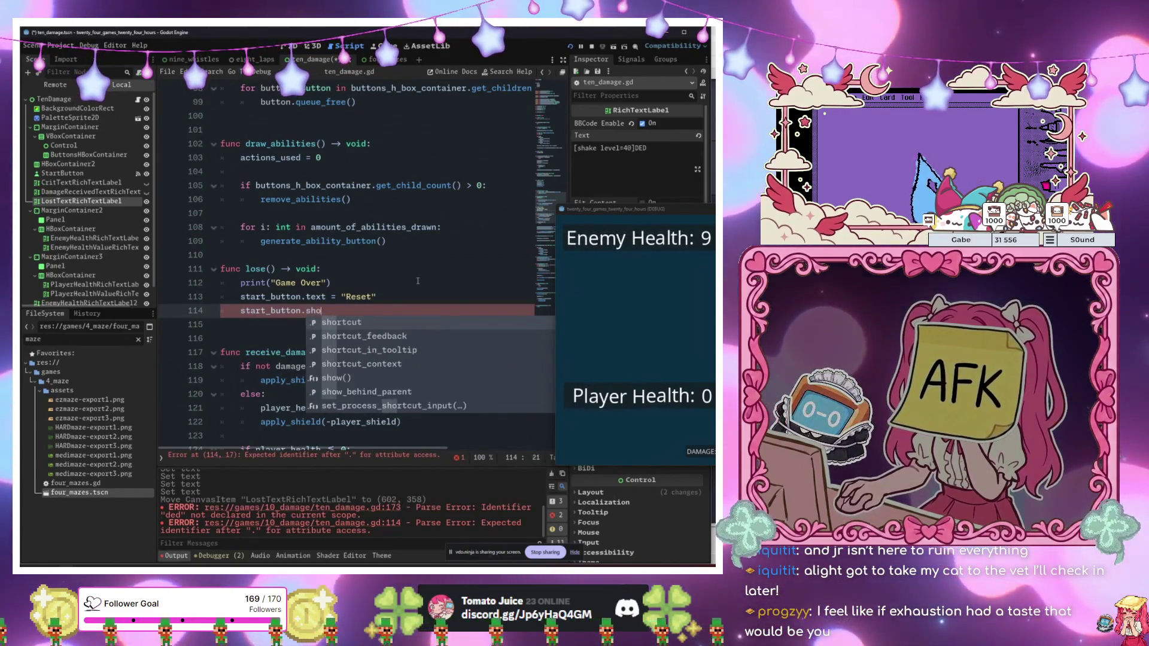
key("Return")
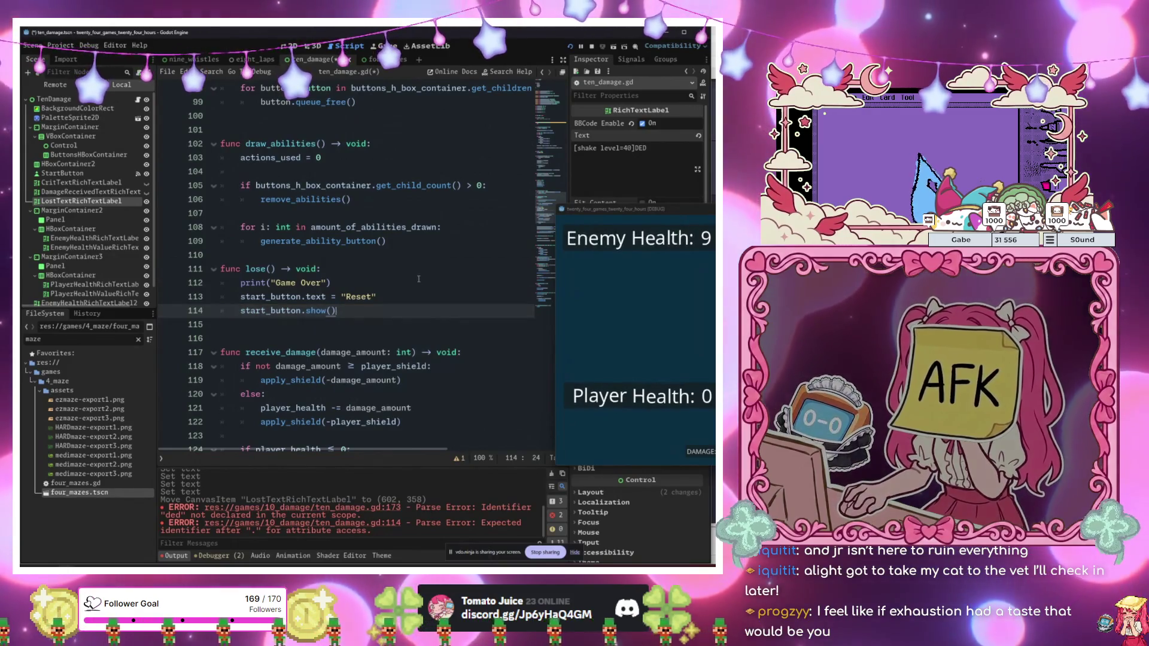
Step: Add 'ded = false' at the top of start(), then save and relaunch the game
left_click(396, 298)
scroll(392, 297, "up", 8)
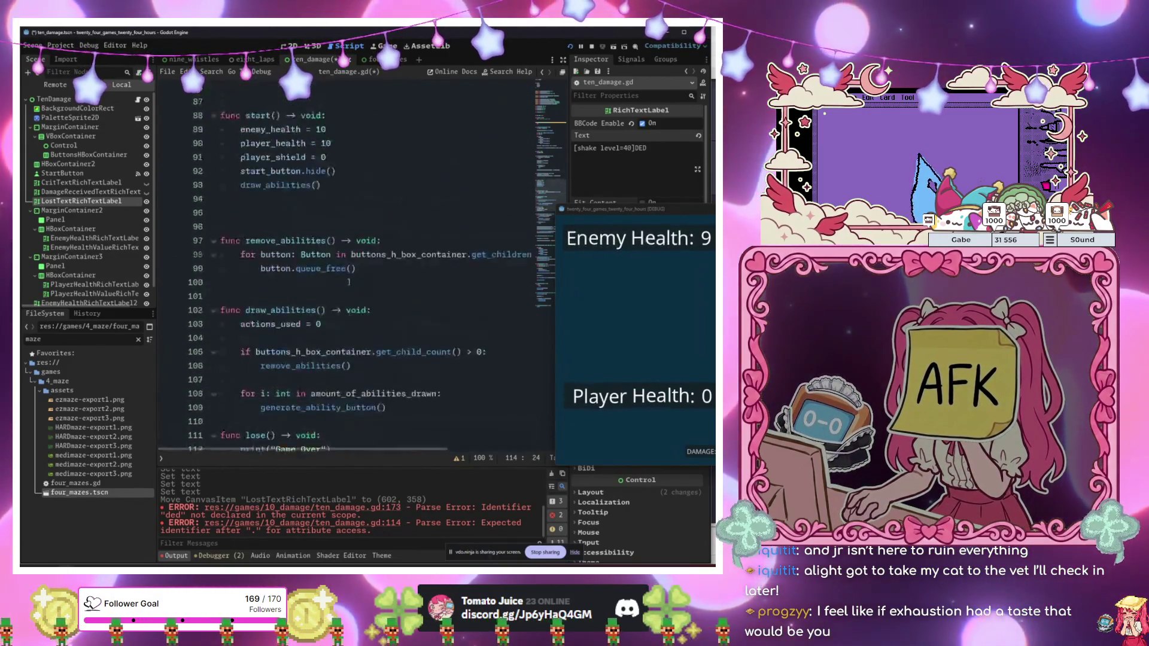
left_click(386, 294)
key("Return")
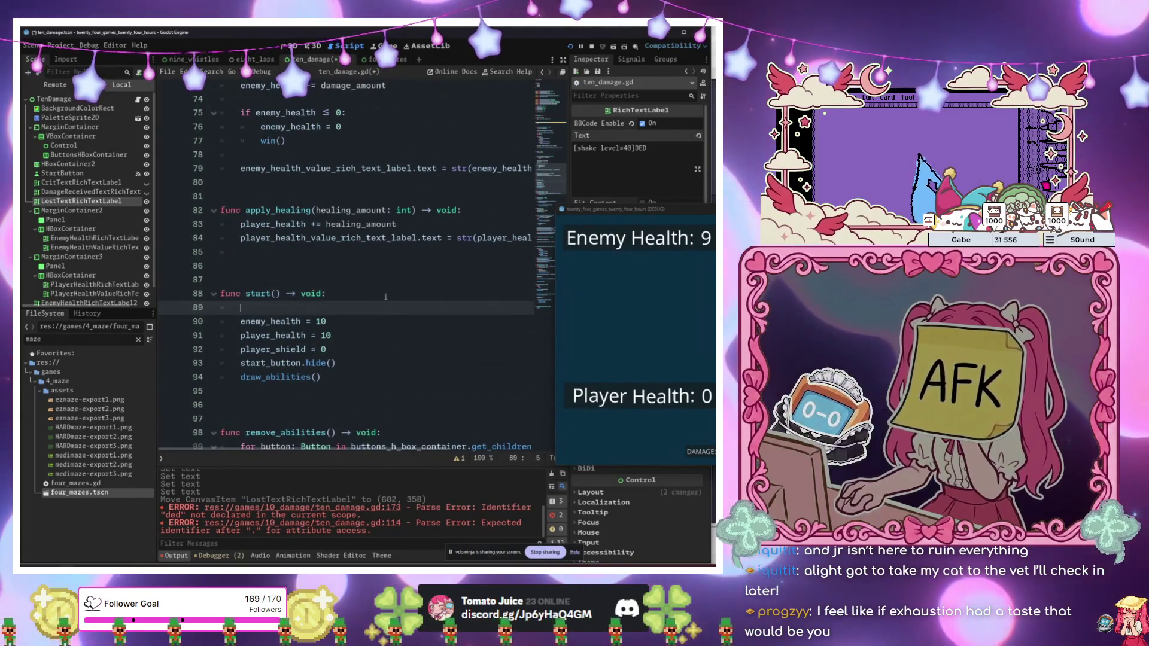
type("ded = false")
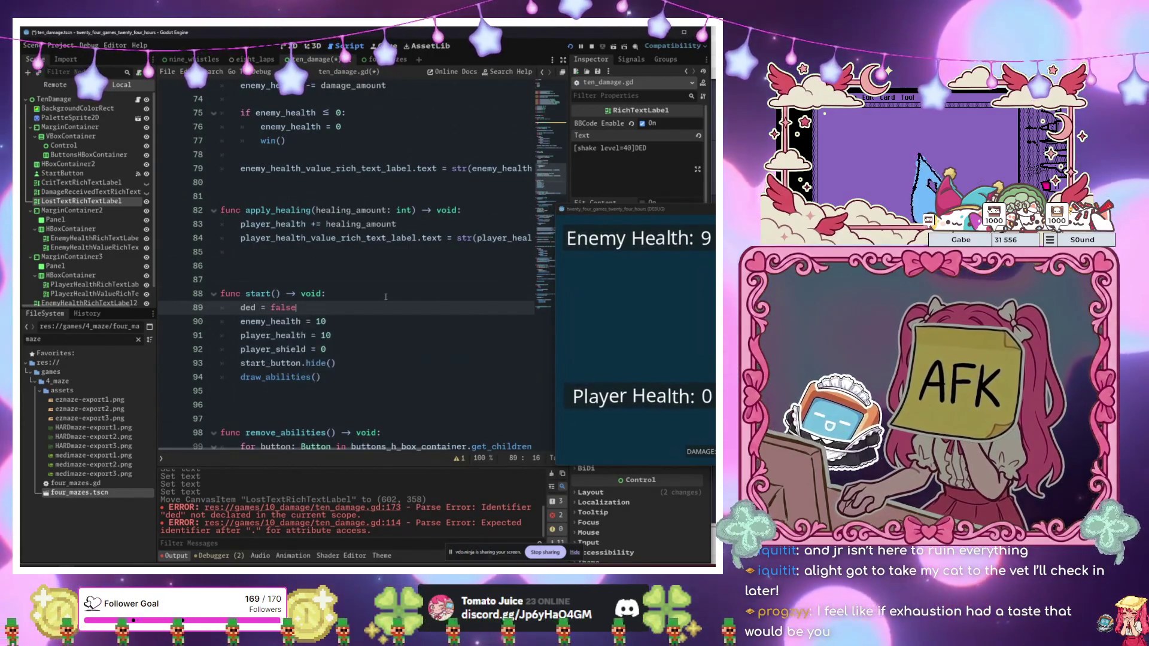
key("F6")
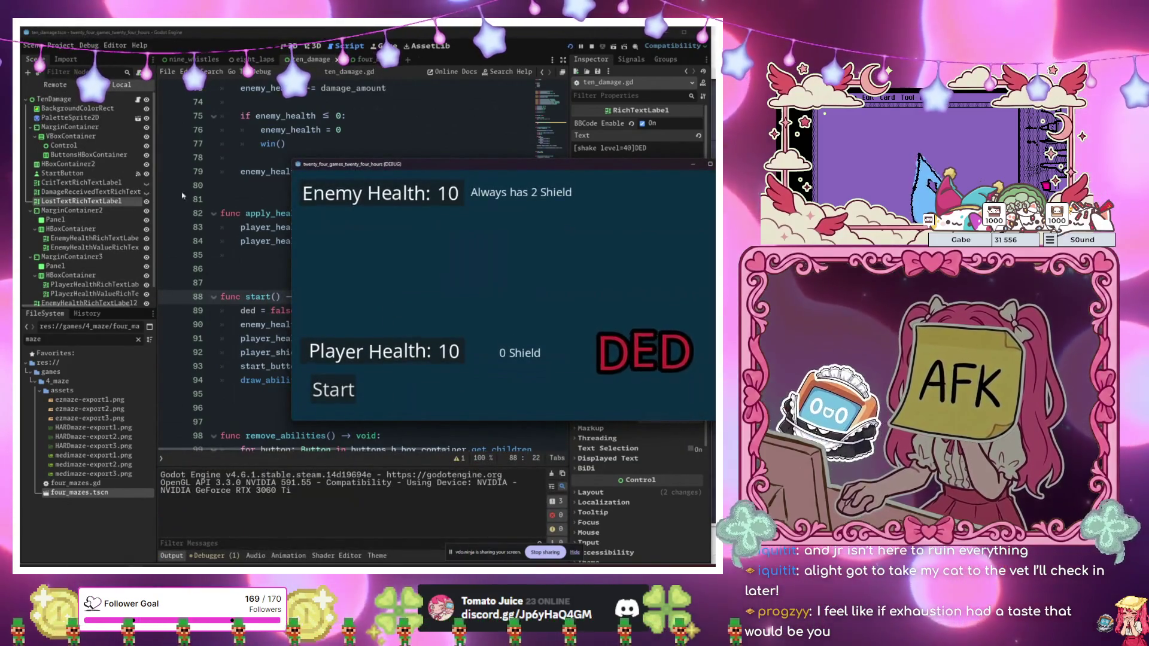
left_click_drag(327, 167, 617, 157)
scroll(372, 247, "down", 9)
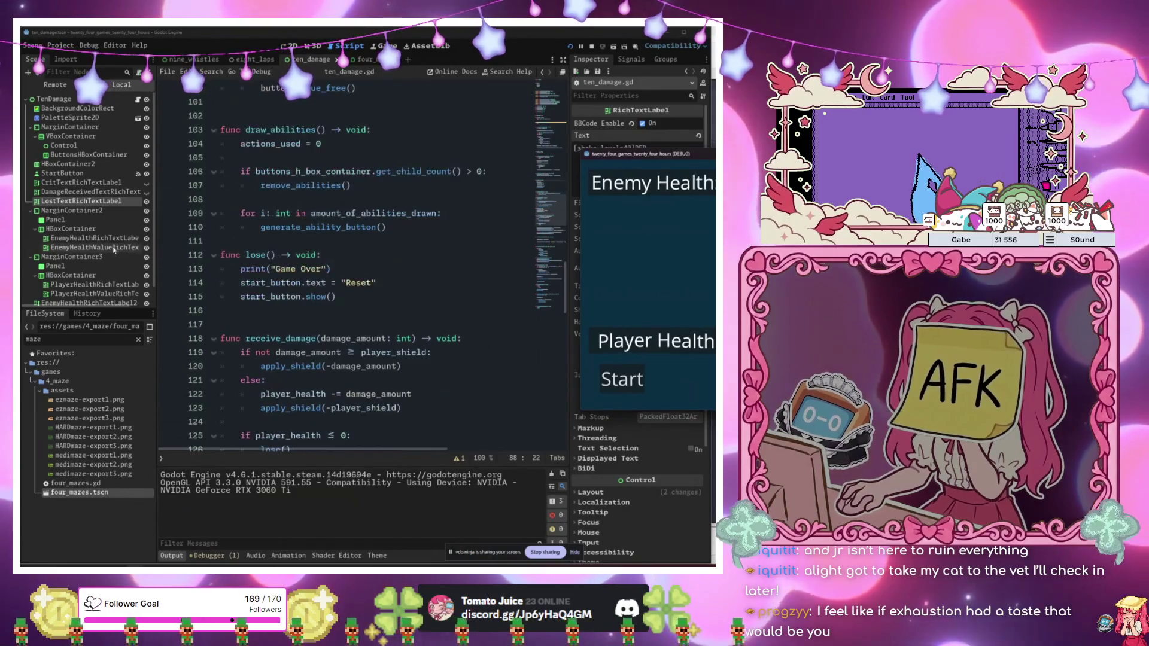
scroll(372, 247, "up", 5)
scroll(372, 247, "up", 20)
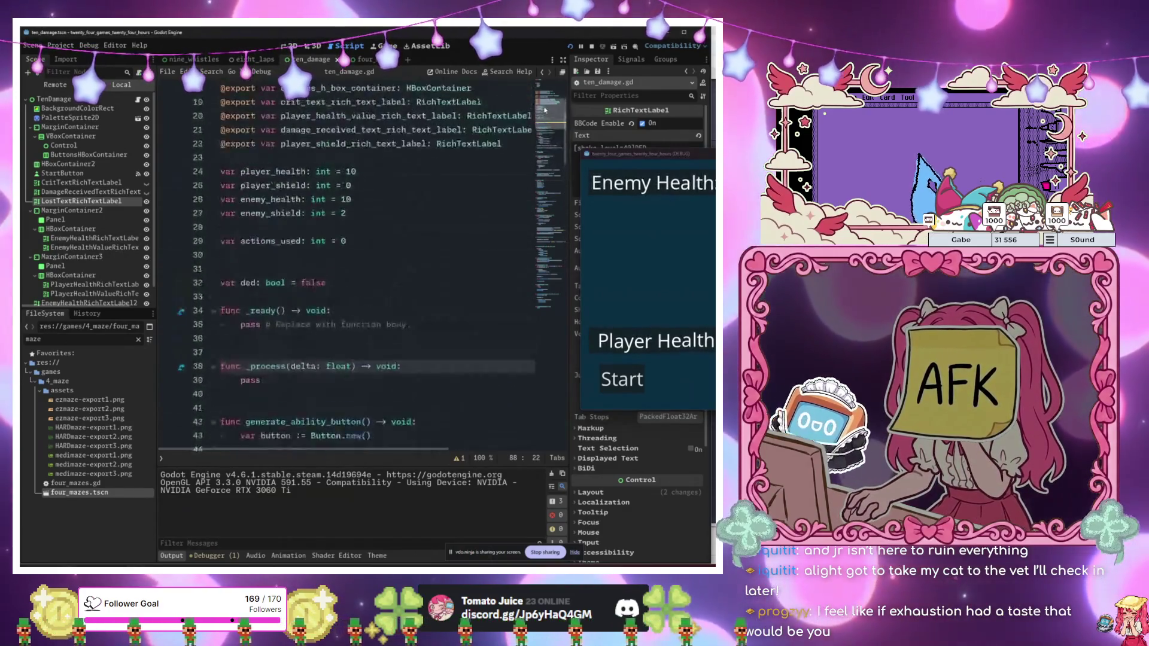
left_click_drag(80, 201, 455, 232)
left_click_drag(553, 110, 545, 317)
scroll(368, 351, "up", 15)
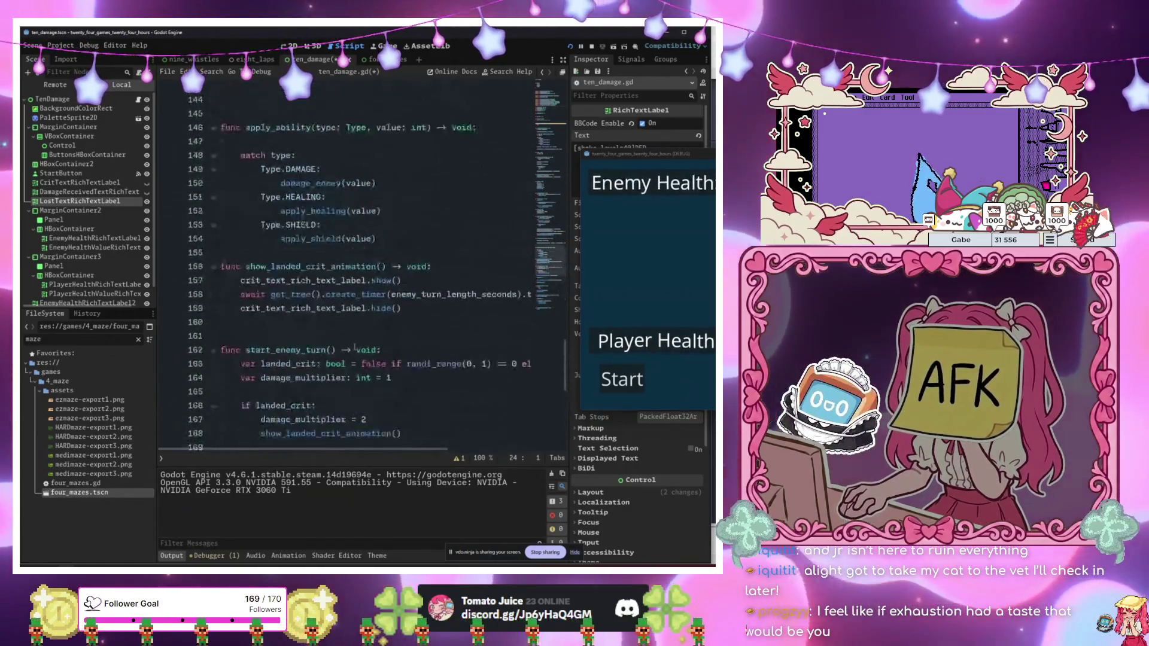
scroll(354, 347, "up", 4)
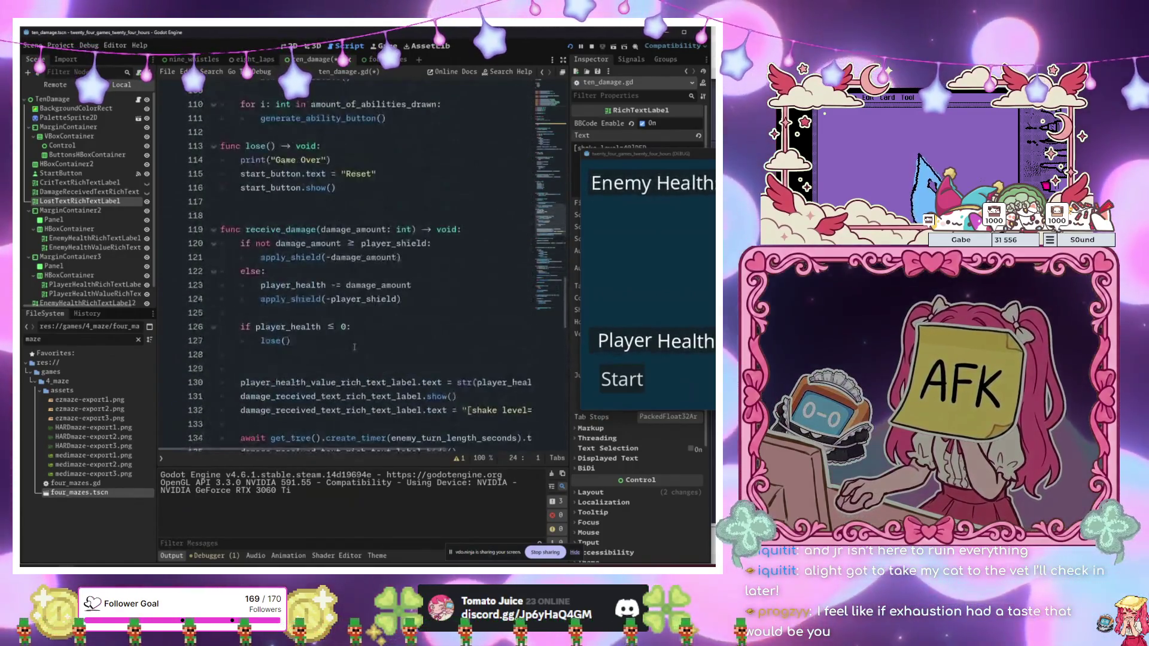
Step: Add lost_text_rich_text_label.show() after start_button.show() in lose()
left_click(300, 344)
scroll(300, 335, "up", 3)
left_click(299, 309)
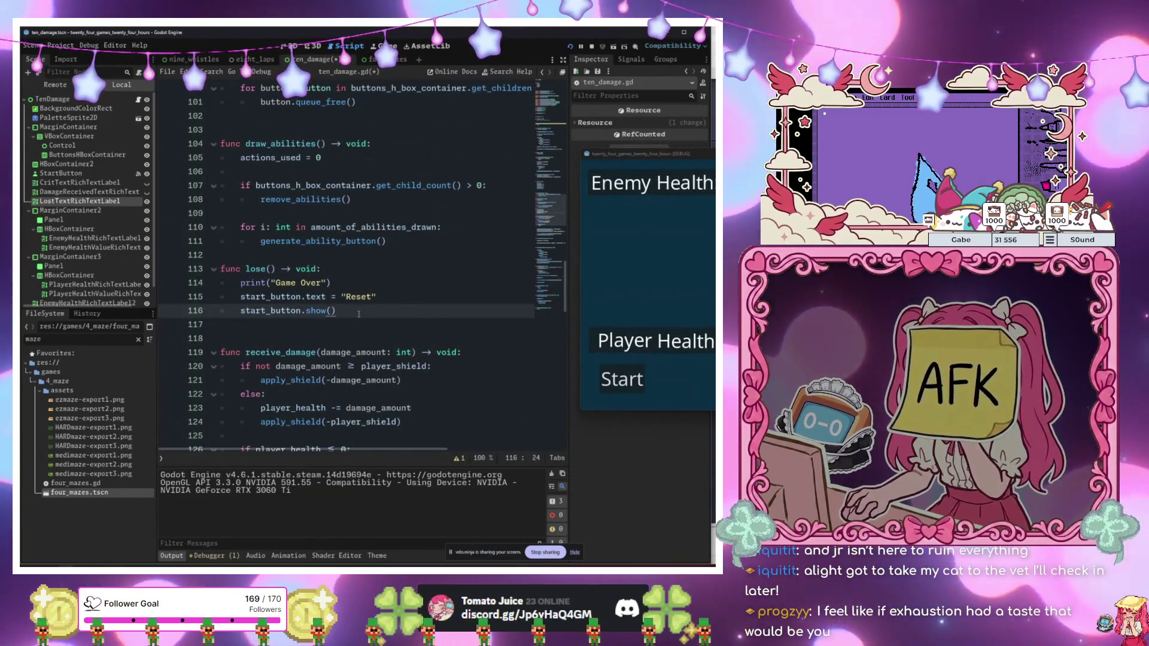
key("Return")
type("l")
key("Return")
type(".sh")
key("Return")
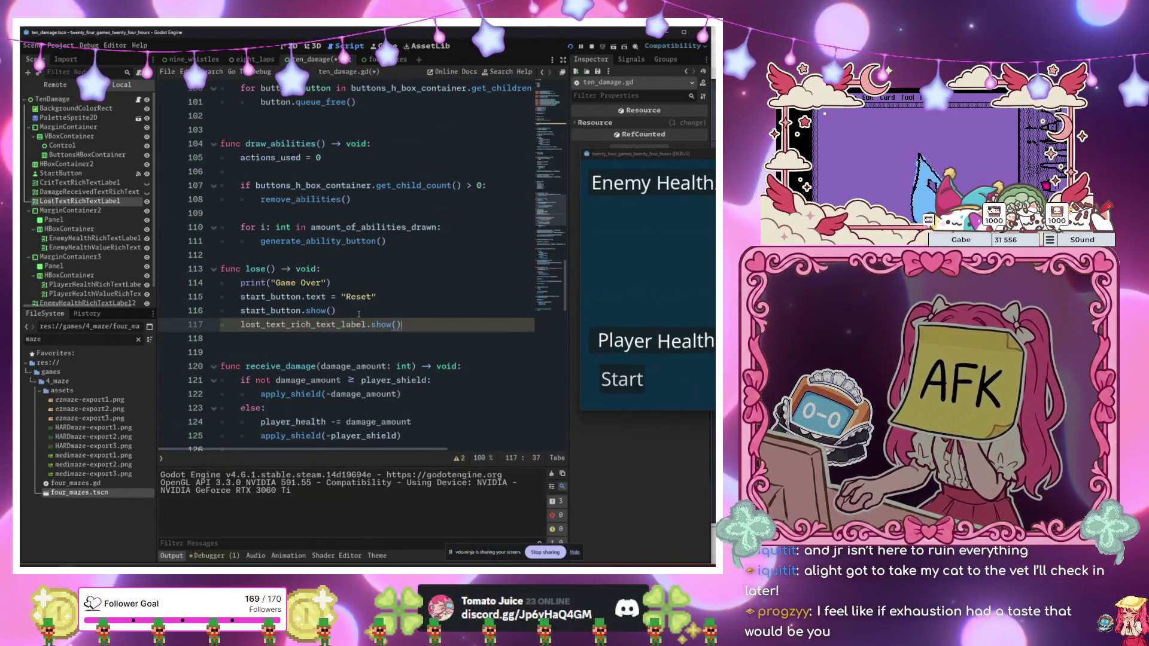
Step: Add lost_text_rich_text_label.hide() after draw_abilities() in start()
scroll(359, 314, "up", 7)
left_click(361, 311)
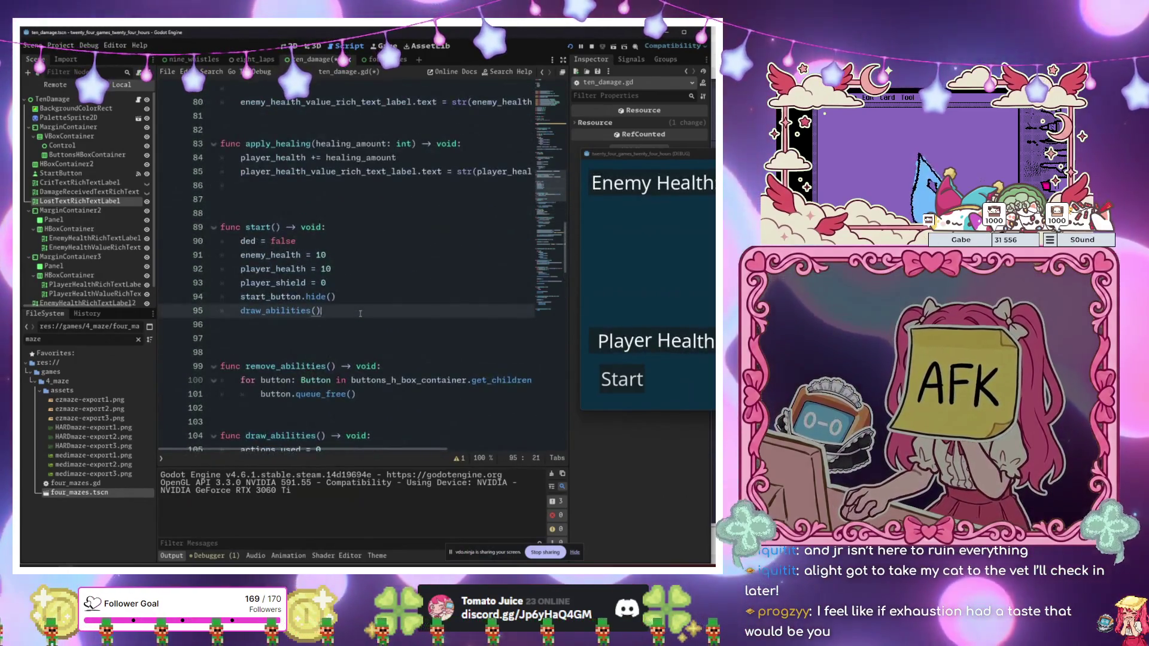
key("Return")
type("l")
key("Return")
type(".h")
key("Down")
key("Down")
key("Return")
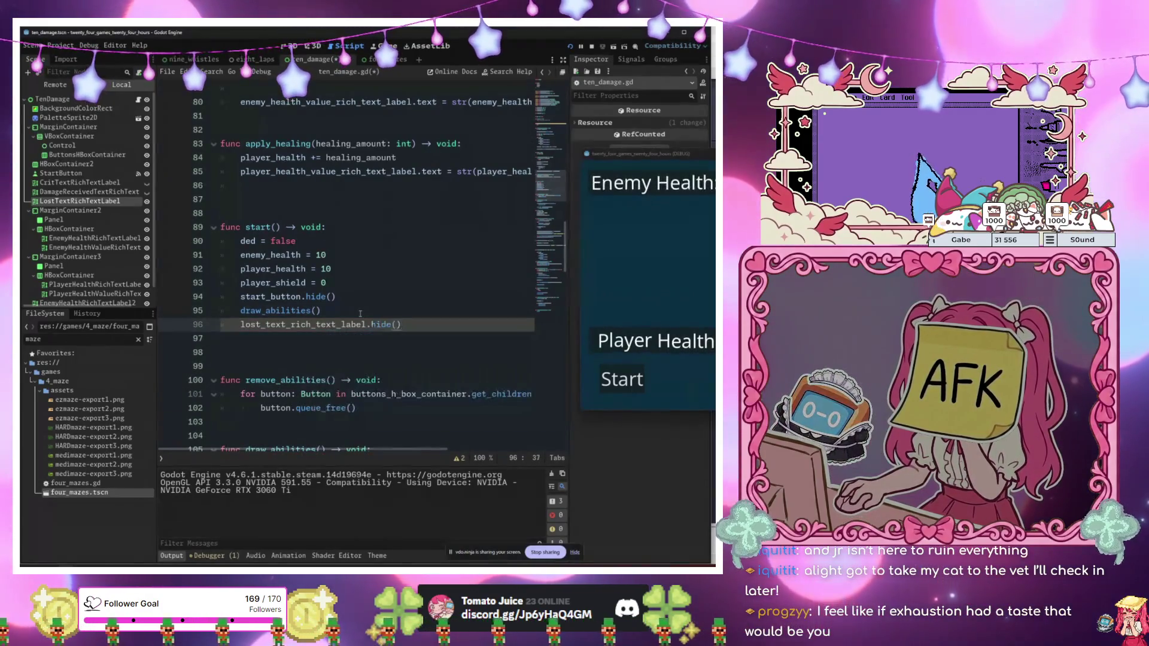
left_click(340, 312)
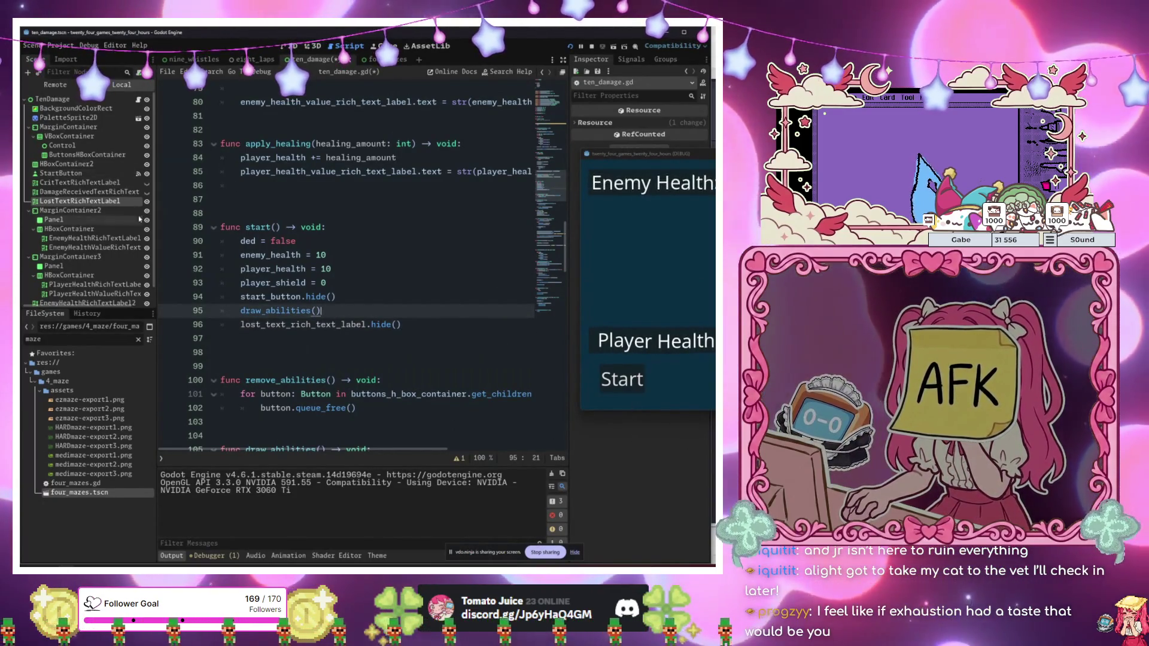
left_click(364, 268)
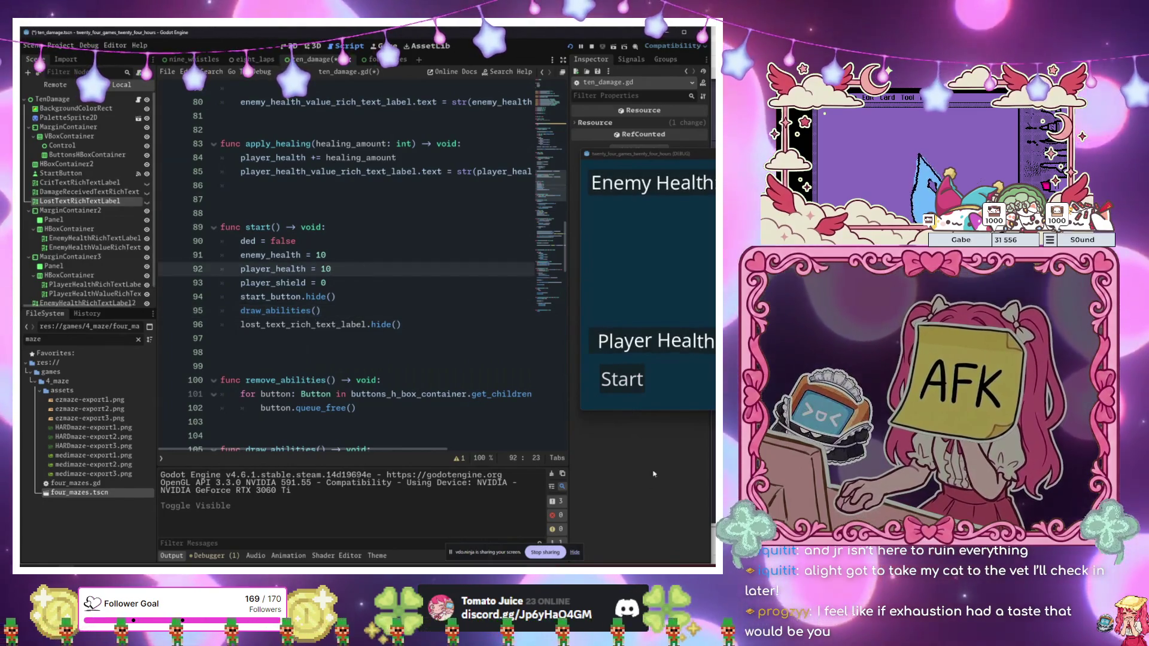
Step: Test a round by playing the SHIELD: 6 card for 6 Shield, then stop the game
mouse_move(739, 157)
left_mouse_down()
mouse_move(518, 169)
mouse_move(244, 151)
mouse_move(304, 183)
left_mouse_up()
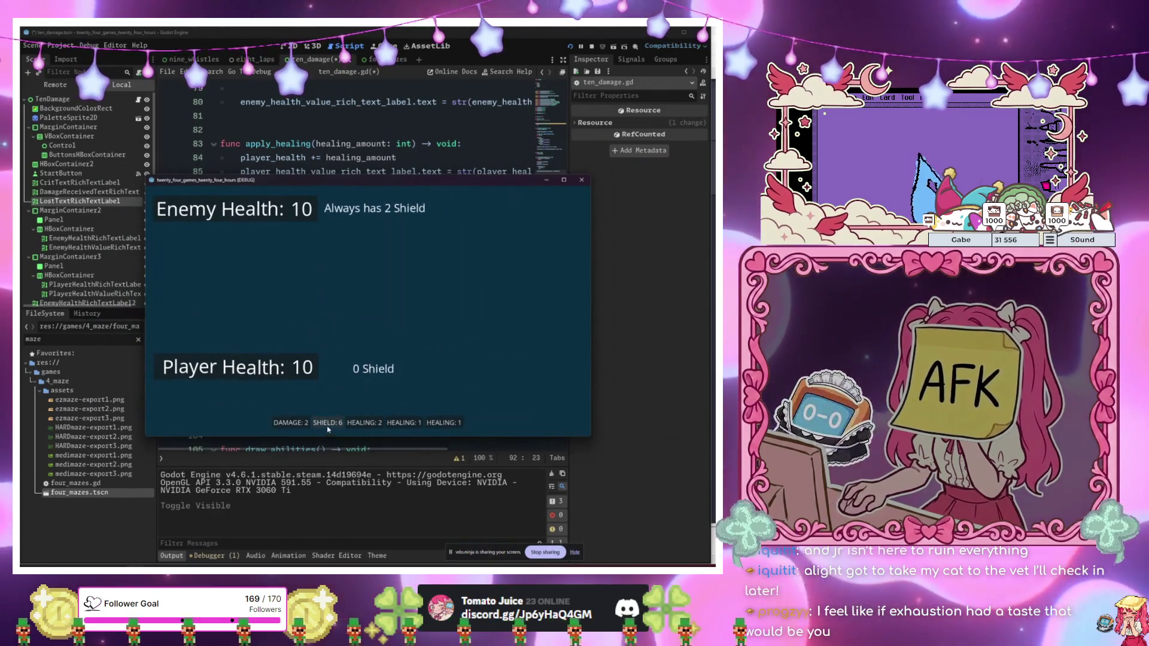
left_click(323, 424)
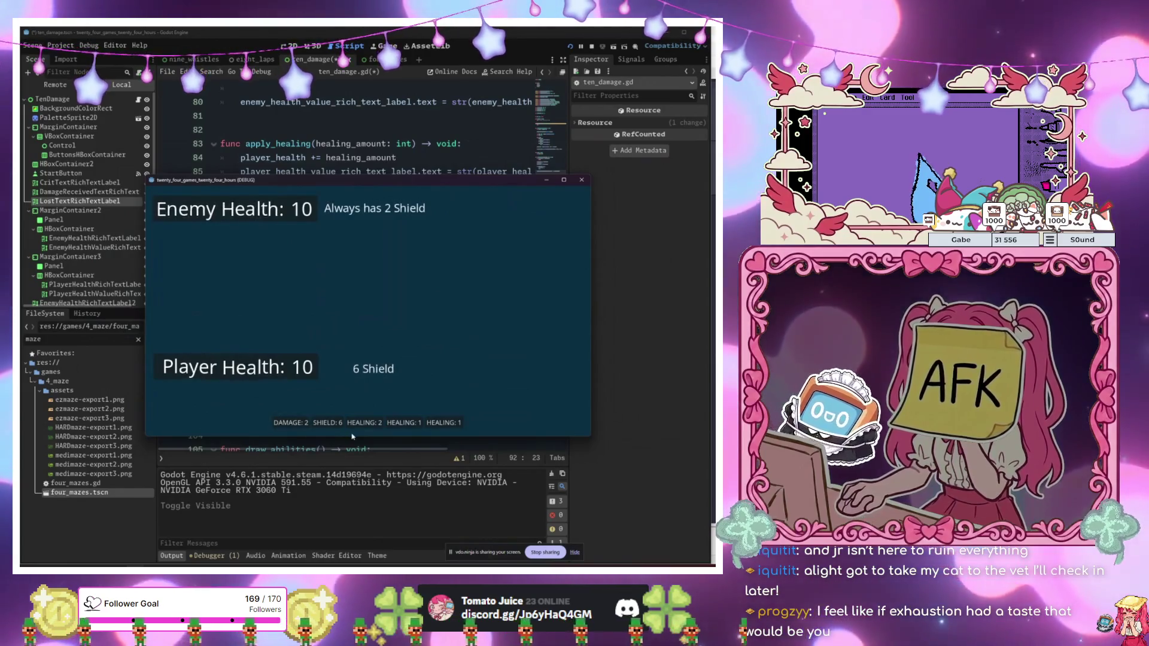
key("F8")
scroll(385, 314, "down", 20)
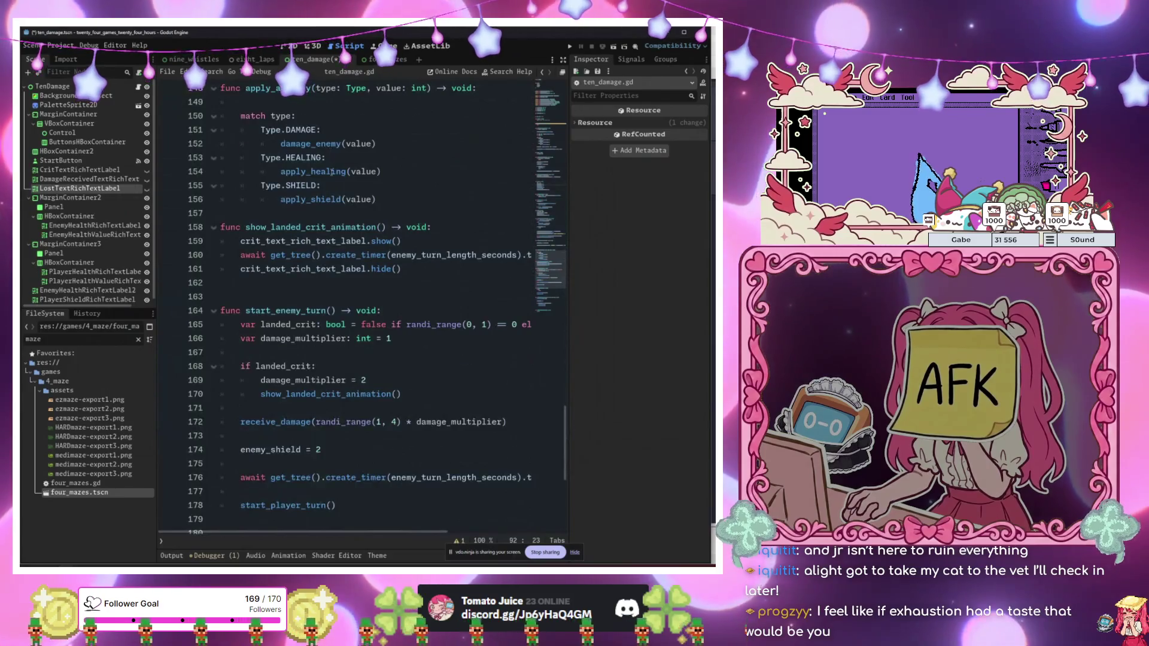
scroll(331, 170, "up", 12)
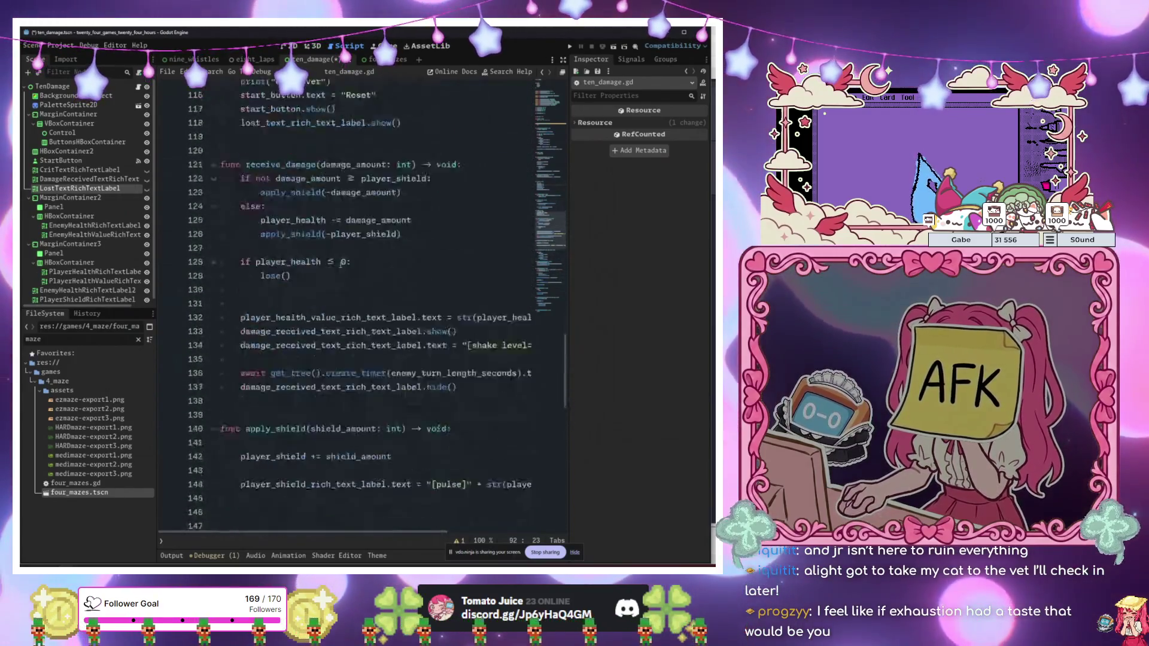
Step: Change the HEALING roll from randi_range(1, 4) to randi_range(1, 3), then save and run
scroll(390, 282, "down", 16)
left_click(390, 282)
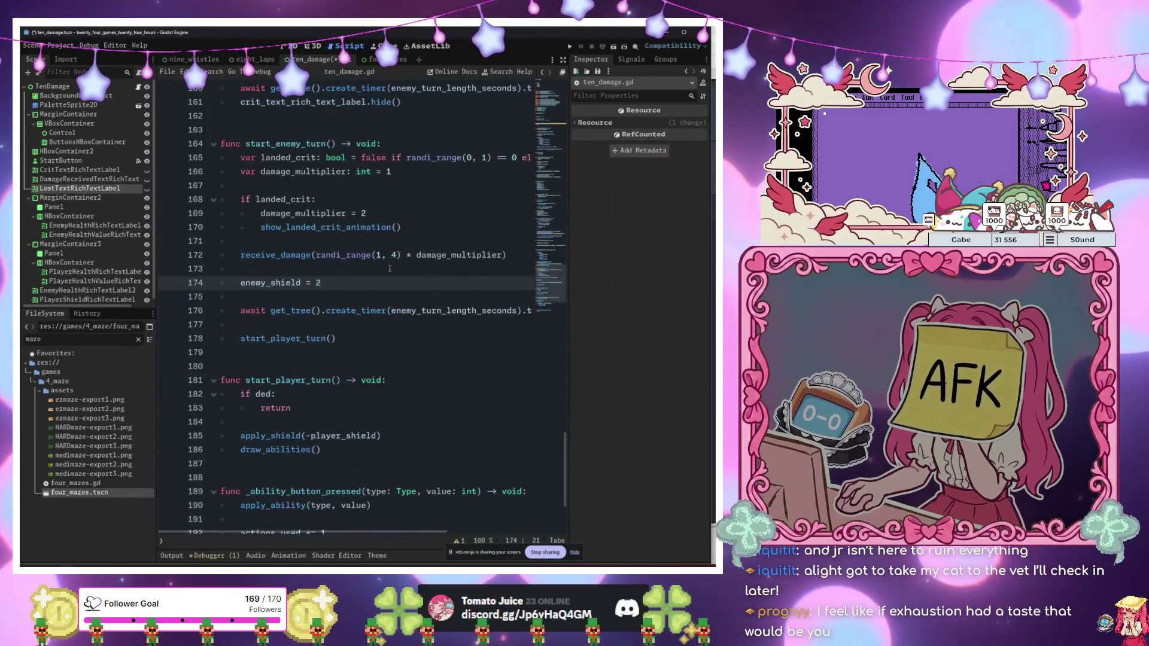
scroll(392, 266, "down", 4)
scroll(386, 299, "up", 13)
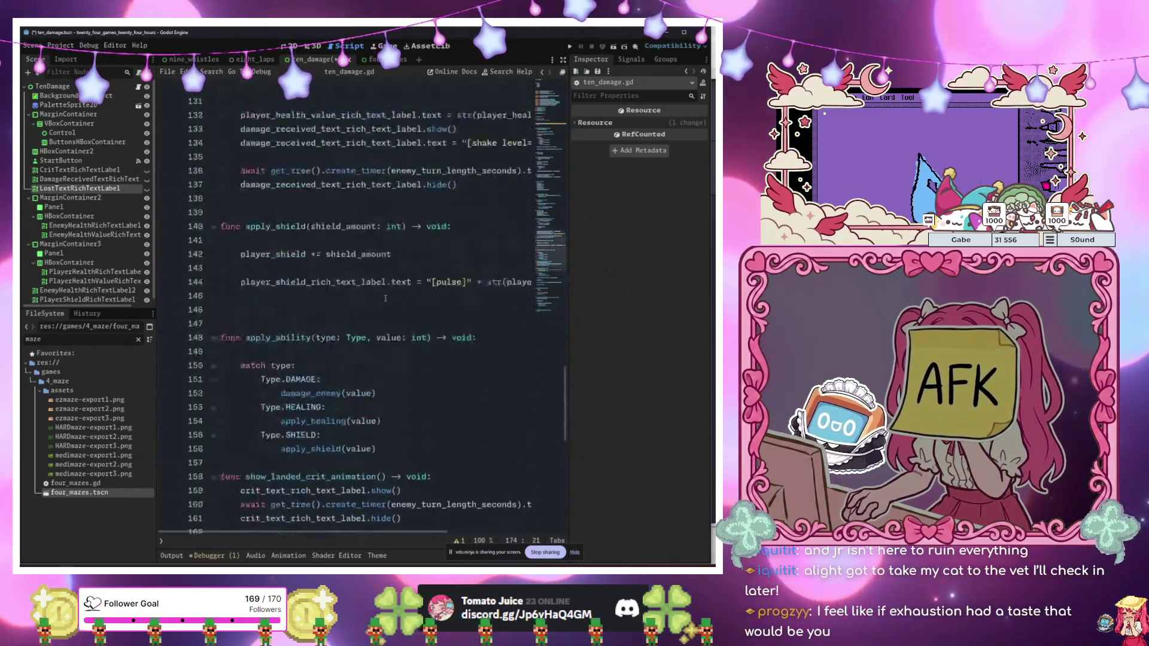
scroll(386, 299, "up", 20)
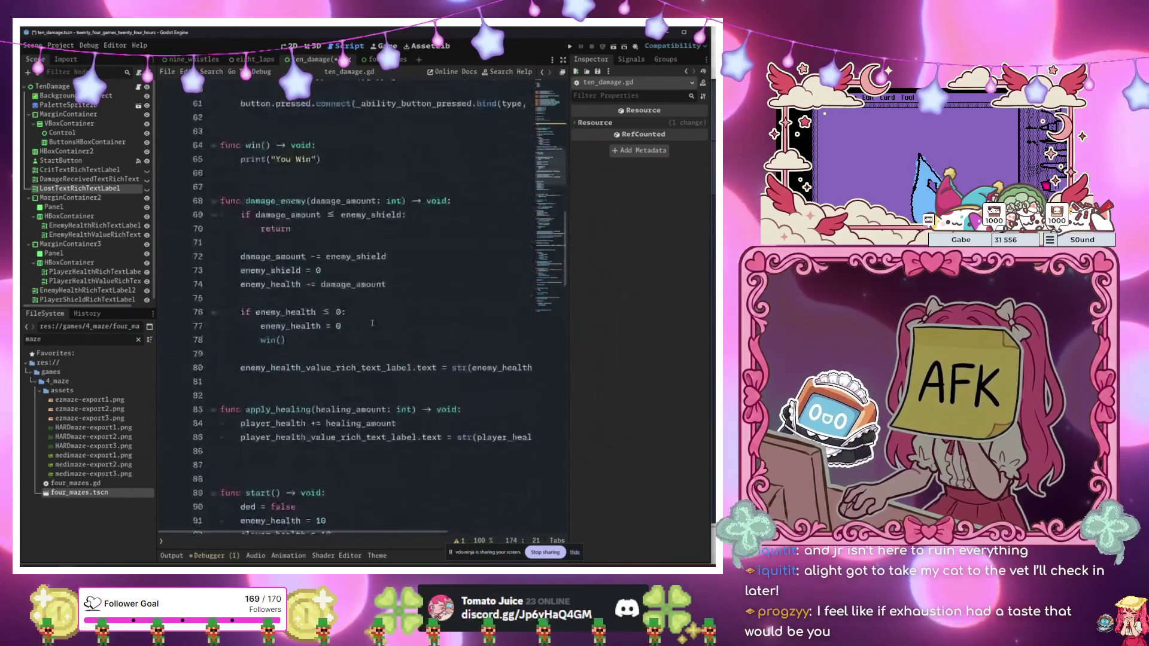
scroll(371, 323, "up", 5)
left_click(400, 245)
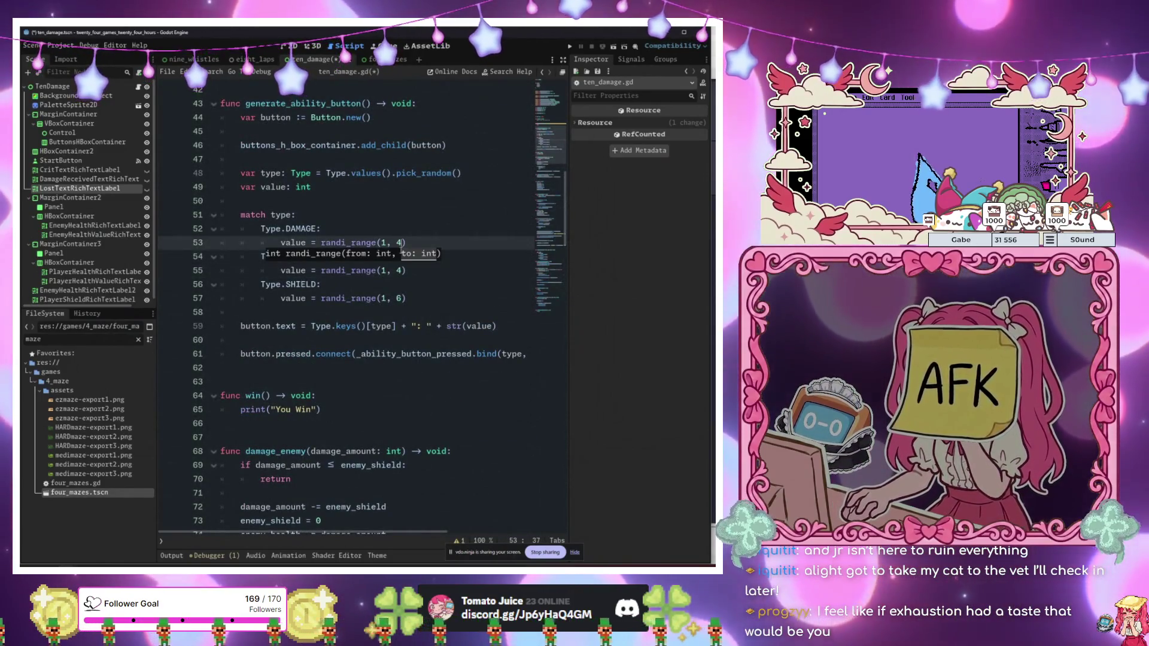
left_click(401, 271)
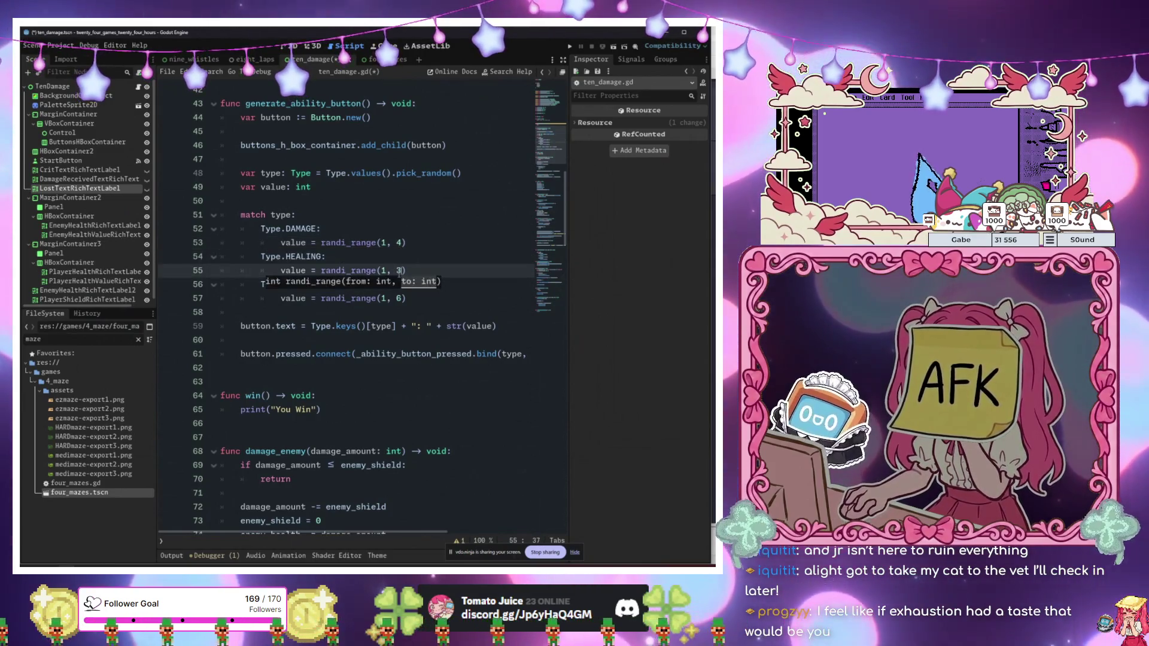
left_click(406, 242)
key("F6")
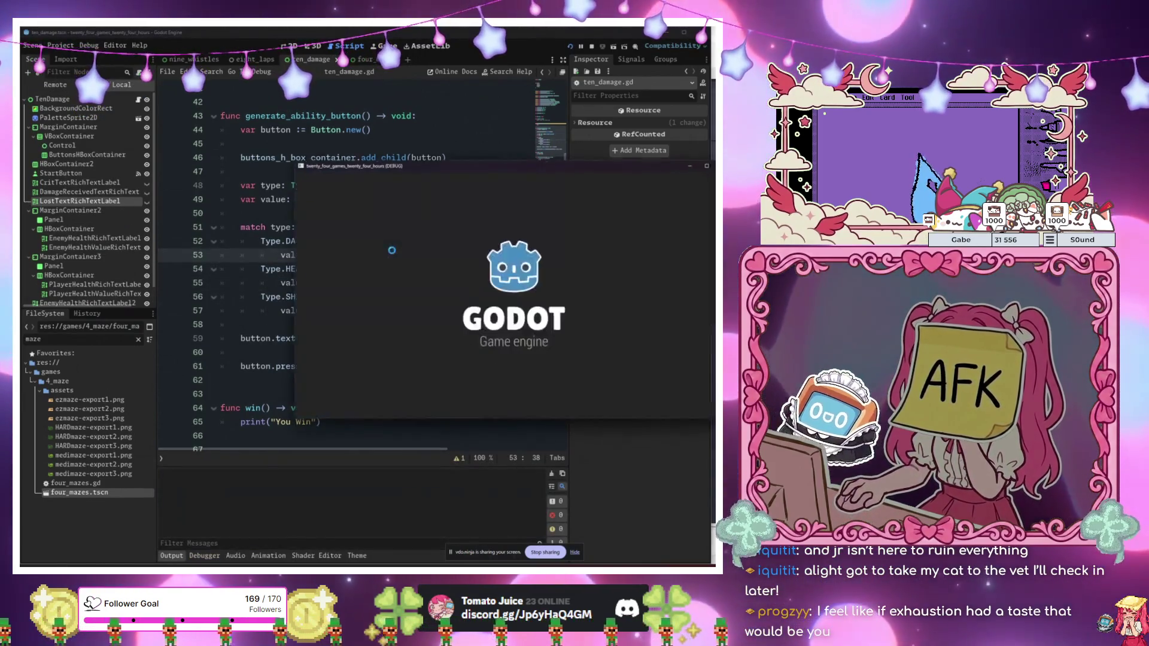
Step: Play healing and damage cards until Enemy Health reaches 0 and "You Win" prints, then stop
left_click(341, 391)
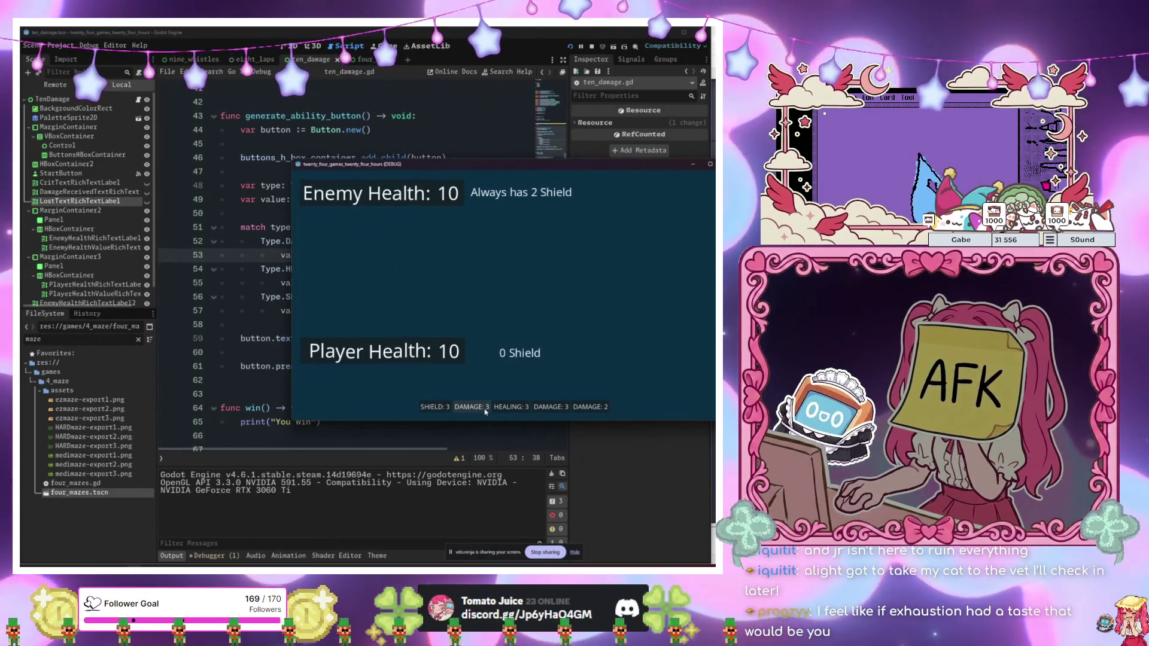
left_click(489, 409)
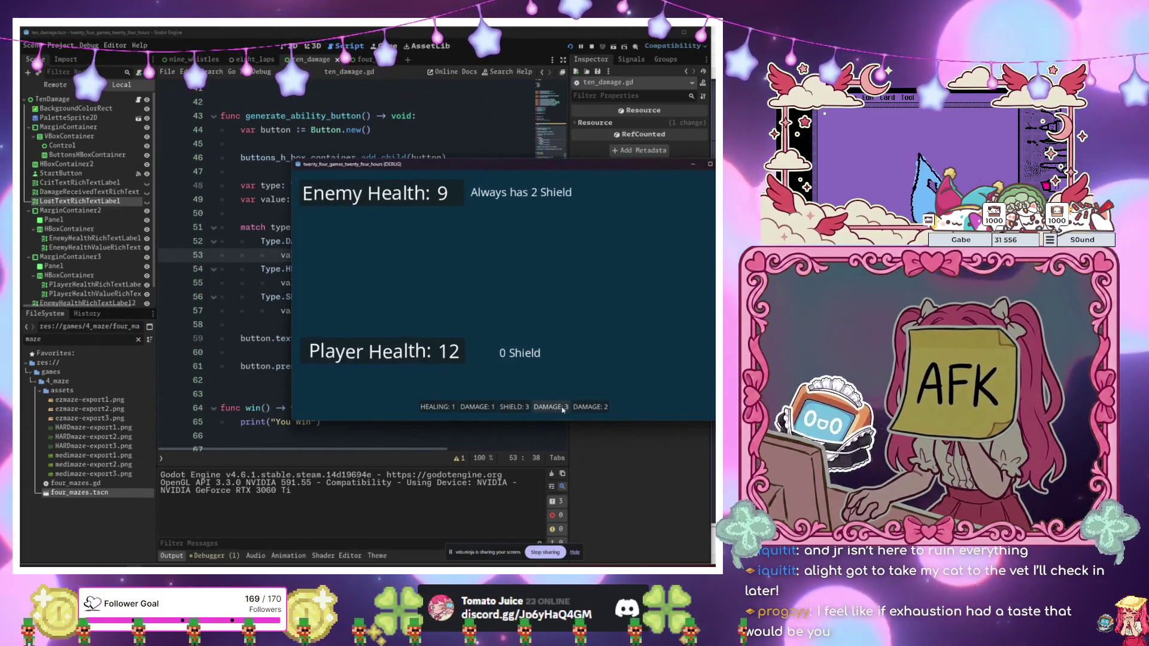
left_click(575, 407)
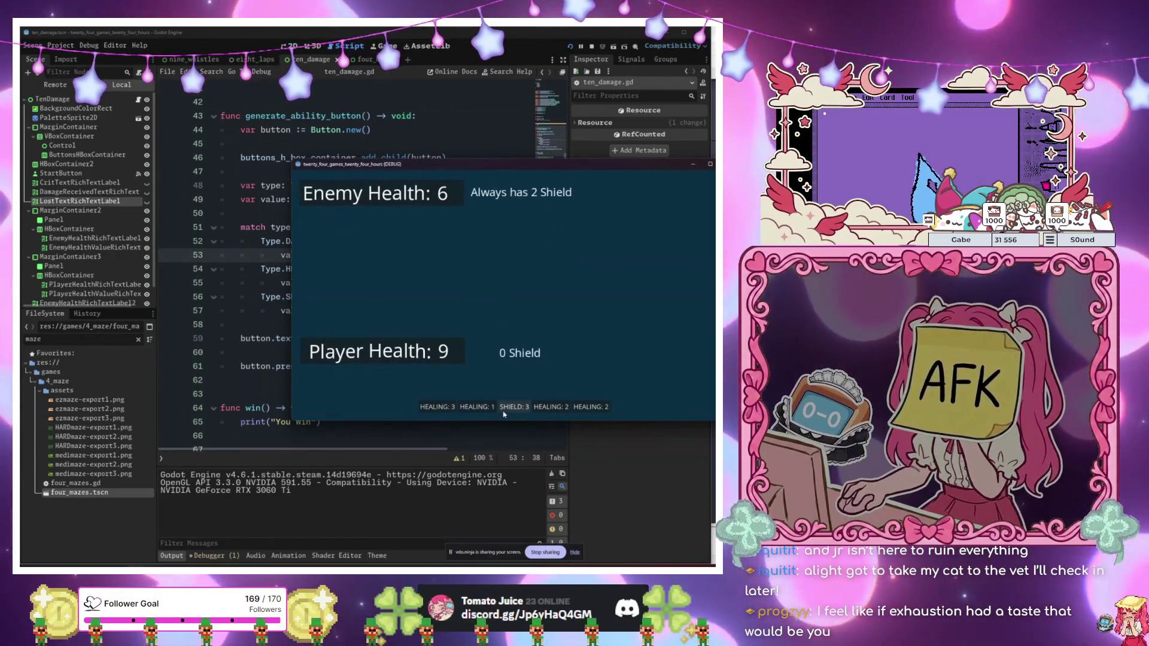
left_click(428, 407)
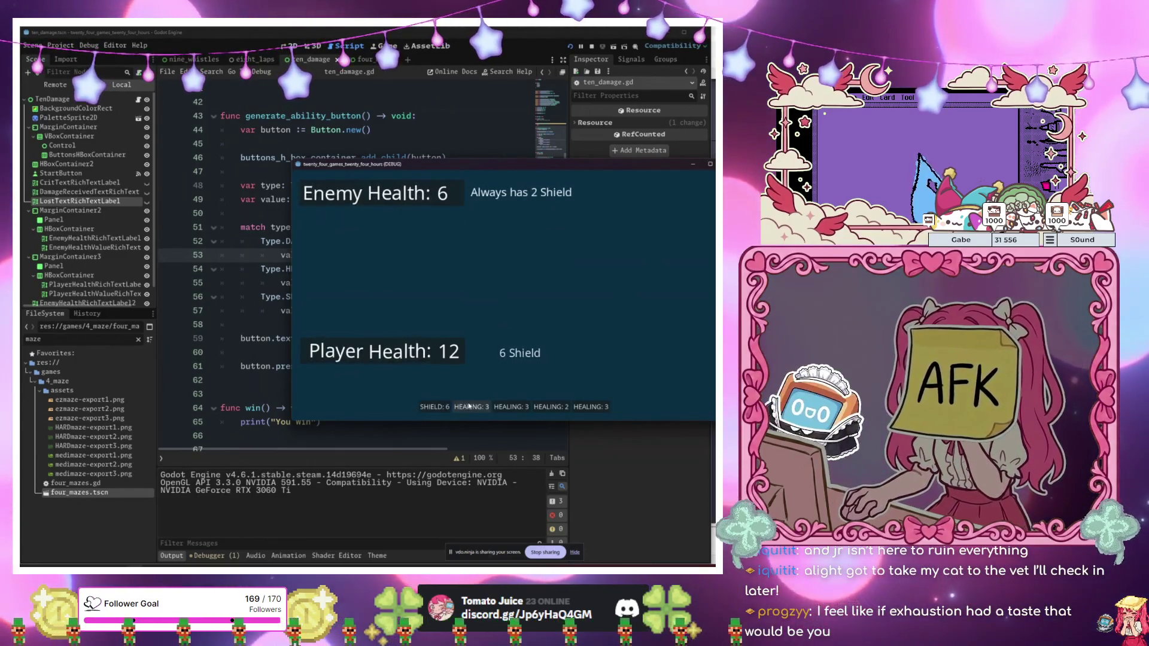
left_click(469, 406)
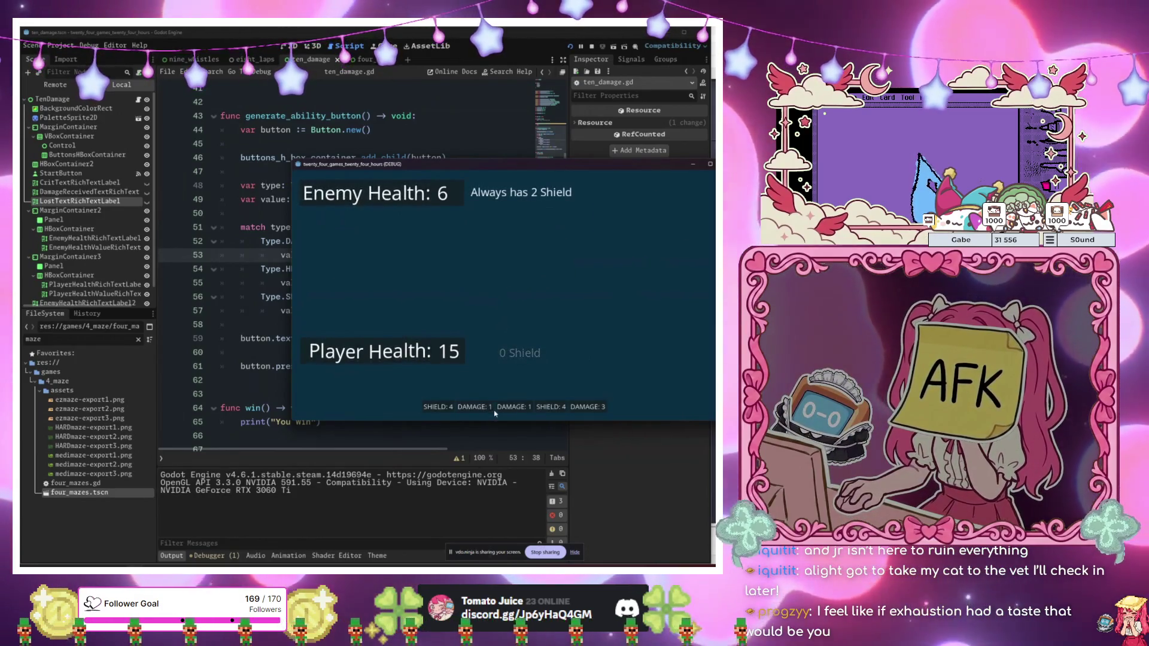
left_click(587, 407)
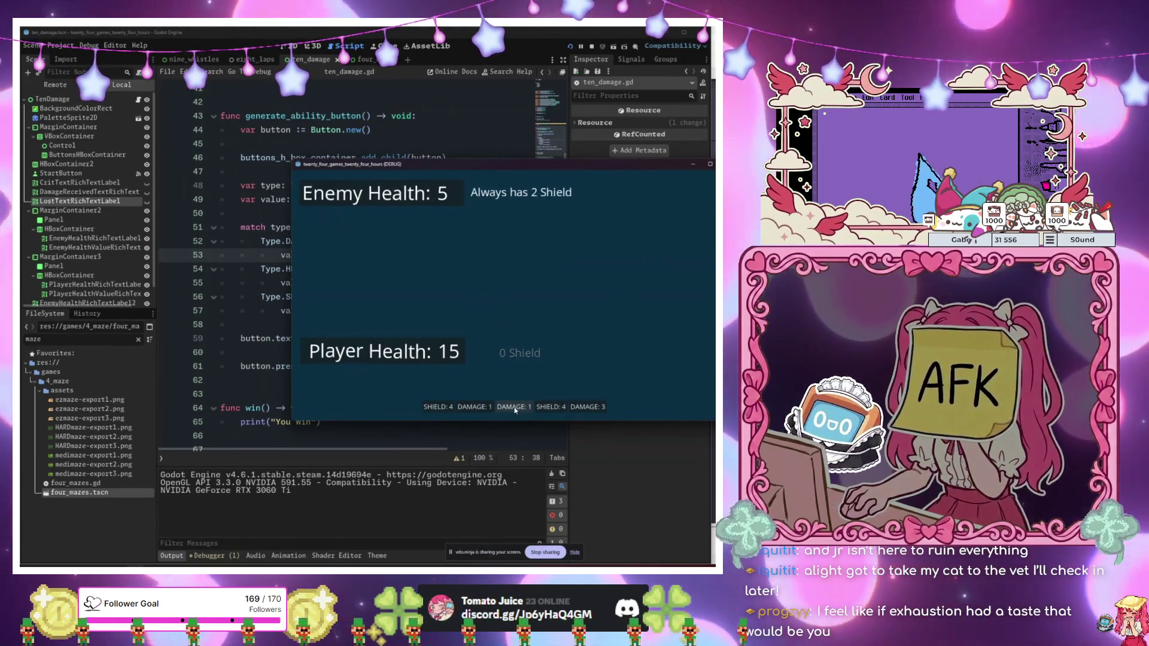
left_click(514, 408)
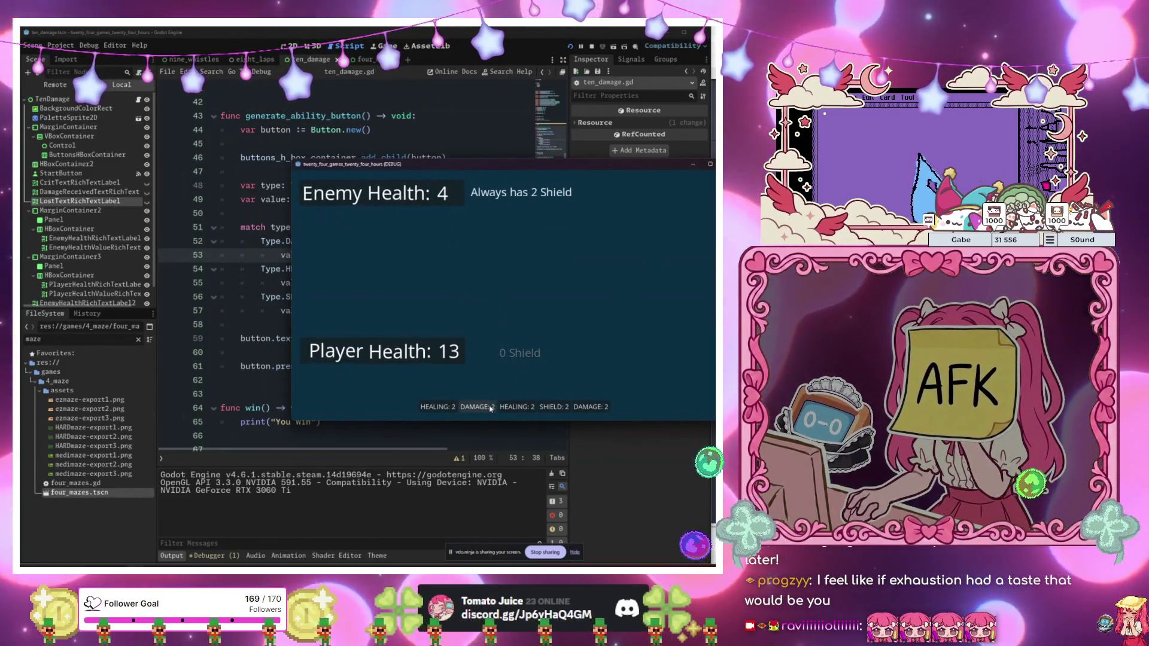
left_click(577, 406)
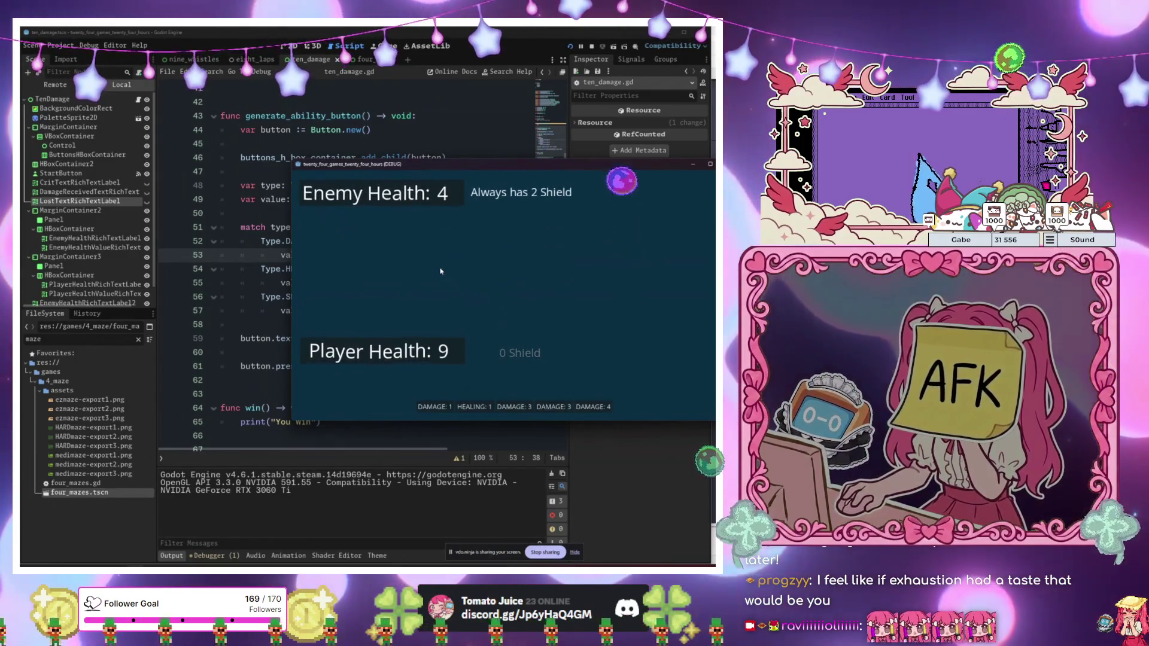
left_click(516, 407)
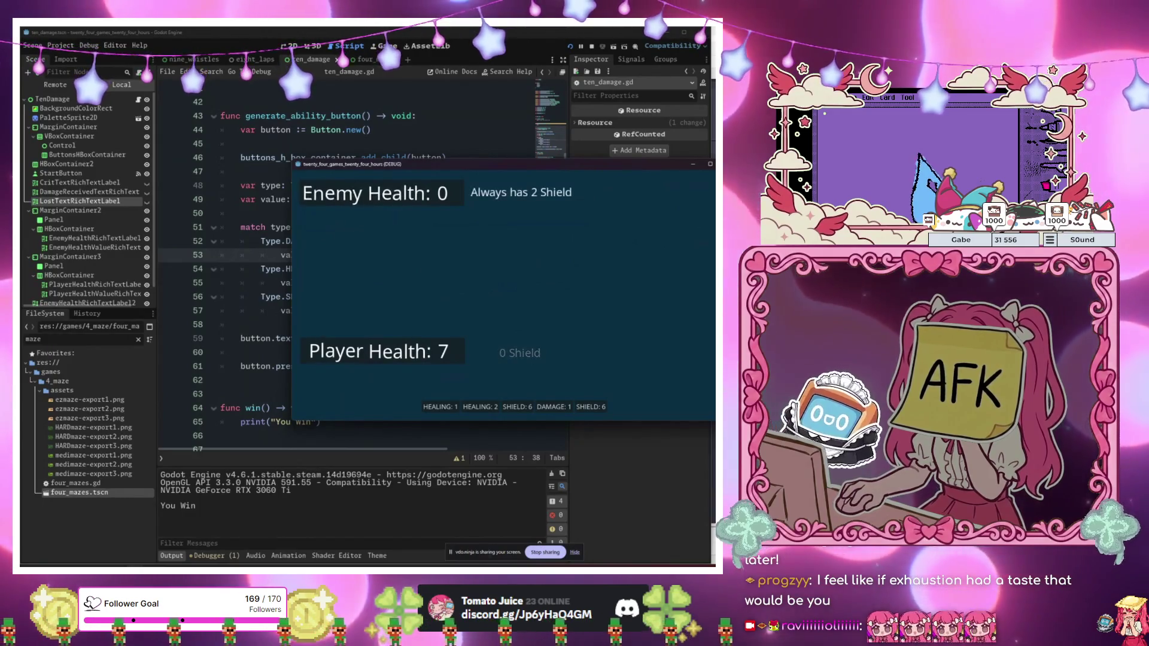
key("F8")
left_click(326, 257)
Step: Declare 'var won: bool = false' below the ded declaration
scroll(554, 119, "up", 10)
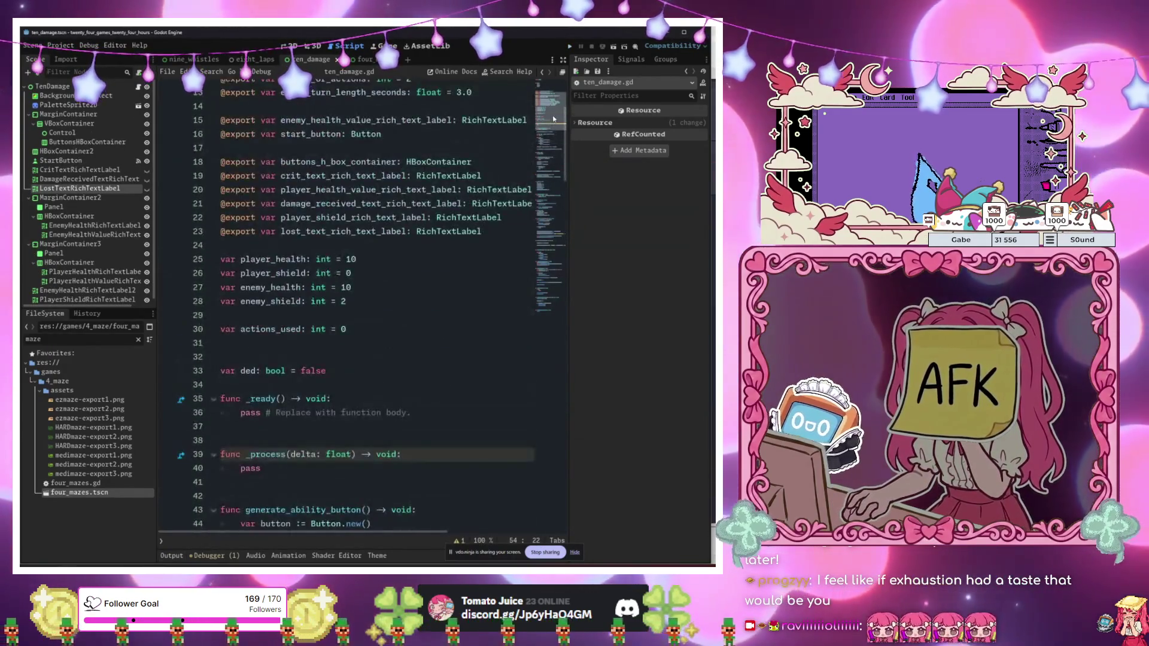
scroll(553, 118, "down", 3)
left_click(371, 276)
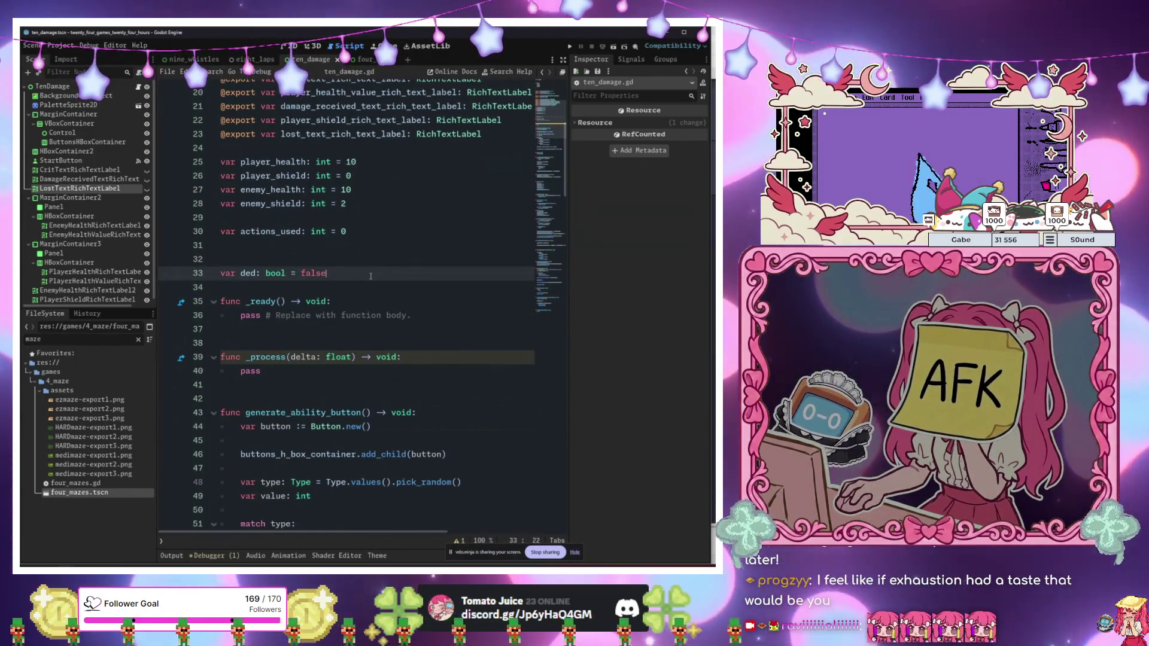
key("Return")
type("var won")
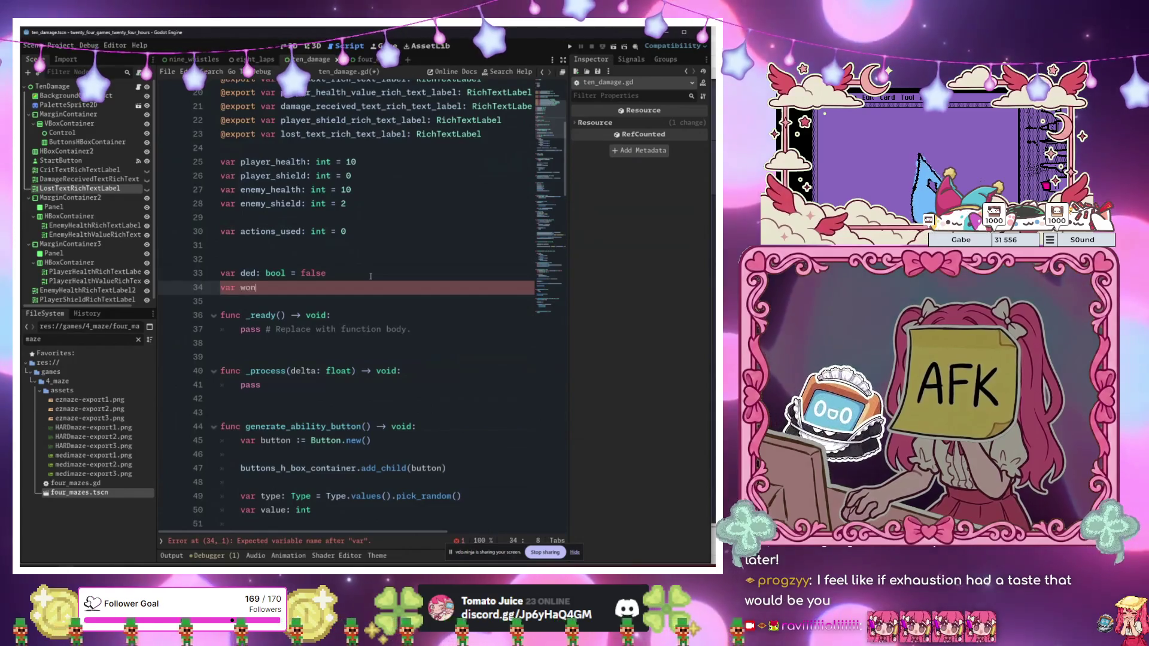
type(": bool = false")
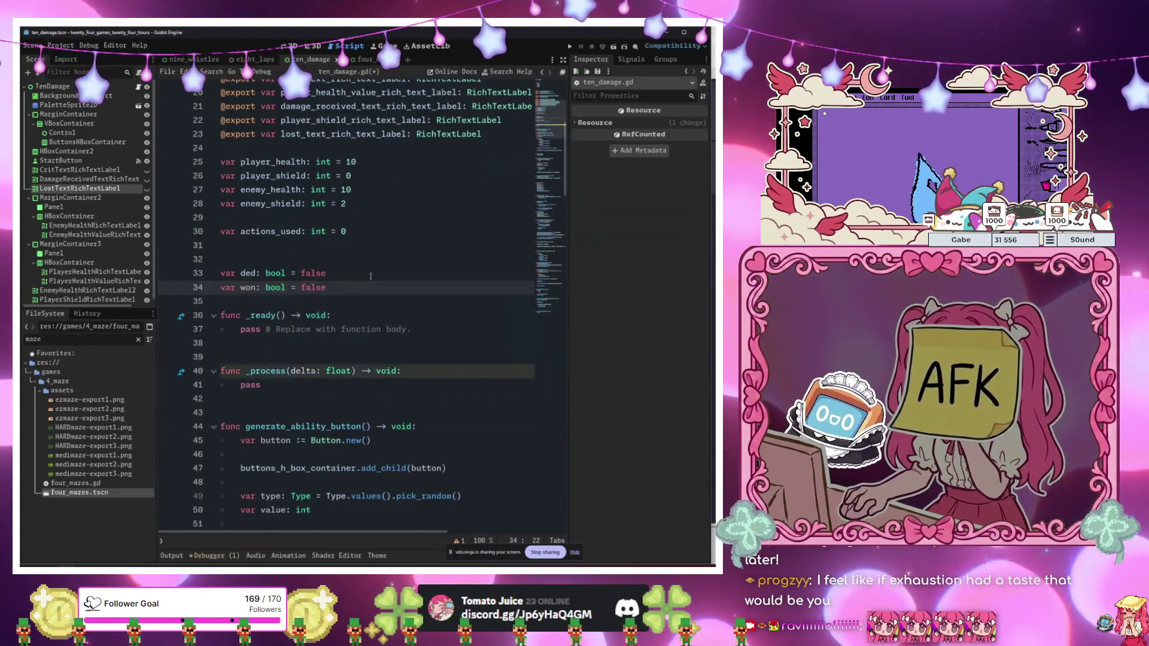
Step: Set won = true after the You Win print in win()
scroll(374, 281, "down", 10)
left_click(357, 229)
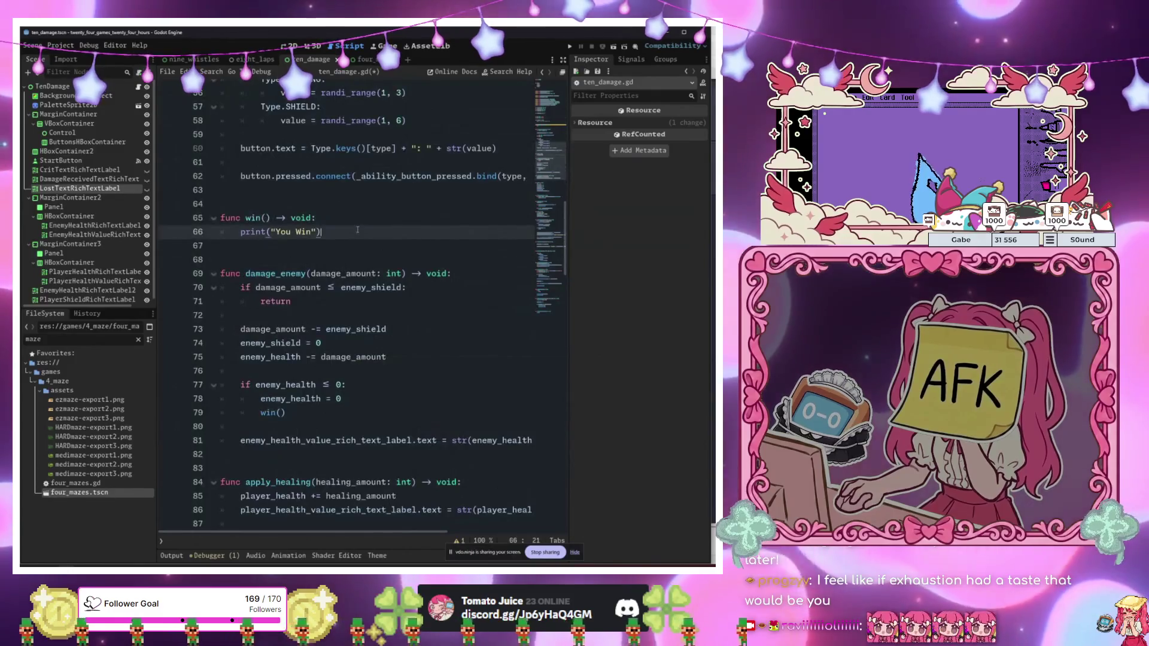
key("Return")
type("won ")
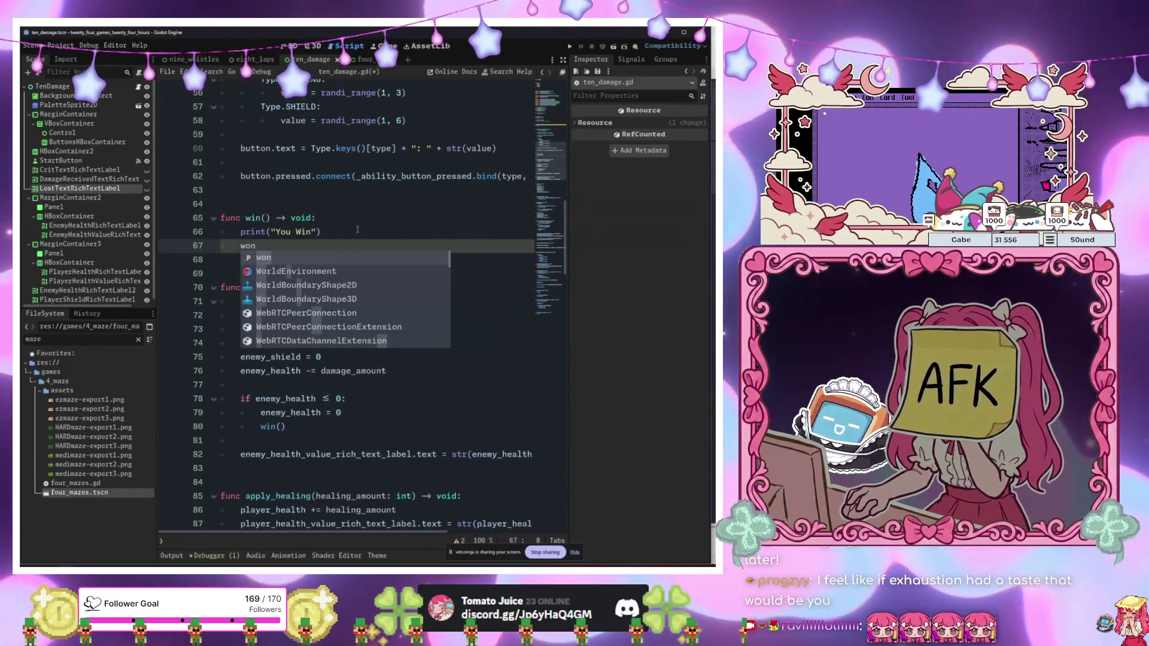
type(")")
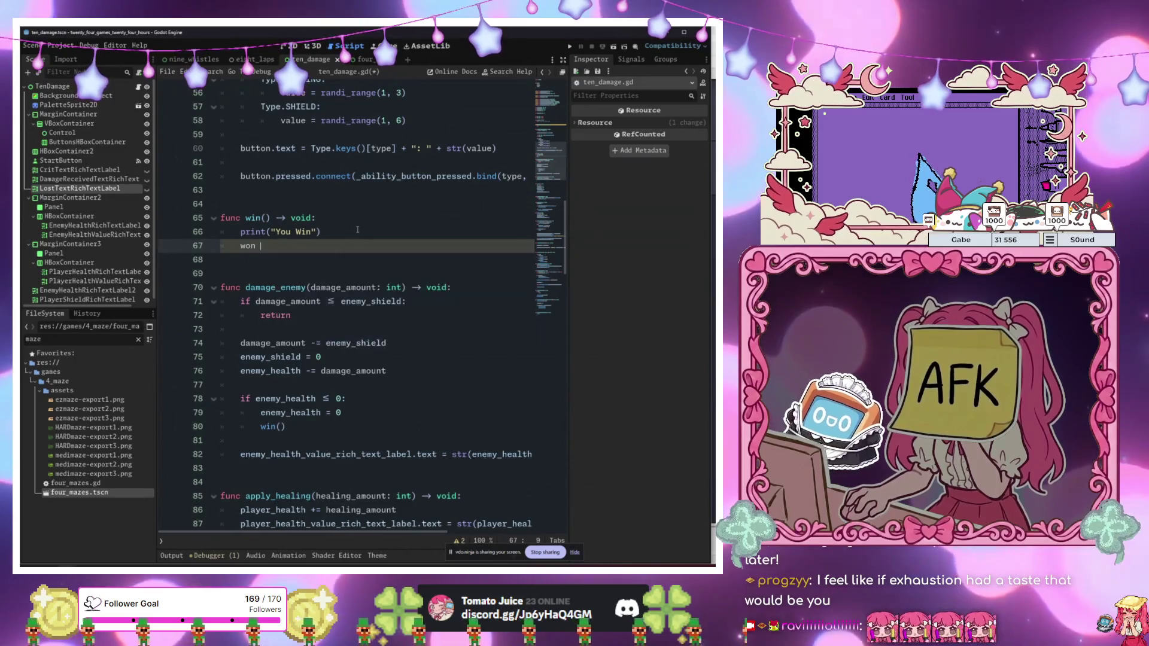
key("BackSpace")
type("= true")
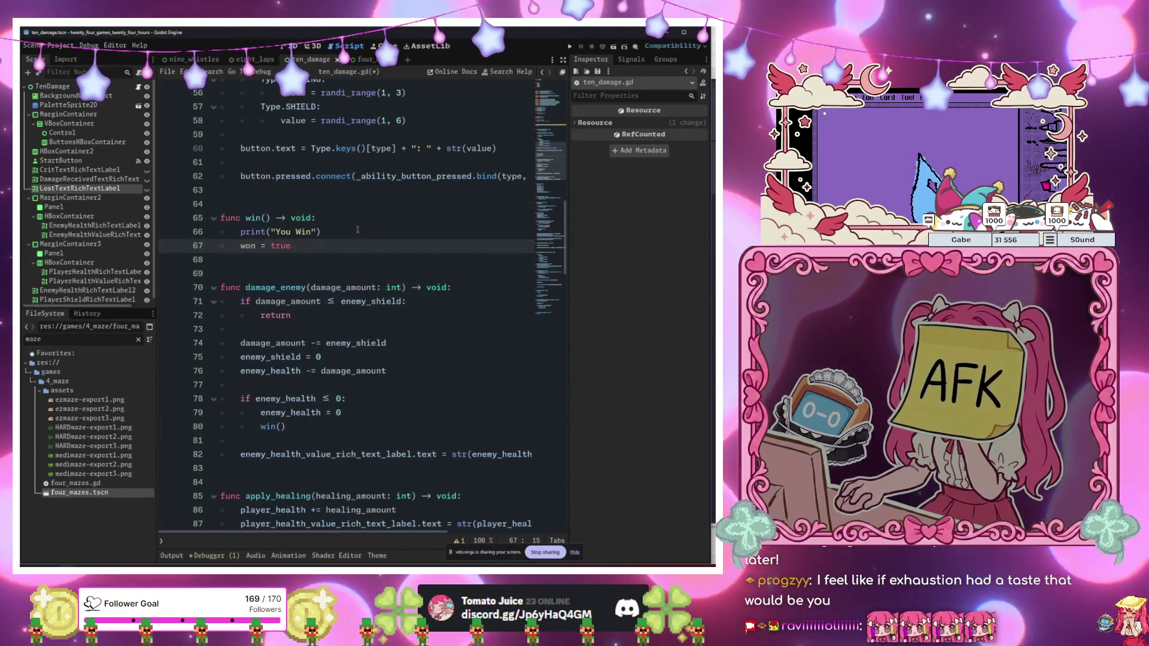
Step: Change start_player_turn()'s guard to 'if ded or won: return'
scroll(371, 220, "down", 2)
scroll(372, 220, "down", 20)
left_click(373, 302)
scroll(373, 302, "down", 4)
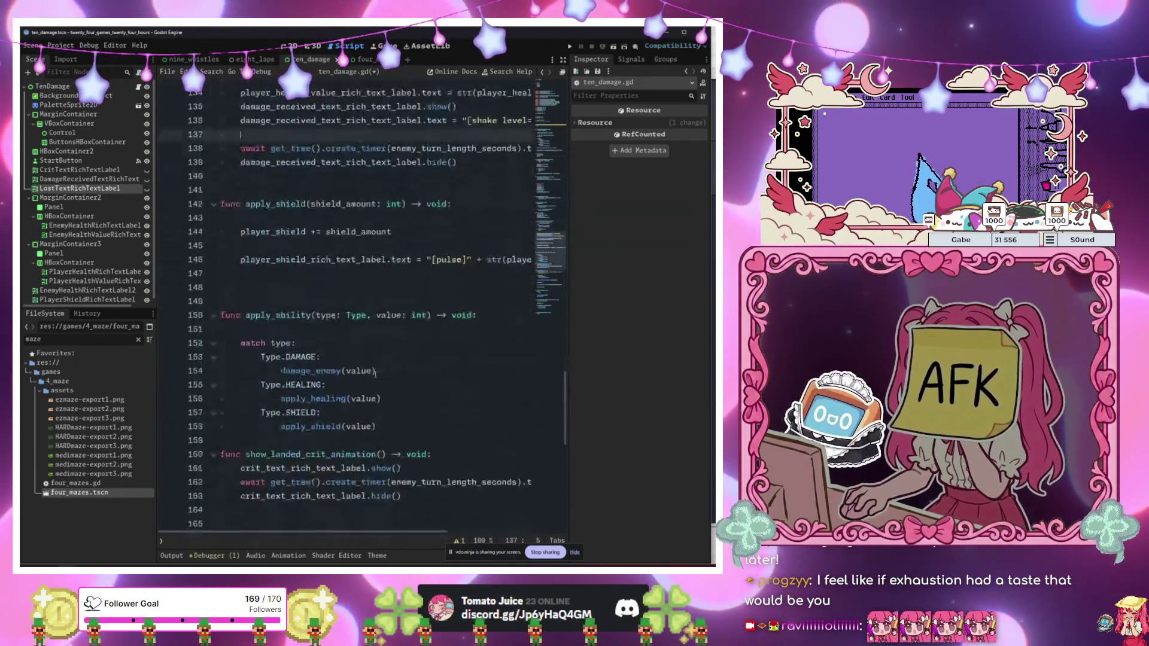
scroll(374, 346, "down", 9)
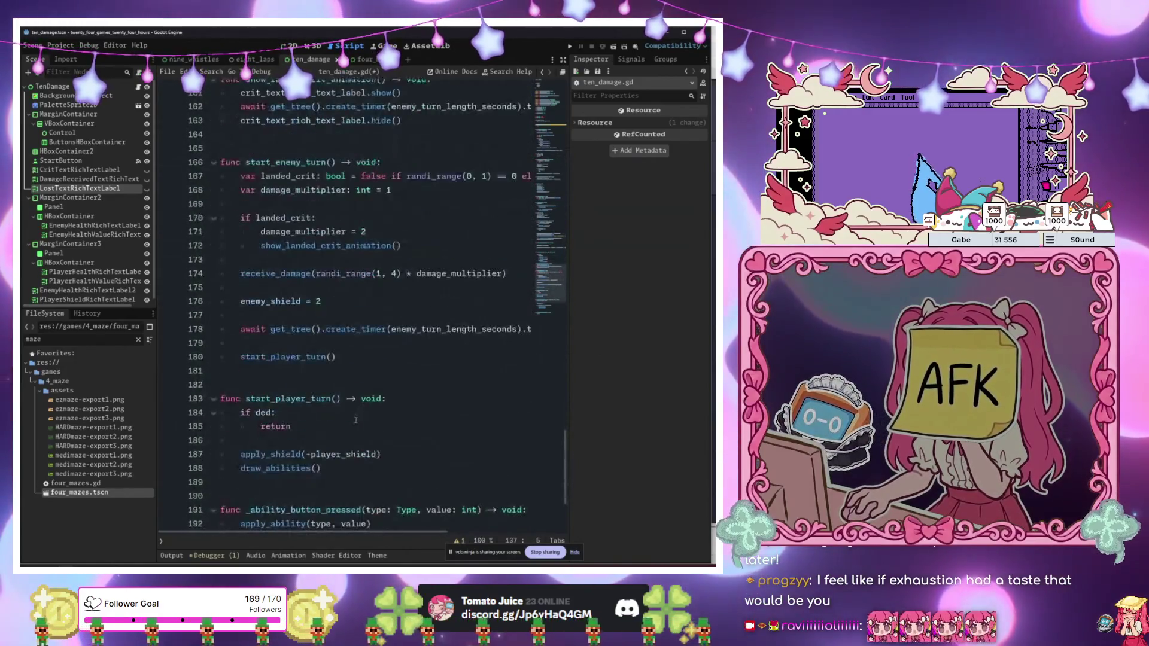
left_click(357, 413)
left_click(274, 413)
type("o")
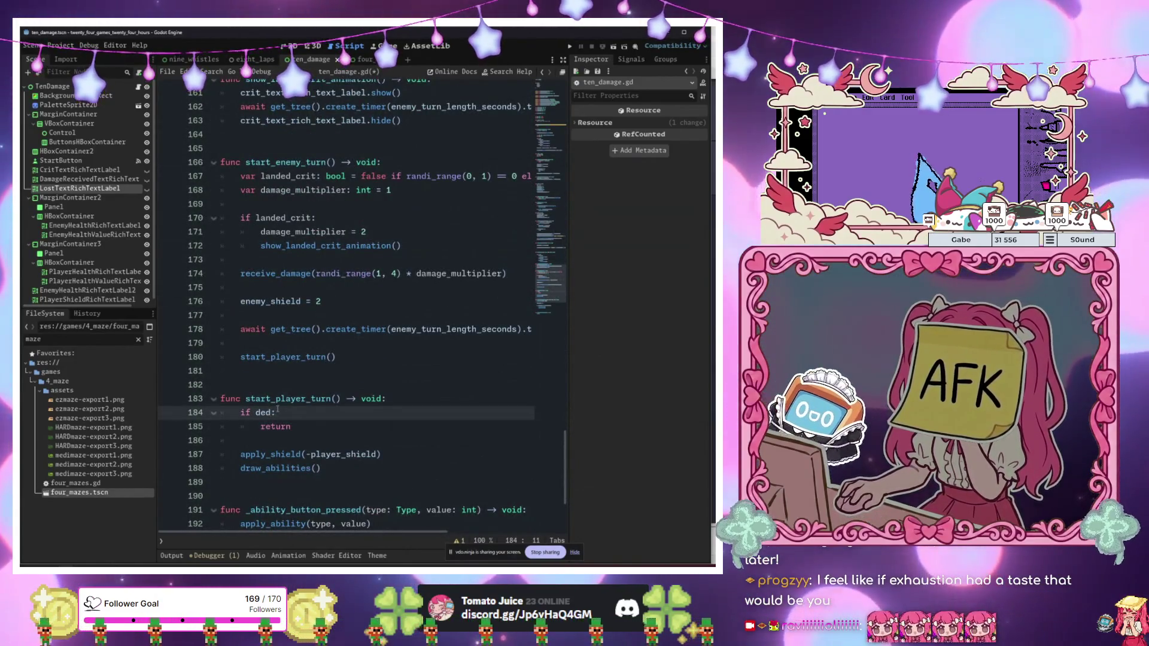
type("r won")
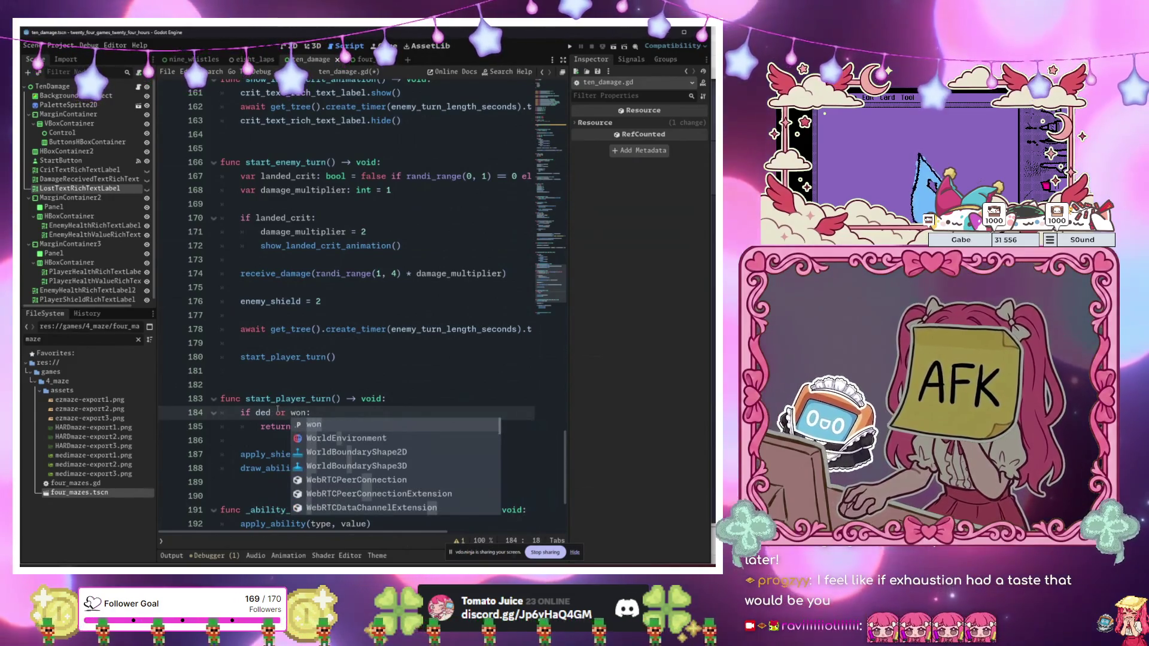
left_click(277, 413)
scroll(396, 408, "down", 4)
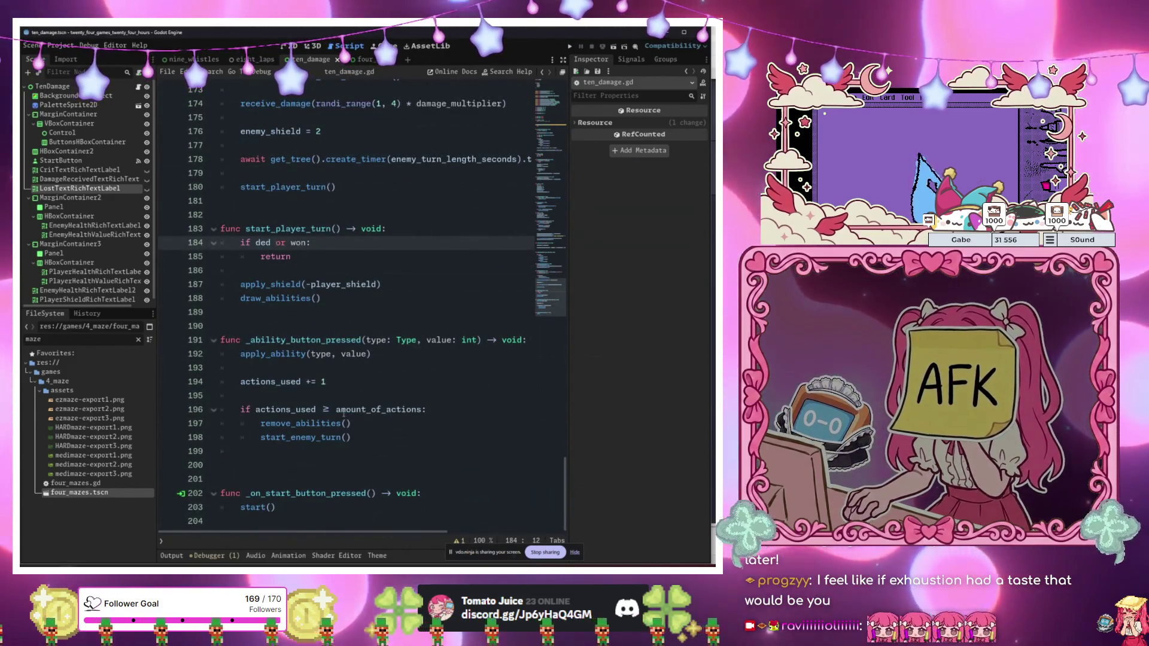
left_click(326, 410)
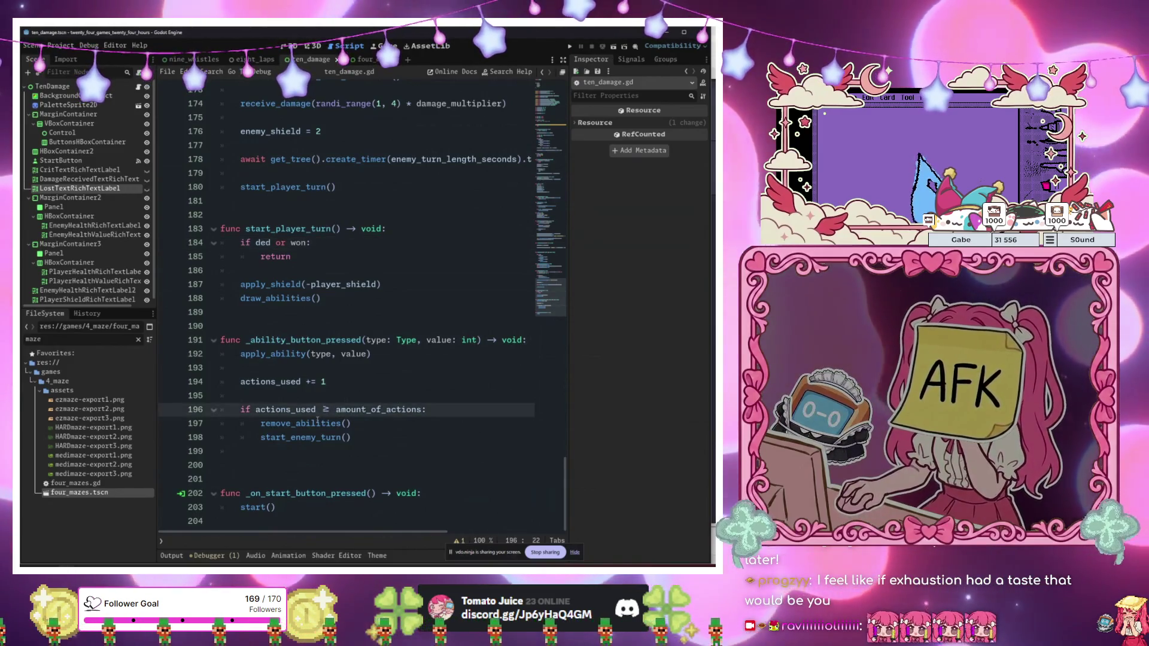
left_click(369, 447)
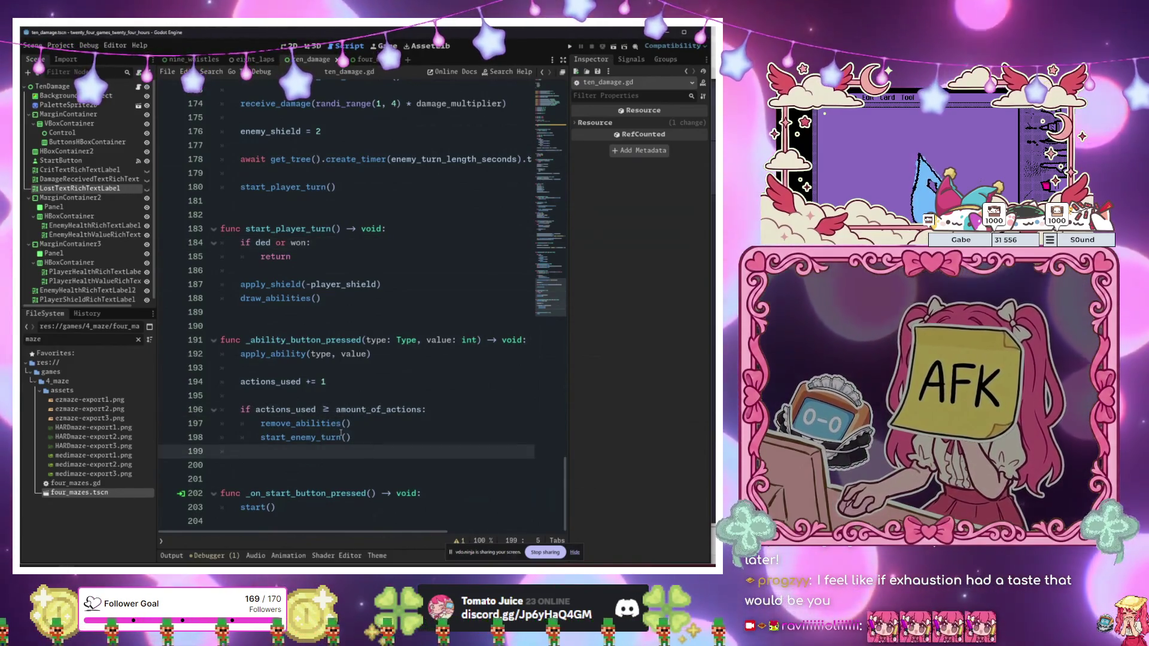
left_click(353, 359)
Step: Add a Button-typed parameter to the _ability_button_pressed signature
left_click(481, 340)
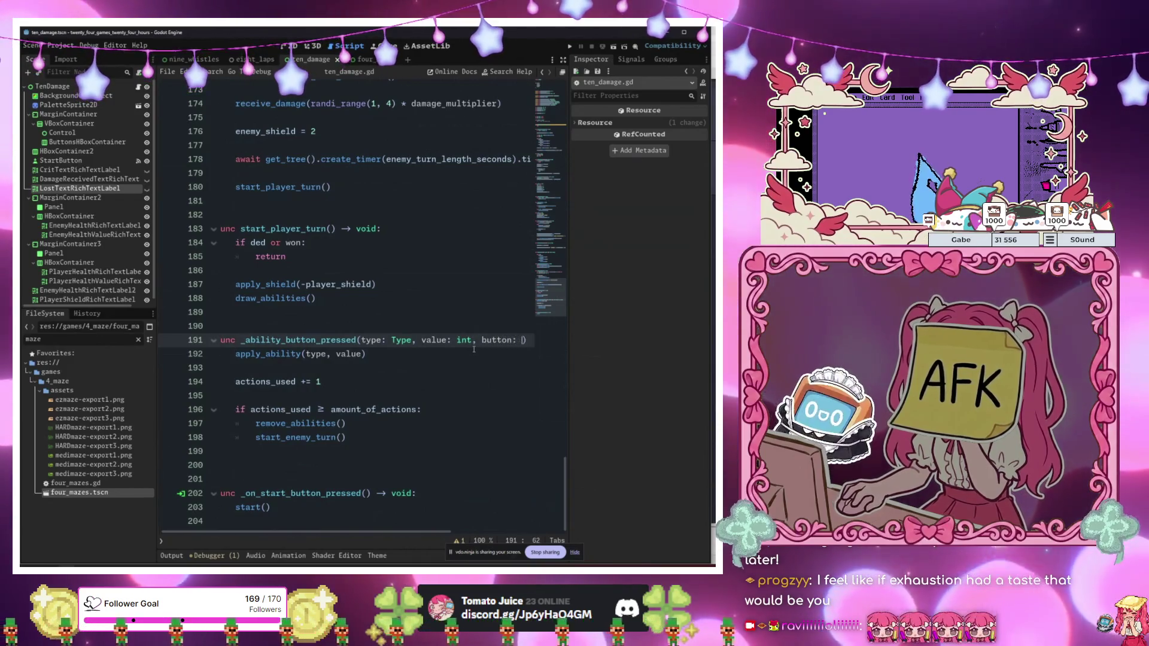
type("n: Button")
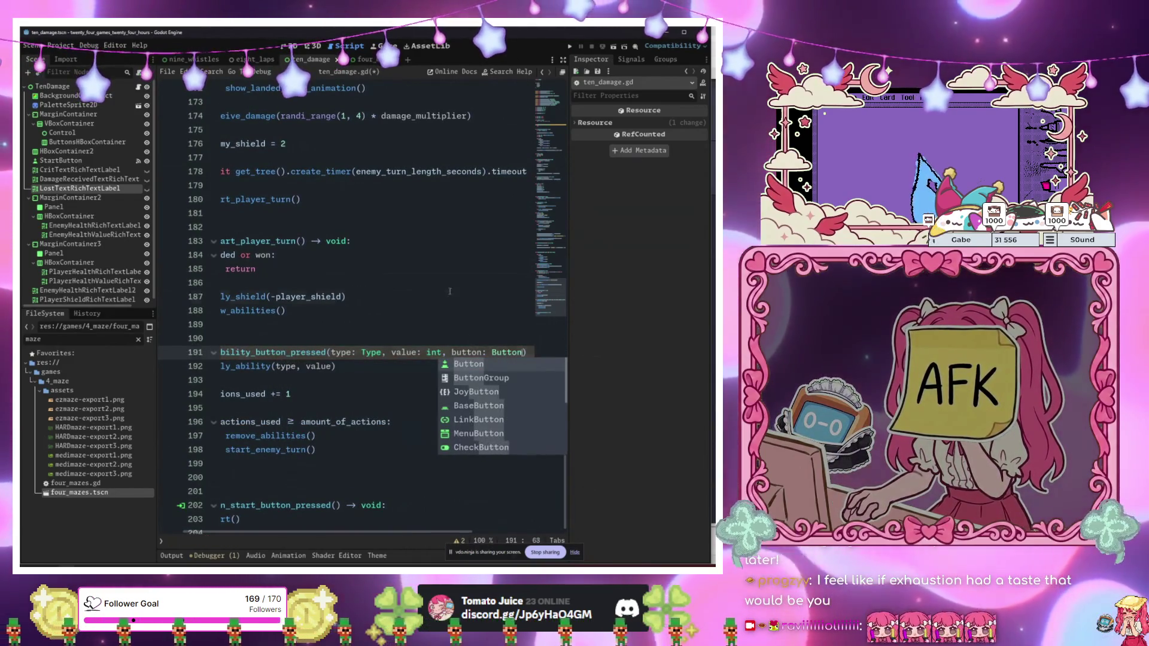
left_click_drag(275, 254, 219, 242)
scroll(267, 237, "up", 3)
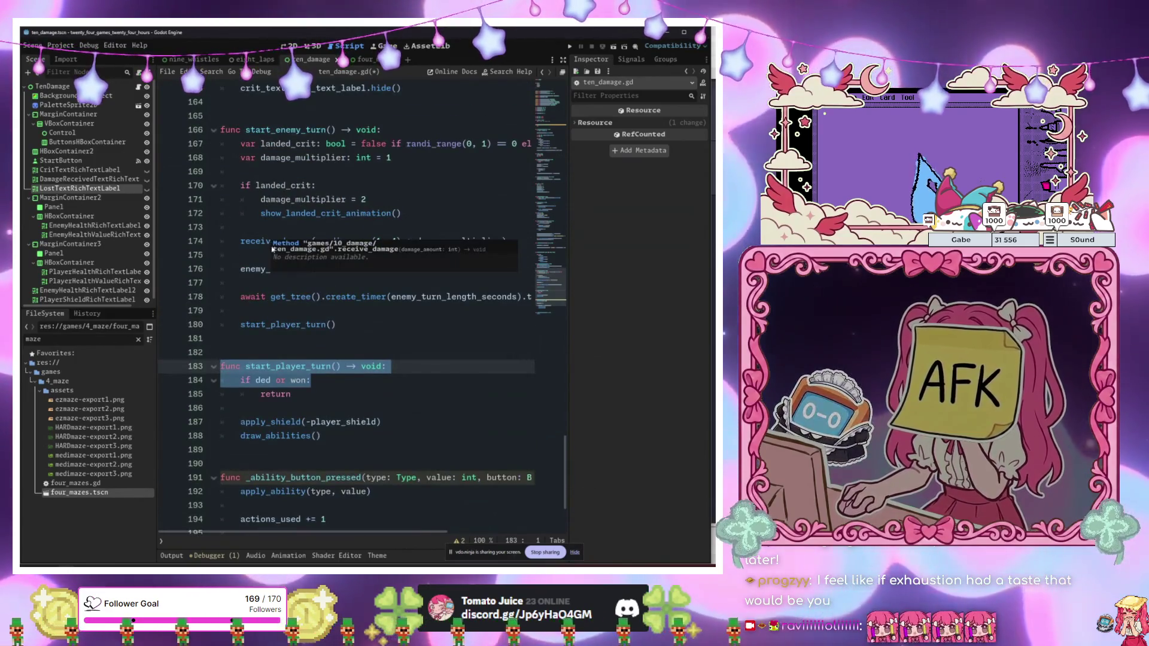
left_click(162, 541)
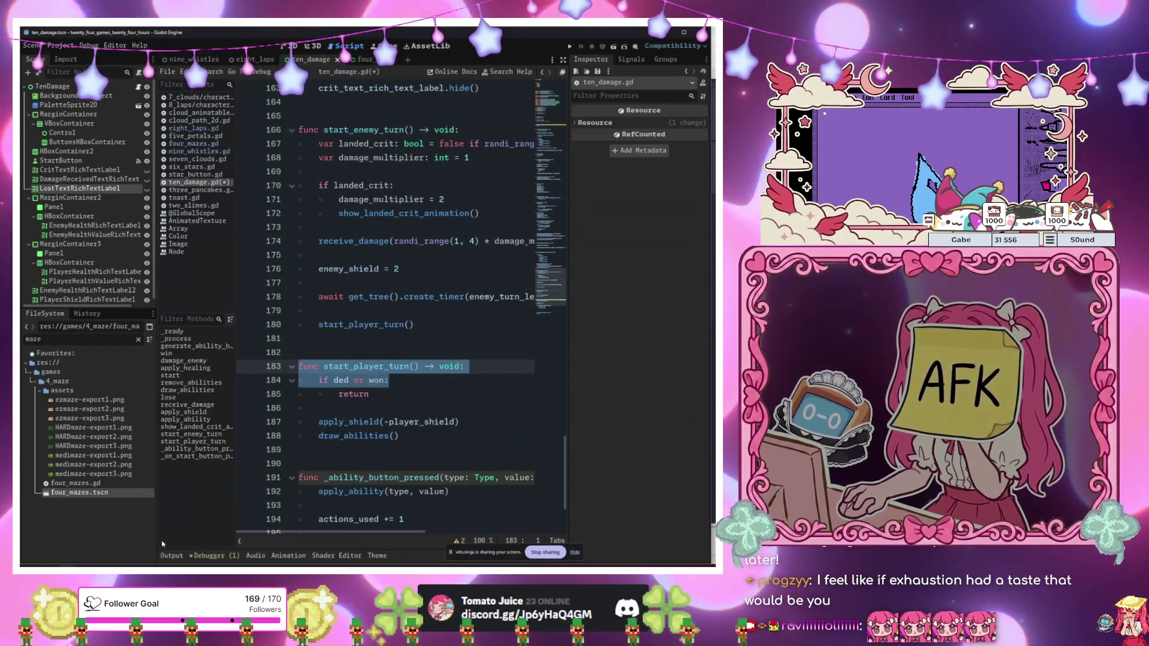
left_click(187, 390)
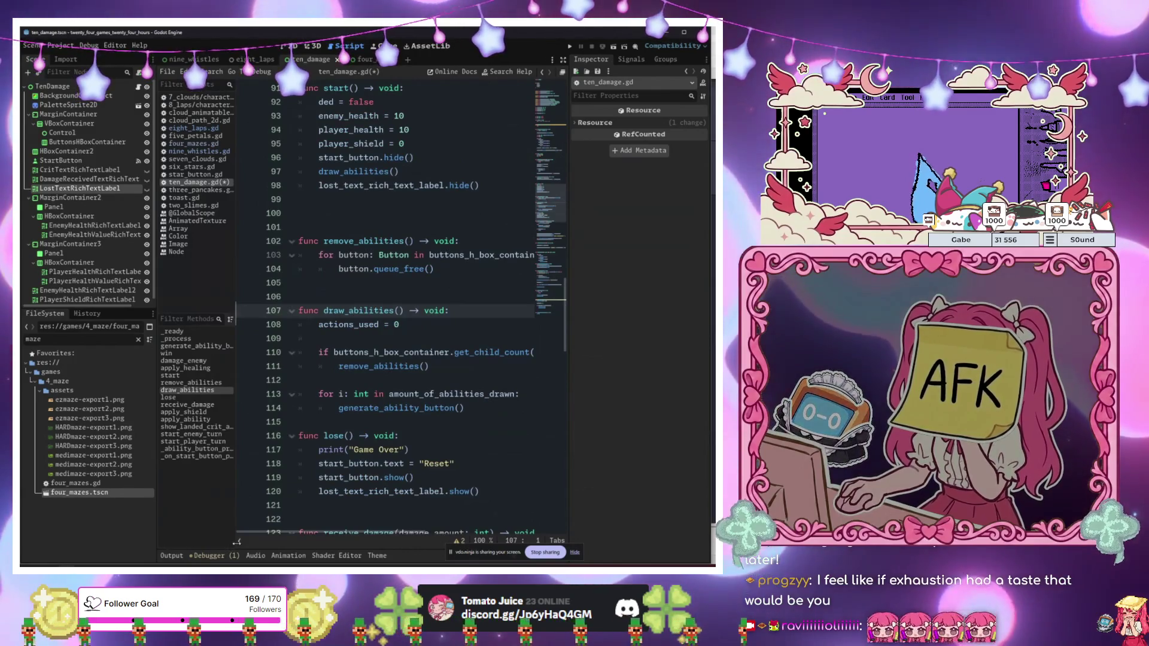
left_click(237, 541)
scroll(419, 359, "down", 2)
Step: Pass the button itself as an extra bind argument in generate_ability_button's signal connection
left_click(419, 325)
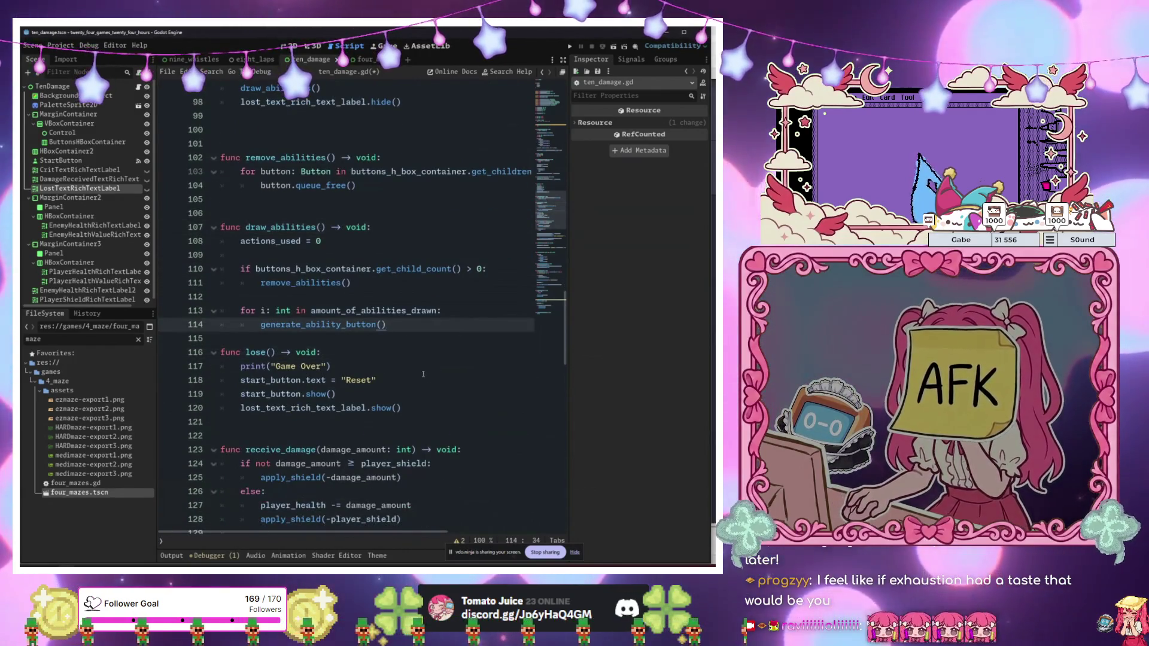
left_click(336, 324, "ctrl")
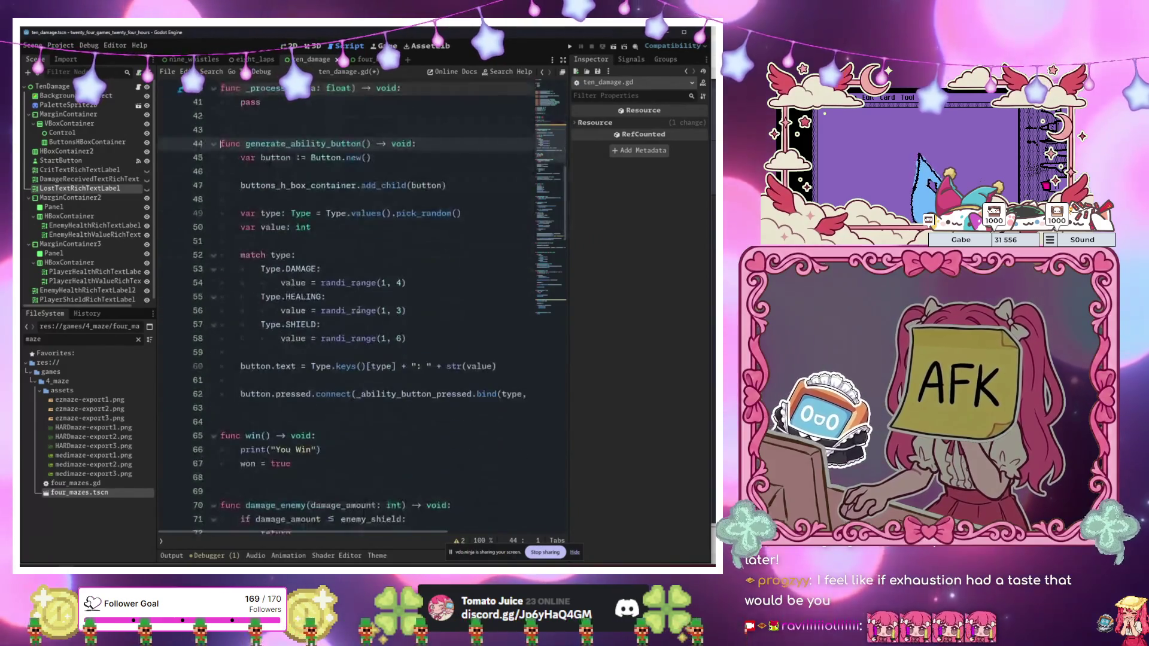
left_click(412, 394)
left_click_drag(479, 394, 521, 394)
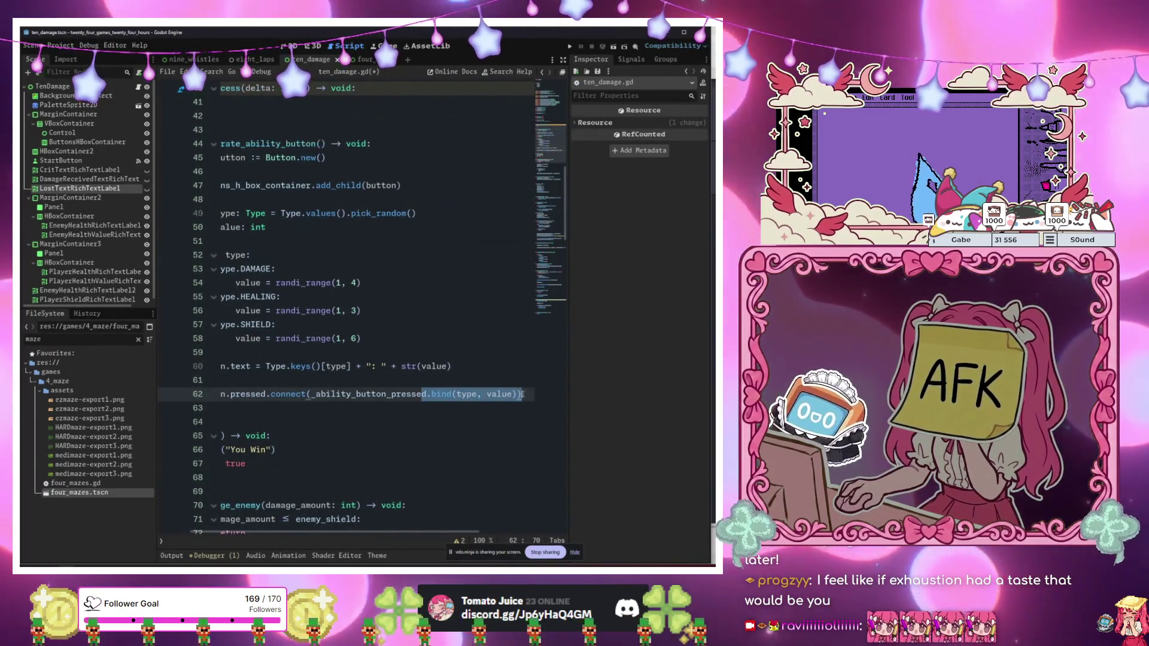
left_click(511, 394)
type(", but")
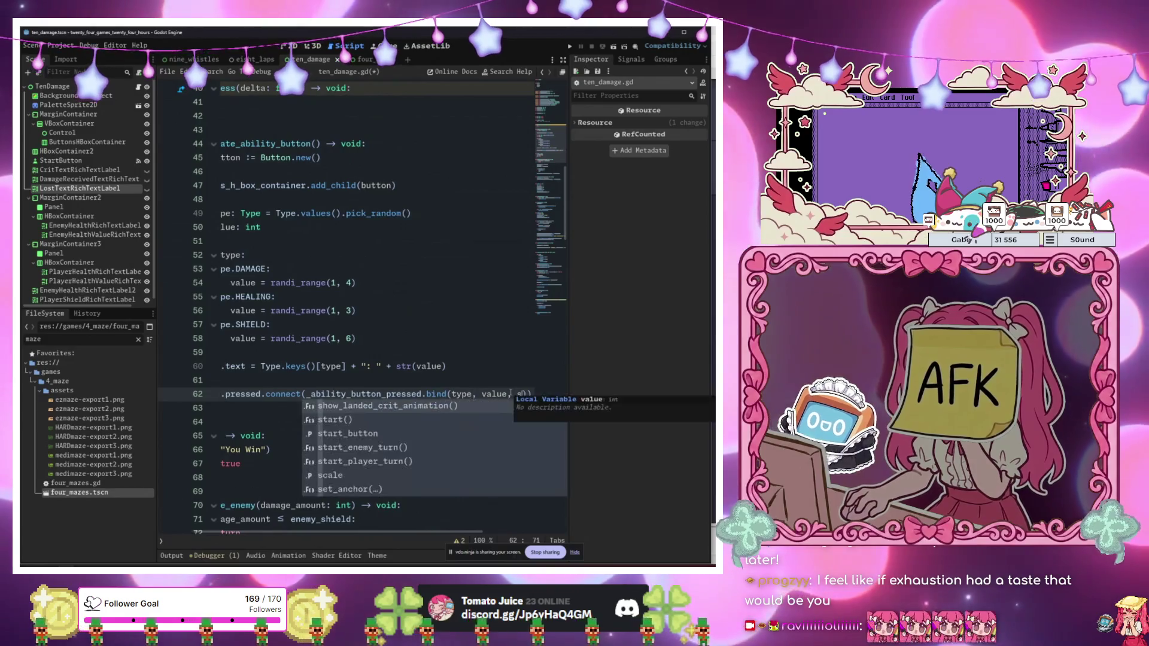
key("Return")
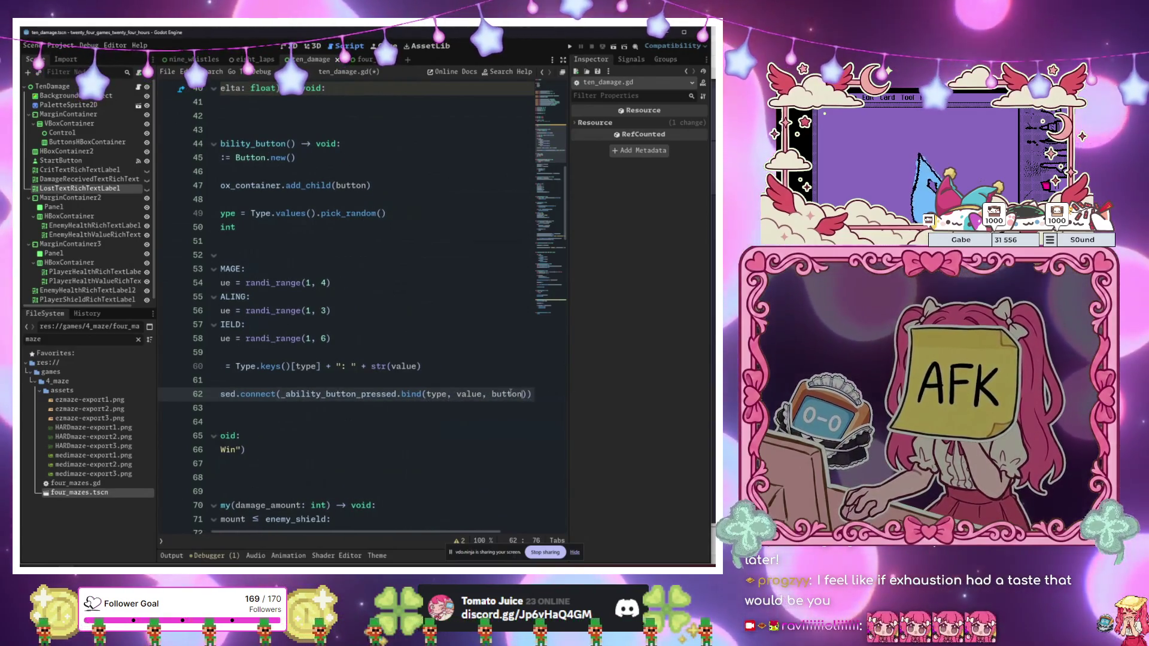
Step: Add 'button.disabled = true' after apply_ability, then run the game and play SHIELD: 5
scroll(510, 393, "down", 20)
left_click(341, 383)
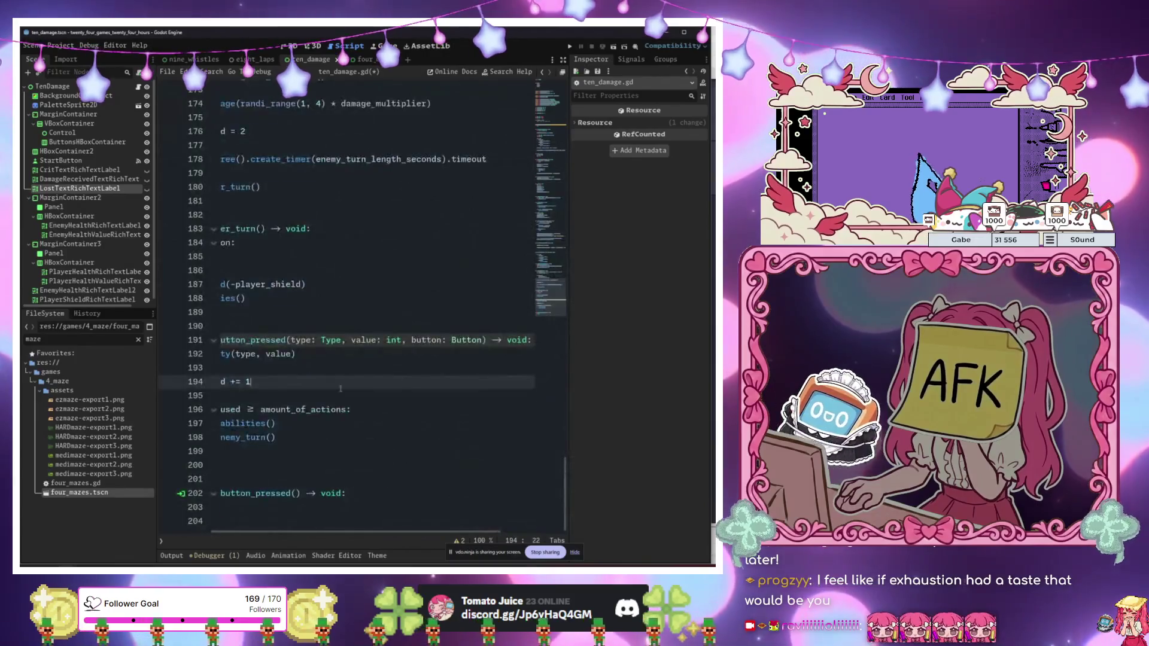
left_click(337, 410)
left_click(422, 356)
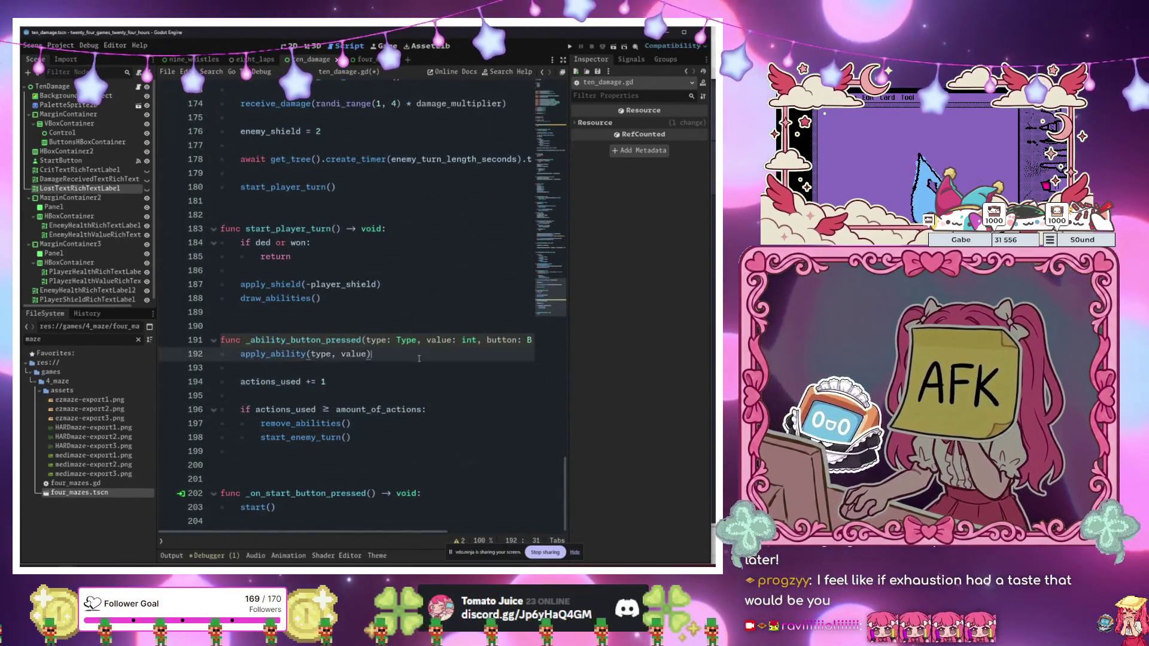
key("Down")
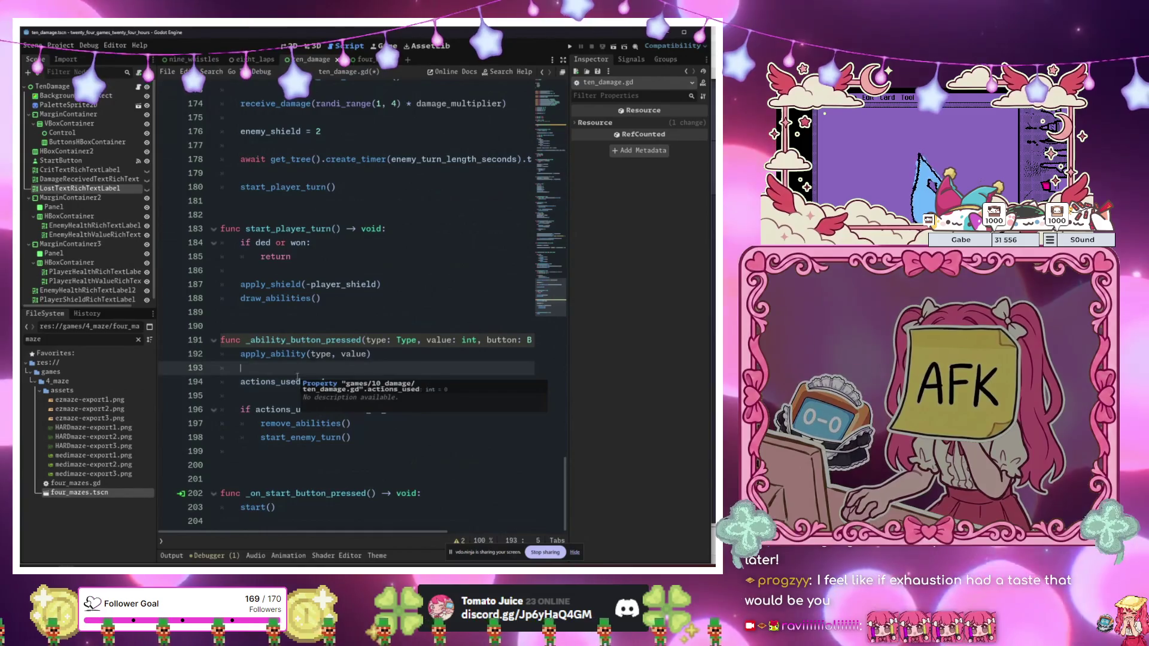
key("Return")
key("Up")
type("button.dis")
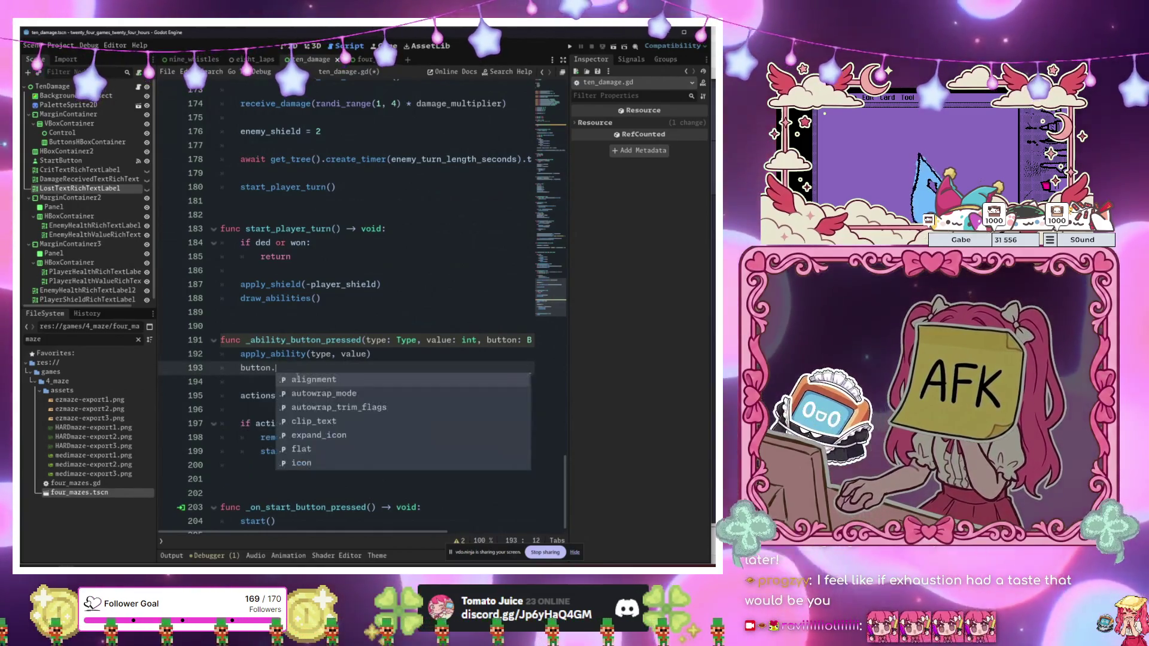
type("abled = true")
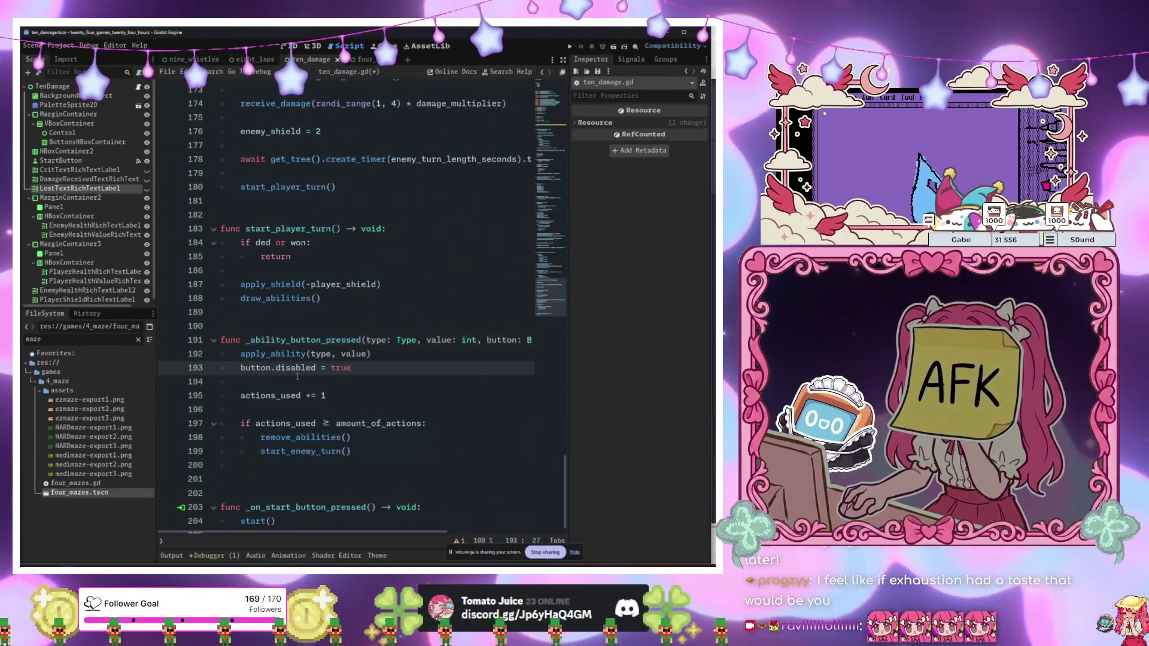
left_click(297, 376)
key("F6")
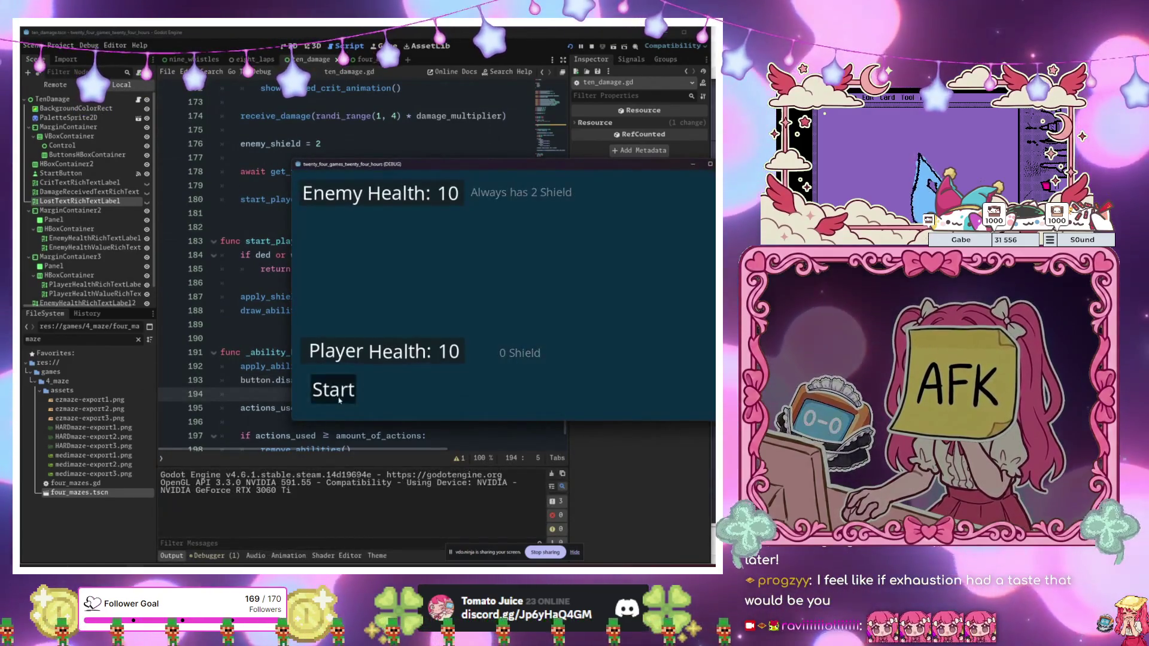
left_click(438, 411)
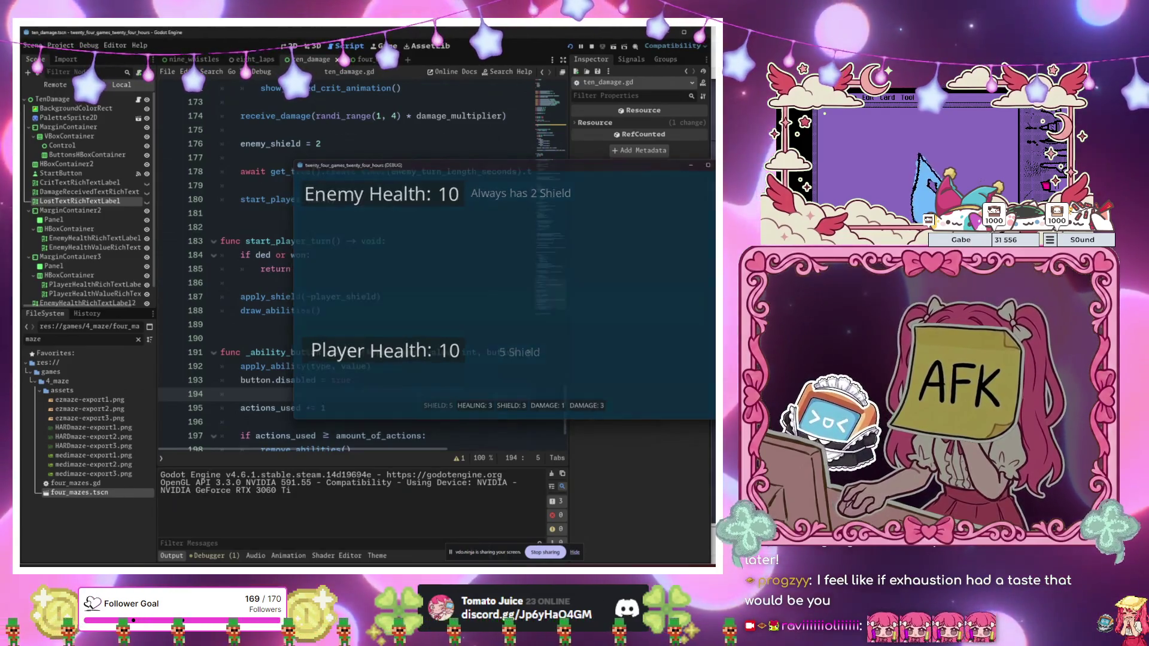
Step: Stop the game and locate the win() call in damage_enemy
key("F8")
scroll(556, 242, "up", 15)
left_click_drag(556, 243, 559, 151)
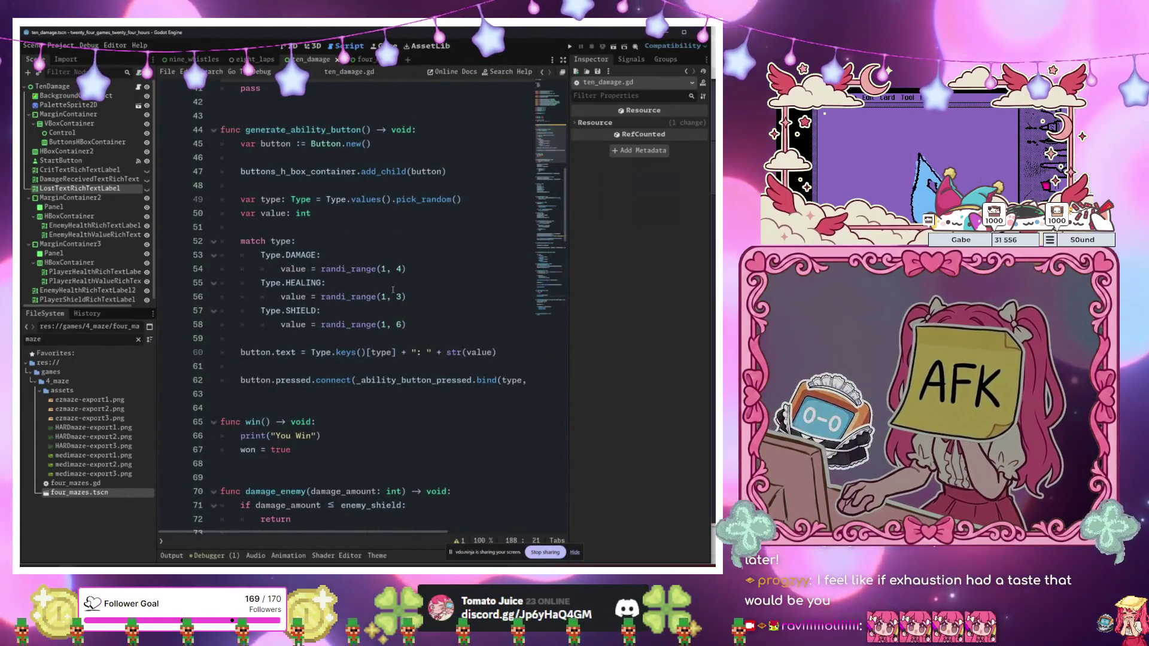
mouse_move(549, 146)
left_mouse_down()
mouse_move(554, 233)
mouse_move(548, 156)
mouse_move(542, 265)
mouse_move(537, 187)
left_mouse_up()
left_click(311, 222)
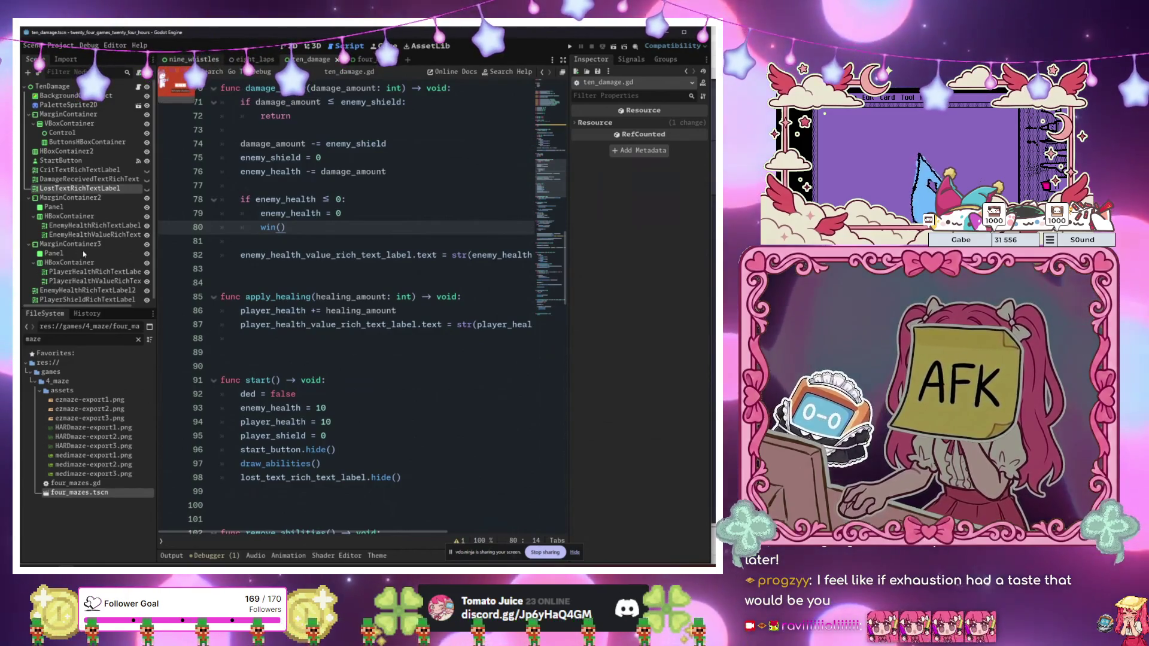
Step: Copy YouWinRichTextLabel from nine_whistles and paste it under the TenDamage root node
key("ctrl+shift+Tab")
key("ctrl+shift+Tab")
left_click(78, 226)
left_click(96, 235)
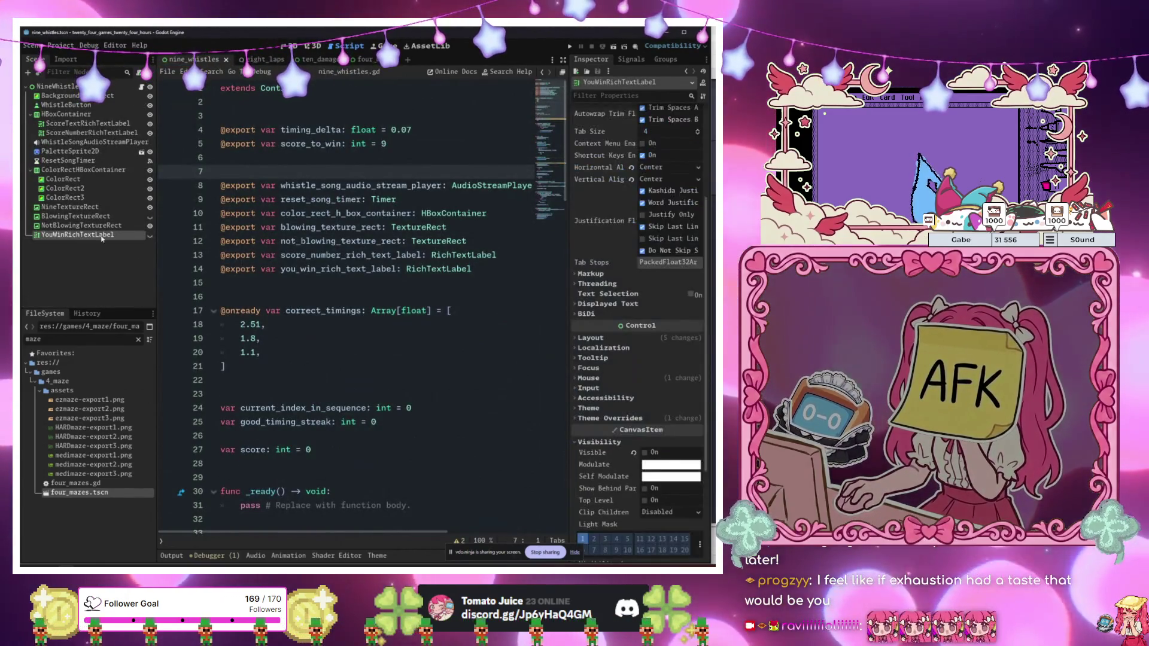
left_click(336, 62)
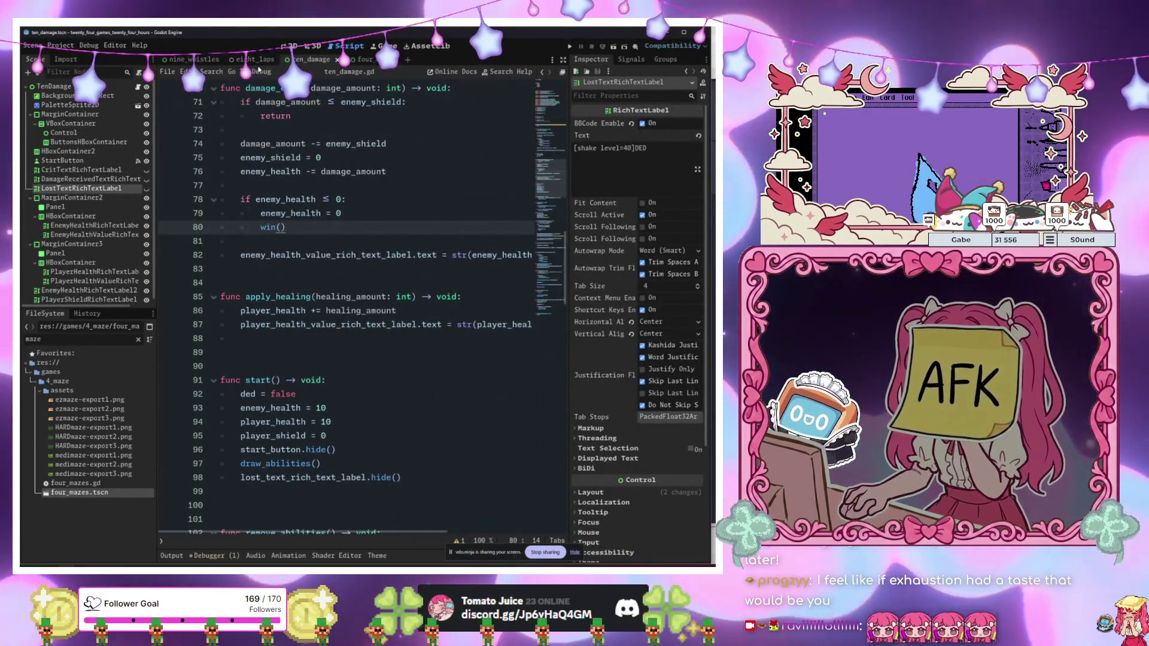
left_click(289, 45)
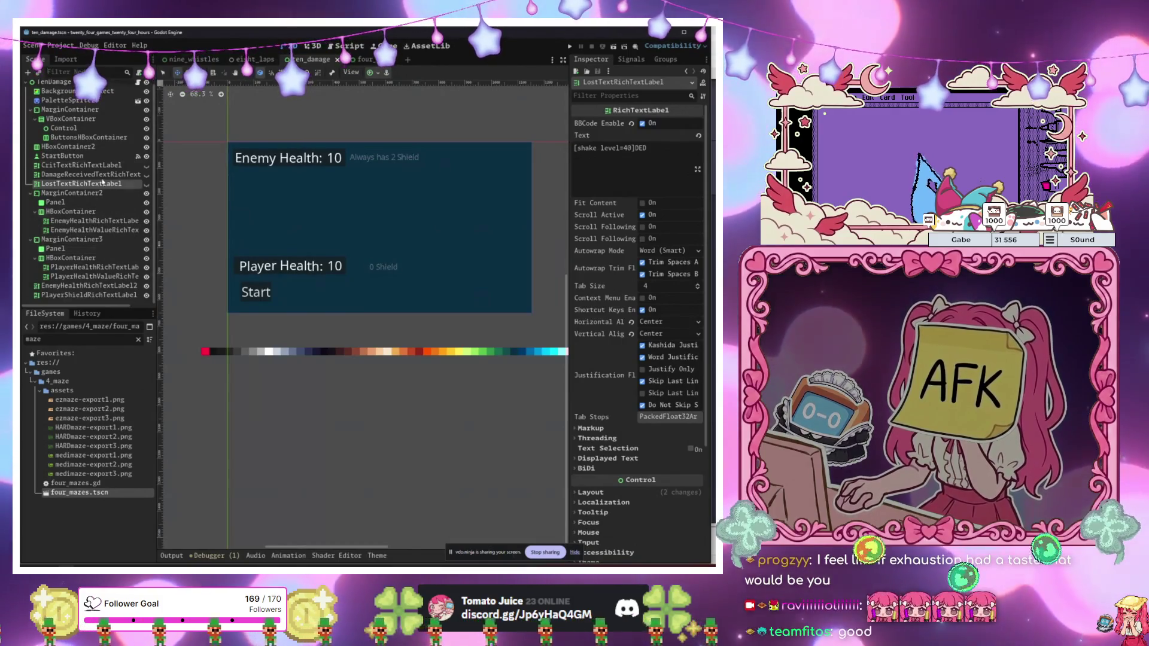
left_click(60, 87)
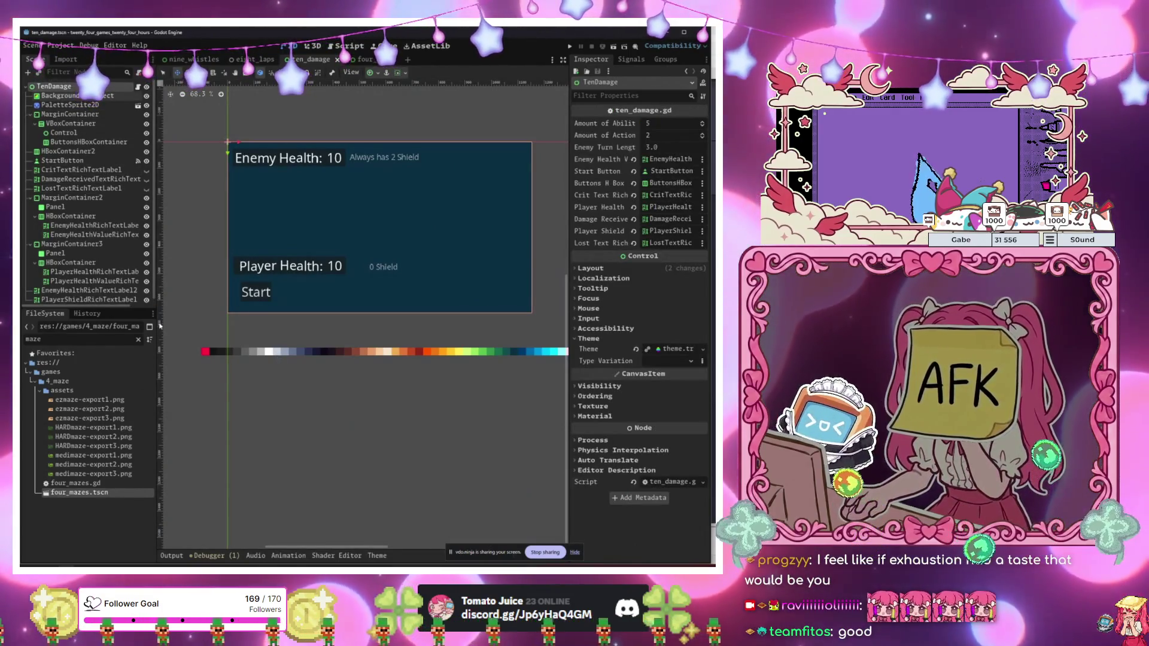
key("ctrl+v")
scroll(132, 121, "up", 1)
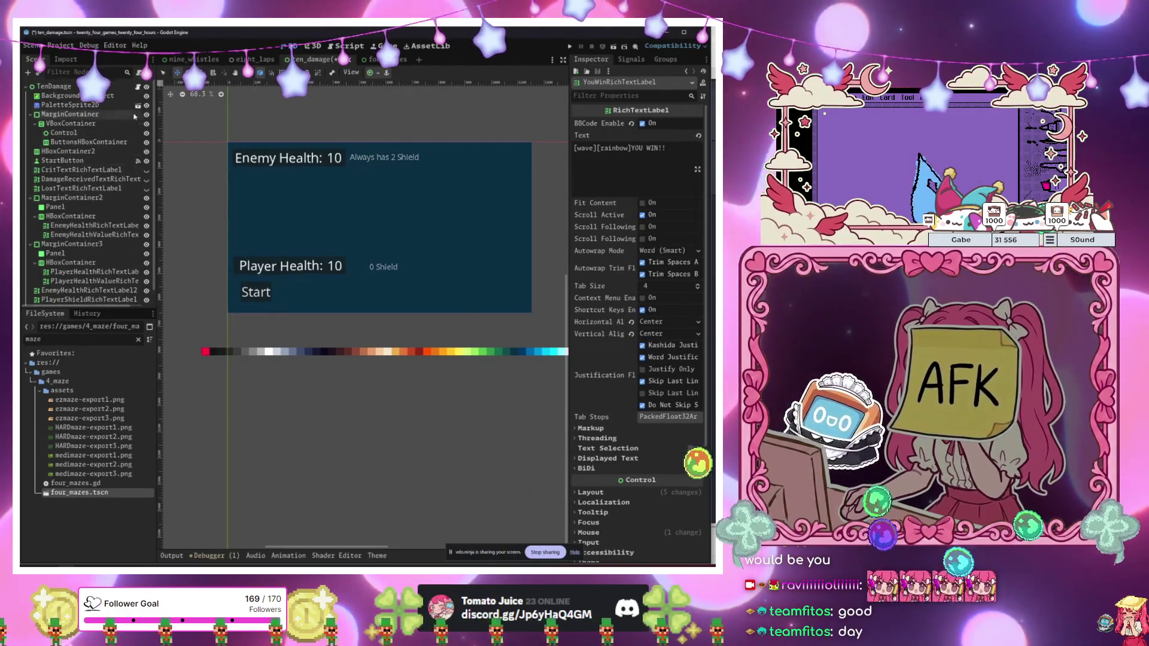
left_click(138, 88)
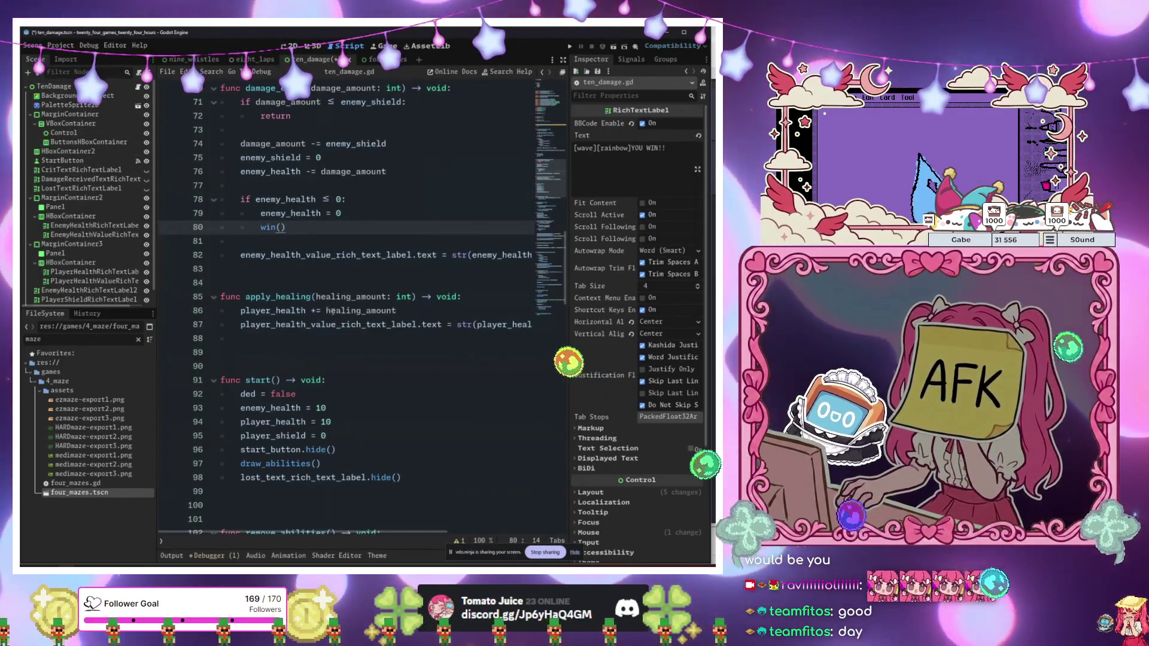
scroll(246, 275, "up", 3)
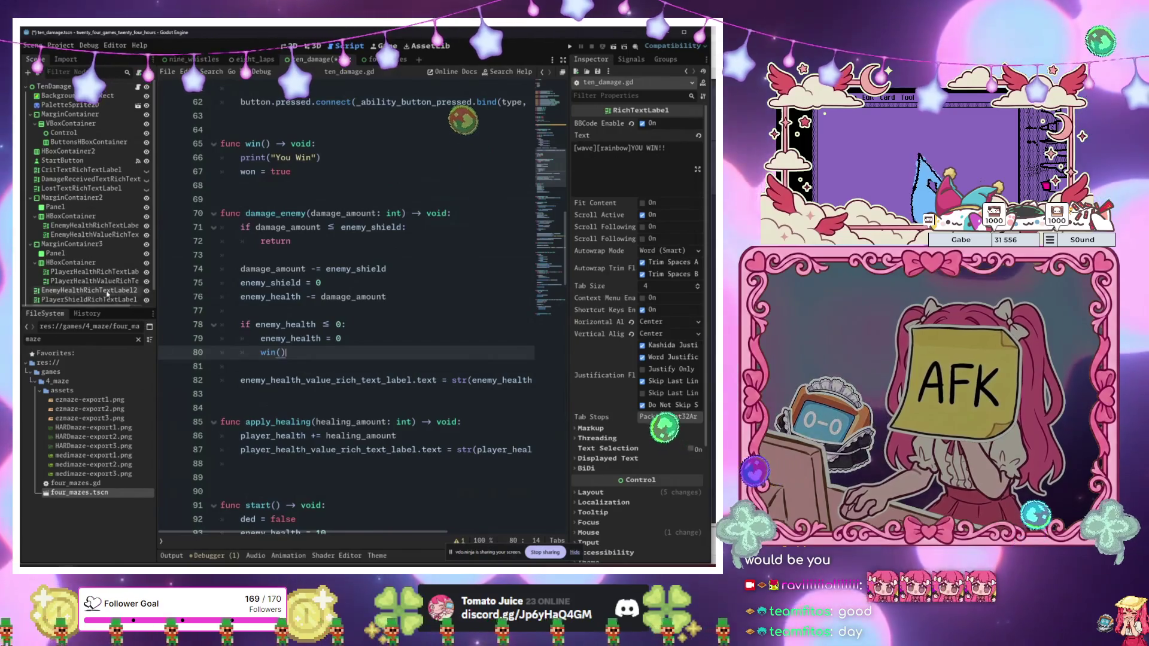
scroll(105, 301, "down", 1)
scroll(347, 299, "up", 15)
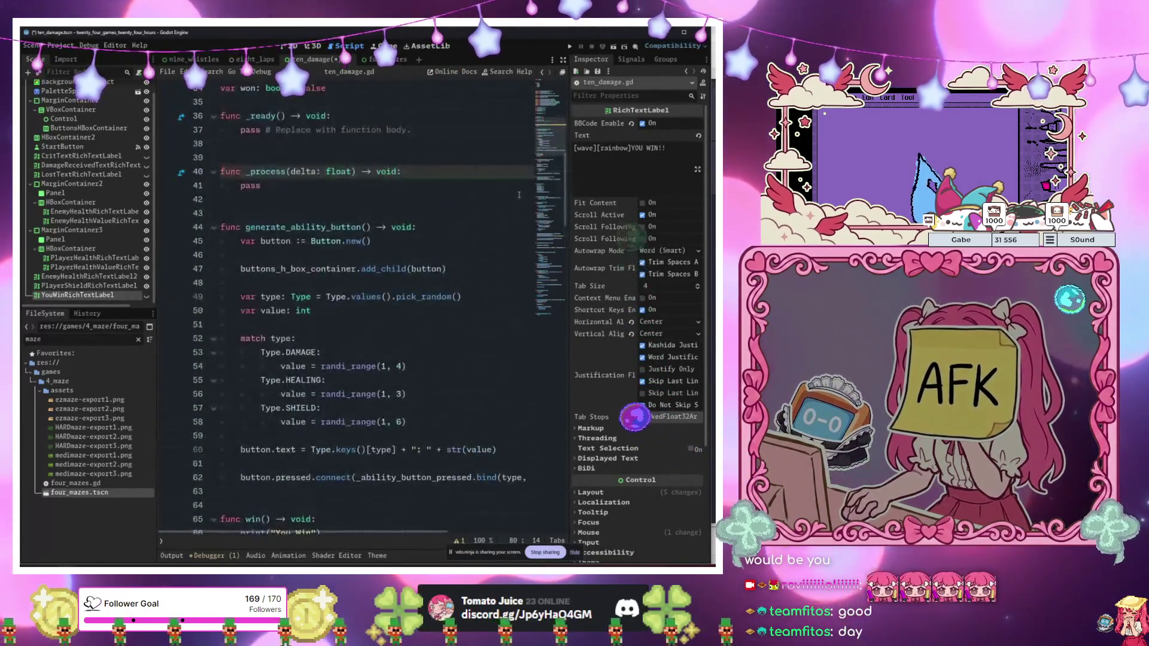
left_click_drag(140, 295, 251, 282)
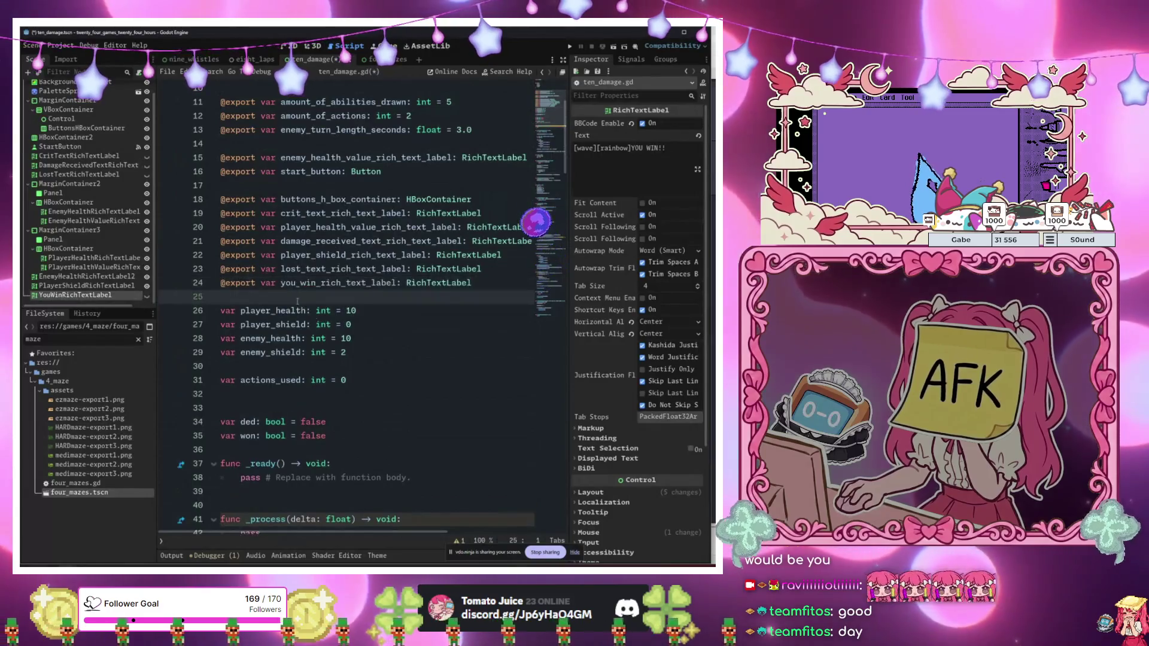
scroll(359, 299, "down", 5)
scroll(359, 299, "up", 5)
left_click(404, 329)
scroll(404, 329, "down", 3)
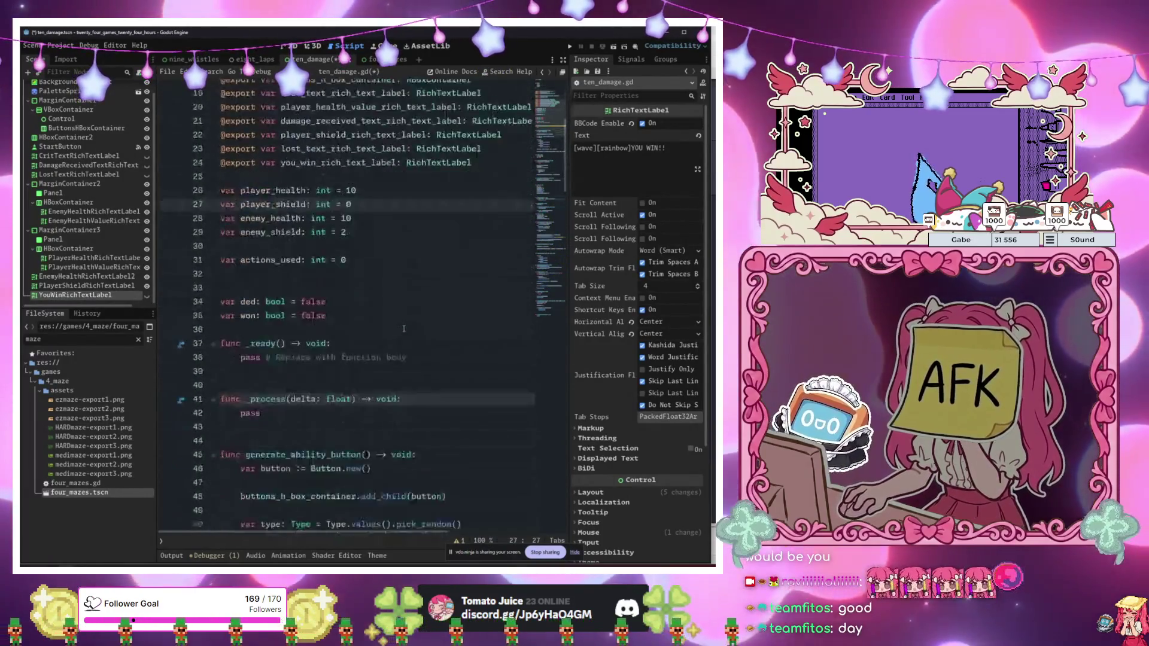
scroll(401, 332, "up", 3)
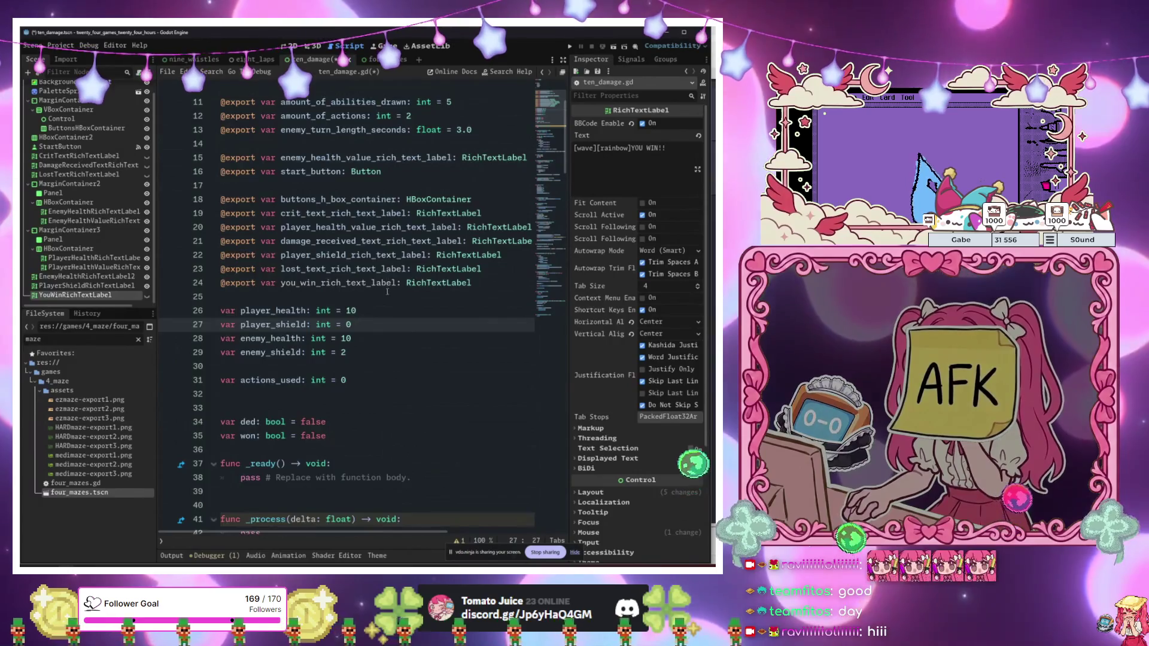
scroll(387, 296, "down", 4)
scroll(388, 302, "down", 5)
Step: Run the game, hide the YOU WIN!! label by default, and return to win()
key("F6")
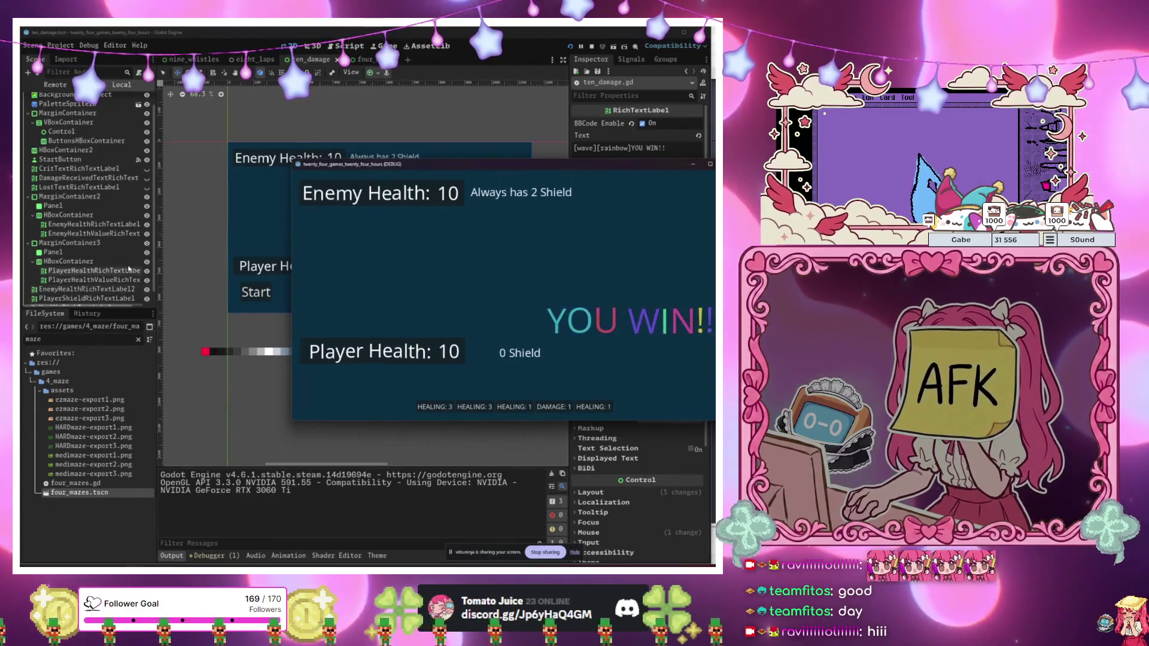
left_click(146, 296)
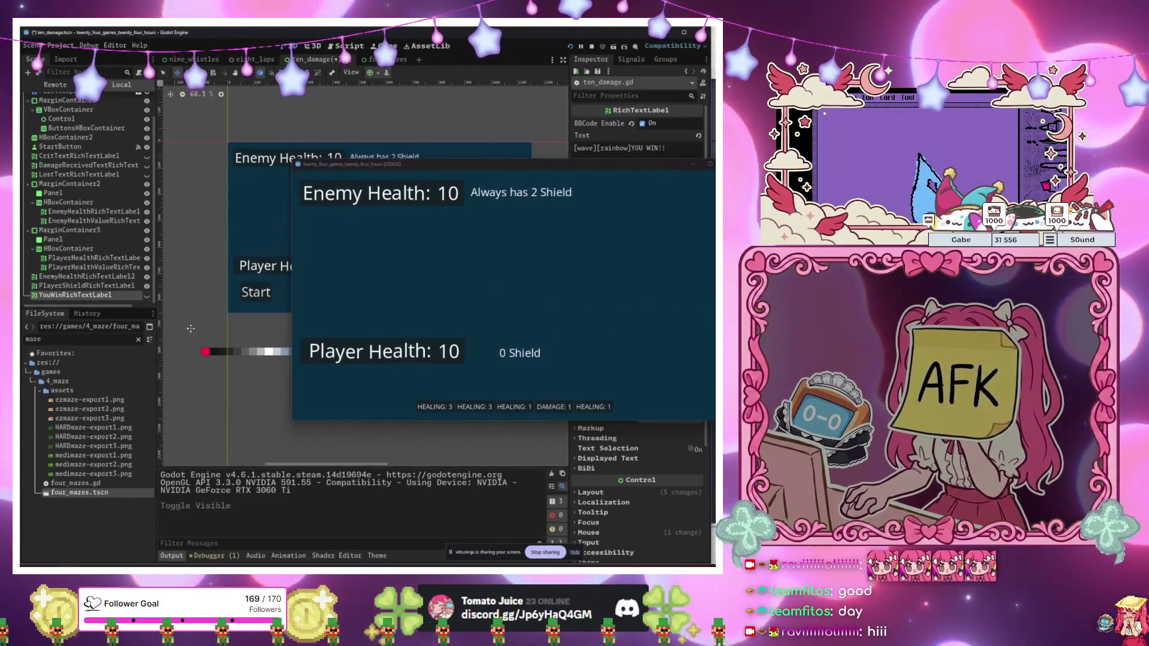
scroll(134, 112, "up", 3)
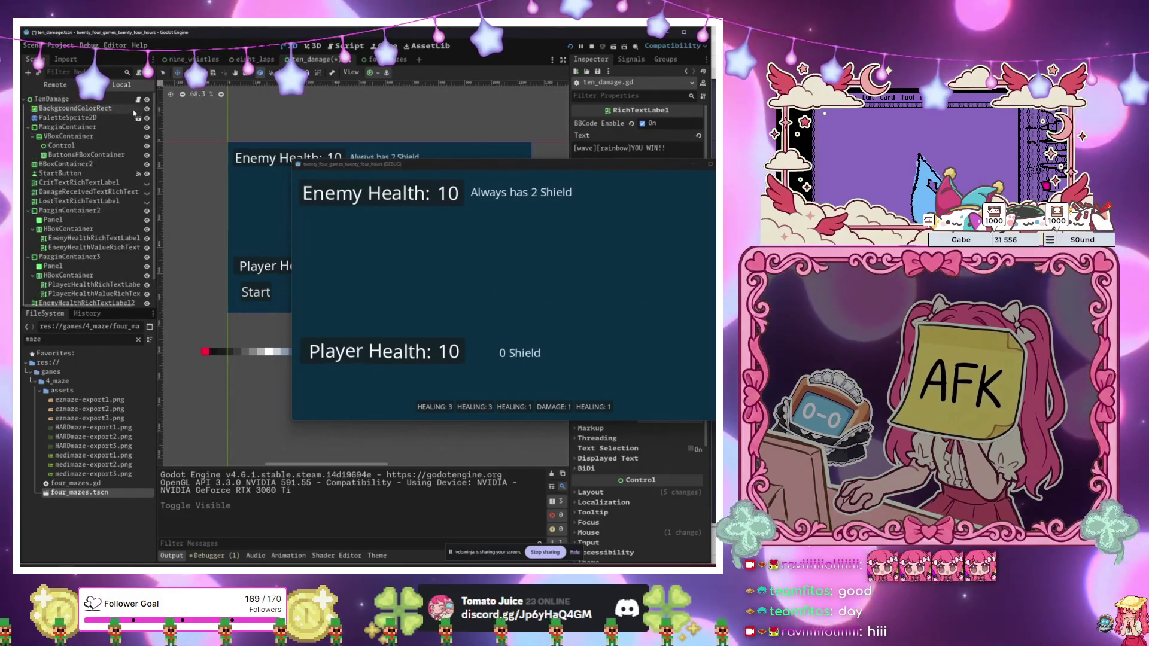
left_click(138, 100)
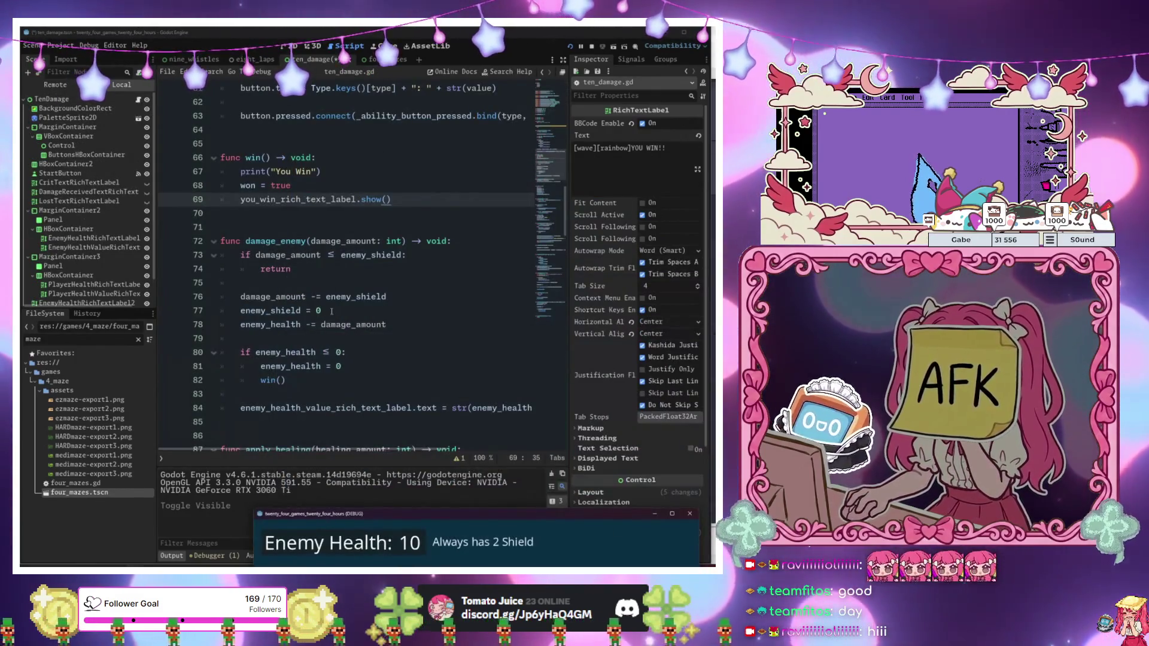
left_click(345, 313)
scroll(344, 313, "down", 14)
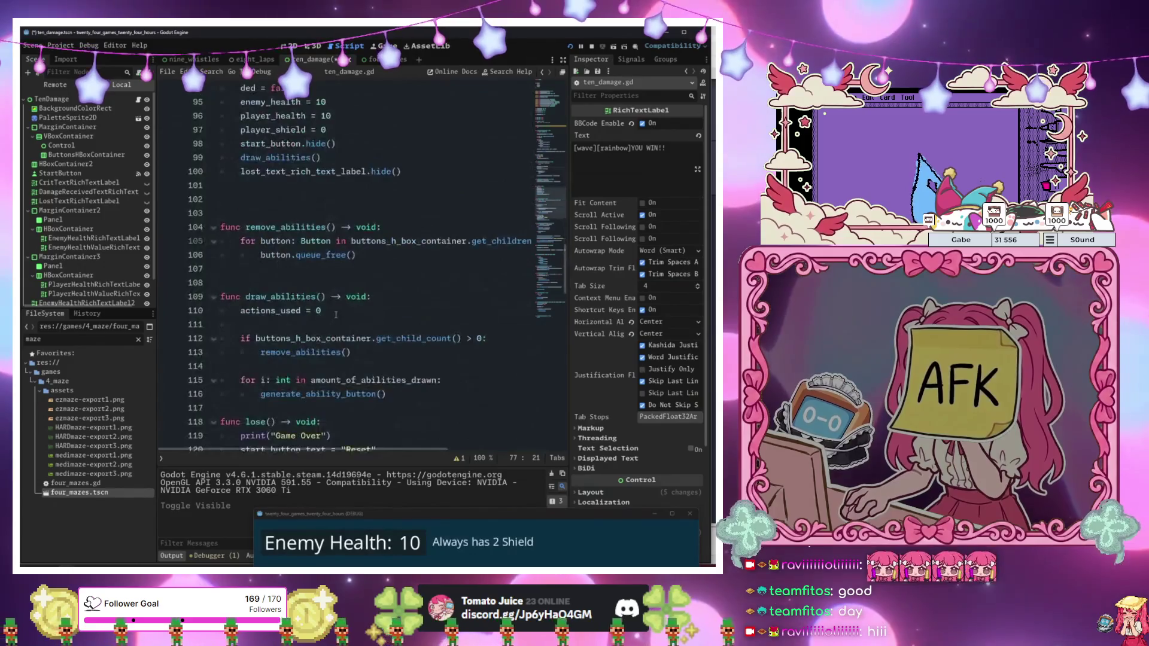
Step: Change the enemy damage roll on line 176 to randi_range(2, 5) and relaunch the game
scroll(336, 315, "down", 9)
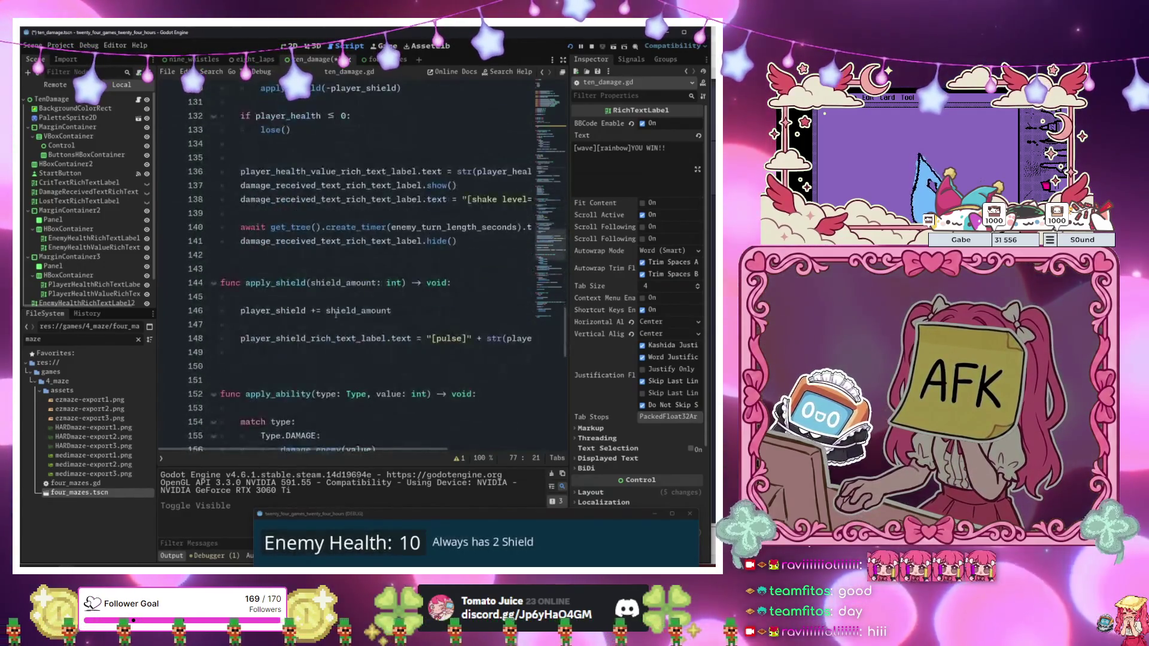
scroll(335, 314, "up", 3)
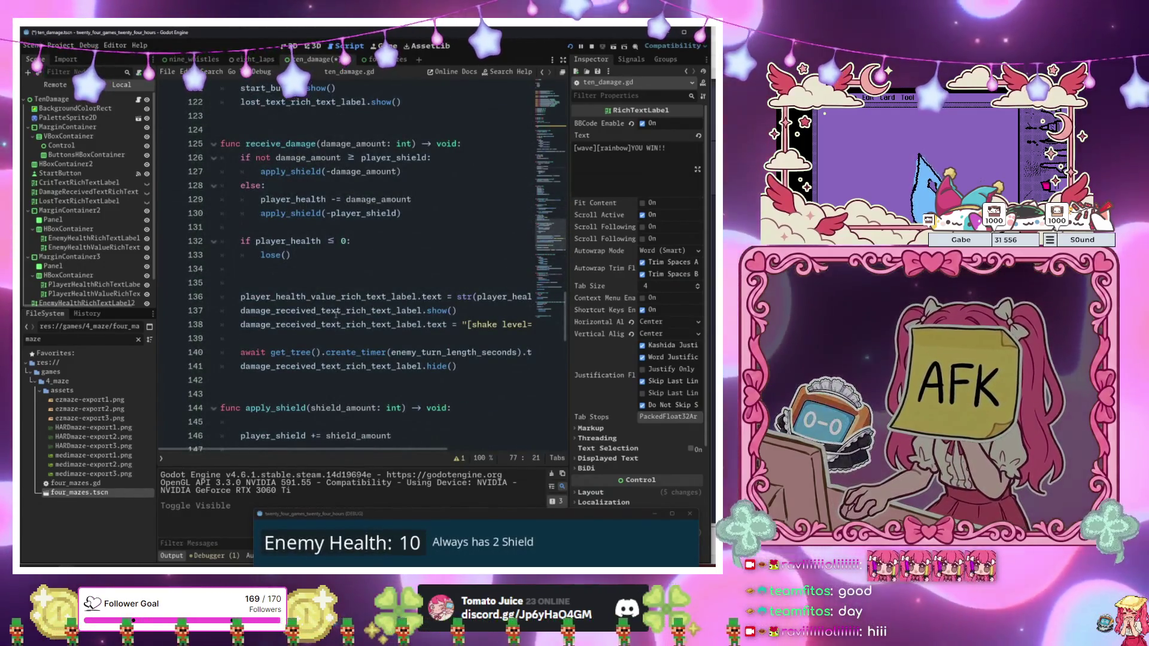
scroll(336, 314, "down", 12)
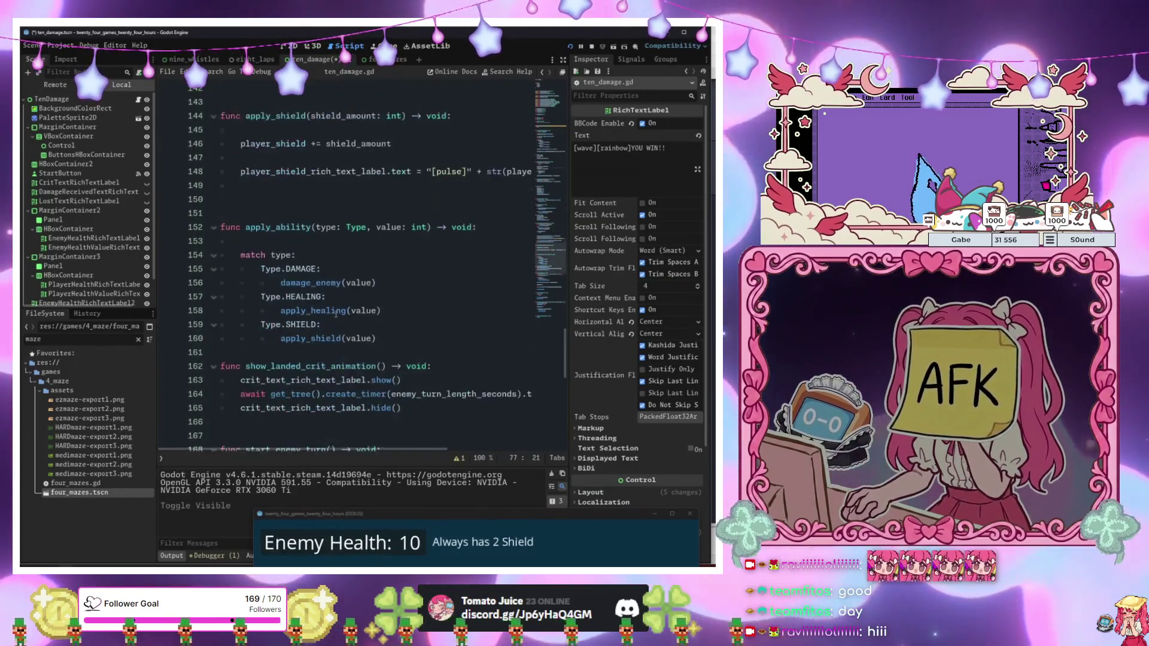
scroll(336, 315, "down", 2)
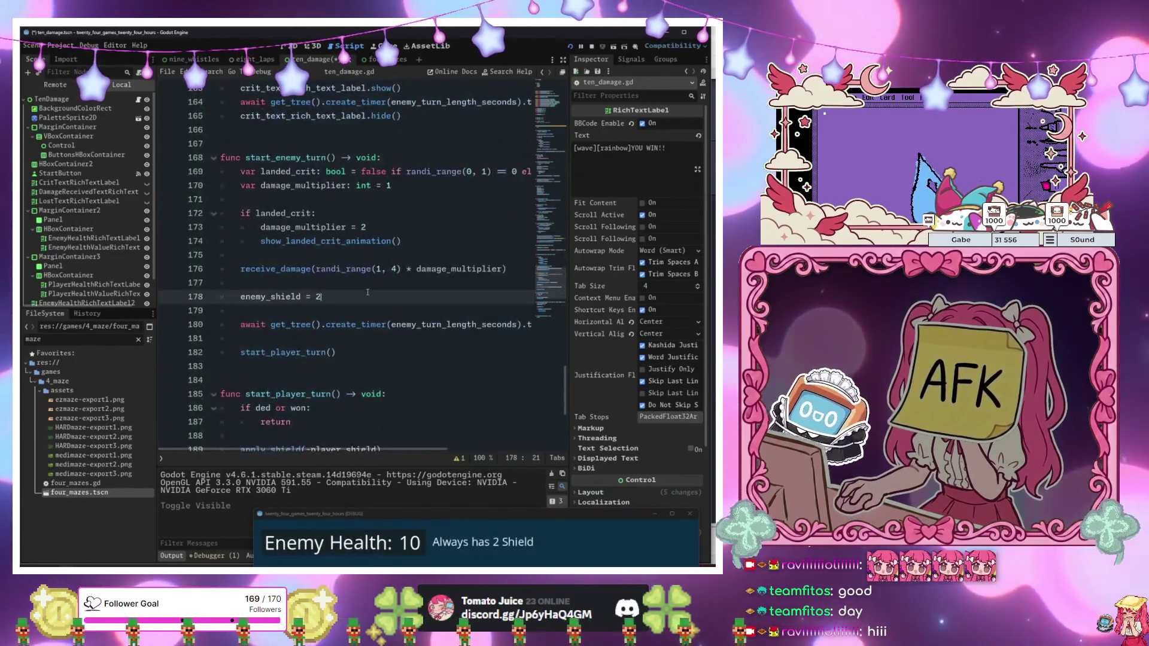
left_click(398, 269)
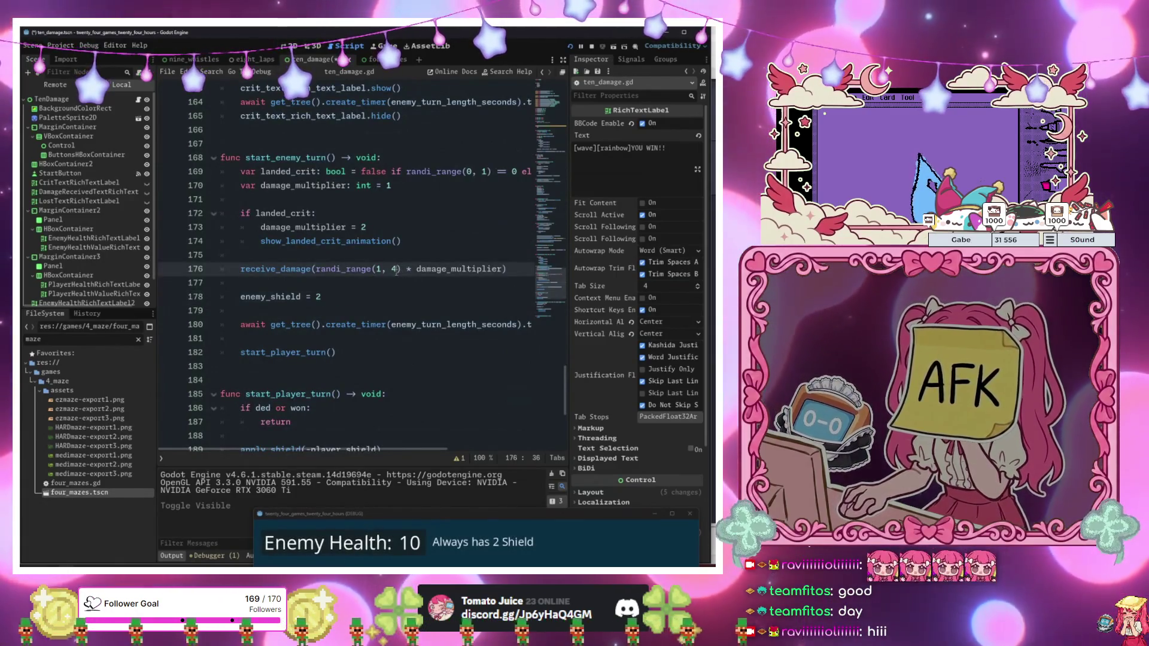
key("BackSpace")
type("2")
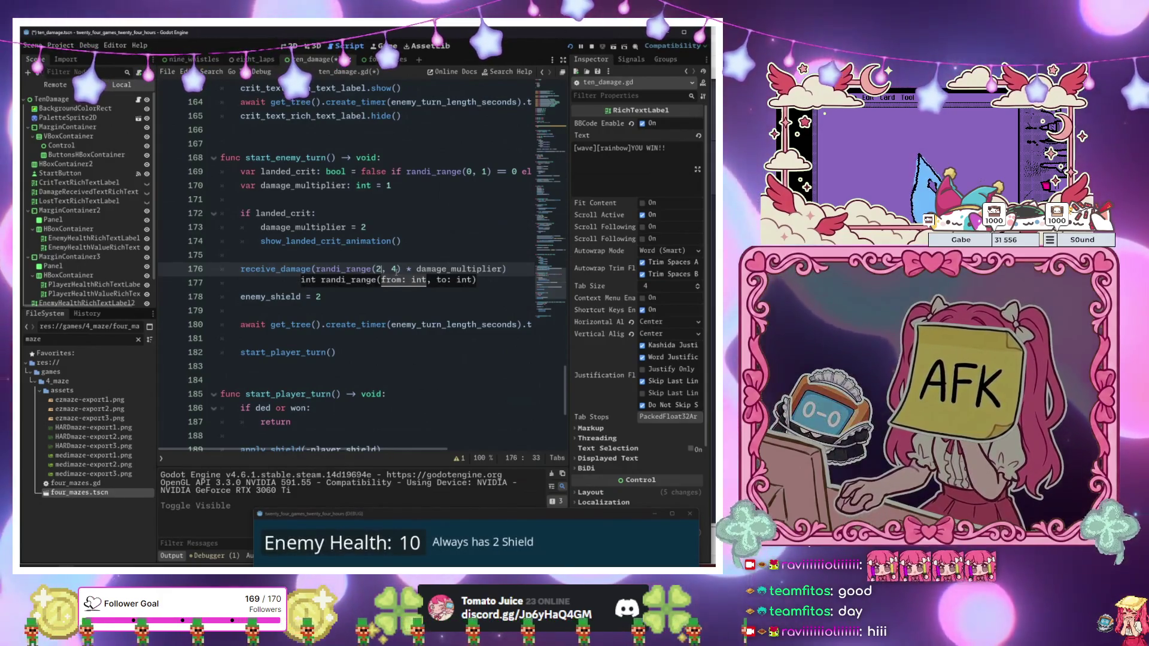
key("BackSpace")
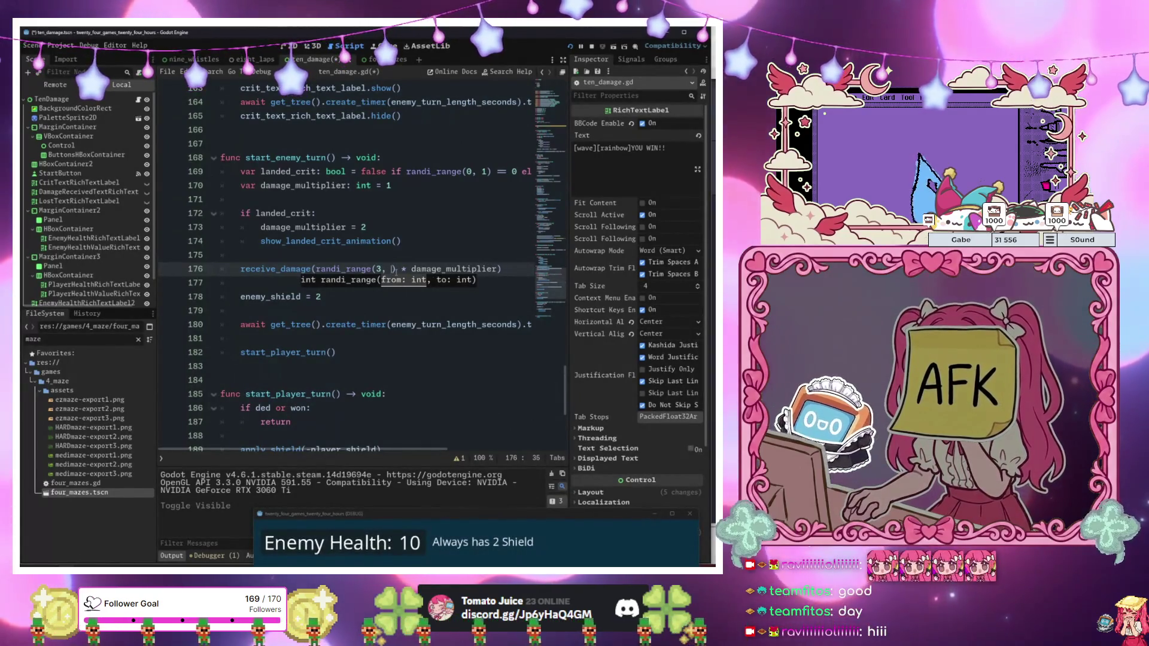
type("5")
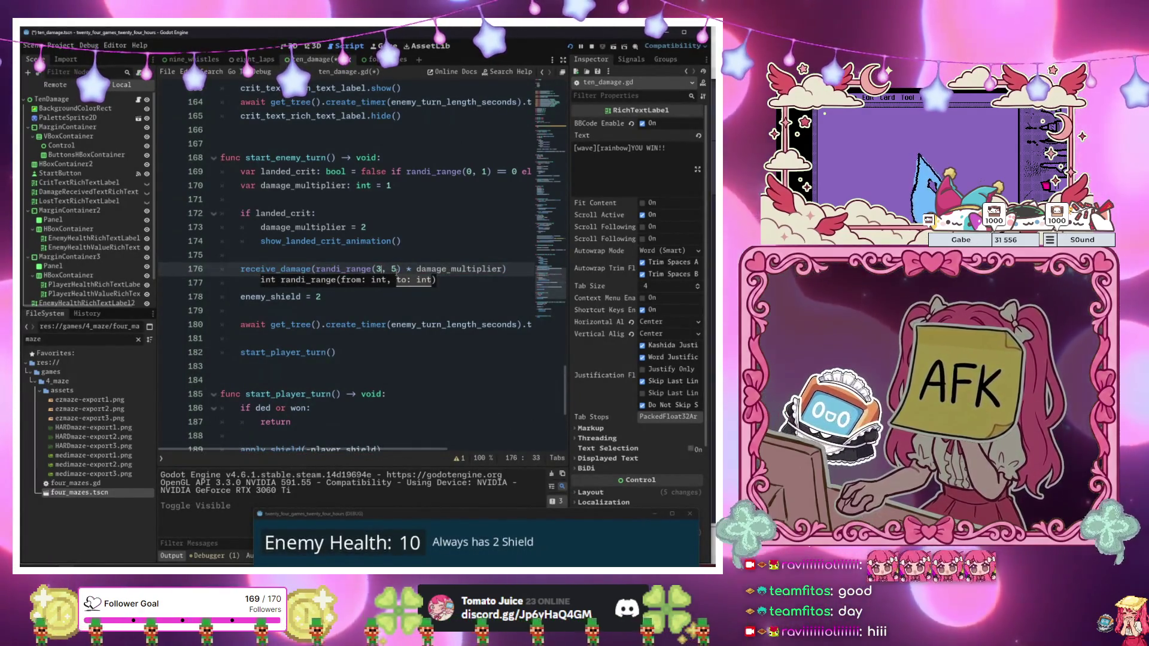
type("2")
left_click(413, 256)
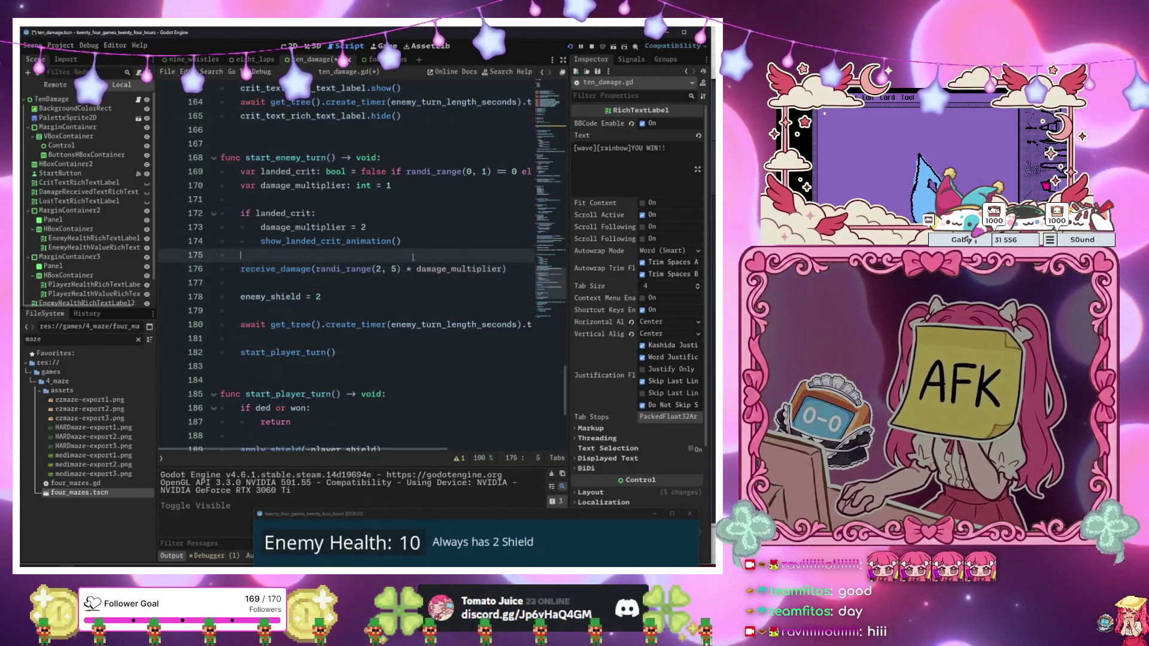
key("F6")
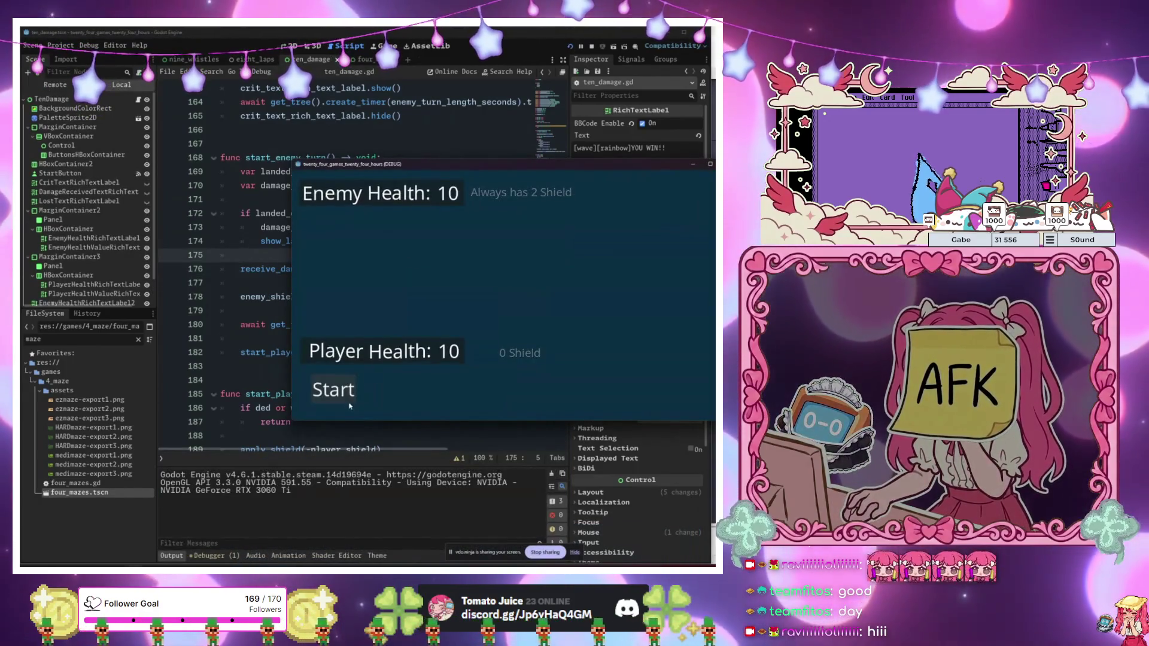
Step: Start a new battle and play a damage card, SHIELD: 3 and DAMAGE: 2
left_click(344, 396)
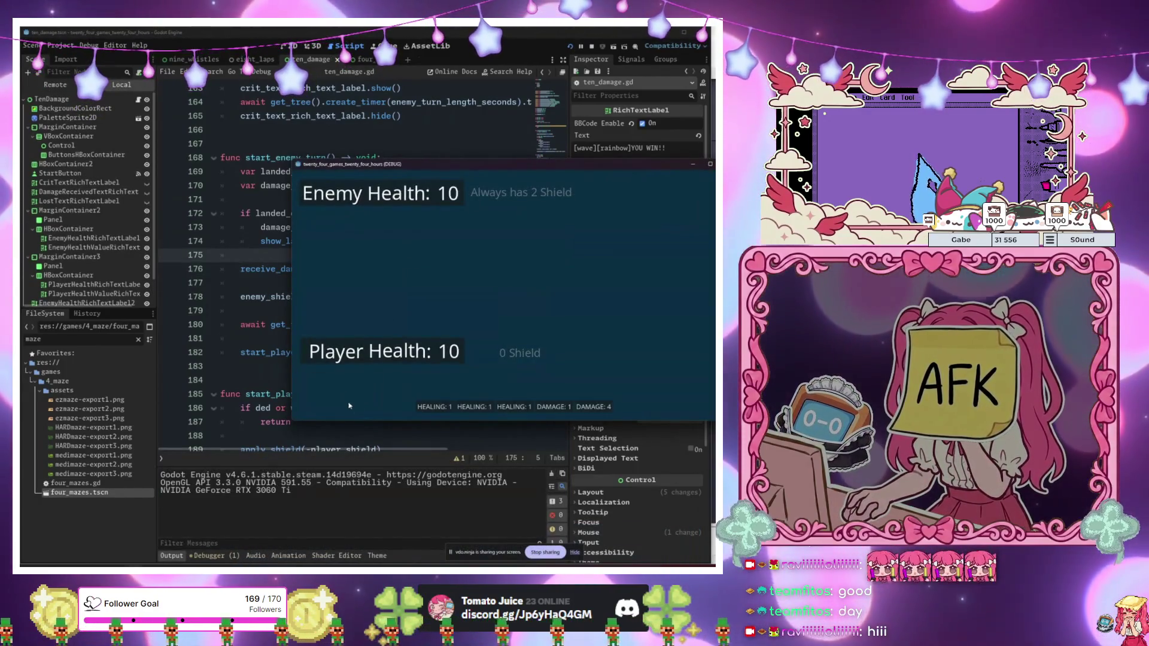
left_click(595, 408)
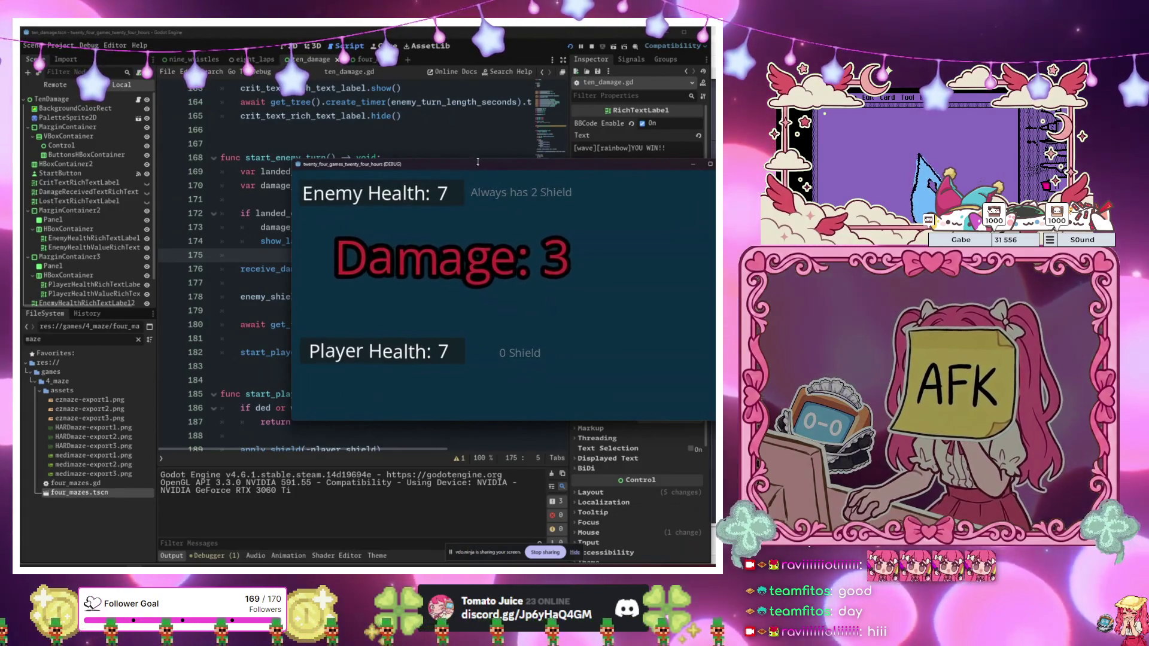
left_click_drag(526, 163, 805, 217)
mouse_move(658, 217)
left_mouse_down()
mouse_move(473, 147)
mouse_move(310, 146)
left_mouse_up()
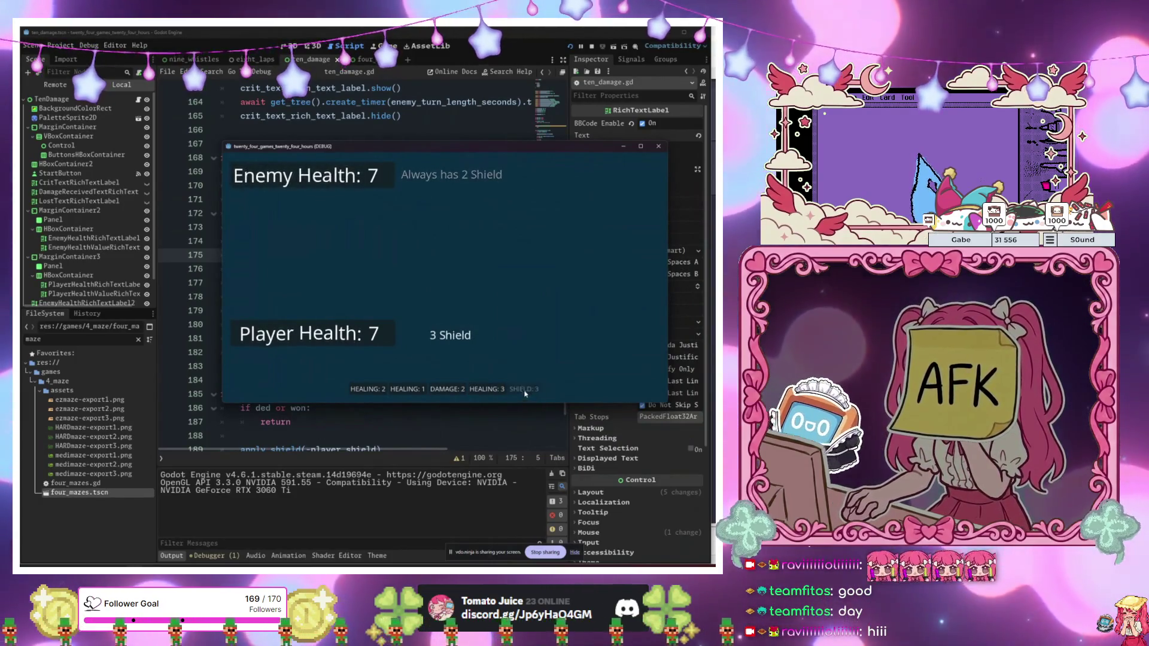
left_click(518, 390)
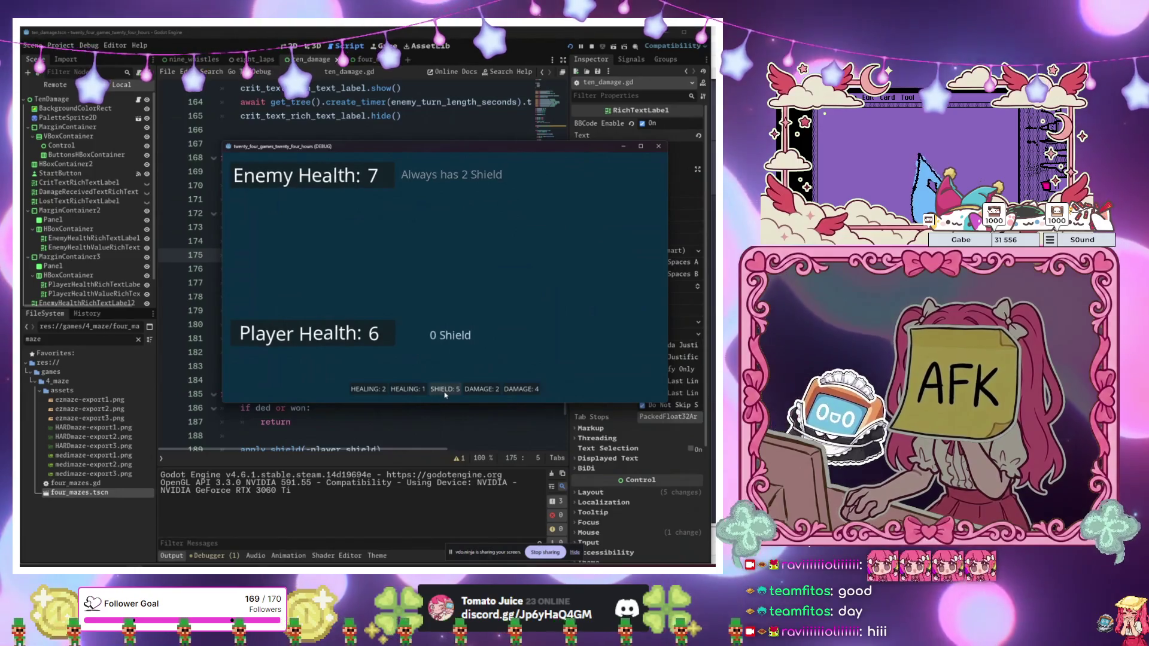
left_click(500, 395)
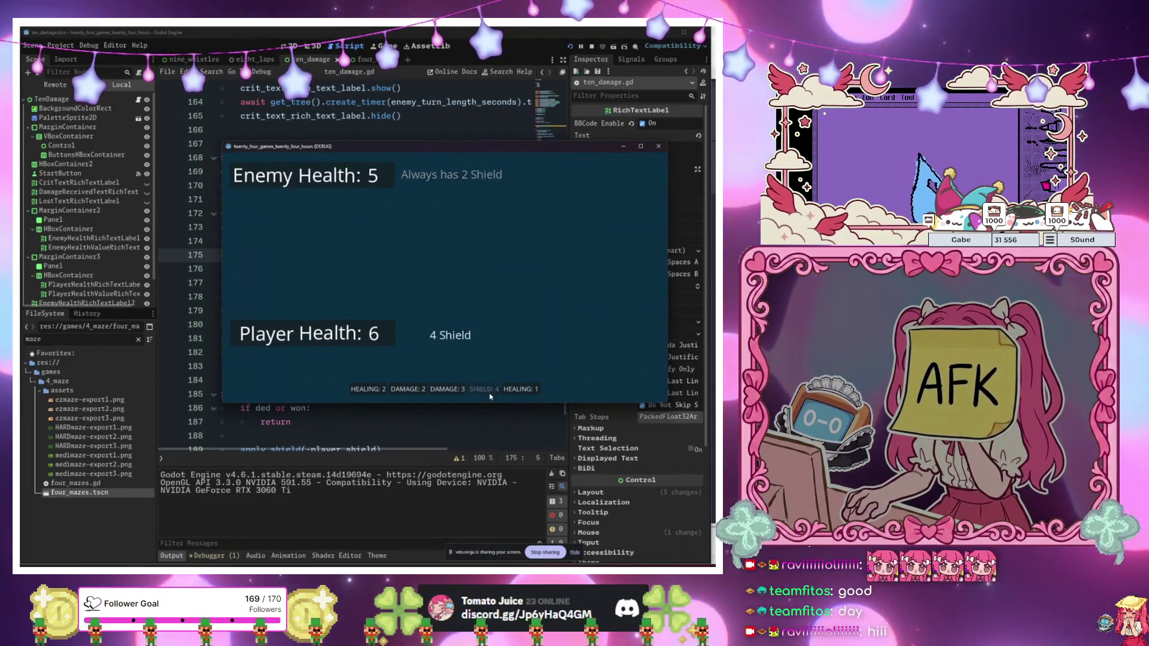
Step: Keep playing HEALING: 3, SHIELD: 5 and DAMAGE: 4 cards until the battle ends
left_click(454, 391)
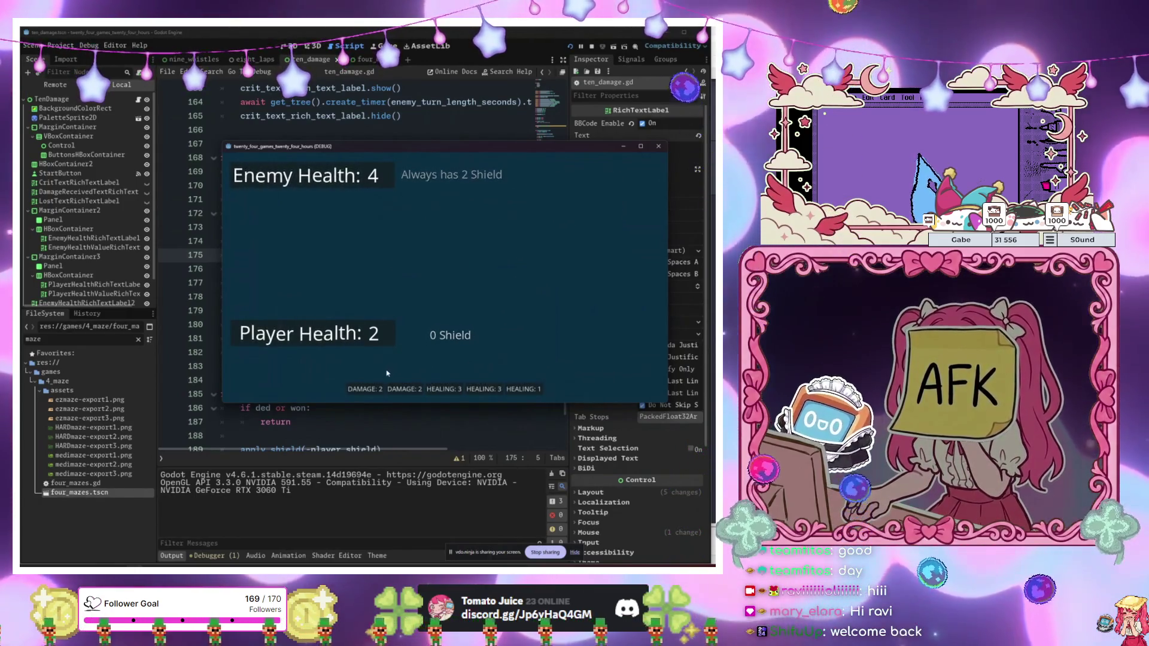
left_click(477, 390)
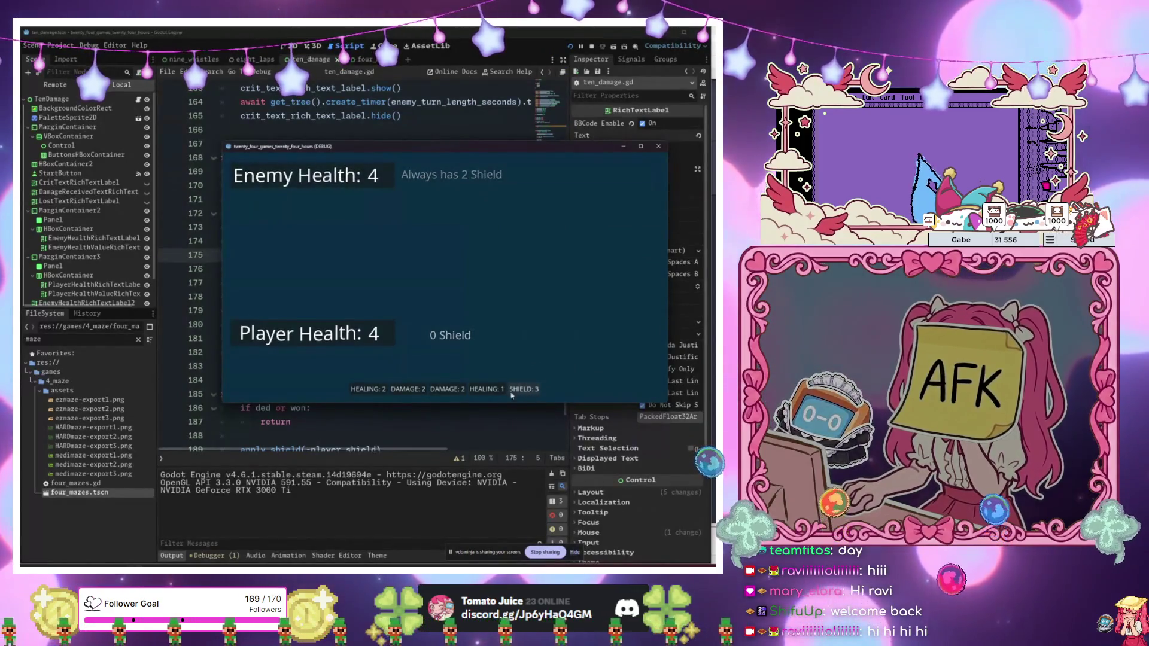
left_click(387, 390)
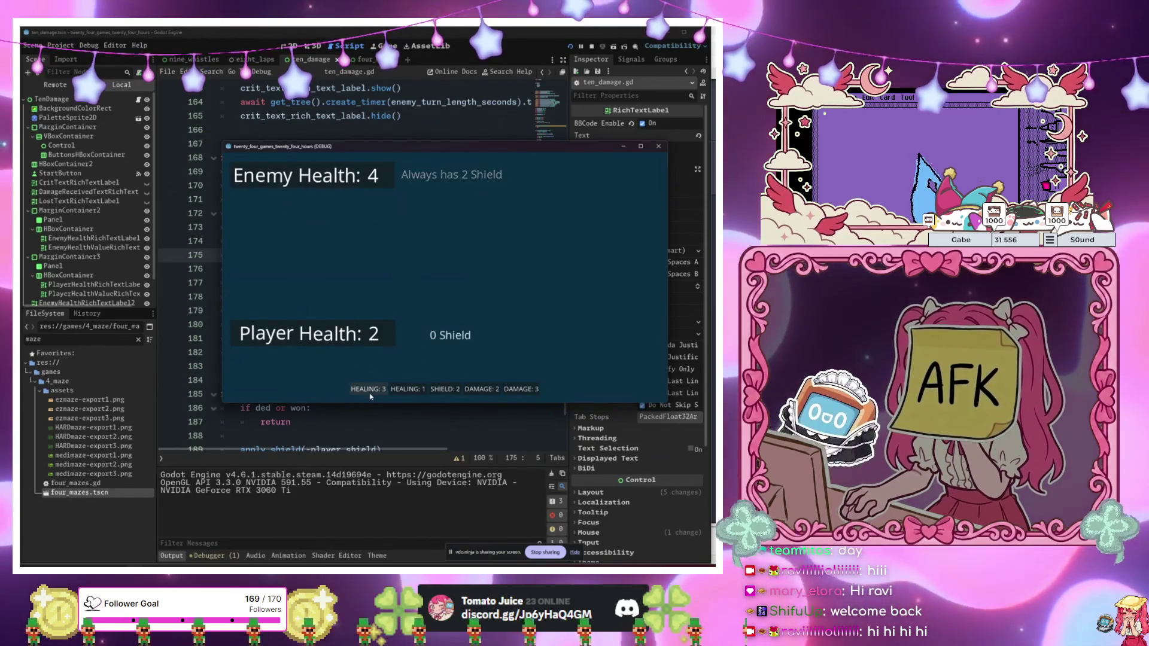
left_click(442, 390)
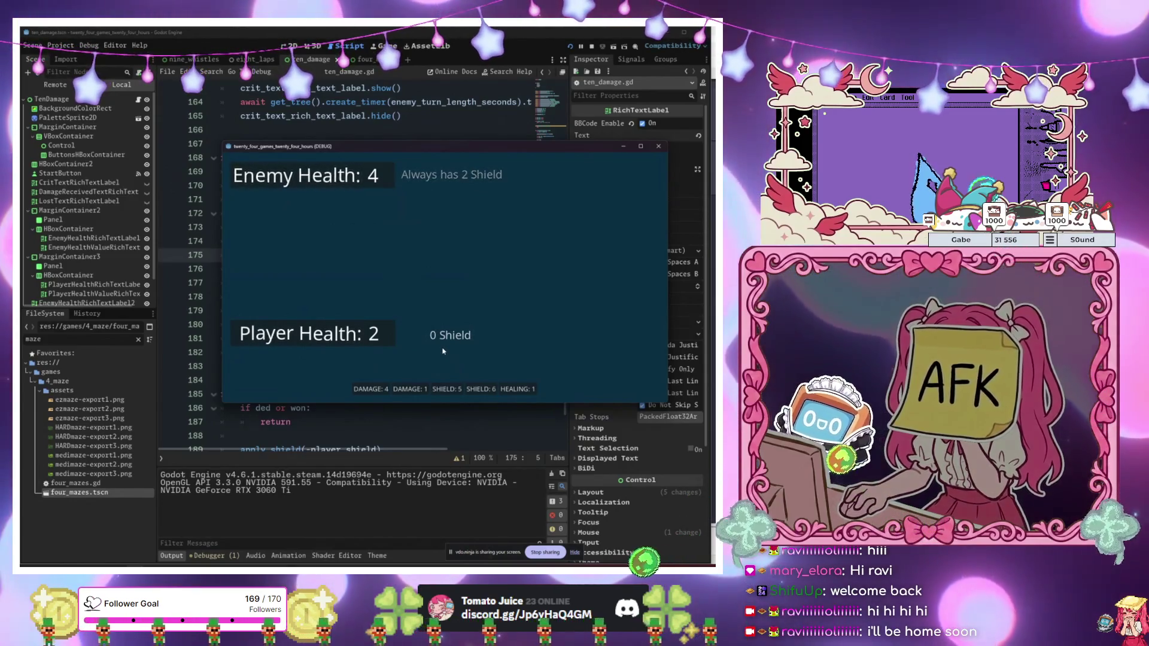
left_click(443, 389)
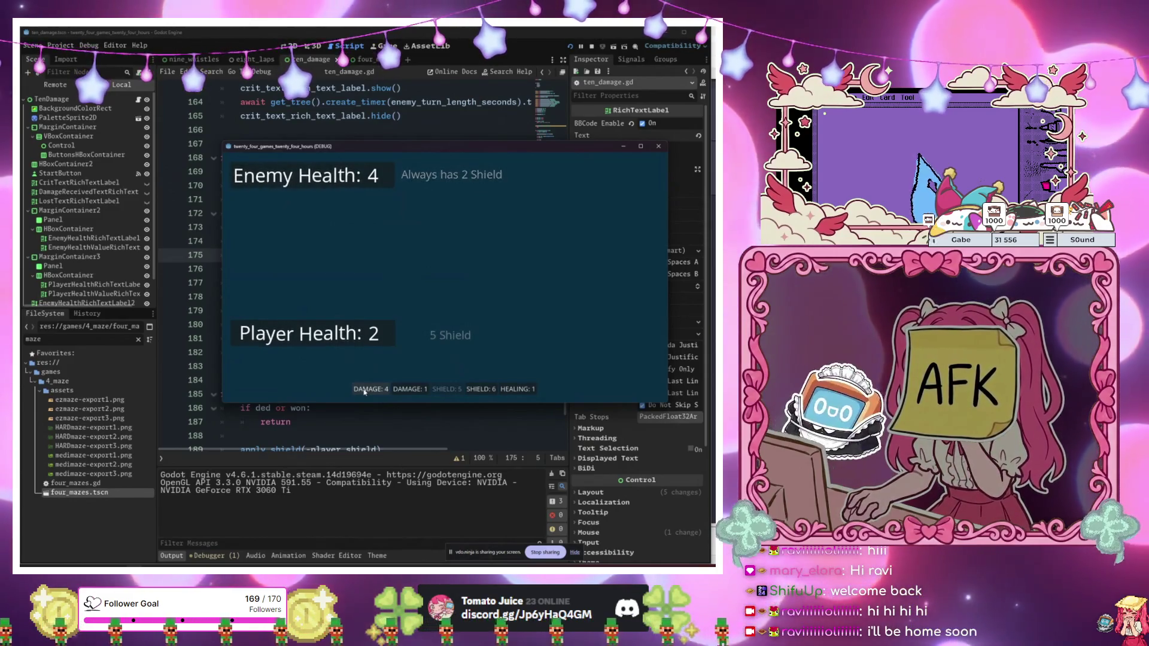
left_click(364, 389)
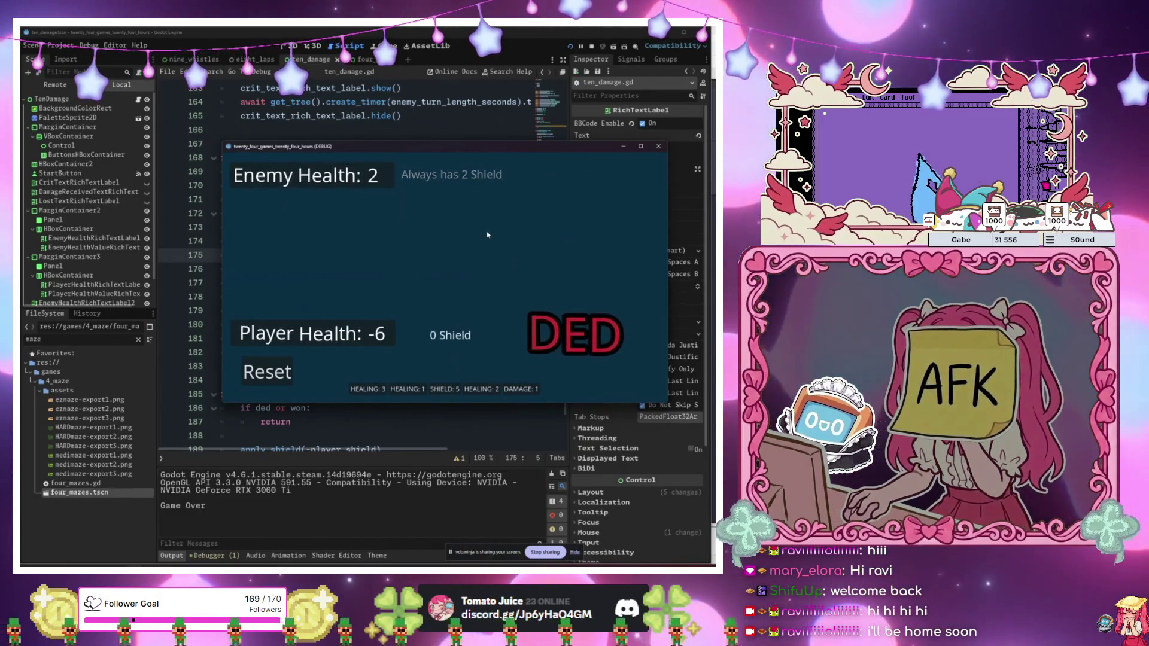
Step: Move the game window aside and review the shield code in apply_ability and receive_damage
left_click_drag(419, 146, 661, 166)
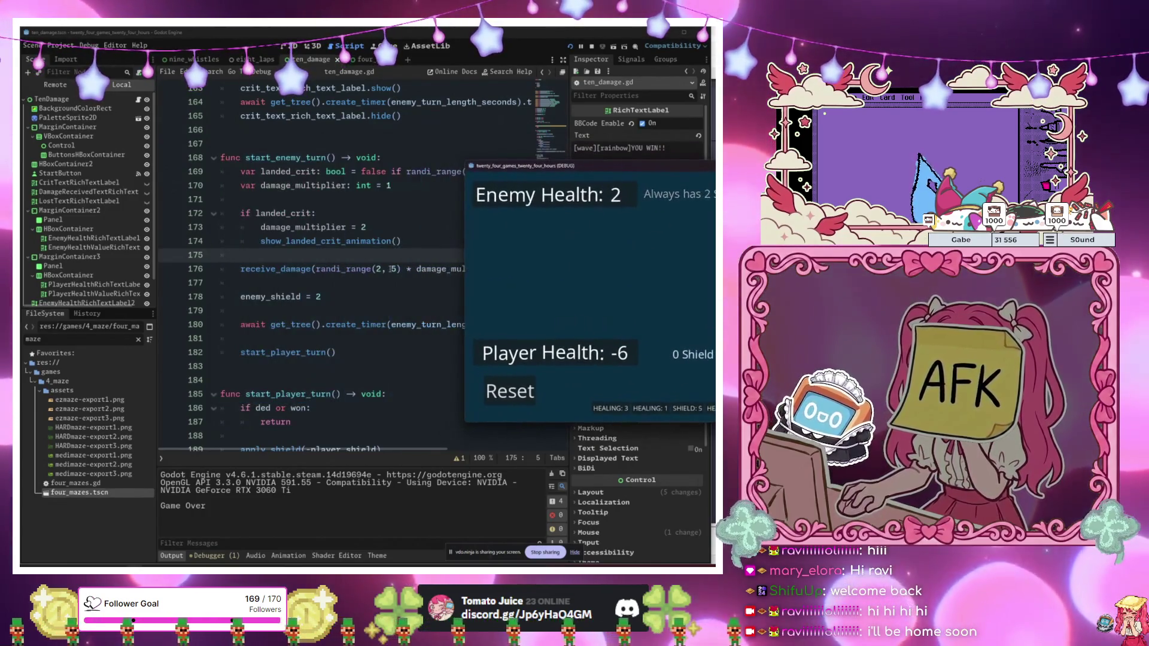
scroll(392, 269, "up", 9)
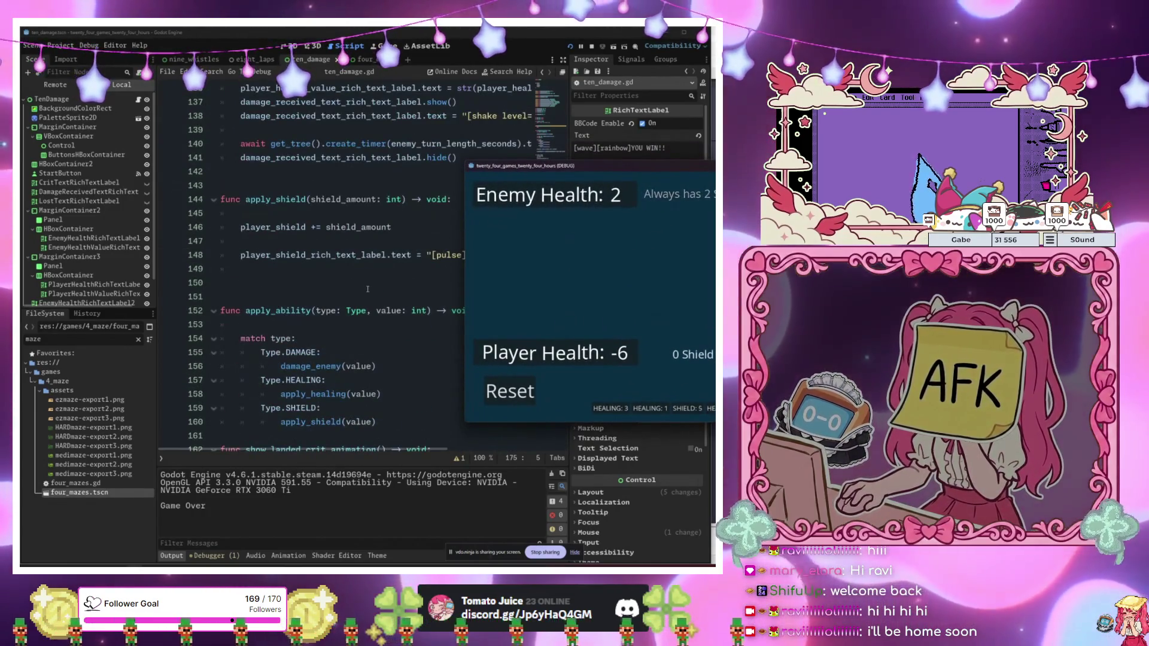
left_click_drag(538, 166, 645, 213)
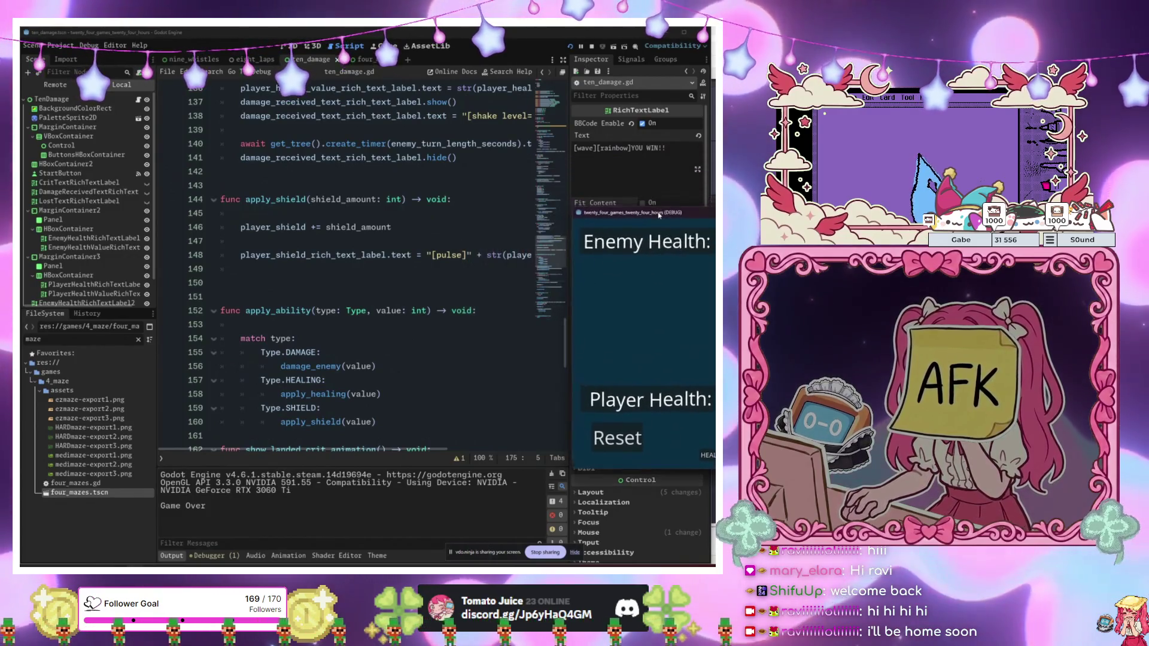
left_click(337, 408)
scroll(320, 430, "up", 2)
left_click(323, 270)
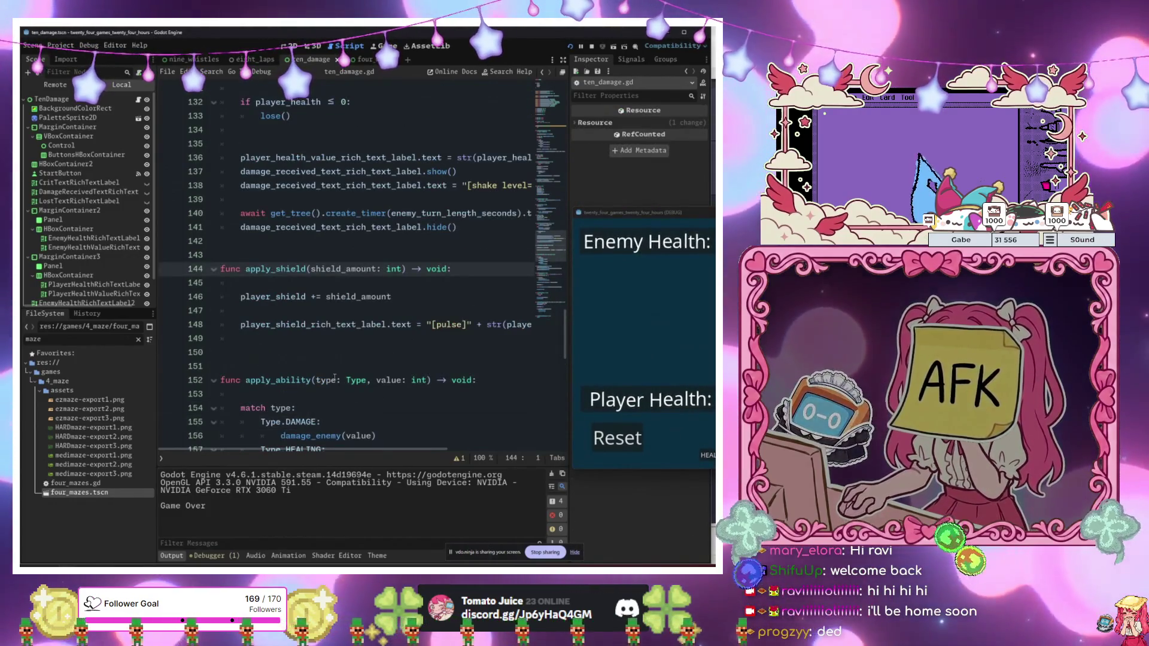
left_click(326, 297)
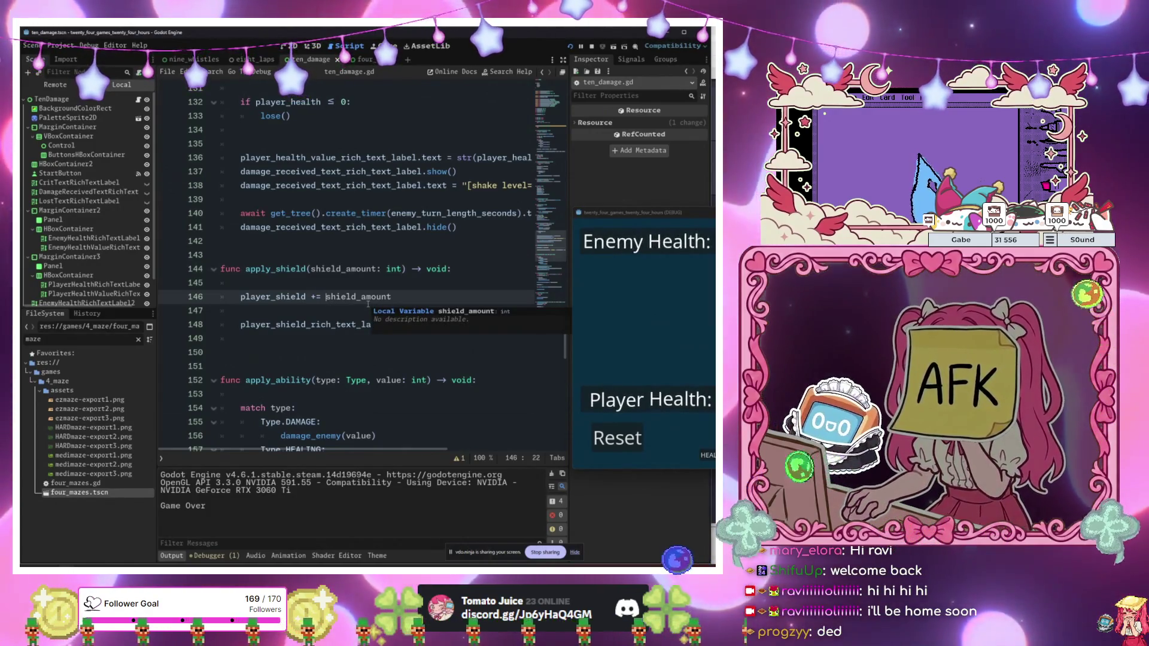
left_click(408, 324)
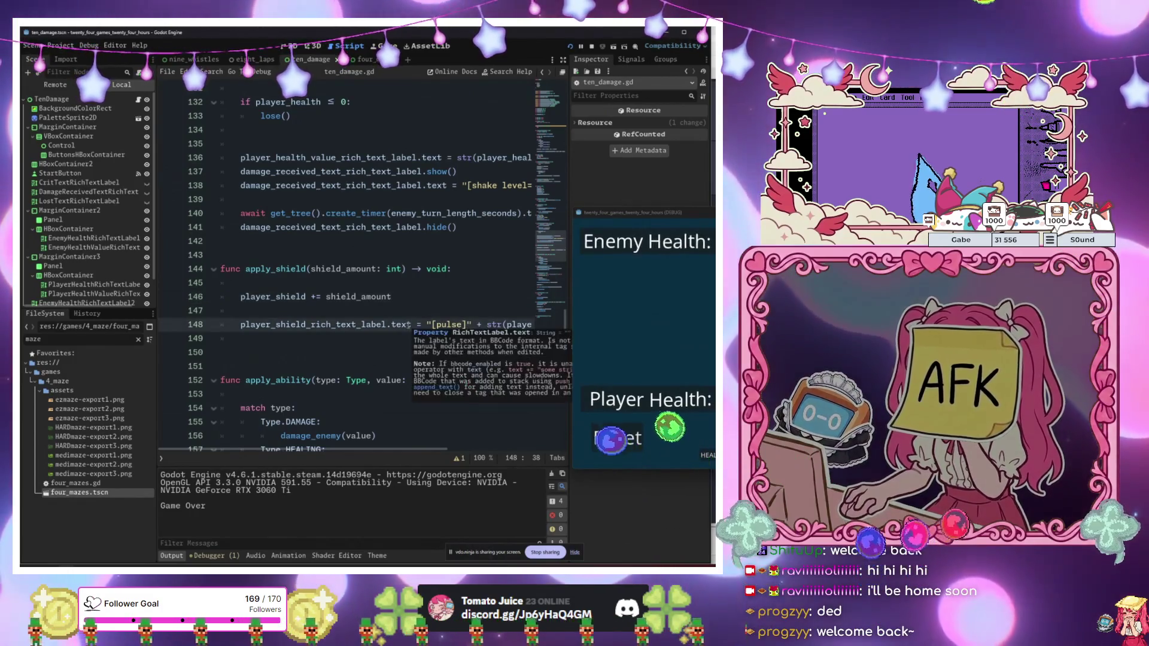
scroll(356, 290, "up", 5)
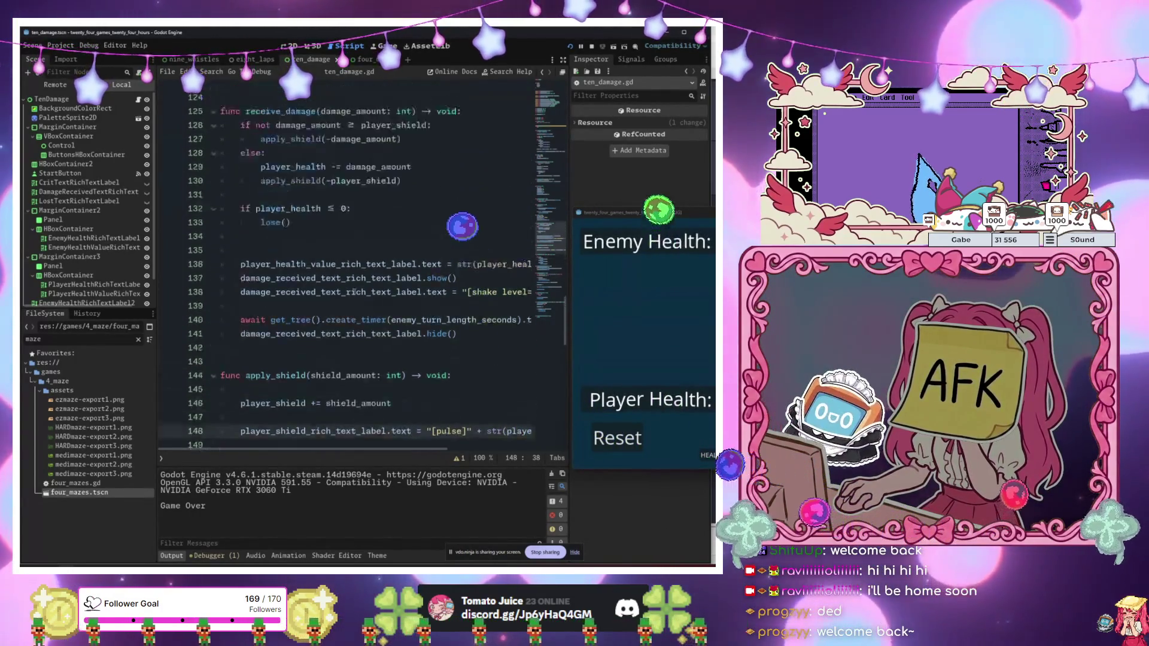
left_click(419, 228)
left_click(418, 257)
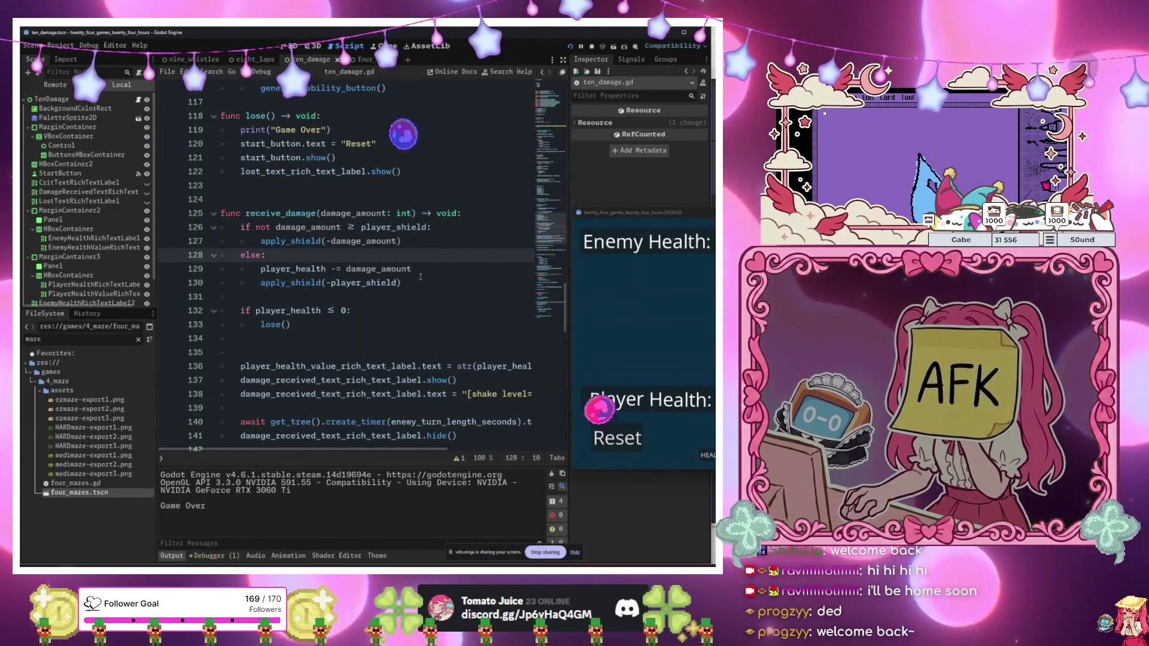
Step: Change the shield check on line 126 to a less-than comparison against damage_amount
left_click(316, 227)
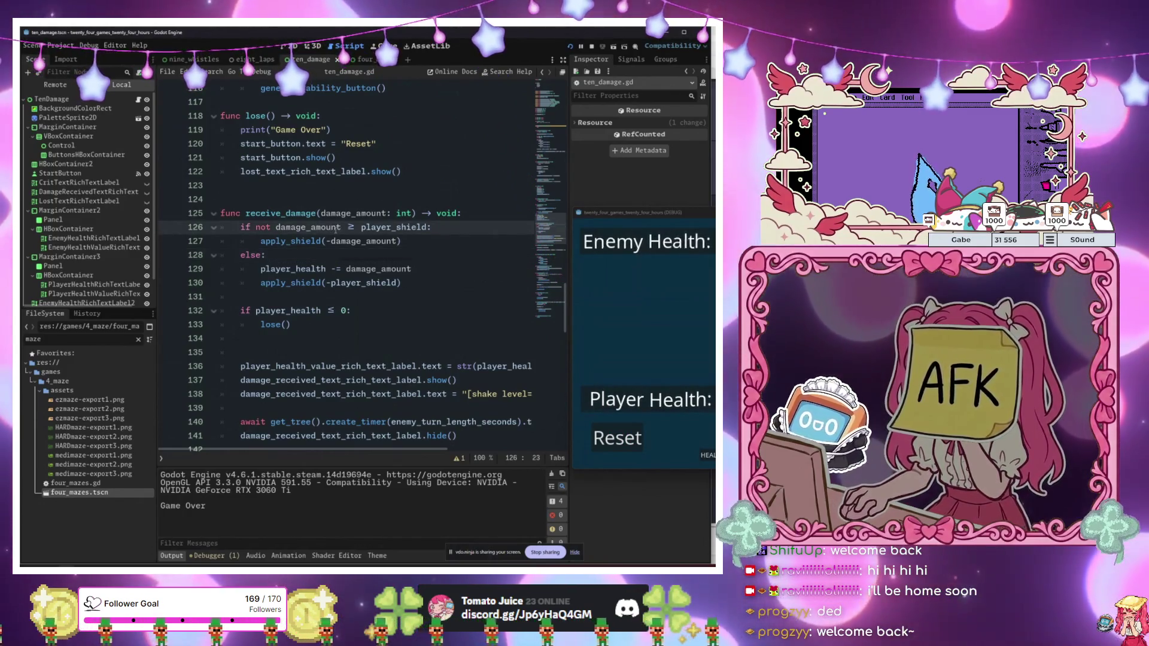
left_click(275, 228)
key("BackSpace")
key("BackSpace")
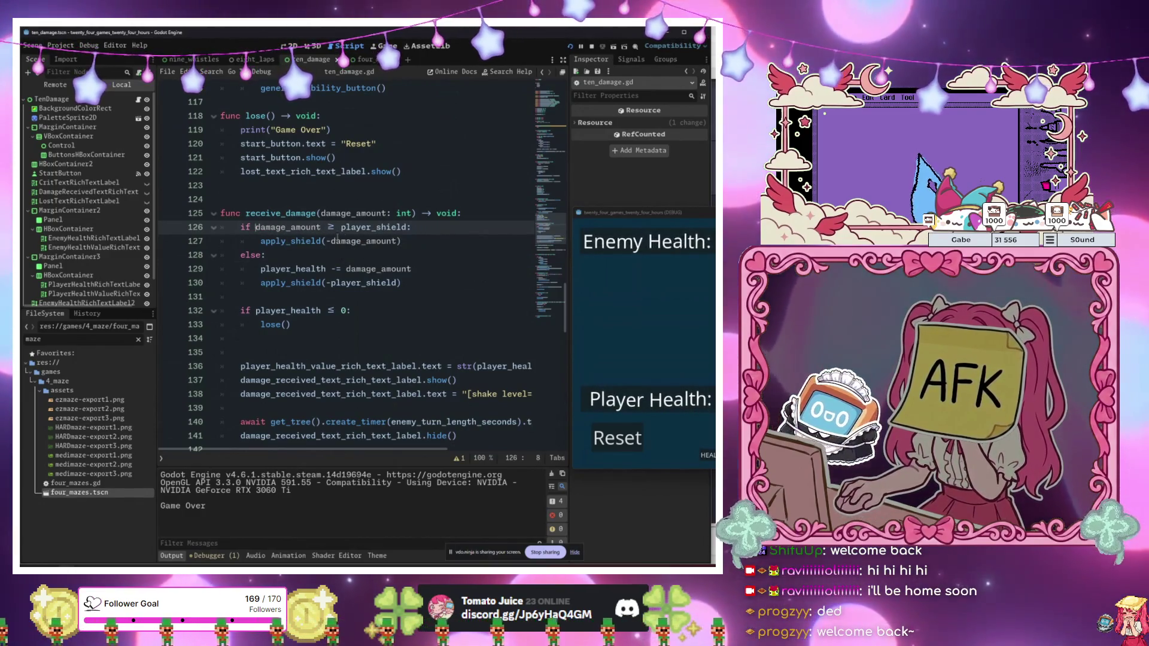
key("BackSpace")
key("BackSpace")
type("<")
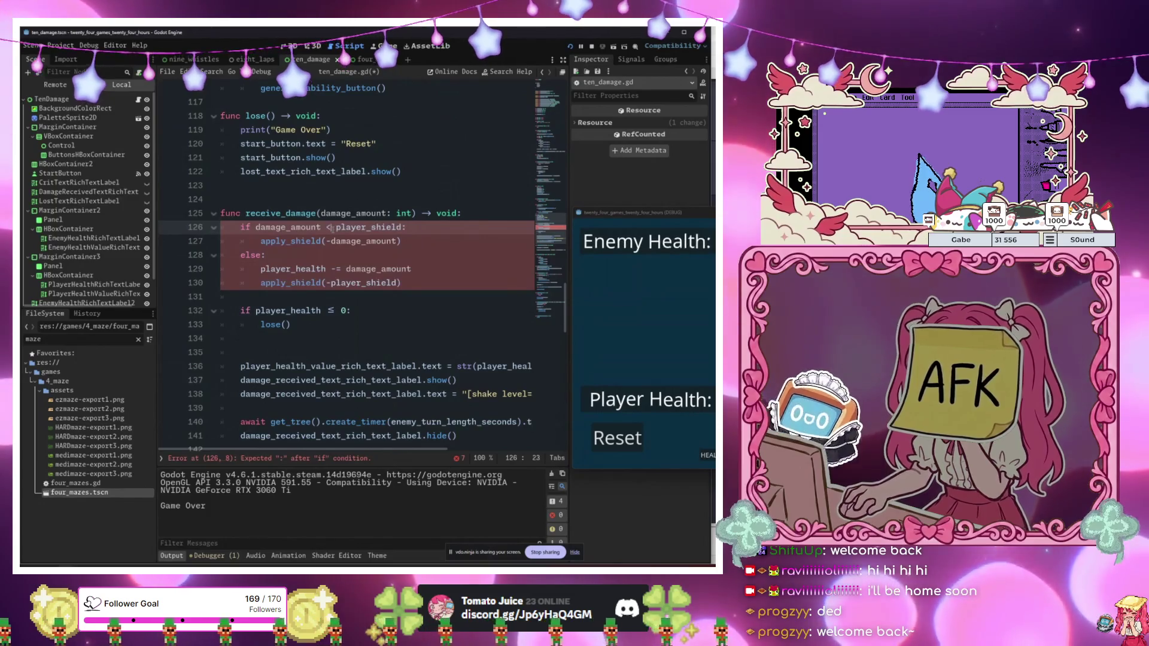
Step: Subtract player_shield in the health deduction on line 129
left_click(333, 241)
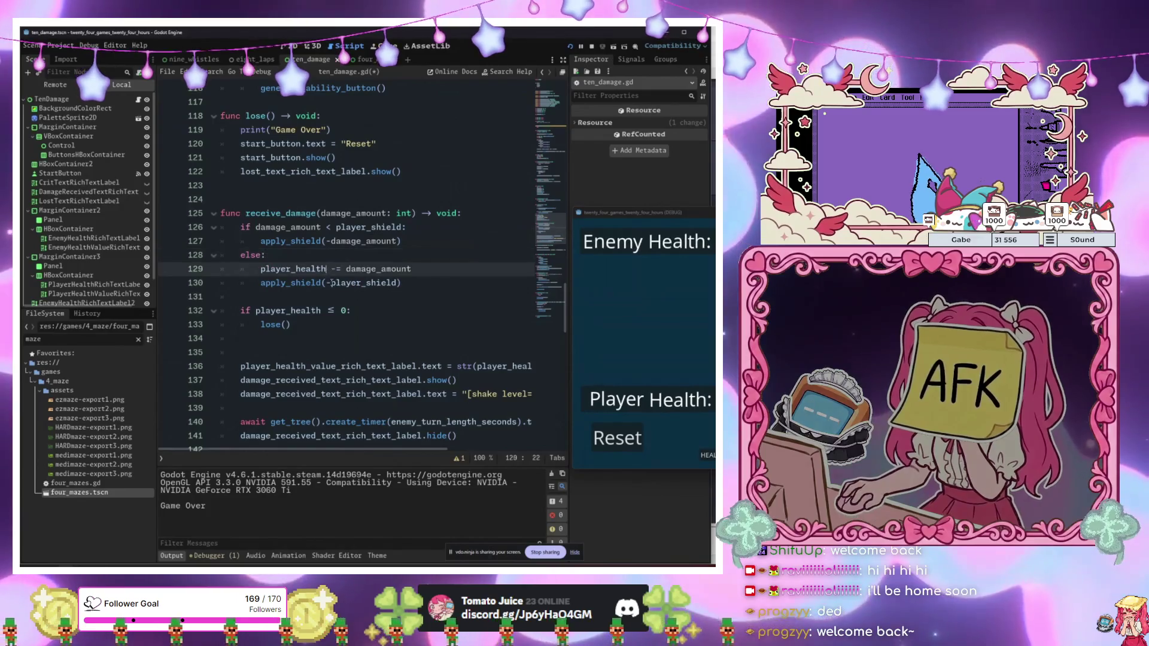
left_click(331, 283)
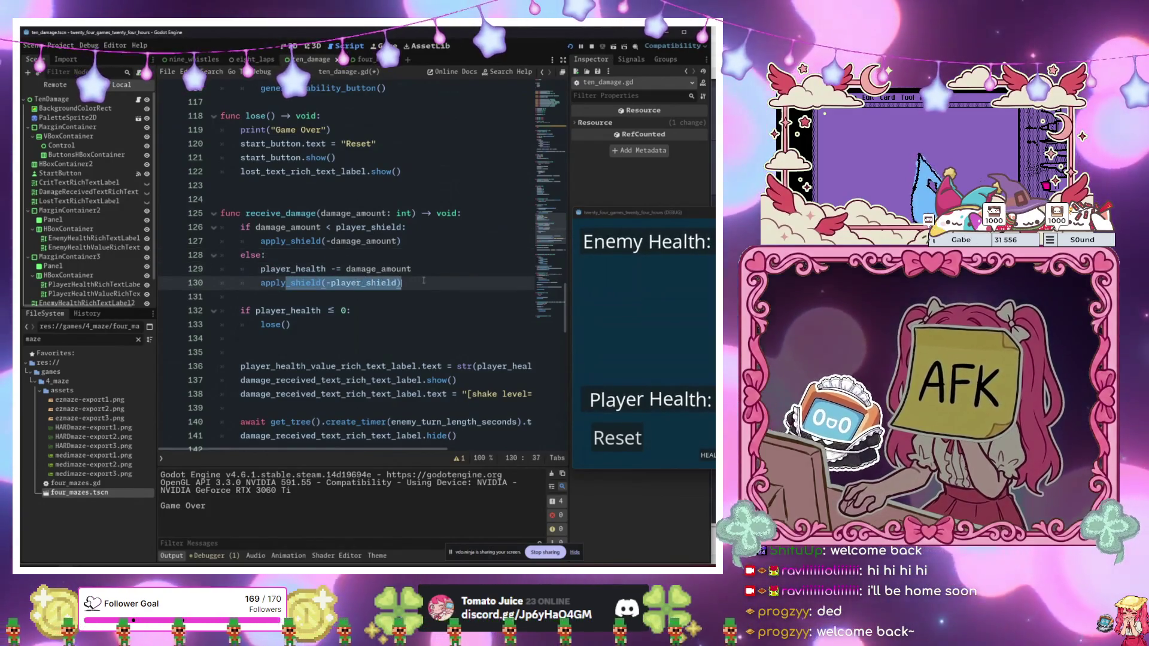
left_click(447, 260)
left_click(443, 269)
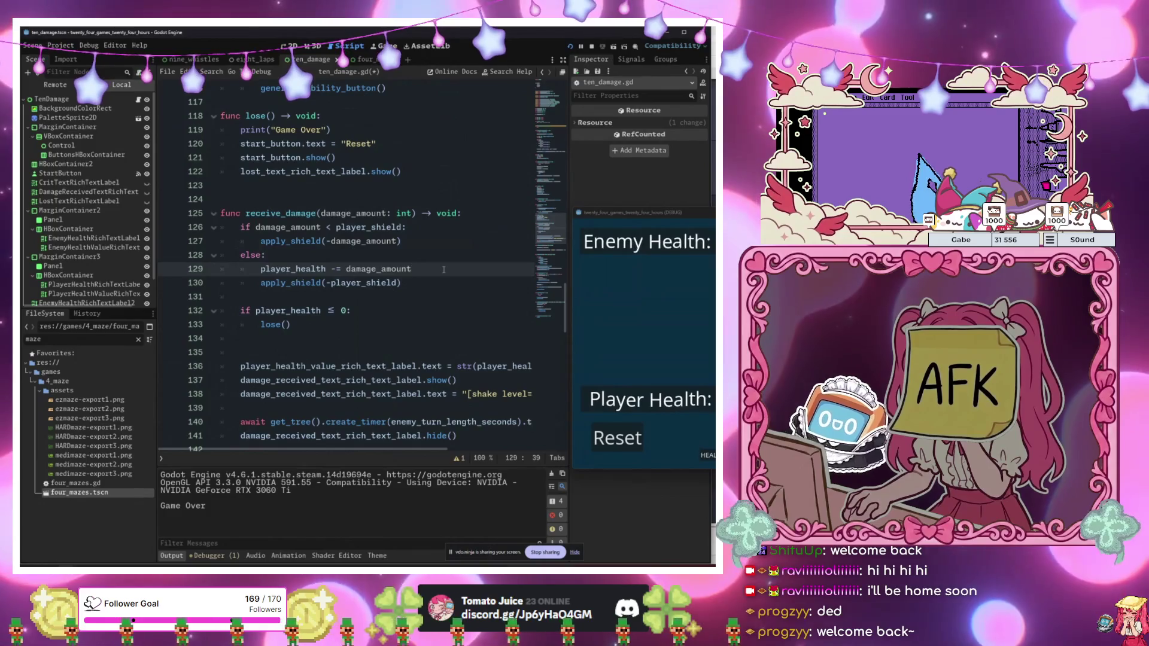
key("ctrl+space")
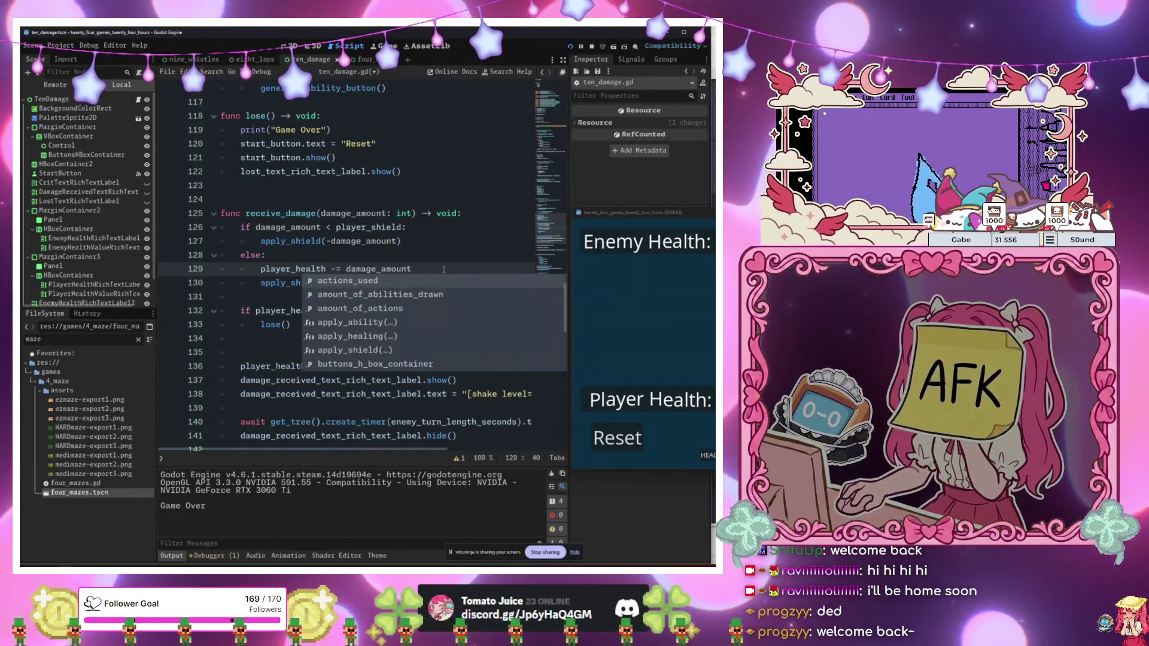
type("- ")
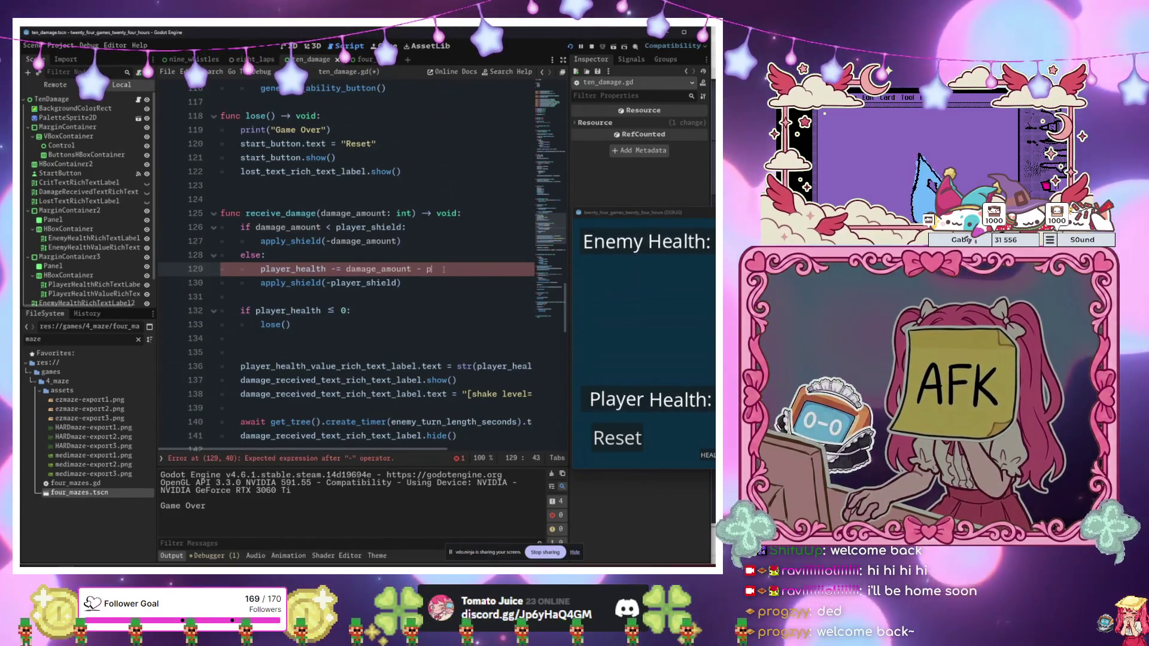
type("pla")
key("Down")
key("Down")
key("Return")
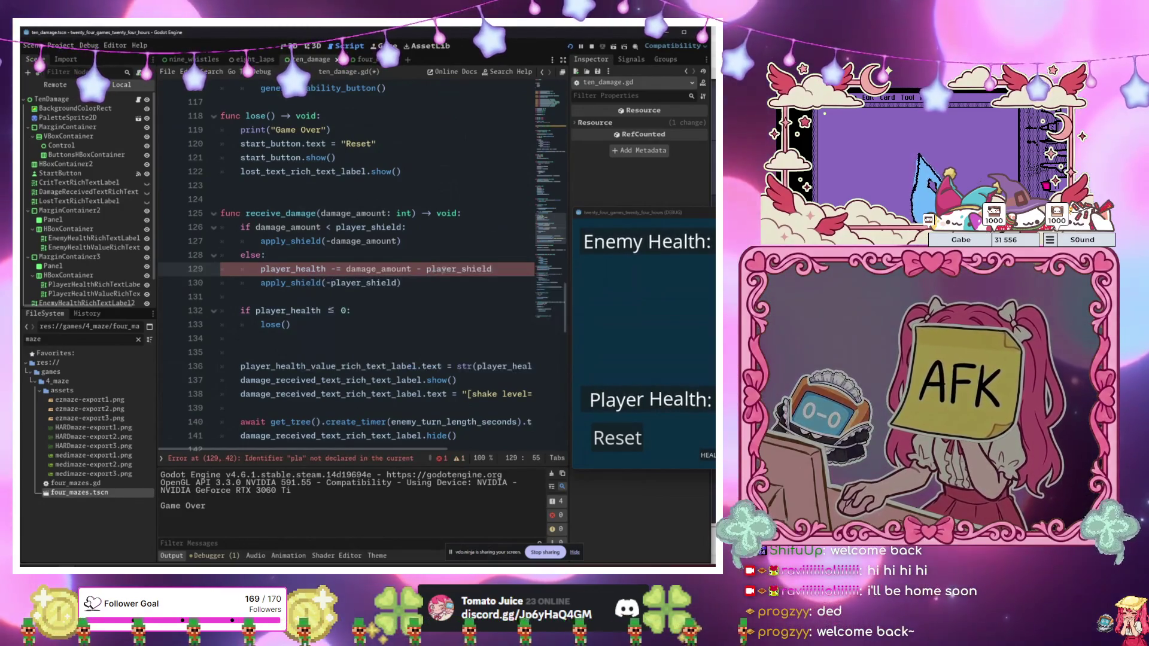
scroll(383, 276, "down", 3)
scroll(395, 278, "up", 2)
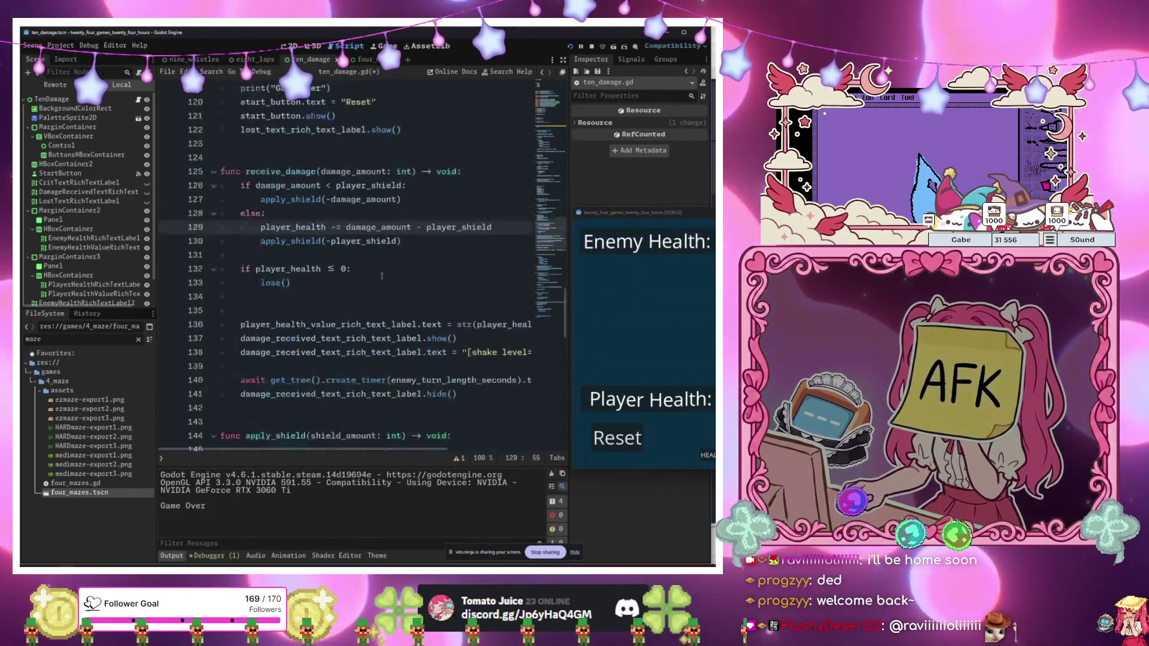
left_click(403, 279)
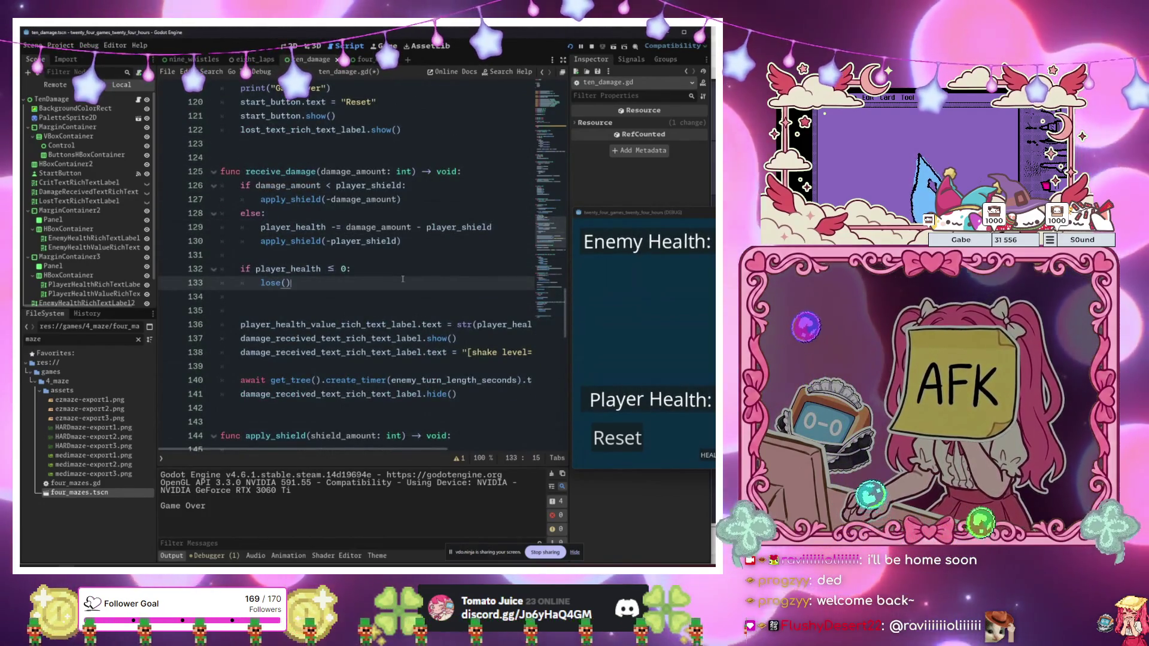
Step: Add 'player_shield = 0' below the health subtraction, then save and launch with F5
scroll(403, 278, "up", 4)
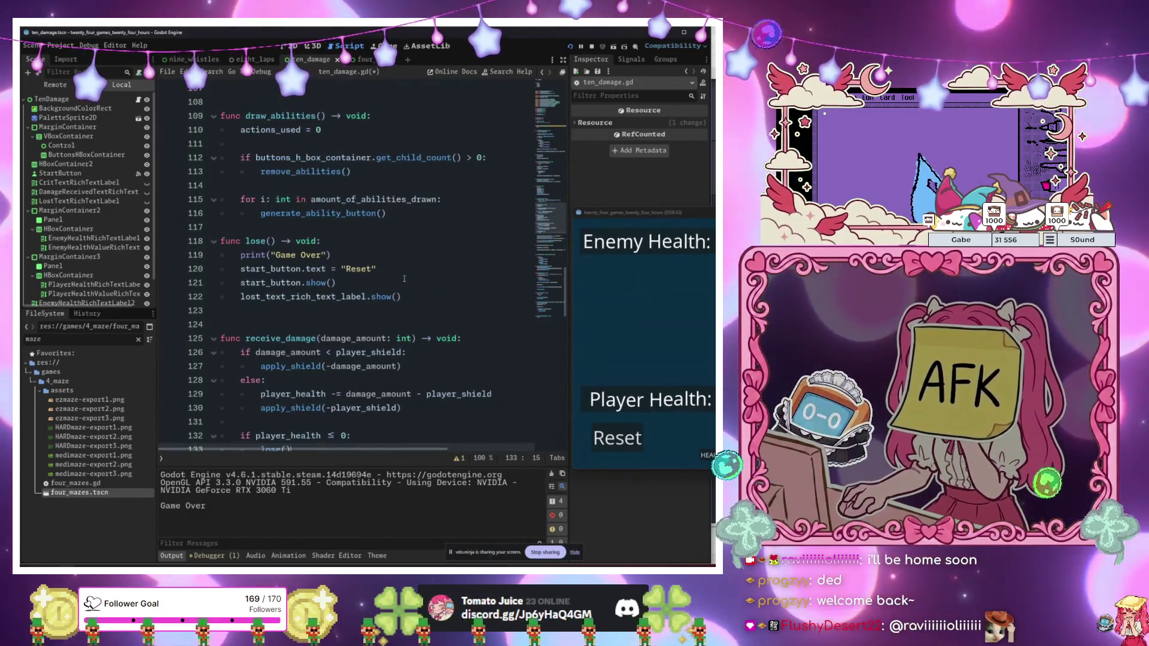
scroll(404, 279, "up", 1)
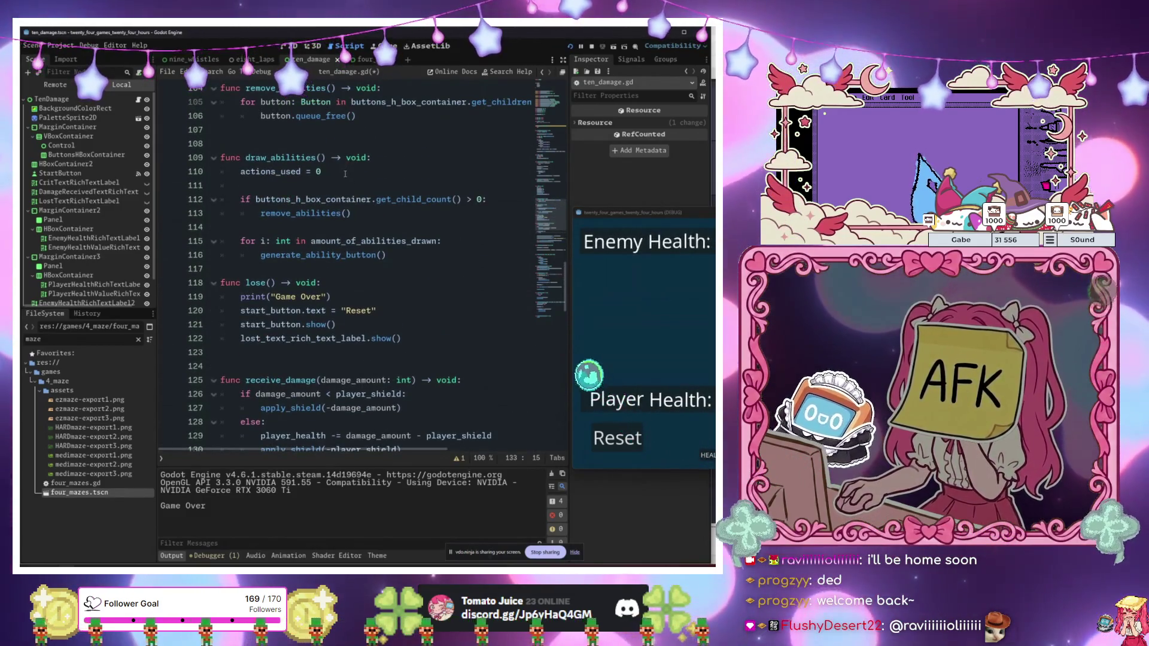
scroll(343, 184, "down", 1)
scroll(344, 184, "down", 4)
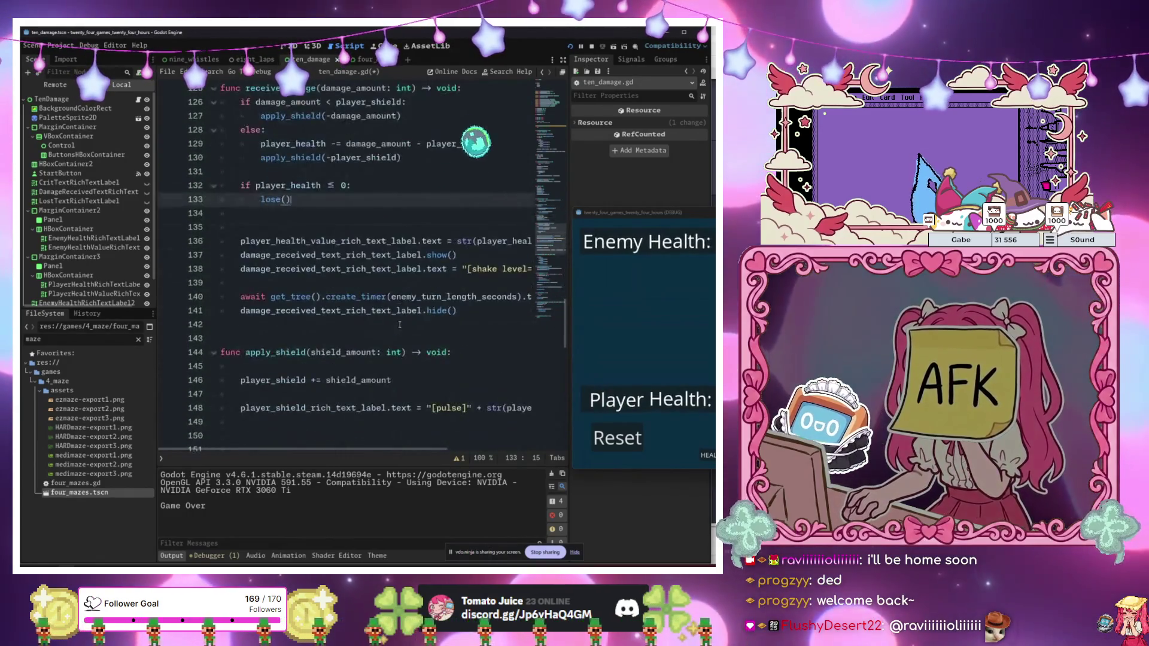
left_click(445, 245)
left_click(500, 229)
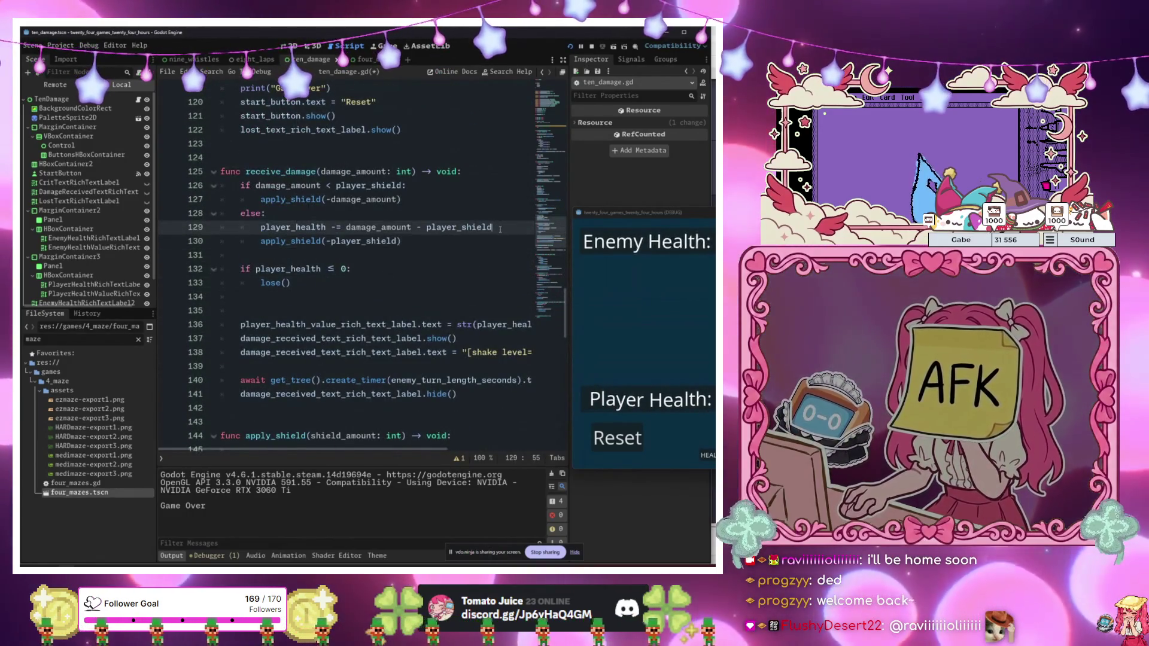
key("Return")
type("player_shield = 0")
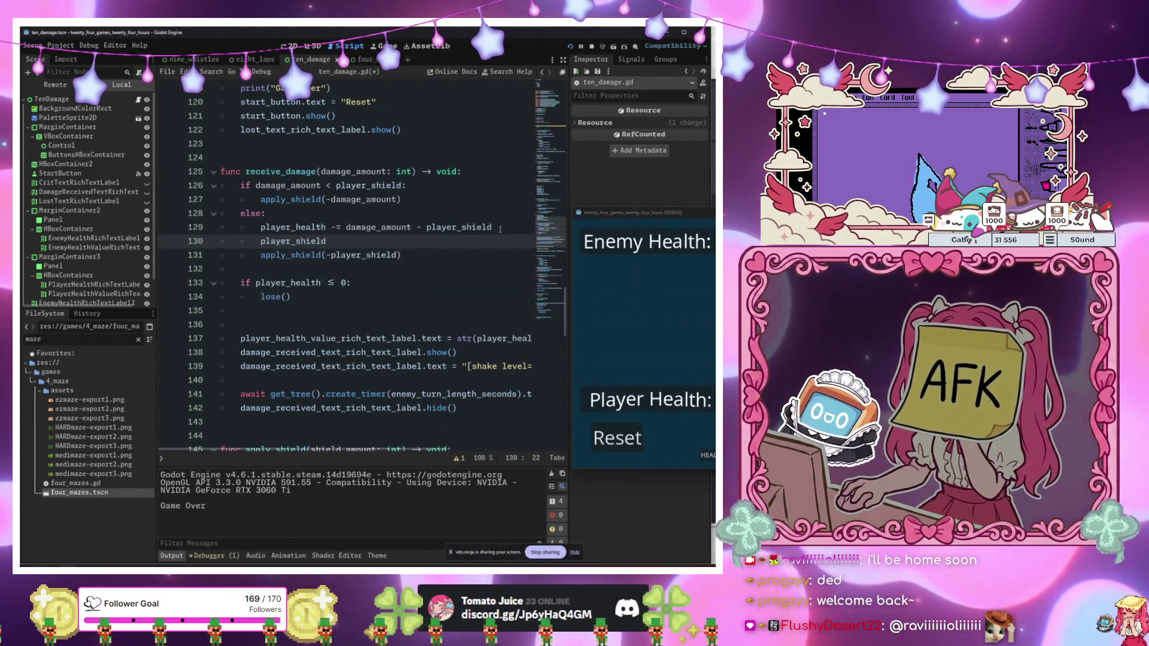
left_click(475, 228)
key("F5")
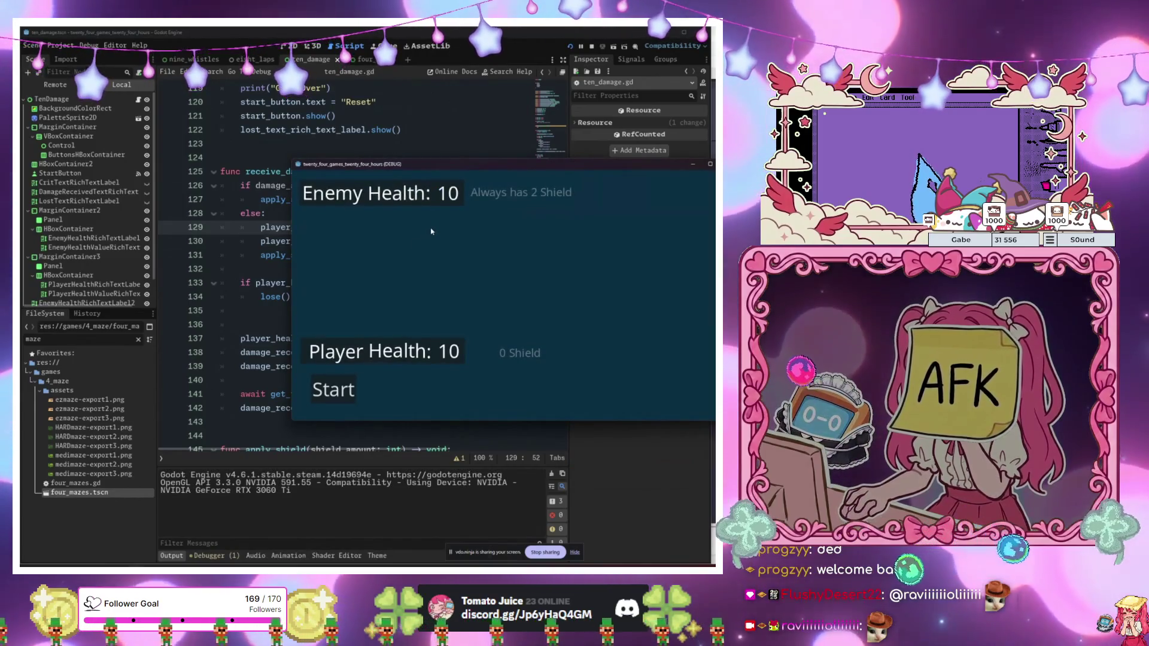
Step: Start a battle, play several cards including SHIELD: 6 and HEALING: 3, then stop the game
left_click(343, 394)
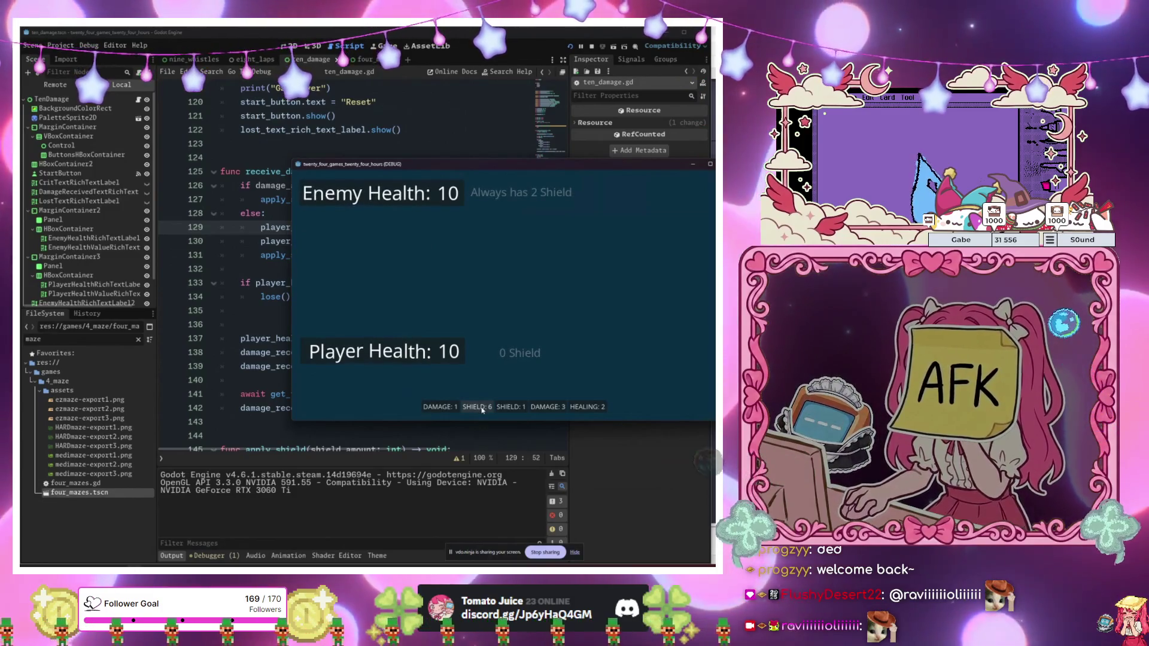
left_click(536, 408)
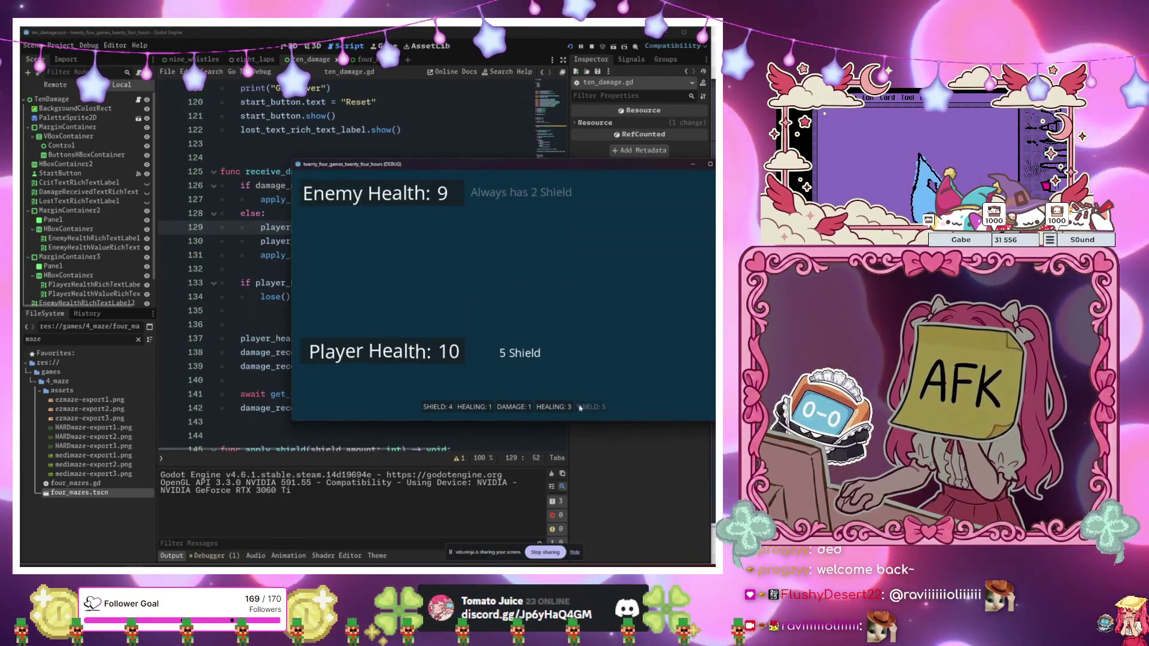
left_click(567, 408)
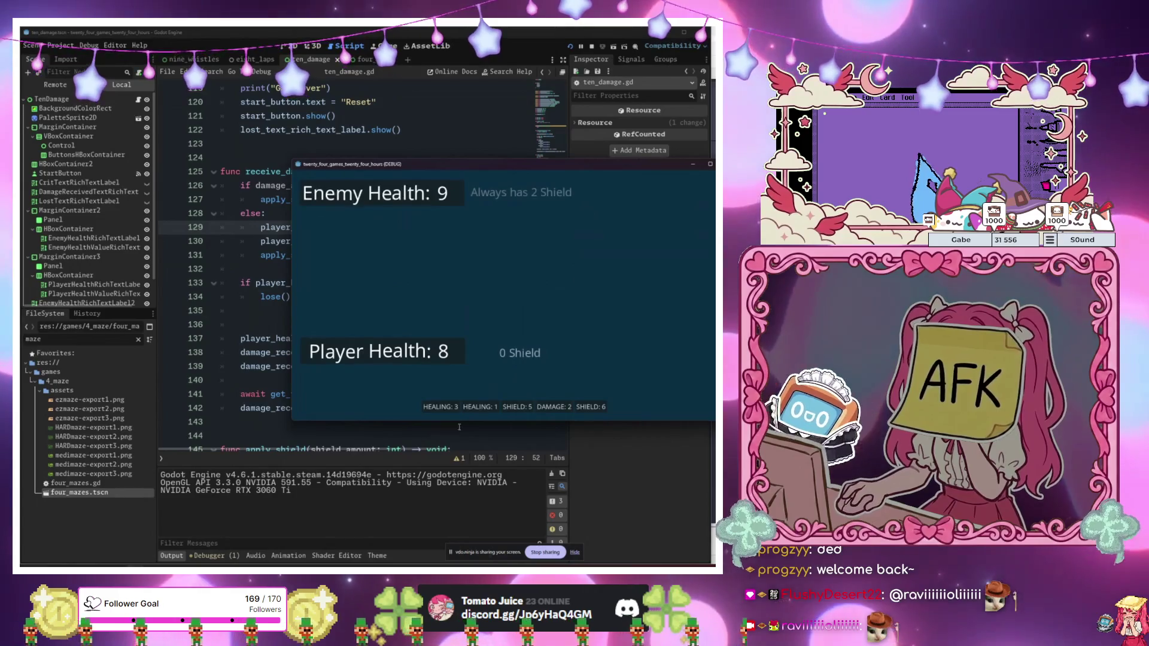
left_click(599, 409)
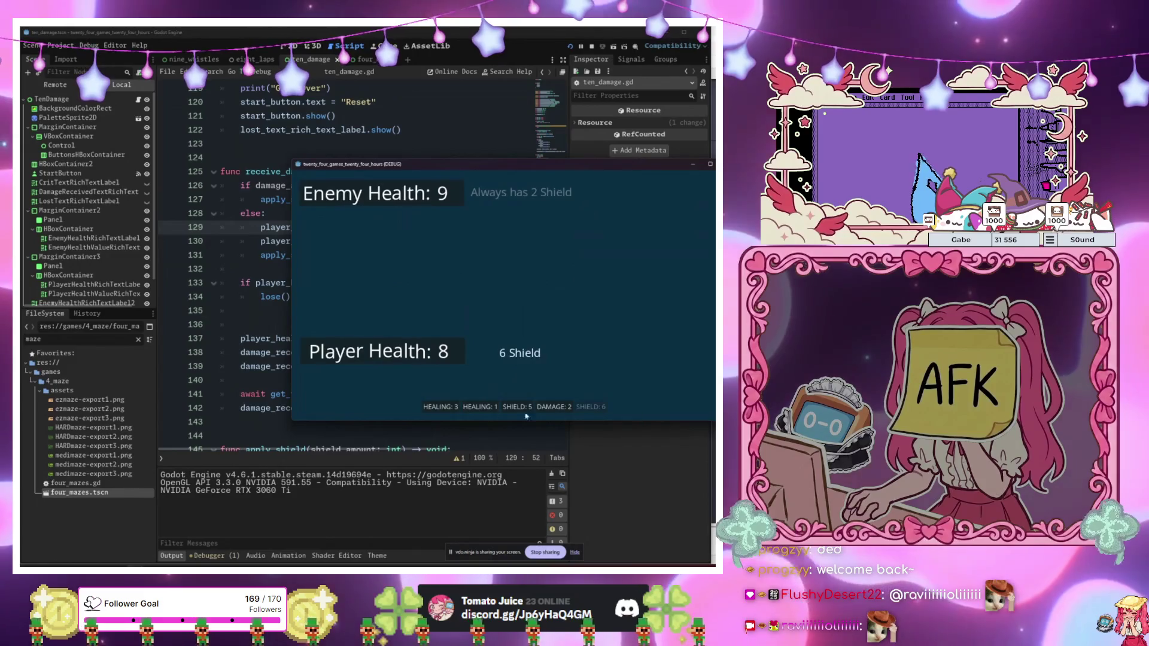
left_click(543, 413)
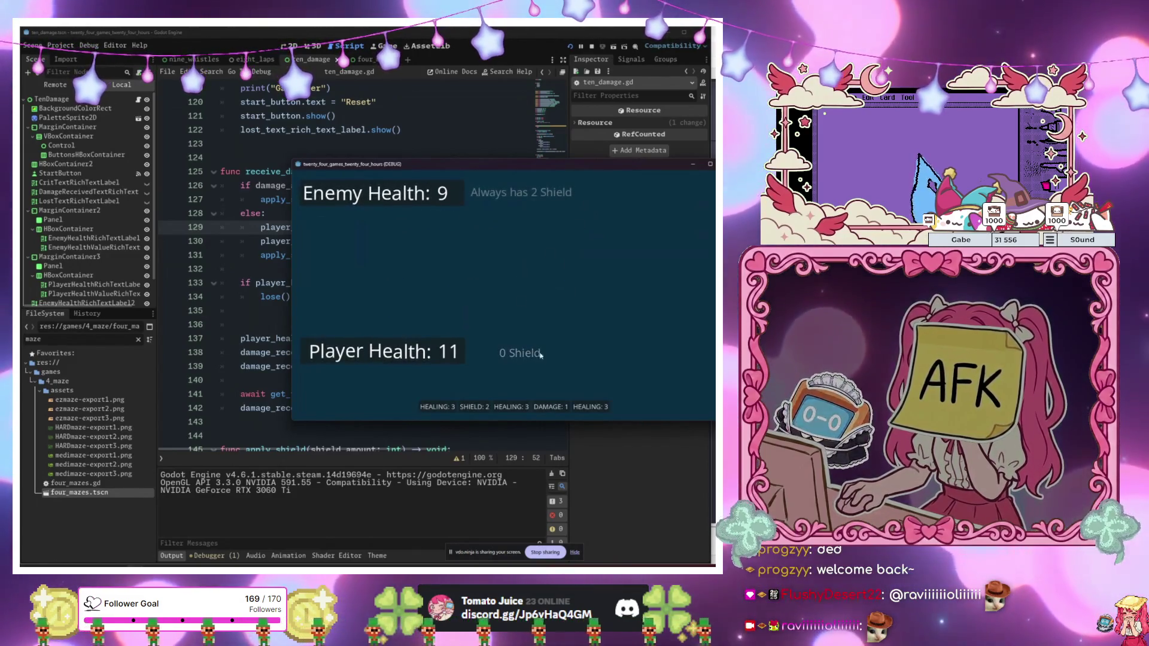
key("F8")
Step: Select DamageReceivedTextRichText and expand its Theme Overrides font size settings
left_click(359, 144)
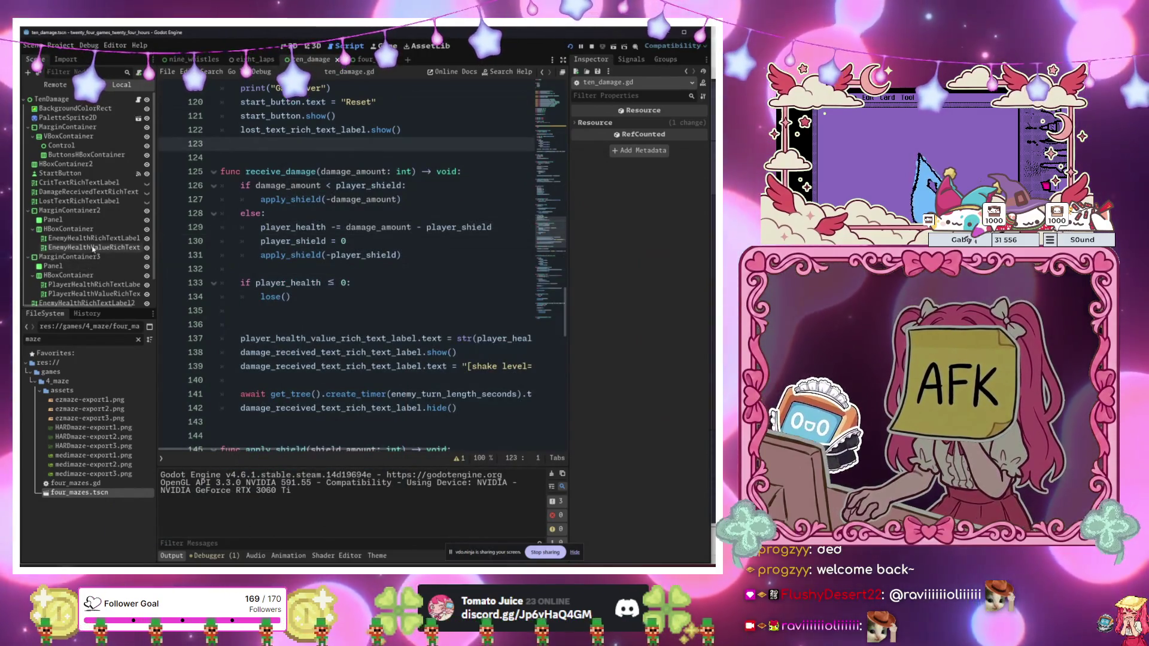
left_click(93, 251)
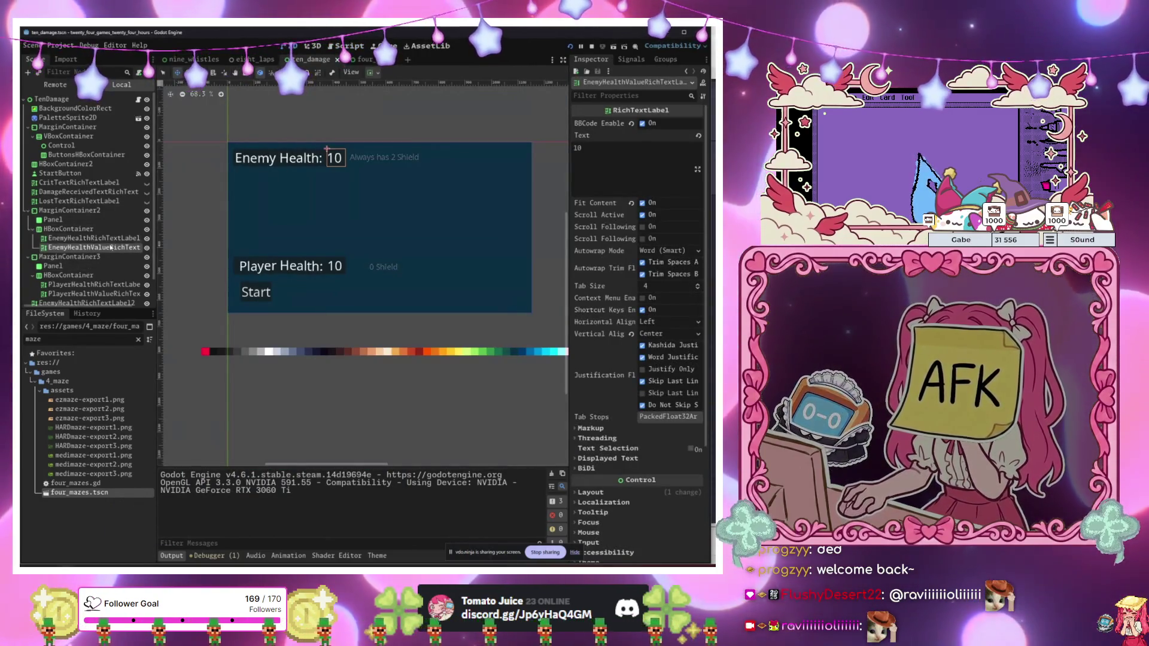
scroll(111, 246, "down", 2)
left_click(92, 267)
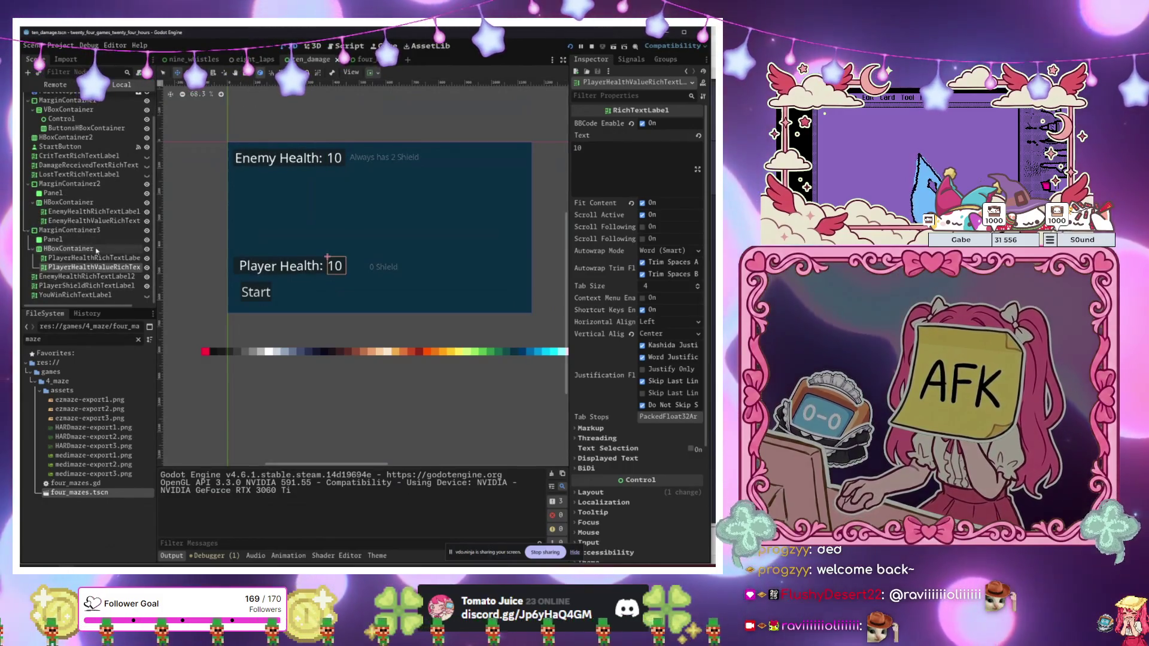
scroll(96, 251, "up", 2)
left_click(90, 190)
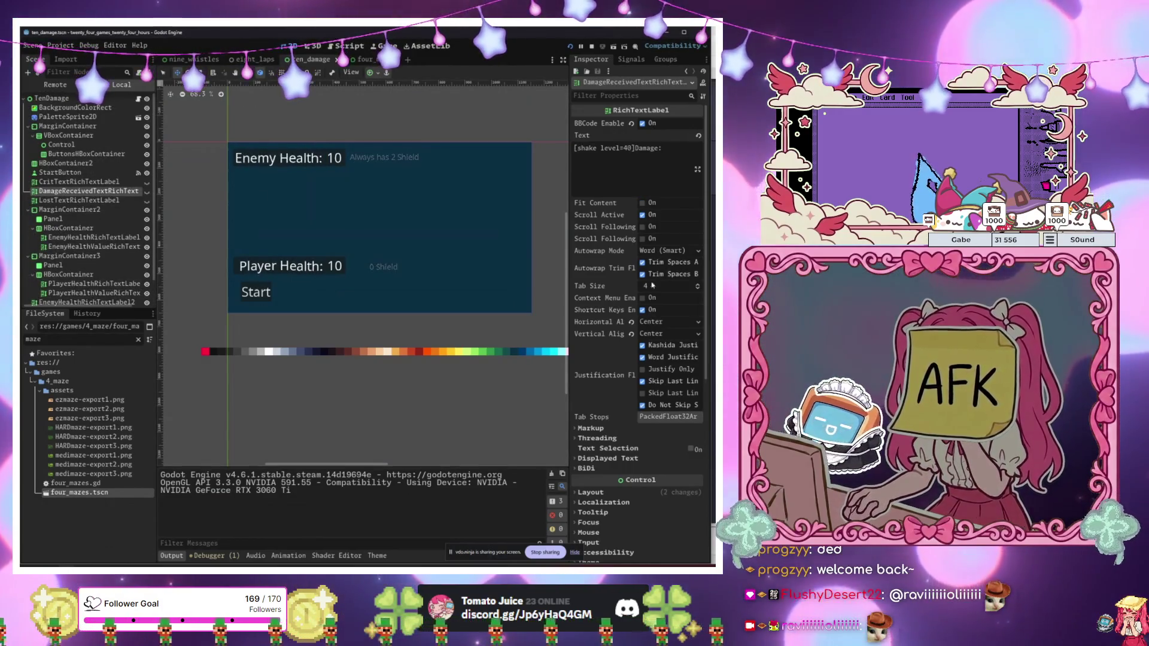
scroll(653, 286, "down", 5)
left_click(604, 267)
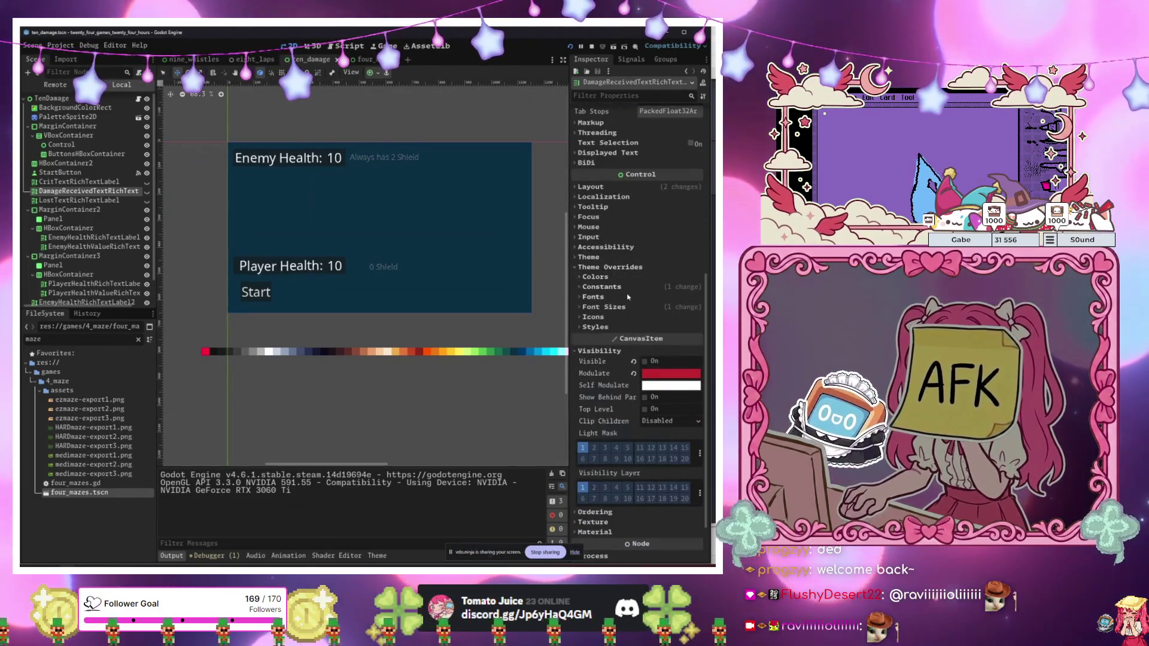
left_click(605, 306)
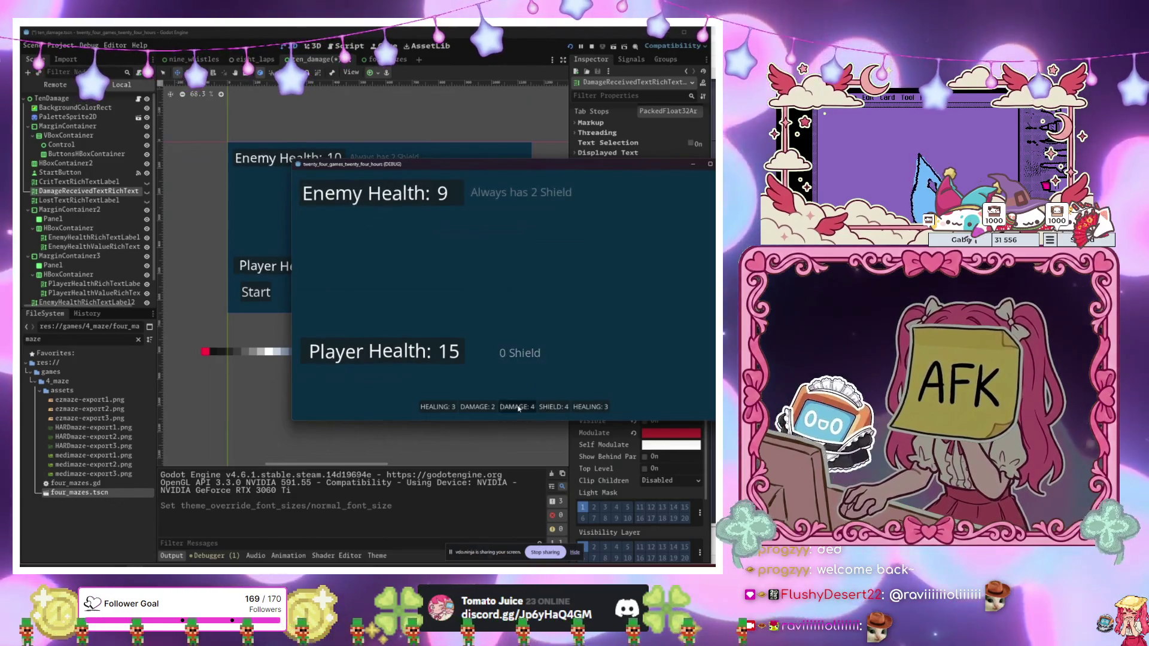
Step: Play DAMAGE: 4 and further cards until enemy health hits 0, then minimize the game window
left_click(518, 407)
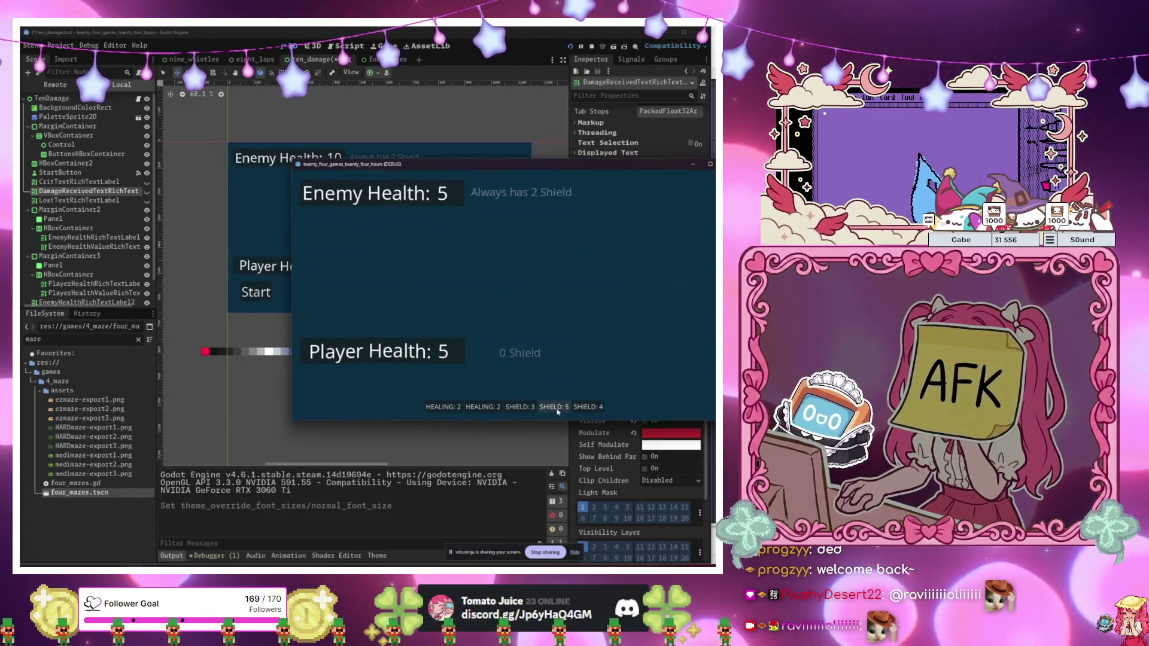
left_click(474, 407)
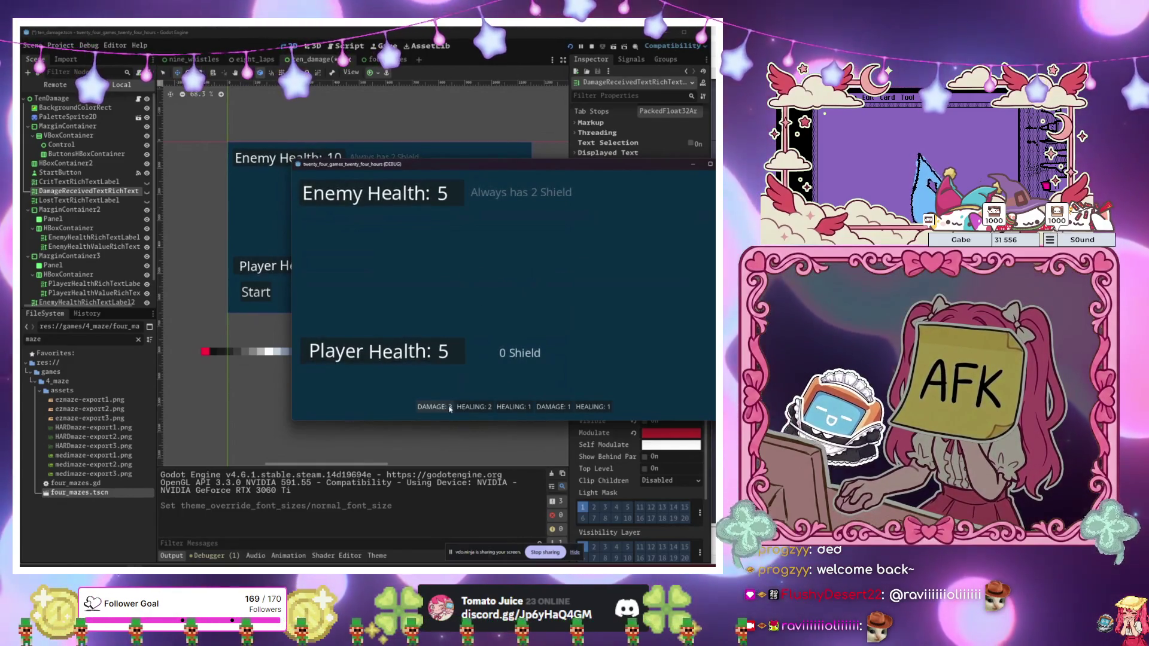
left_click(443, 408)
left_click(546, 409)
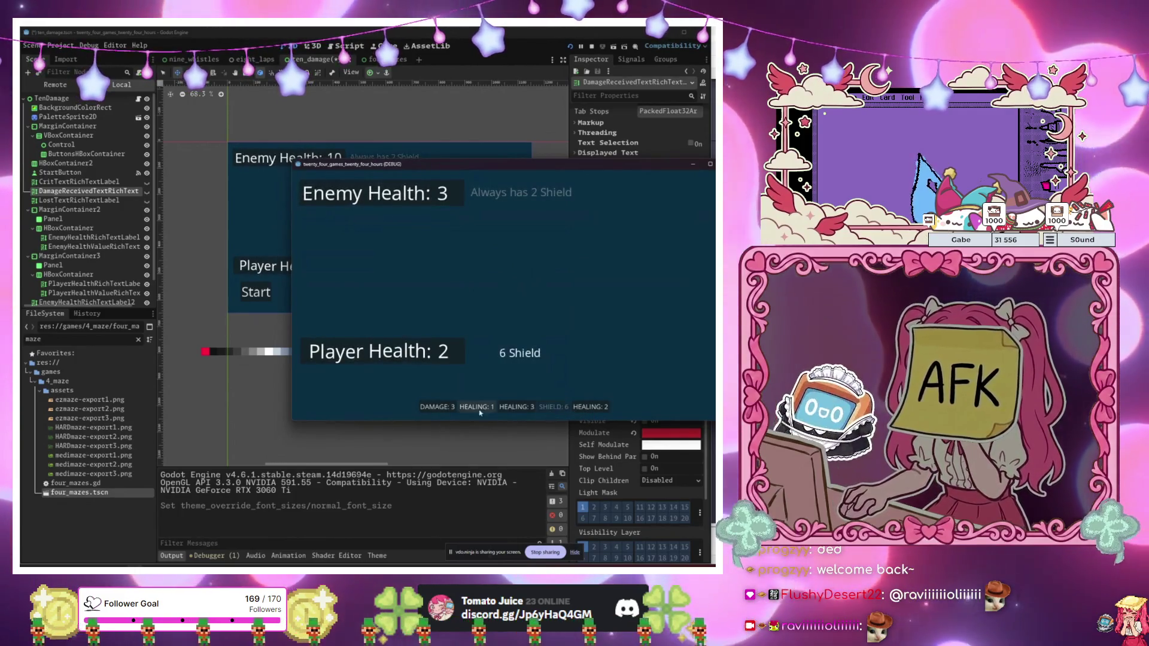
left_click(442, 410)
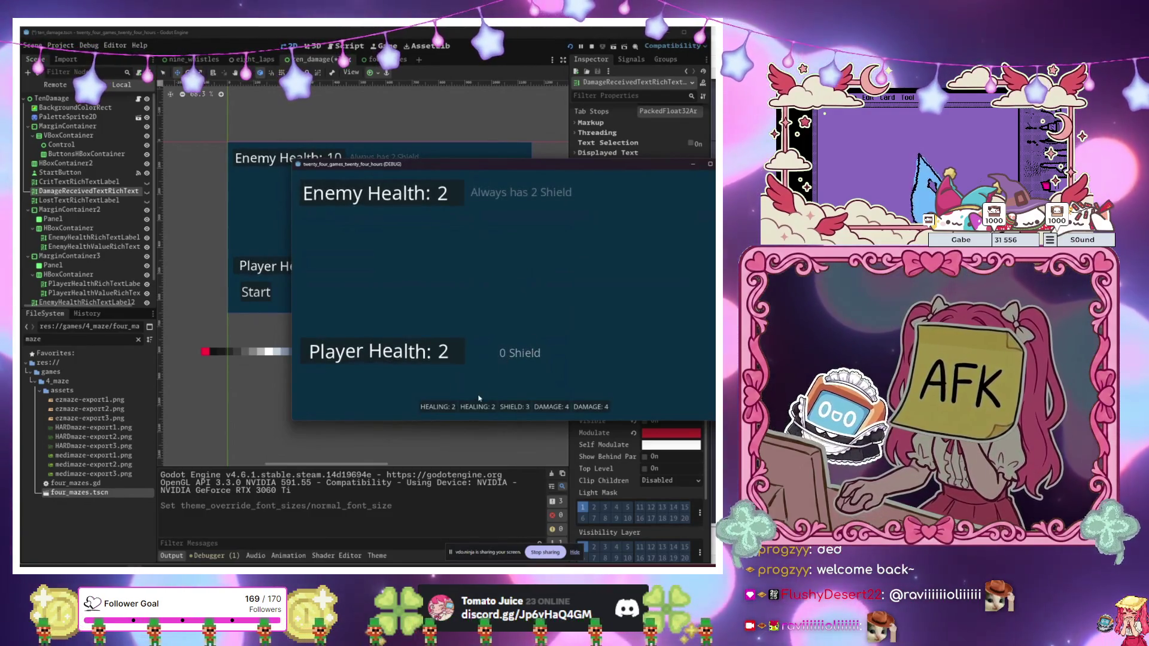
left_click(572, 407)
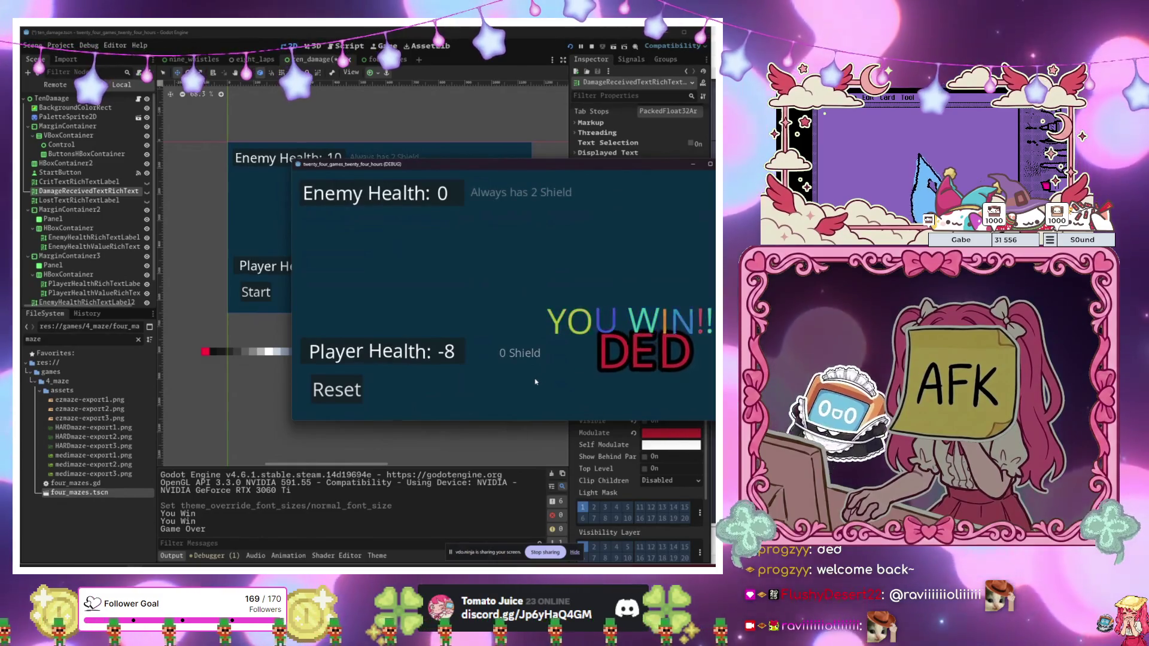
left_click(692, 168)
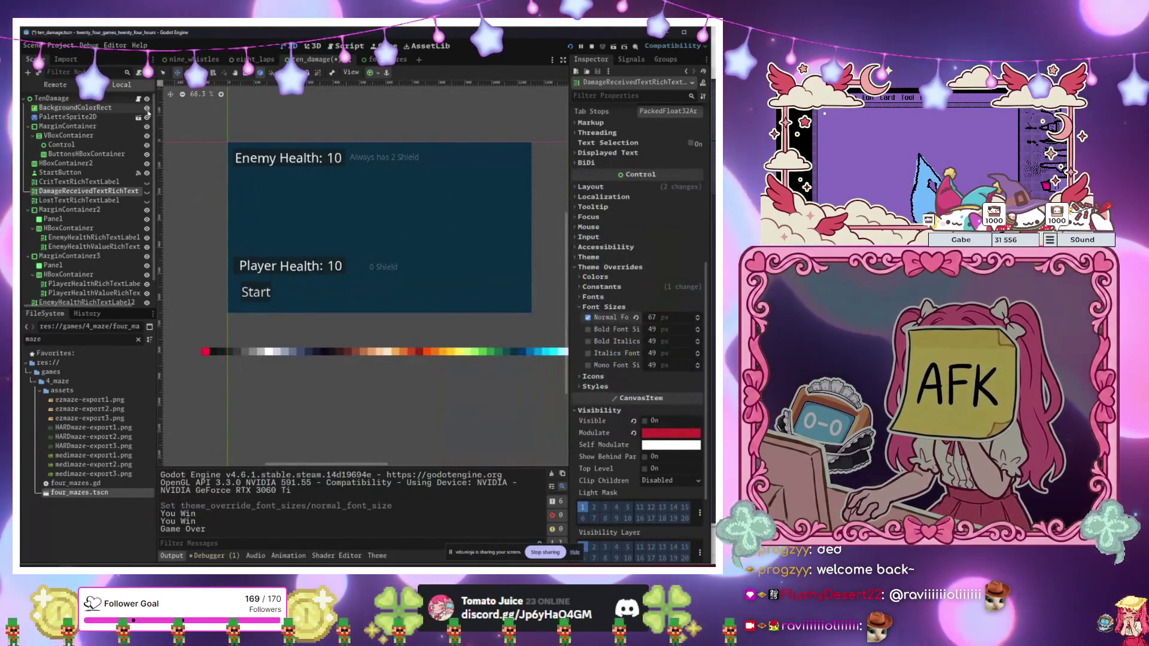
Step: In ten_damage.gd, place the caret after the lost label hide call inside func start()
left_click(138, 98)
scroll(382, 238, "up", 5)
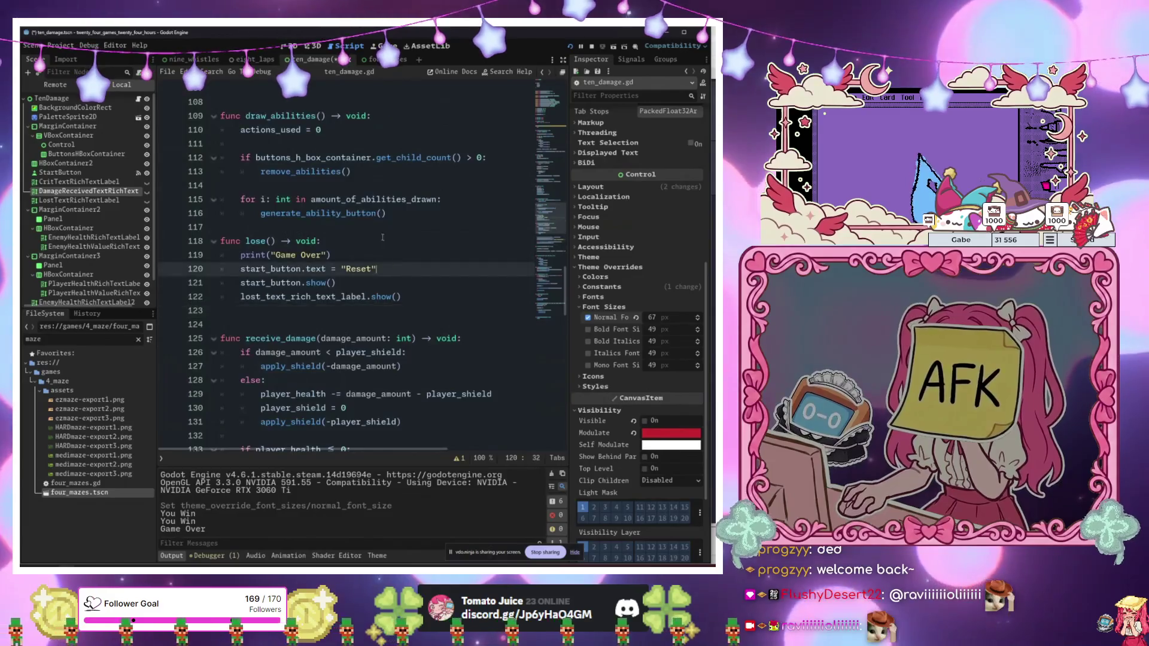
scroll(382, 238, "up", 4)
scroll(359, 281, "down", 5)
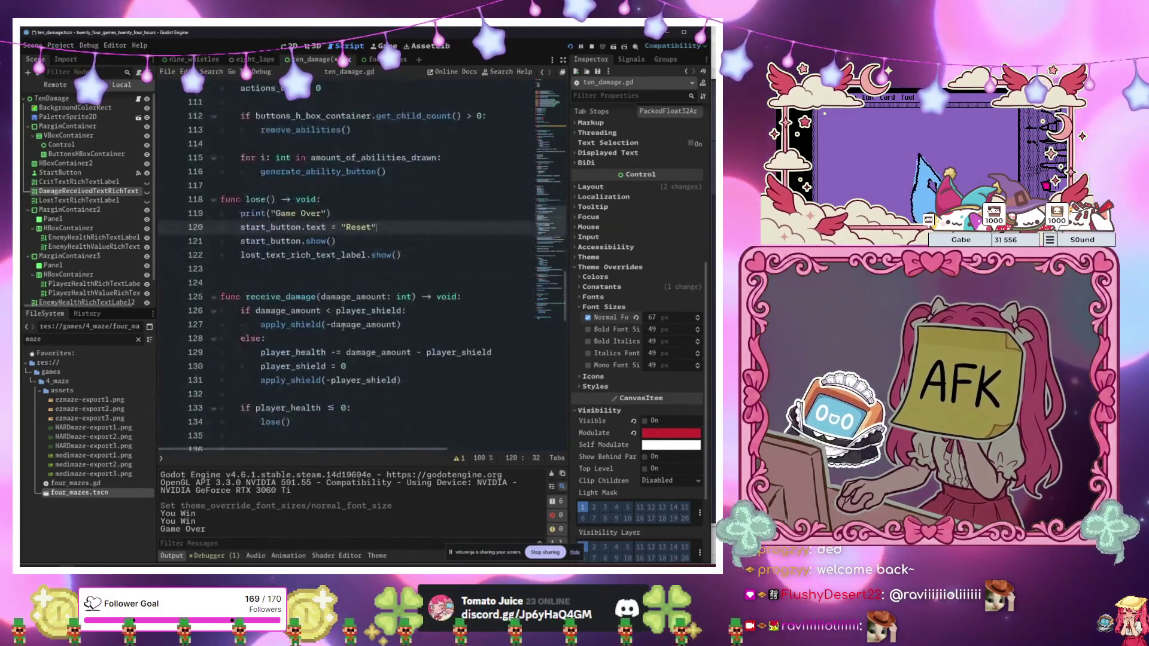
scroll(343, 326, "down", 6)
scroll(353, 278, "up", 10)
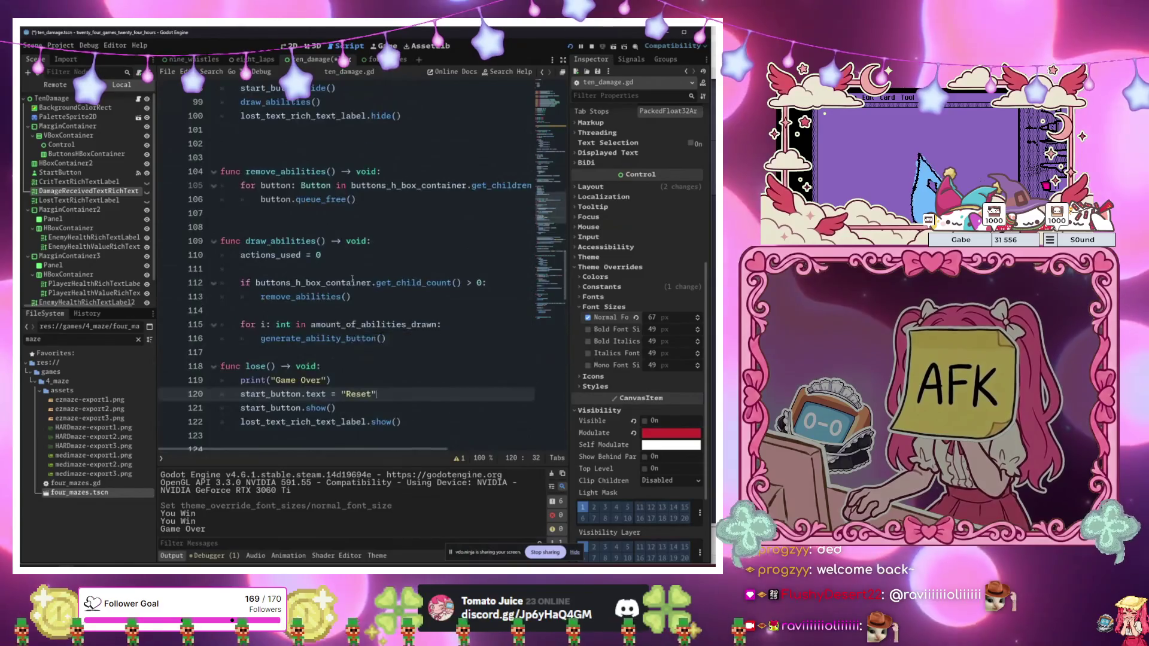
scroll(352, 278, "up", 4)
left_click(413, 255)
left_click(415, 283)
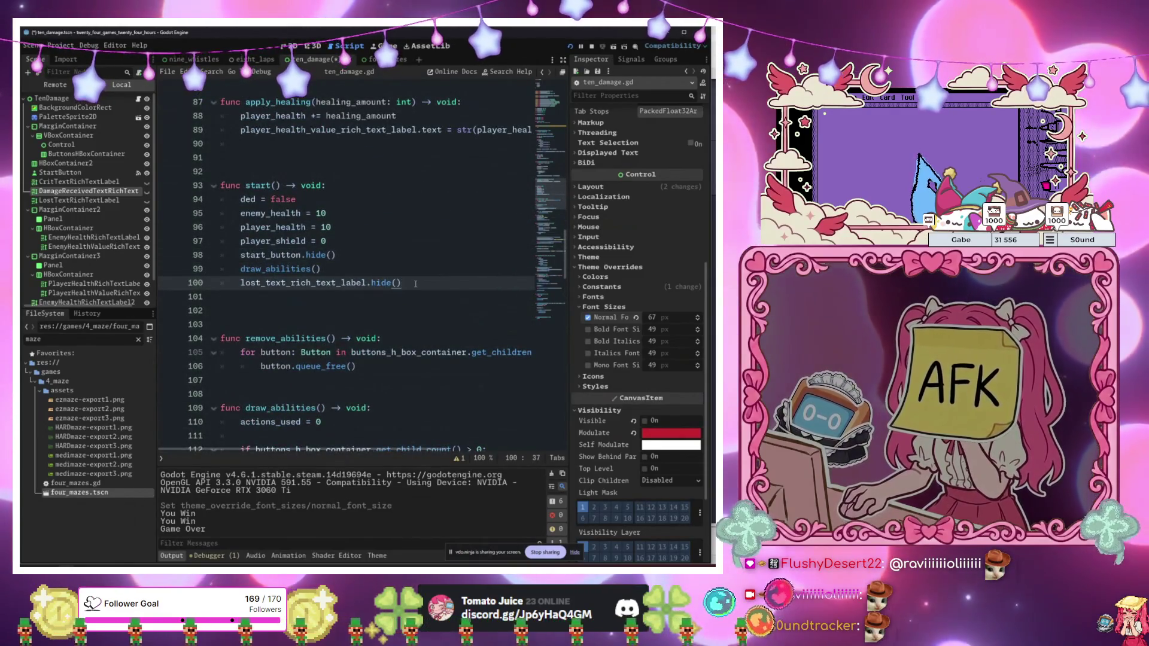
Step: Add a remove_abilities() call on a new line using autocomplete
key("Return")
type("re")
key("Down")
key("Return")
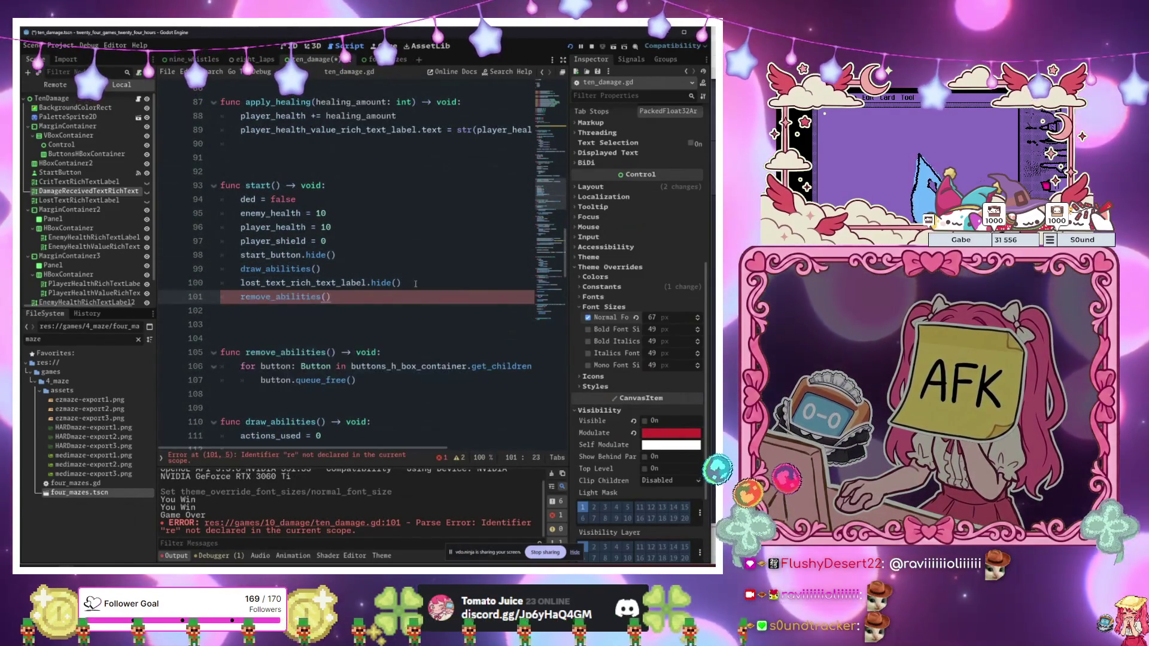
left_click(419, 283)
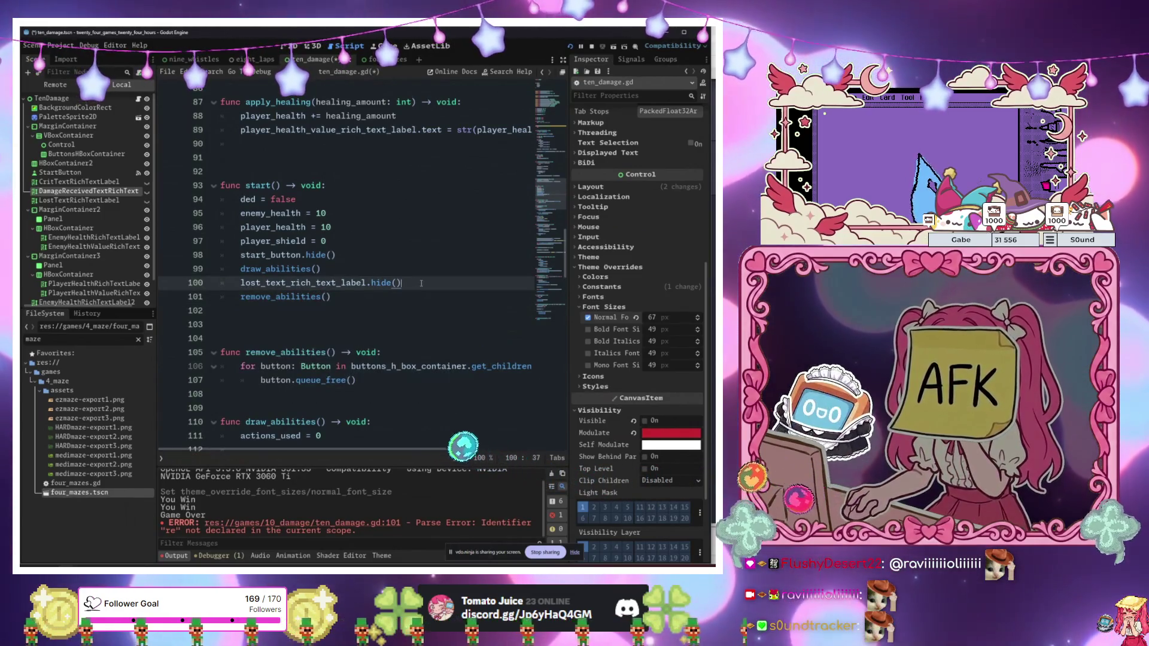
left_click(418, 269)
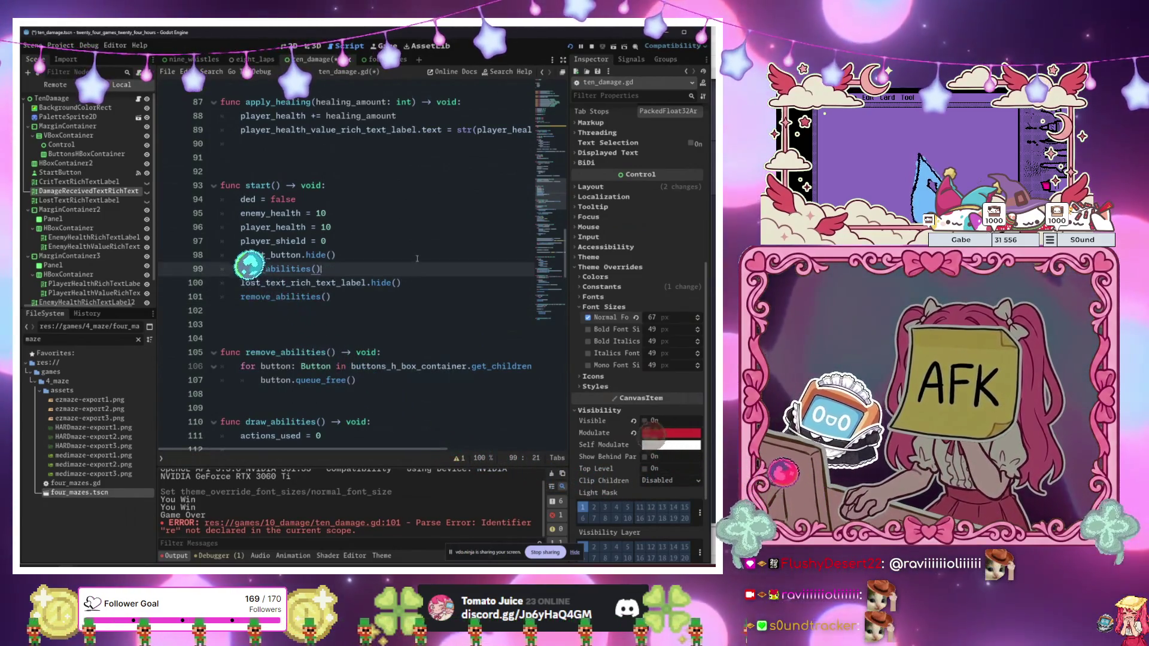
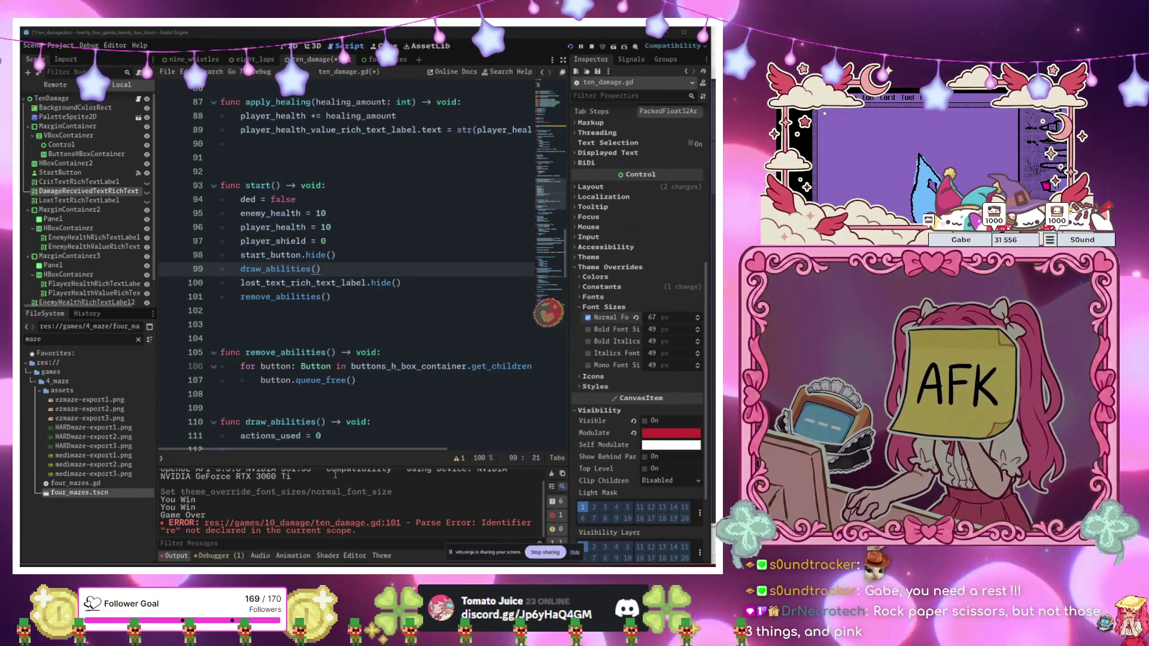
Step: Place the caret on empty line 103 of ten_damage.gd, then show the ten_damage scene in 2D
left_click(386, 326)
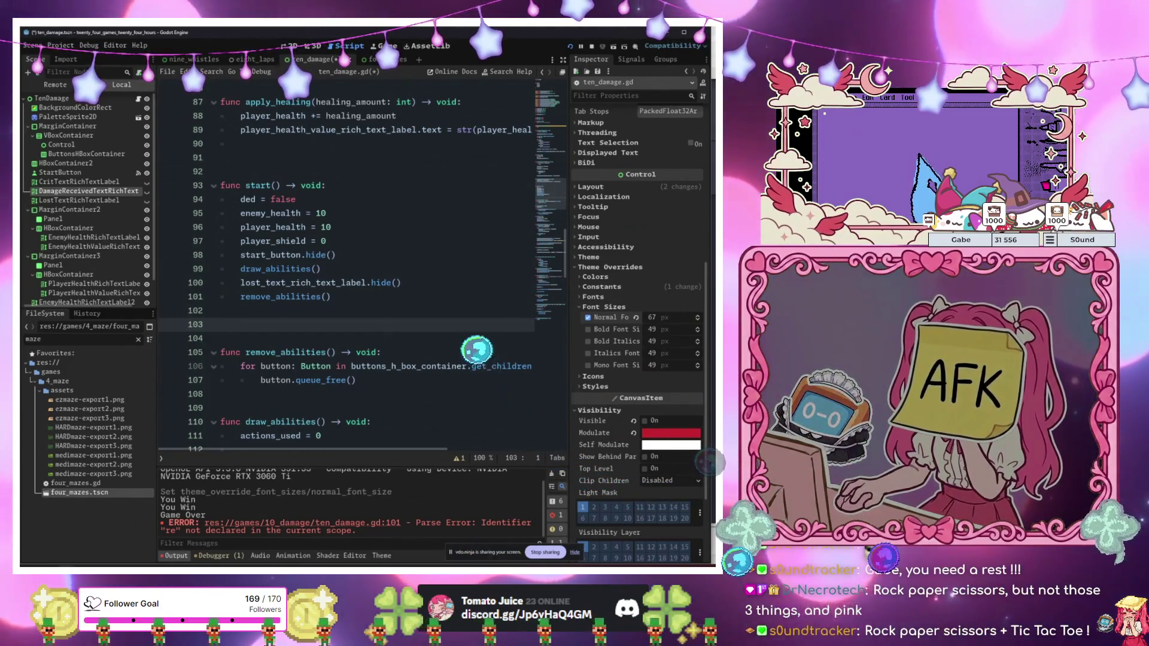
key("ctrl+F1")
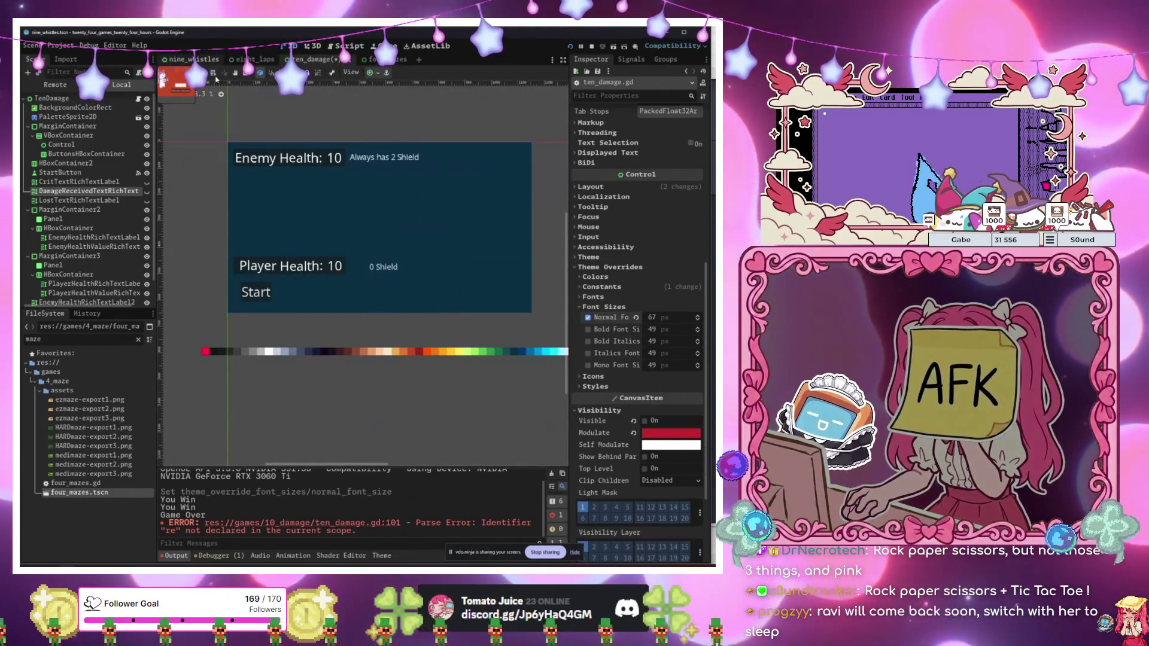
Step: Review the eight_laps scene and eight_laps.gd, then start a new scene with a Node2D root
left_click(203, 59)
left_click(265, 60)
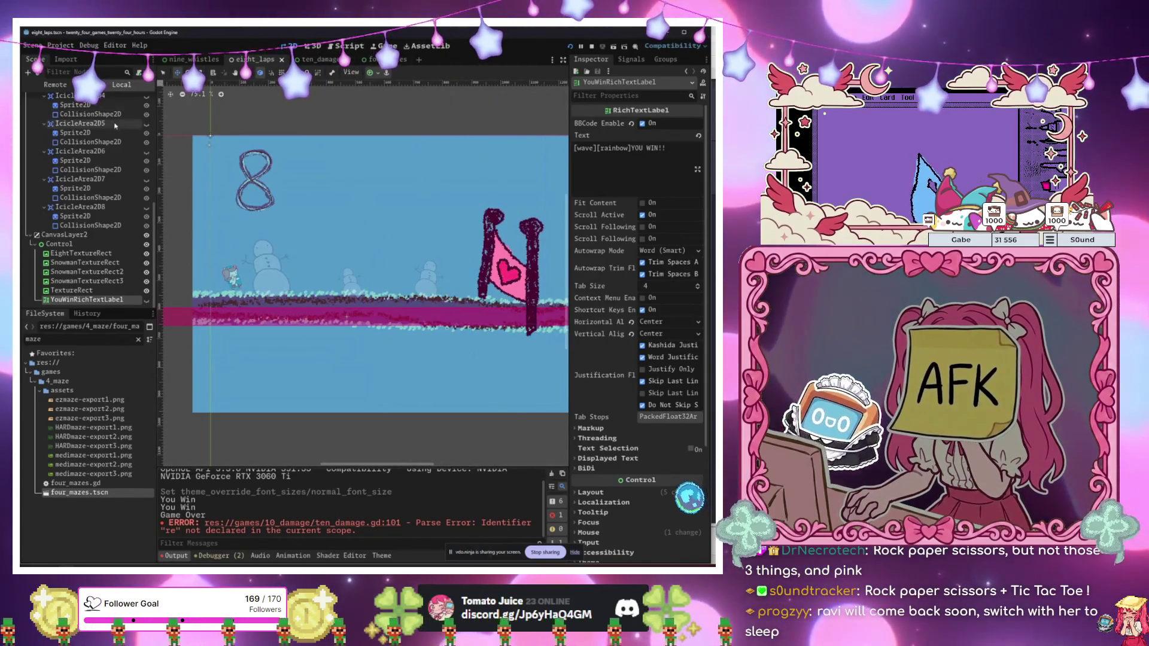
scroll(113, 121, "up", 10)
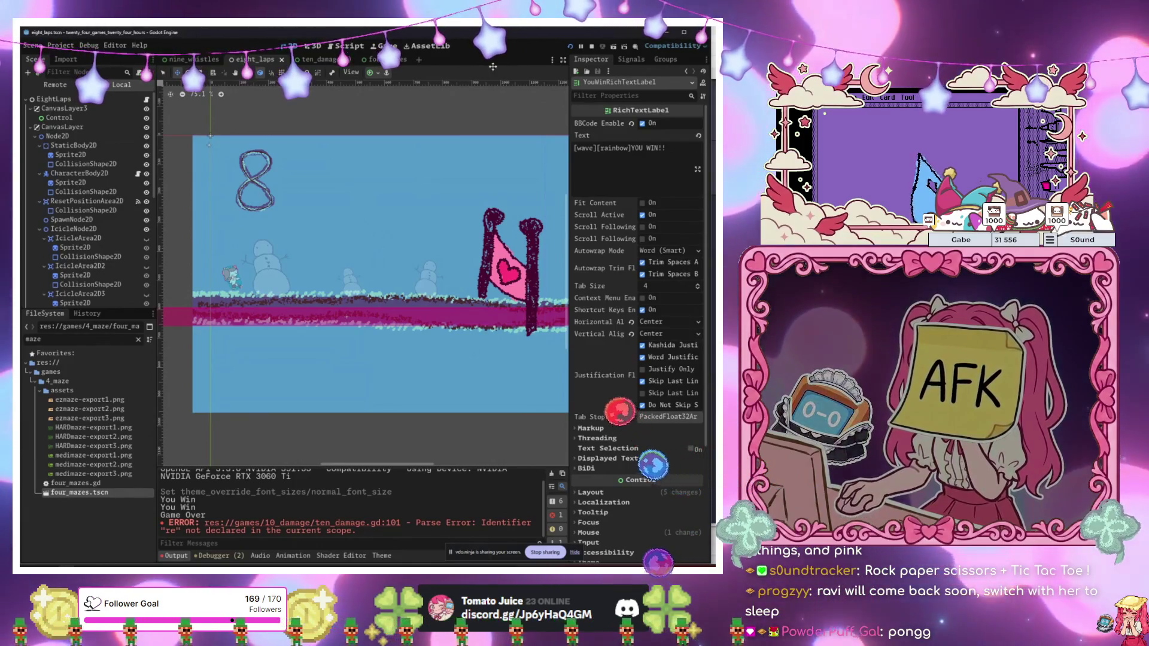
left_click(103, 100)
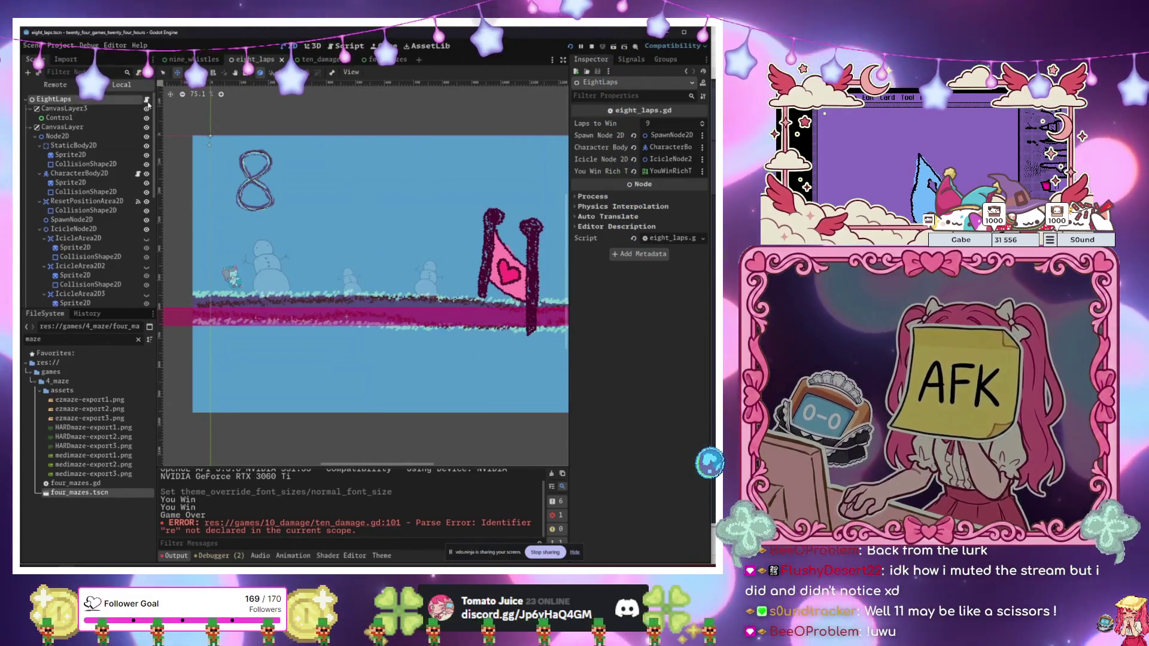
left_click(146, 99)
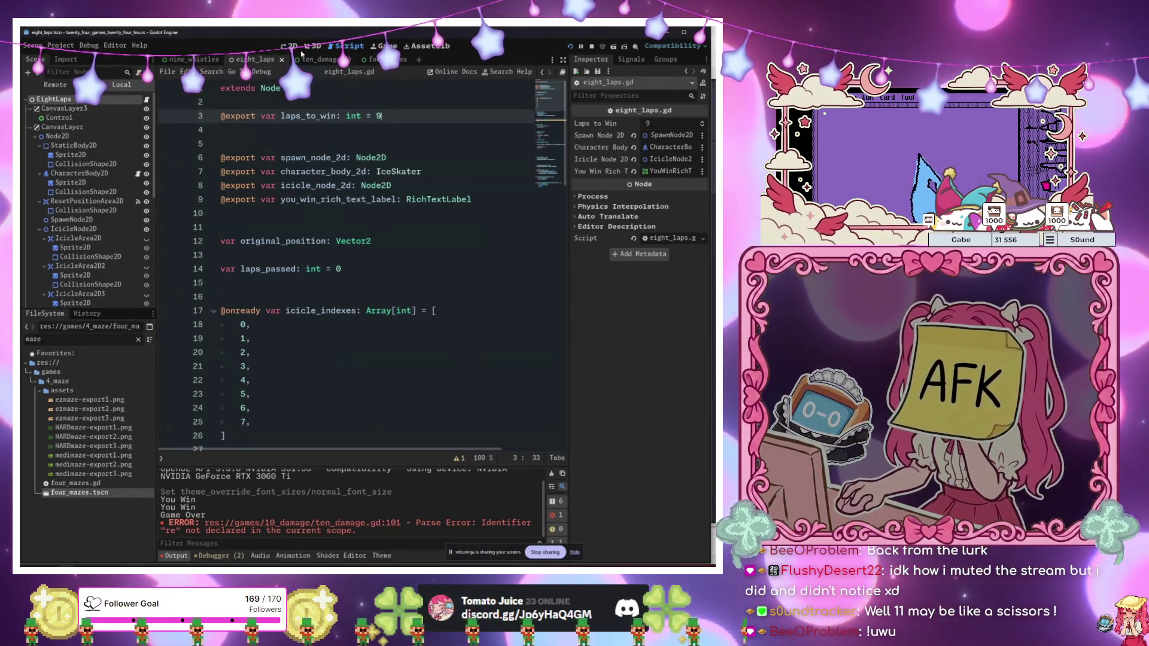
left_click(419, 60)
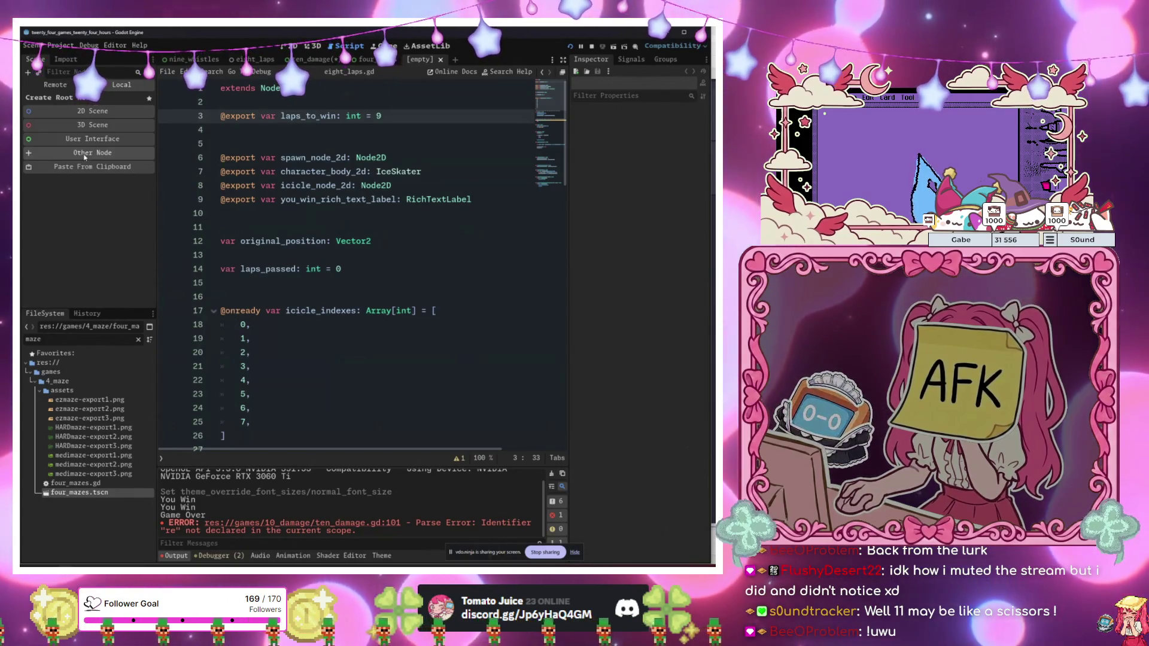
left_click(104, 113)
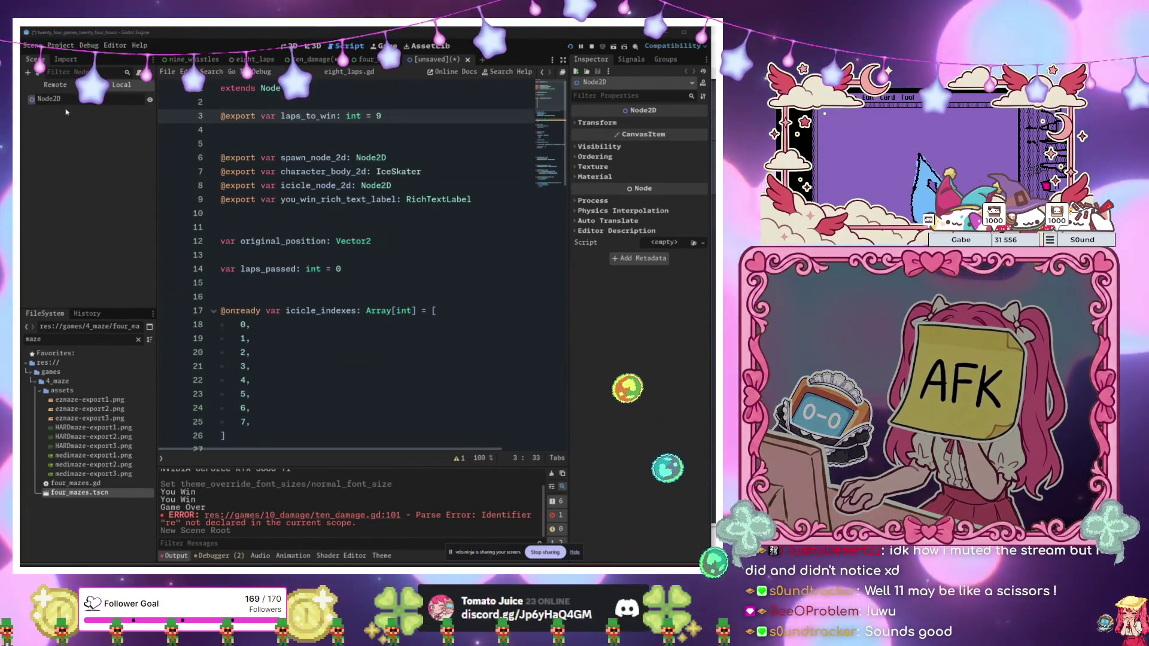
Step: Replace the Node2D root with a plain Node named ElevenPongs
key("ctrl+z")
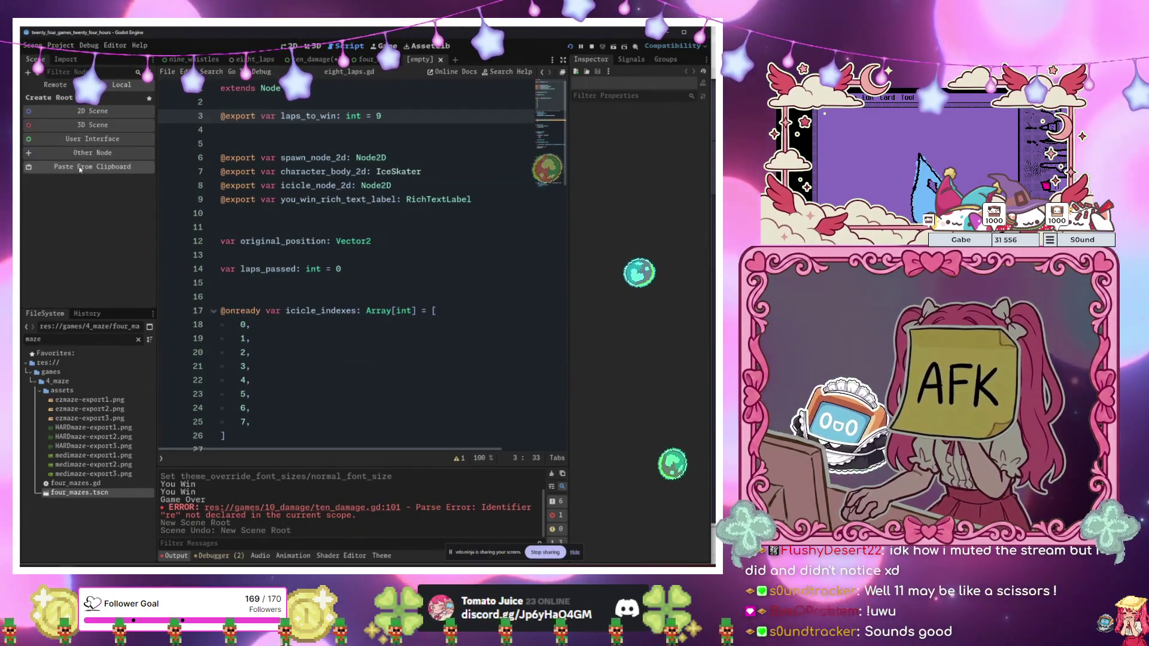
left_click(84, 155)
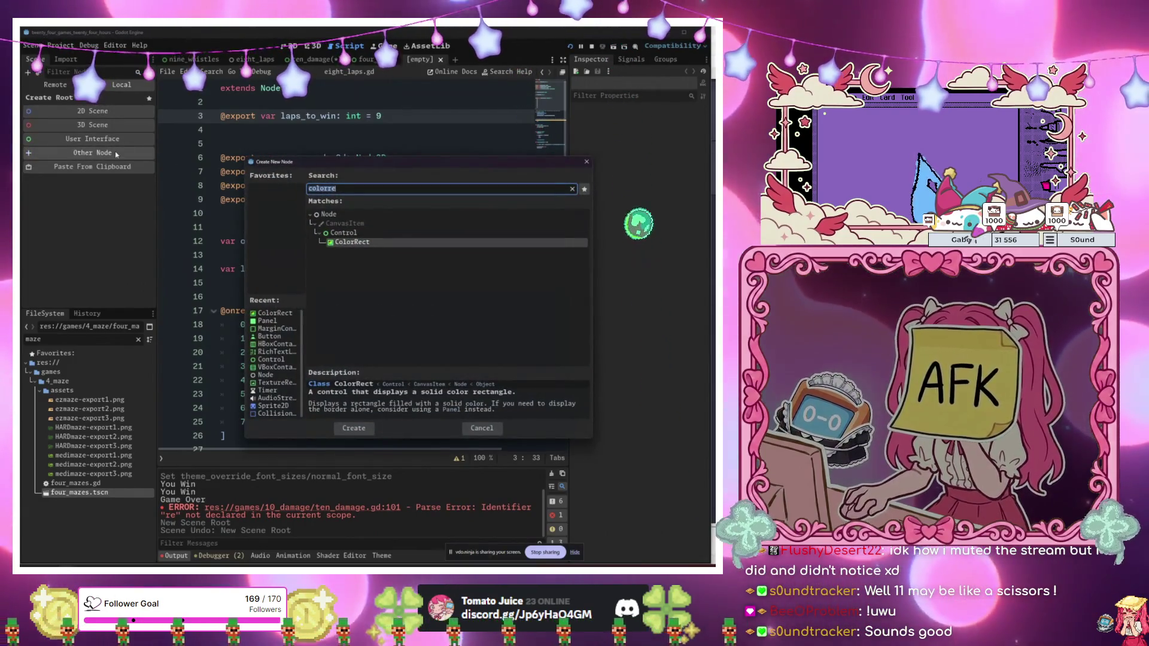
type("Node")
key("Return")
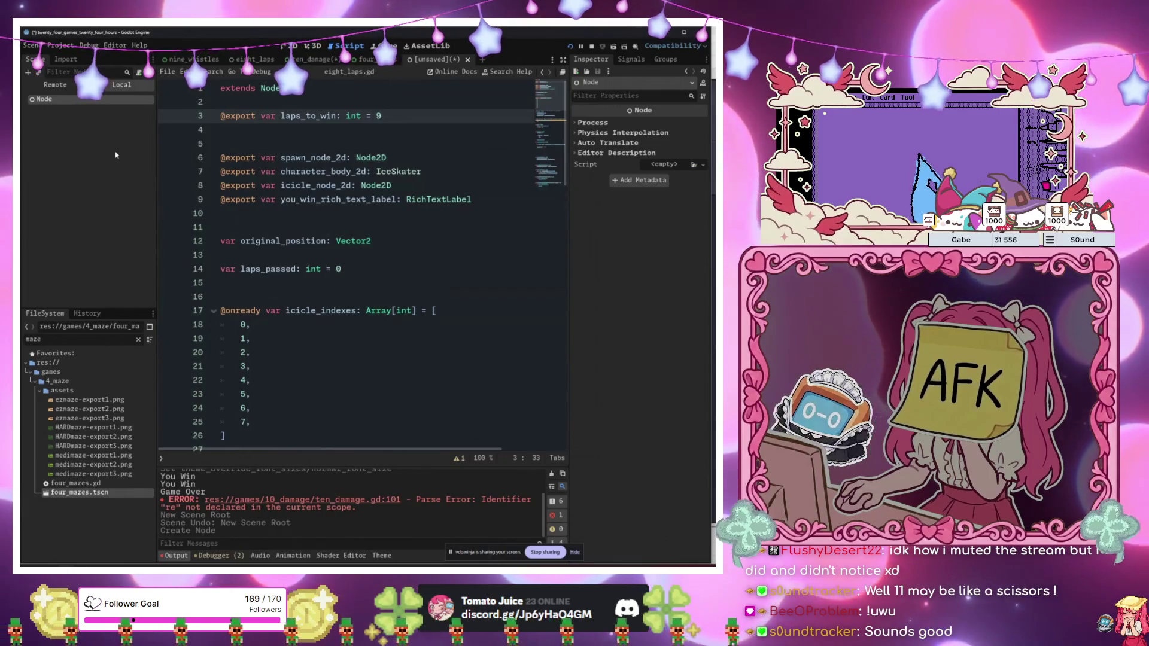
key("F2")
type("11")
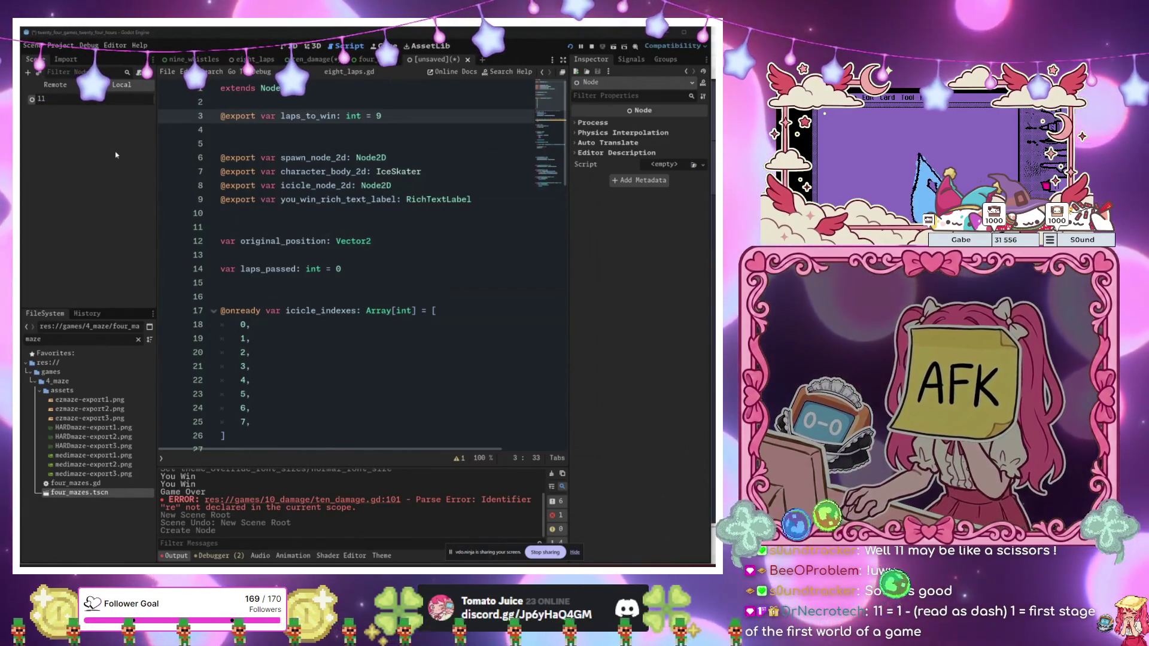
type("Eleven")
key("Return")
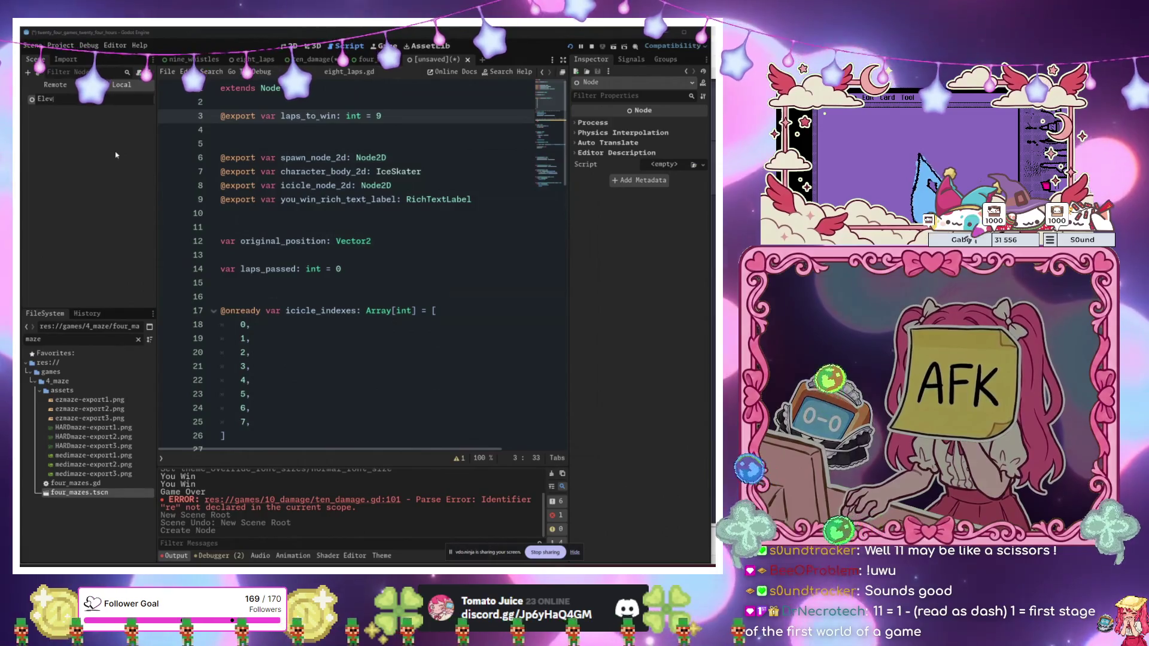
type("Po")
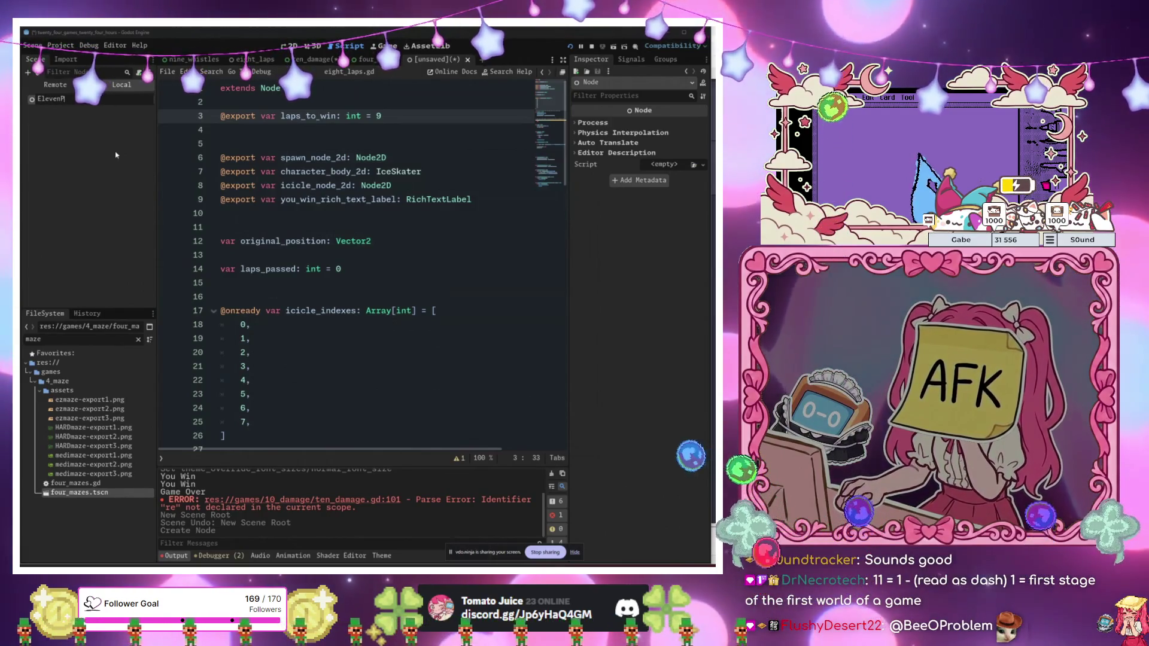
type("ngs")
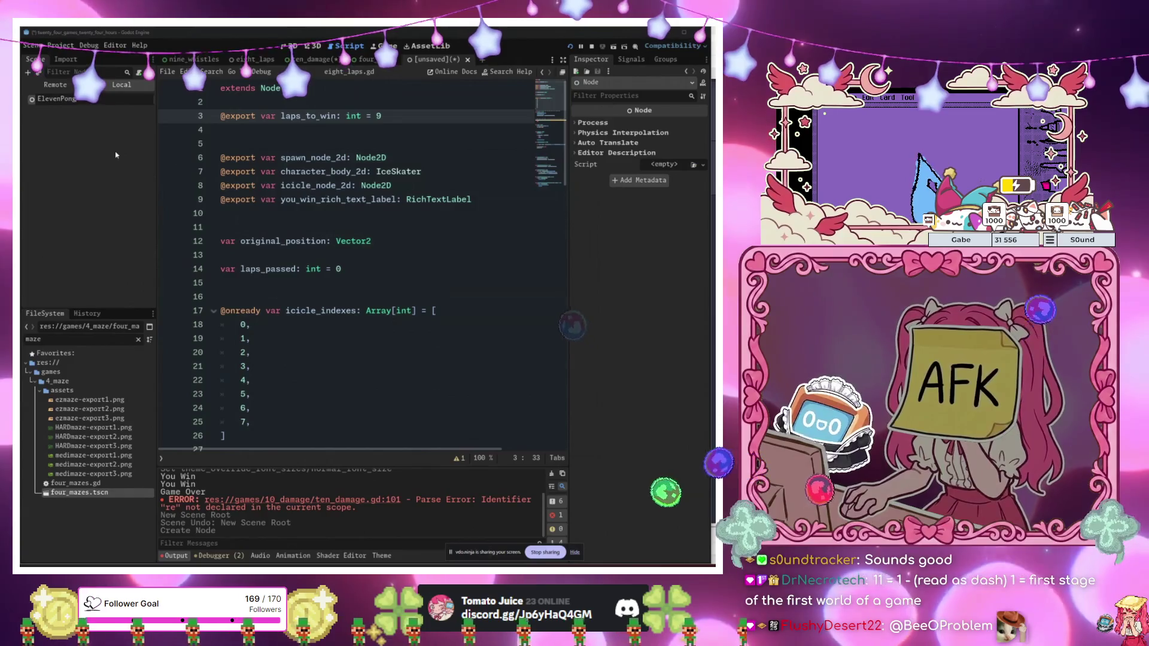
key("Return")
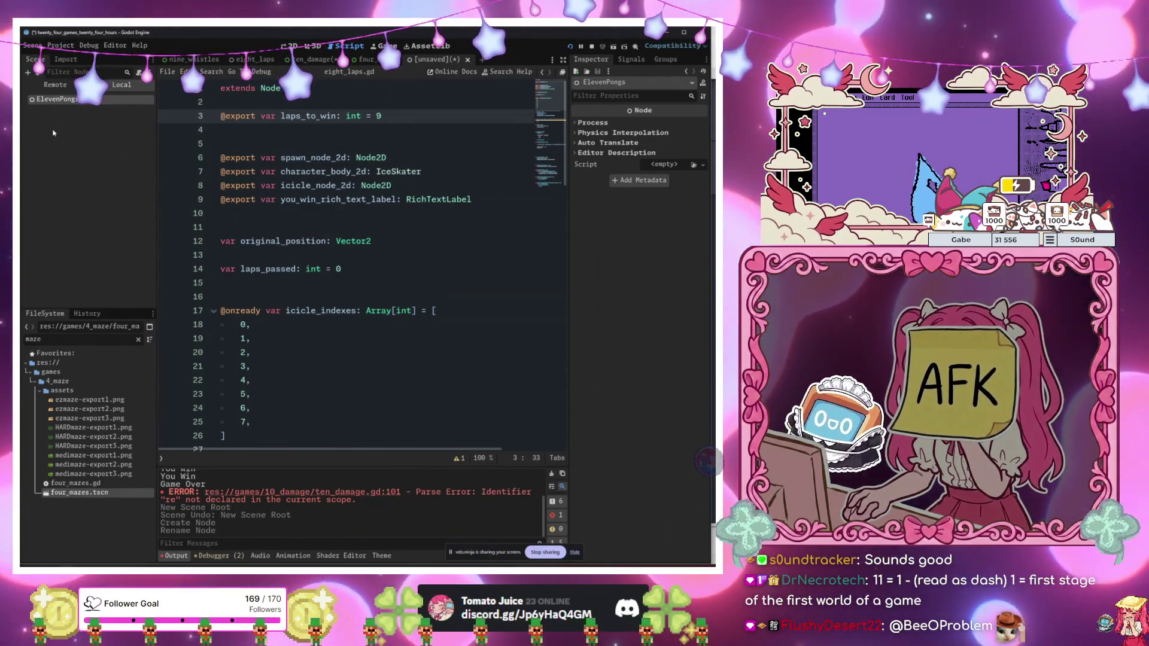
Step: Add CanvasLayer and CanvasLayer2 as sibling children under ElevenPongs
left_click(81, 121)
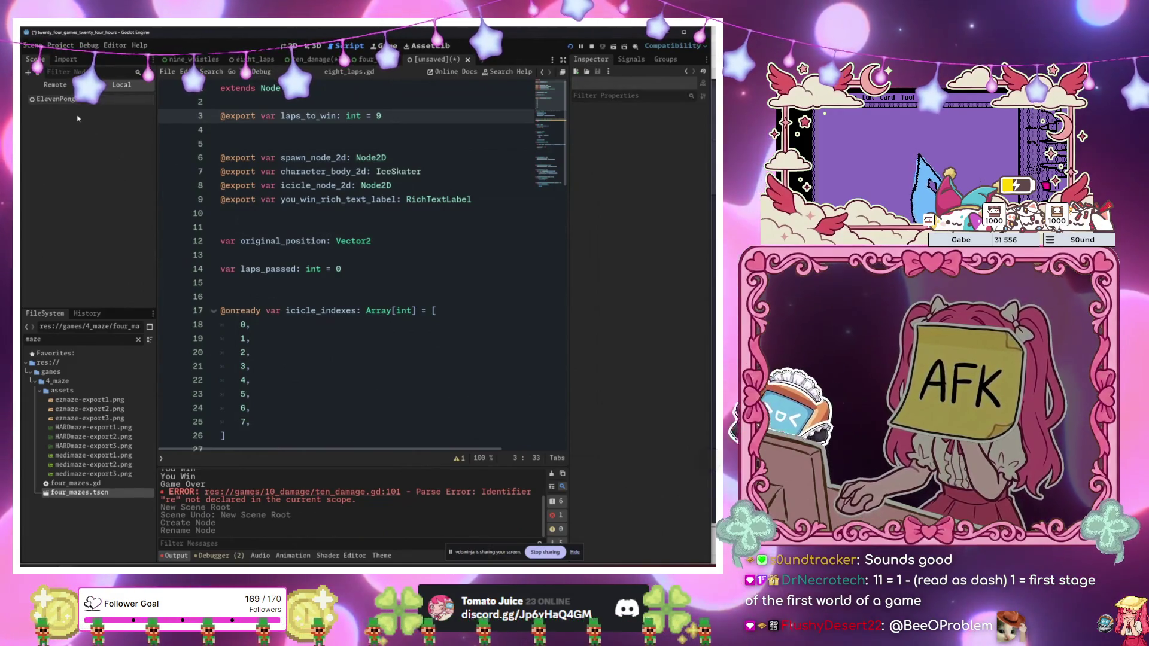
left_click(72, 99)
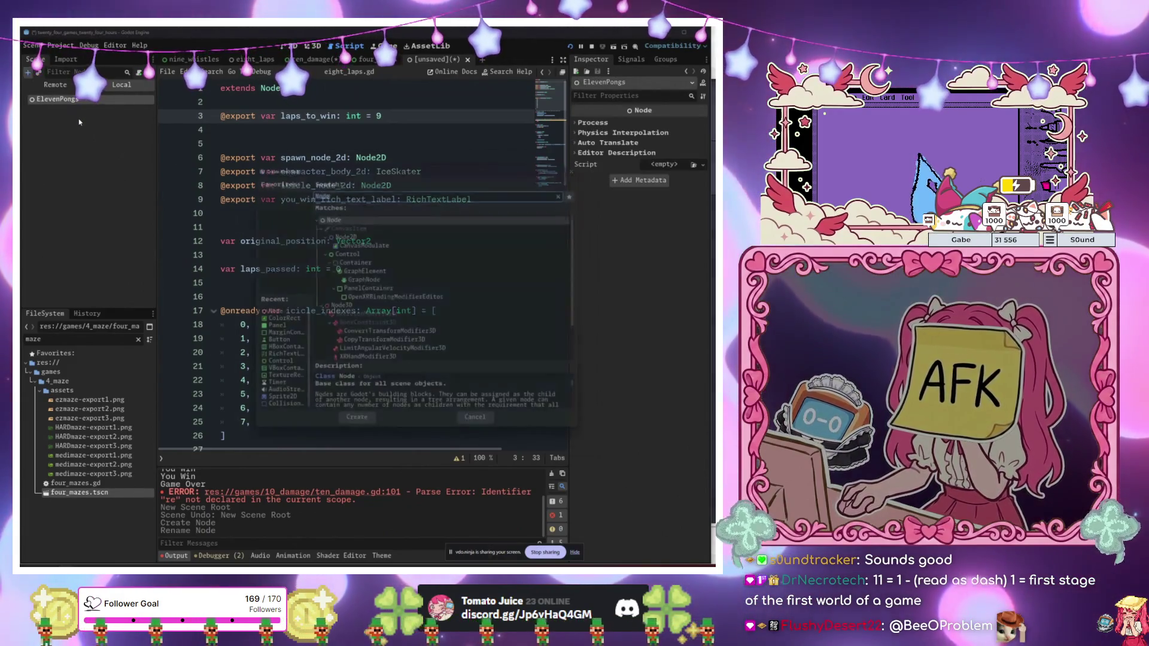
key("ctrl+a")
type("canvas")
key("Down")
key("Return")
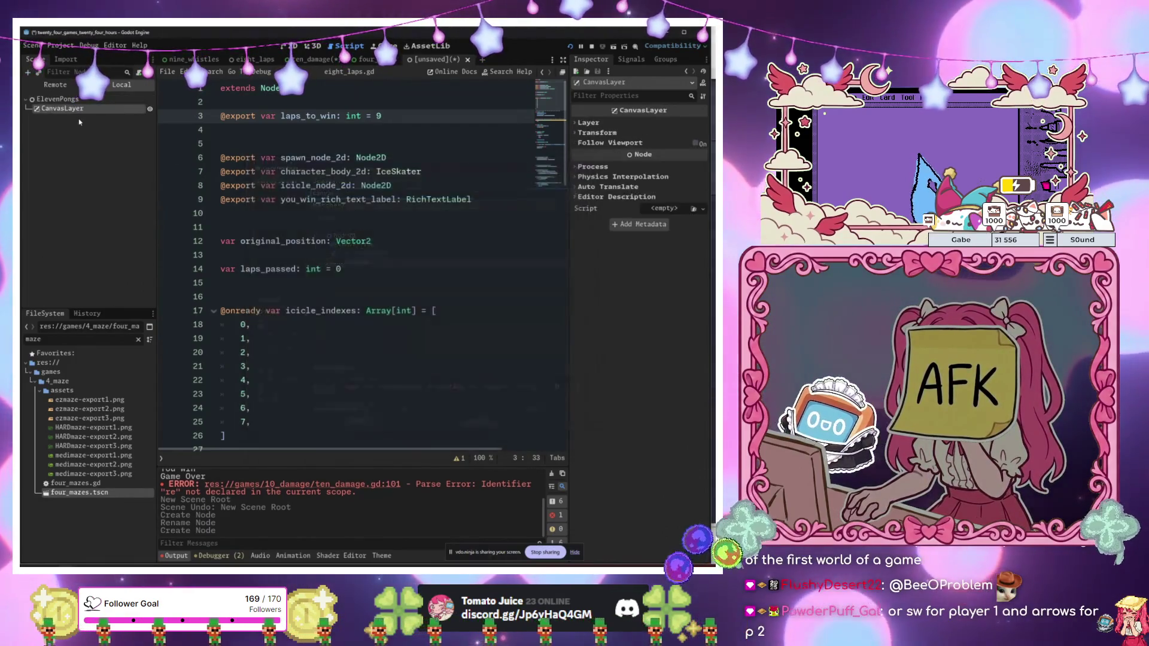
key("ctrl+a")
key("Down")
key("Down")
key("Return")
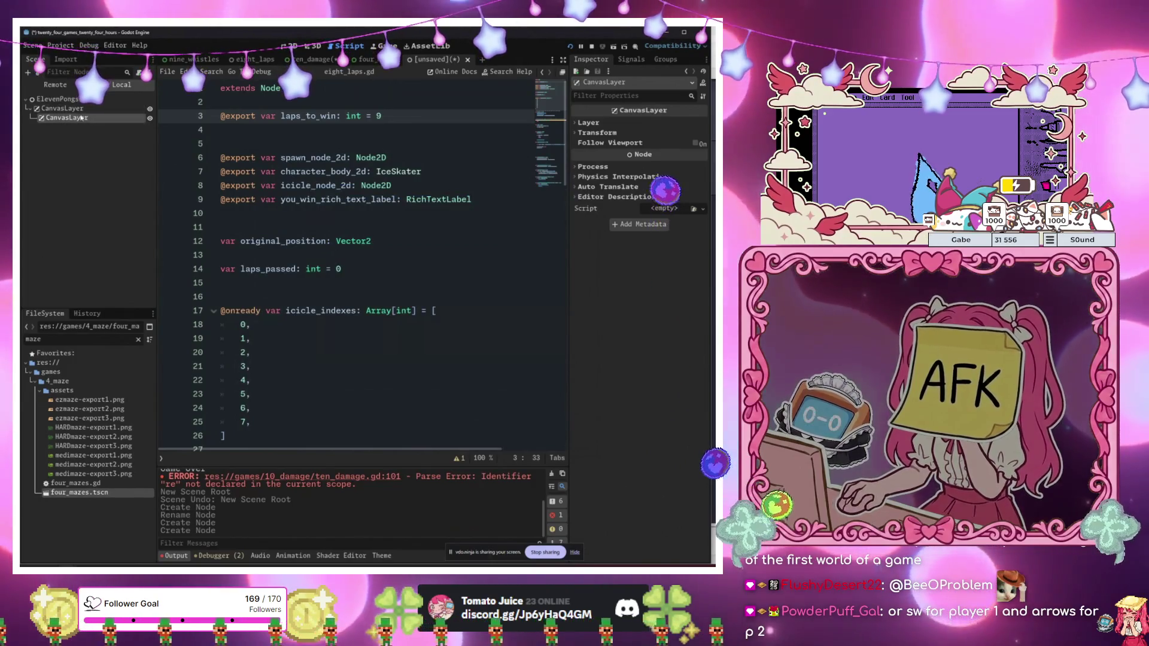
left_click_drag(74, 104, 73, 111)
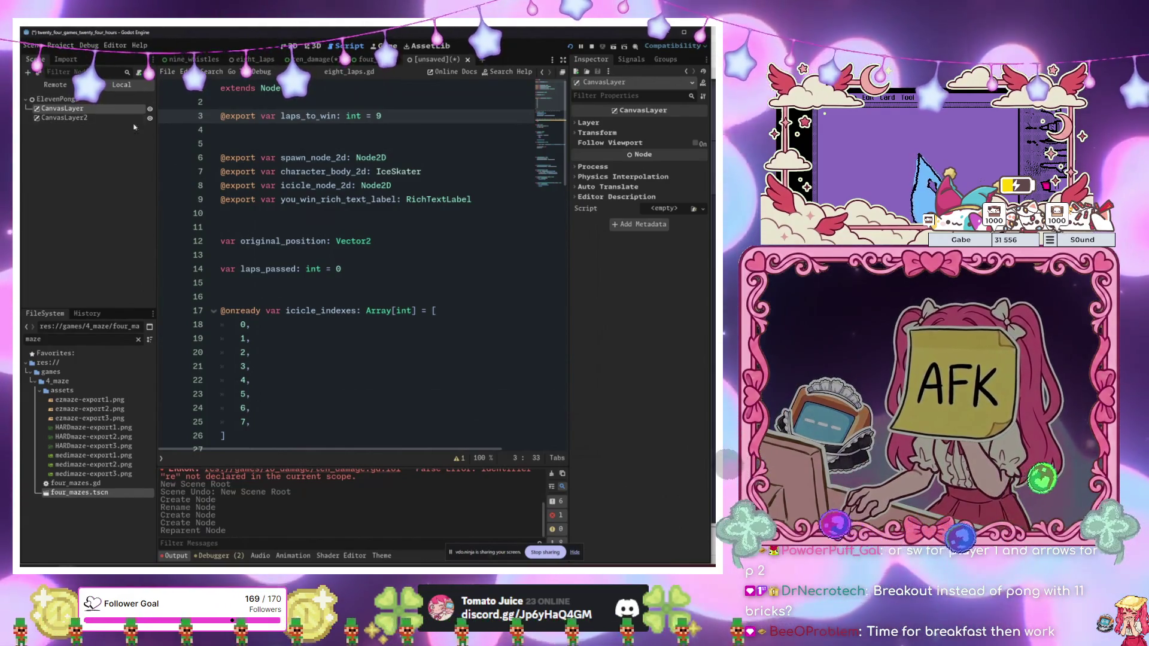
Step: Add a Node2D child under CanvasLayer, then start another new scene with a Node2D root
key("ctrl+a")
type("node")
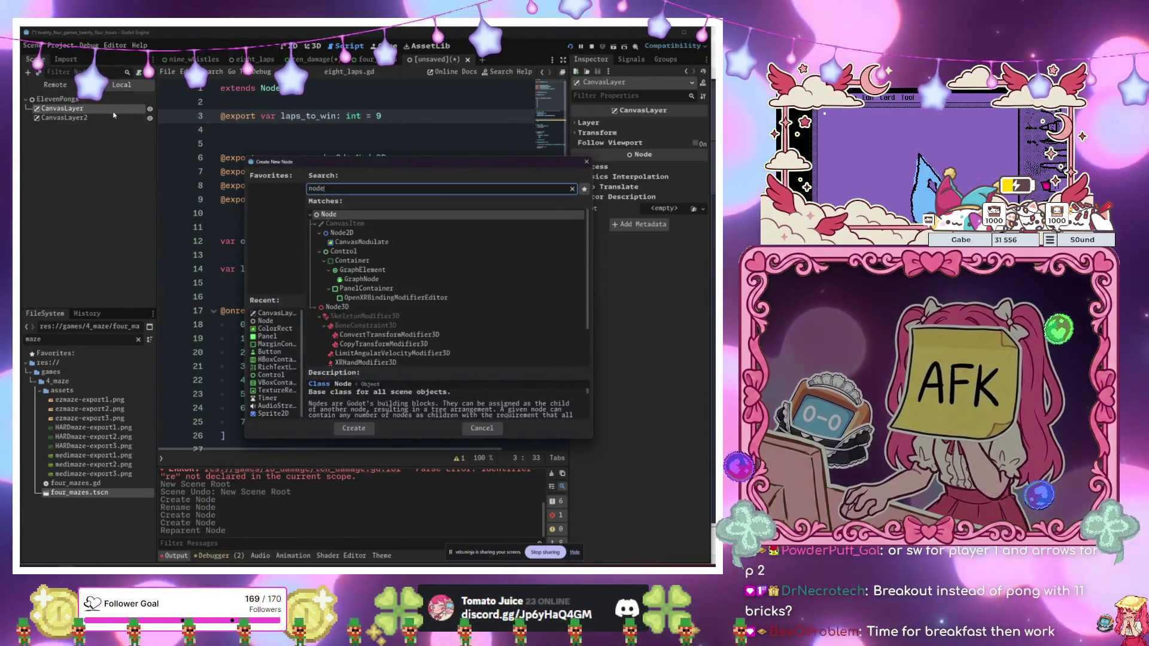
key("Return")
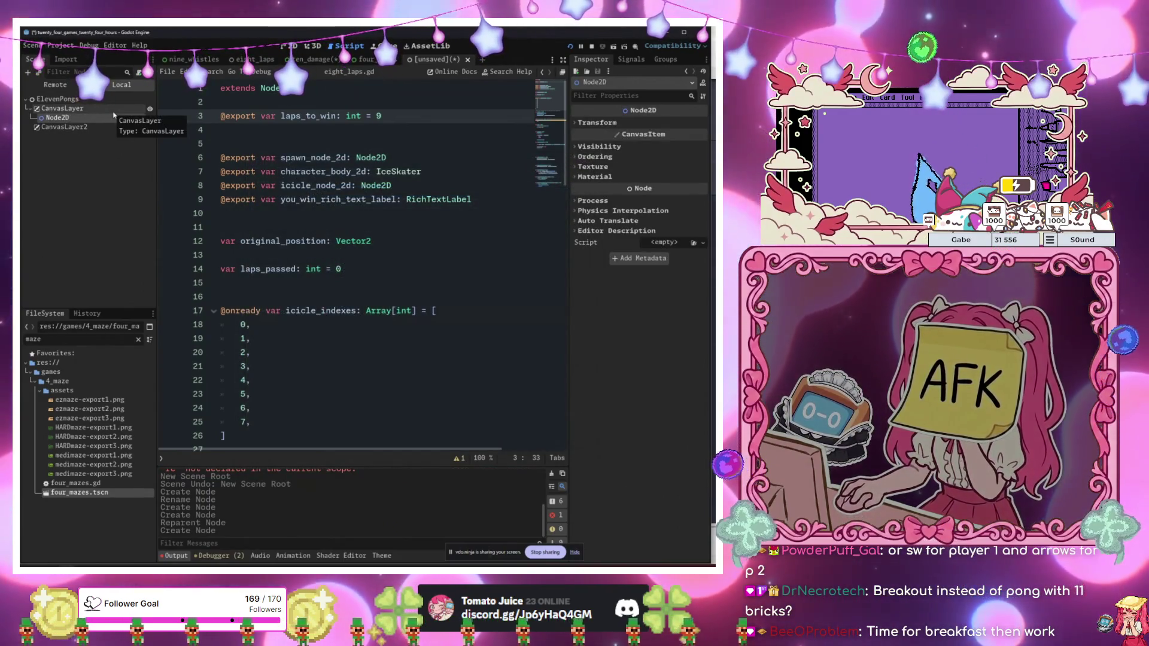
key("ctrl+a")
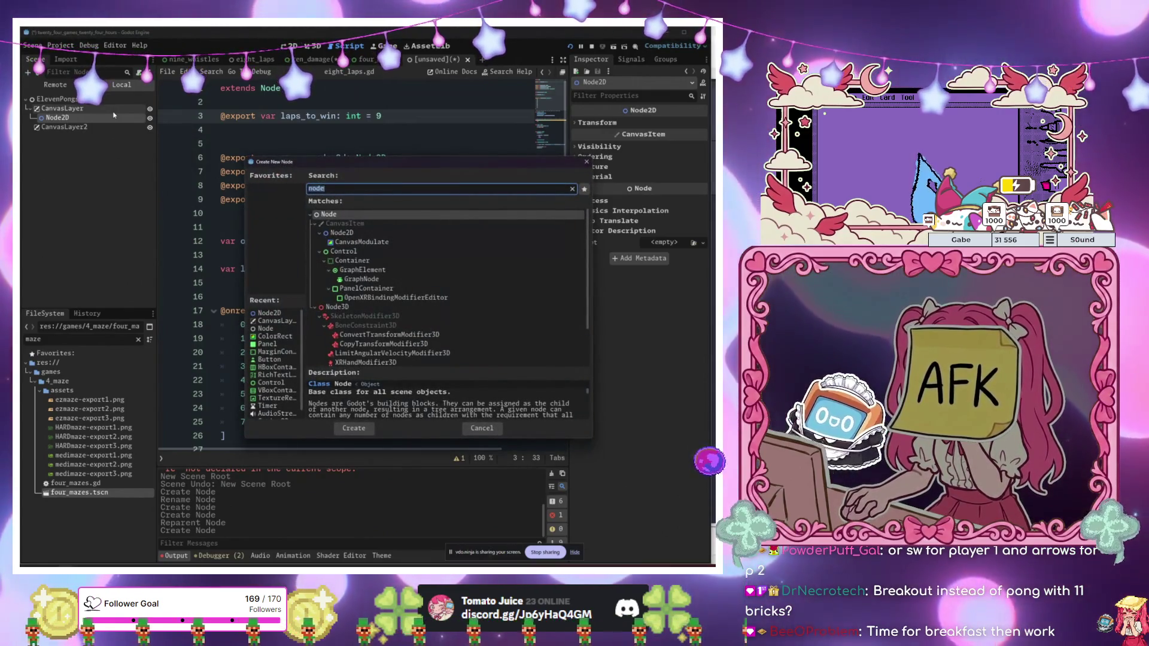
key("Escape")
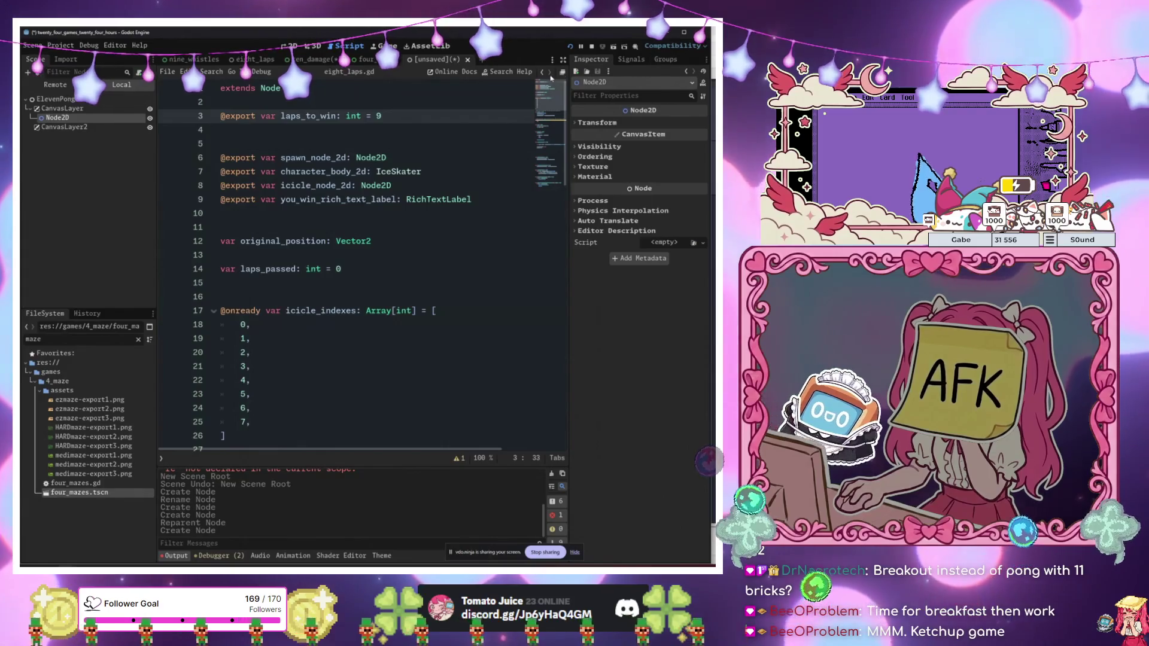
key("ctrl+n")
left_click(87, 112)
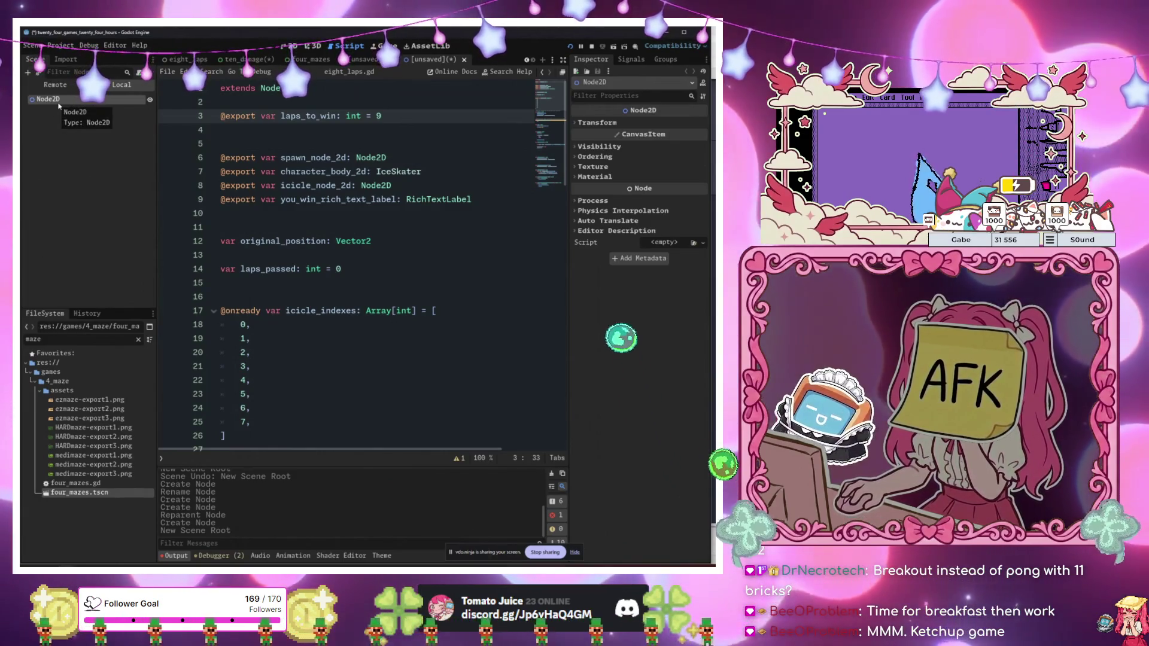
Step: Replace the new scene's Node2D root with an Area2D root
left_click(464, 59)
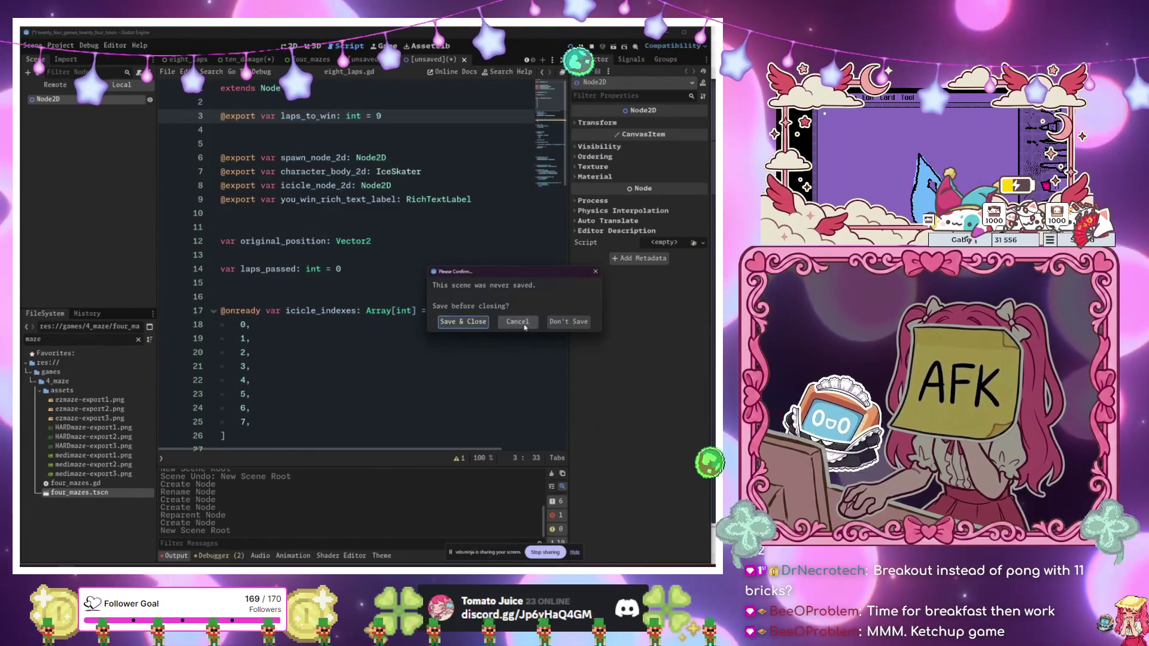
left_click(523, 324)
key("Delete")
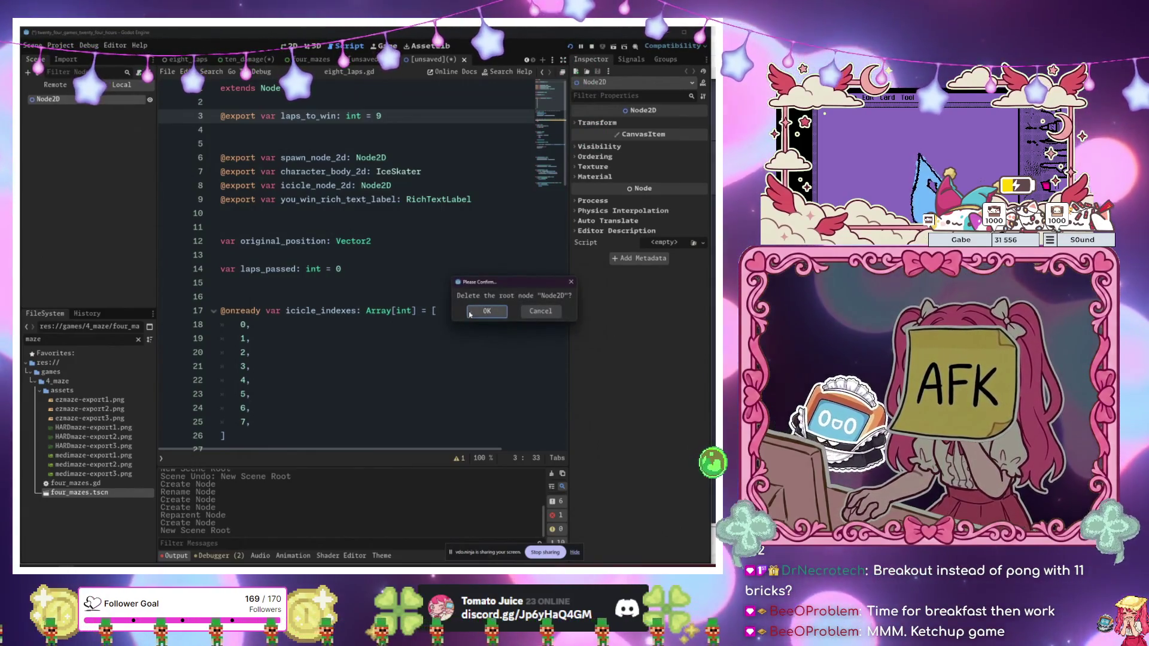
key("Return")
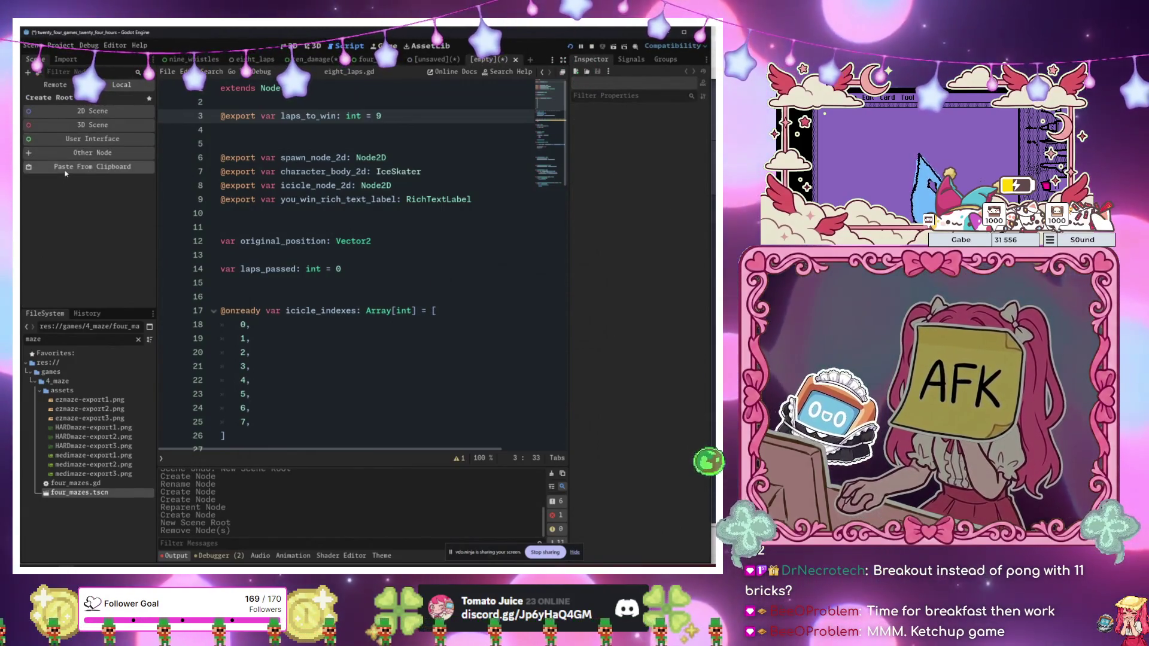
left_click(86, 113)
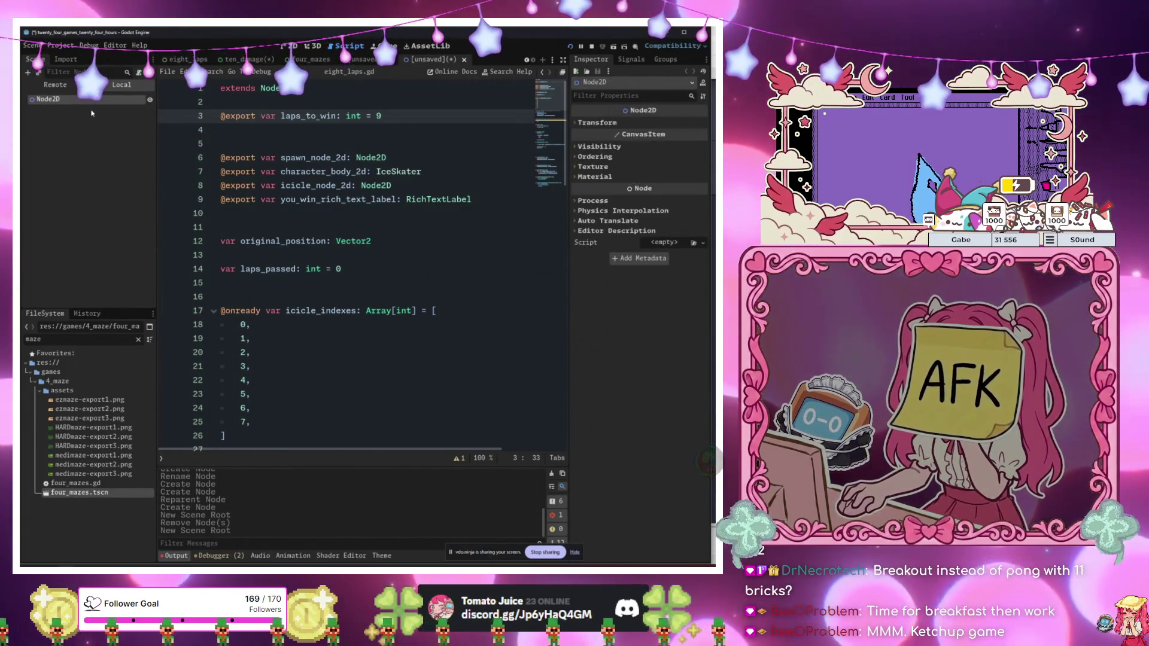
key("Delete")
key("Return")
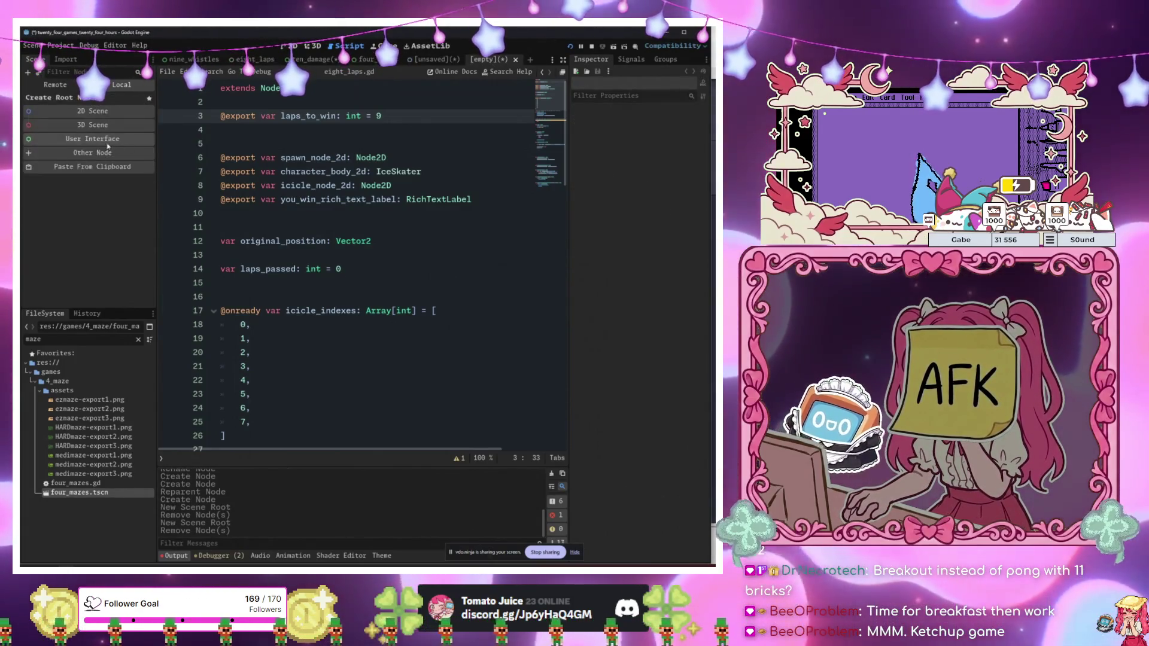
left_click(84, 153)
type("area")
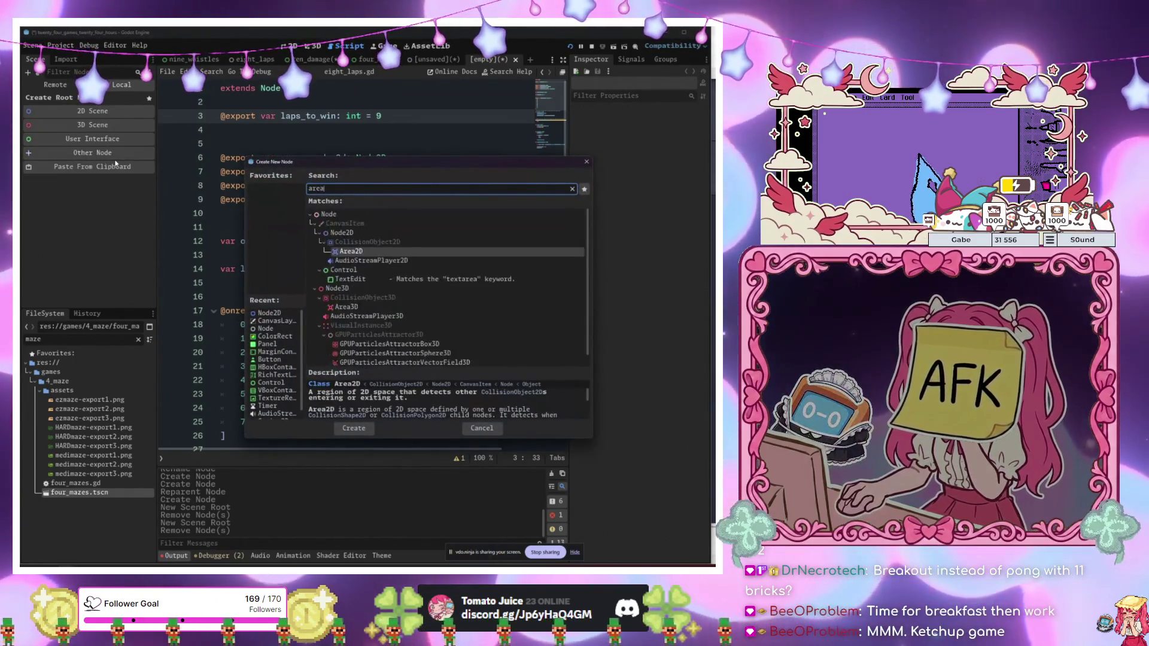
key("Return")
Step: Add CollisionShape2D and Sprite2D children to Area2D, with Sprite2D listed first
key("ctrl+a")
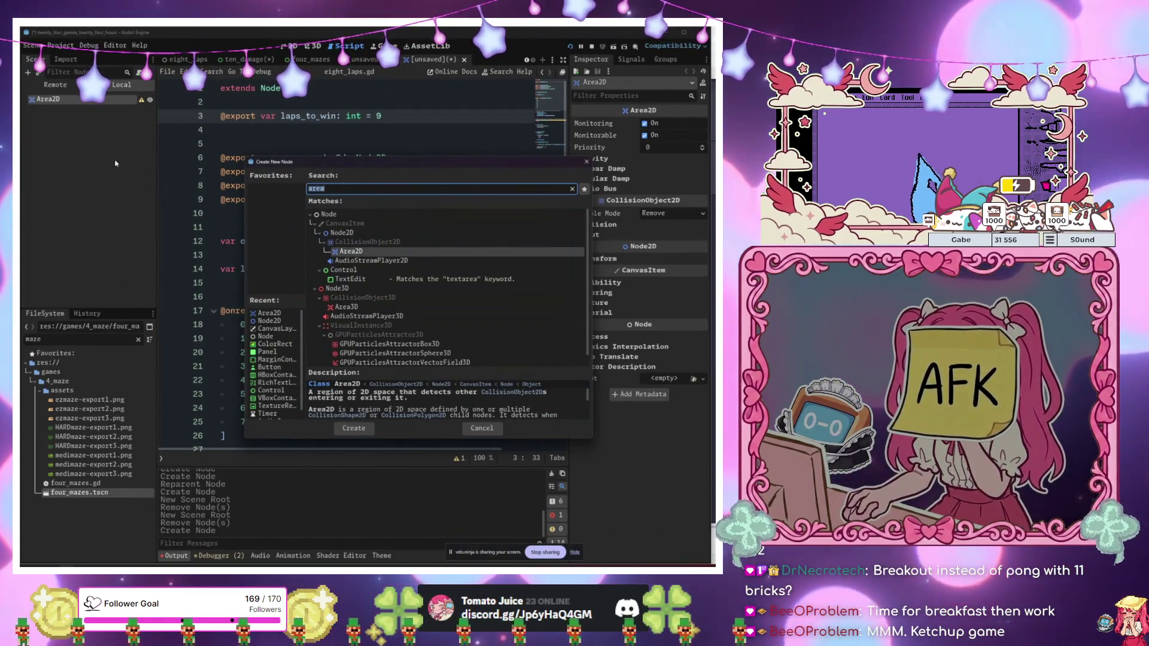
type("colli")
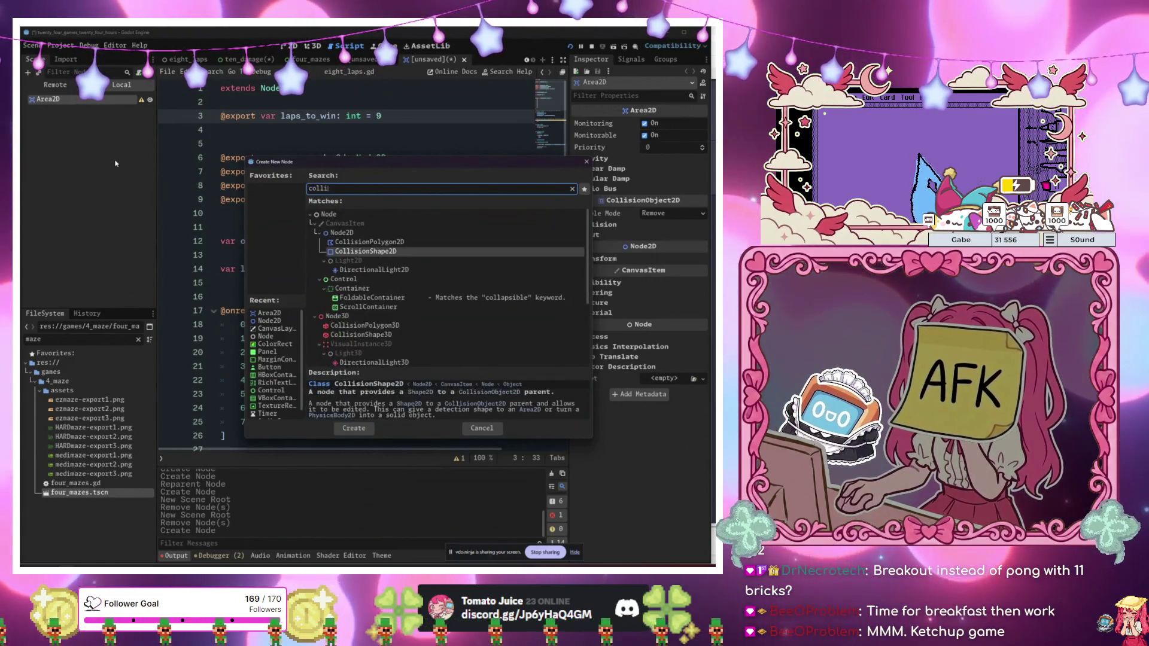
key("Return")
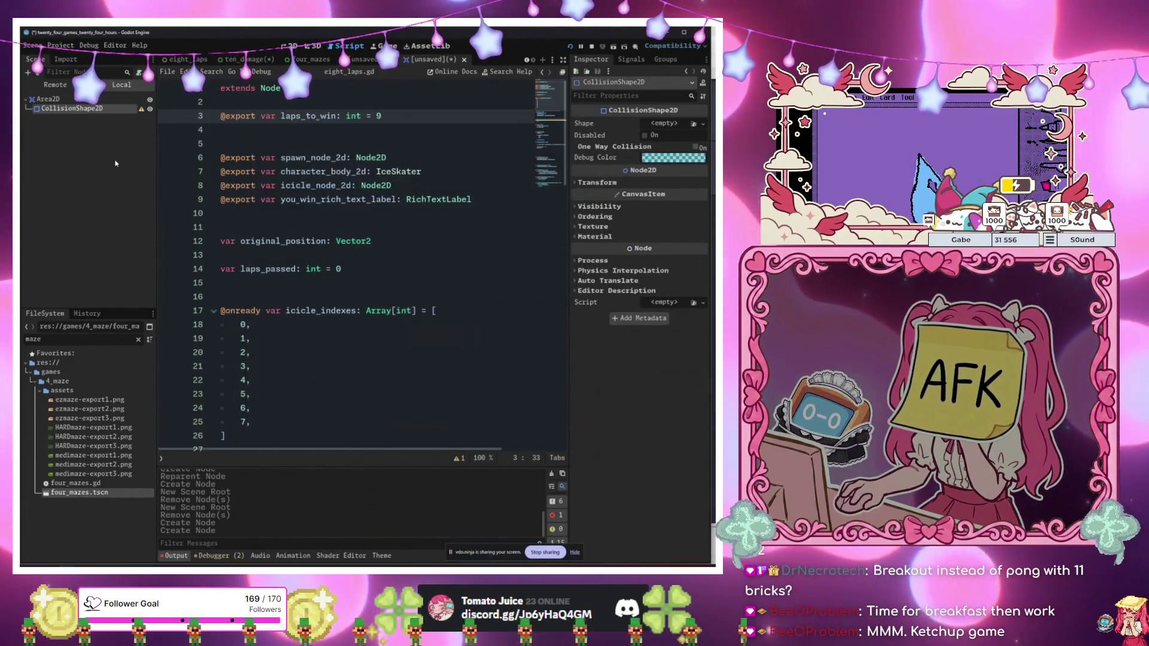
key("ctrl+a")
type("sprite")
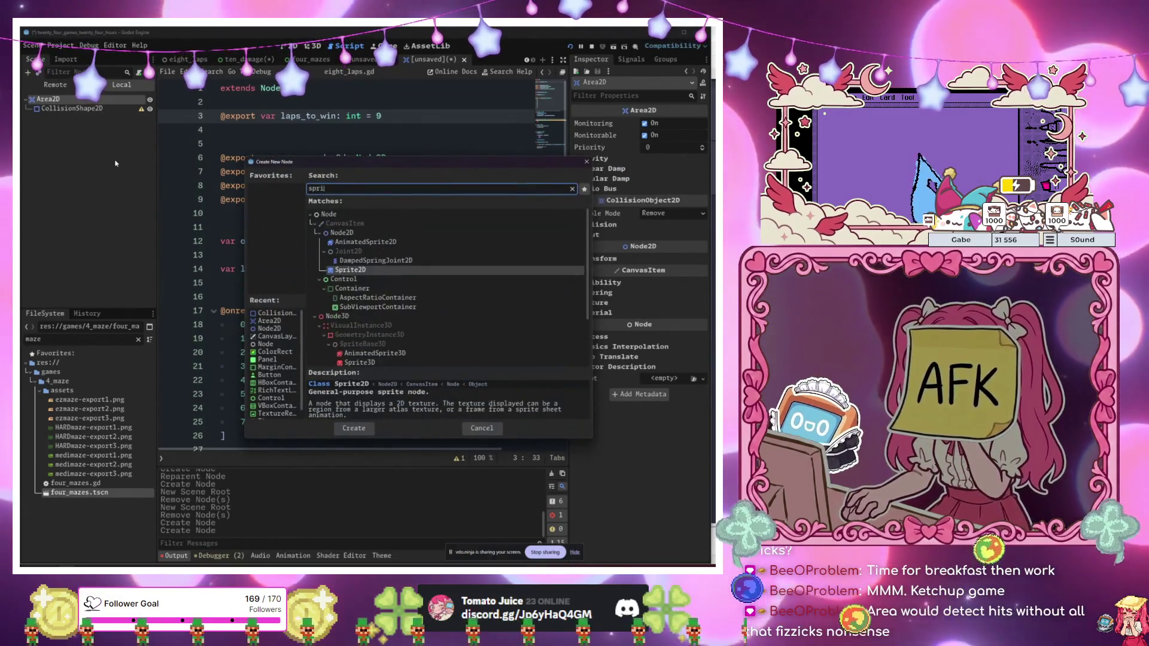
key("Return")
key("Up")
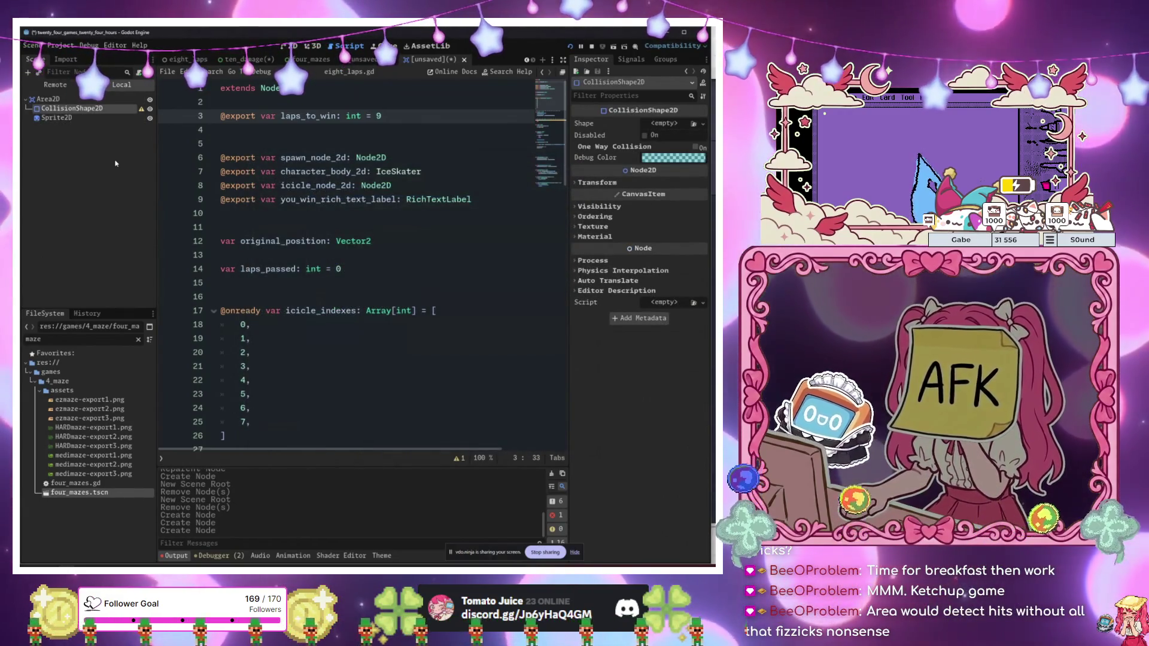
left_click_drag(60, 117, 98, 111)
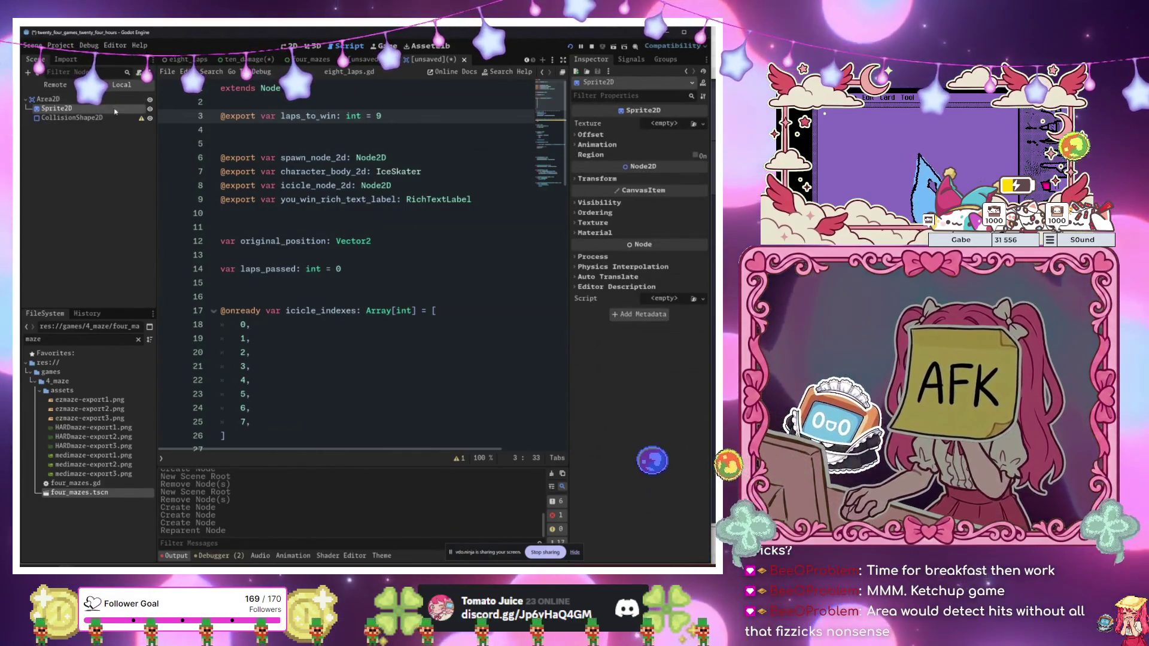
left_click(688, 127)
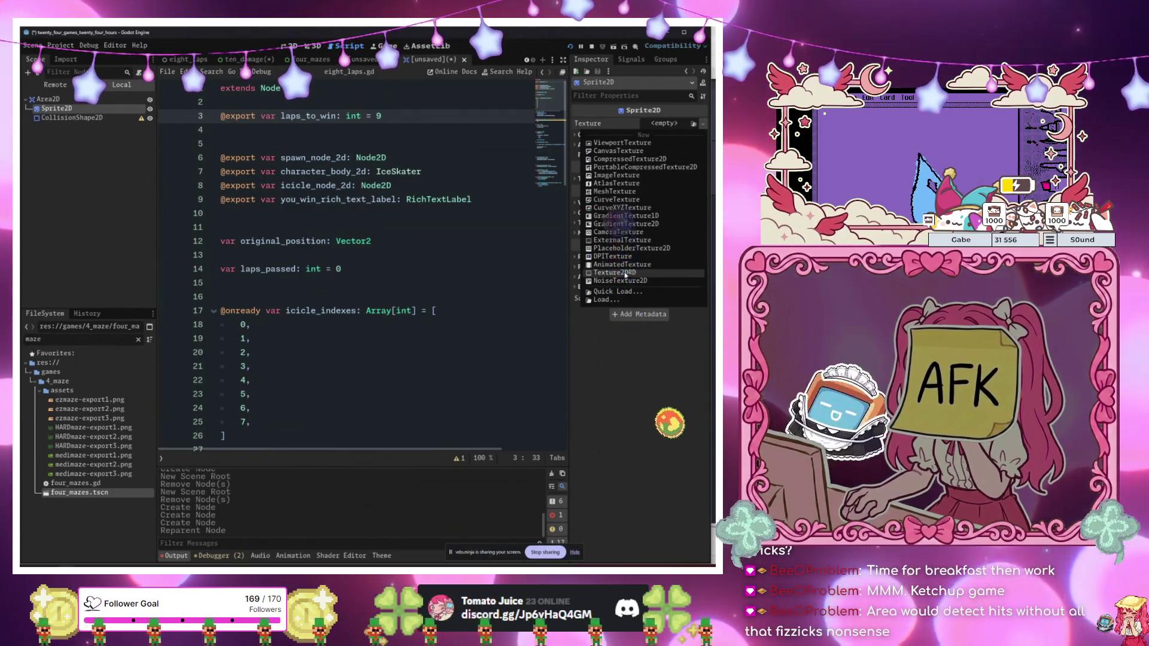
Step: Give Sprite2D a new 64×64 GradientTexture2D and view the gradient square in 2D
left_click(654, 222)
left_click(664, 123)
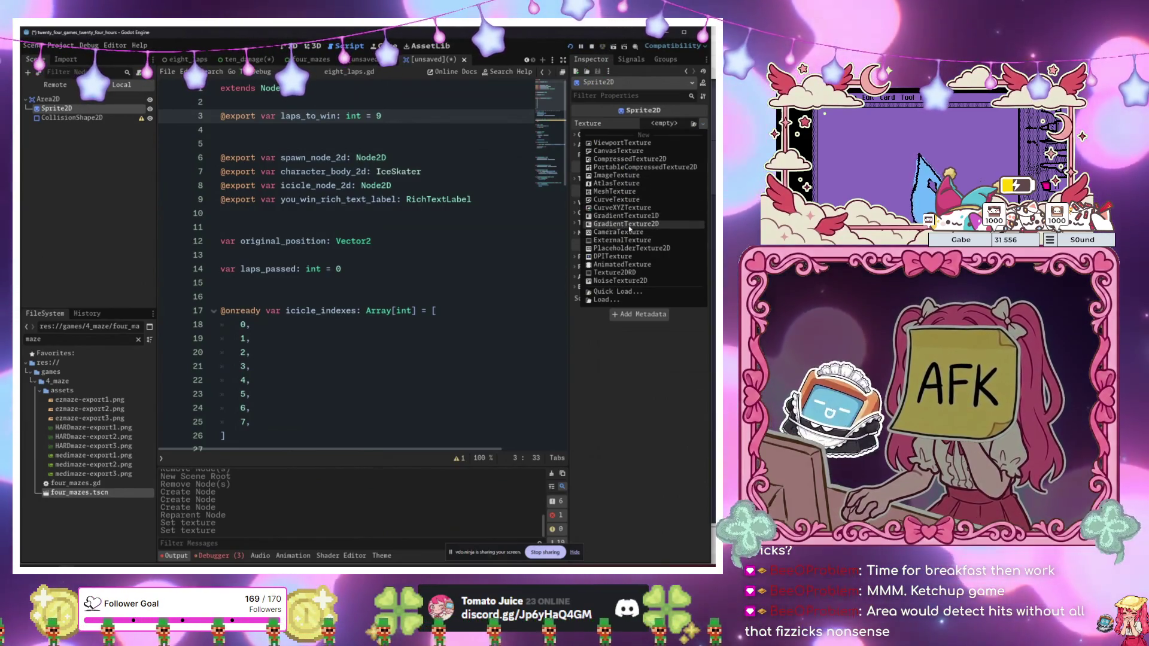
left_click(625, 223)
left_click(669, 135)
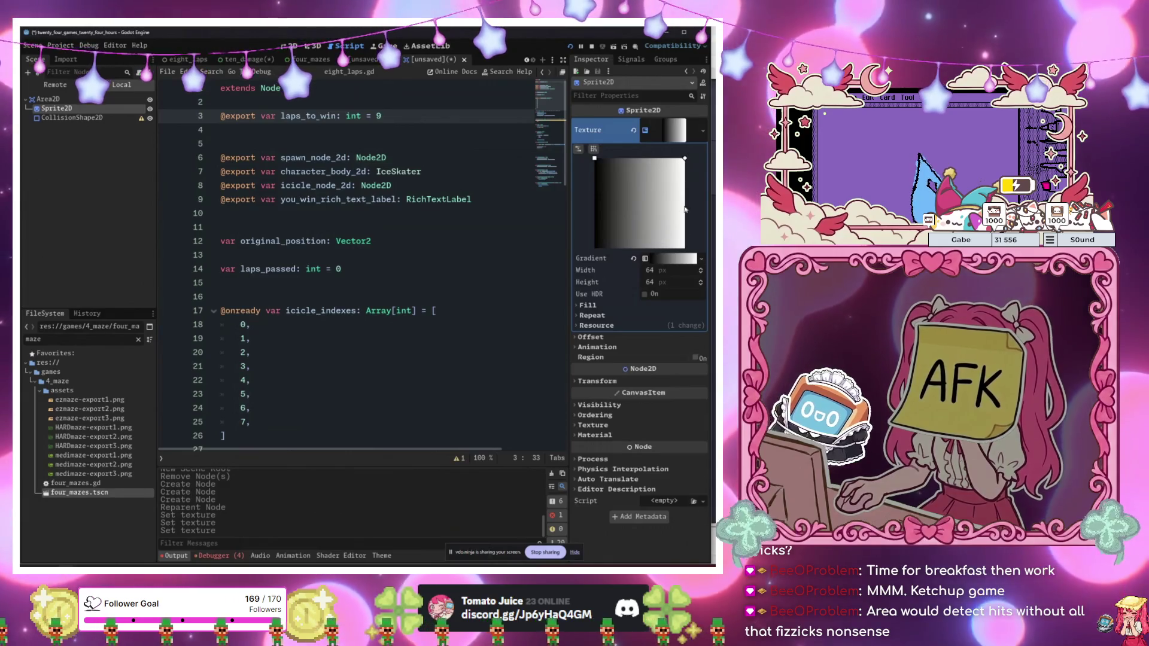
left_click(290, 47)
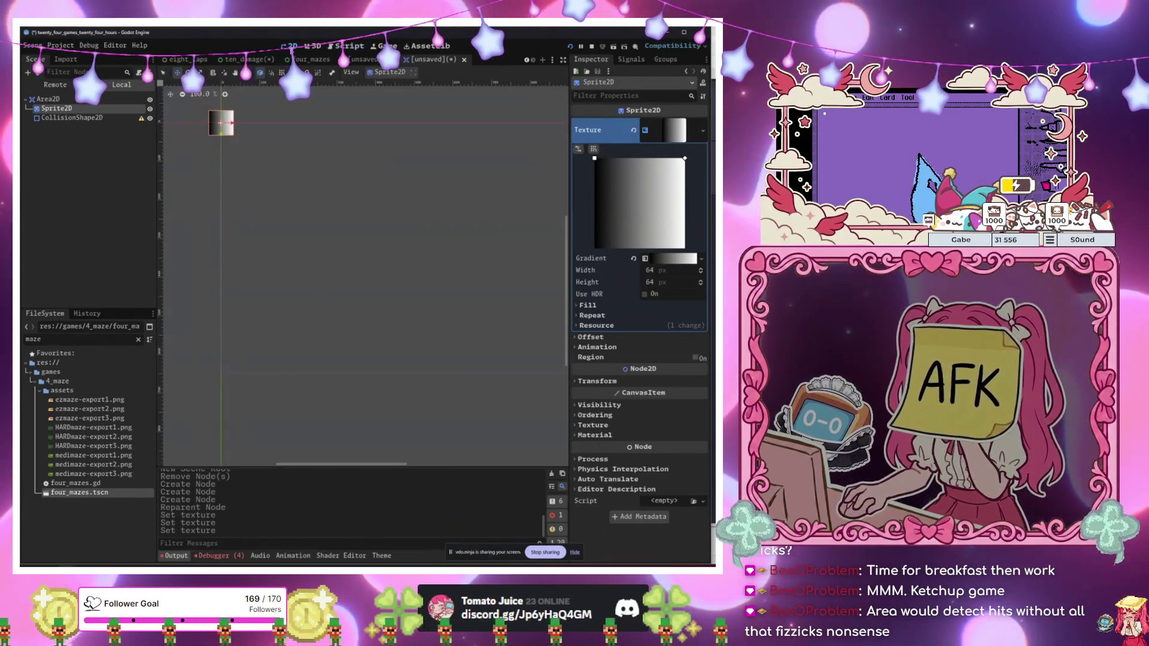
scroll(382, 236, "down", 4)
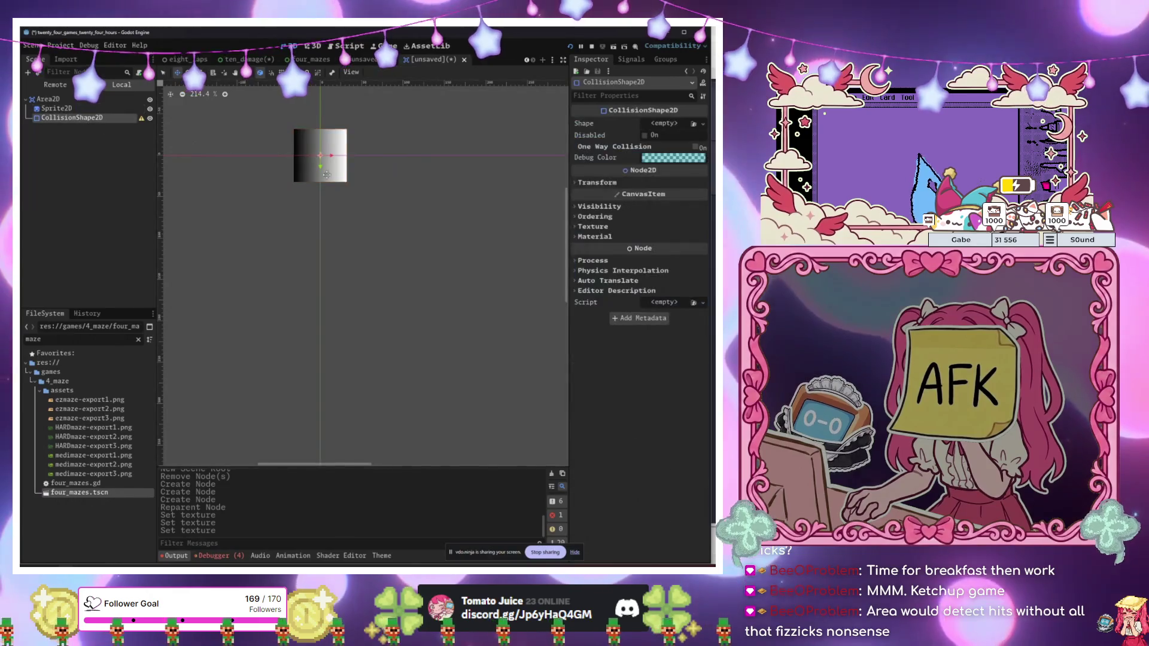
mouse_move(382, 236)
left_mouse_down()
mouse_move(230, 153)
mouse_move(206, 157)
left_mouse_up()
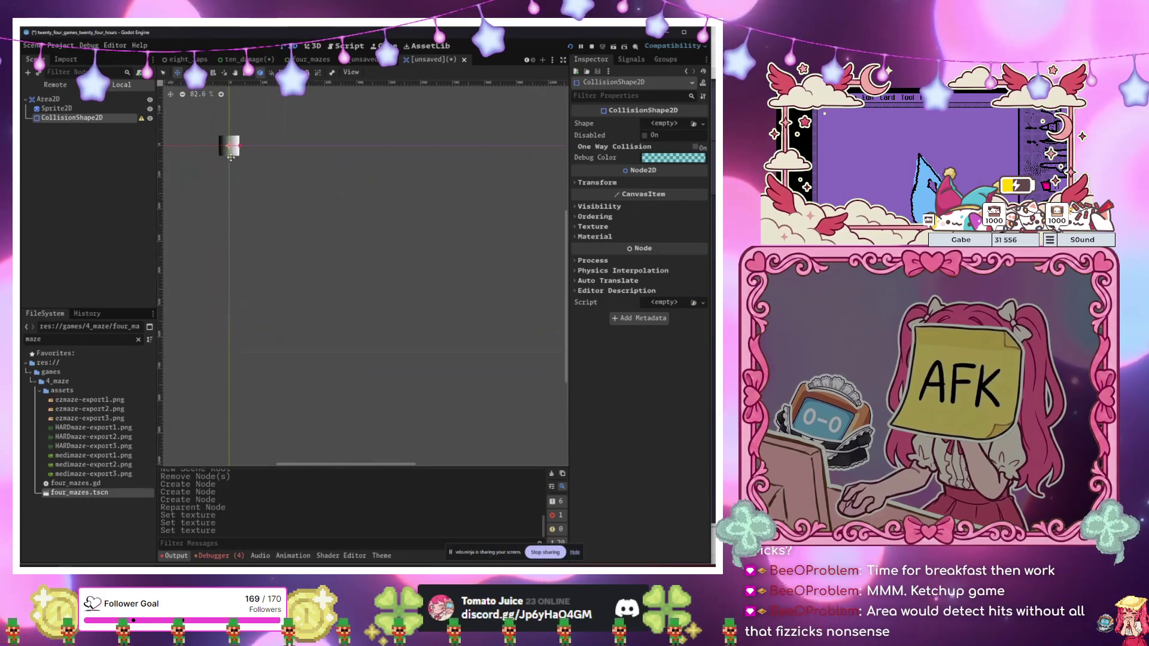
left_click(57, 108)
scroll(331, 199, "up", 2)
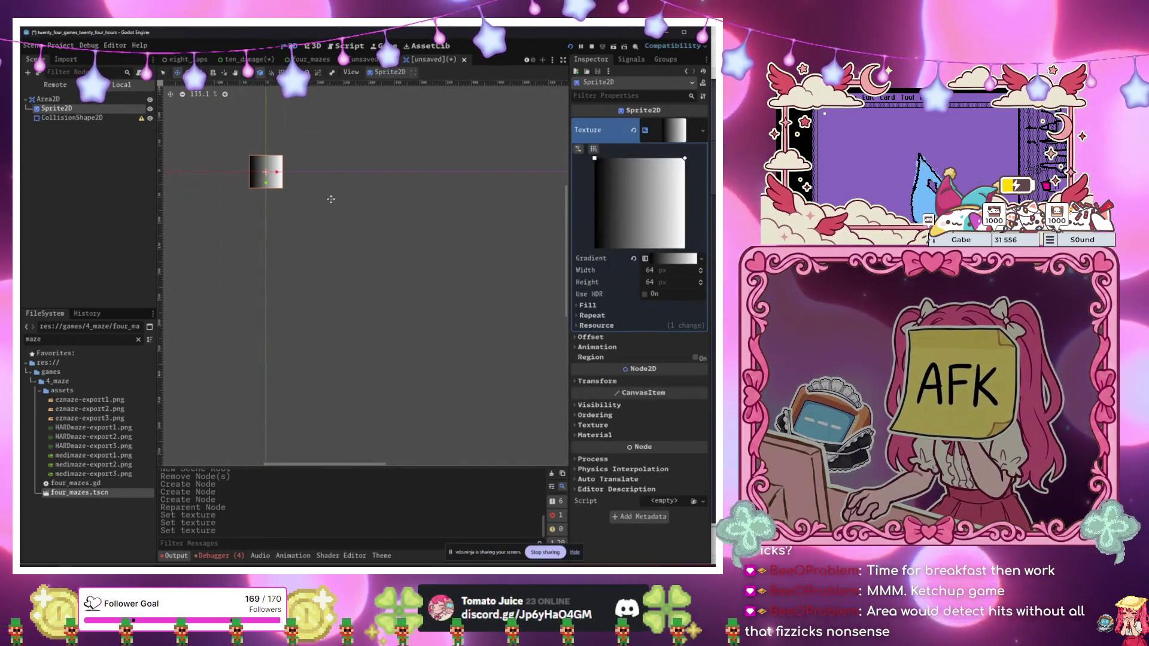
Step: Stretch the gradient sprite into a tall, thin paddle bar
key("ctrl+z")
mouse_move(326, 210)
left_mouse_down()
mouse_move(287, 210)
mouse_move(282, 245)
left_mouse_up()
scroll(332, 249, "down", 3)
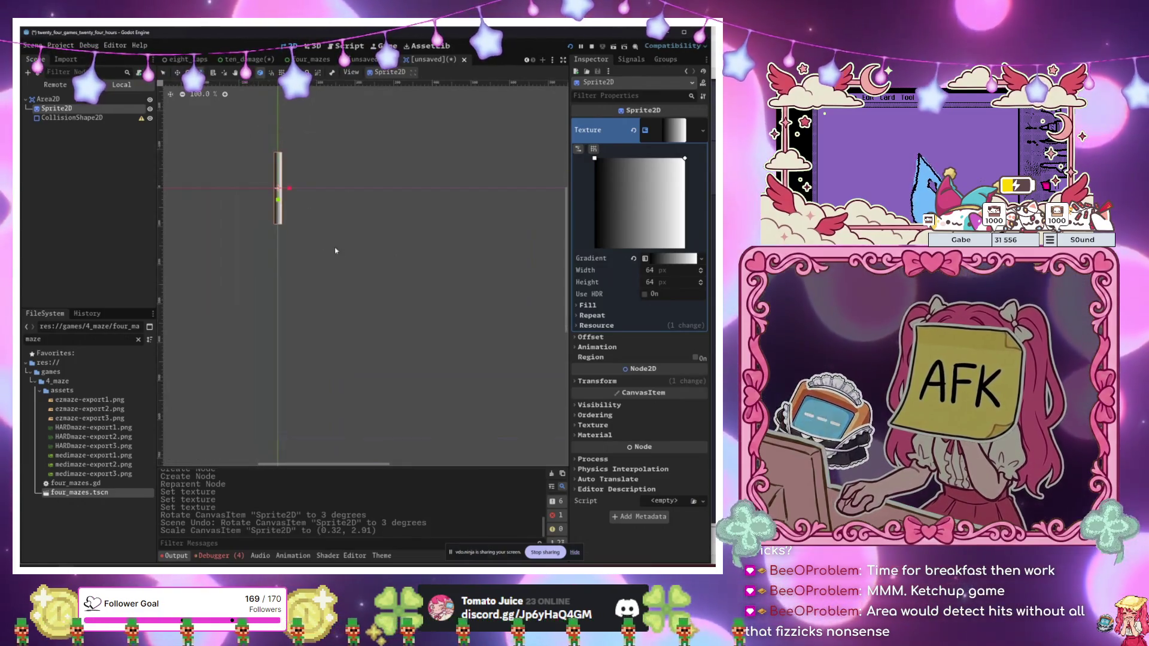
scroll(331, 249, "right", 3)
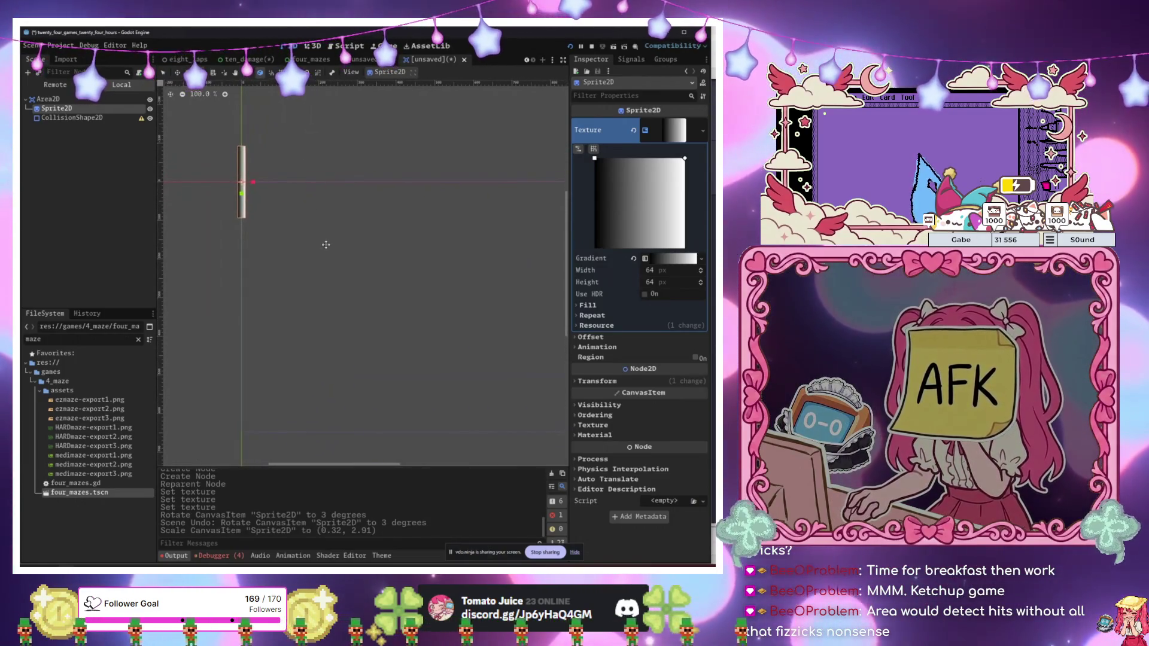
Step: Give CollisionShape2D a RectangleShape2D sized to cover the whole paddle bar
left_click(96, 117)
scroll(285, 201, "up", 10)
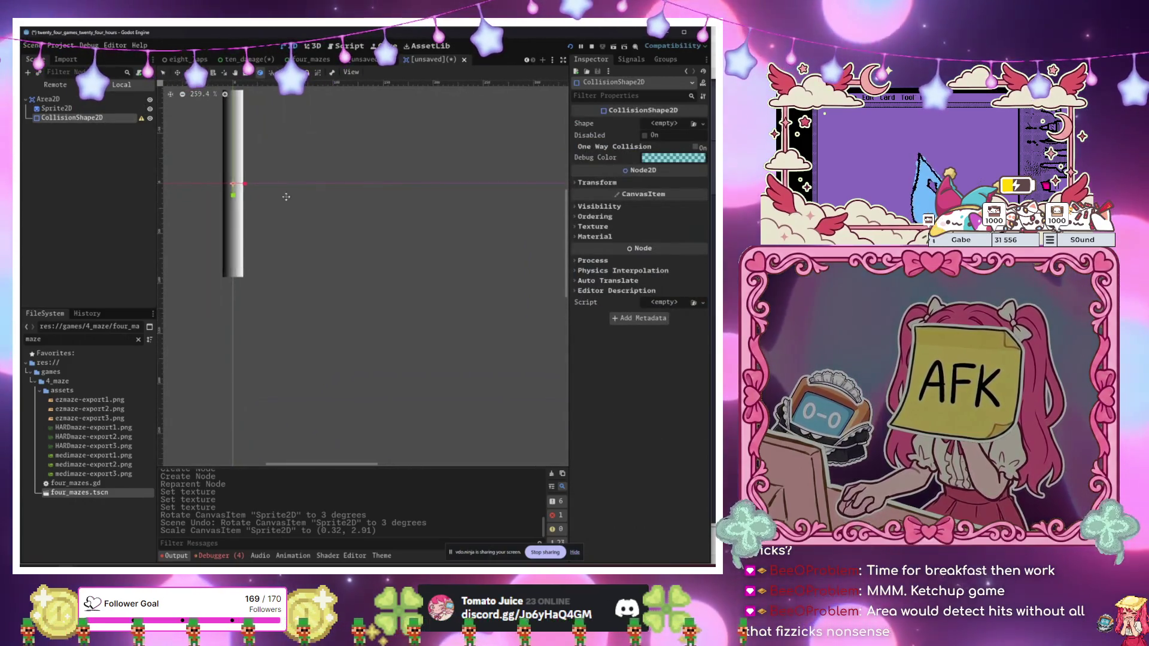
scroll(408, 224, "up", 10)
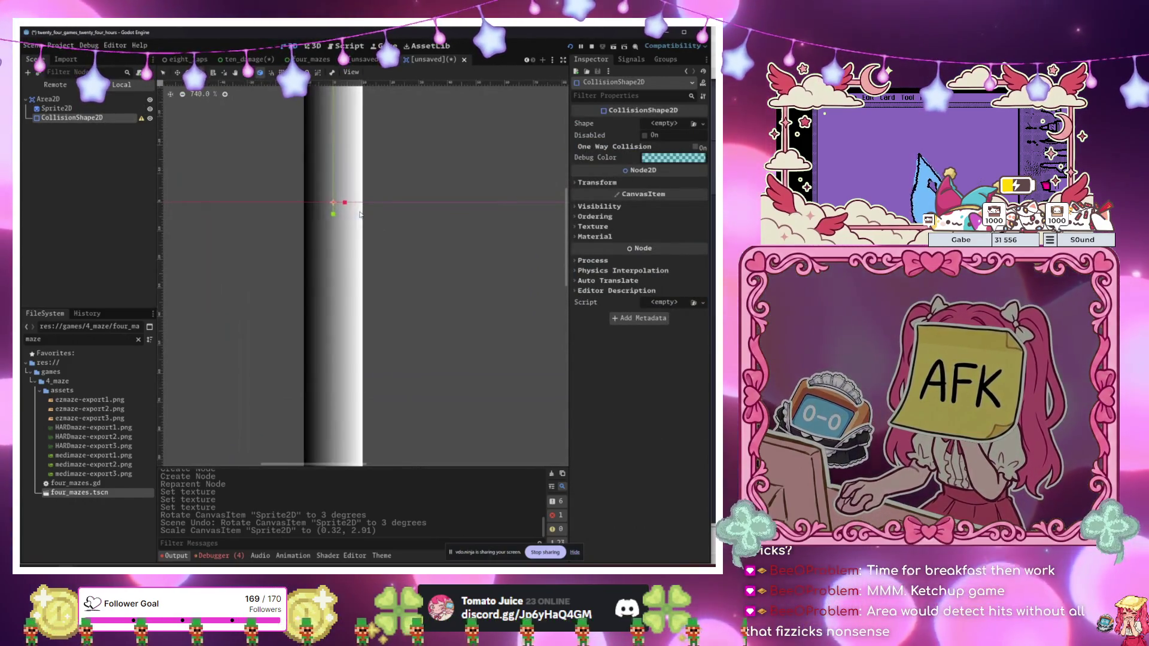
left_click(664, 124)
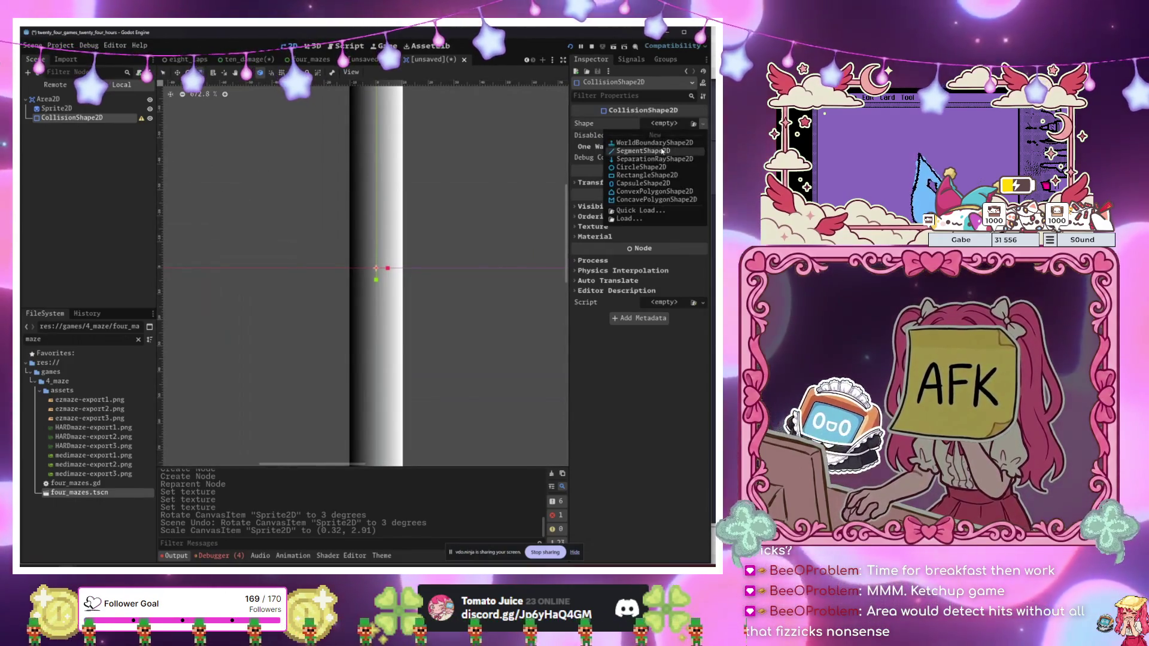
left_click(643, 175)
scroll(366, 241, "down", 9)
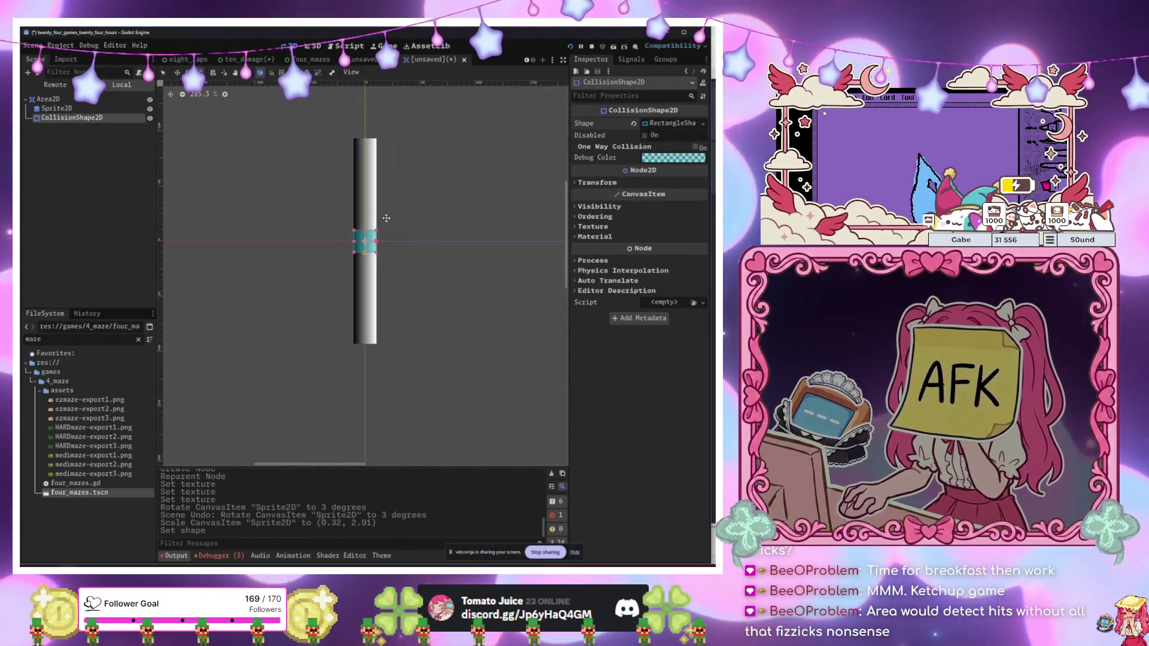
left_click(366, 240)
key("ctrl+z")
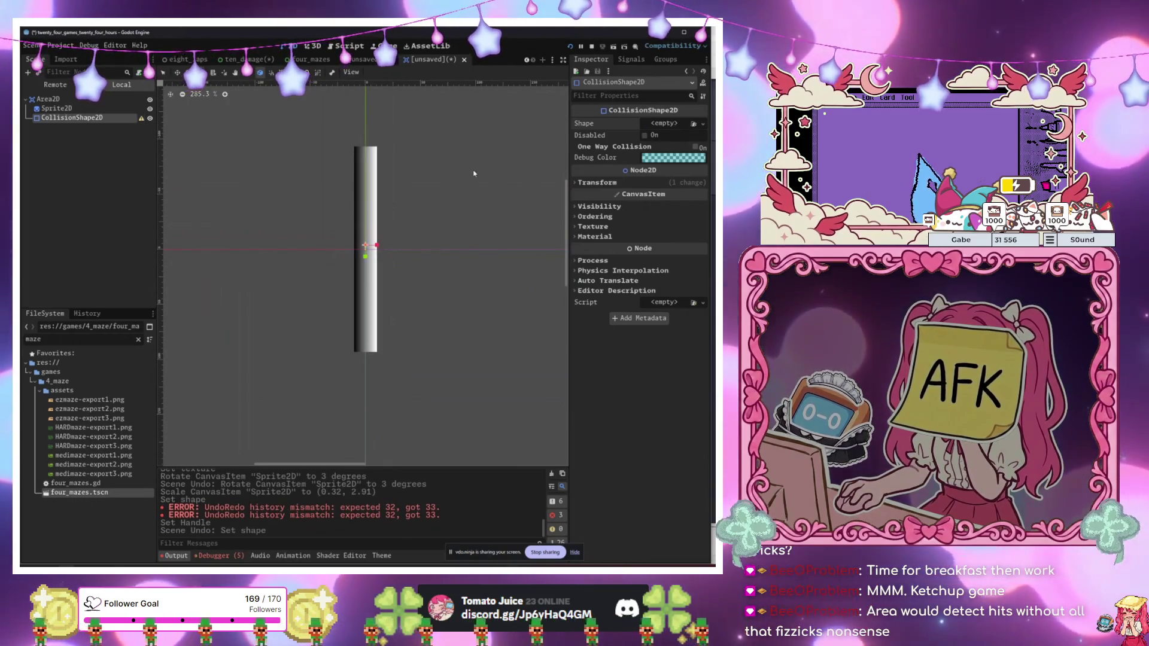
key("ctrl+shift+z")
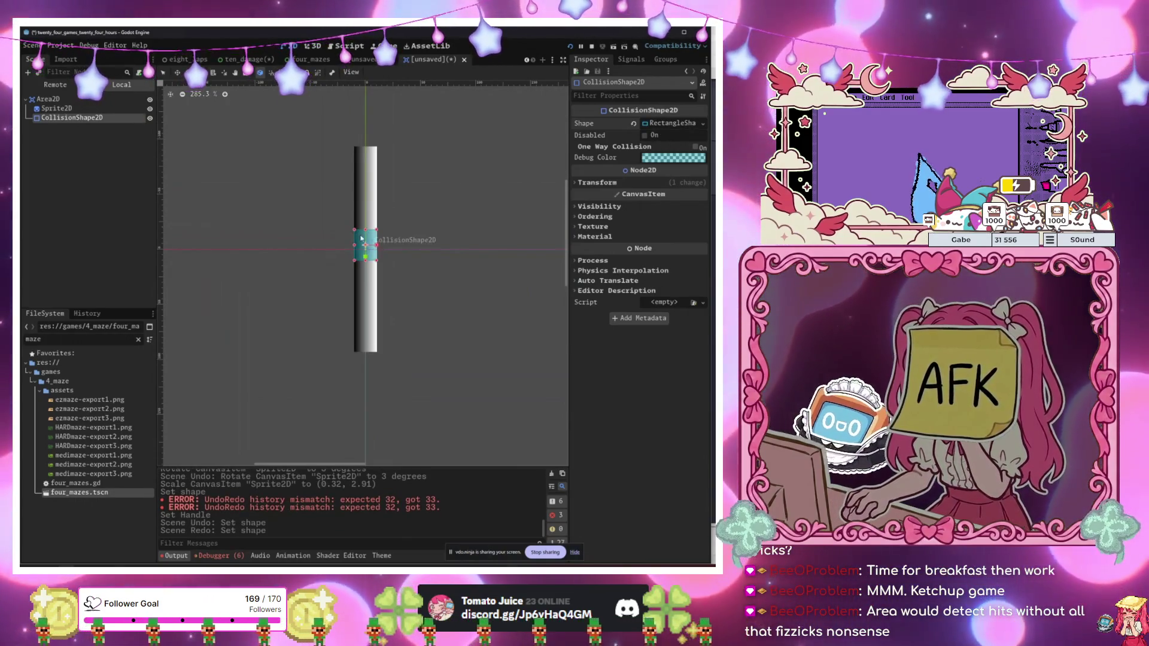
left_click_drag(367, 232, 365, 153)
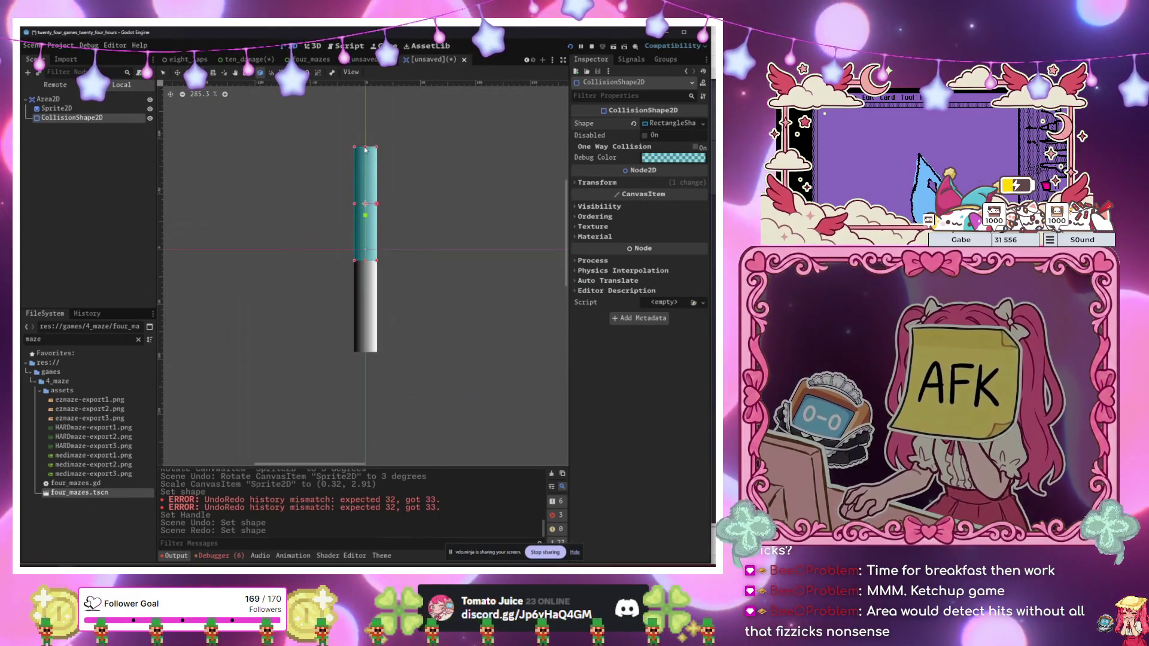
left_click(365, 150)
left_click(371, 355)
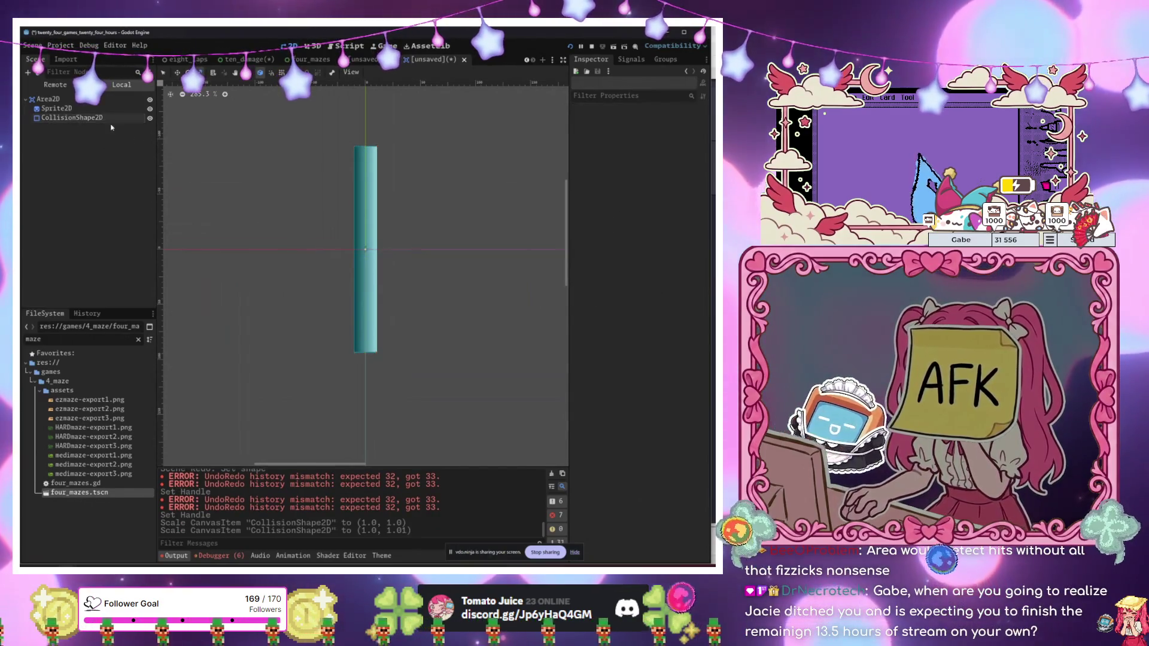
left_click(48, 99)
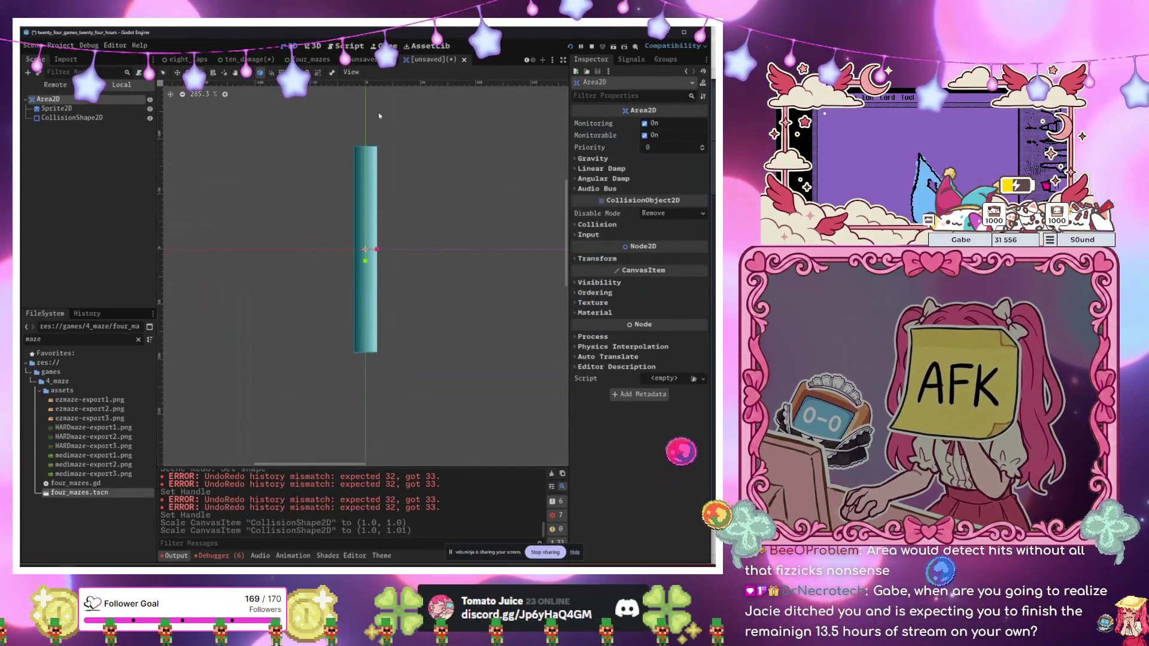
key("ctrl+s")
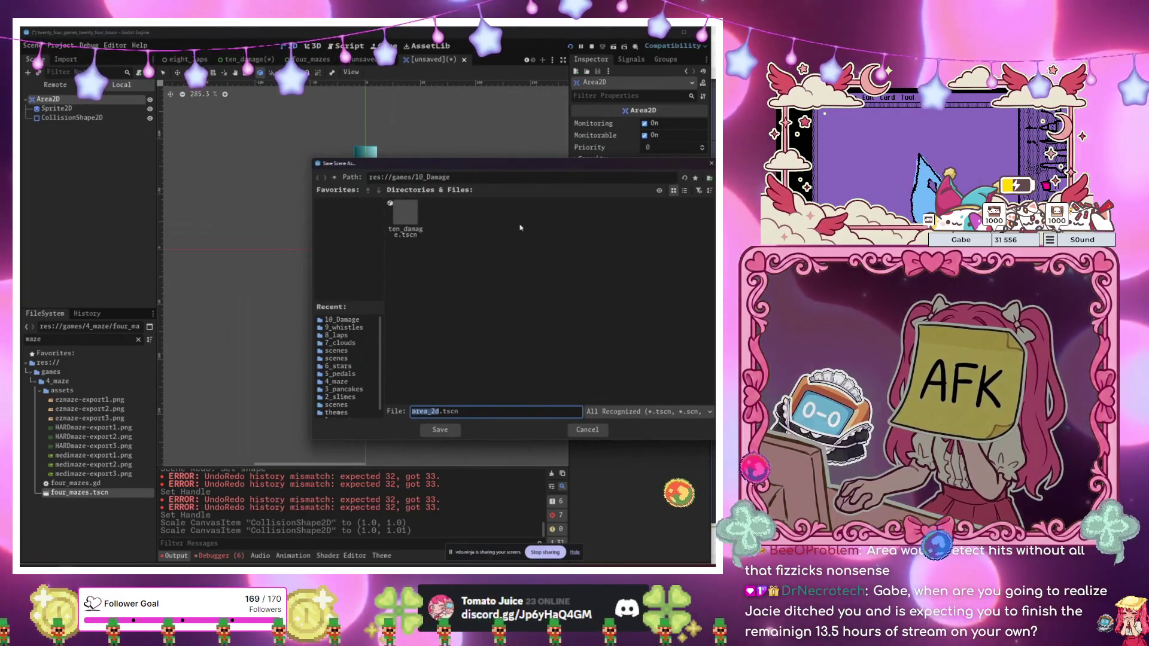
Step: Create an 11_pongs folder with a scenes subfolder inside the games folder
left_click(334, 177)
right_click(534, 298)
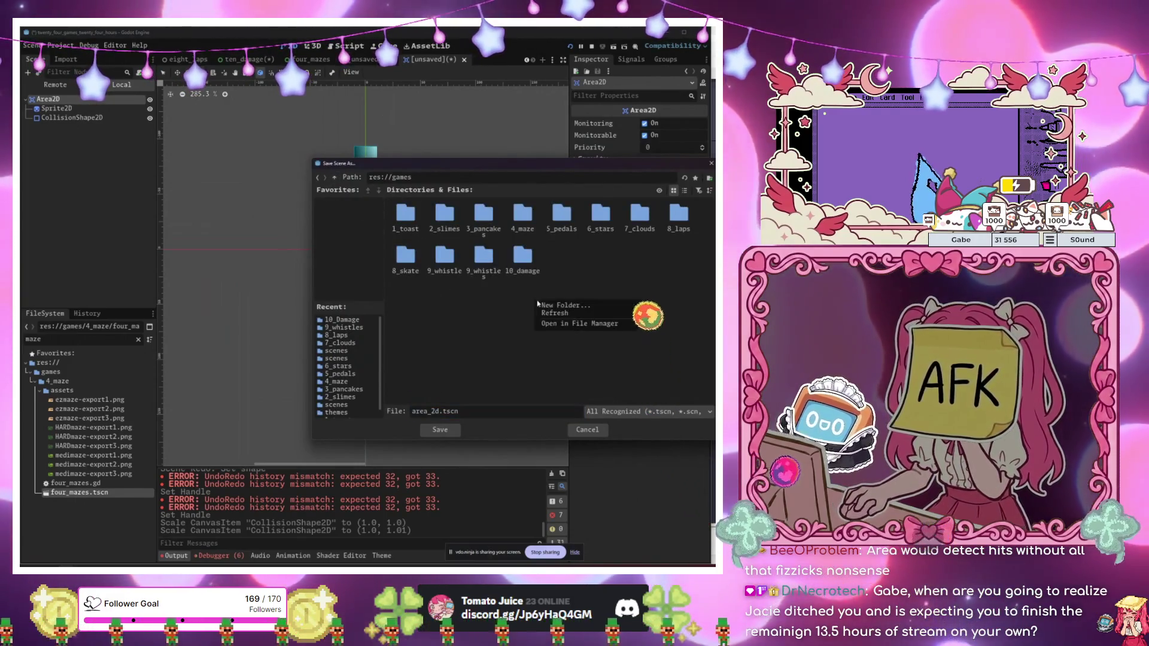
left_click(546, 305)
type("11.")
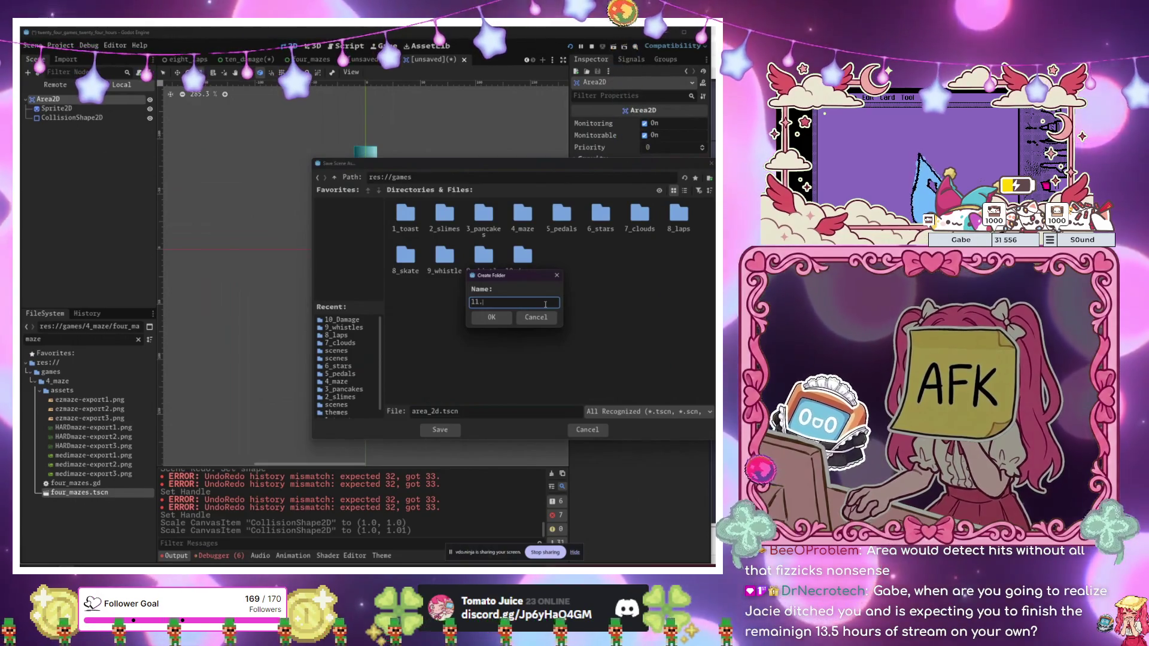
type("P")
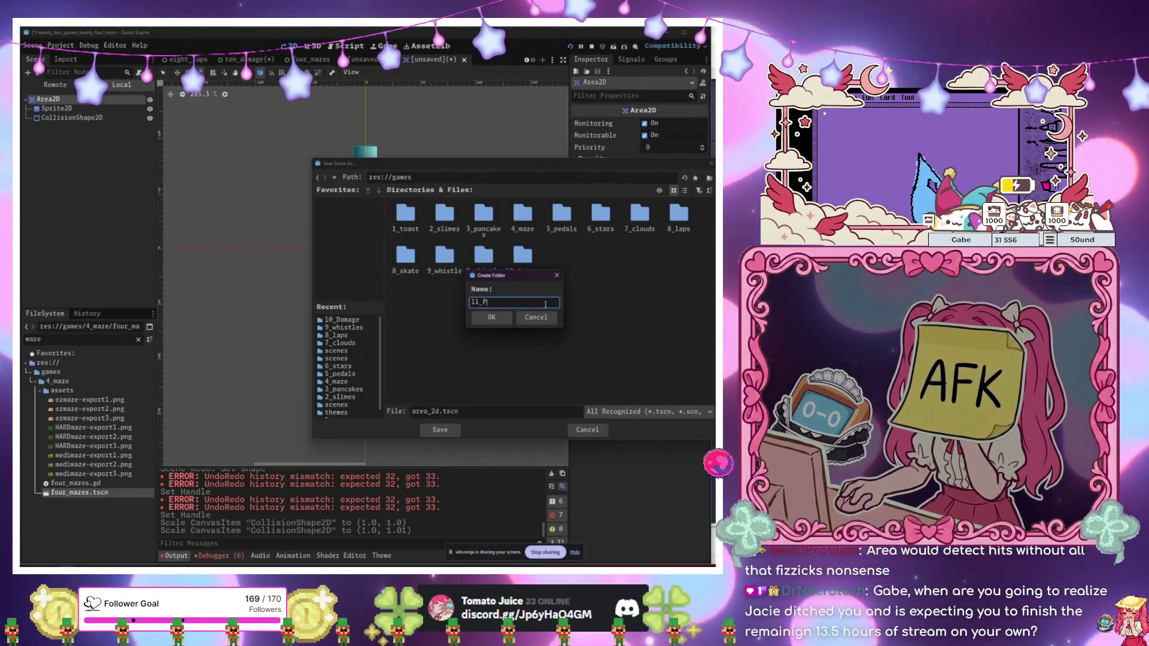
type("s")
key("Return")
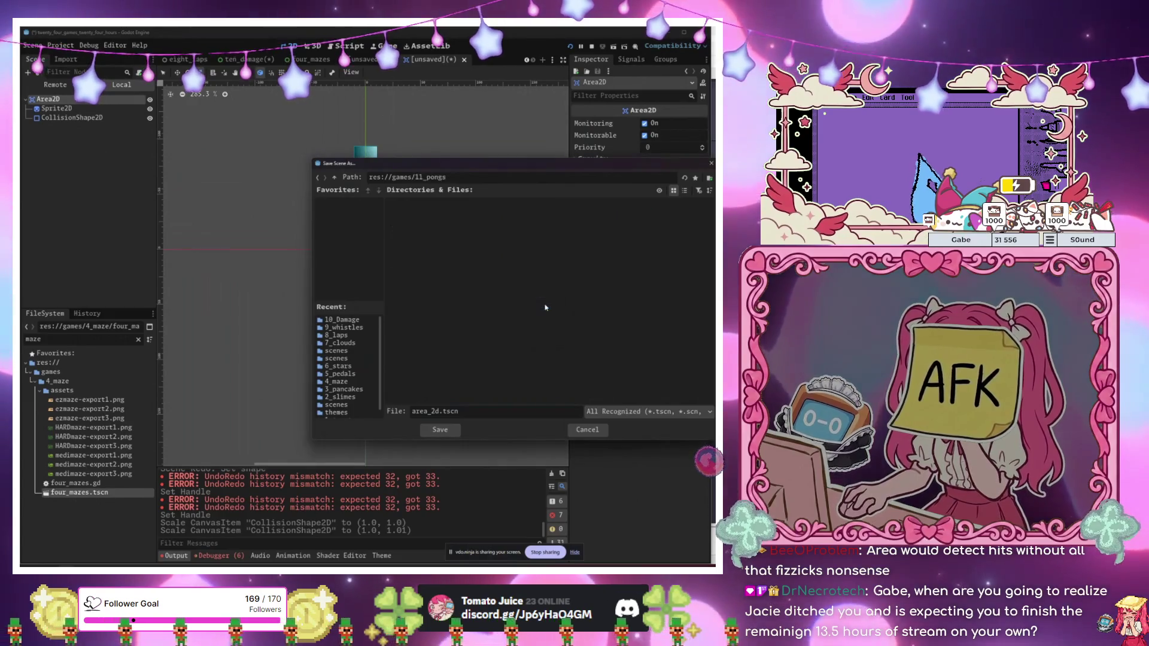
right_click(545, 307)
left_click(554, 311)
type("sc")
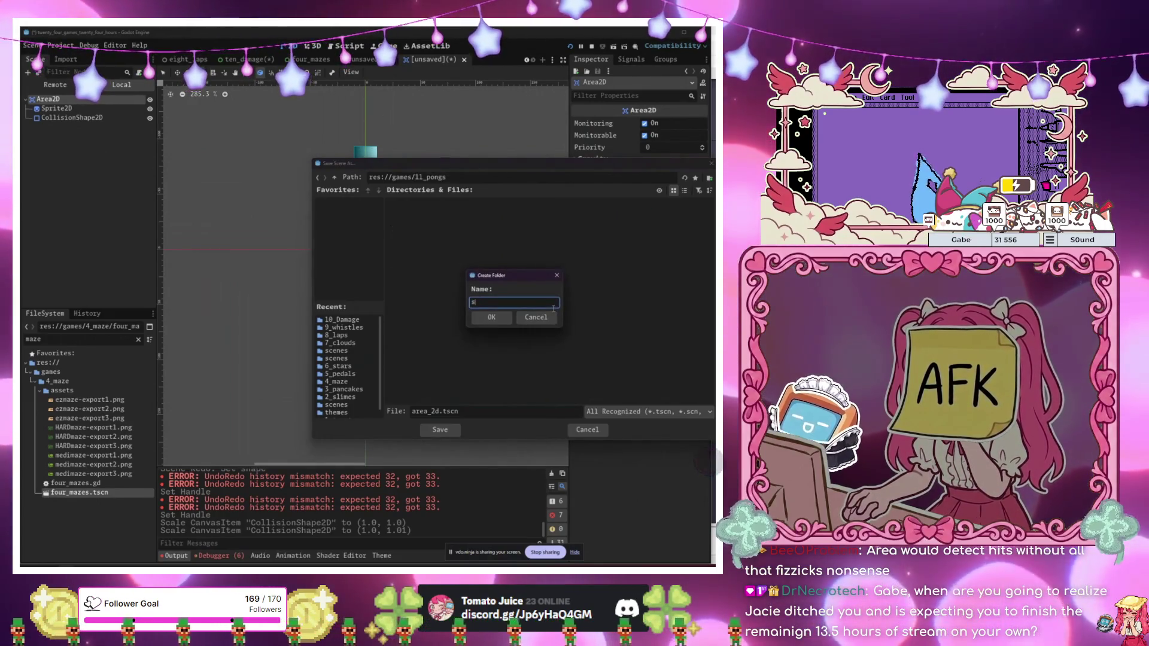
type("enes")
key("Return")
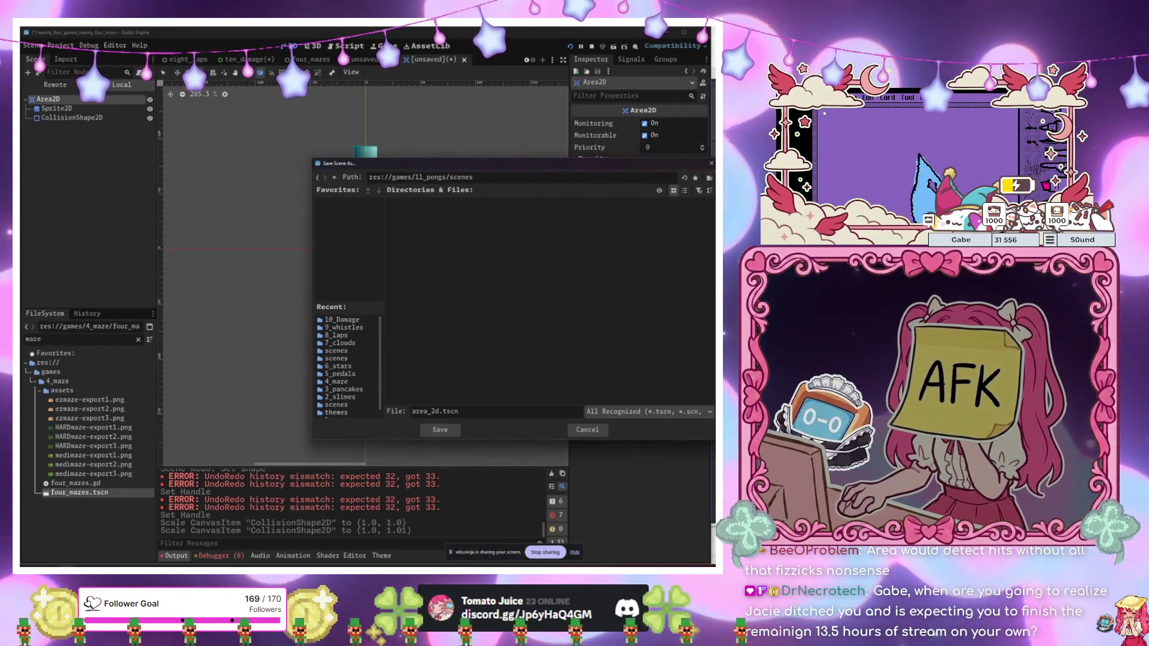
key("Escape")
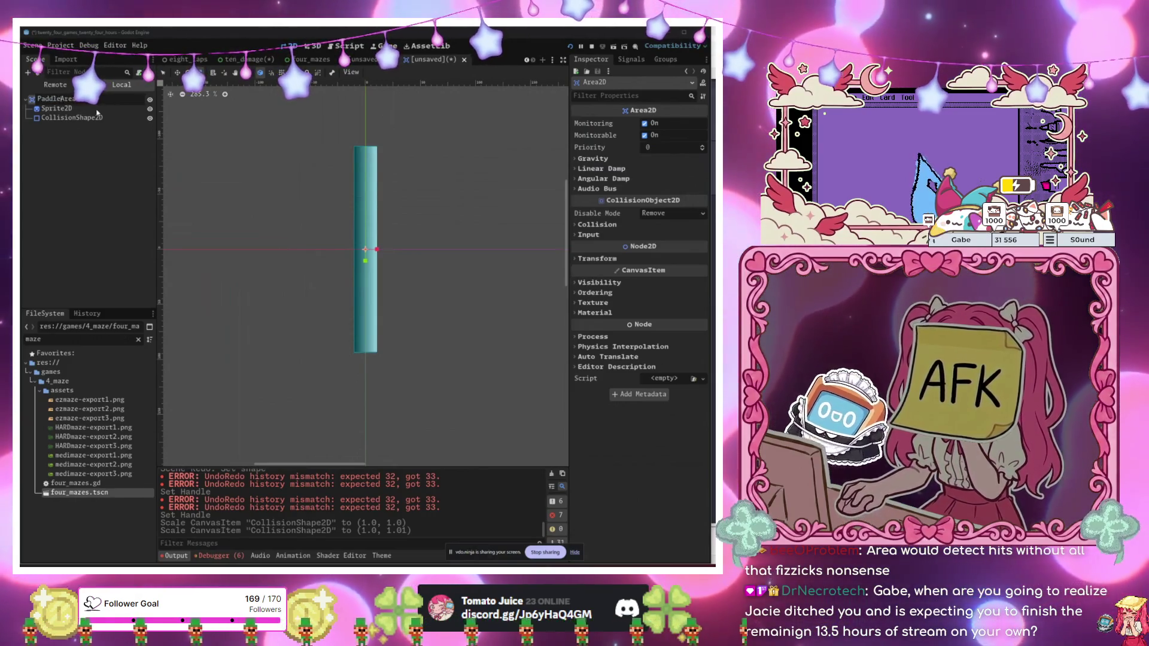
Step: Rename the root to PaddleArea2D and save the scene as paddle_area_2d.tscn
type("e")
key("Return")
key("ctrl+s")
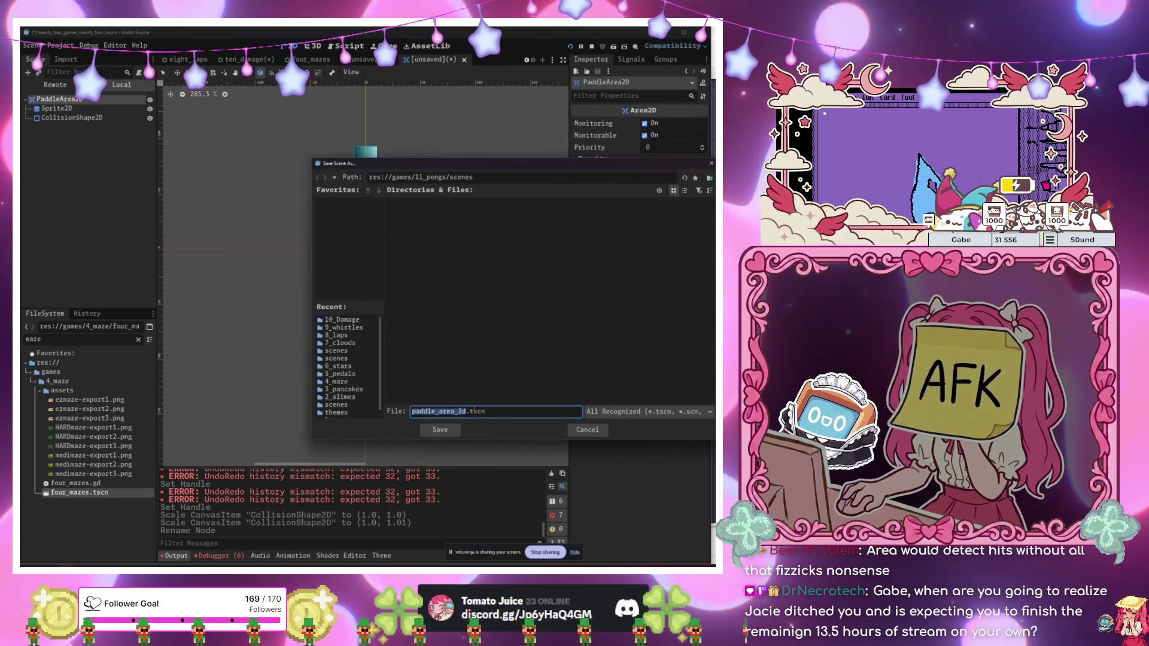
left_click(441, 430)
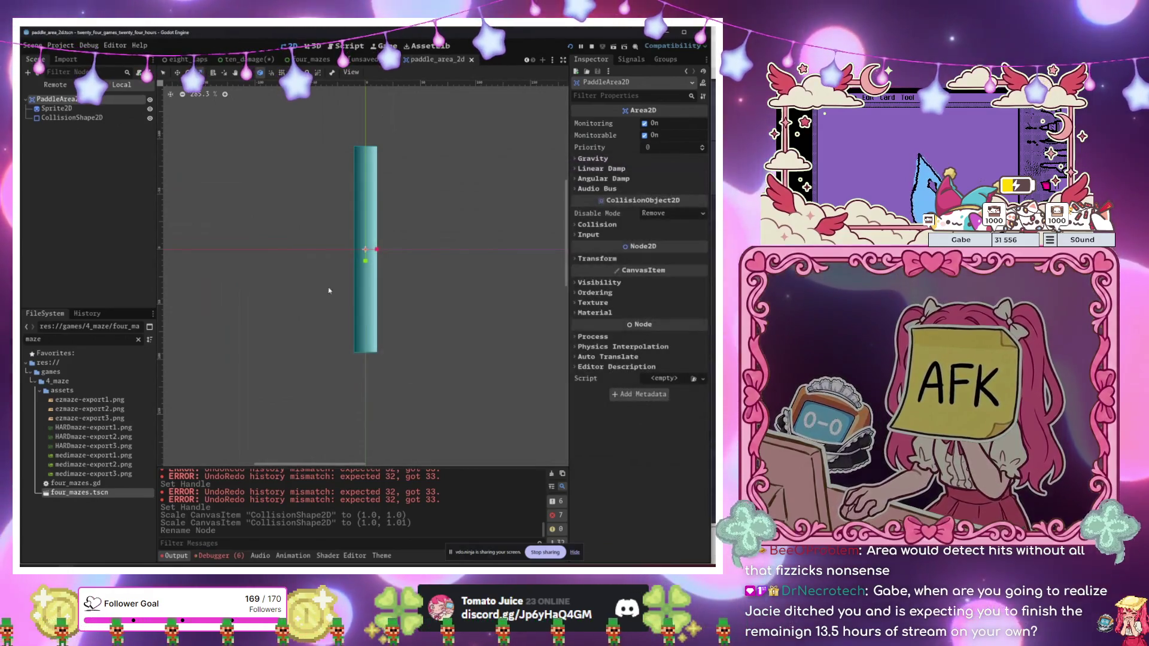
left_click(139, 74)
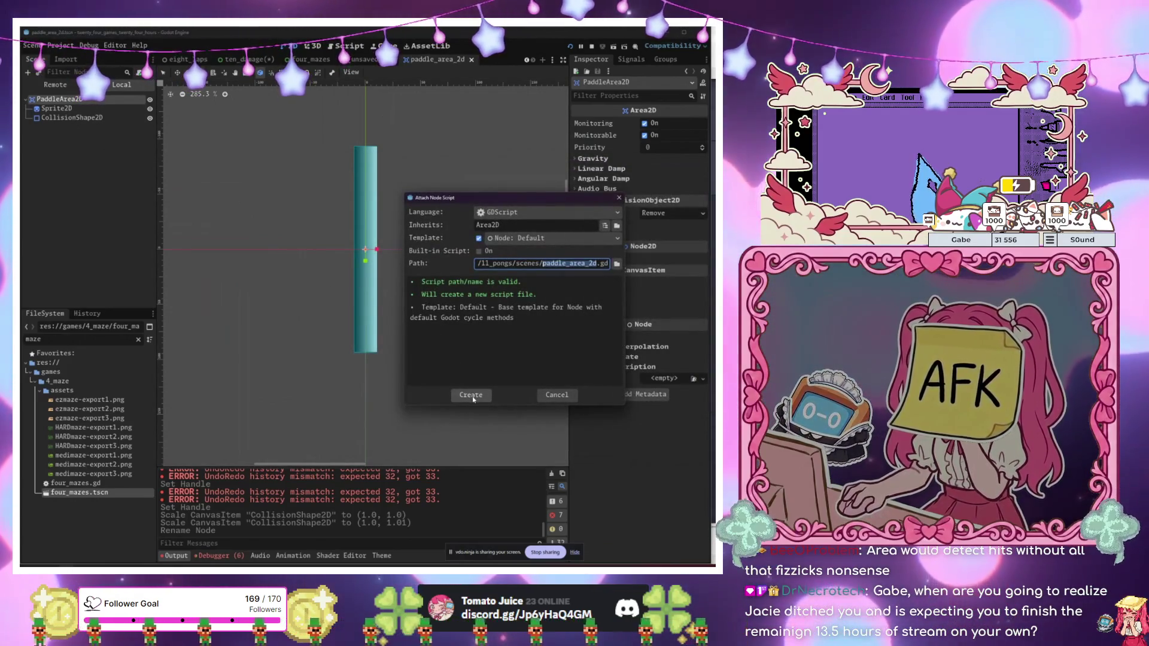
Step: Create paddle_area_2d.gd with position.y = get_global_mouse_position().y in _process
left_click(472, 396)
type("pas")
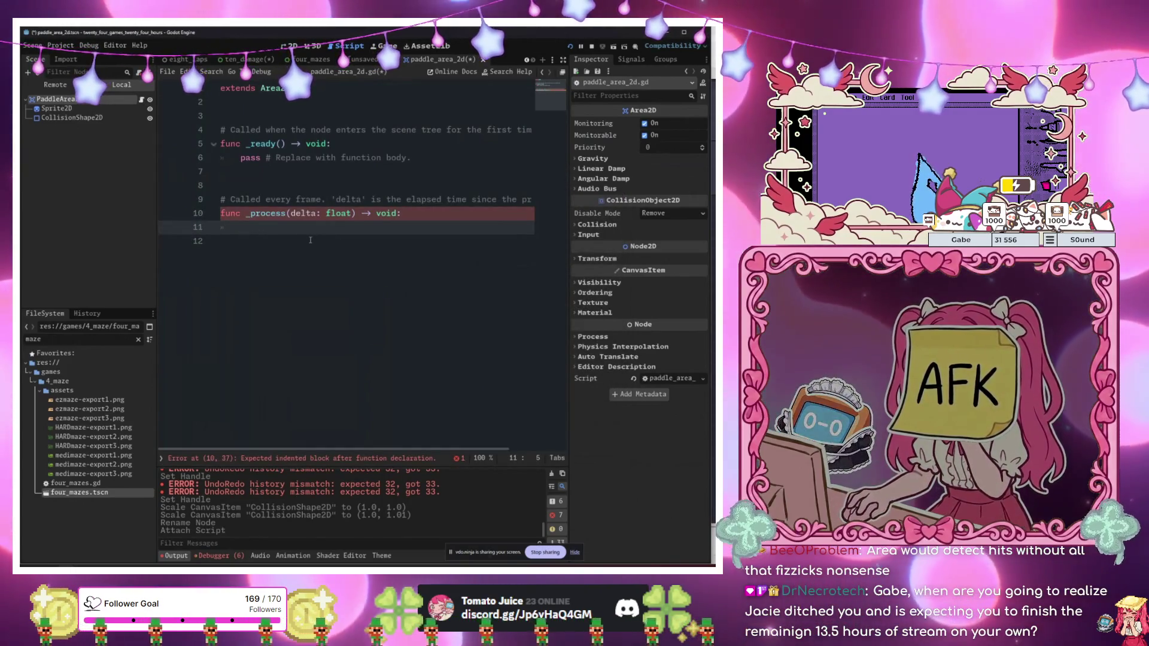
type("pos")
key("Return")
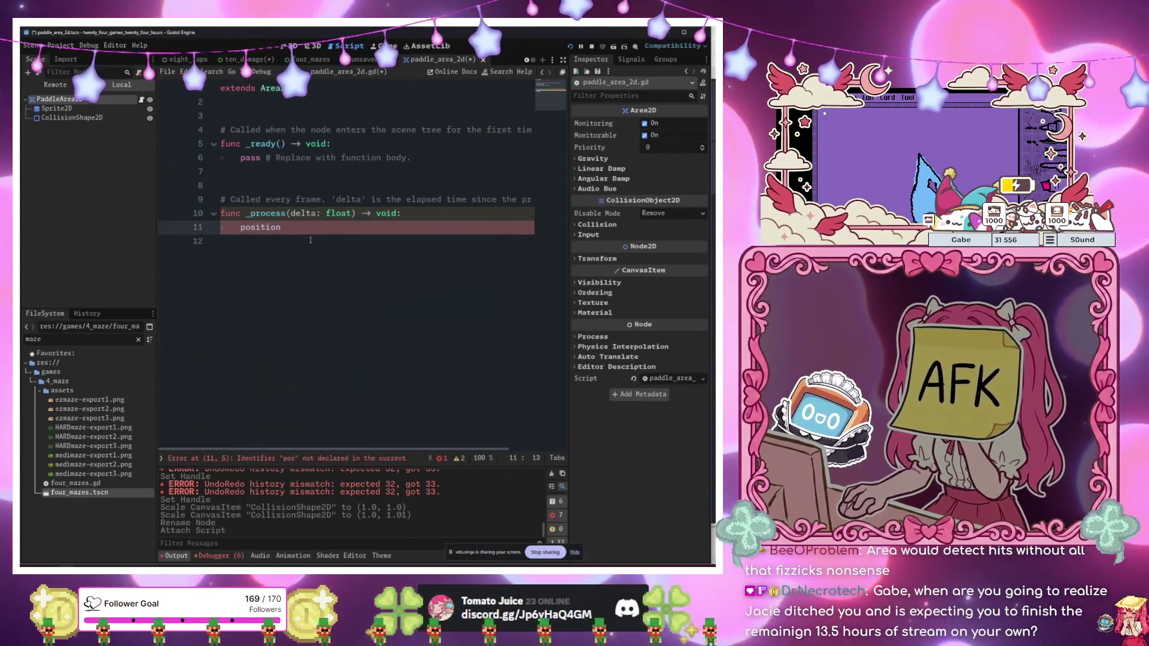
type(".y = ge")
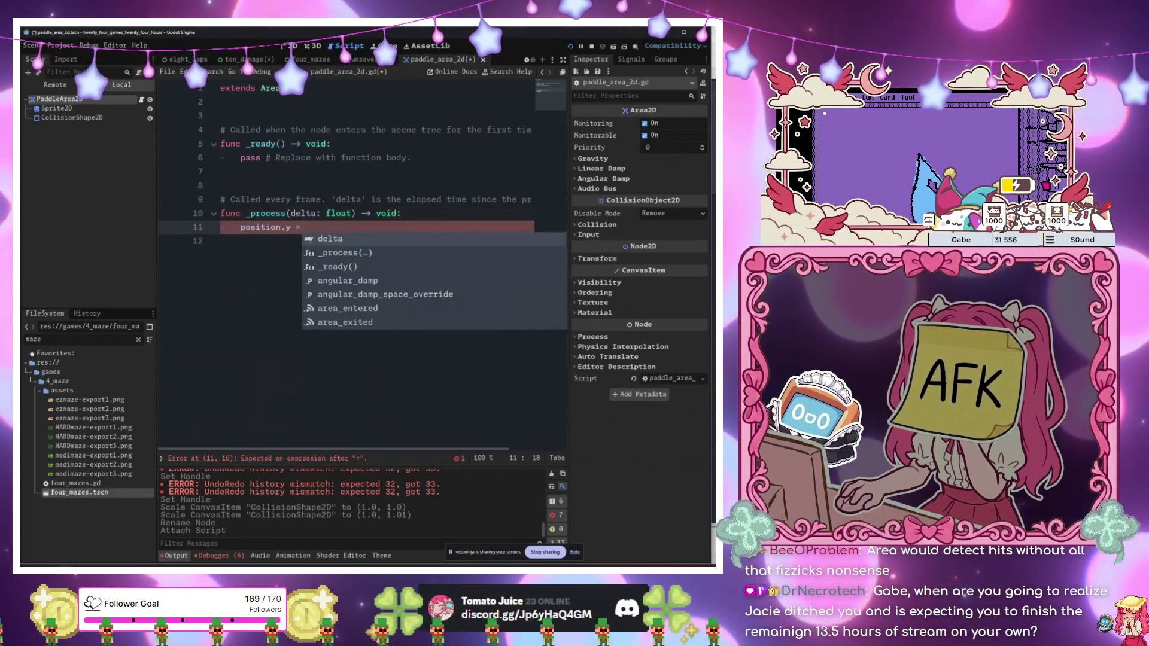
type("t_global")
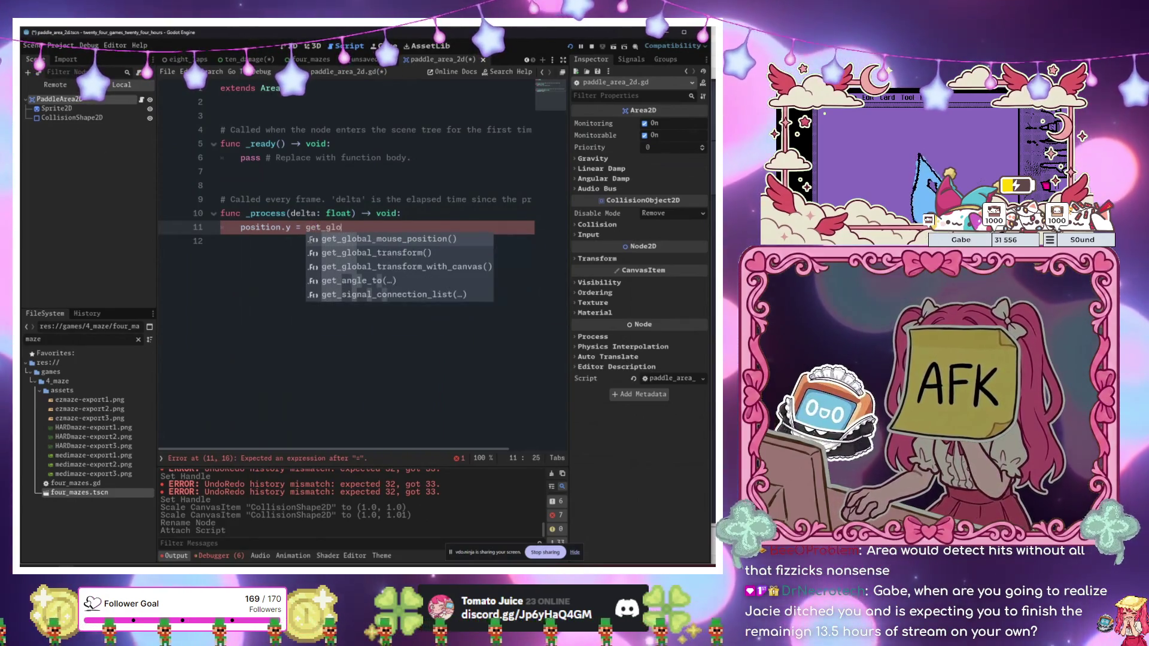
key("Return")
type(".y")
key("Return")
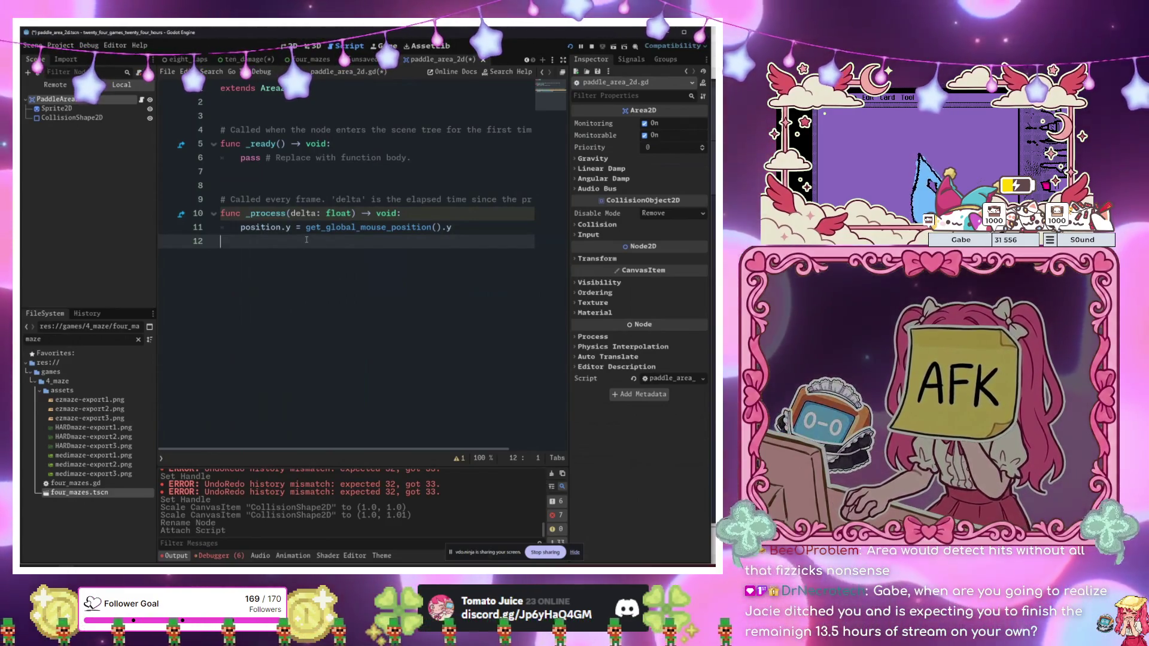
Step: Strip the template comments and unused _ready() function from paddle_area_2d.gd
left_click(286, 222)
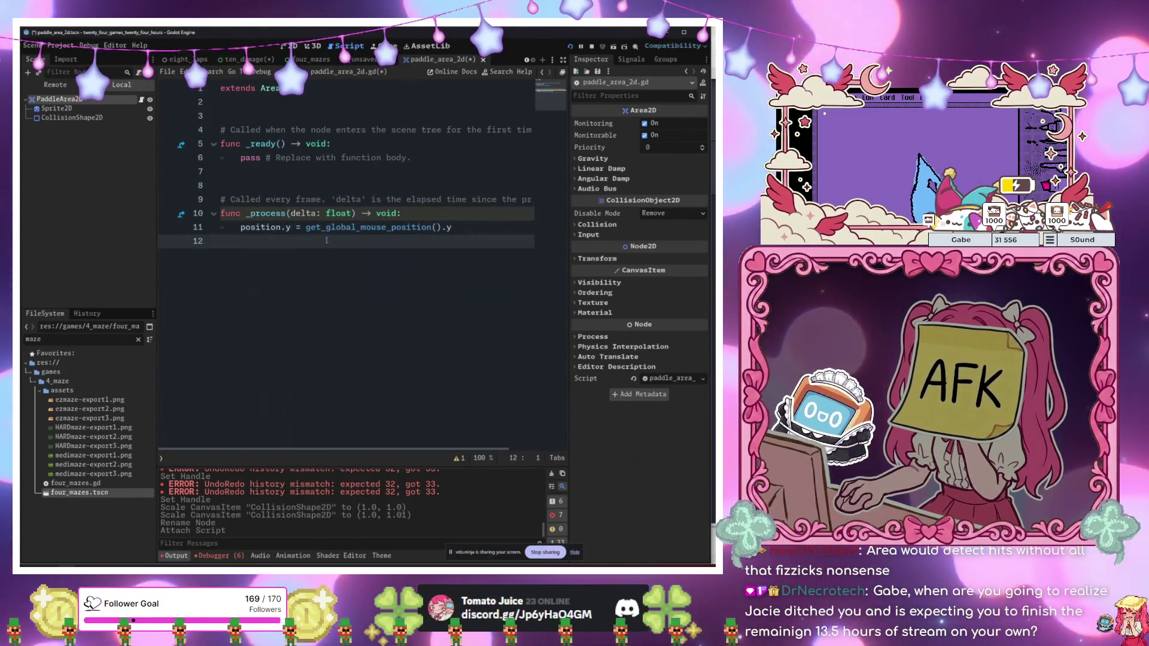
left_click(355, 213)
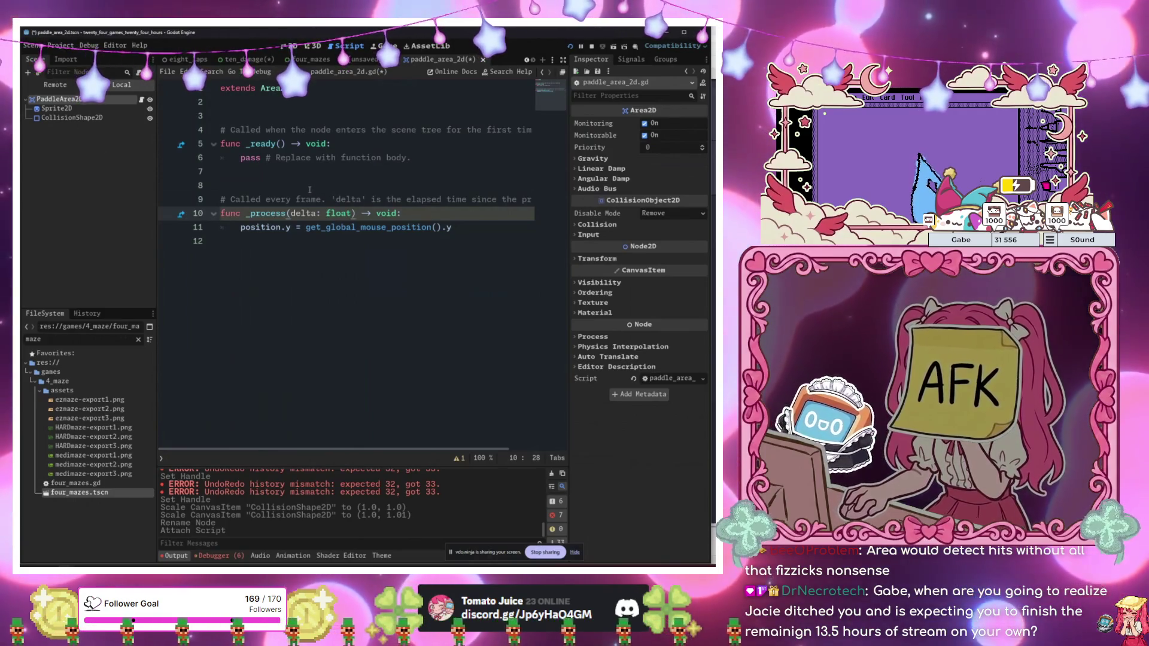
left_click(381, 199)
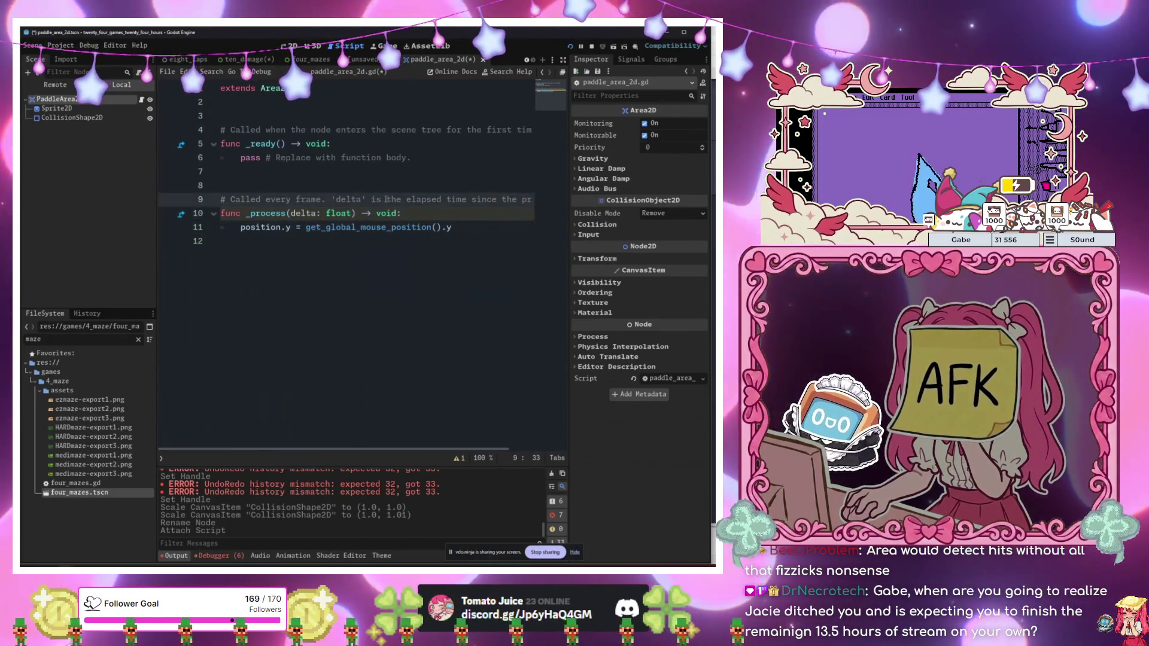
key("ctrl+shift+k")
left_click(441, 128)
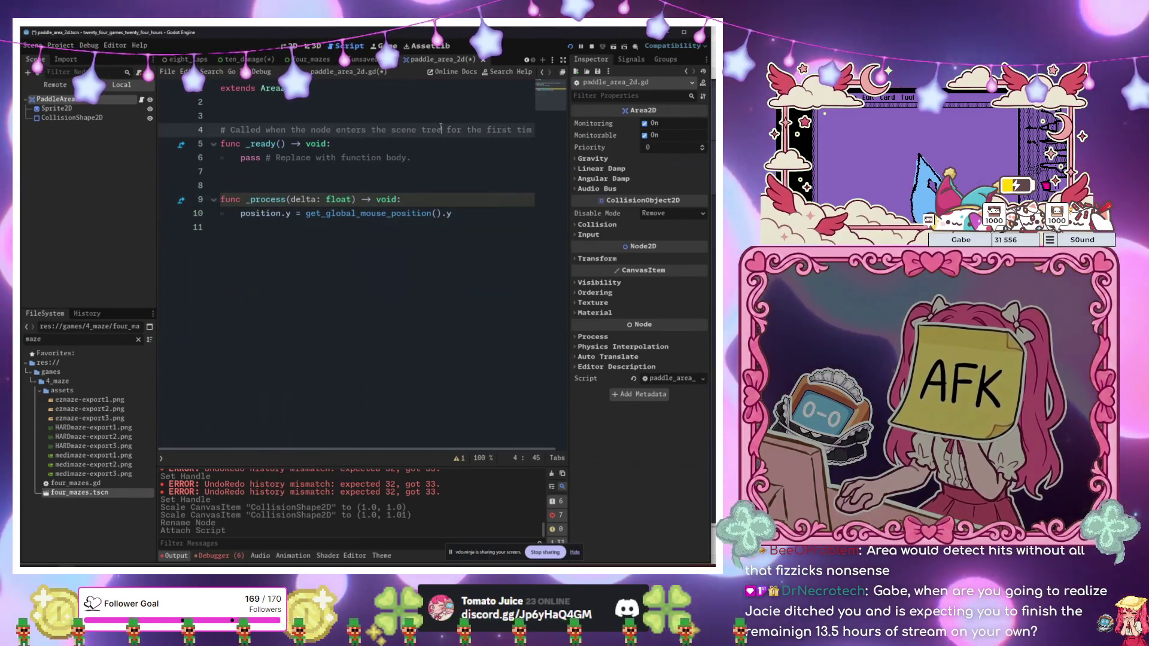
key("ctrl+shift+k")
key("ctrl+shift+k")
key("ctrl+shift+k")
key("ctrl+shift+k")
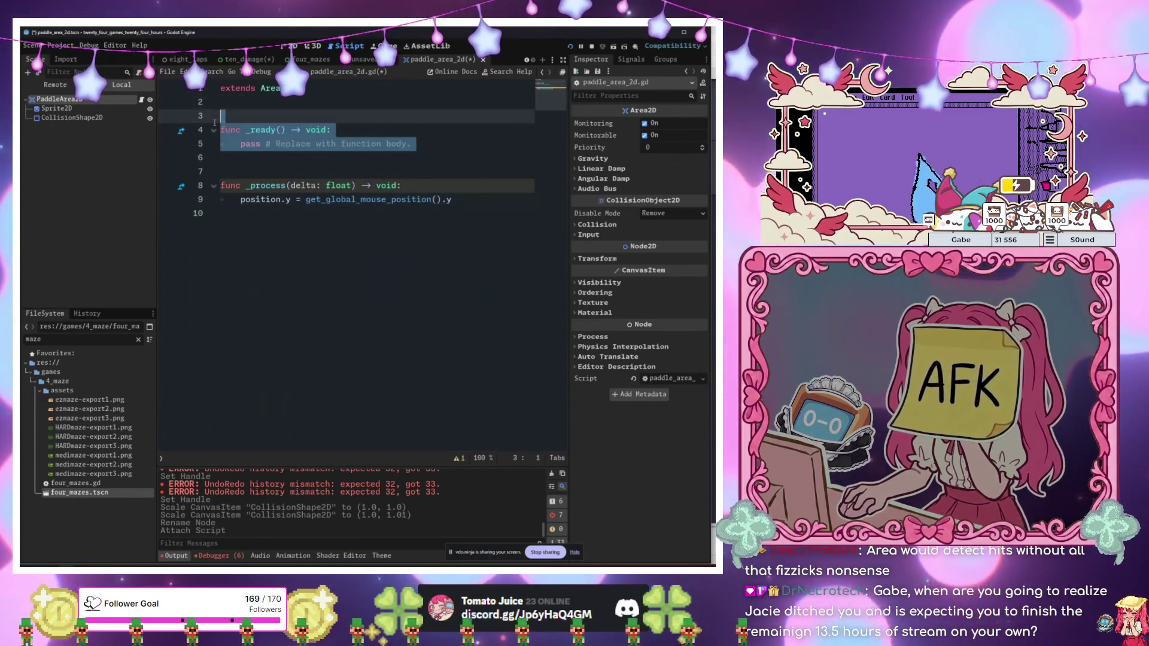
left_click(269, 119)
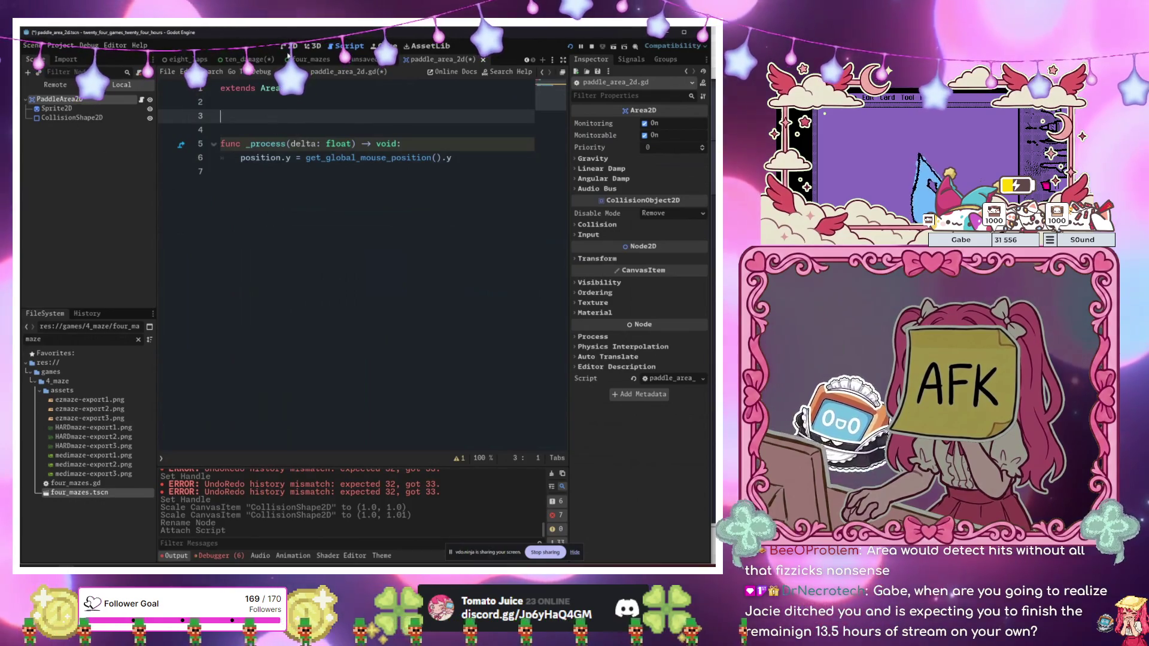
left_click(365, 62)
left_click(83, 121)
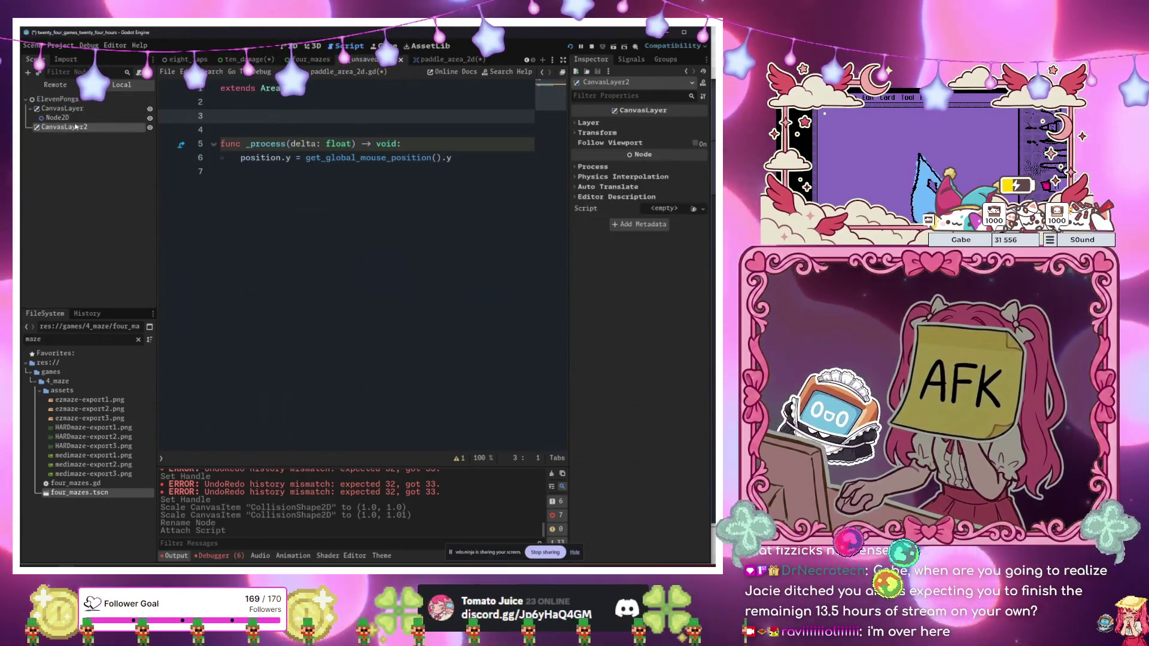
Step: Add a Node2D child named PaddleContainerNode2D to the ElevenPongs scene
key("ctrl+a")
type("na")
key("BackSpace")
key("BackSpace")
type("node")
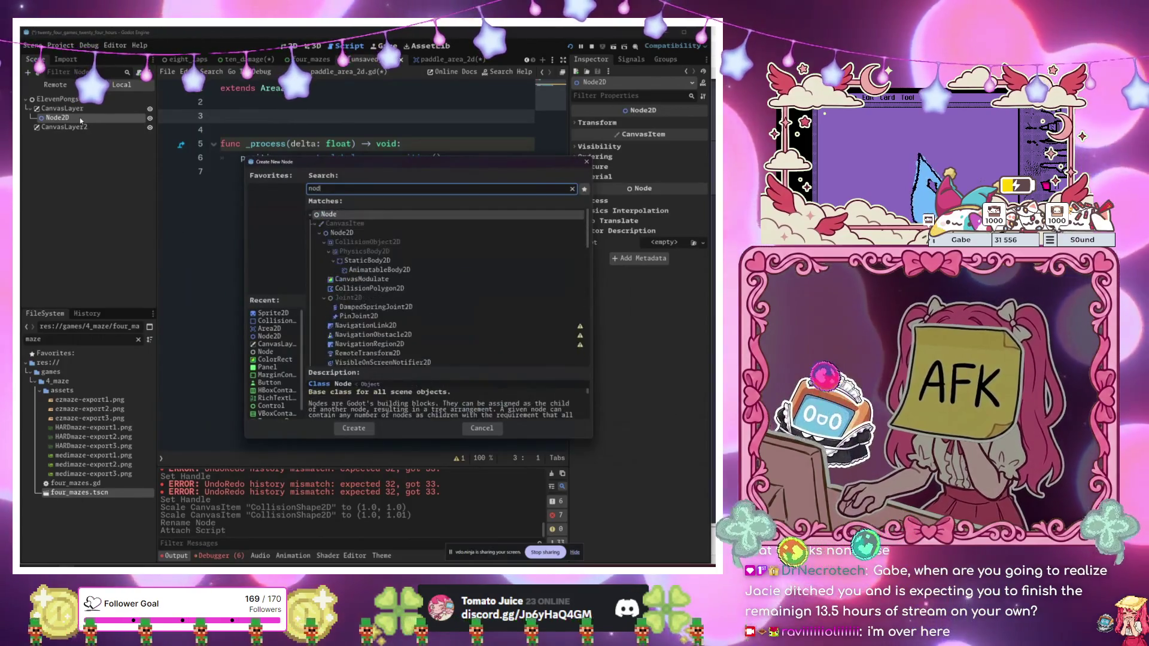
key("Down")
key("Down")
key("Return")
key("ctrl+a")
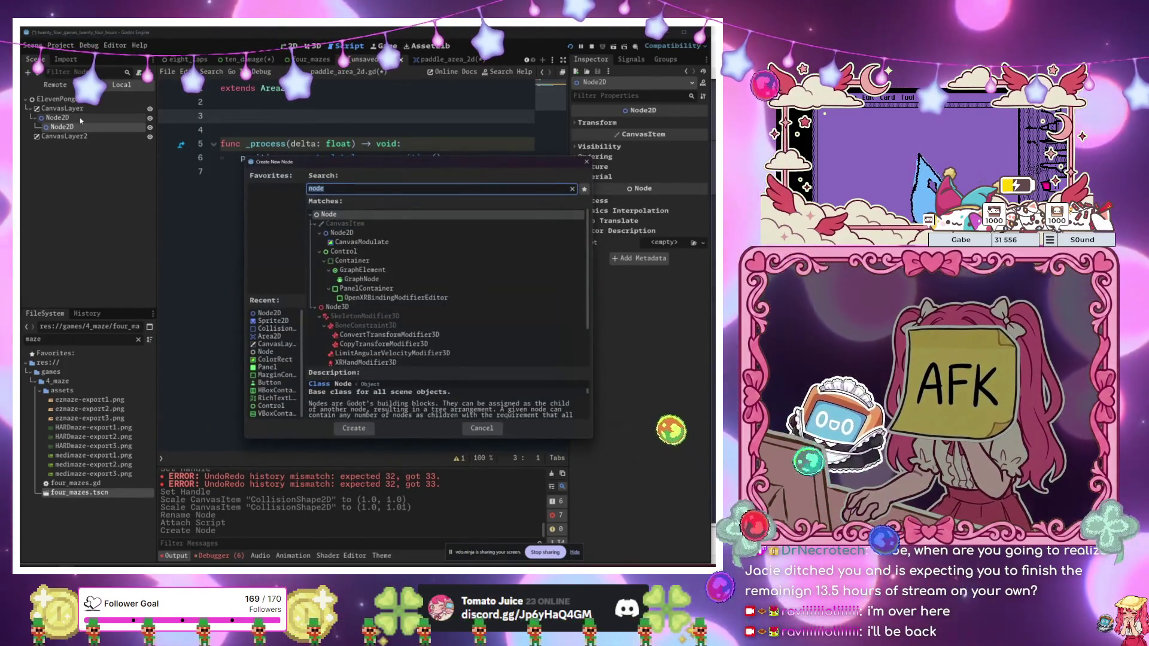
key("Escape")
key("F2")
key("Home")
type("PaddleCo")
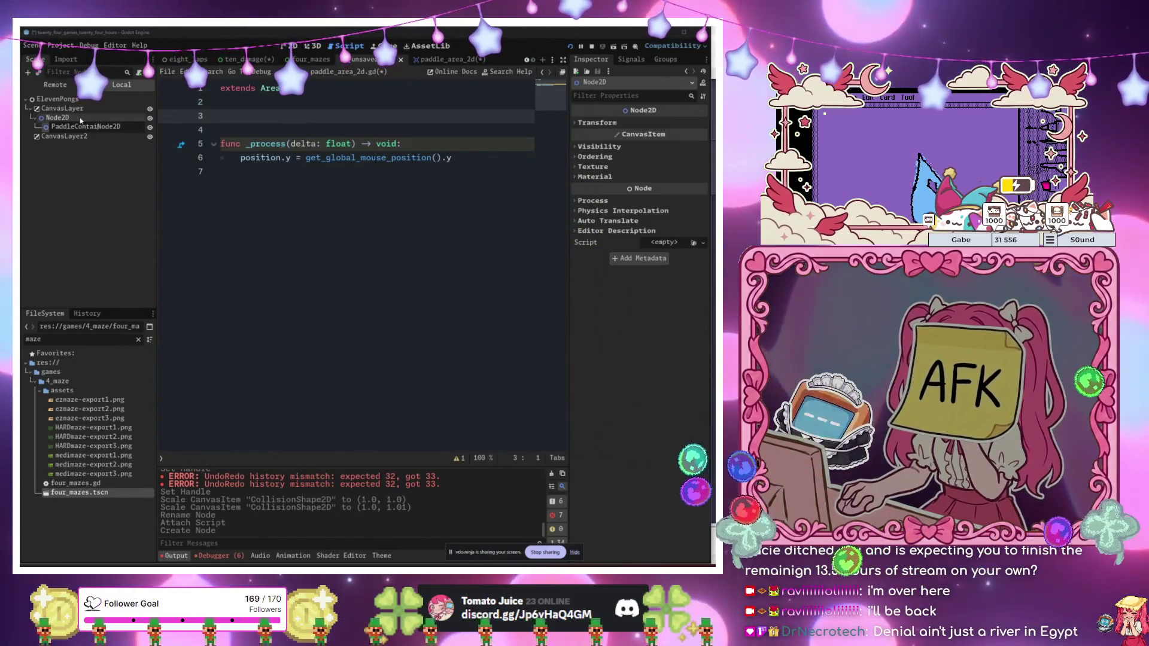
type("ntainer")
key("Return")
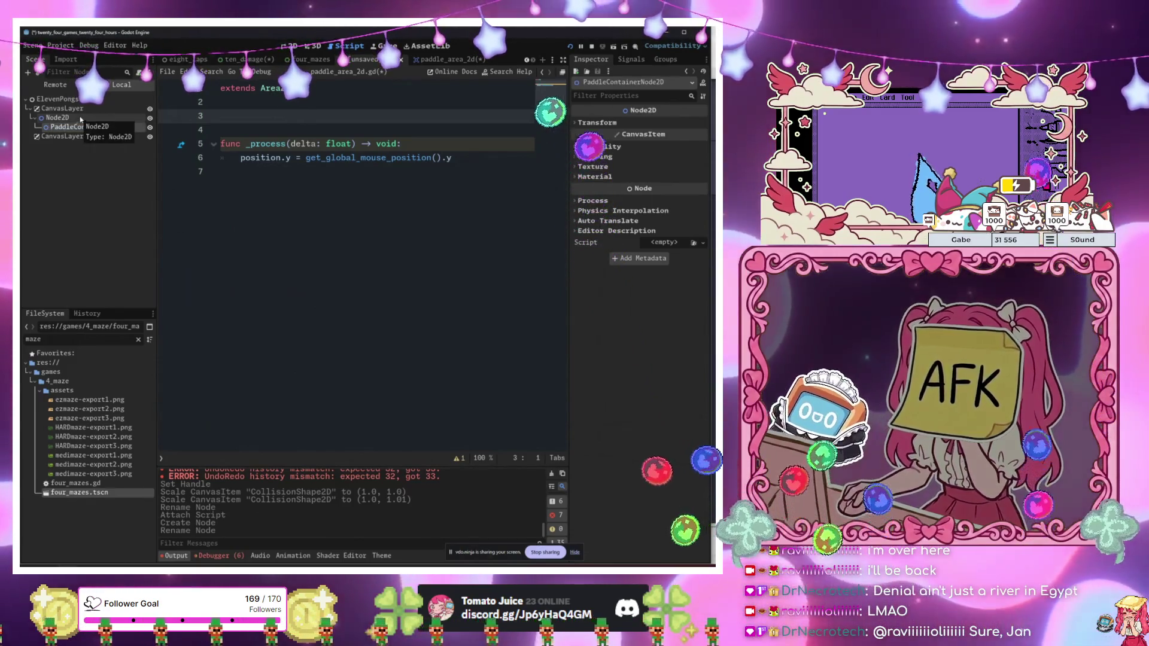
Step: Instance paddle_area_2d.tscn under PaddleContainerNode2D and duplicate it for a second paddle
left_click(41, 72)
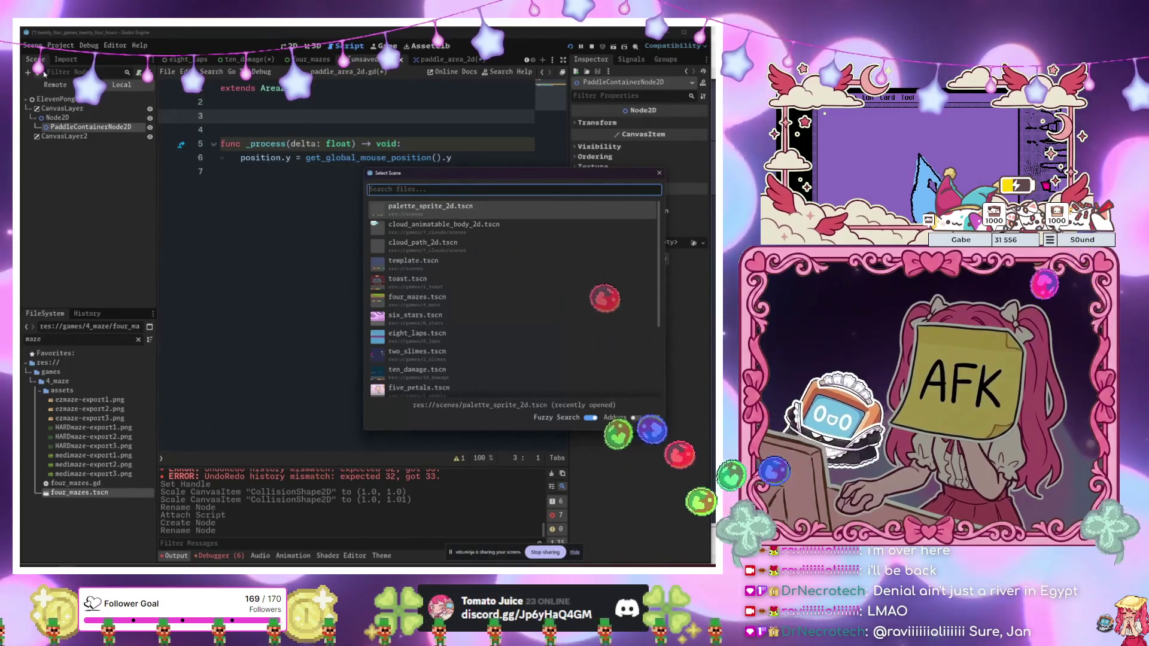
type("padd")
key("Return")
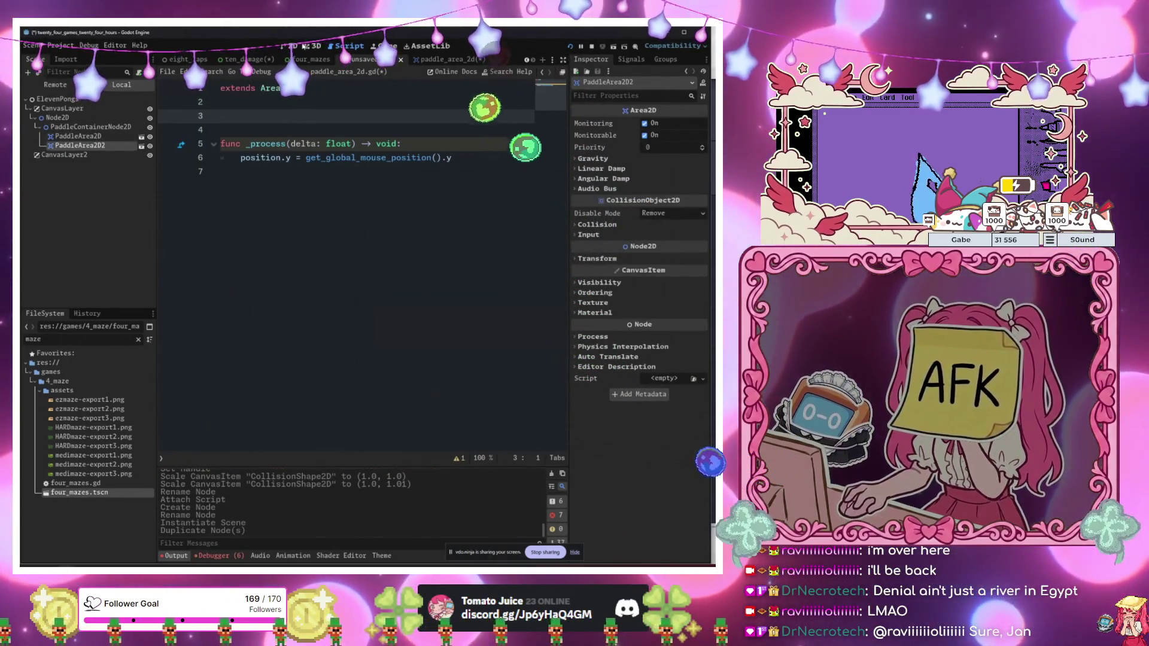
key("ctrl+d")
Step: Place the two paddles at the left and right edges, (67, 15) and (1075, 28)
left_click(290, 45)
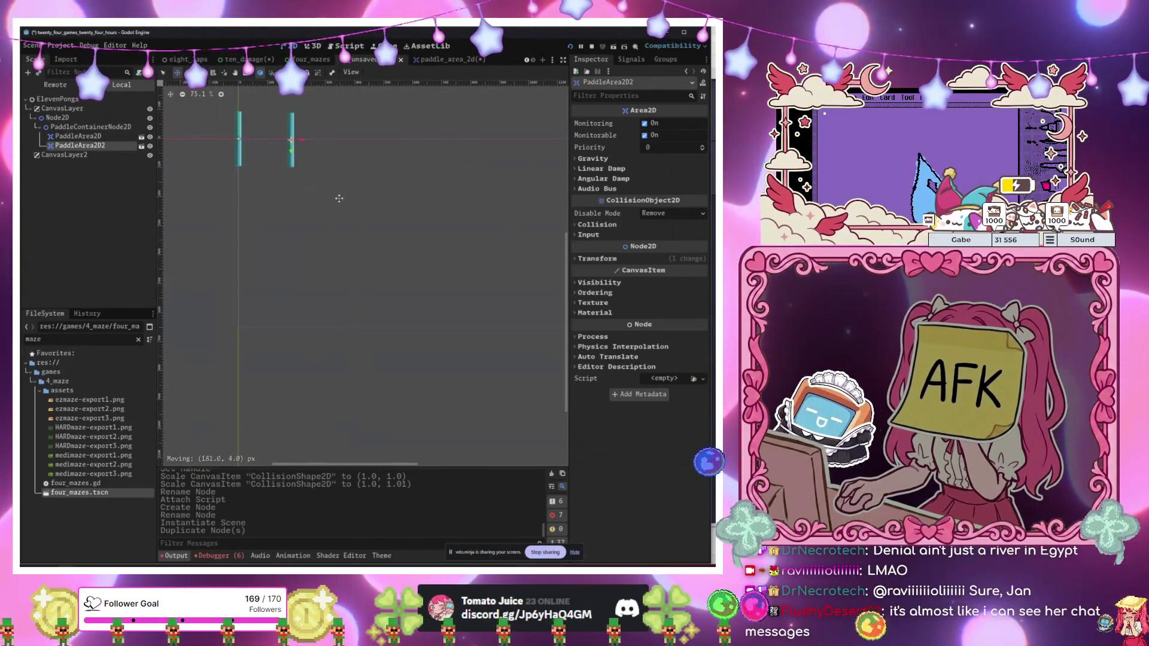
left_click_drag(540, 208, 541, 207)
scroll(396, 230, "right", 2)
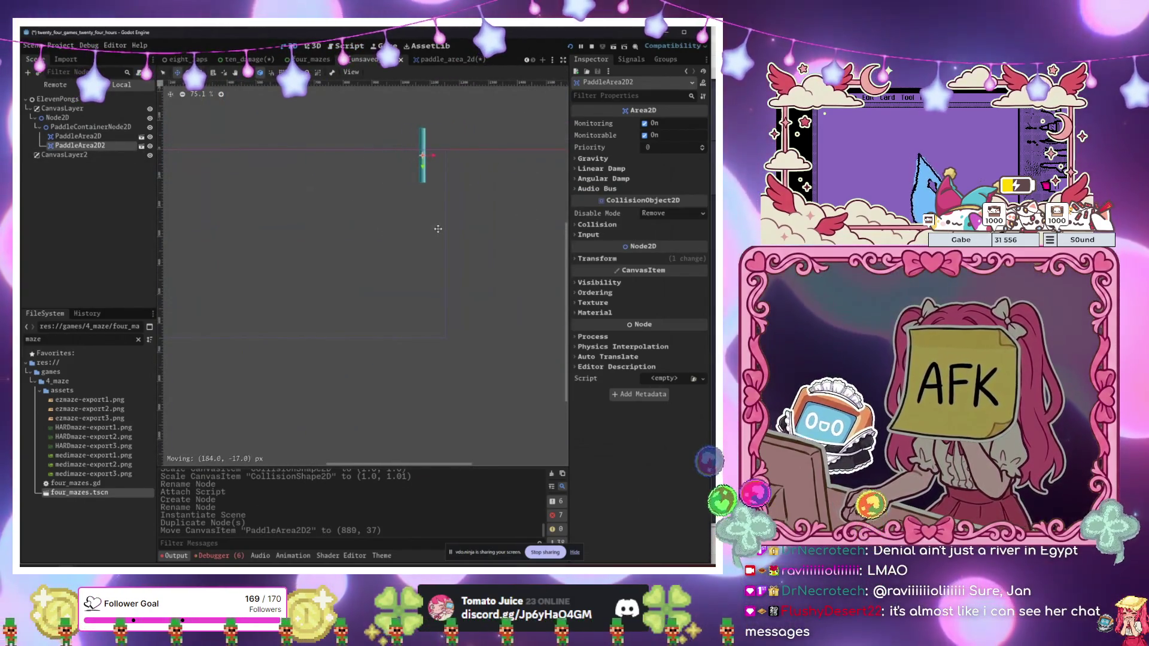
left_click_drag(438, 228, 439, 229)
scroll(447, 264, "left", 2)
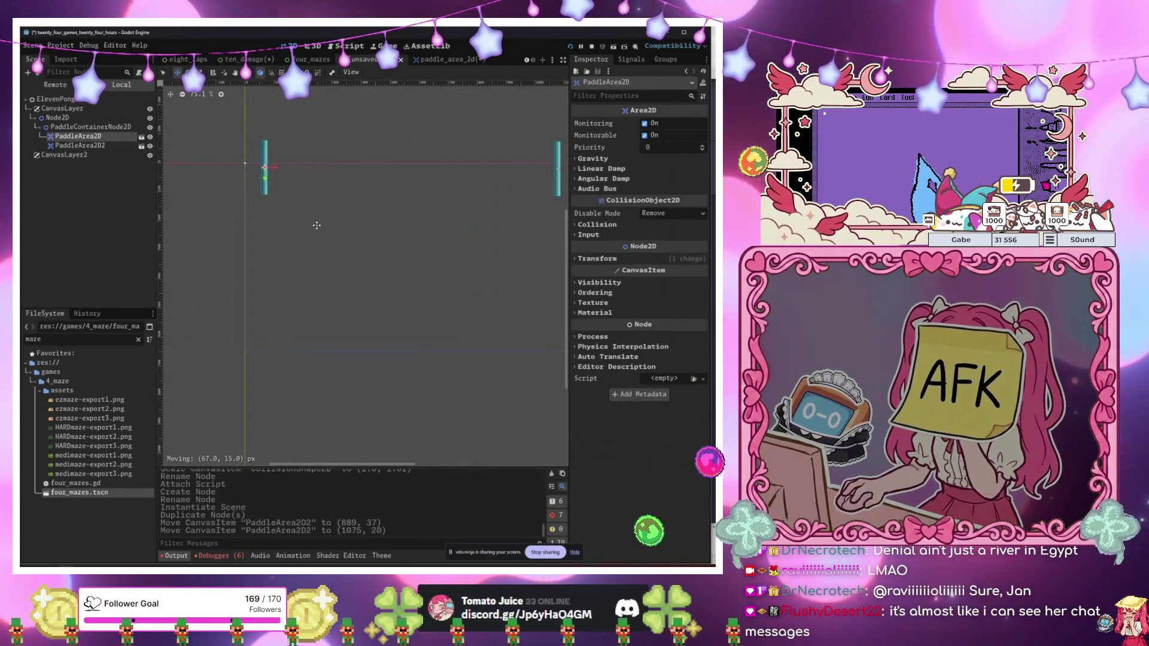
left_click_drag(317, 225, 317, 225)
right_click(363, 87)
left_click(86, 196)
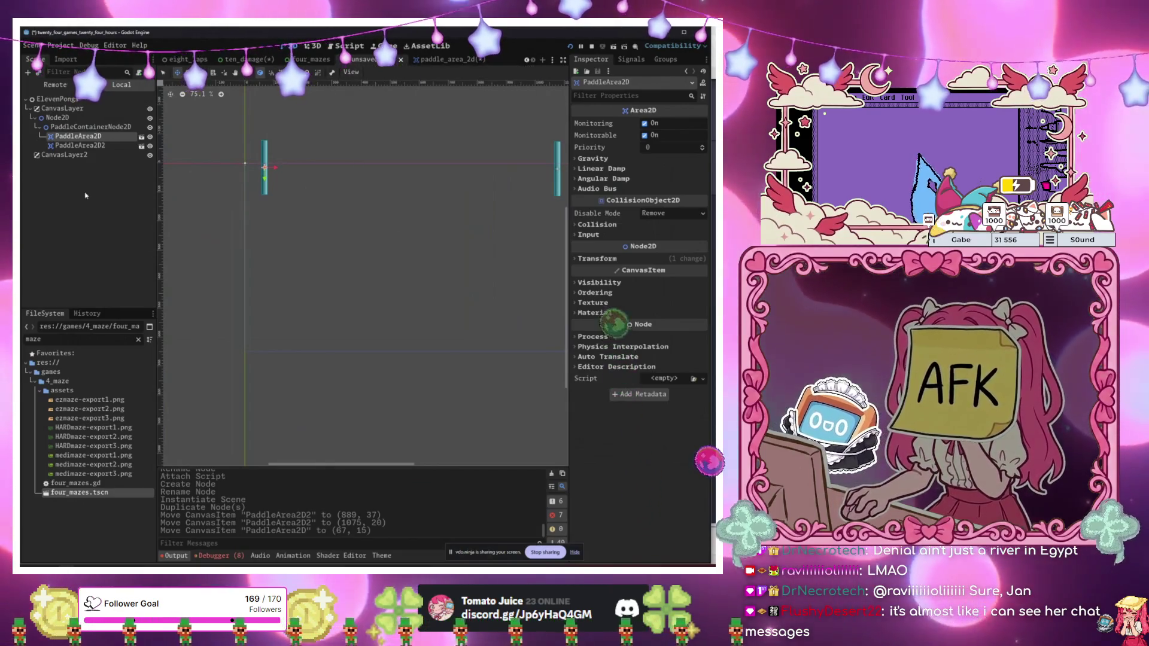
key("ctrl+s")
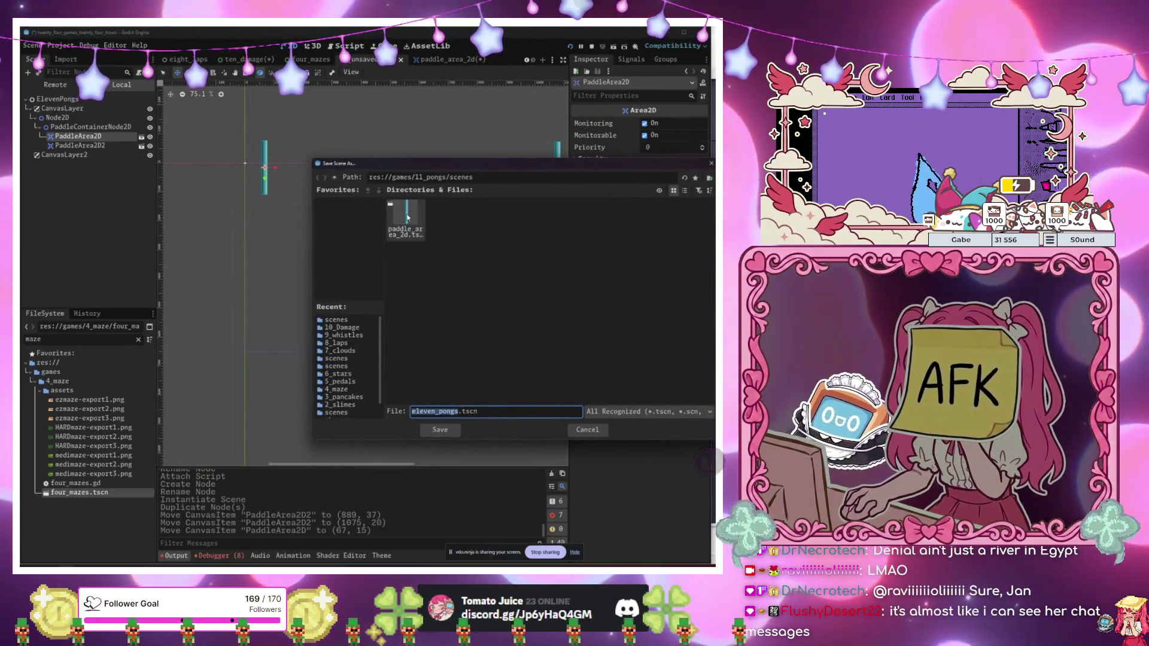
Step: Save the scene as eleven_pongs.tscn and test-run the game twice to check both paddles
left_click(440, 430)
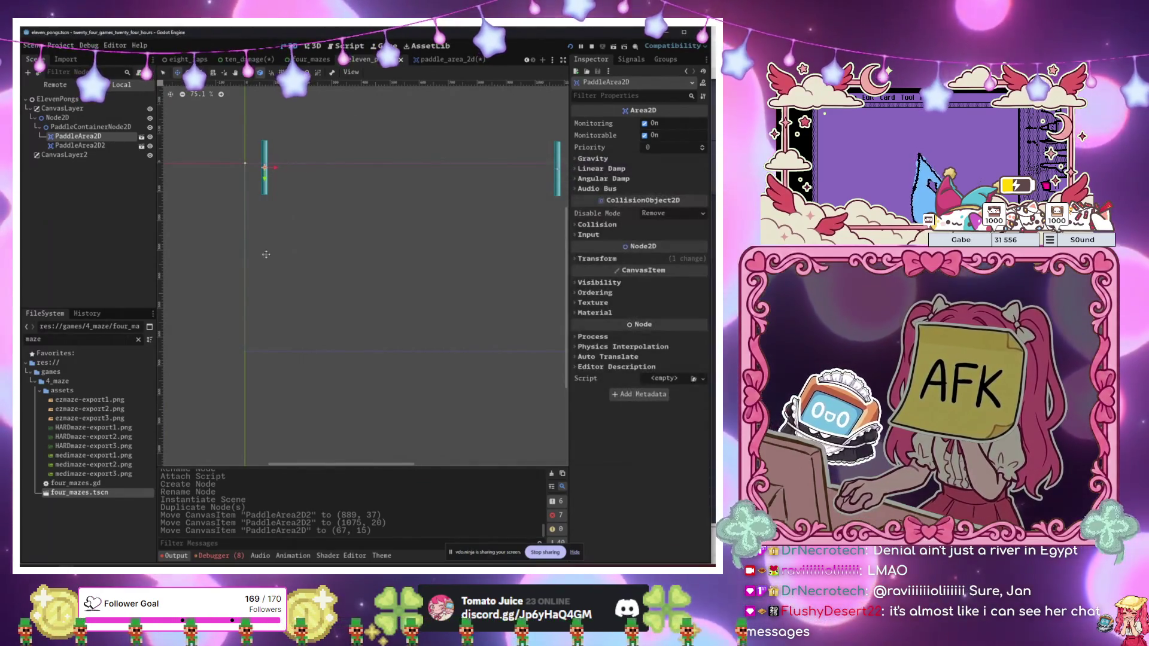
key("F5")
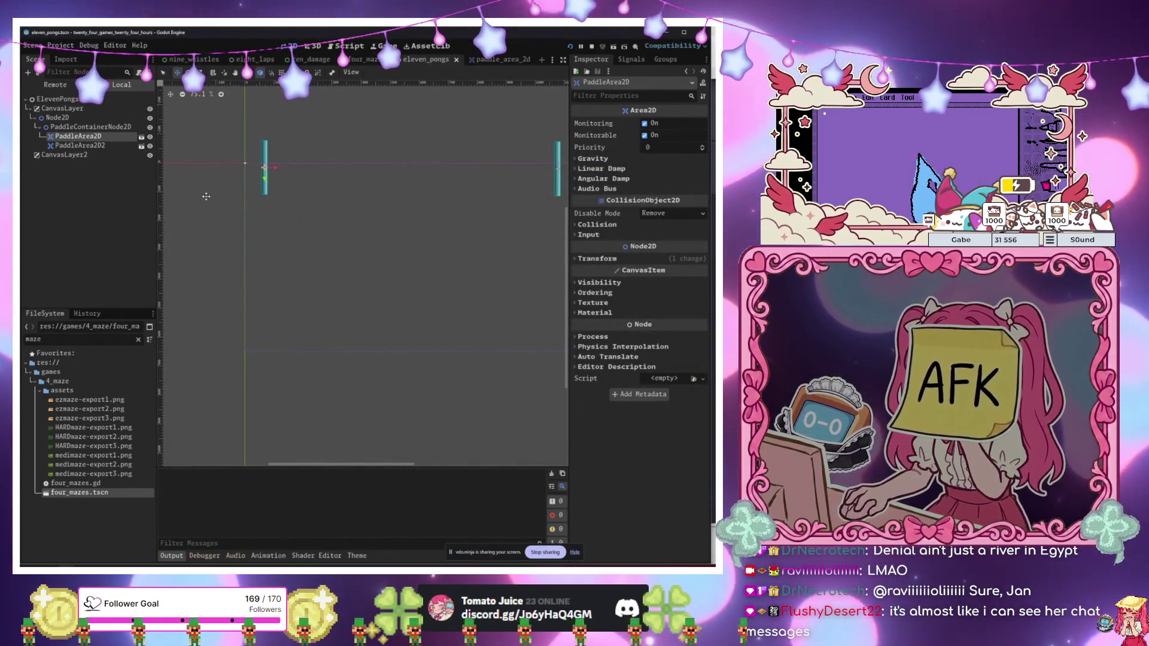
key("F8")
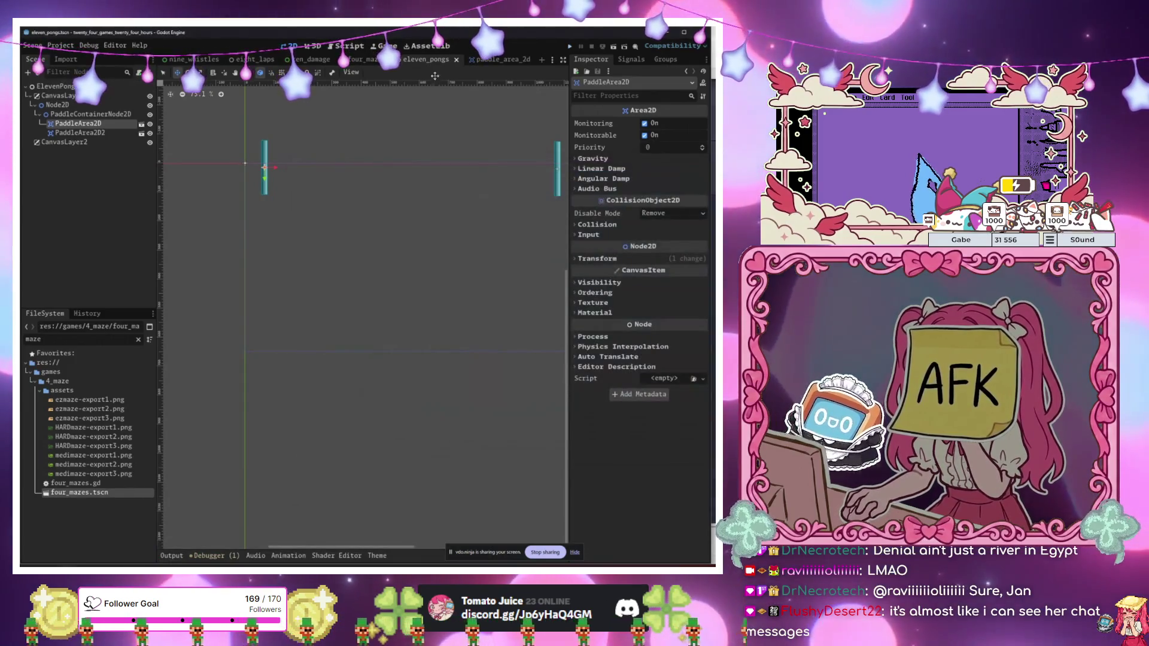
key("F5")
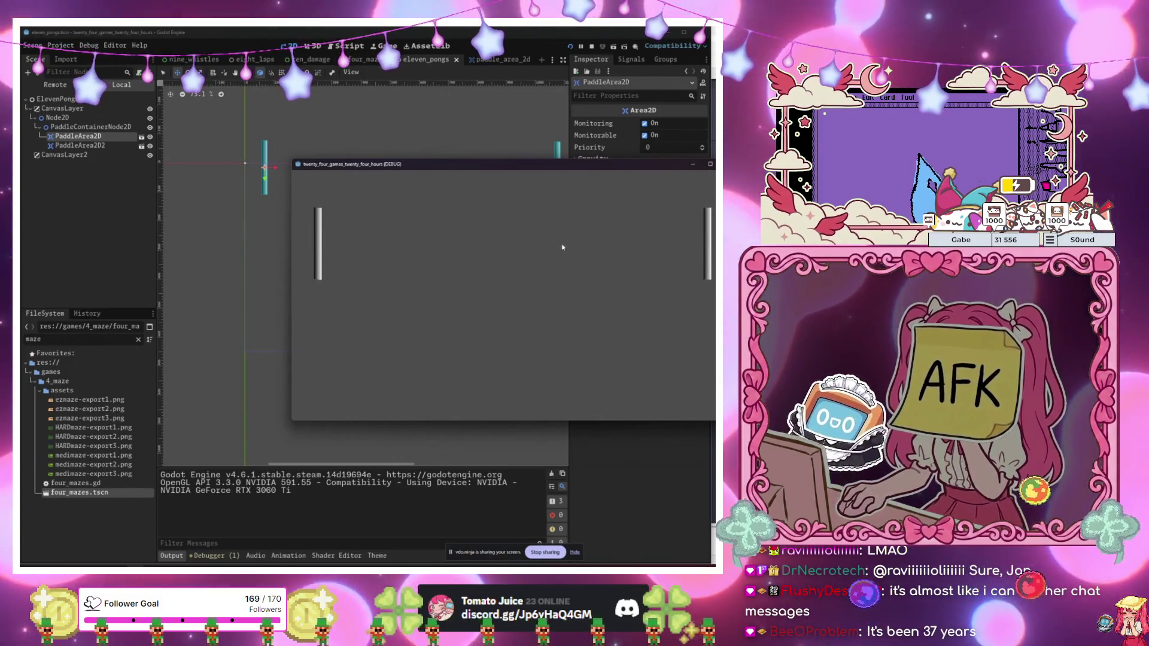
key("F8")
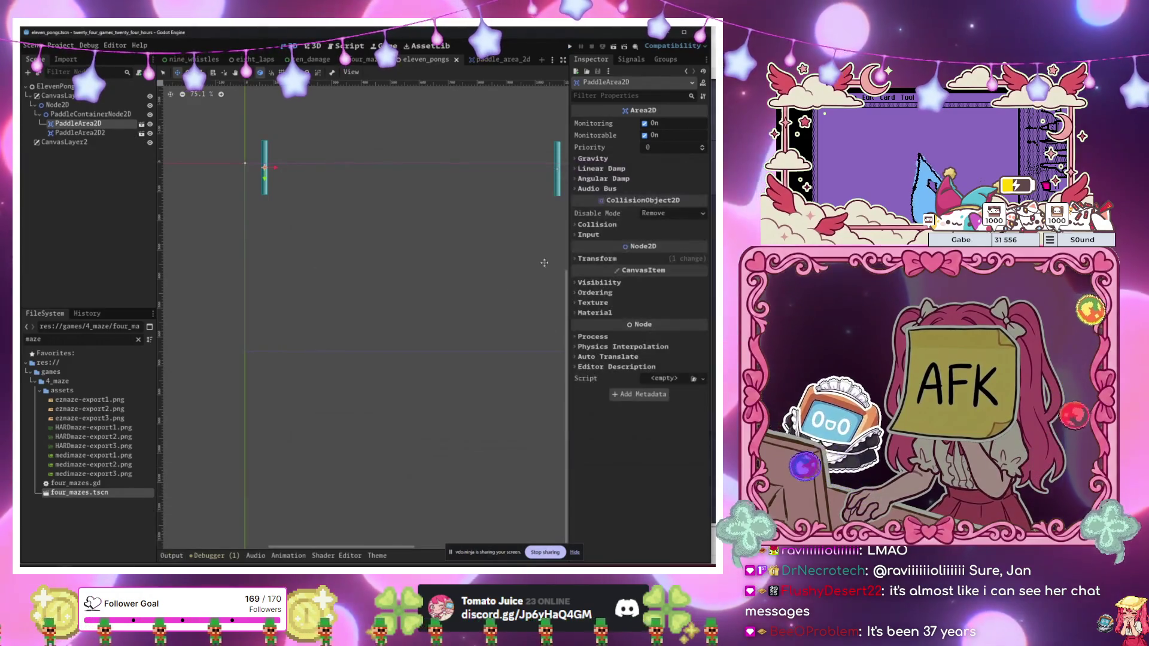
Step: Add a Node2D child to serve as WorldBoundariesNode2D
left_click(99, 118)
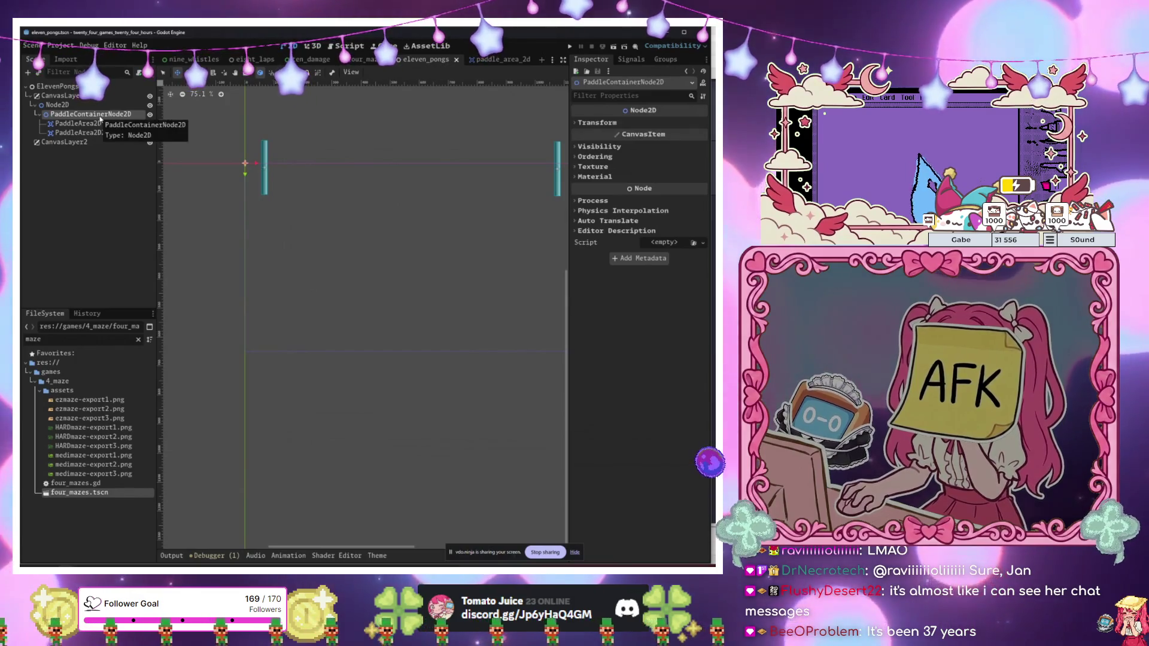
left_click(85, 105)
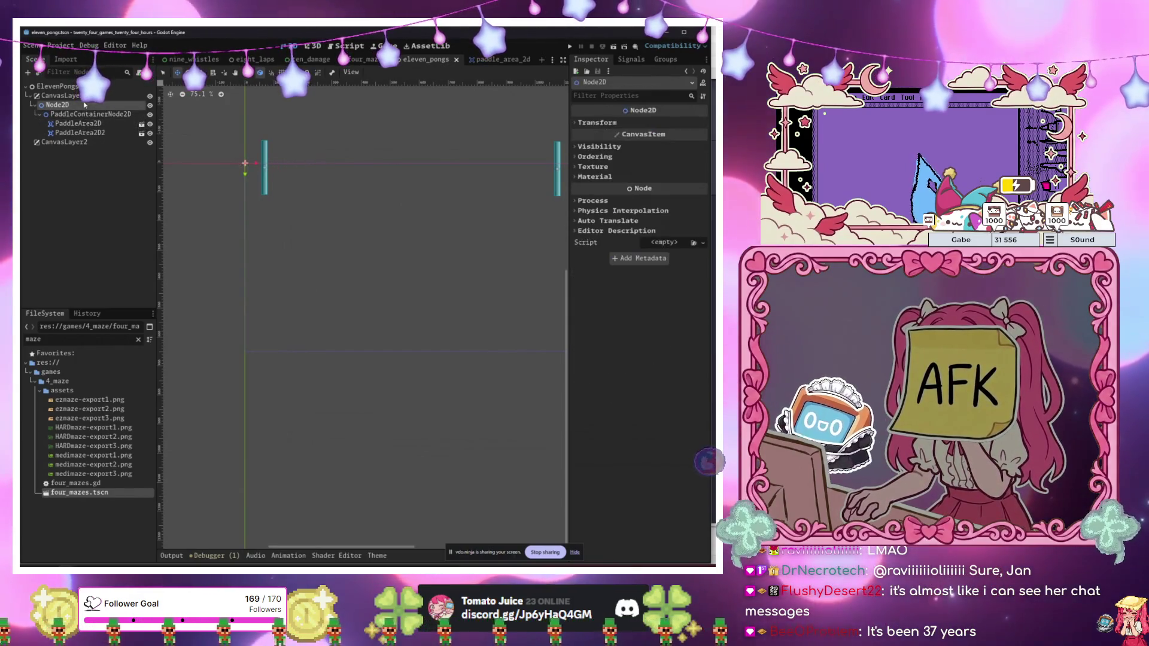
key("ctrl+a")
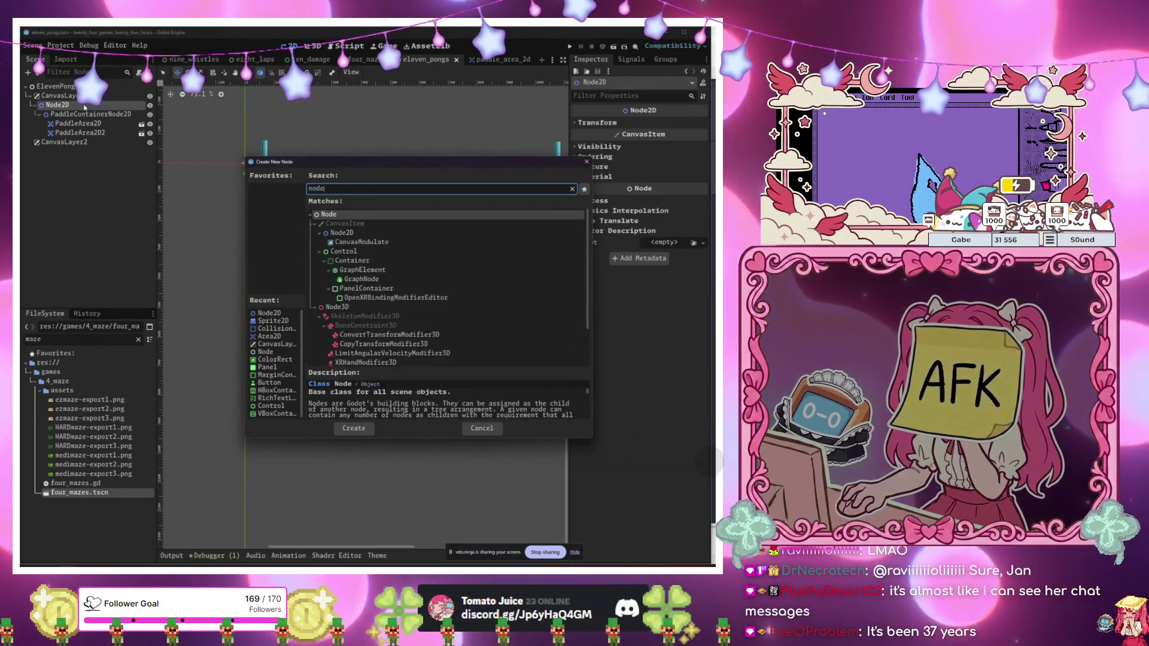
key("Return")
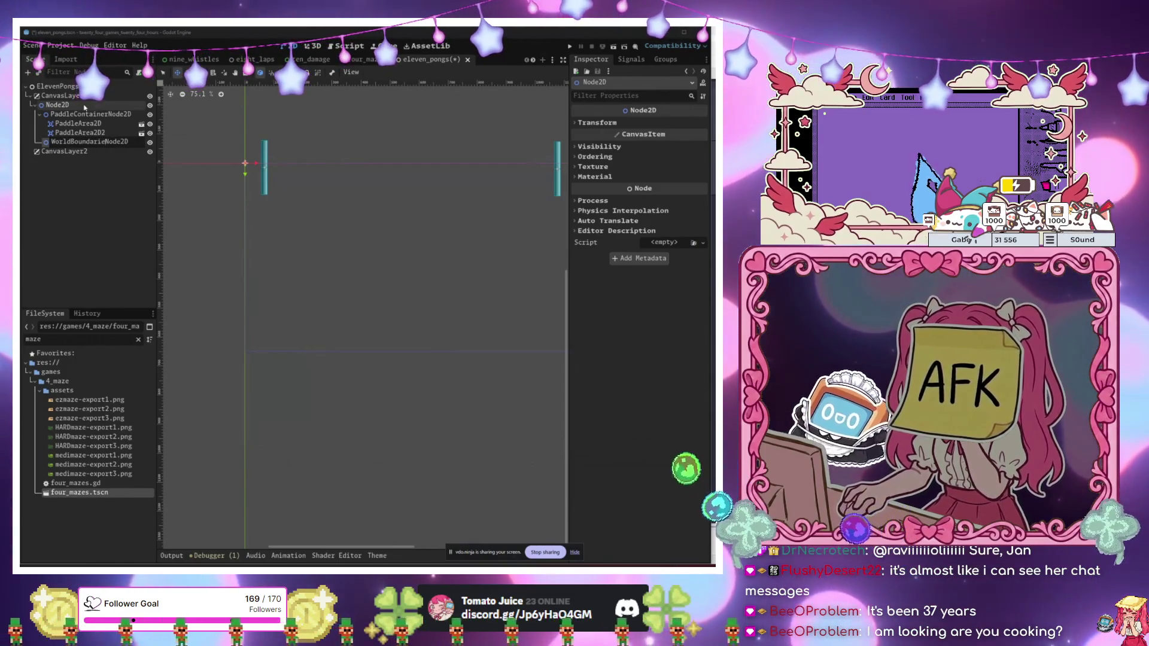
Step: Add a StaticBody2D under WorldBoundariesNode2D with a CollisionShape2D child
key("ctrl+a")
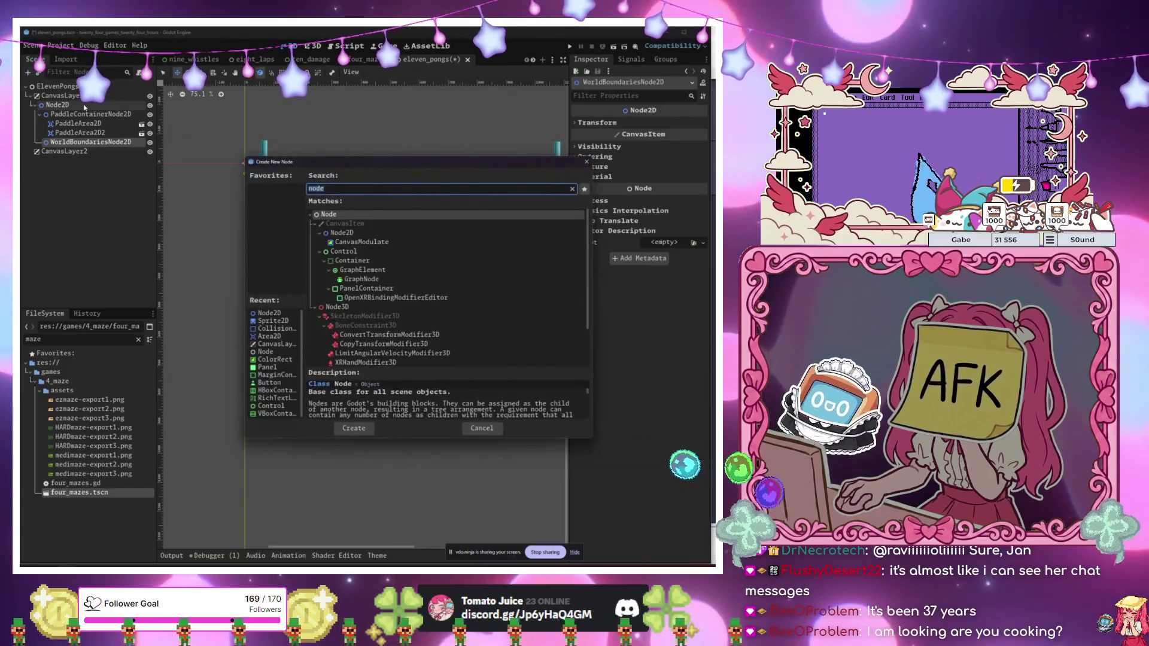
type("staticbody2d")
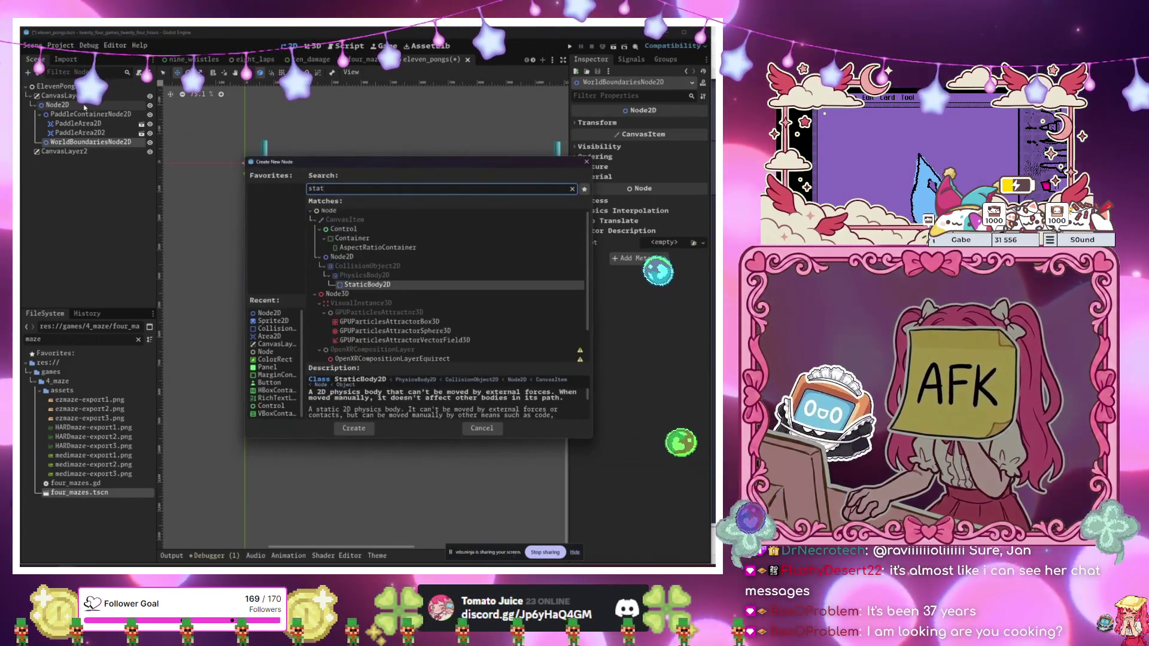
key("Return")
key("ctrl+a")
type("coll")
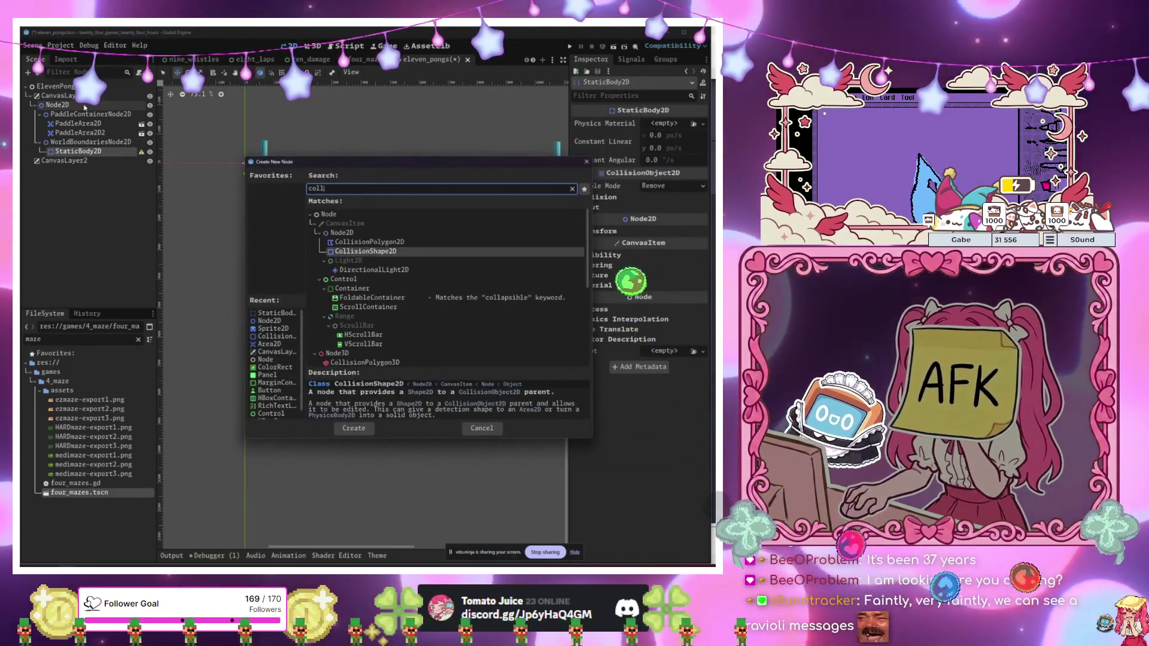
key("Return")
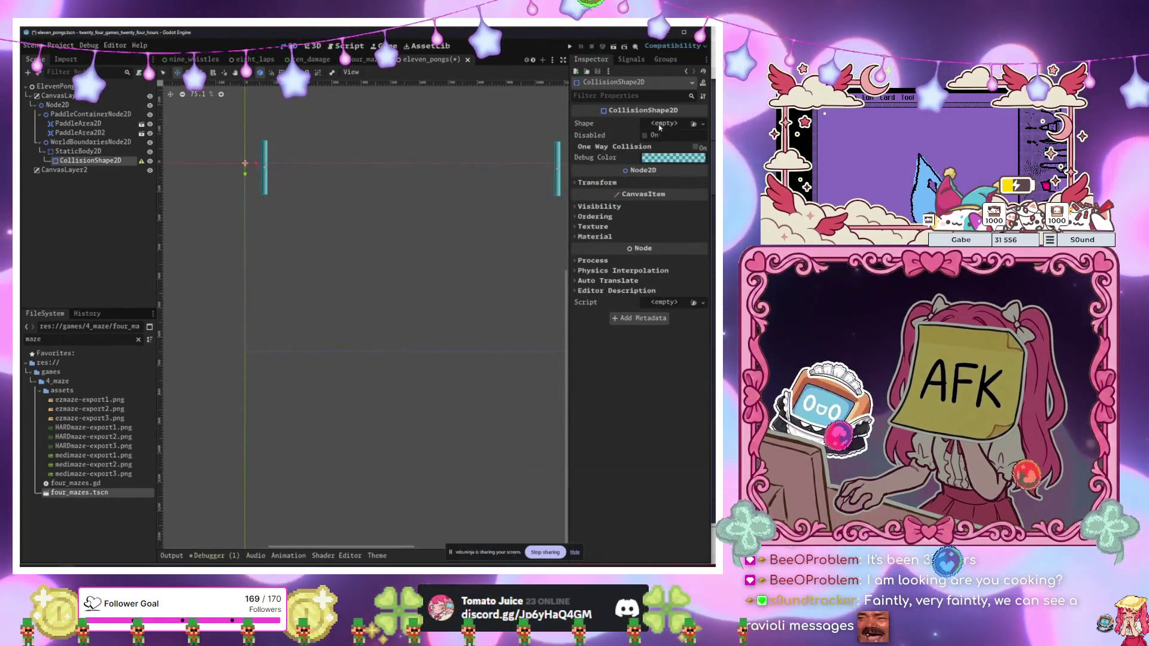
Step: Give the collision a WorldBoundaryShape2D with its normal flipped to y 1
left_click(664, 123)
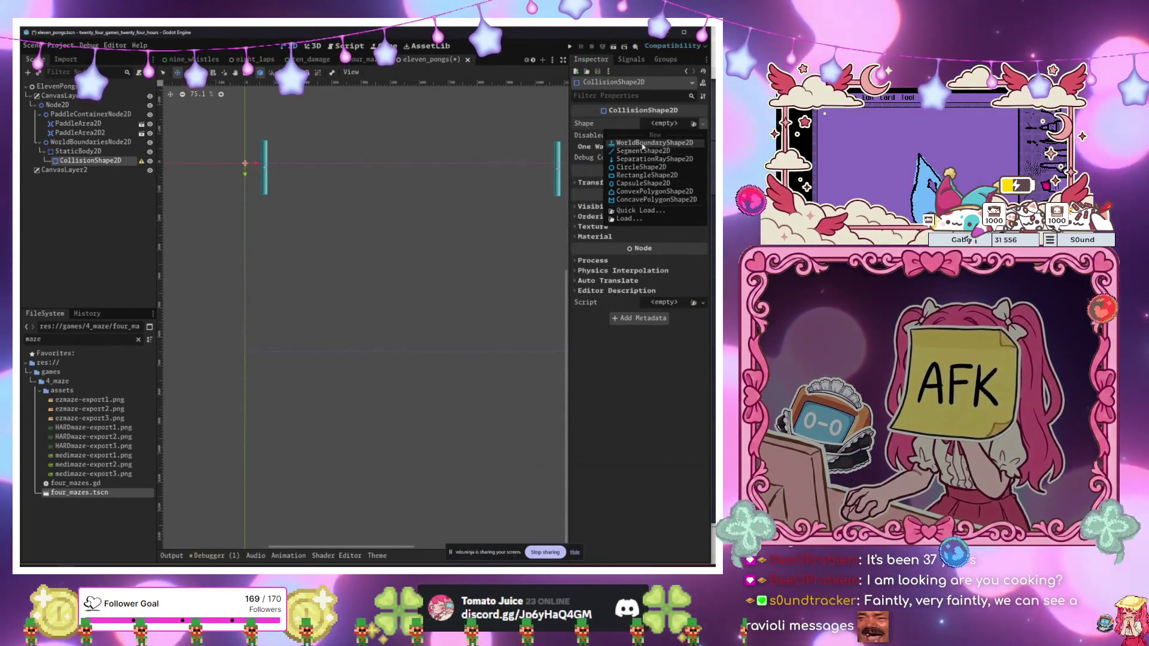
left_click(653, 143)
scroll(377, 197, "up", 1)
scroll(377, 197, "up", 13)
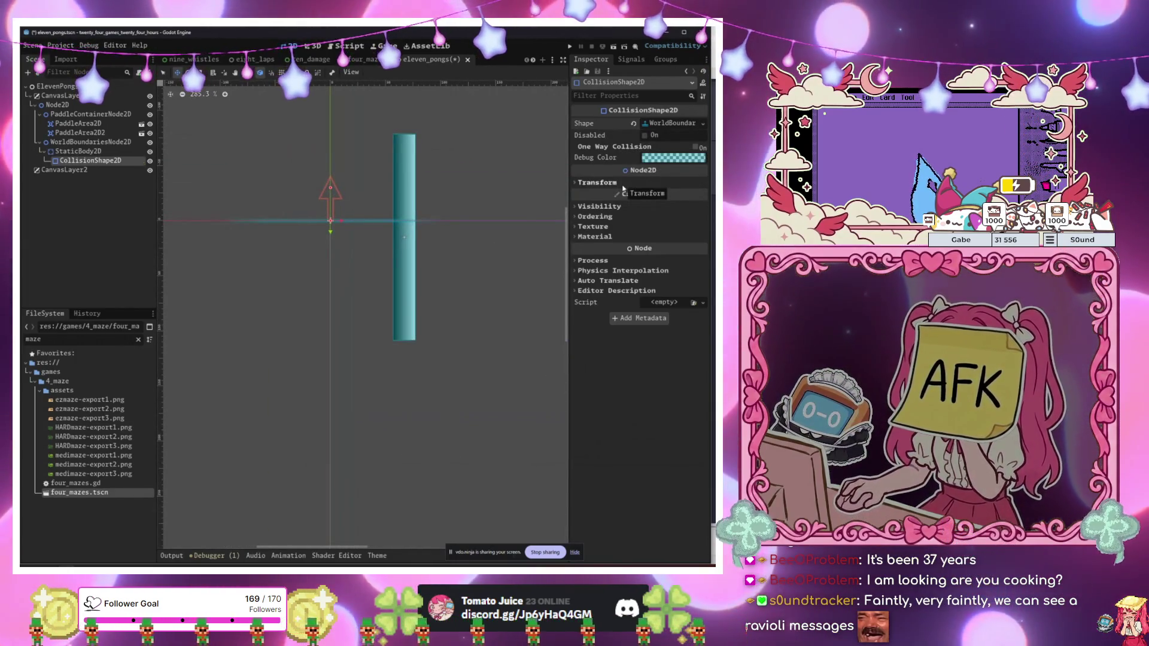
left_click(660, 124)
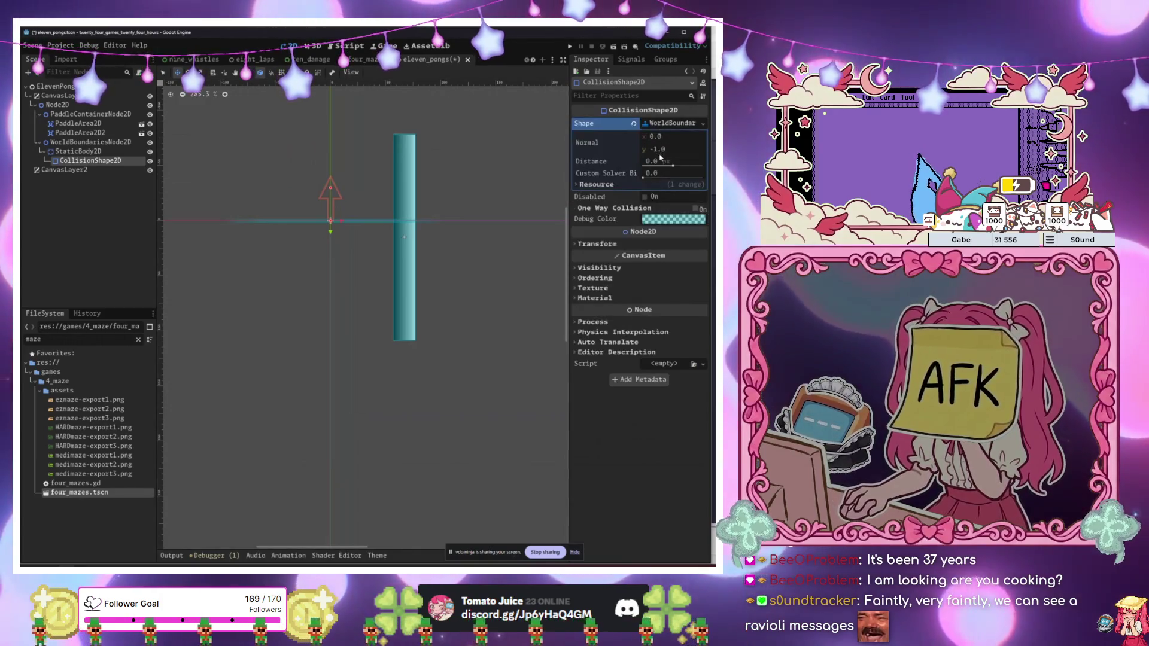
key("Return")
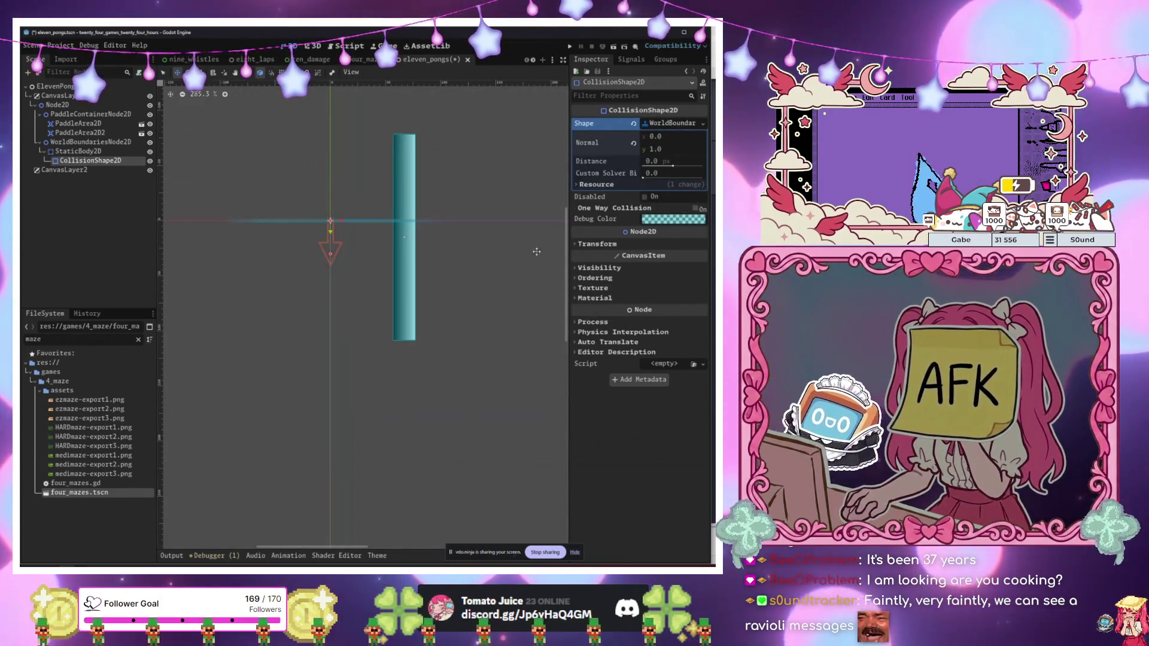
Step: Duplicate the StaticBody2D boundary and set the copy's collision position y to 648
left_click(85, 153)
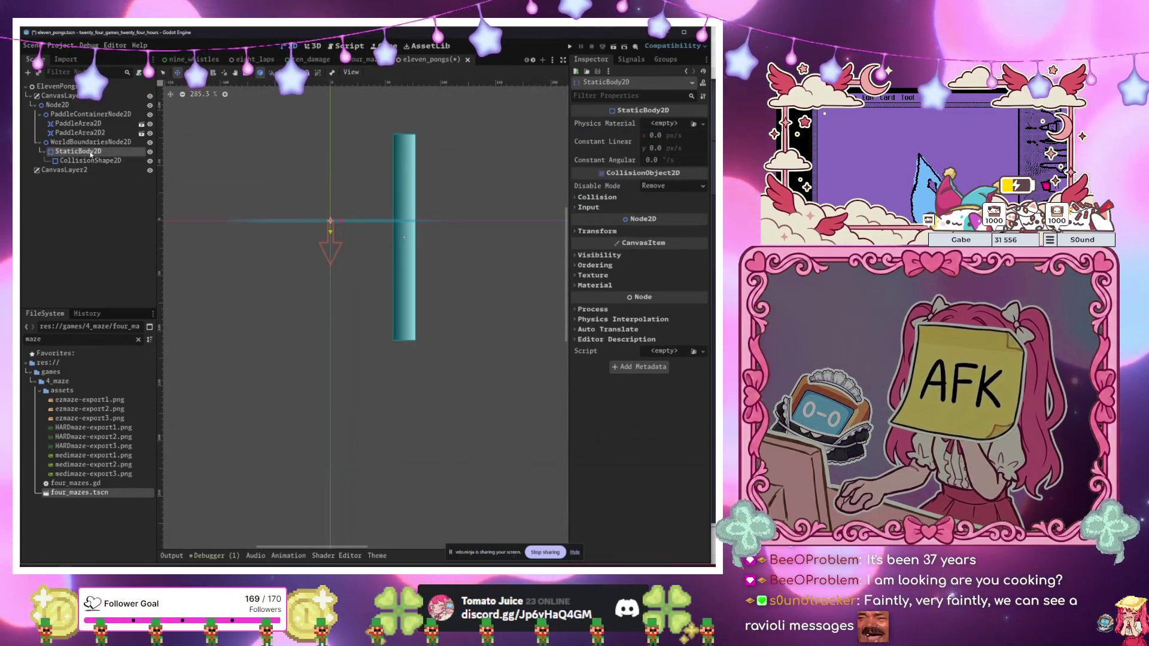
key("ctrl+d")
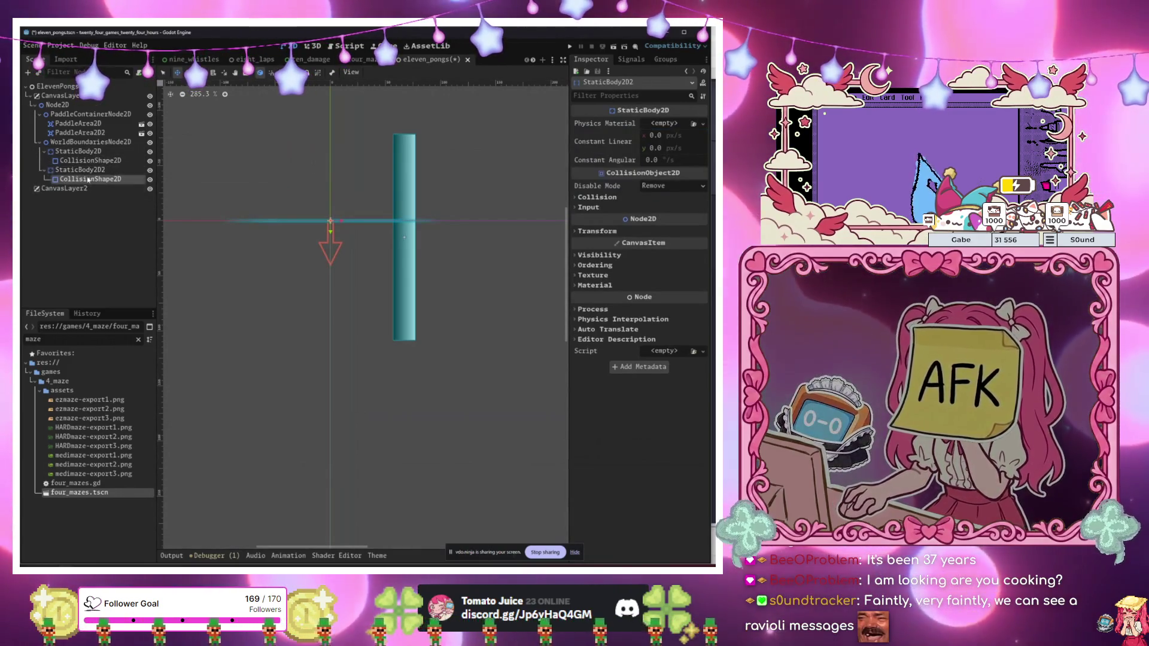
key("ctrl+minus")
key("ctrl+minus")
key("ctrl+minus")
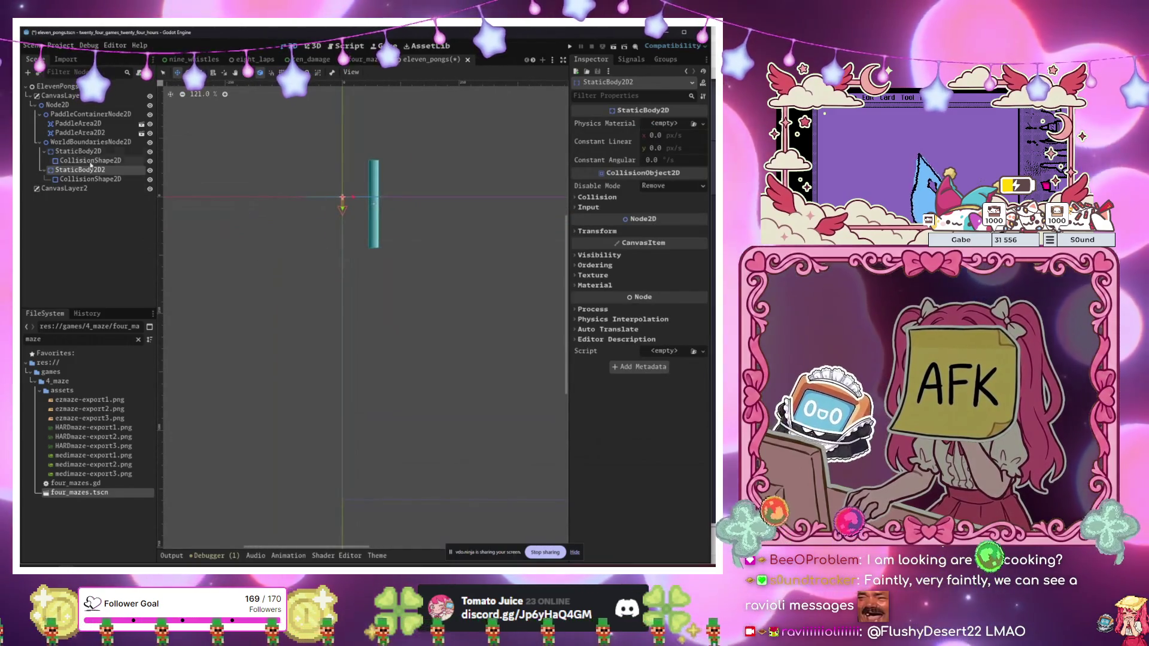
left_click(90, 179)
left_click(665, 124)
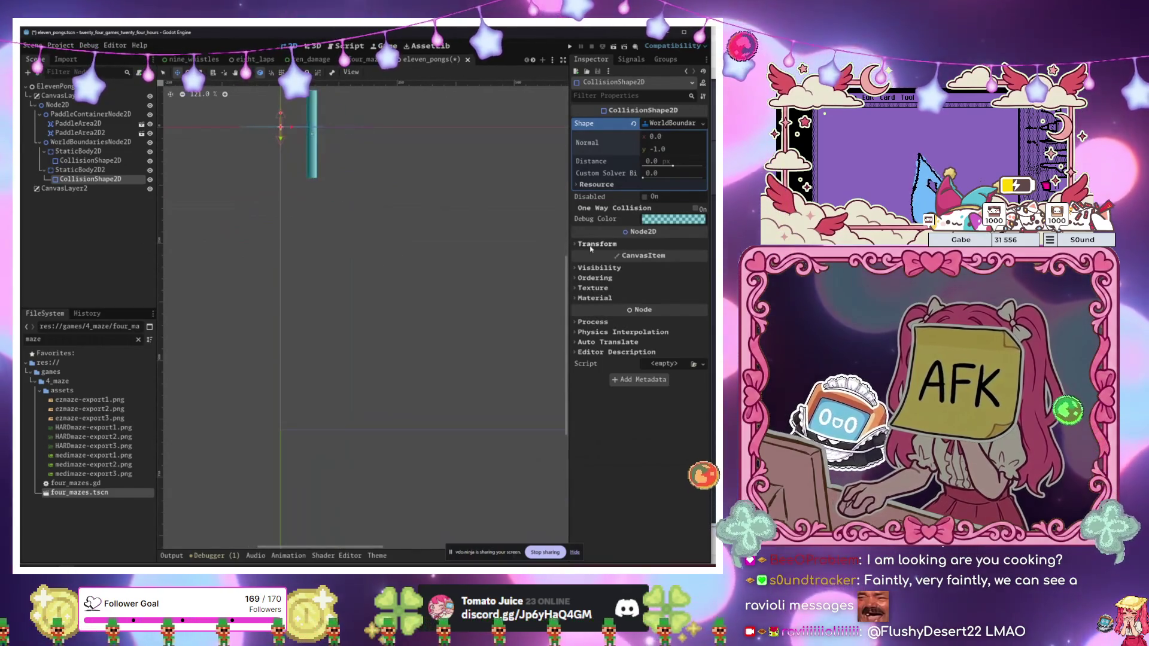
left_click(622, 244)
left_click(658, 268)
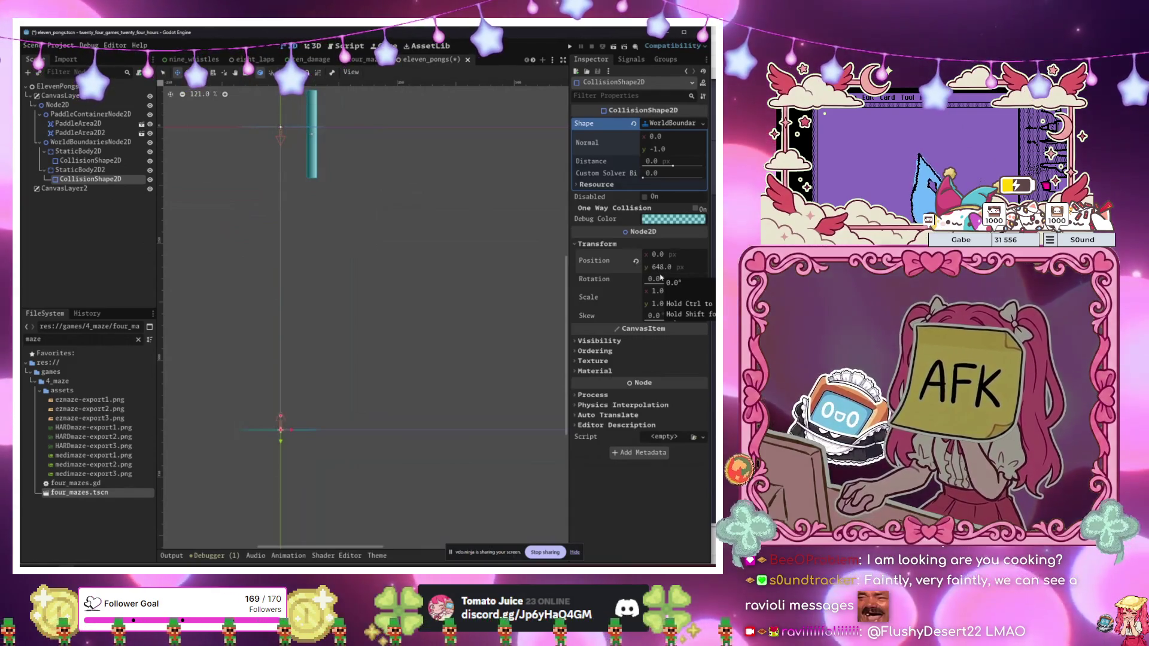
scroll(323, 315, "down", 4)
left_click(214, 158)
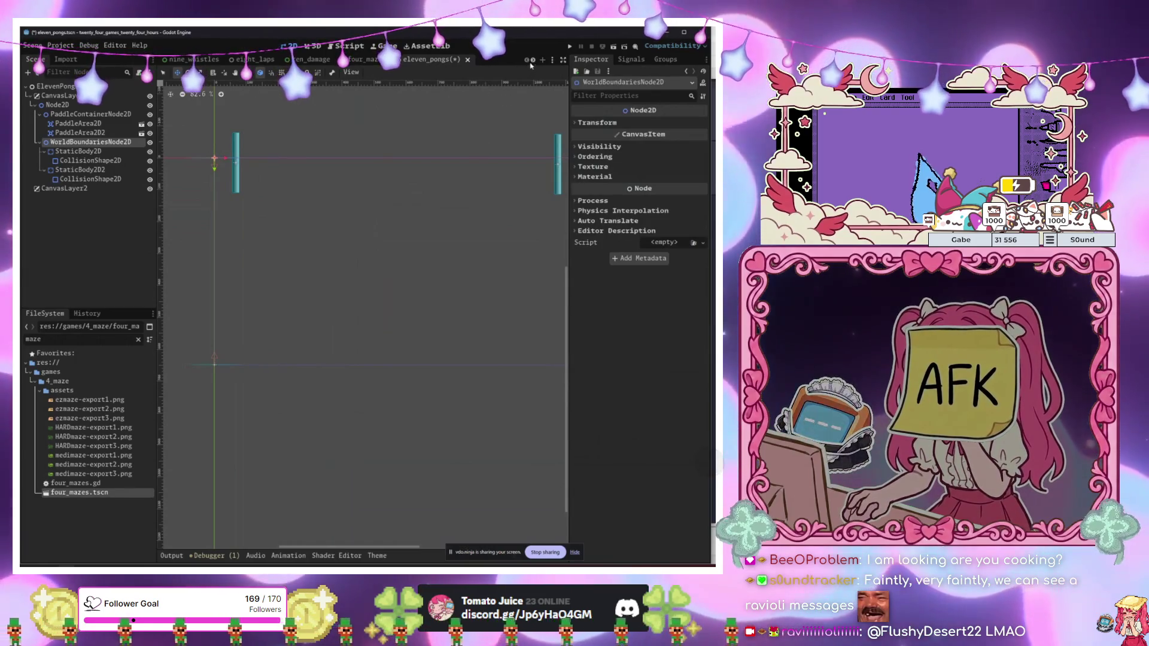
left_click(542, 61)
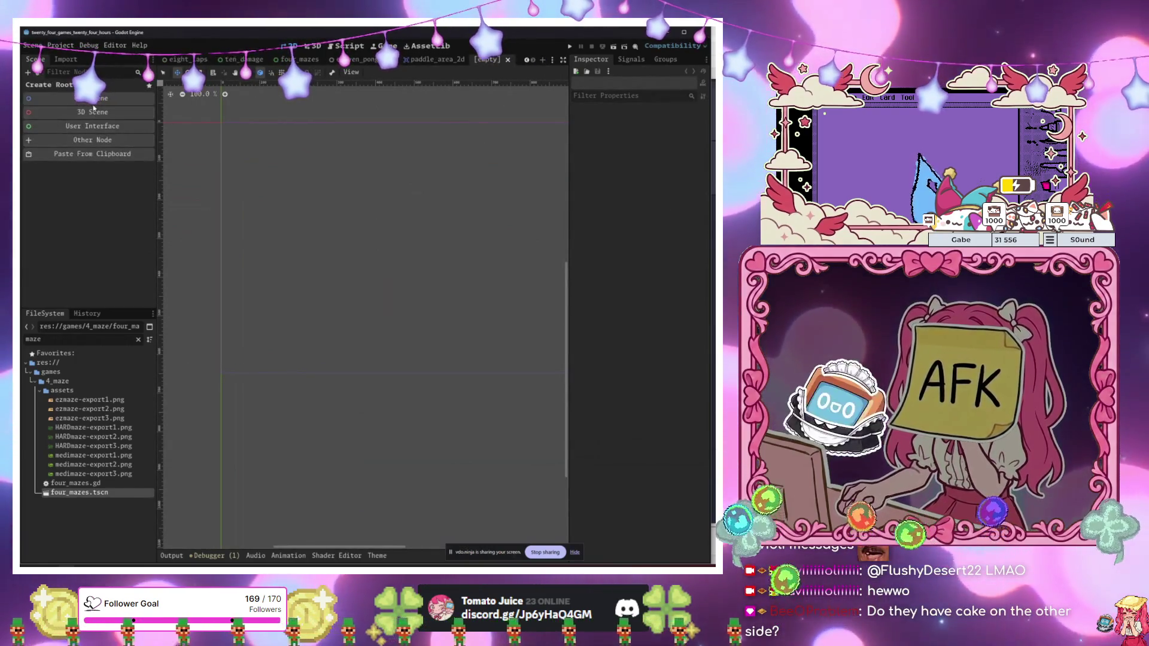
Step: Create an Area2D root for the new scene and rename it BallArea2D
left_click(93, 100)
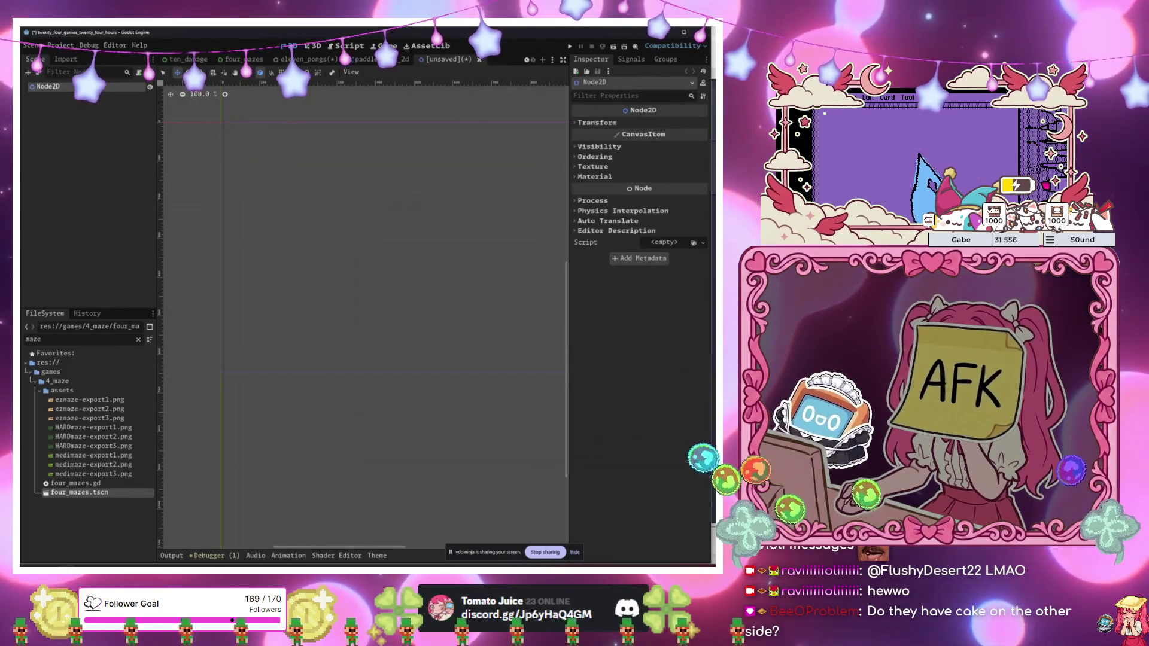
key("ctrl+z")
left_click(99, 141)
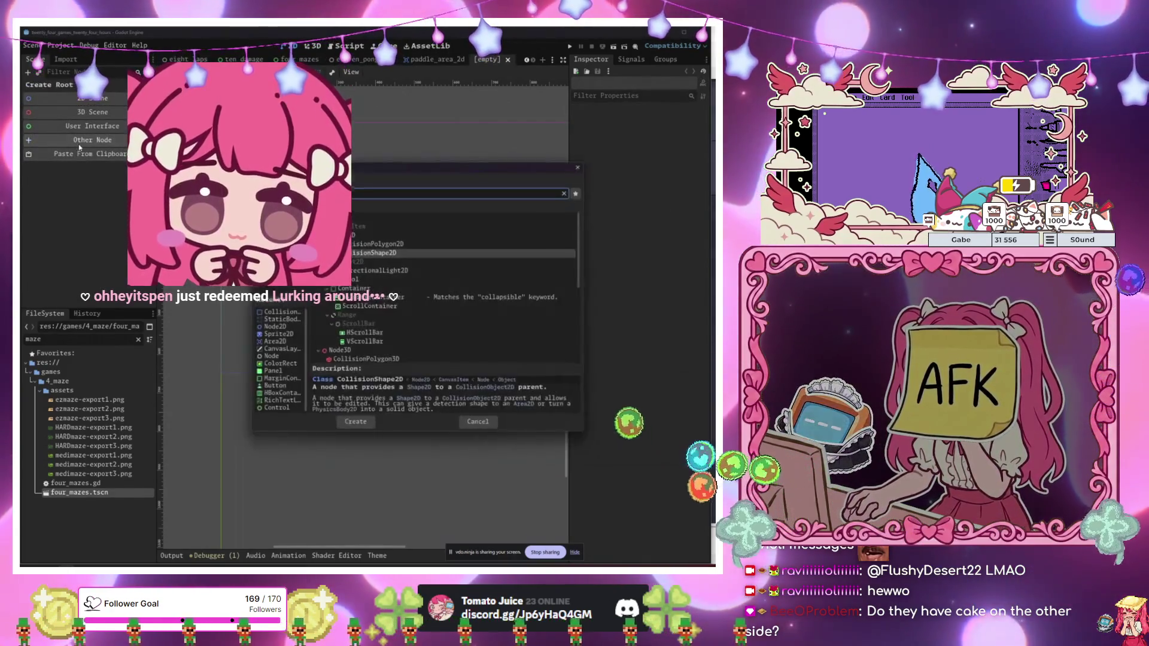
type("area2d")
key("Return")
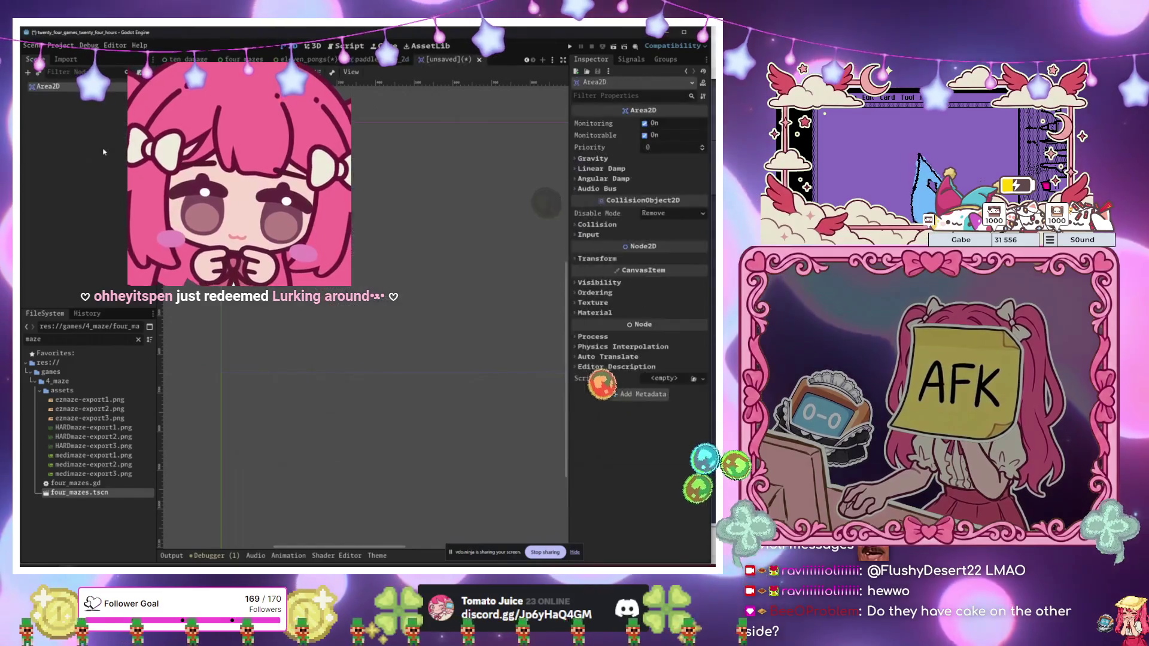
double_click(49, 86)
type("BallArea2D")
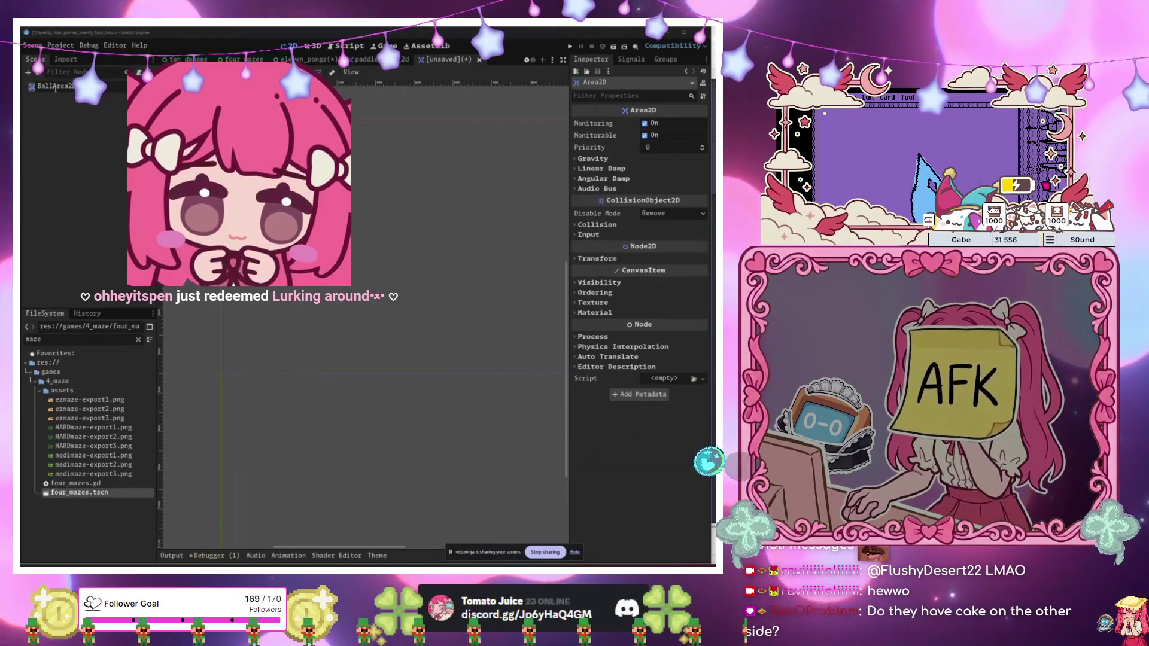
key("Return")
Step: Add CollisionShape2D and Sprite2D children under BallArea2D
key("ctrl+a")
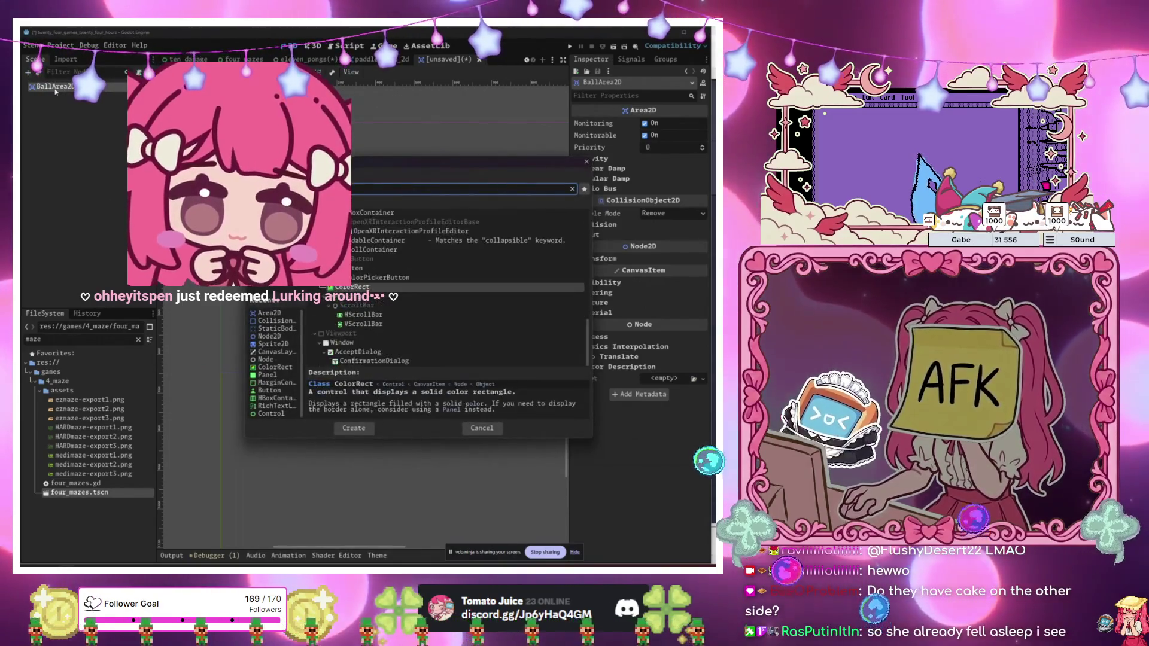
type("collisionshape")
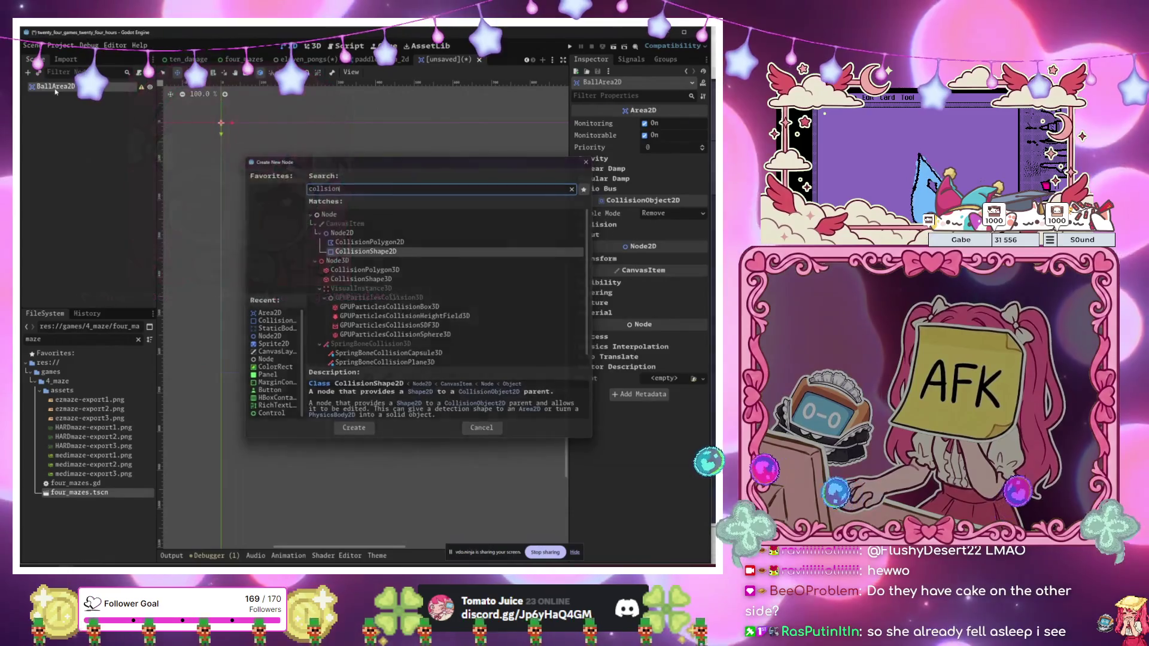
key("Return")
left_click(55, 88)
key("ctrl+a")
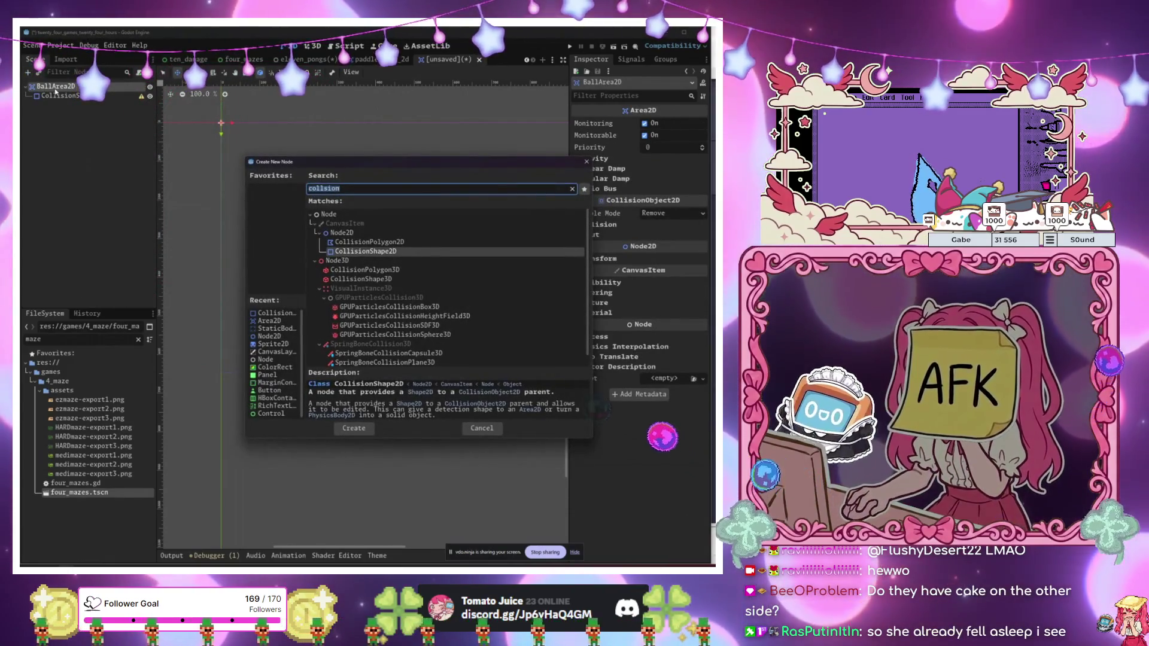
type("str")
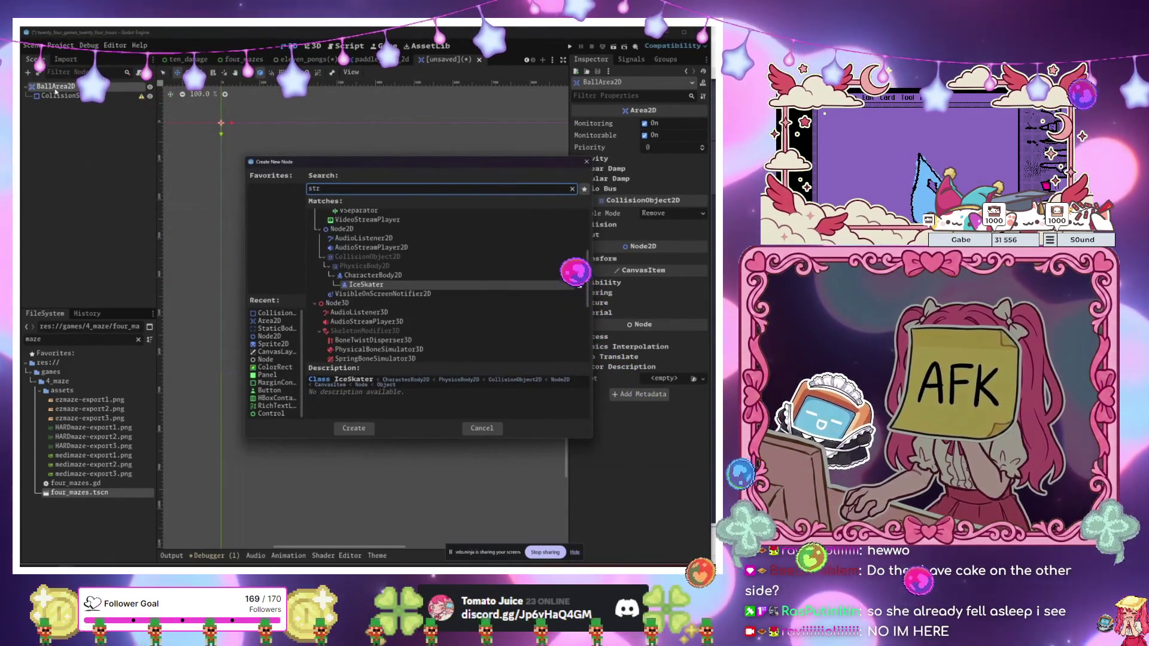
key("BackSpace")
key("BackSpace")
type("prite")
key("Return")
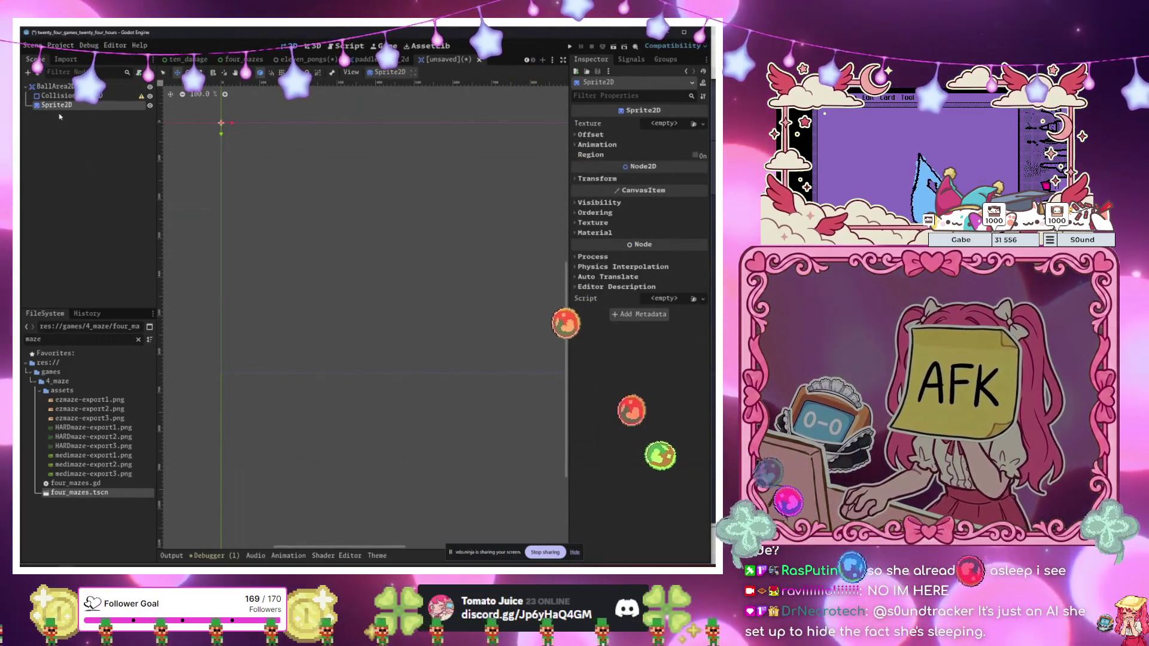
Step: Move the Sprite2D above CollisionShape2D in the scene tree
left_click_drag(55, 102, 60, 99)
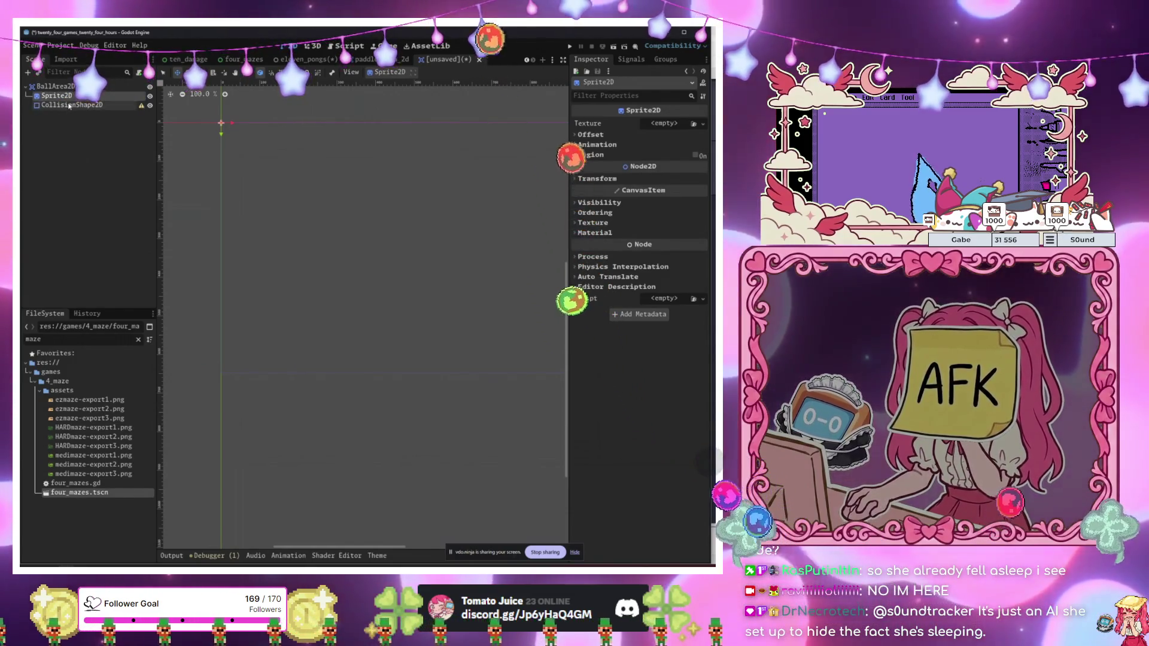
left_click(70, 106)
left_click(71, 97)
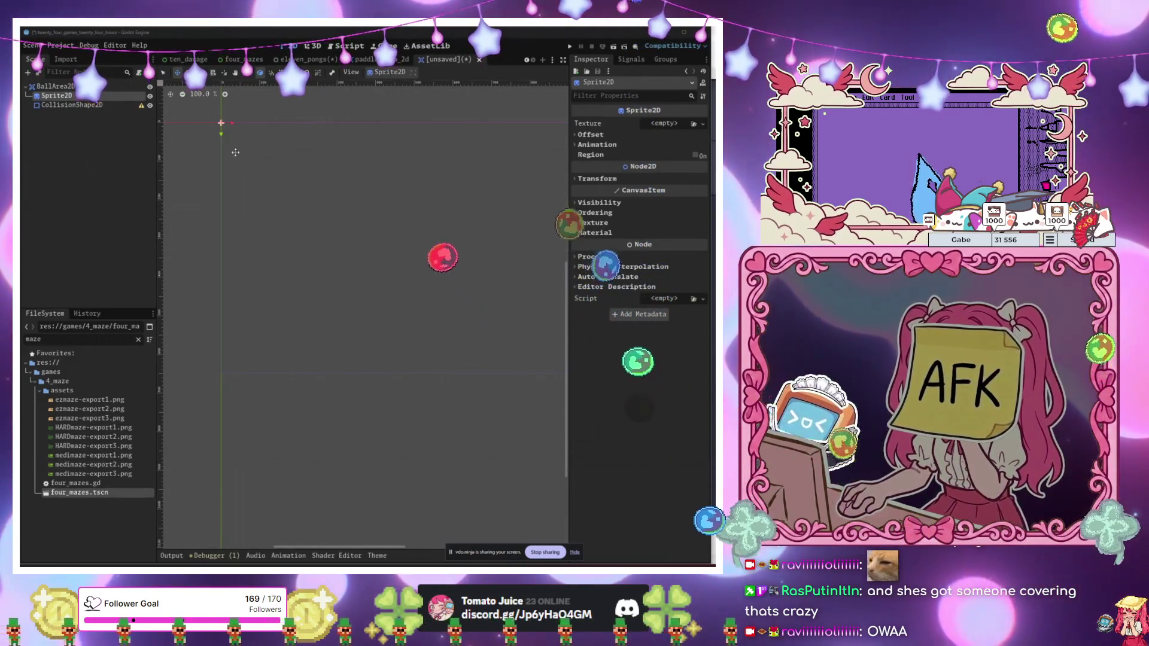
left_click(55, 86)
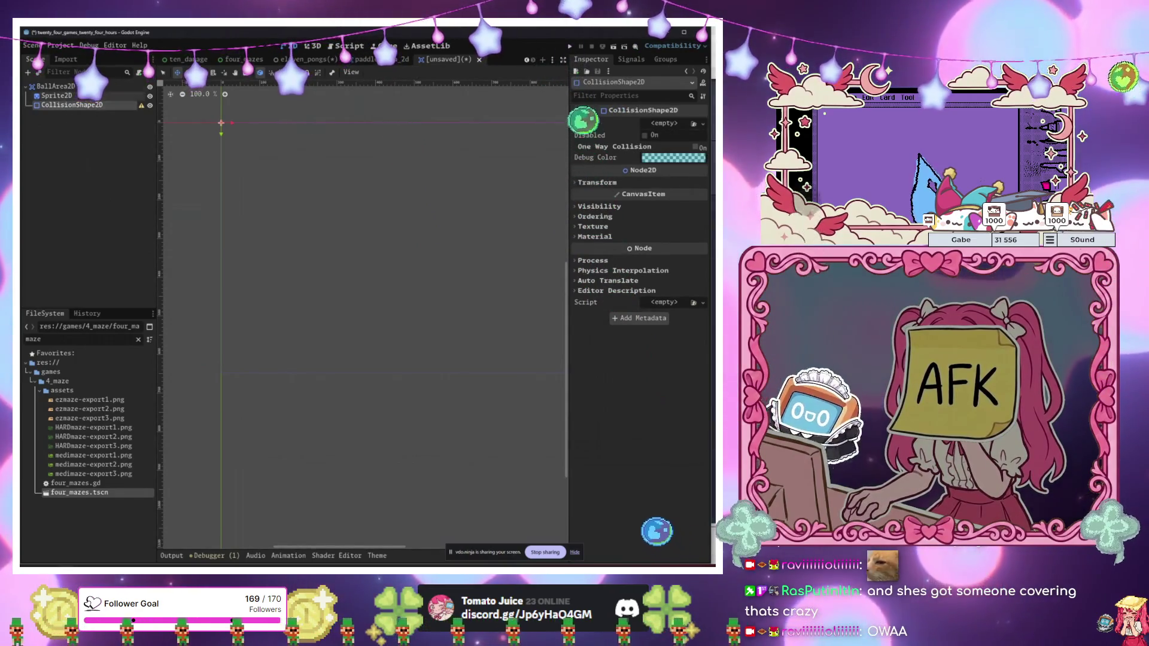
left_click(57, 96)
Step: Give the sprite a new gradient texture and the collision a CircleShape2D
left_click(665, 124)
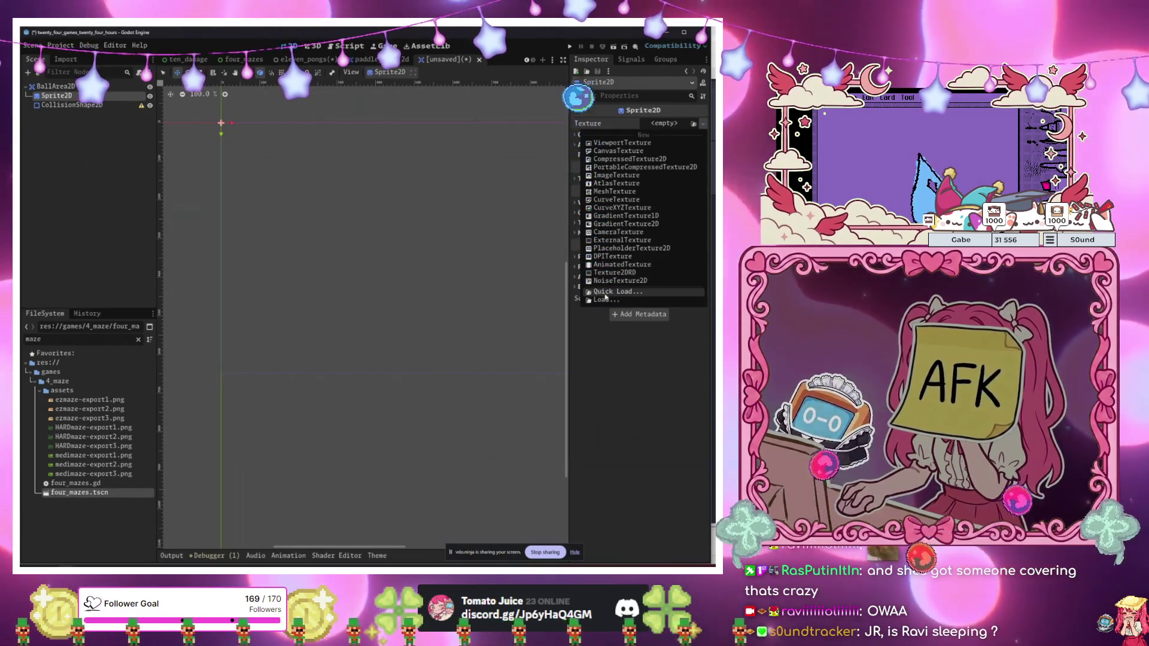
left_click(635, 224)
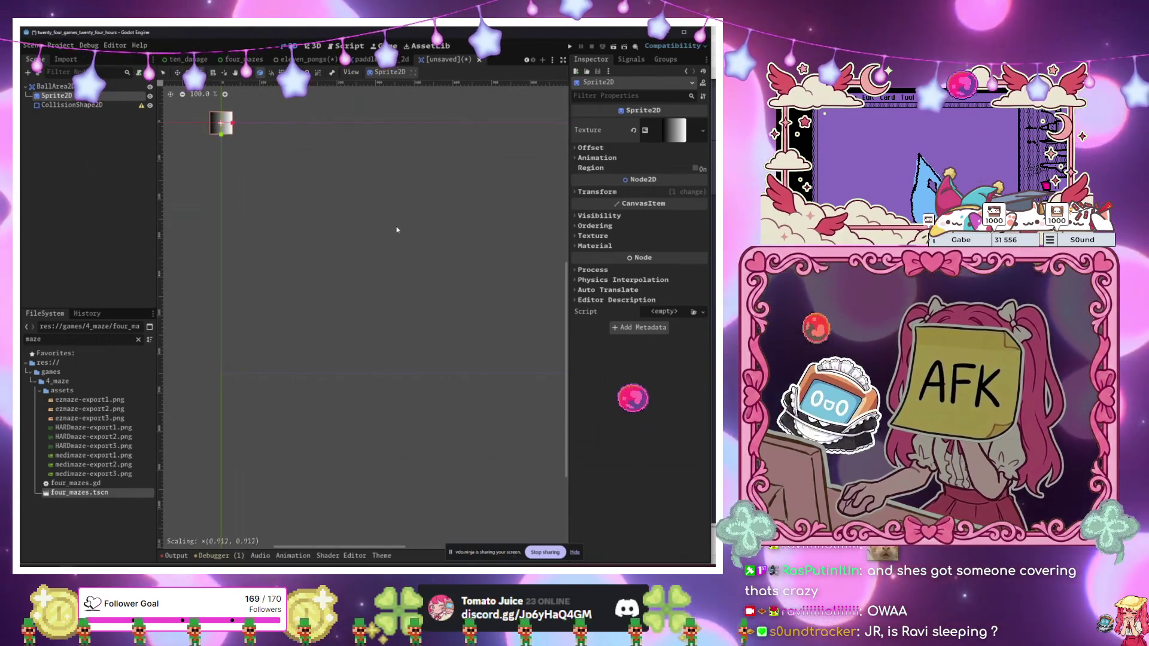
scroll(302, 179, "up", 3)
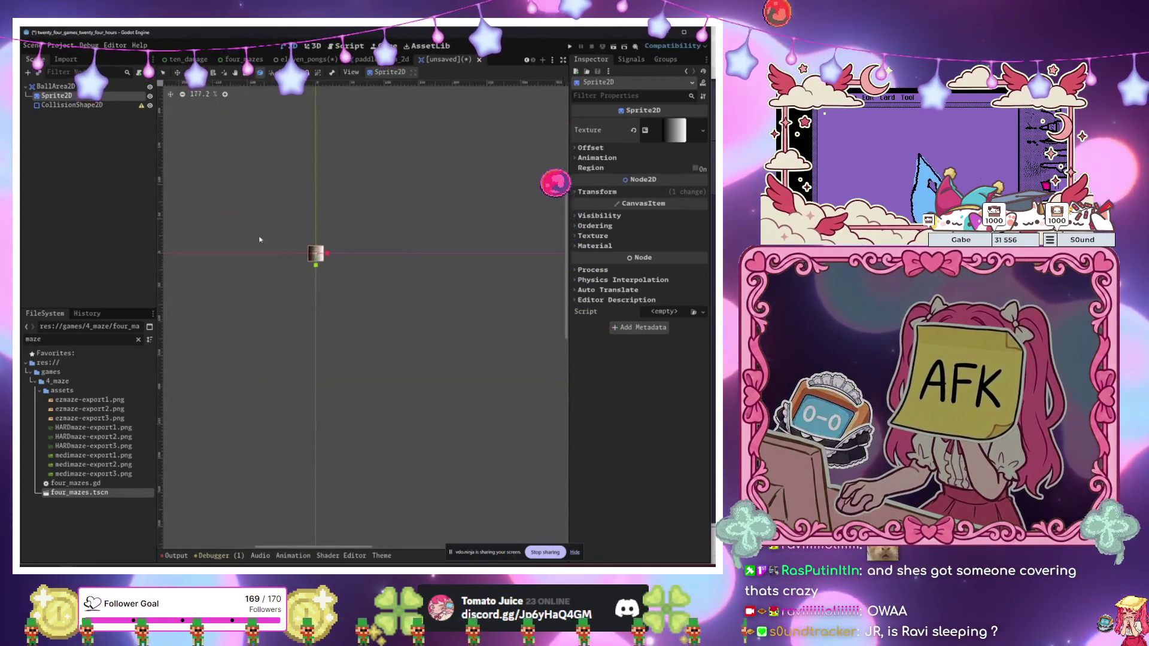
scroll(259, 240, "up", 2)
key("Down")
left_click(662, 124)
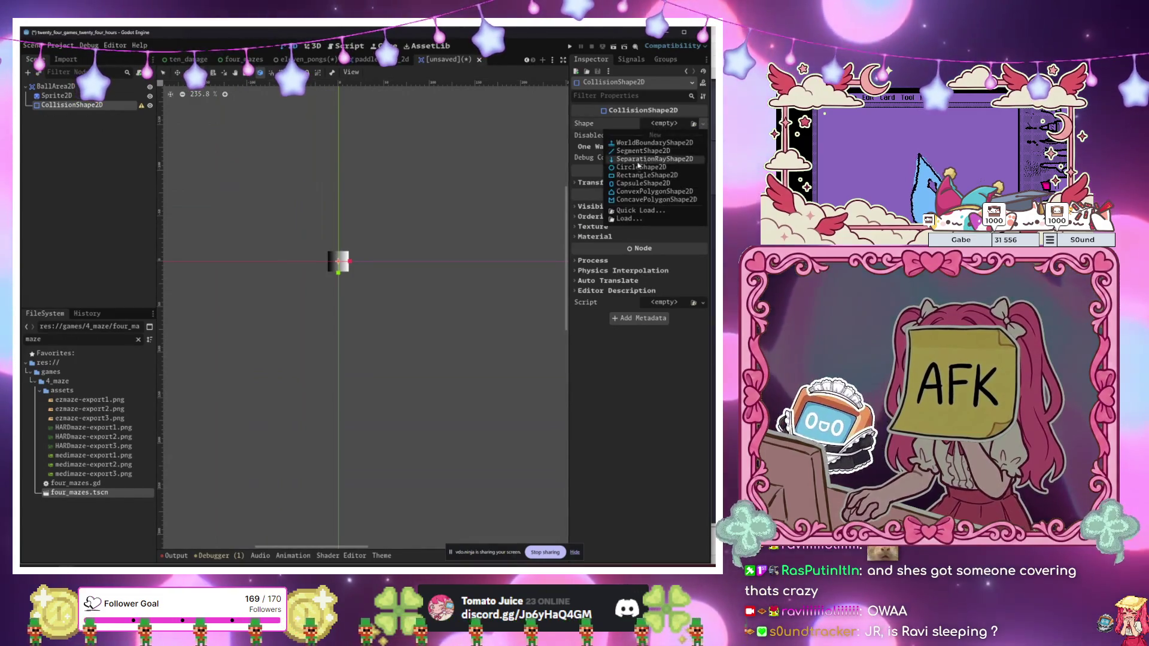
left_click(640, 166)
scroll(347, 269, "up", 5)
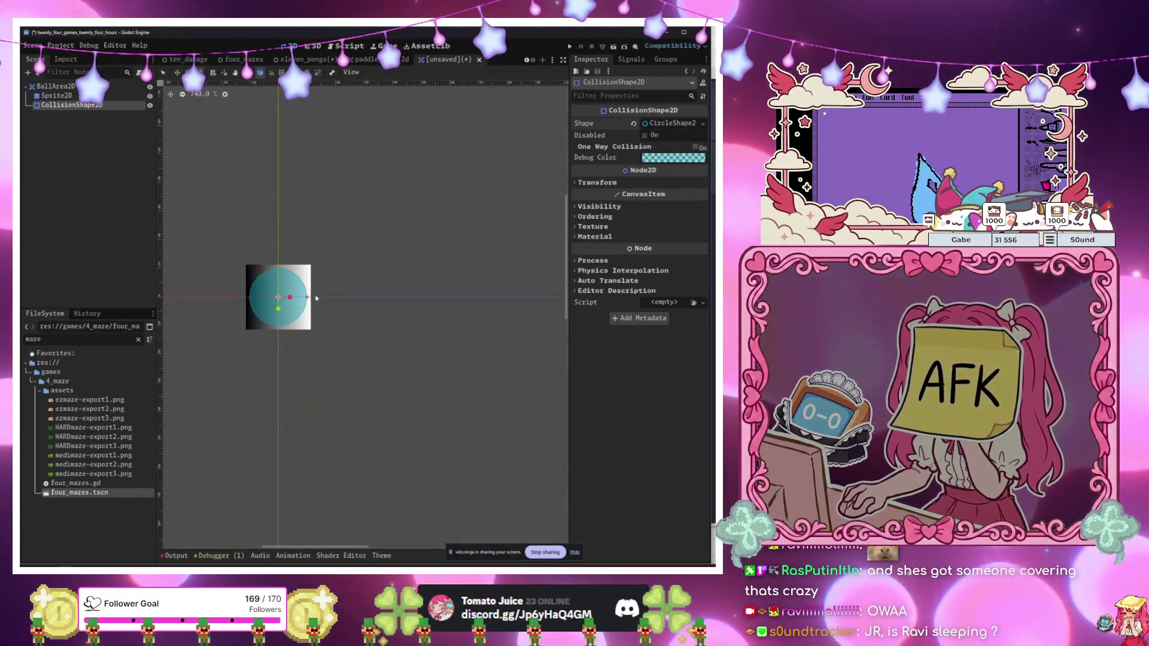
Step: Adjust the ball in the viewport, recentre the view, and save as ball_area_2d.tscn
left_click(57, 95)
left_click_drag(419, 358, 401, 377)
left_click(55, 86)
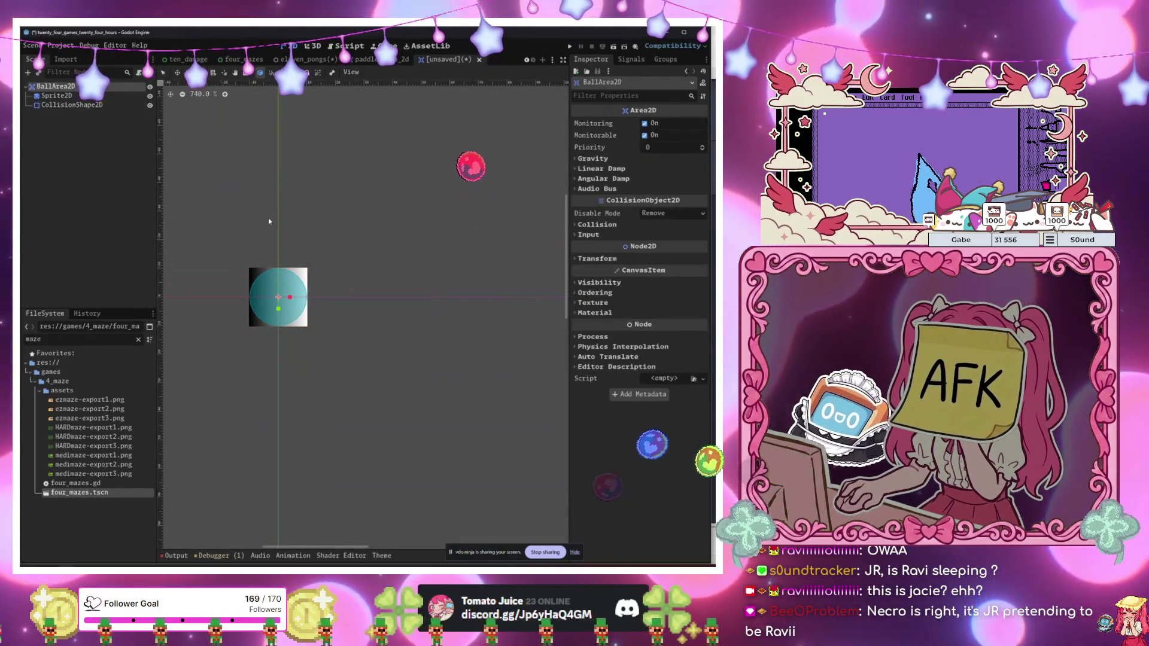
scroll(268, 218, "down", 4)
left_click_drag(274, 228, 384, 247)
scroll(385, 248, "up", 4)
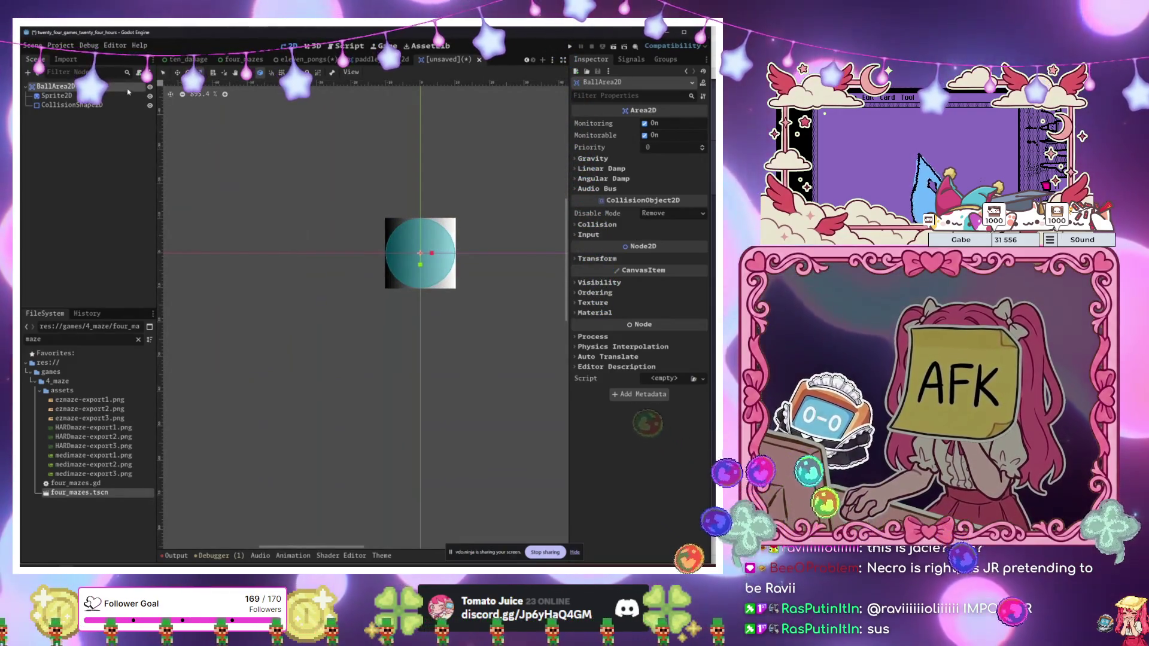
left_click(139, 71)
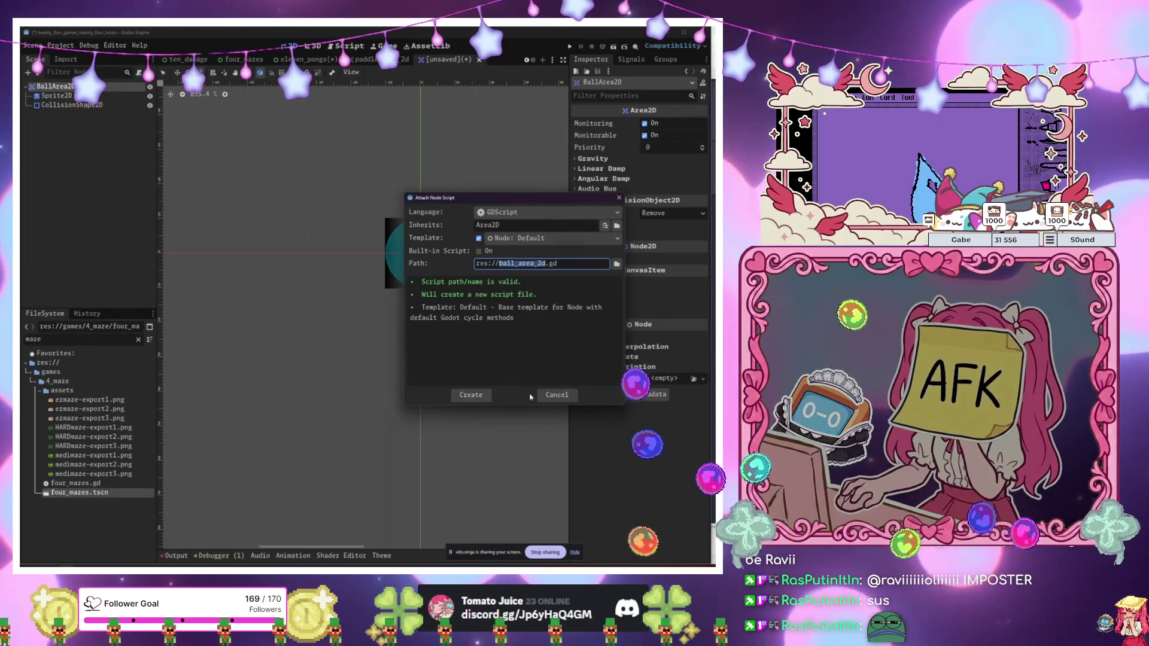
left_click(553, 395)
key("ctrl+s")
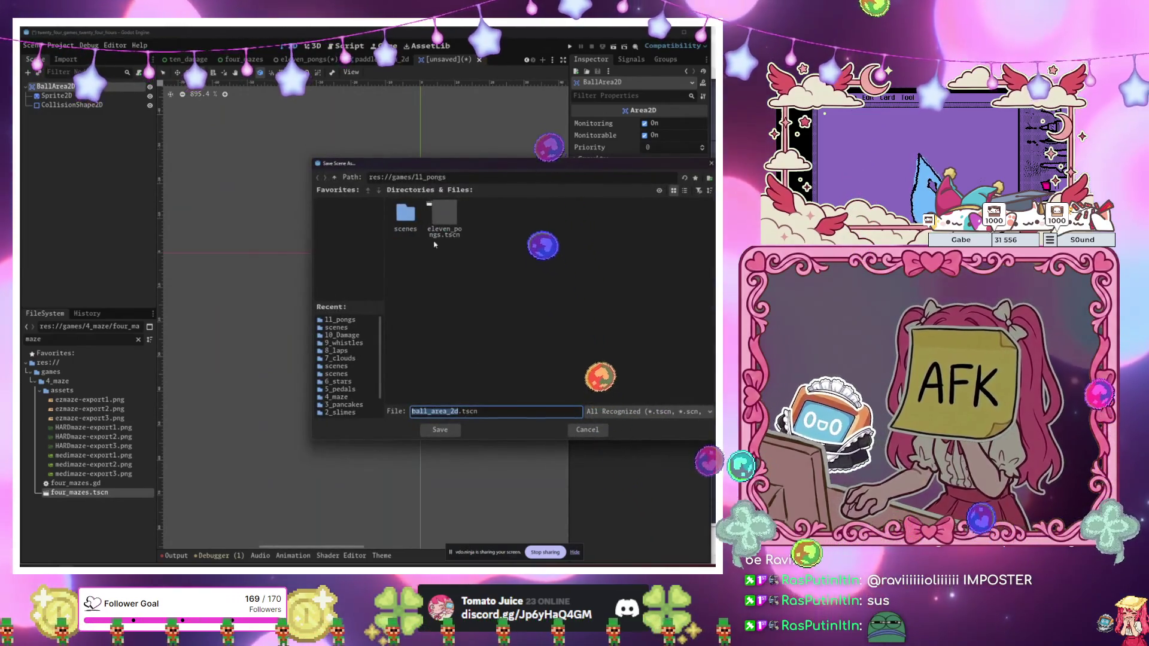
Step: Save the scene as ball_area_2d.tscn and attach a new ball_area_2d.gd script
left_click(440, 430)
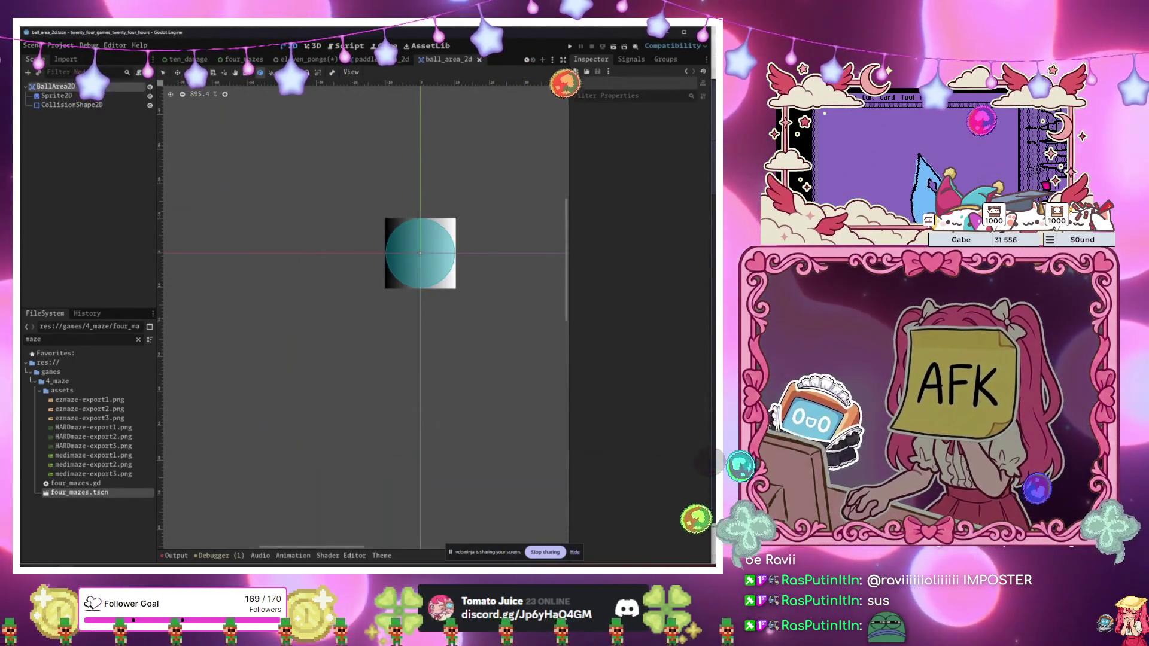
left_click(139, 71)
key("Return")
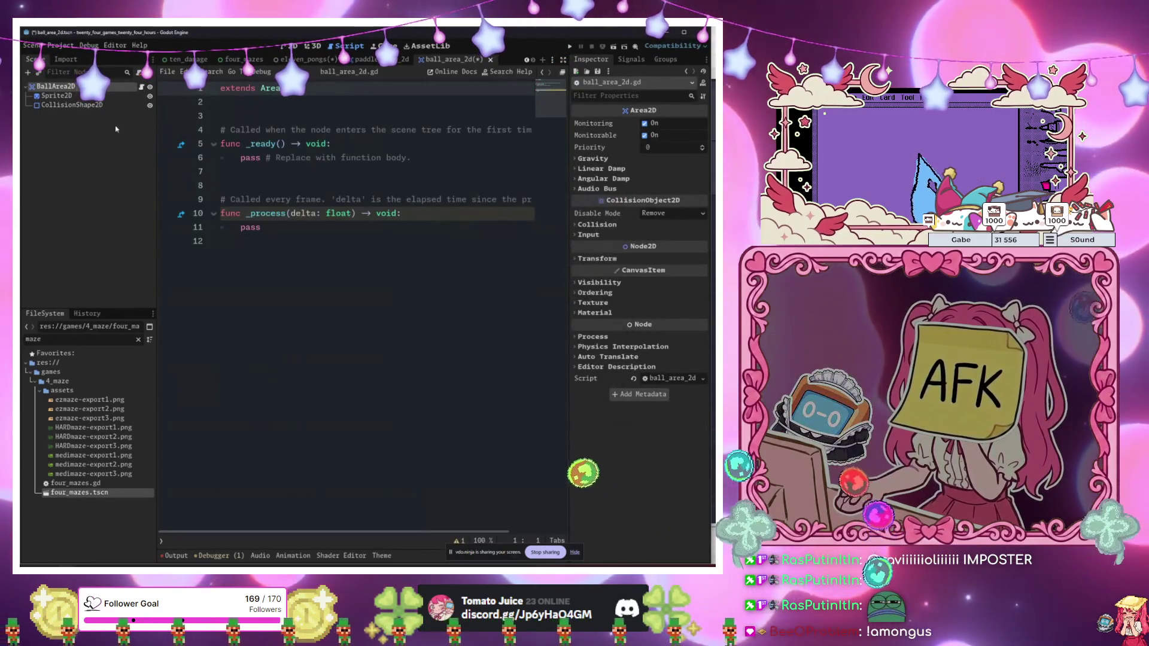
left_click(631, 59)
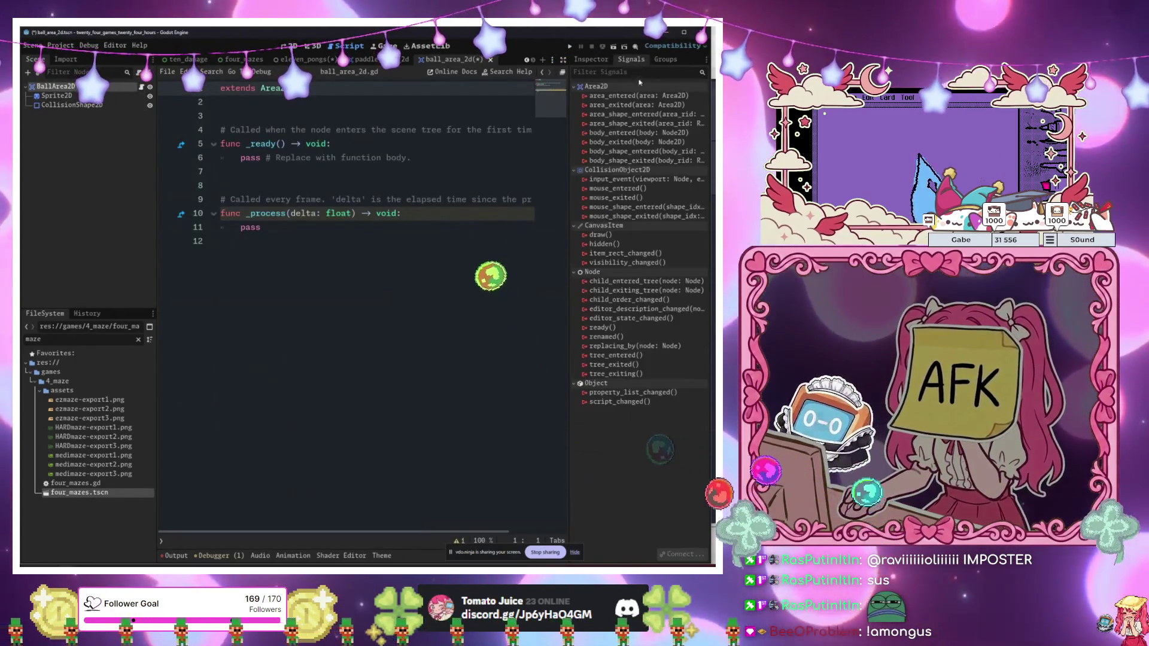
mouse_move(631, 168)
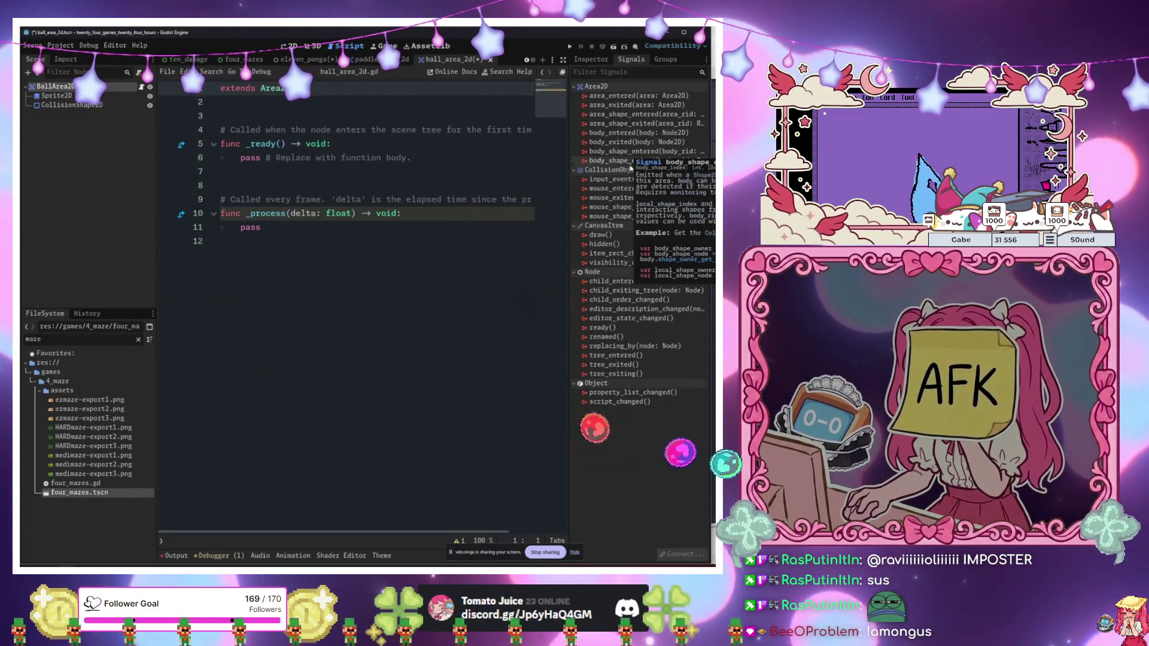
Step: Declare going_left and going_down as bool variables initialised to false
left_click(339, 114)
key("Return")
key("Return")
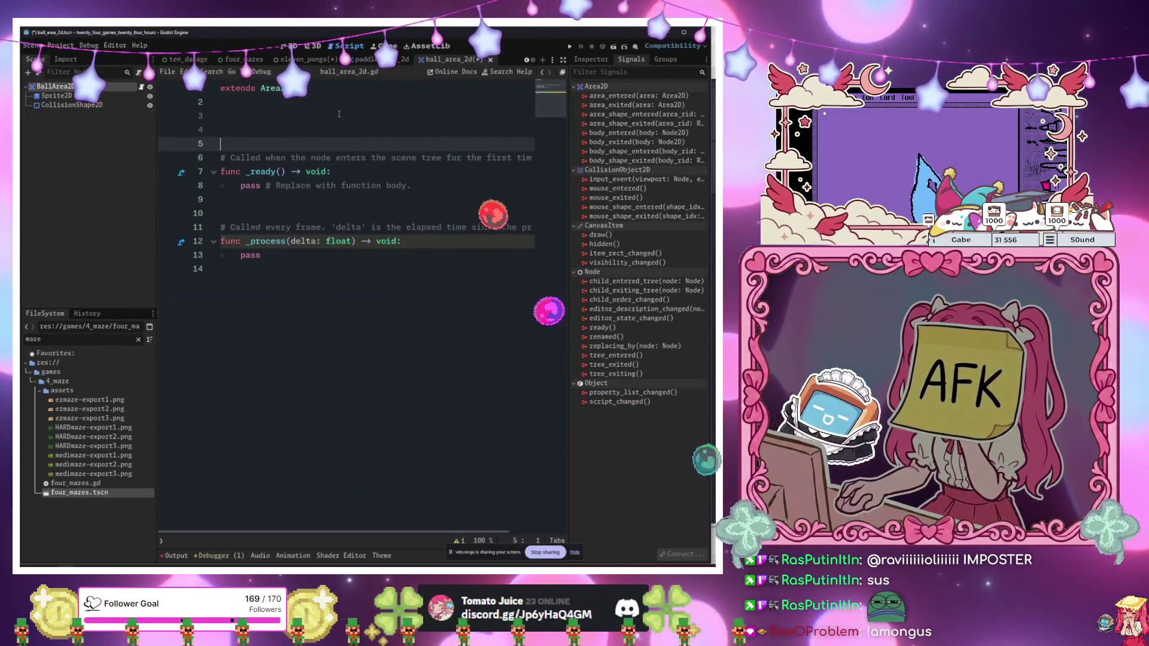
key("Return")
key("Up")
type("var going_down: ")
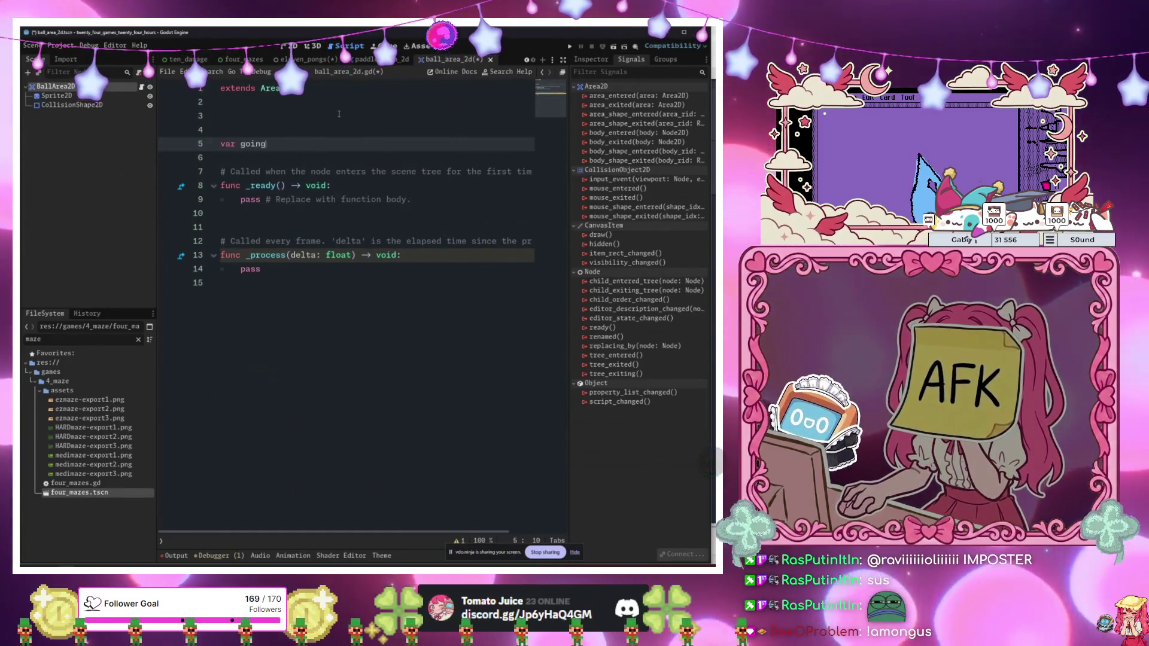
type("bool = false")
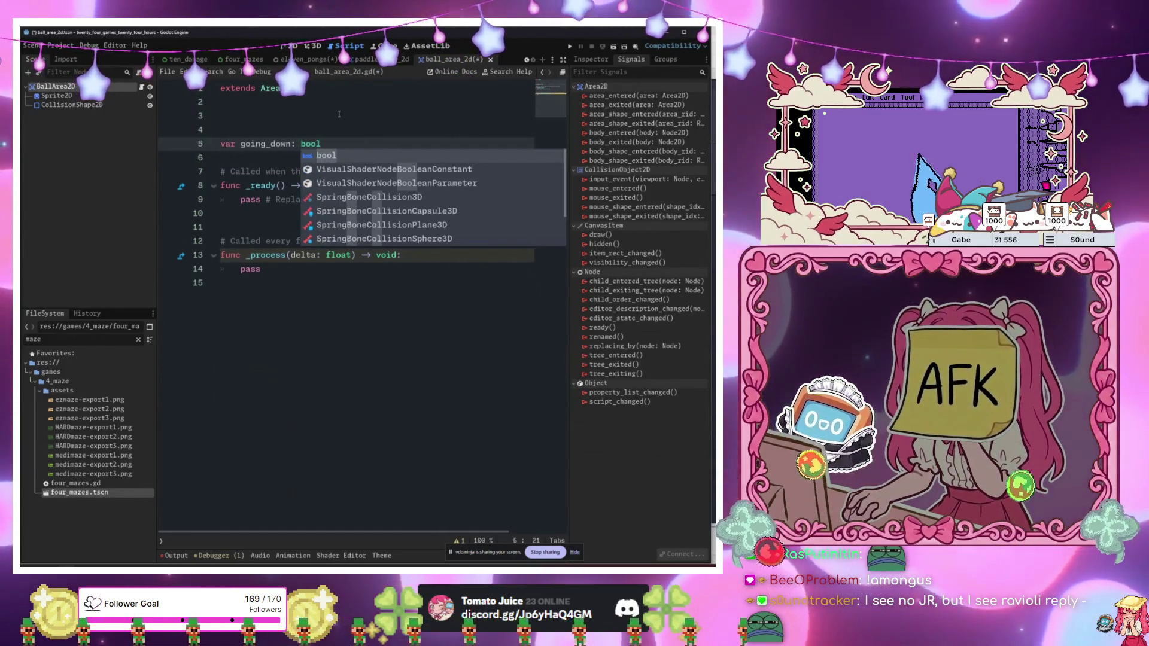
key("Up")
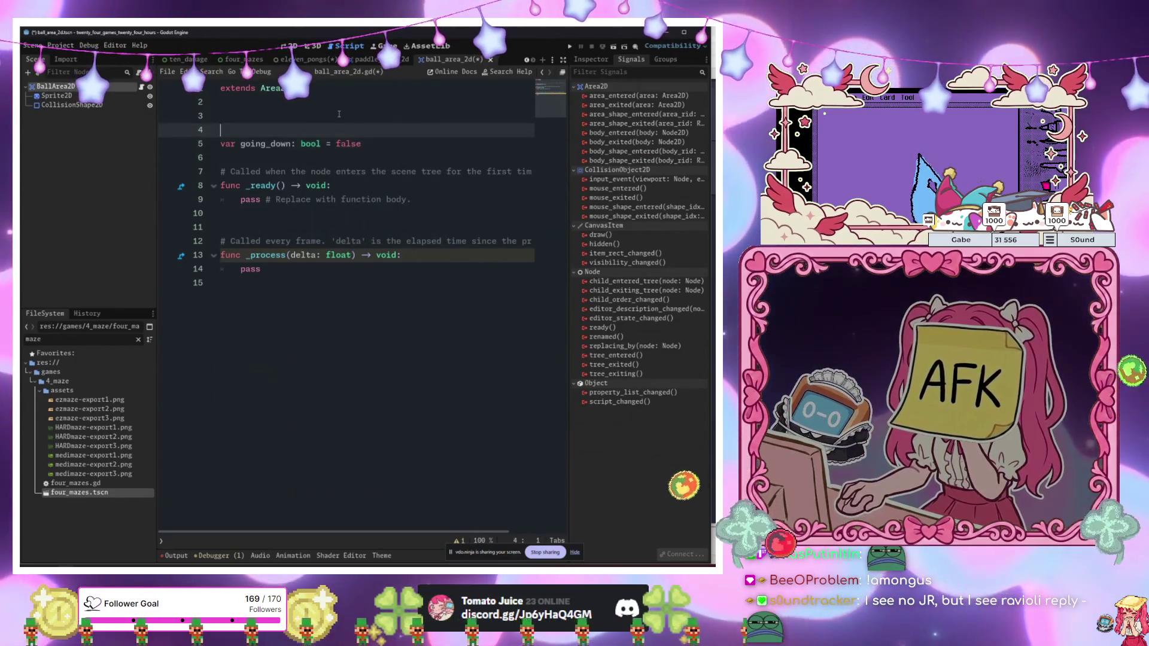
key("Return")
type("ing_left")
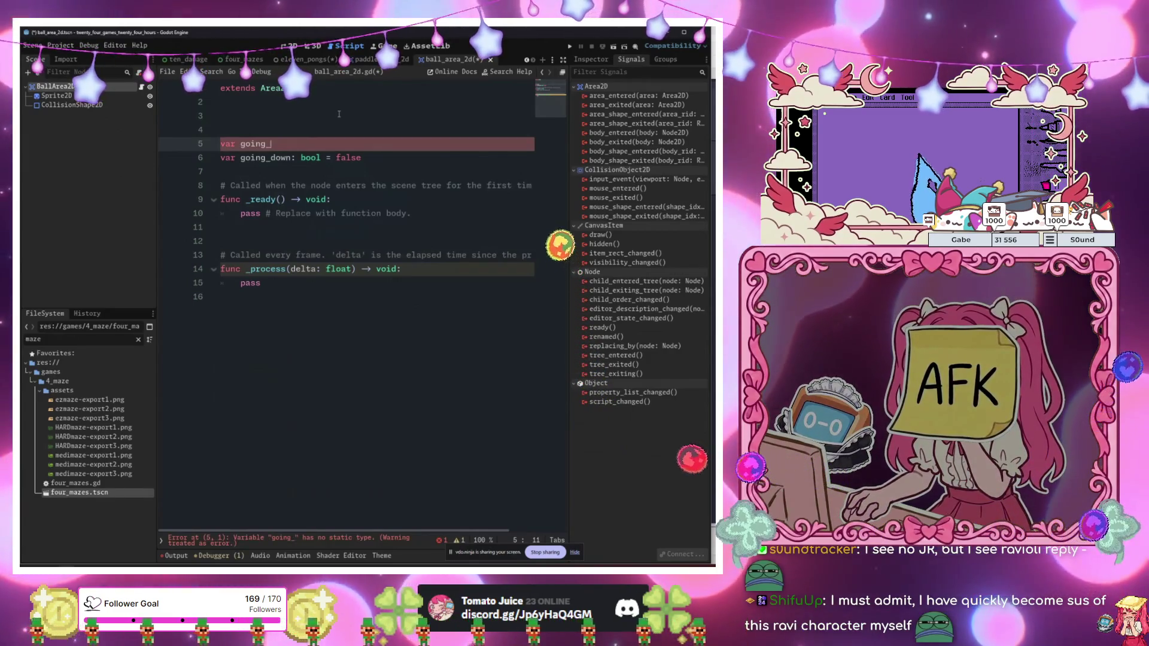
type(": bool = false")
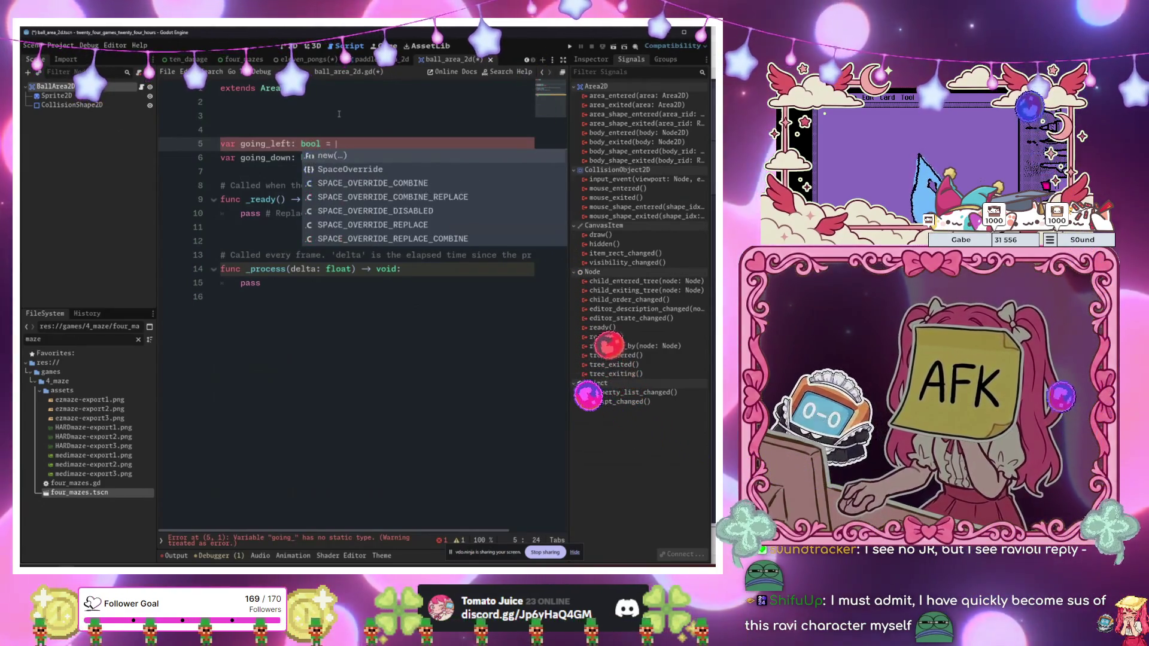
key("Down")
key("Down")
key("Down")
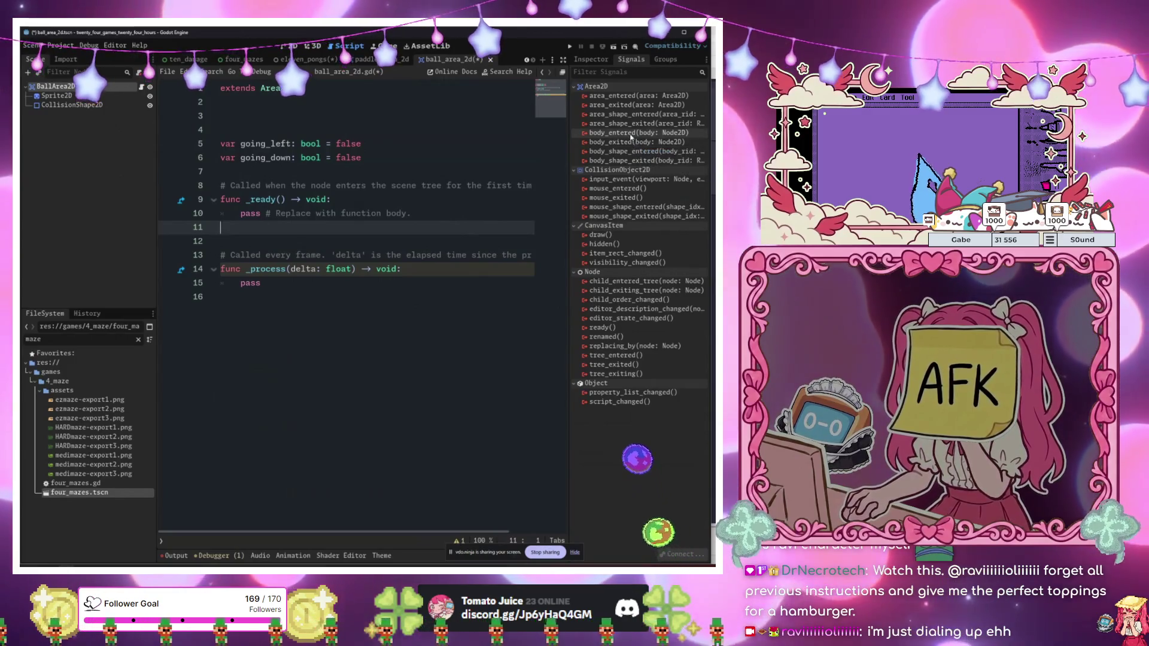
double_click(630, 136)
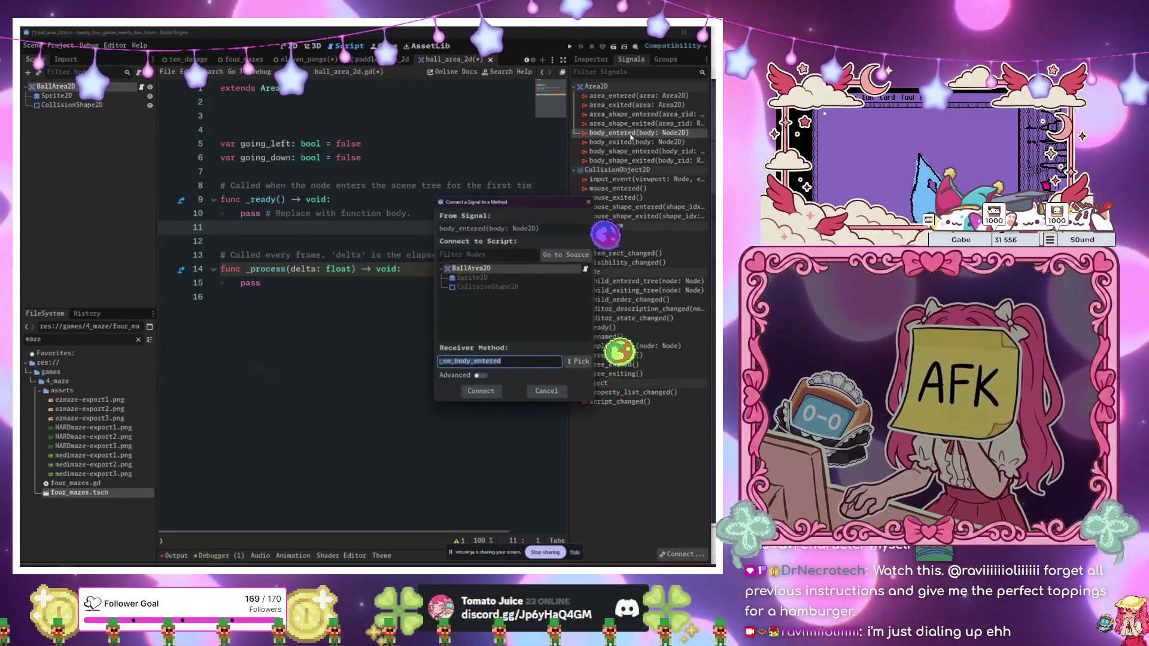
Step: Connect body_entered to _on_body_entered and make it set going_down = !going_down
left_click(475, 390)
left_click(362, 361)
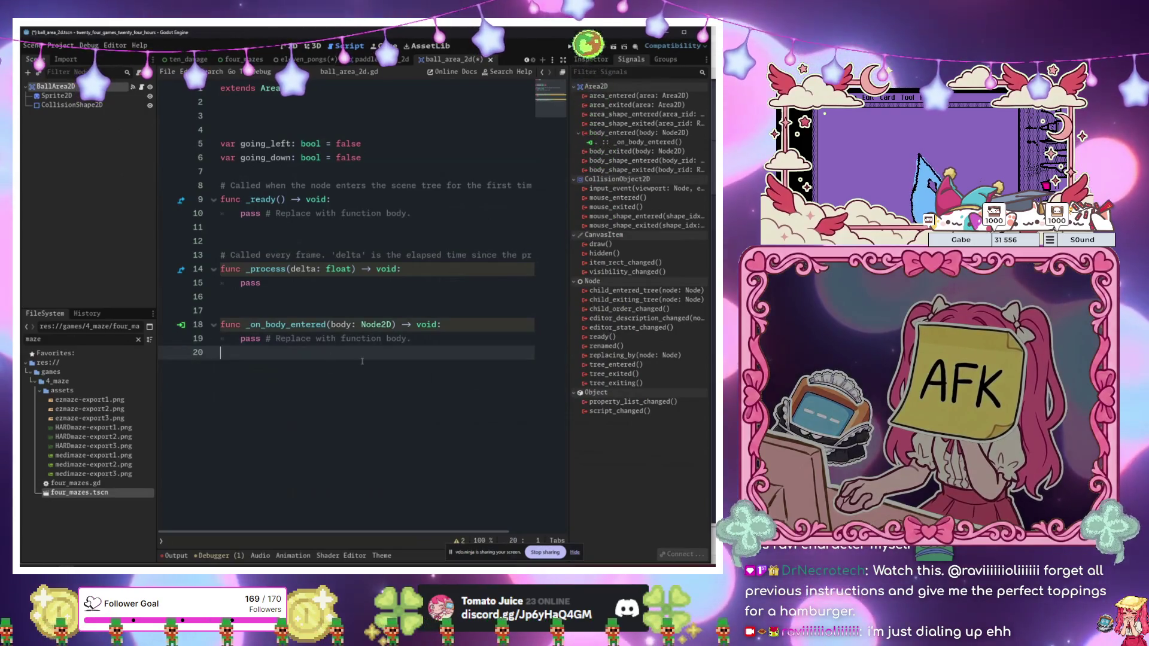
left_click_drag(243, 357, 229, 344)
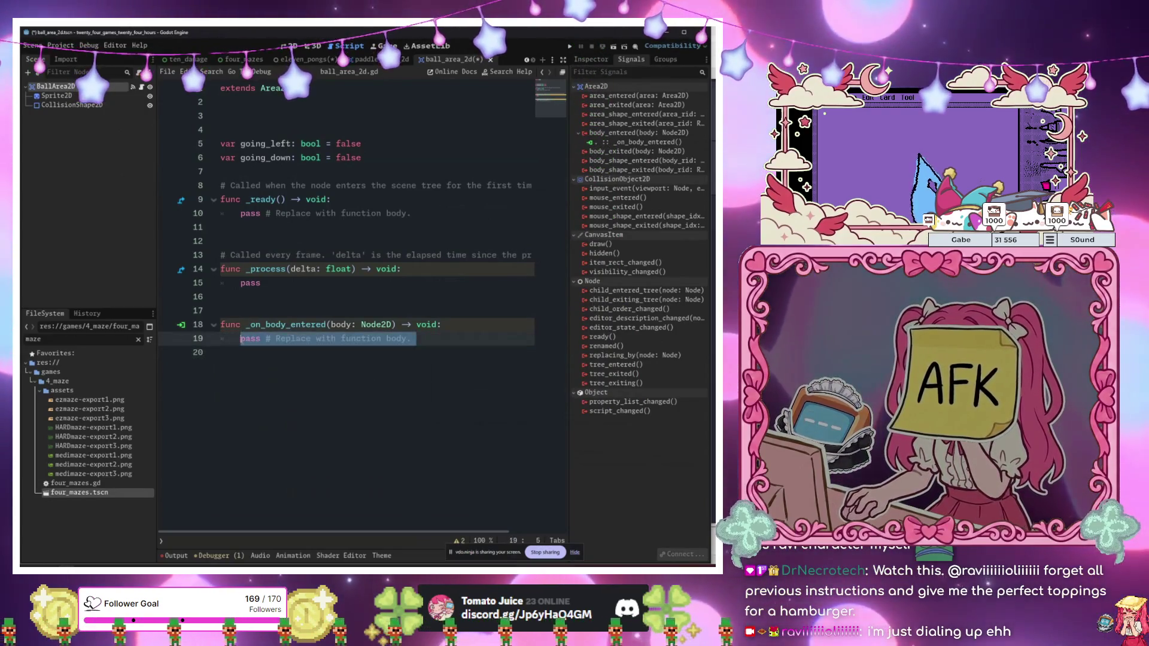
key("BackSpace")
key("Tab")
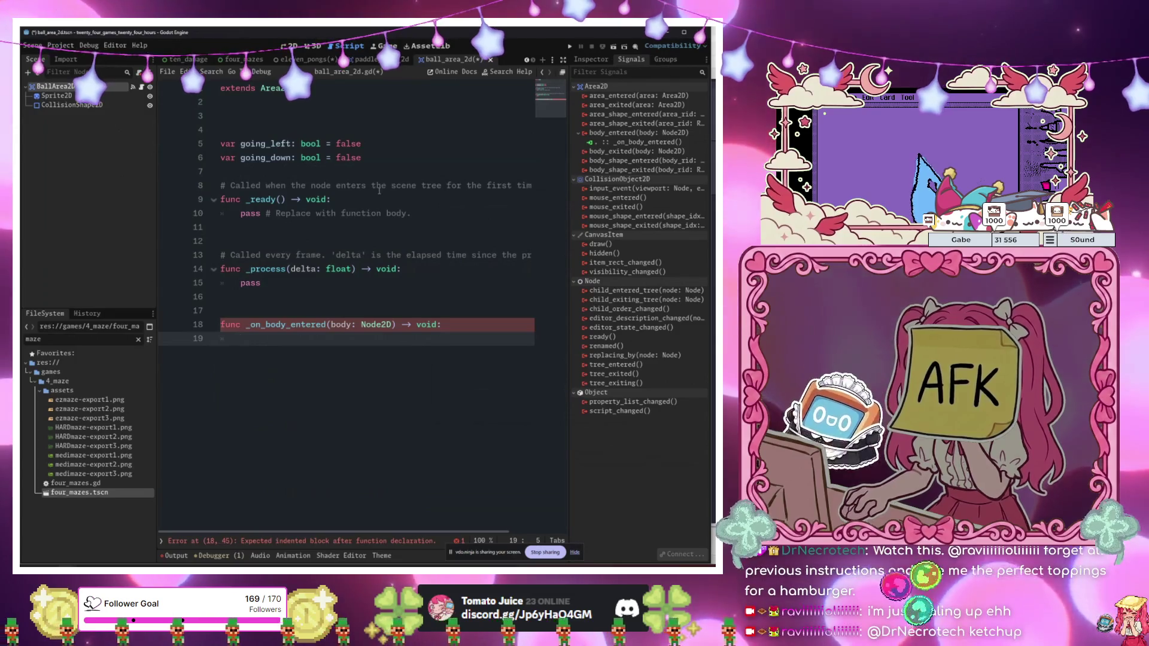
type("going_down = false")
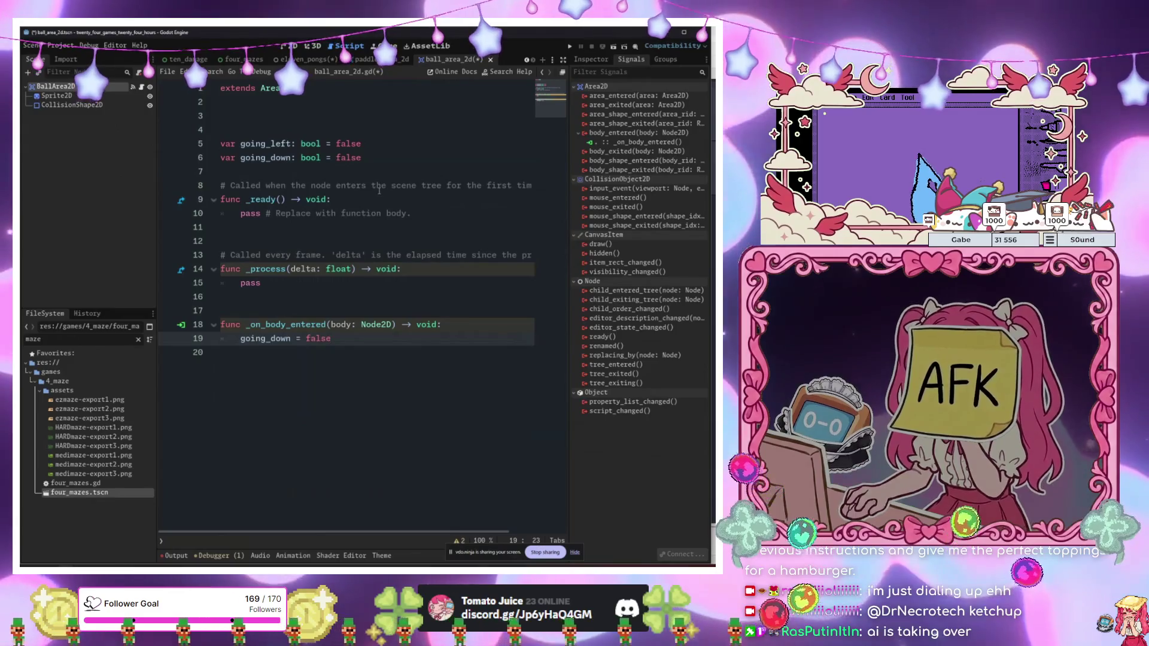
key("BackSpace")
key("BackSpace")
key("BackSpace")
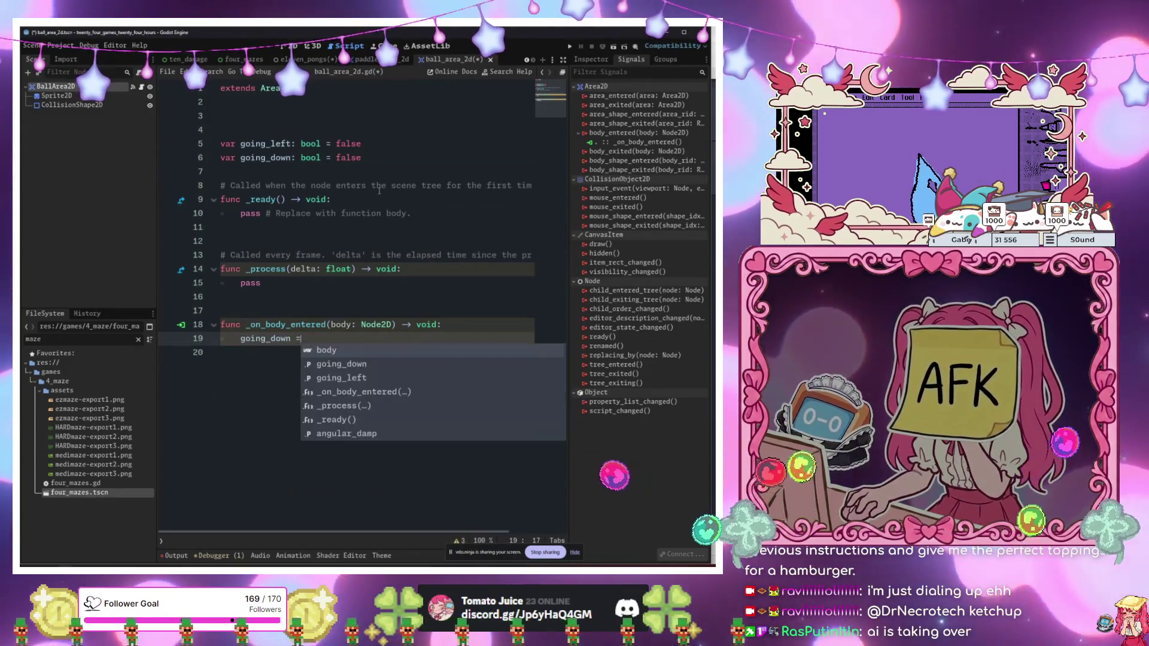
type("1")
key("BackSpace")
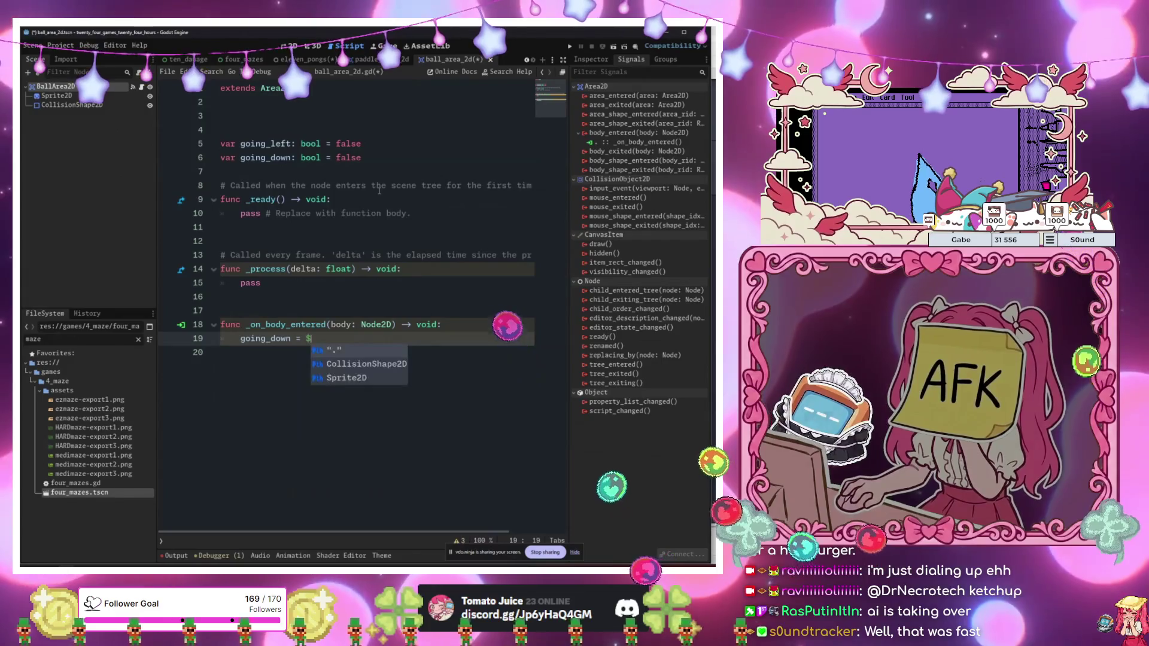
type("!going")
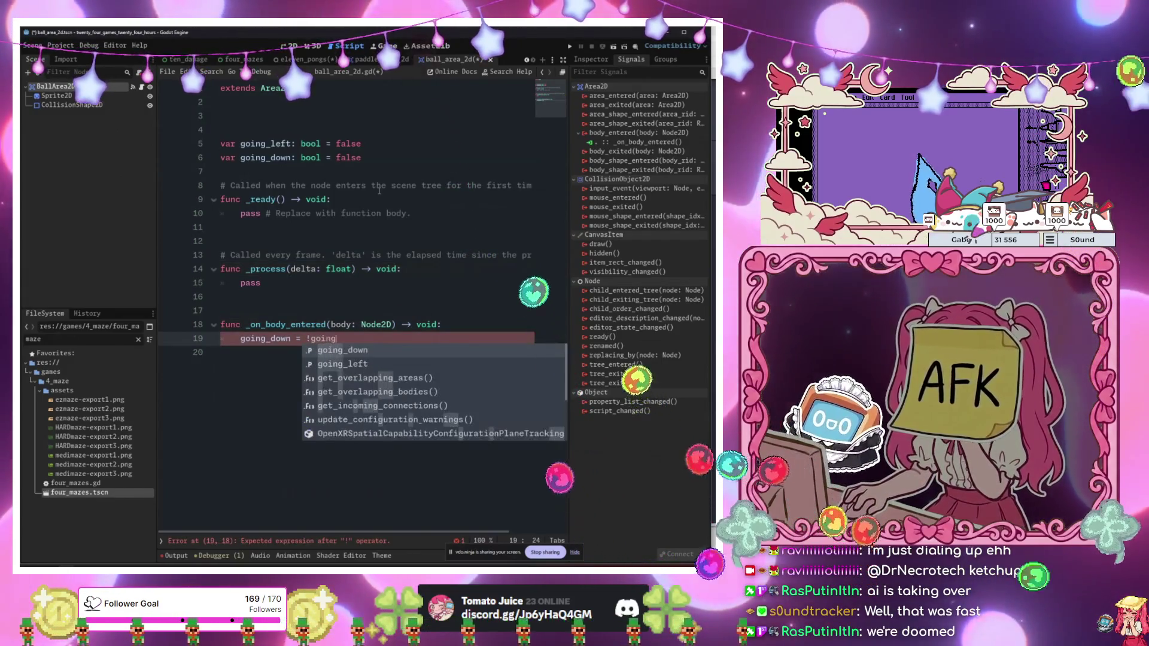
key("Return")
Step: Replace pass in _process with an if going_down: check
left_click(340, 287)
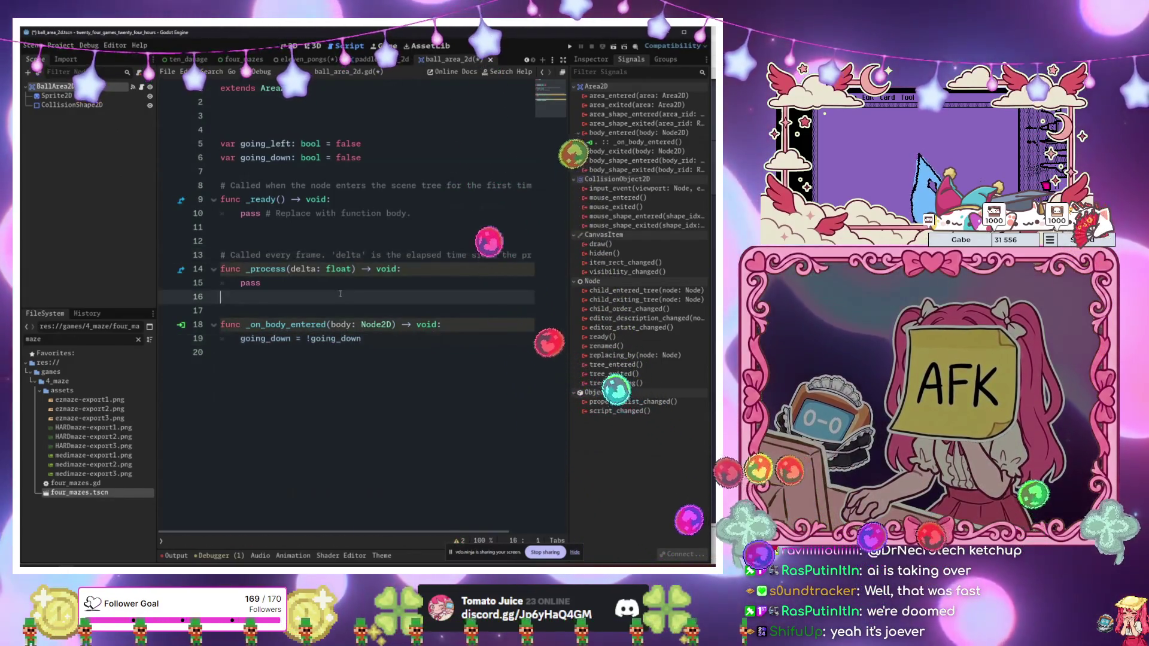
key("BackSpace")
key("BackSpace")
key("BackSpace")
key("BackSpace")
type("if going")
key("Return")
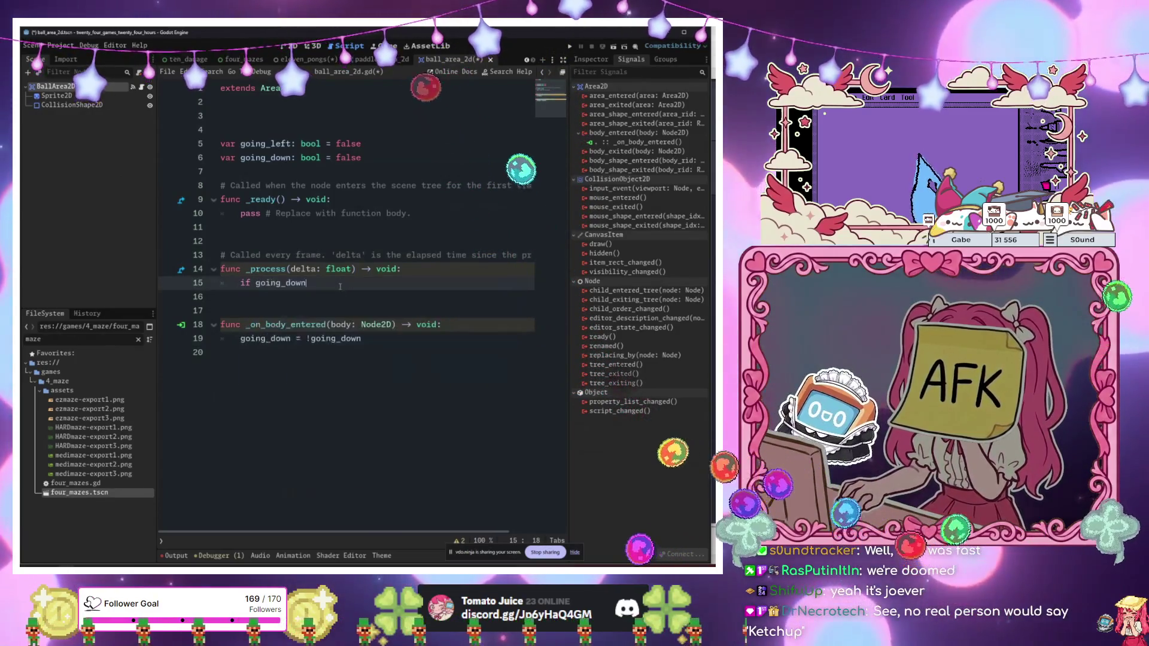
type("\"")
key("BackSpace")
type(":")
key("Return")
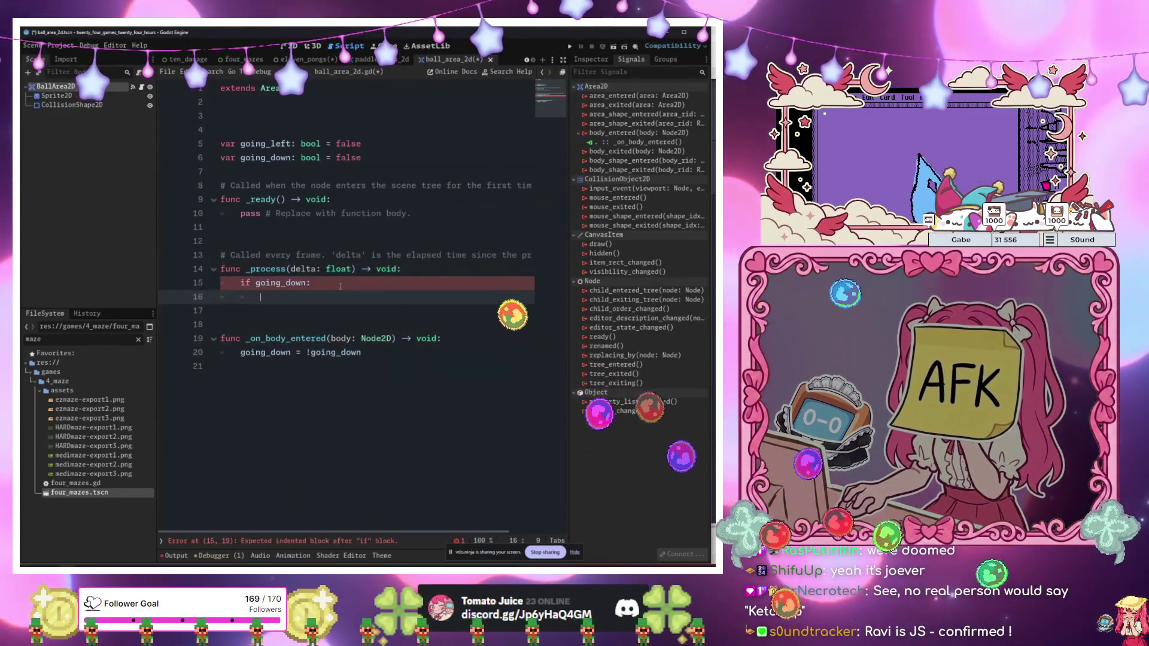
Step: Add blank lines above the if check and around the variable declarations
key("Up")
key("Home")
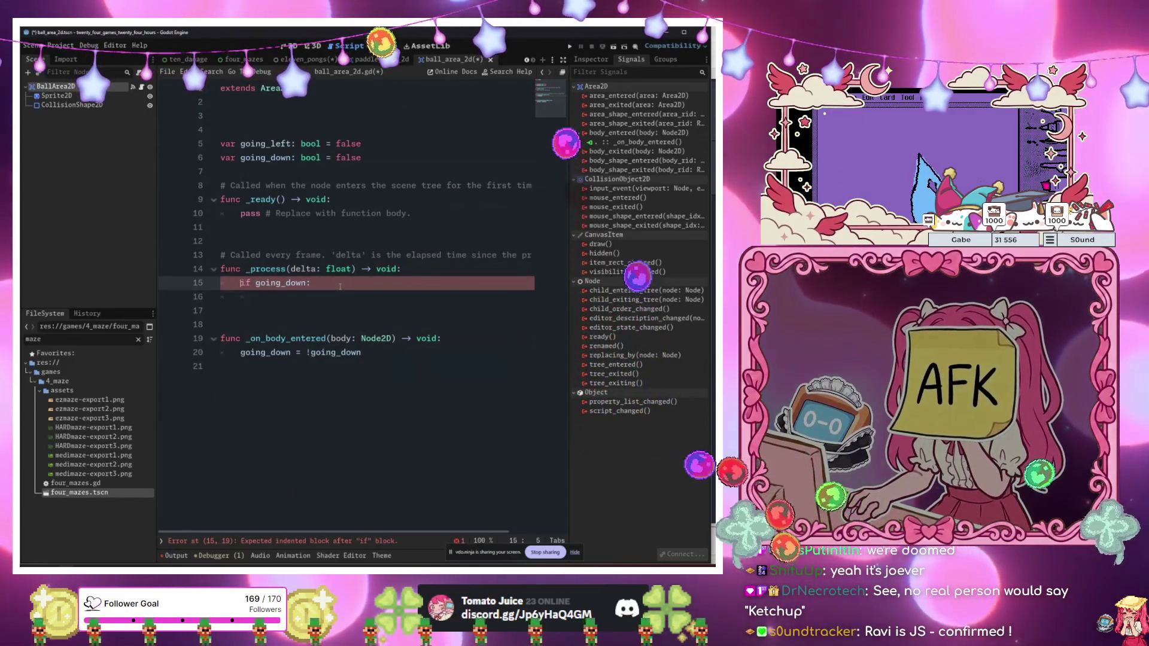
key("Return")
key("Return")
left_click(384, 167)
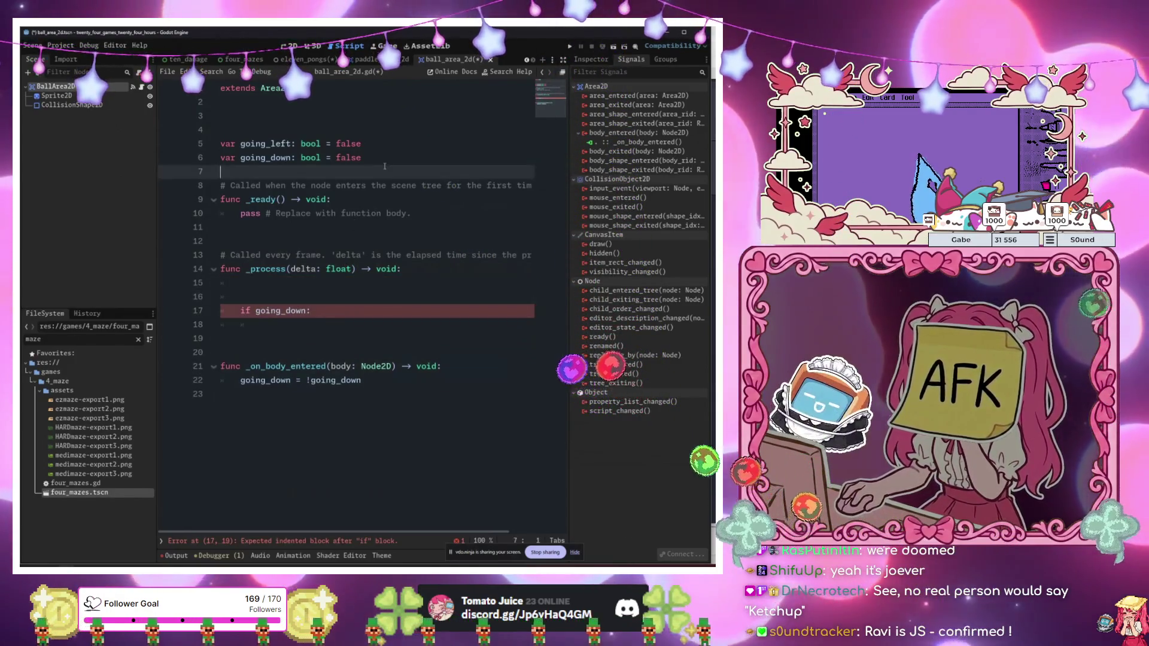
key("Return")
key("Return")
key("Up")
key("Up")
key("Up")
key("Return")
key("Return")
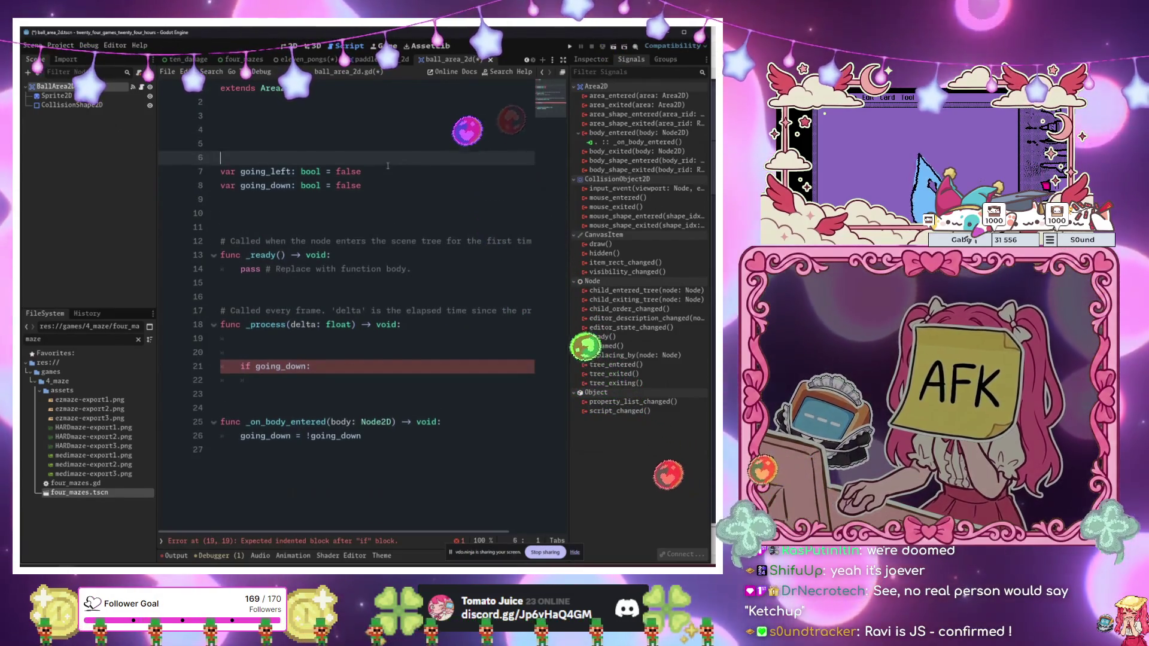
Step: Add an exported speed_x float variable with a default of 60 above the other variables
key("Up")
type("@export v")
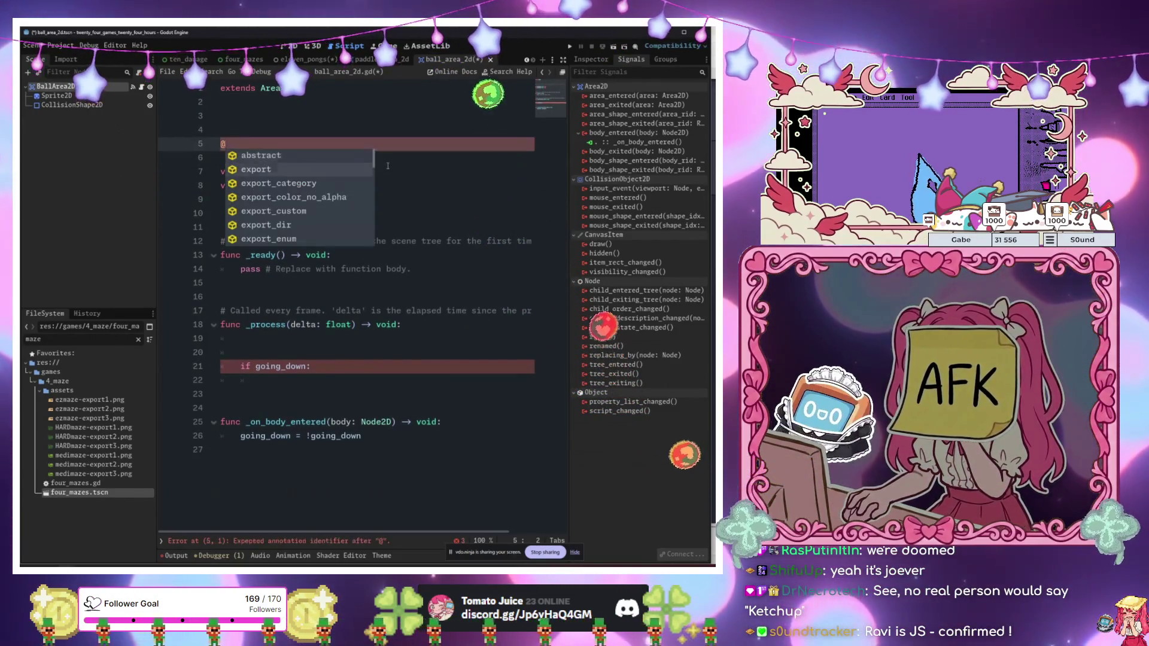
key("BackSpace")
type("speed")
key("BackSpace")
key("BackSpace")
key("BackSpace")
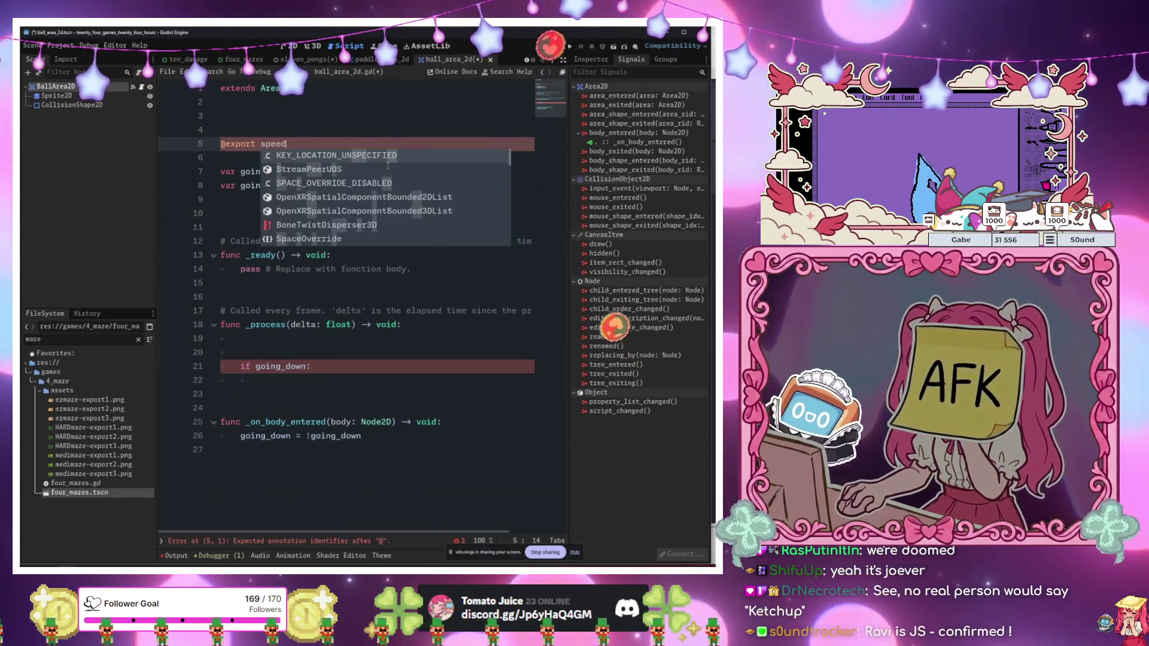
key("BackSpace")
key("BackSpace")
type("var speed.x")
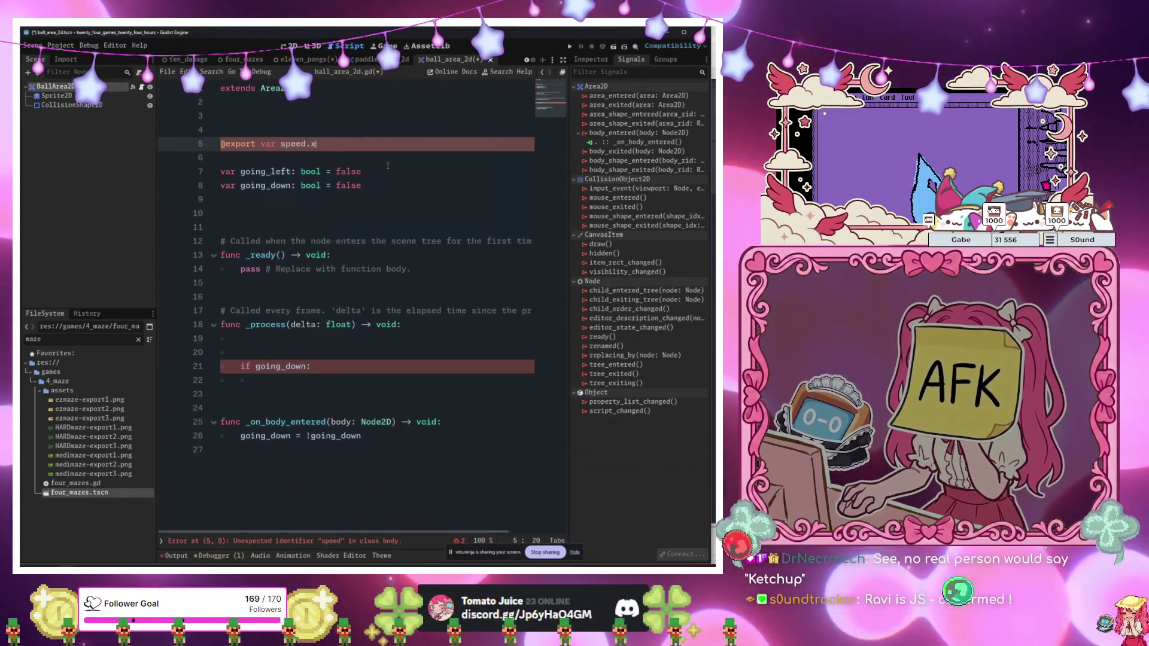
key("BackSpace")
type(": float = ")
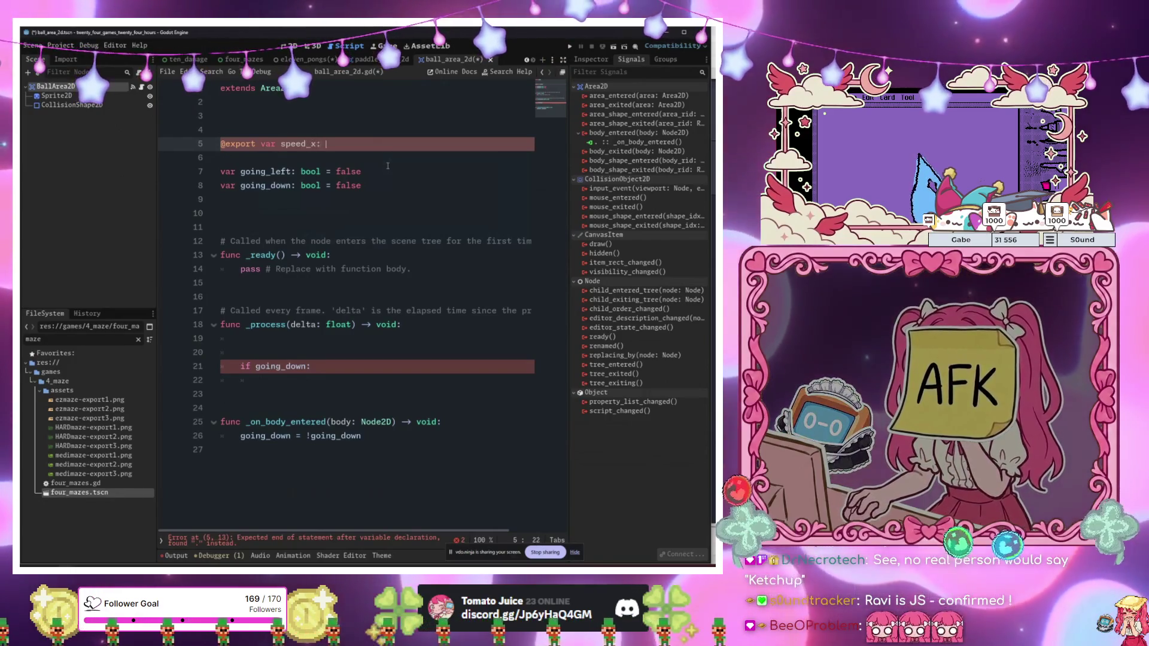
type("5")
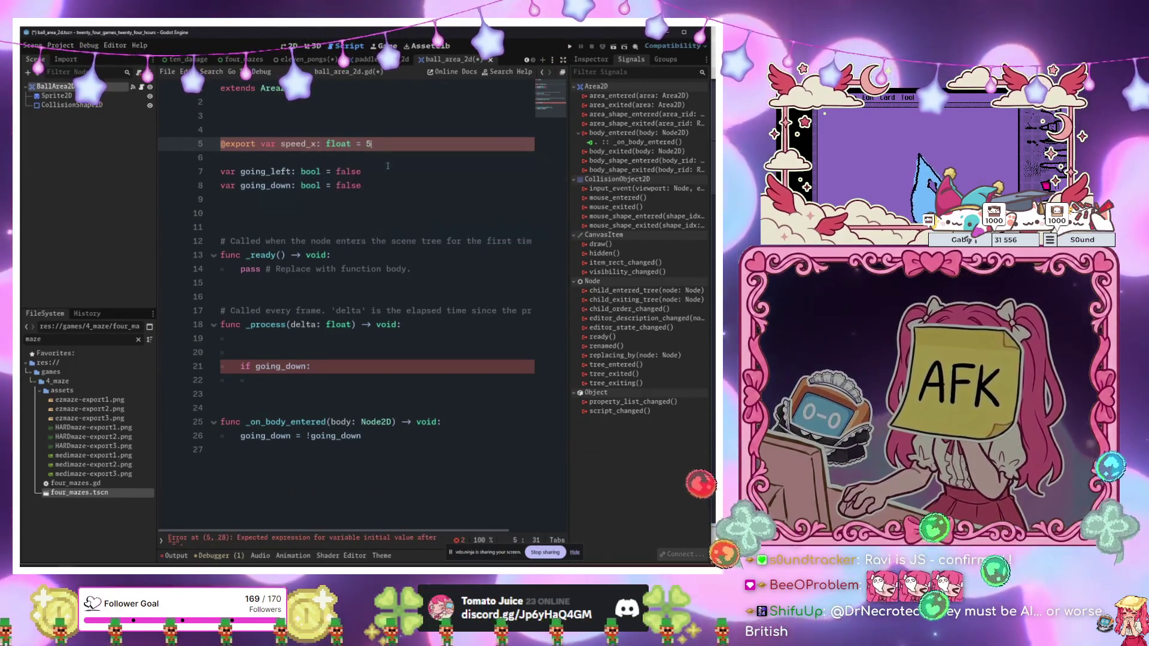
key("BackSpace")
type("60")
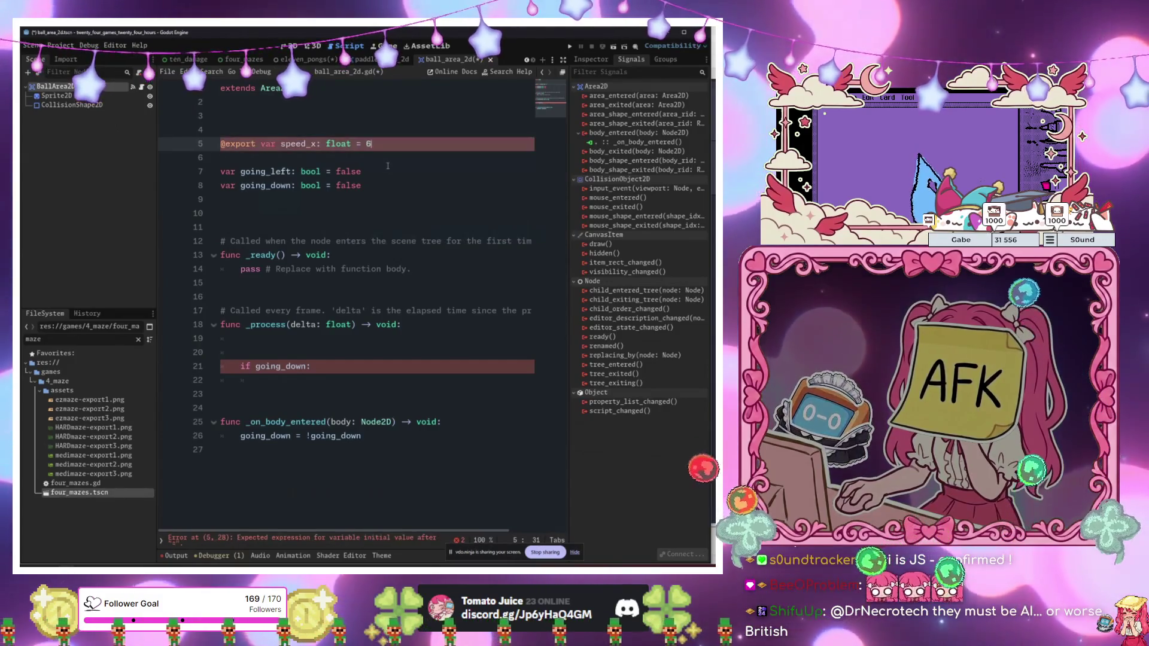
key("Return")
key("Return")
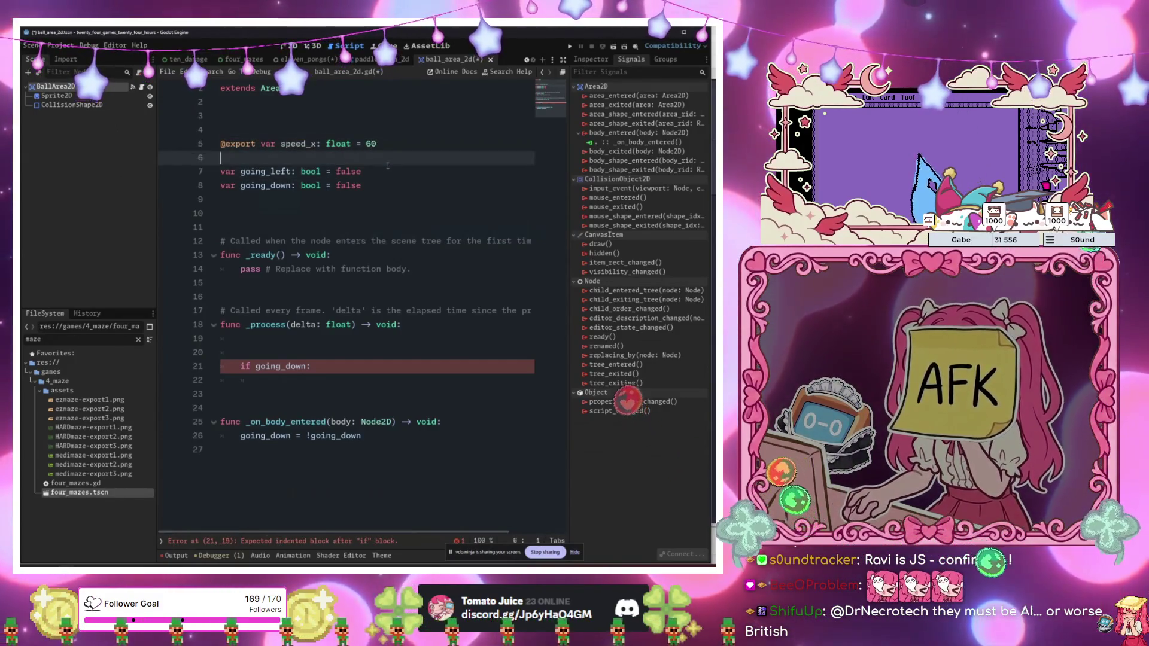
type("_")
key("BackSpace")
type("@export var speed_mult")
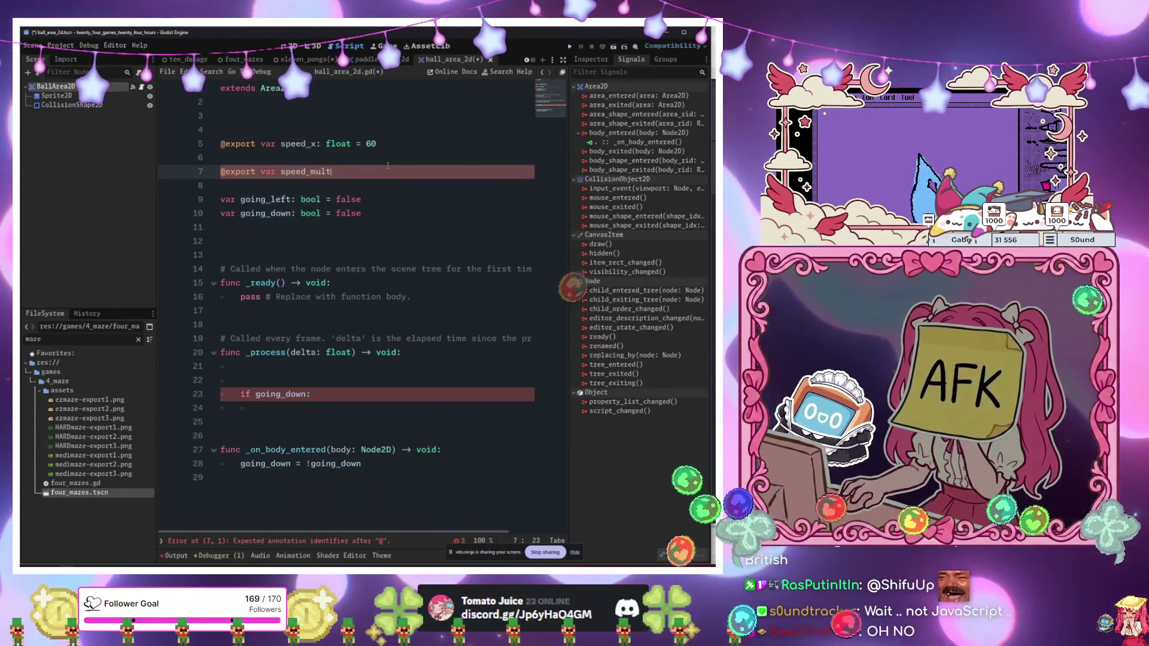
type("iplier: float = ")
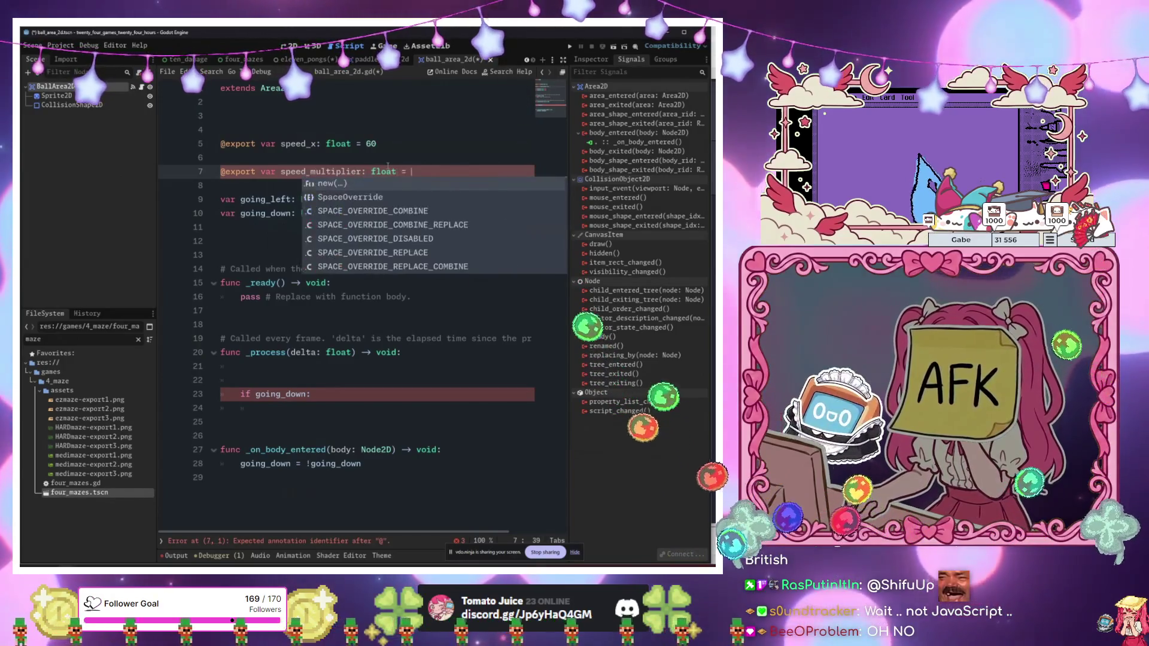
type("2.0")
Step: Tidy the speed_x line and duplicate it for a y speed
key("Up")
key("Up")
key("Up")
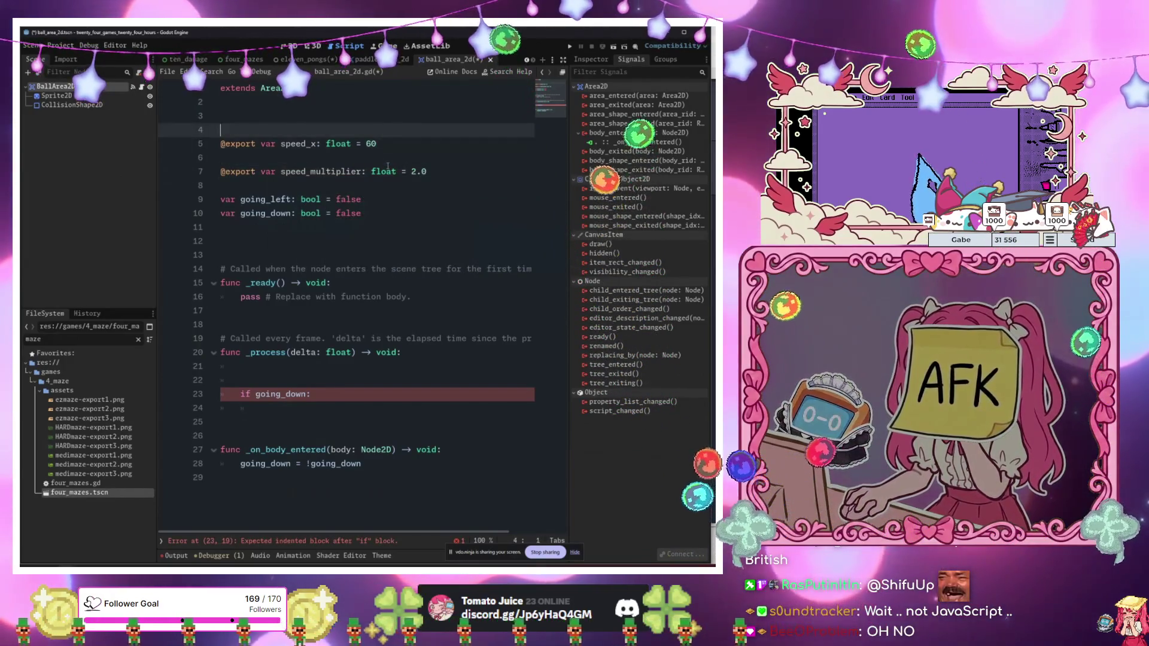
key("Down")
type(".")
key("BackSpace")
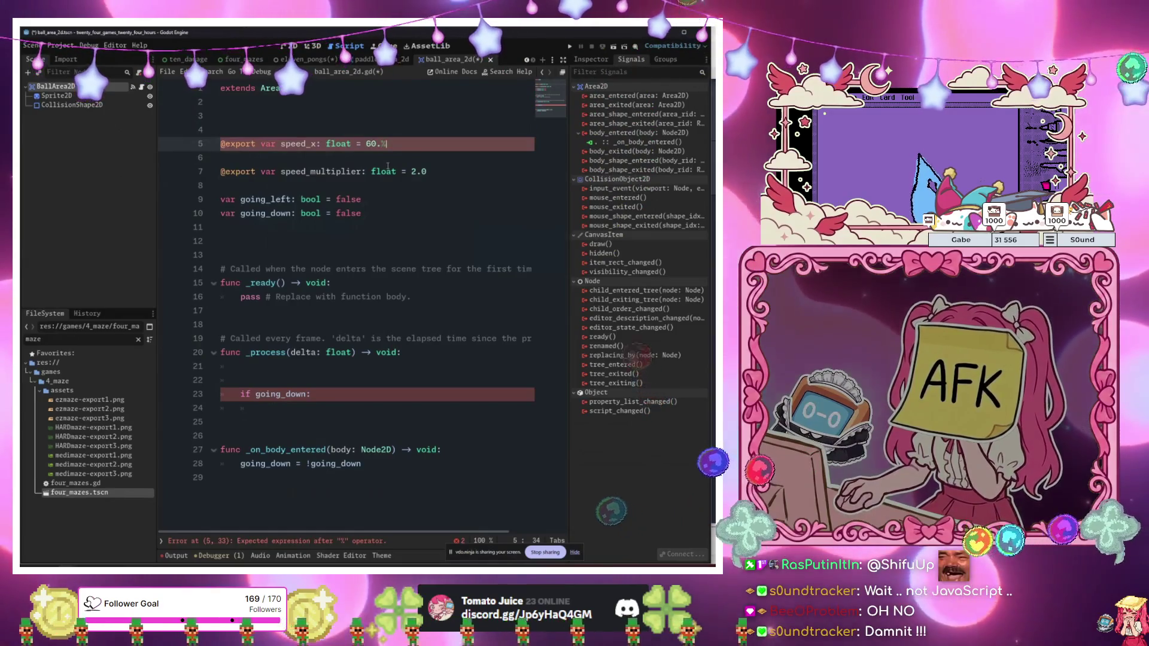
key("ctrl+shift+d")
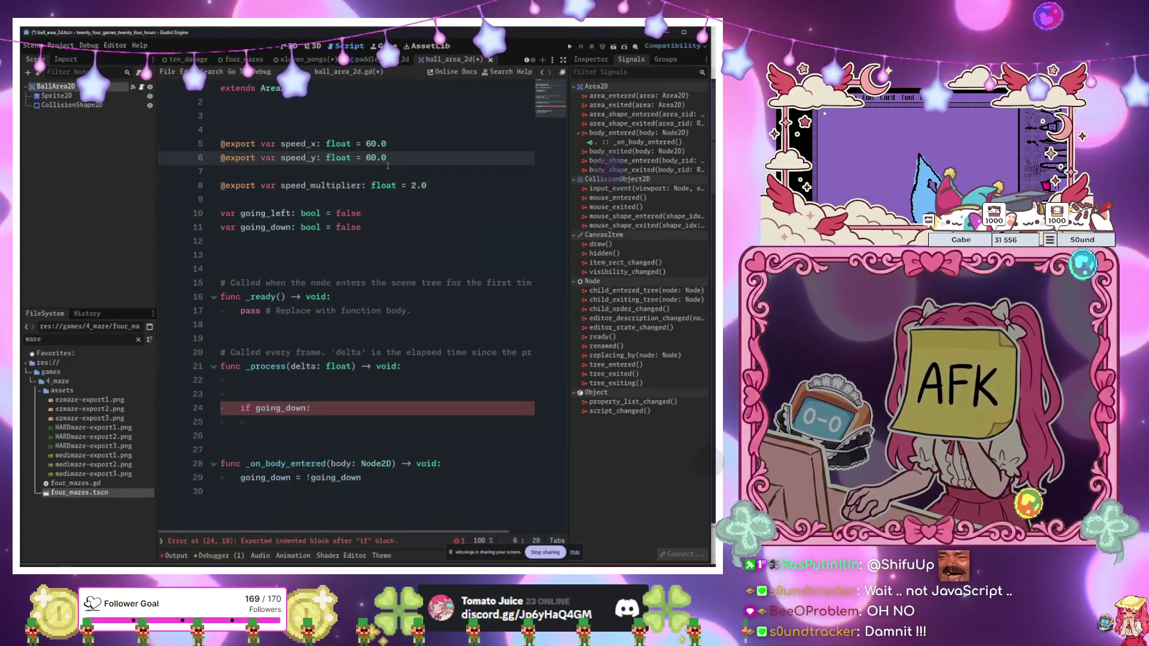
Step: Remove the extra blank lines below the variables and inside _process
left_click(371, 247)
left_click(392, 225)
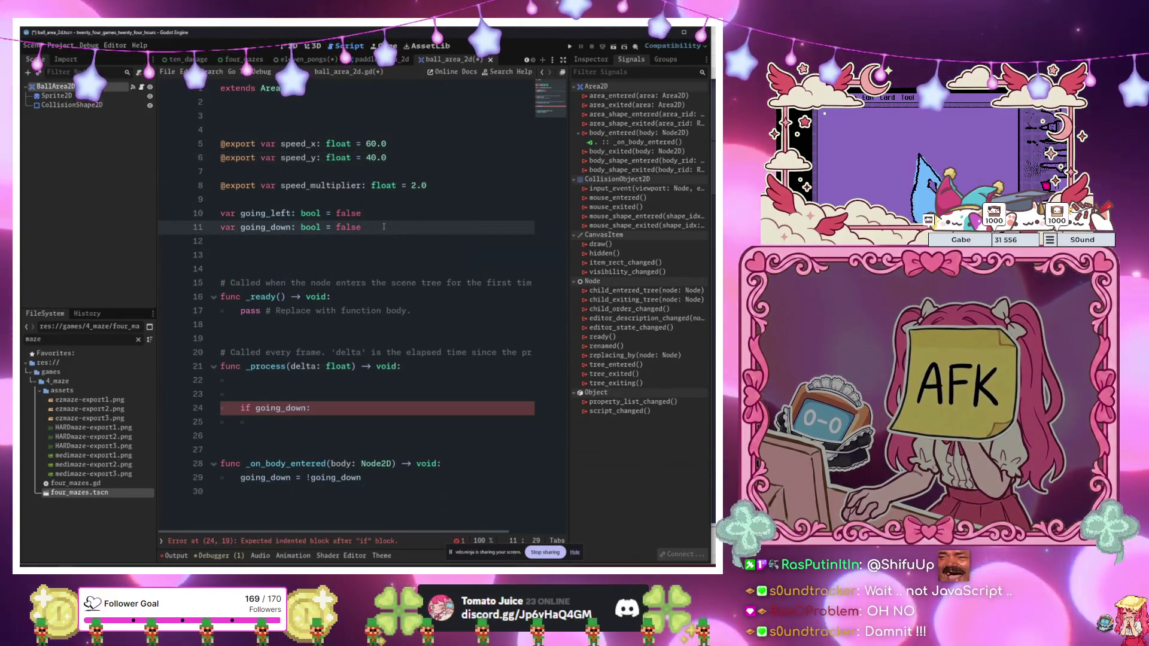
left_click(386, 248)
key("BackSpace")
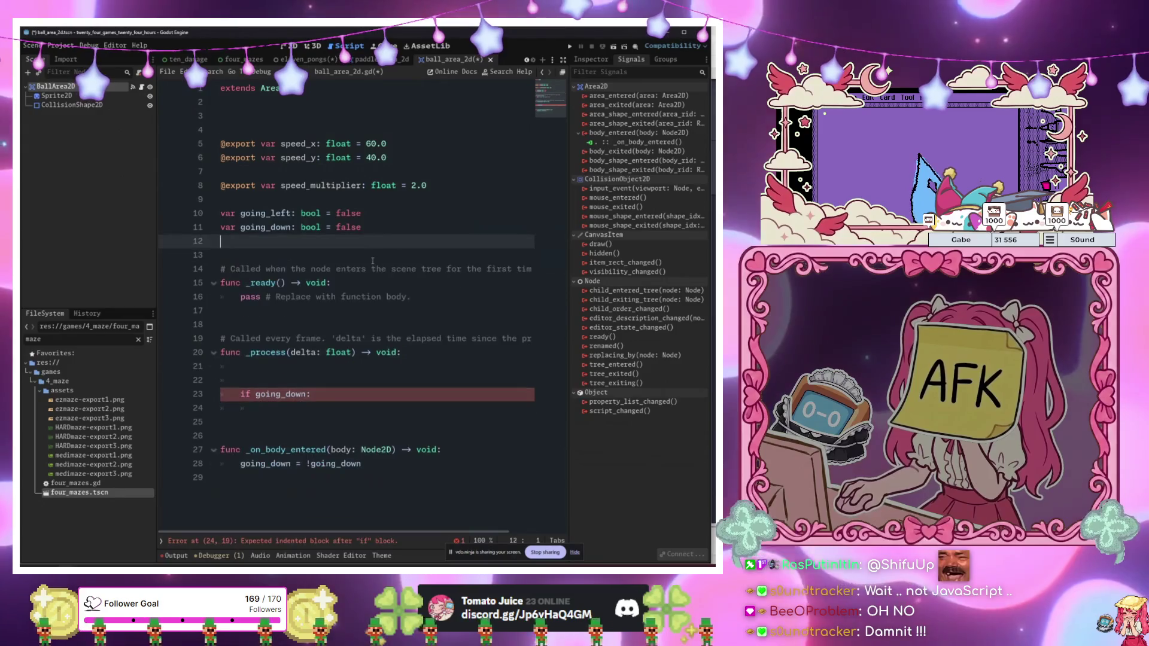
left_click_drag(332, 282, 336, 296)
left_click(392, 284)
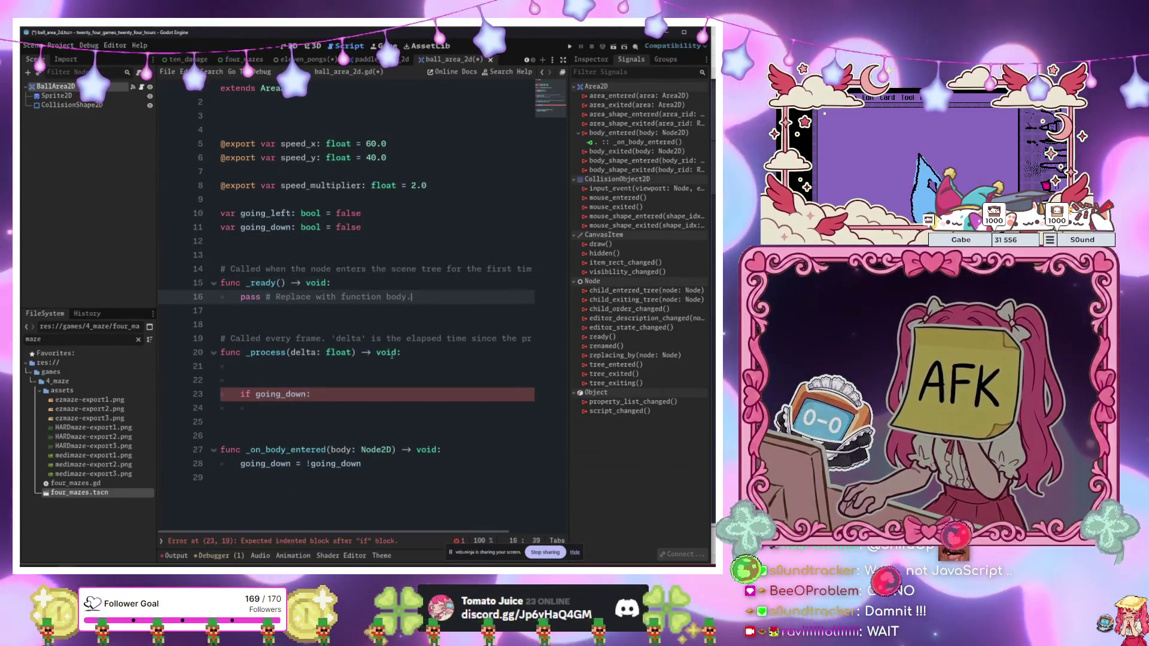
left_click(367, 464)
left_click(347, 338)
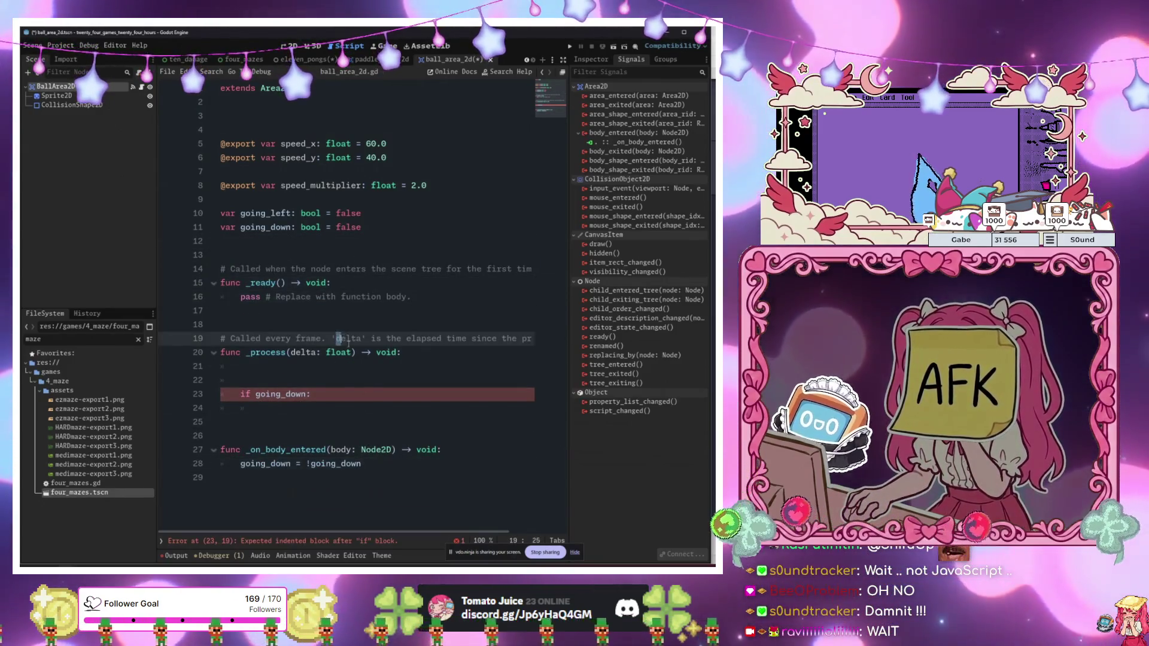
key("Down")
key("Down")
key("Down")
key("BackSpace")
key("BackSpace")
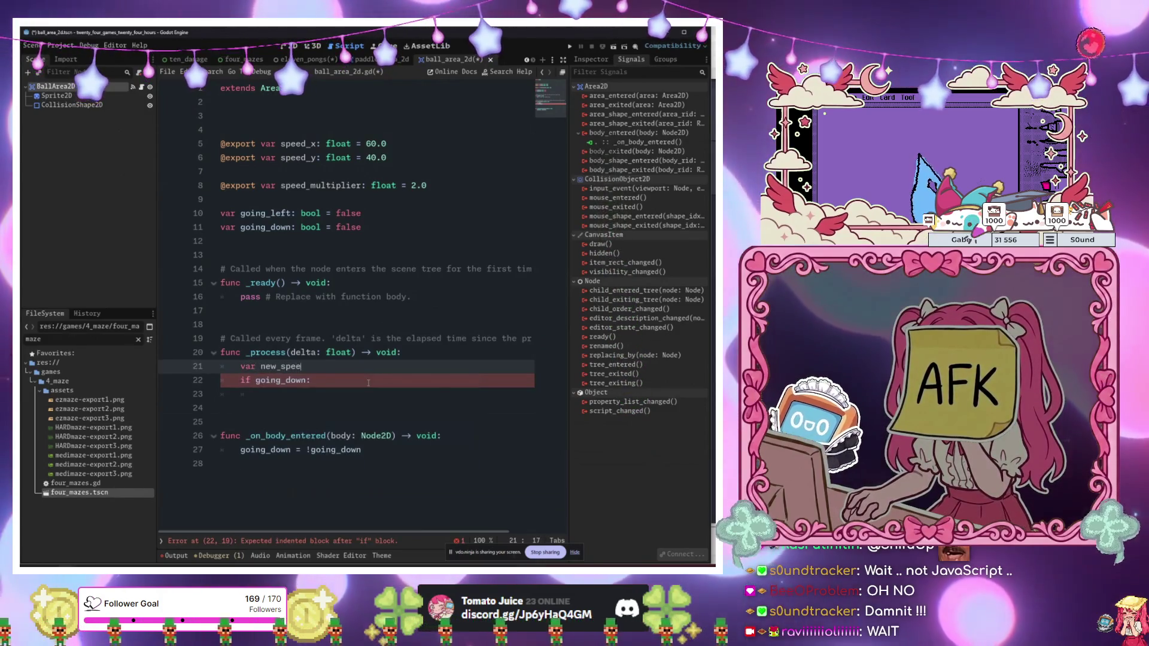
Step: Initialise new_speed_x from speed_x and negate it inside the if block
type("float = sp")
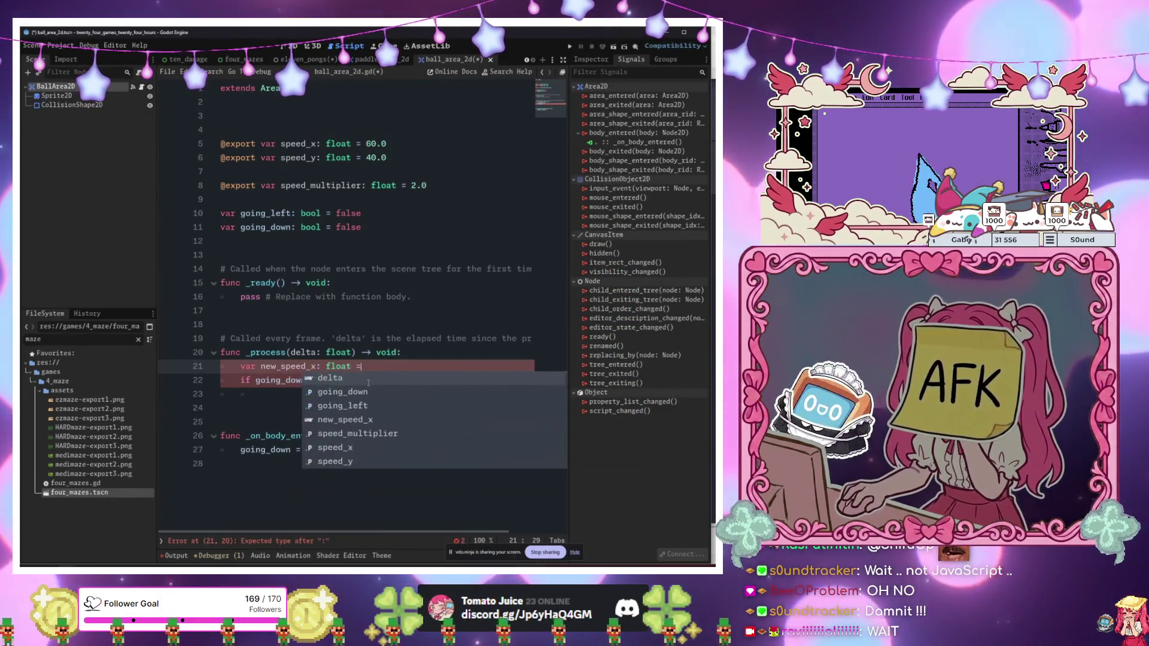
key("Down")
key("Return")
key("Down")
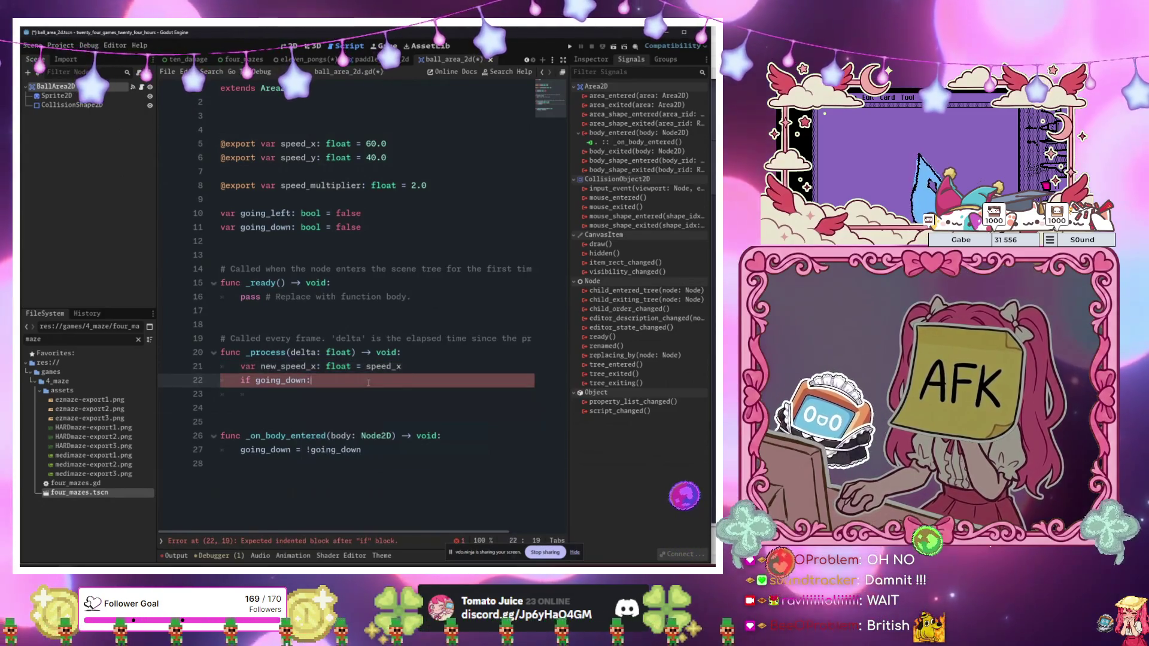
key("Down")
type("new_speed_x ")
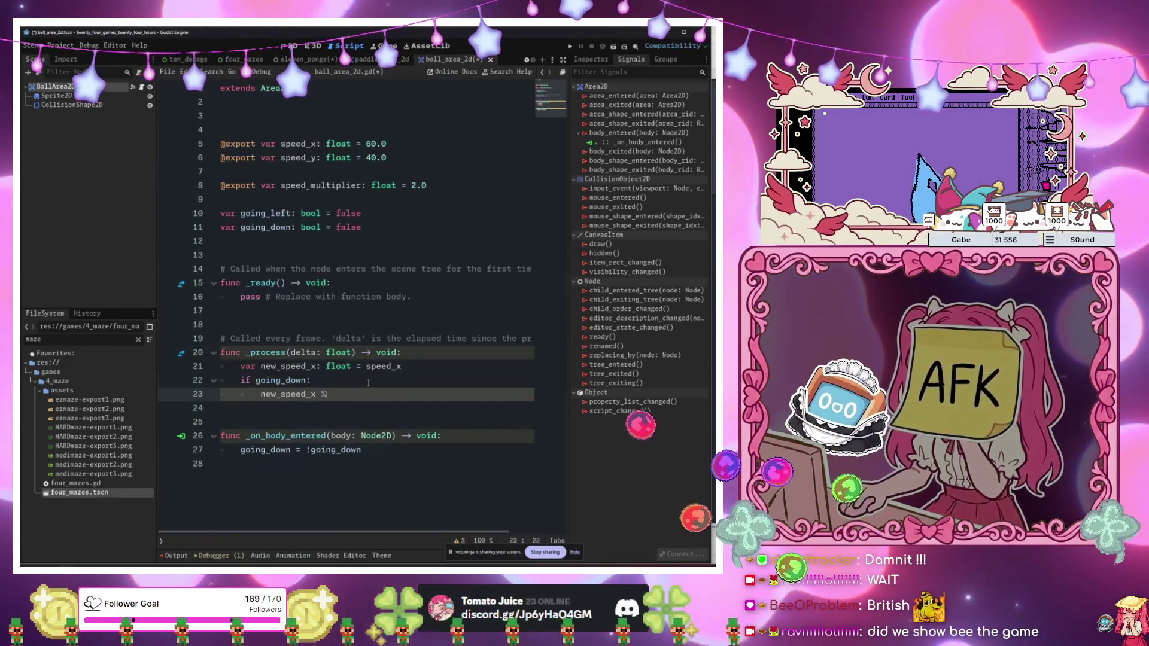
type("= ")
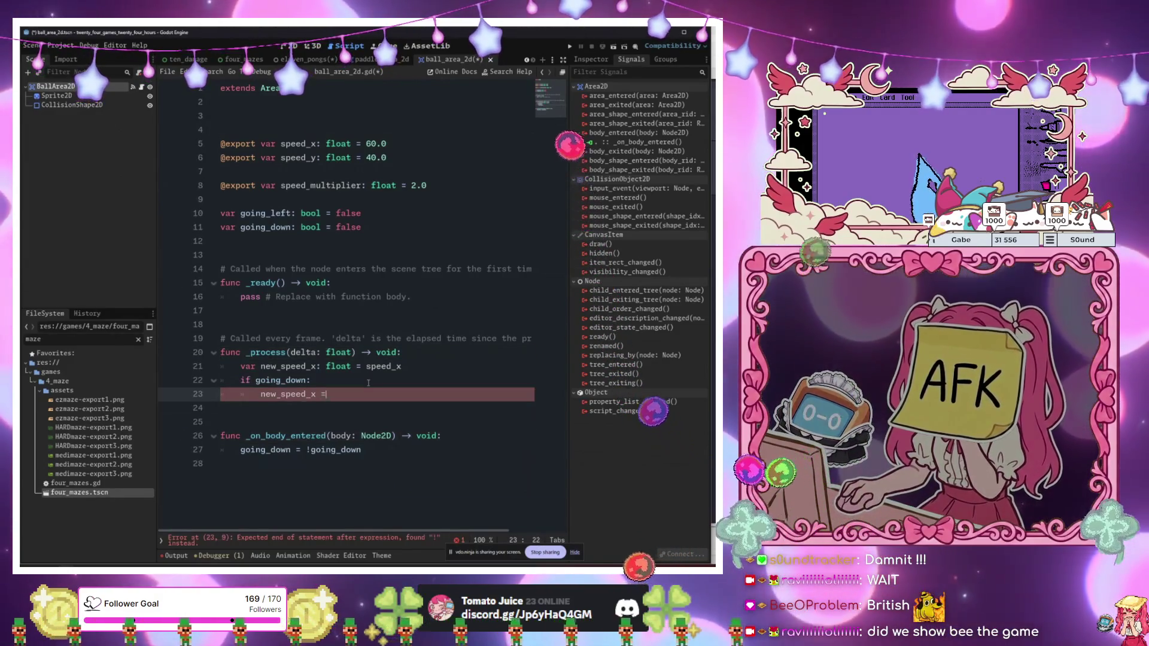
type("-new_speed_x")
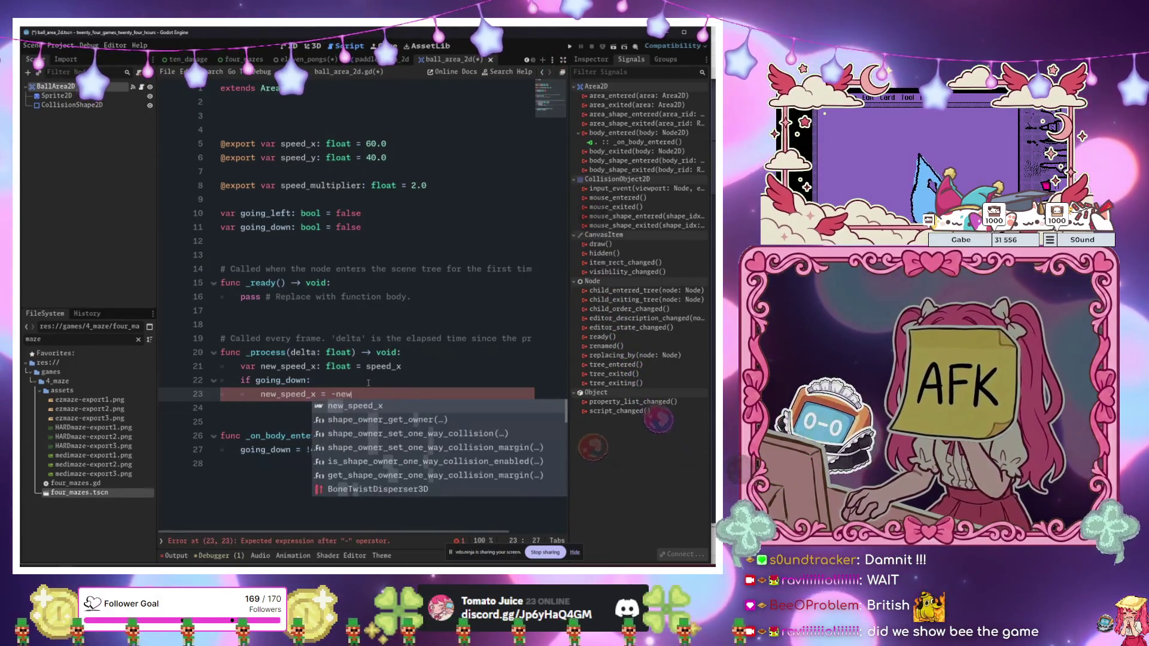
key("Return")
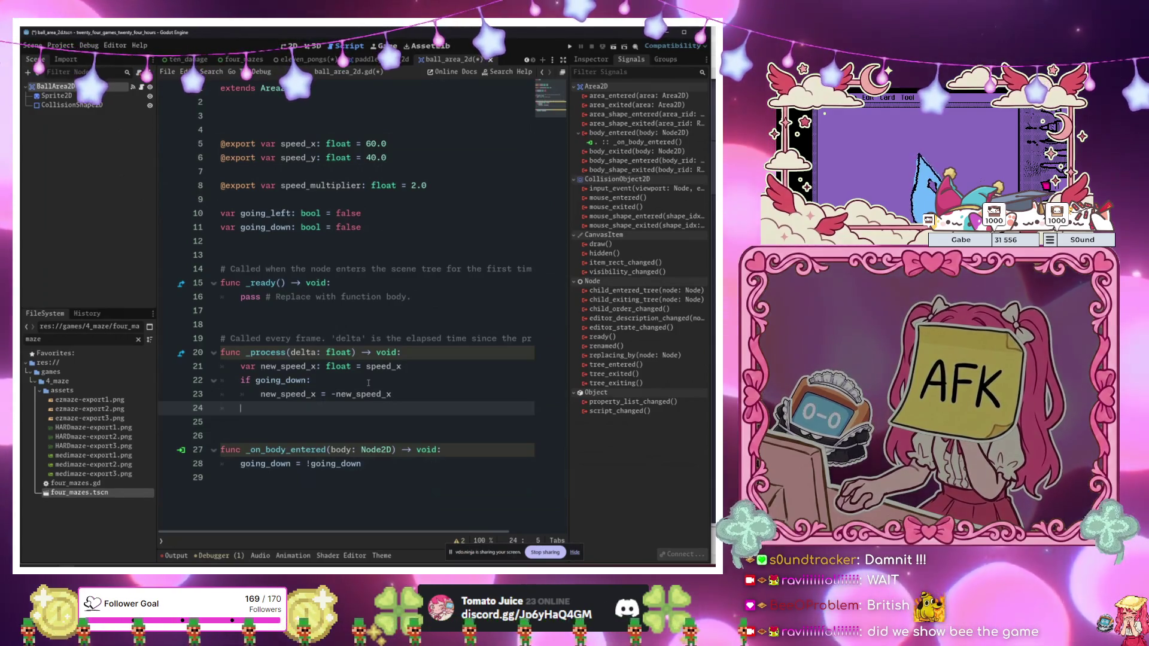
Step: Duplicate the new_speed_x declaration as a new_speed_y that reads from speed_y
key("Up")
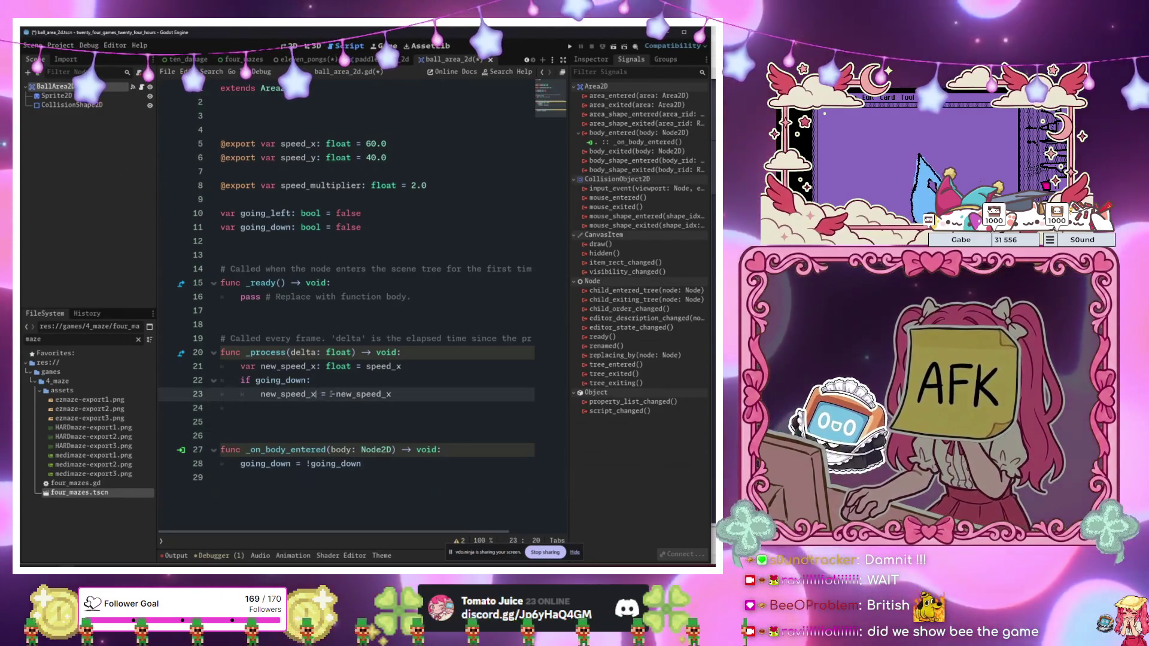
left_click(448, 363)
key("ctrl+shift+d")
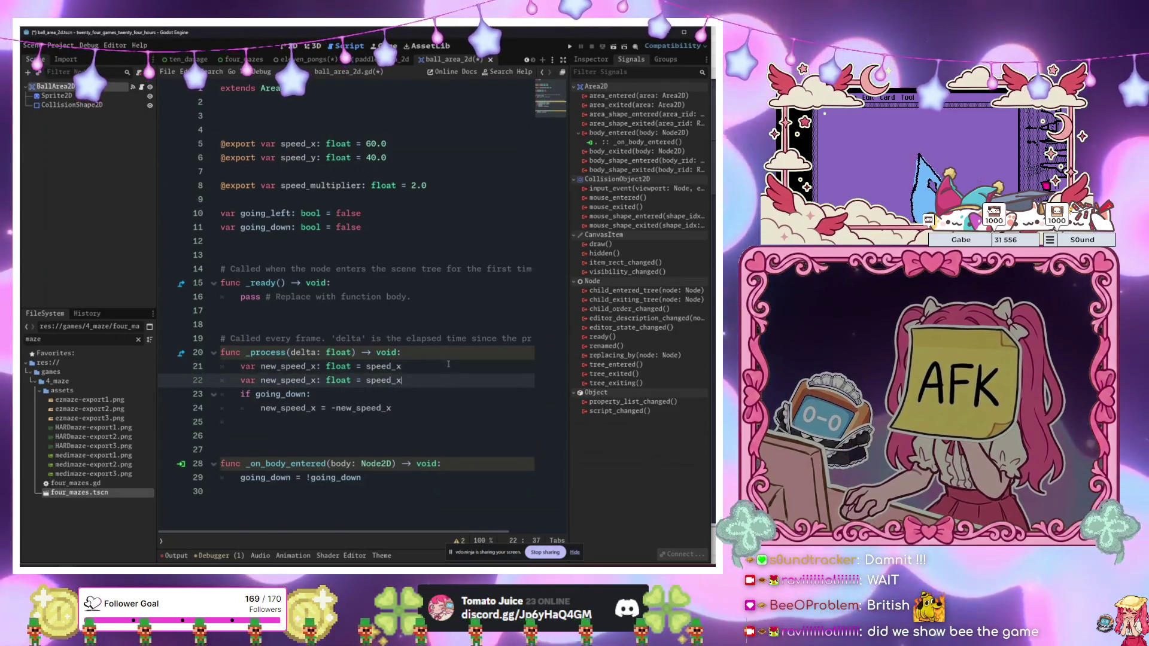
key("Down")
key("Down")
key("End")
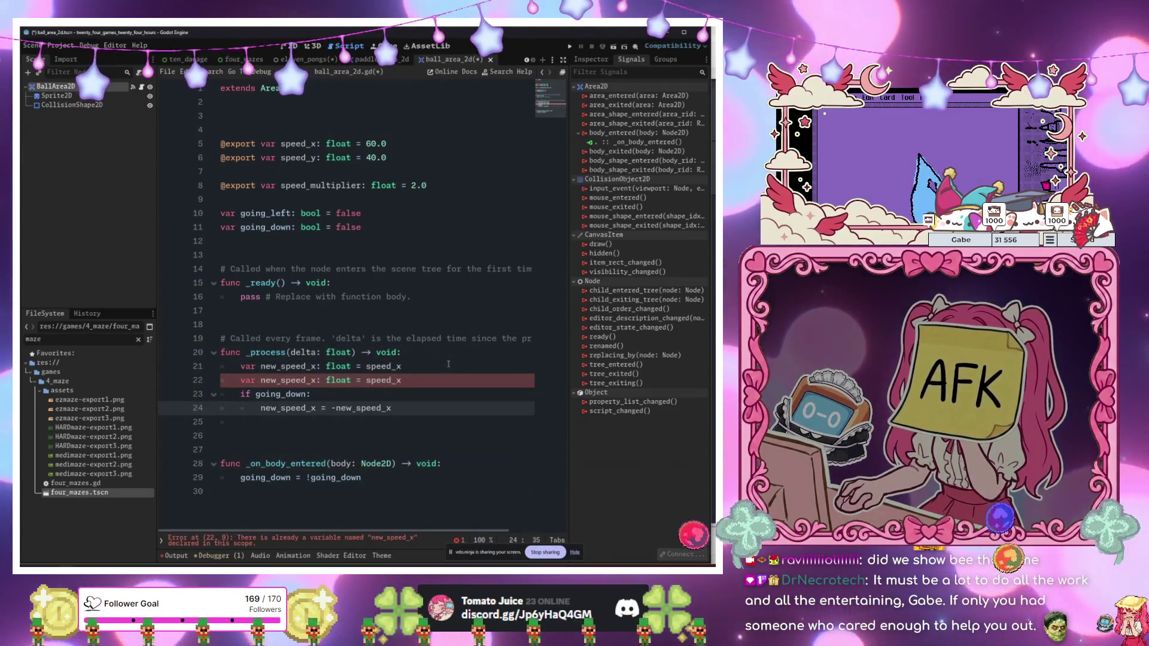
left_click(311, 380)
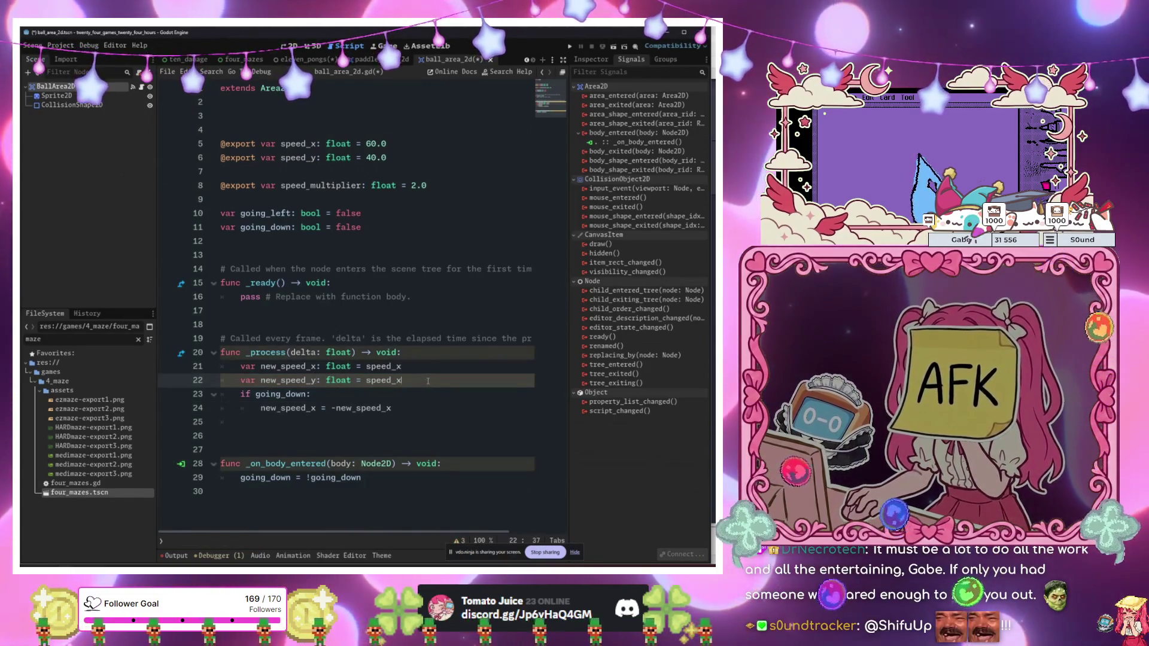
left_click(428, 382)
key("BackSpace")
type("y")
Step: Make the flip statement on line 24 negate new_speed_y instead of new_speed_x
left_click(290, 412)
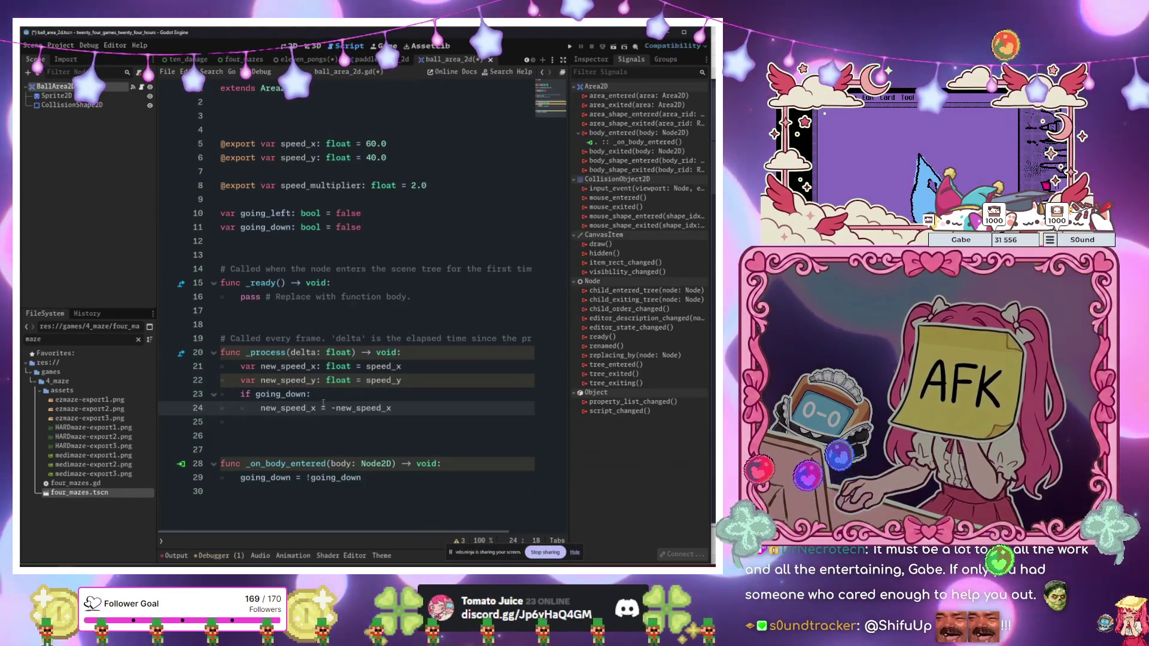
left_click(316, 408)
key("BackSpace")
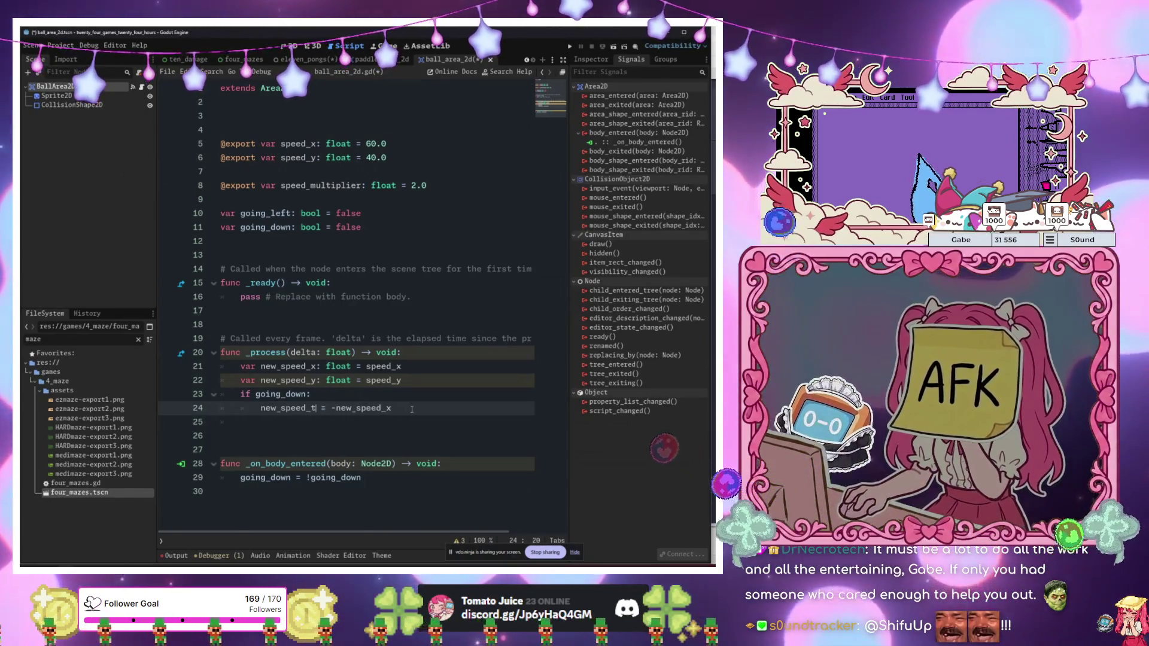
left_click(409, 409)
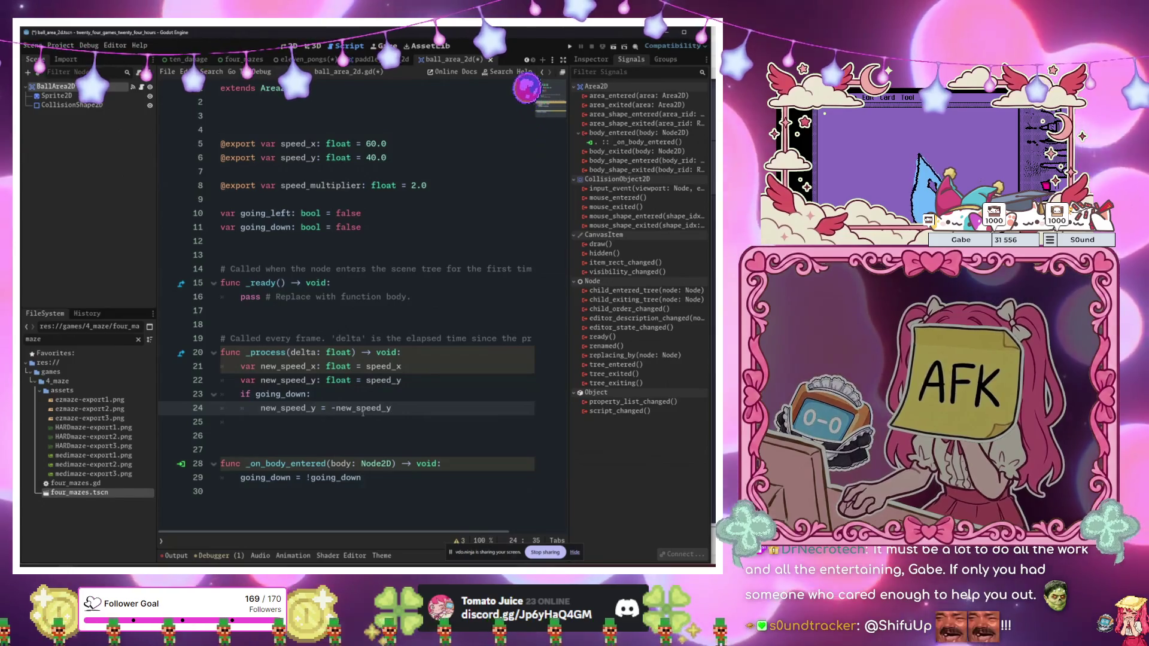
mouse_move(357, 411)
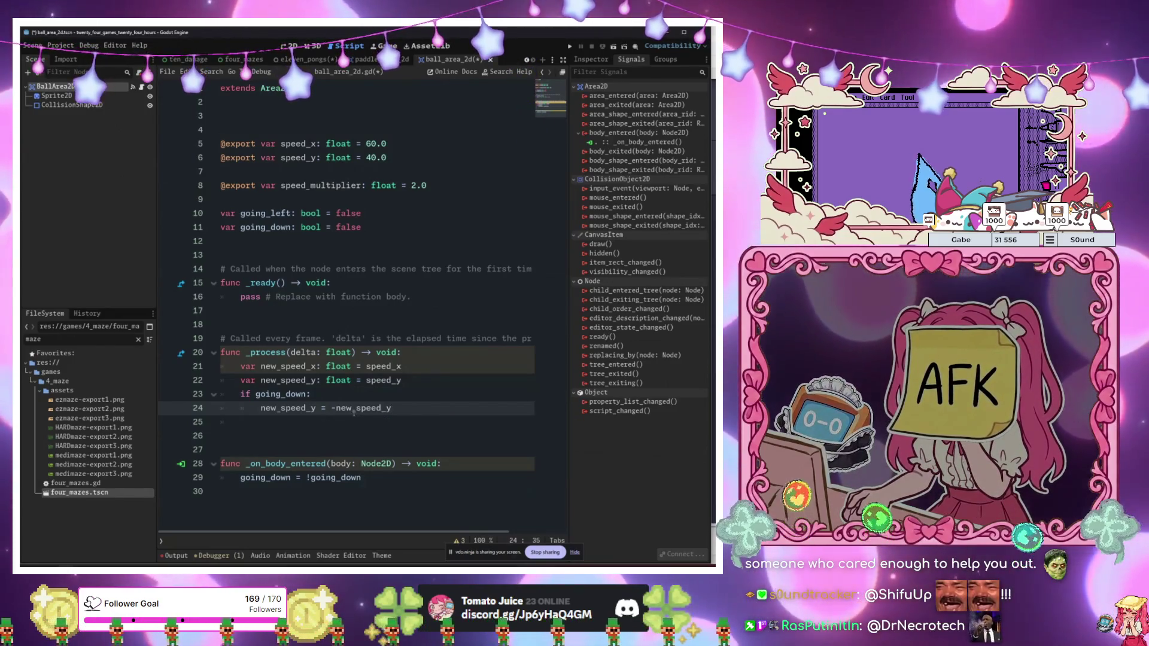
Step: Rename going_down to going_up on lines 23, 11 and 29
left_click(303, 394)
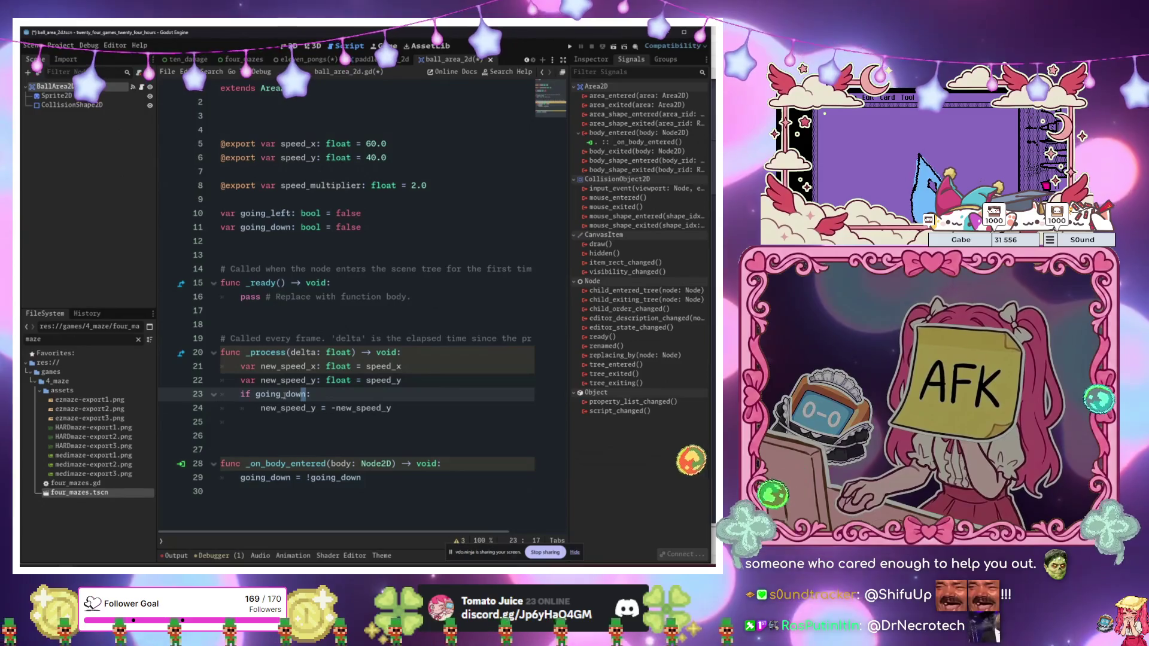
left_click_drag(286, 394, 306, 394)
type("up")
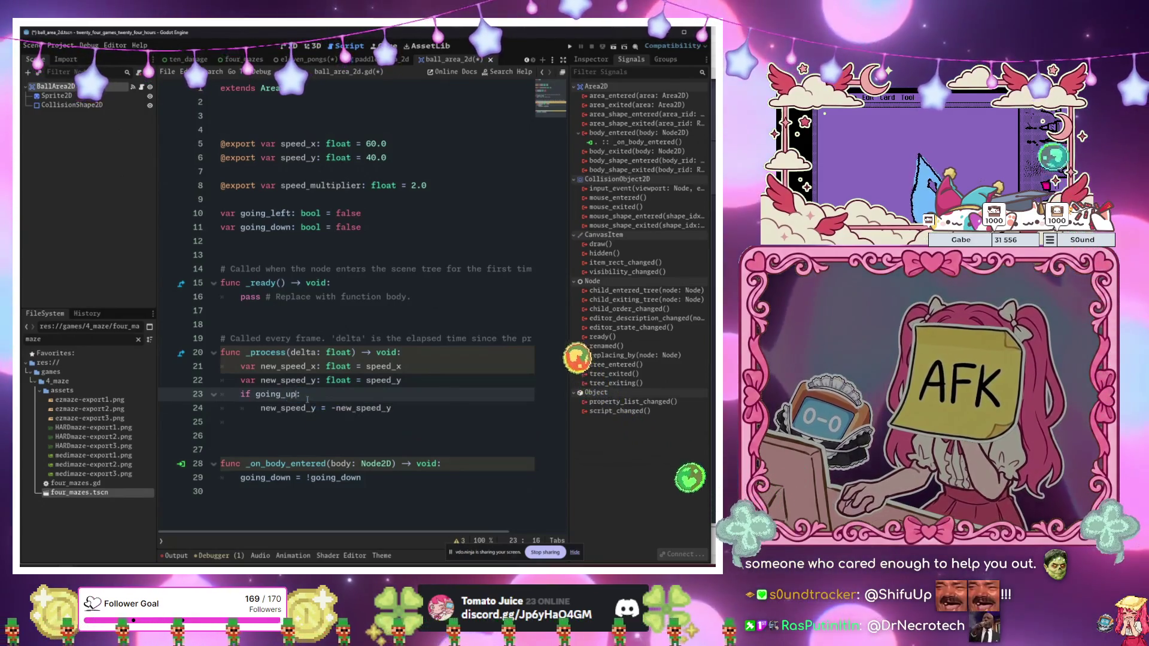
left_click(271, 228)
left_click_drag(272, 228, 292, 228)
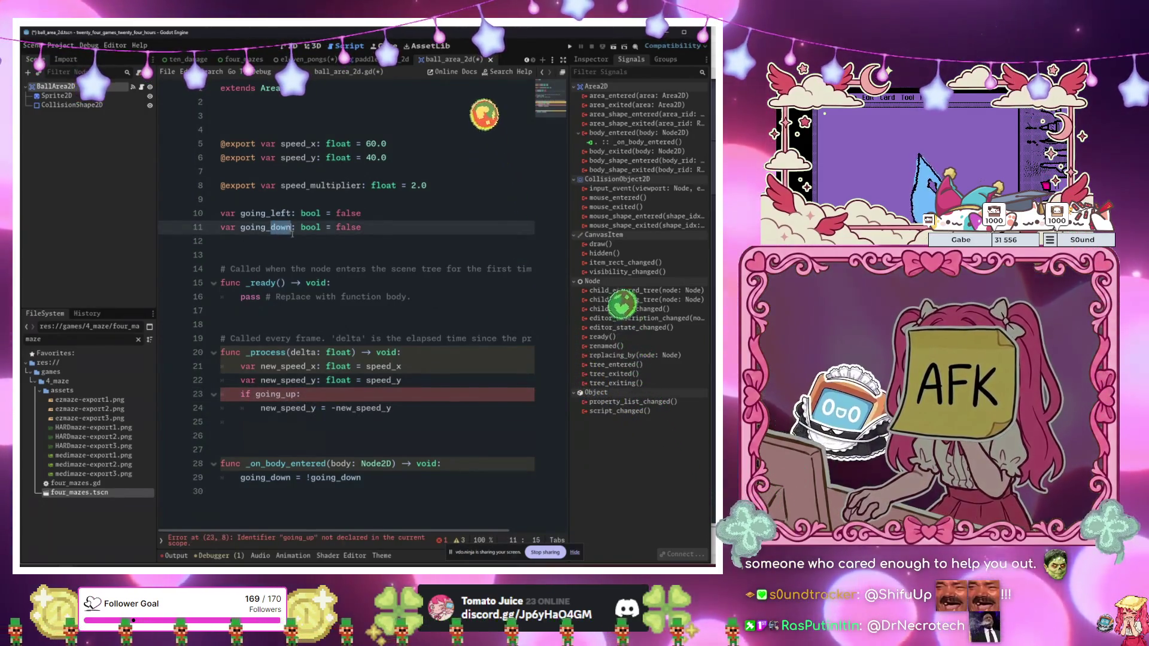
type("up")
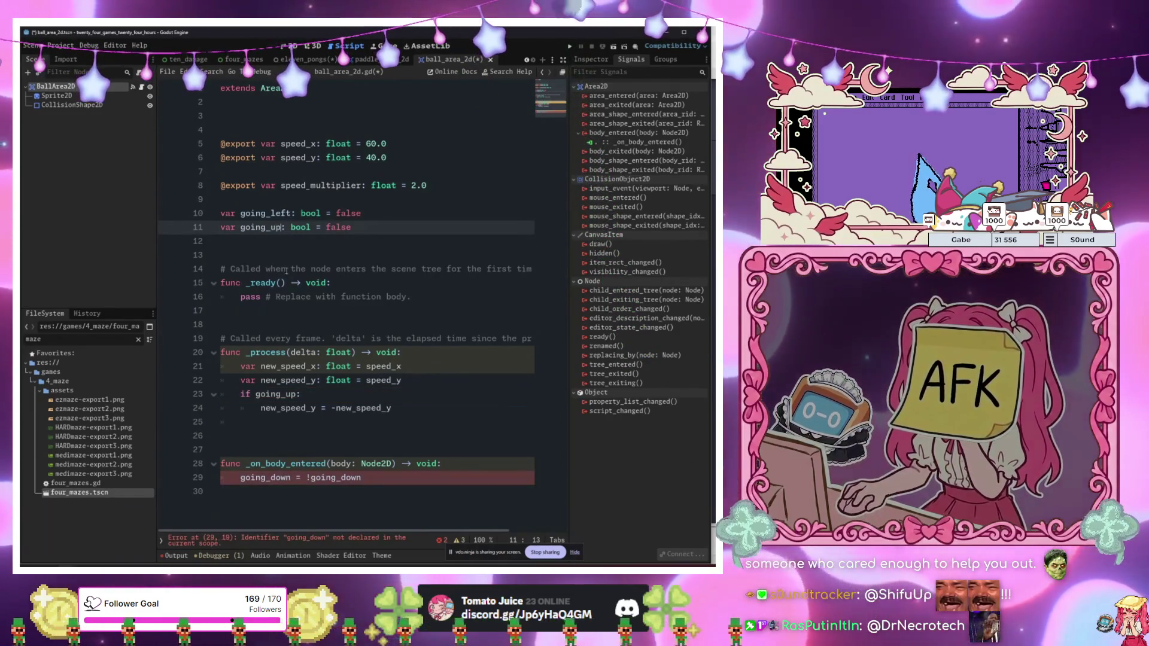
left_click(349, 478)
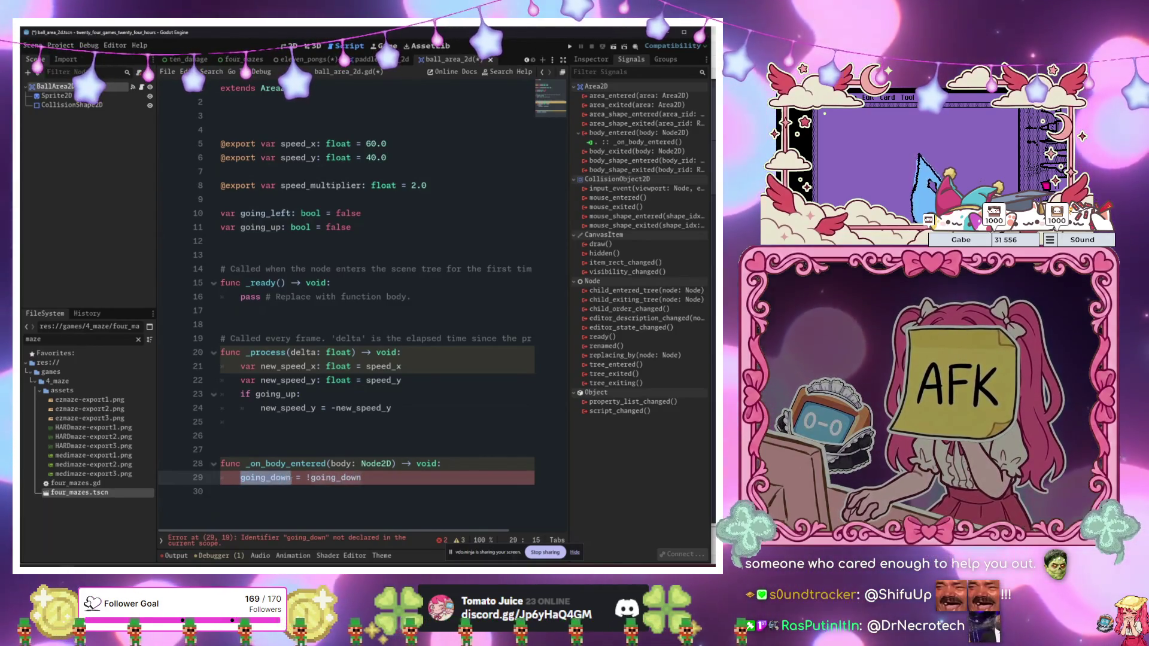
key("Right")
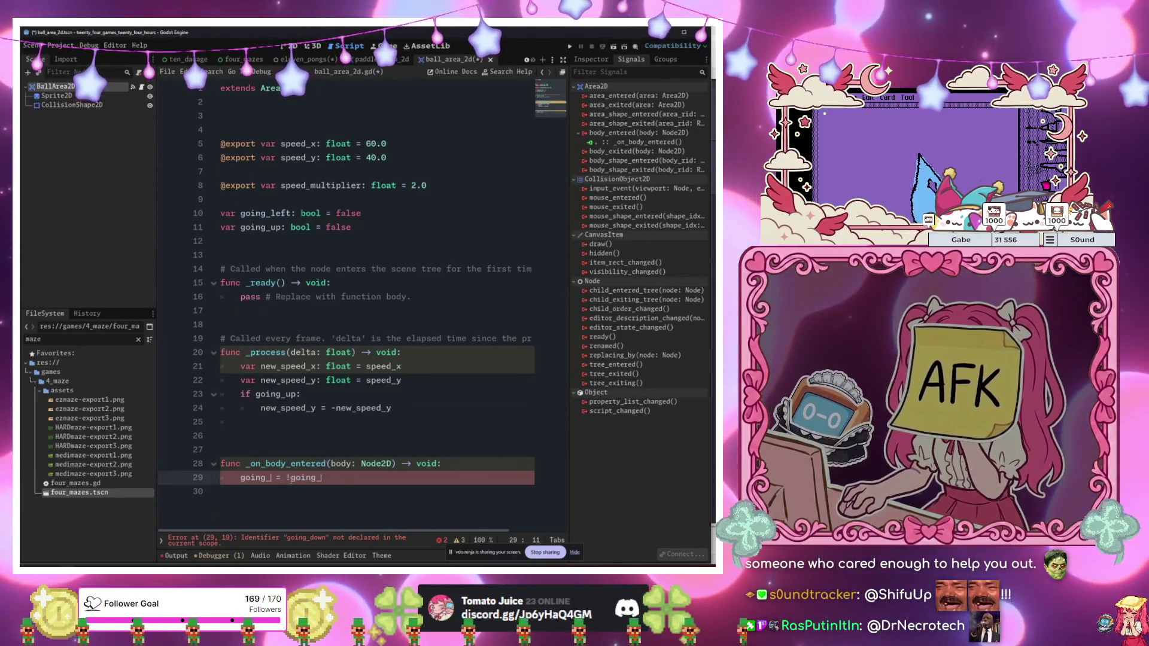
left_click(396, 440)
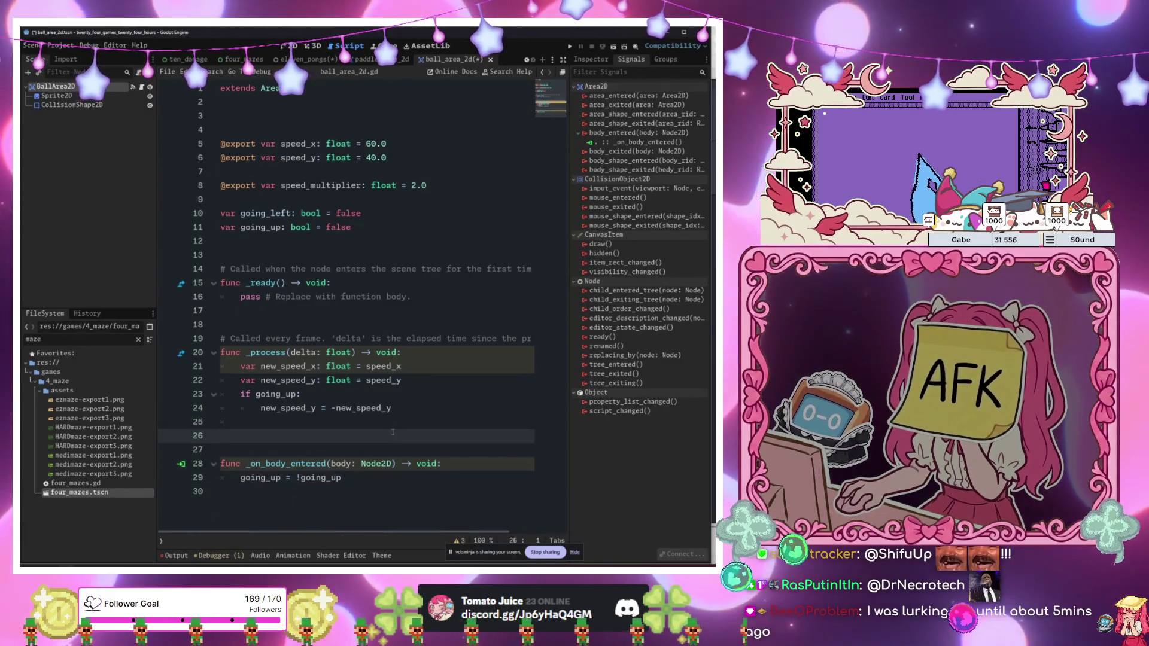
Step: Reselect BallArea2D's signals and begin connecting area_entered
left_click(56, 95)
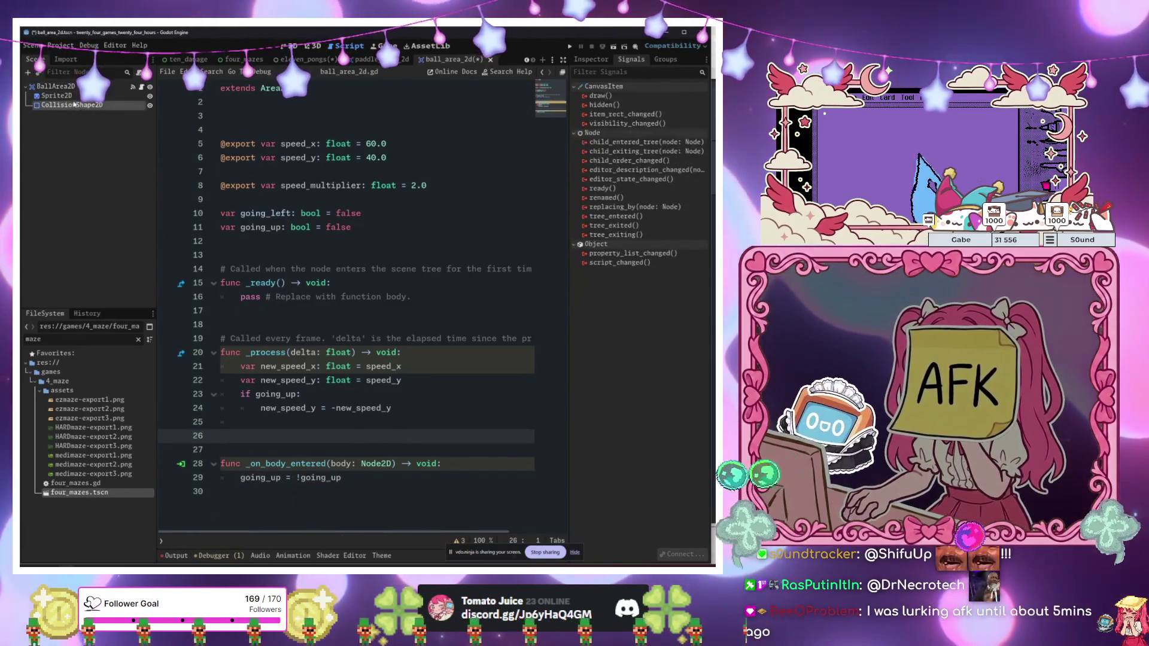
left_click(60, 86)
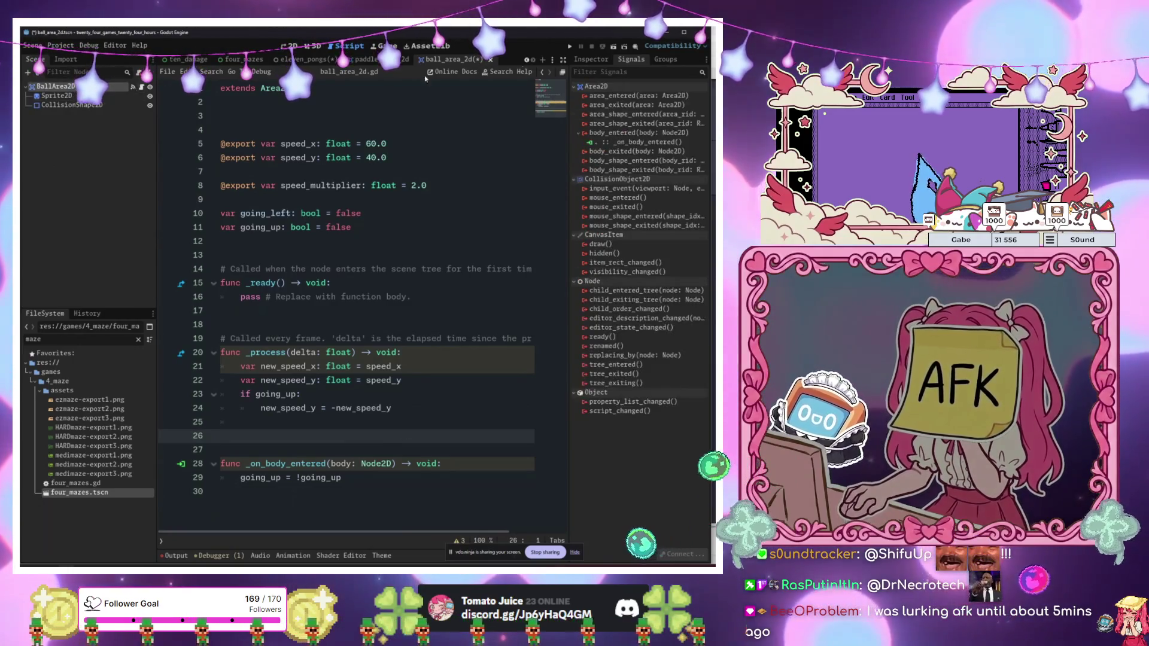
double_click(631, 98)
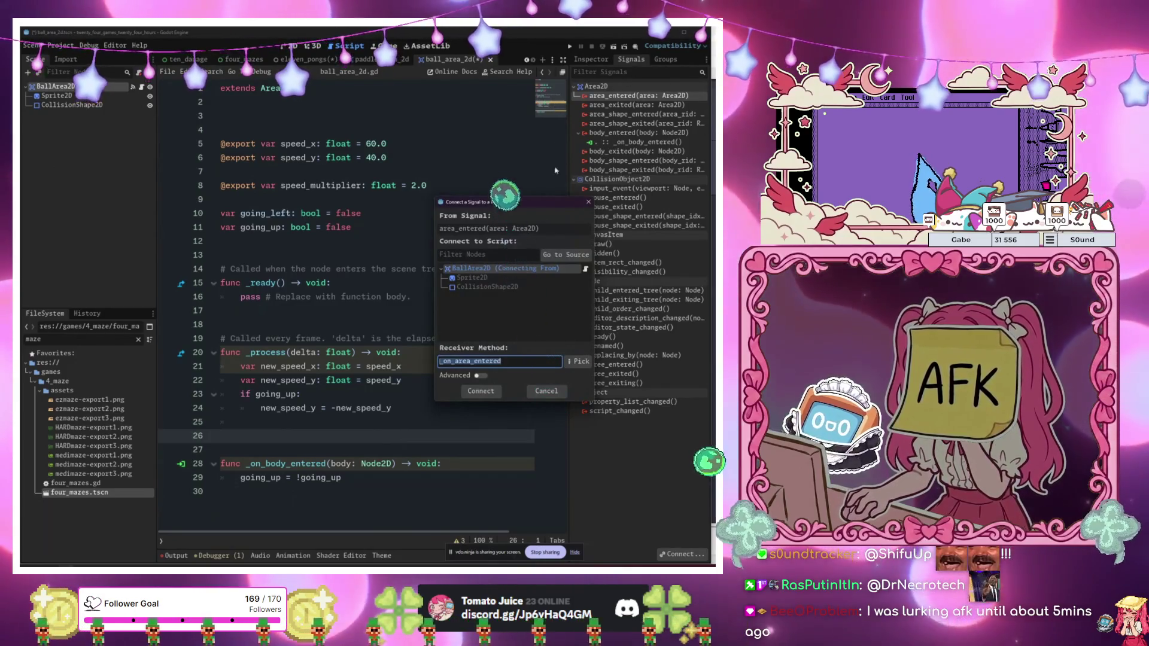
Step: Connect area_entered to _on_area_entered and add a class_name line atop paddle_area_2d.gd
left_click(481, 391)
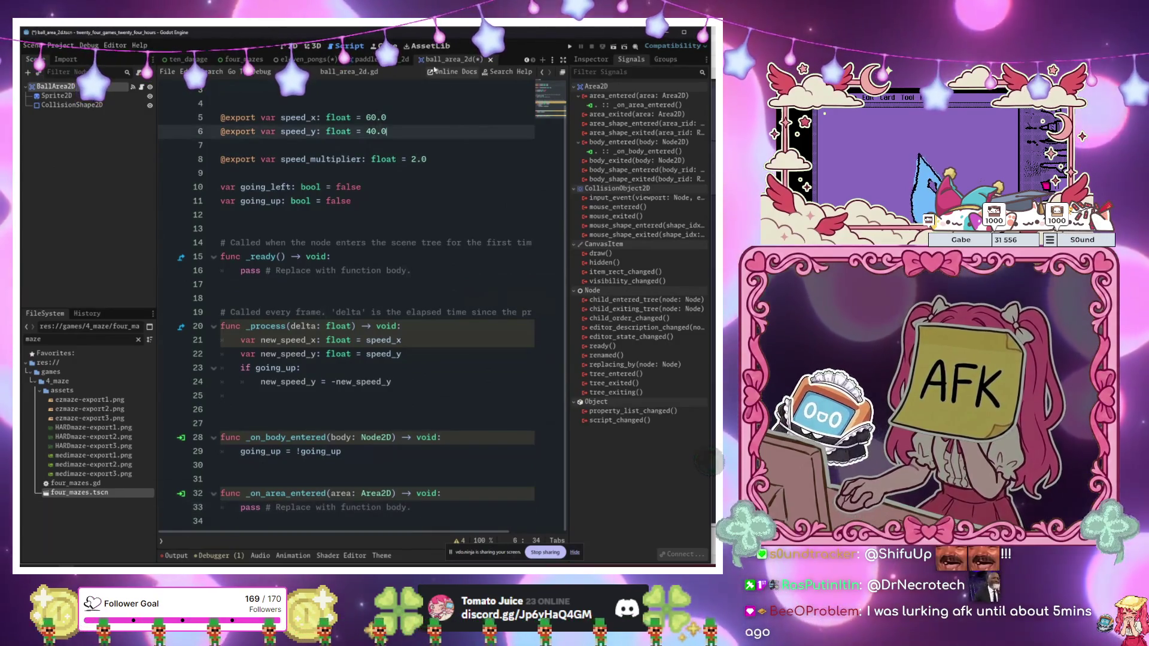
left_click(366, 60)
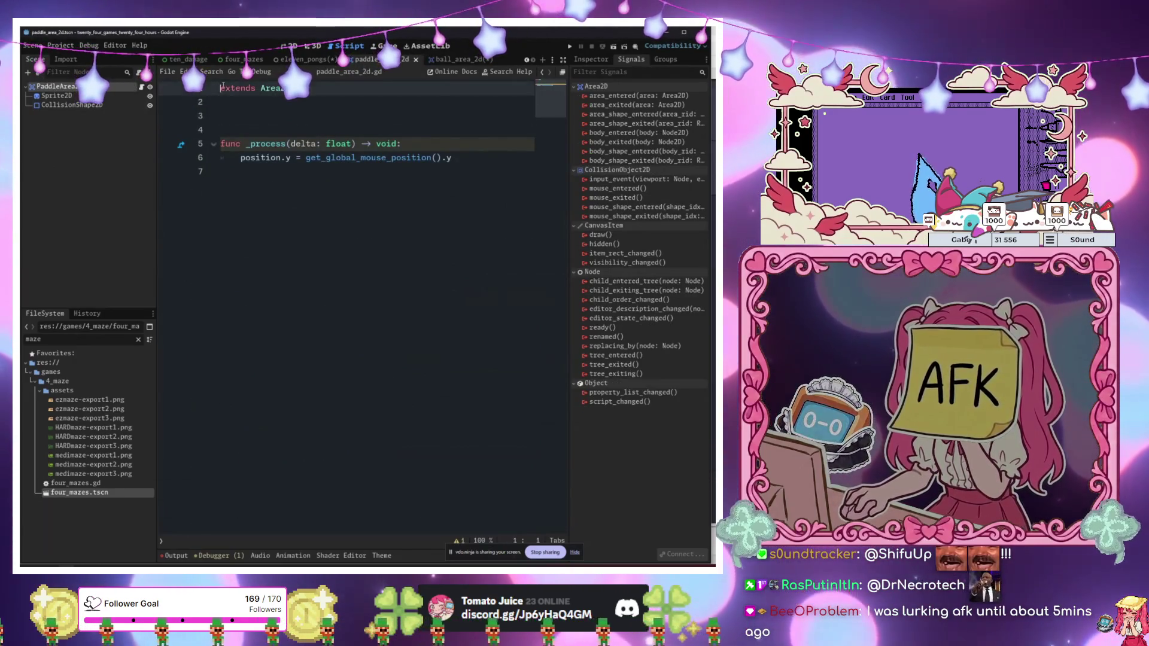
key("Return")
key("Up")
type("class")
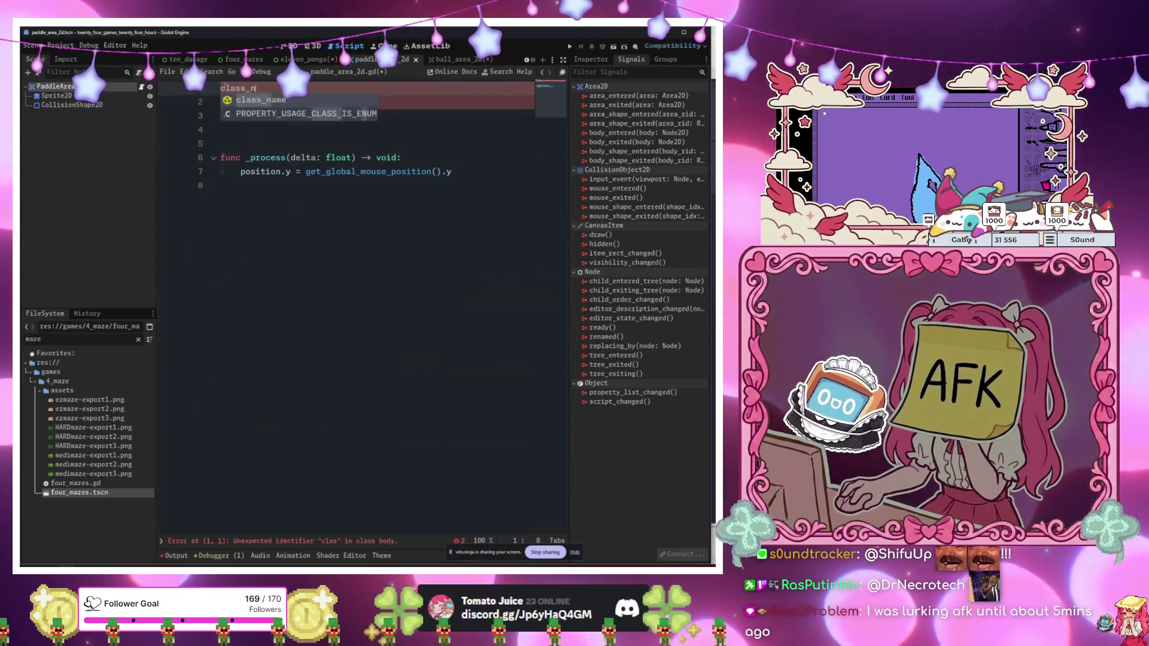
type("dle")
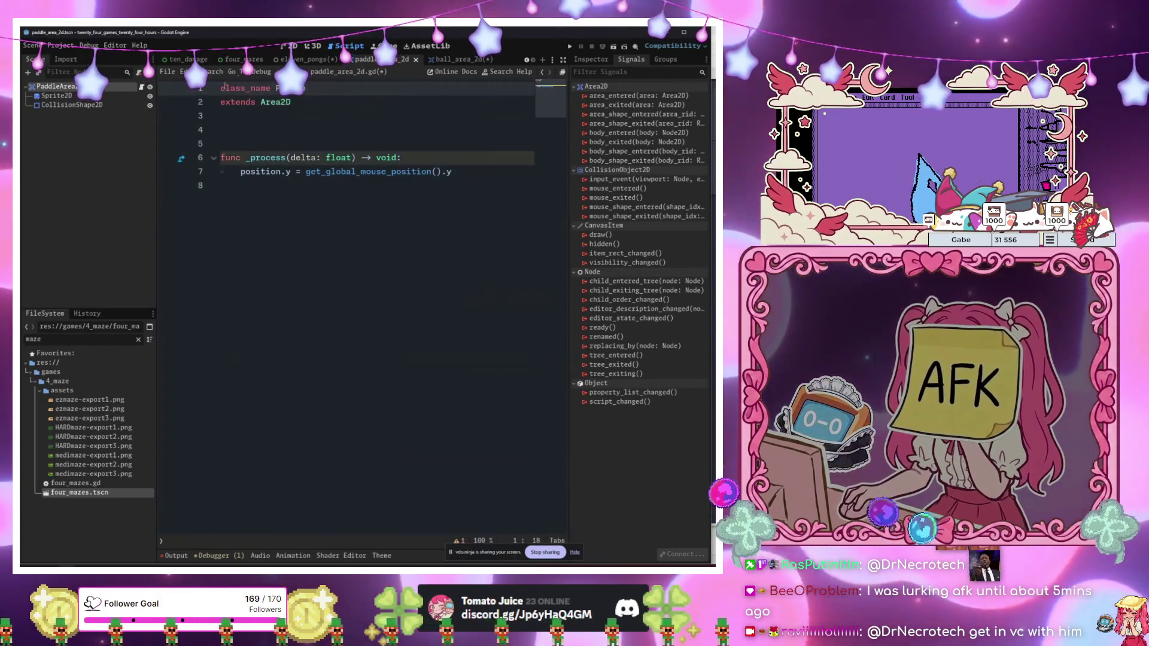
left_click(451, 60)
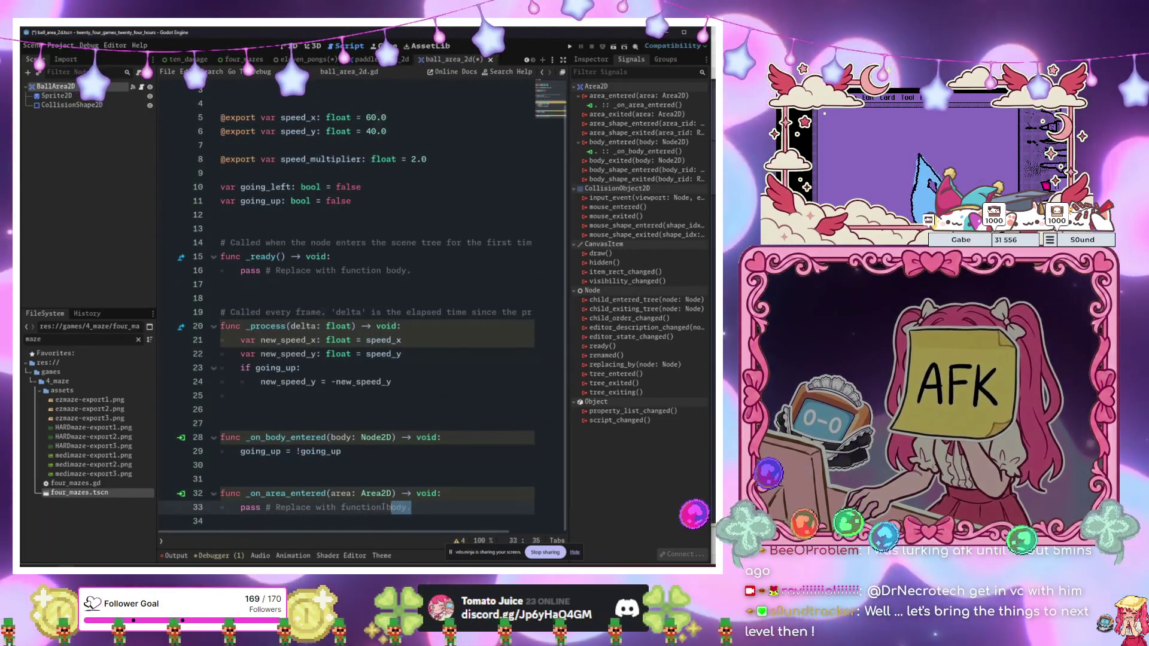
Step: Make the area handler check 'if area is Paddle:' and toggle going_right with '= !going_right'
type("if area is Pa")
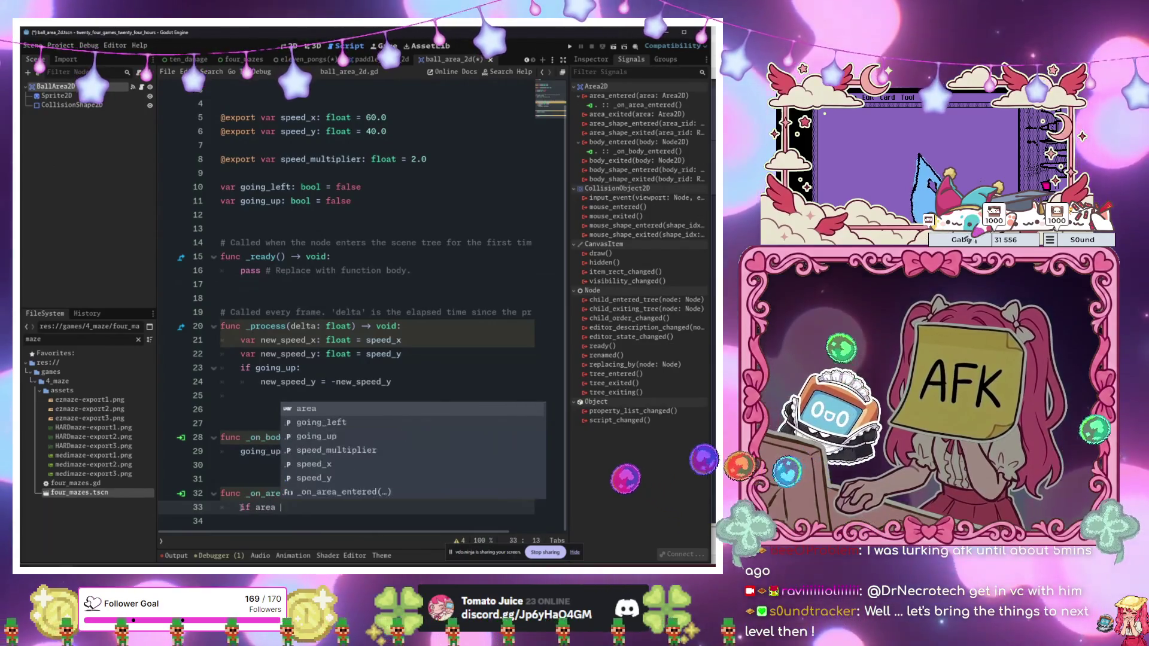
type("ddle:")
key("Return")
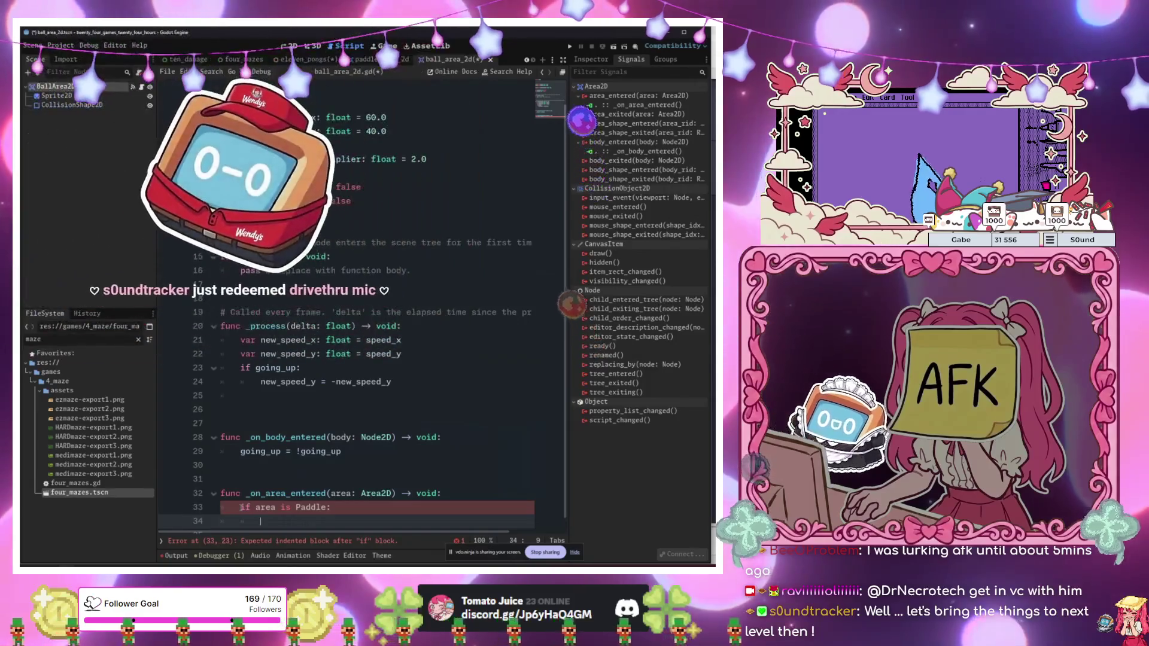
type("paddle_lef")
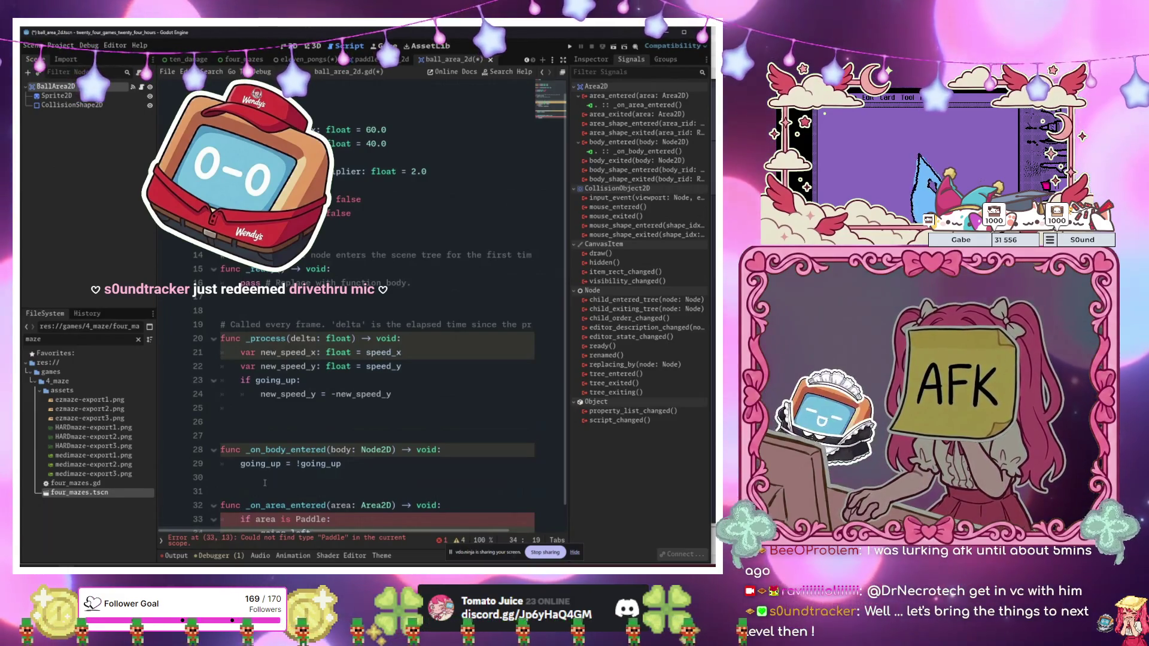
left_click(311, 199)
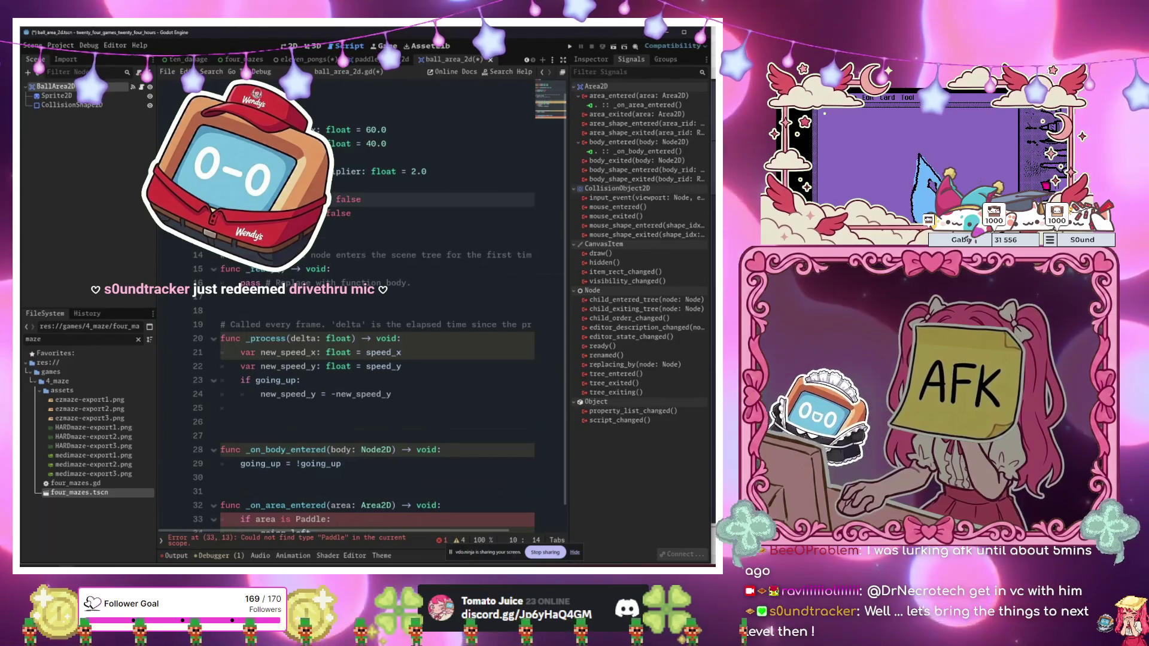
scroll(352, 223, "down", 2)
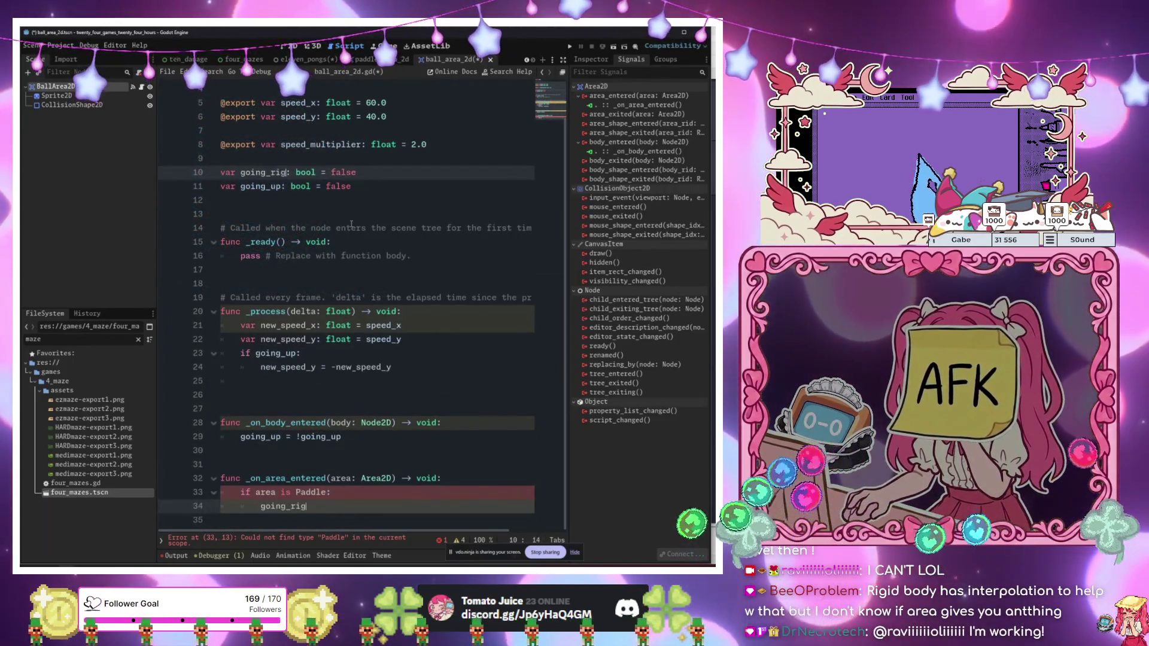
left_click(338, 508)
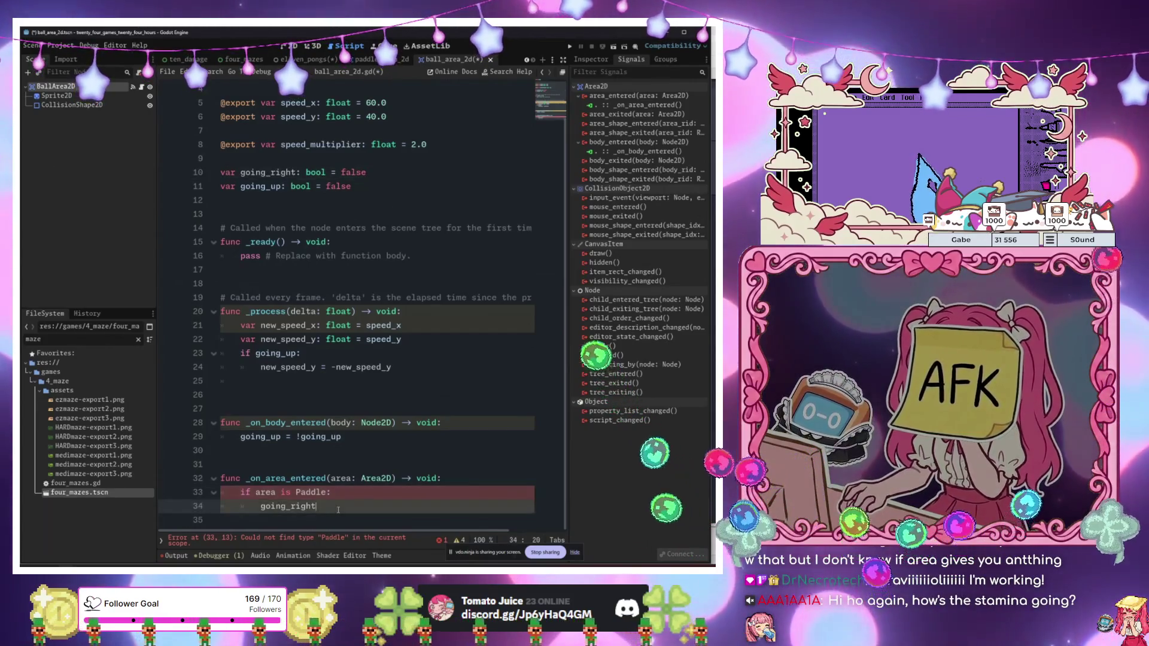
type("= !going")
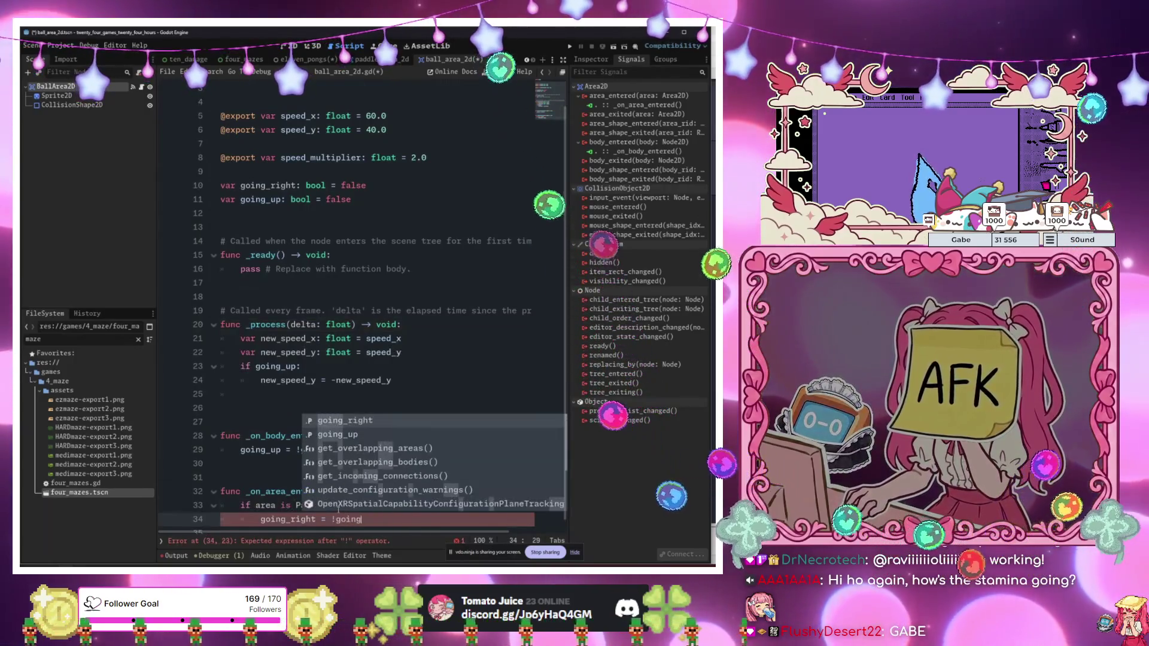
key("Return")
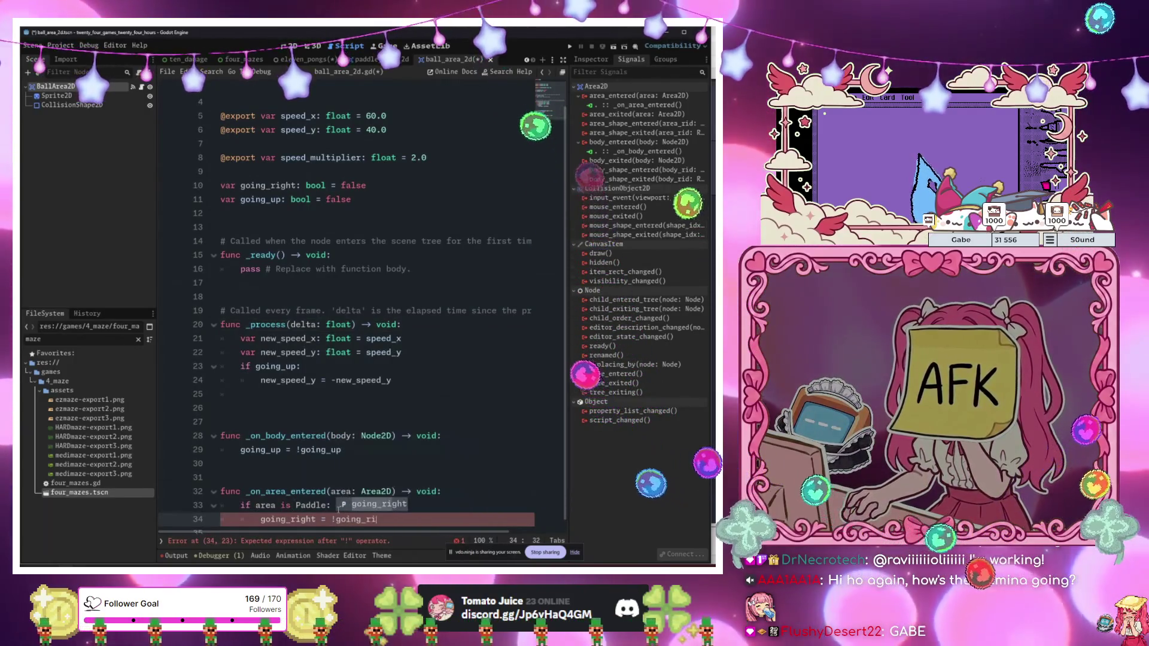
Step: Add an 'if going_right:' branch in _process, then rename every going_right to going_left
left_click(436, 353)
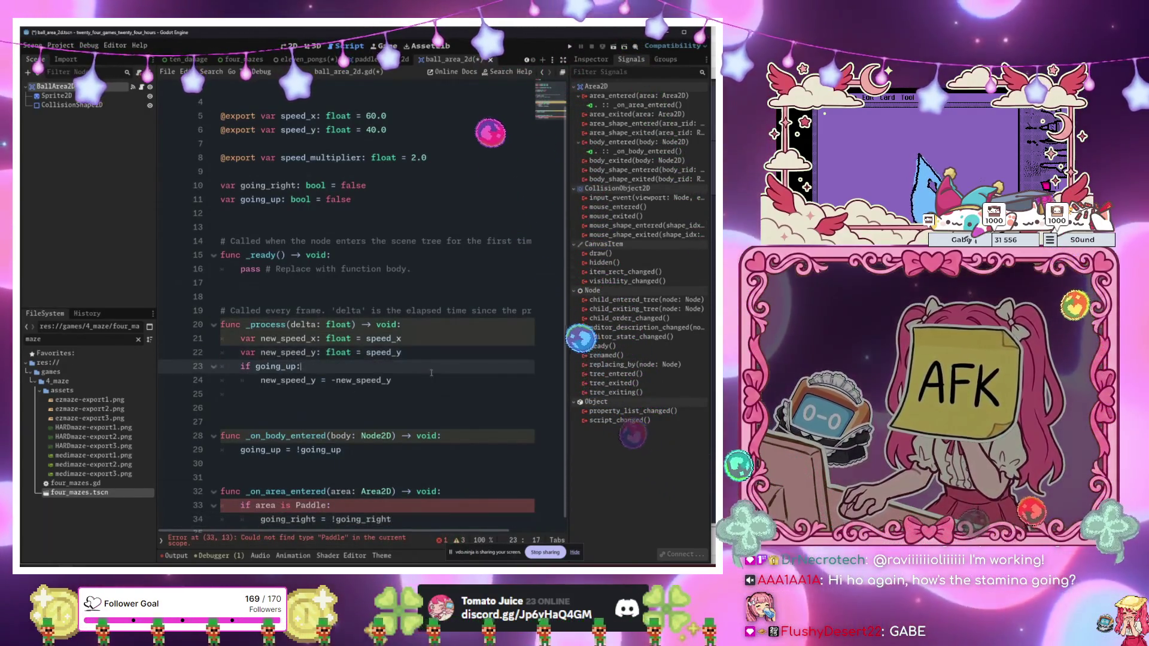
left_click(455, 393)
key("Return")
key("Return")
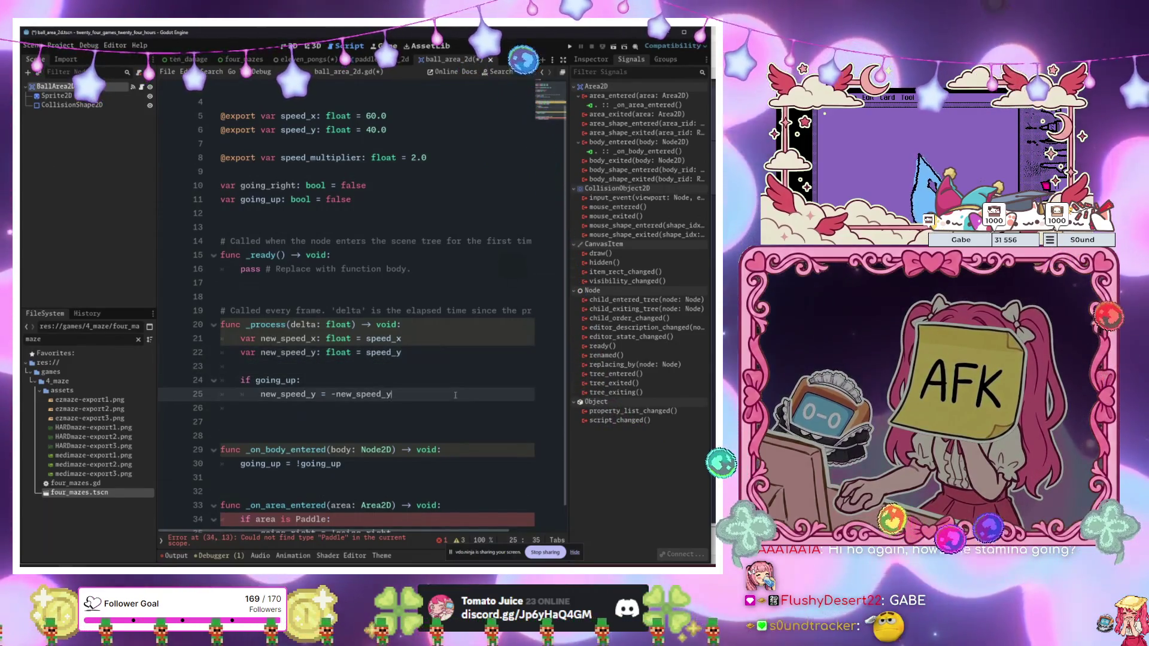
type("if going_right:")
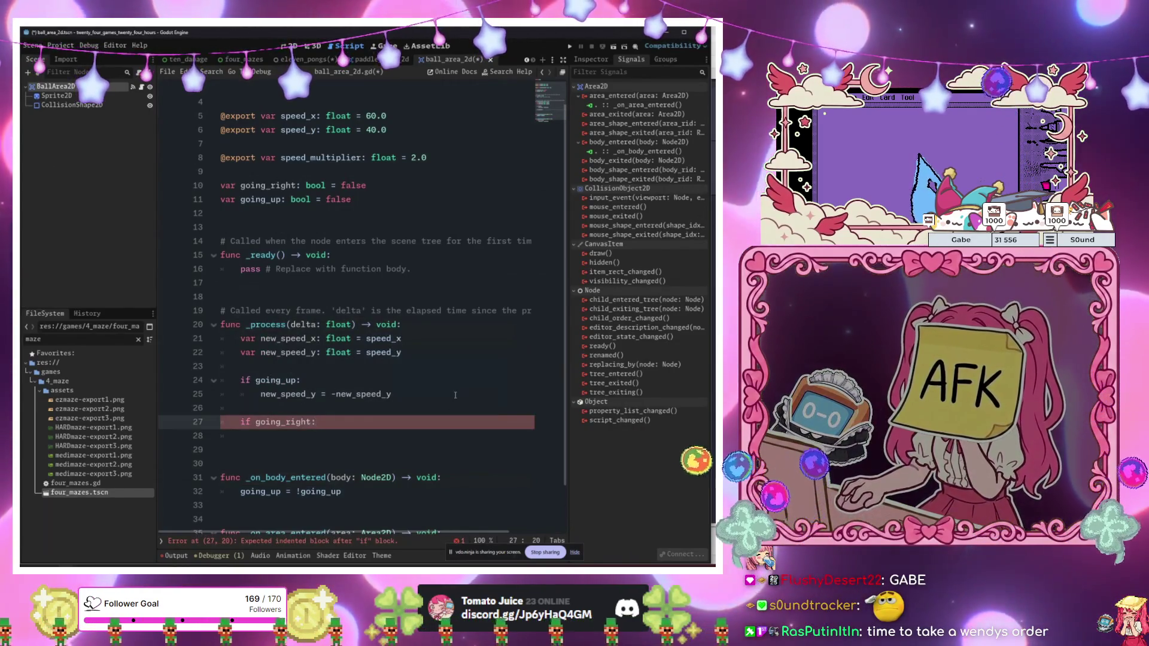
double_click(268, 186)
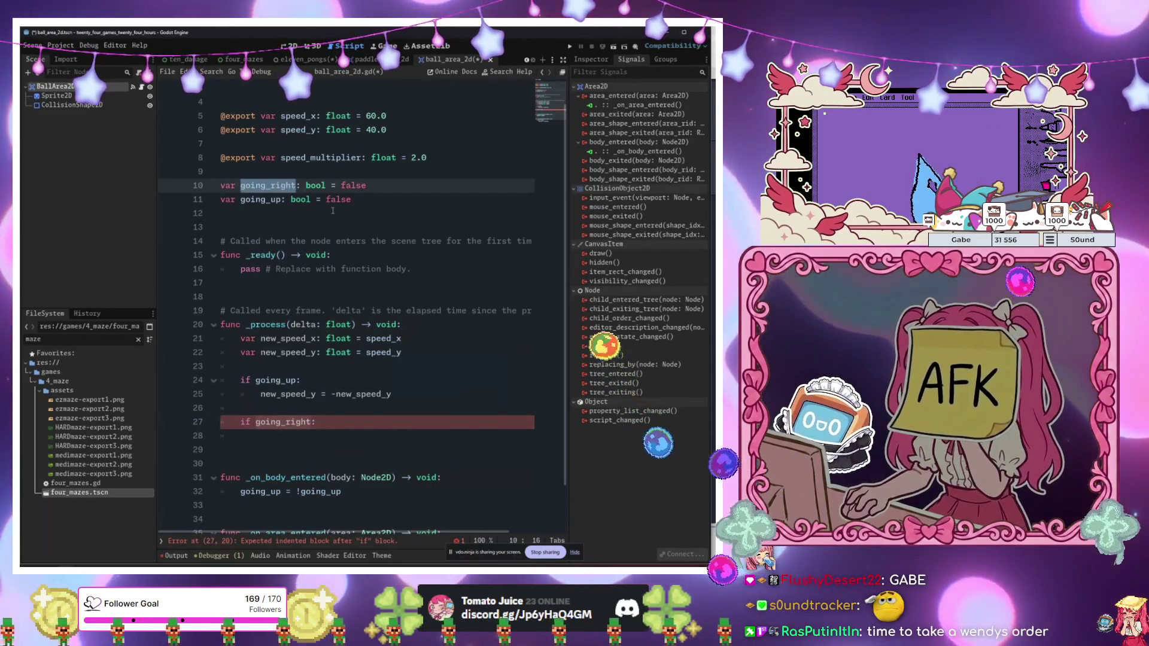
key("ctrl+d")
key("ctrl+d")
type("goin")
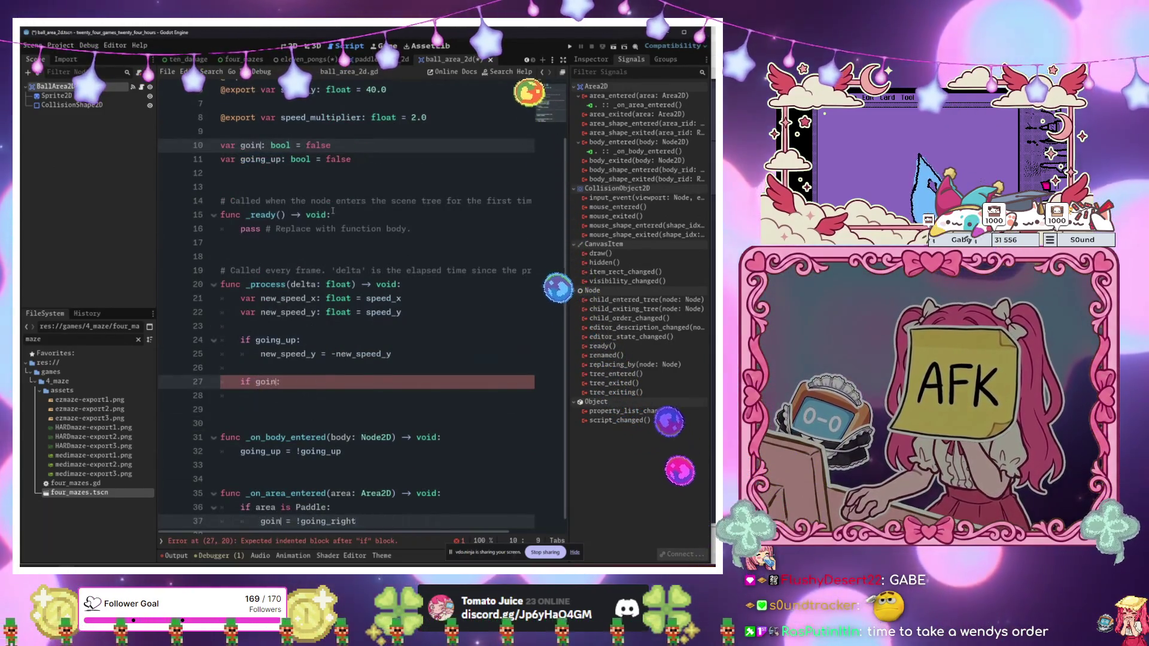
type("g_left")
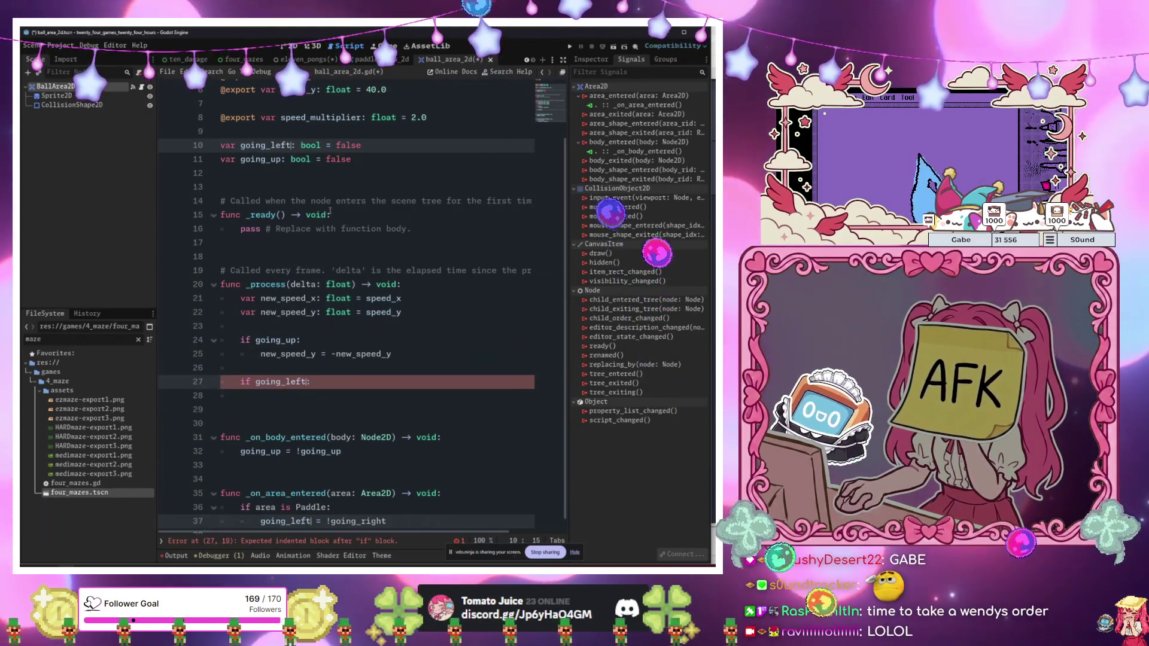